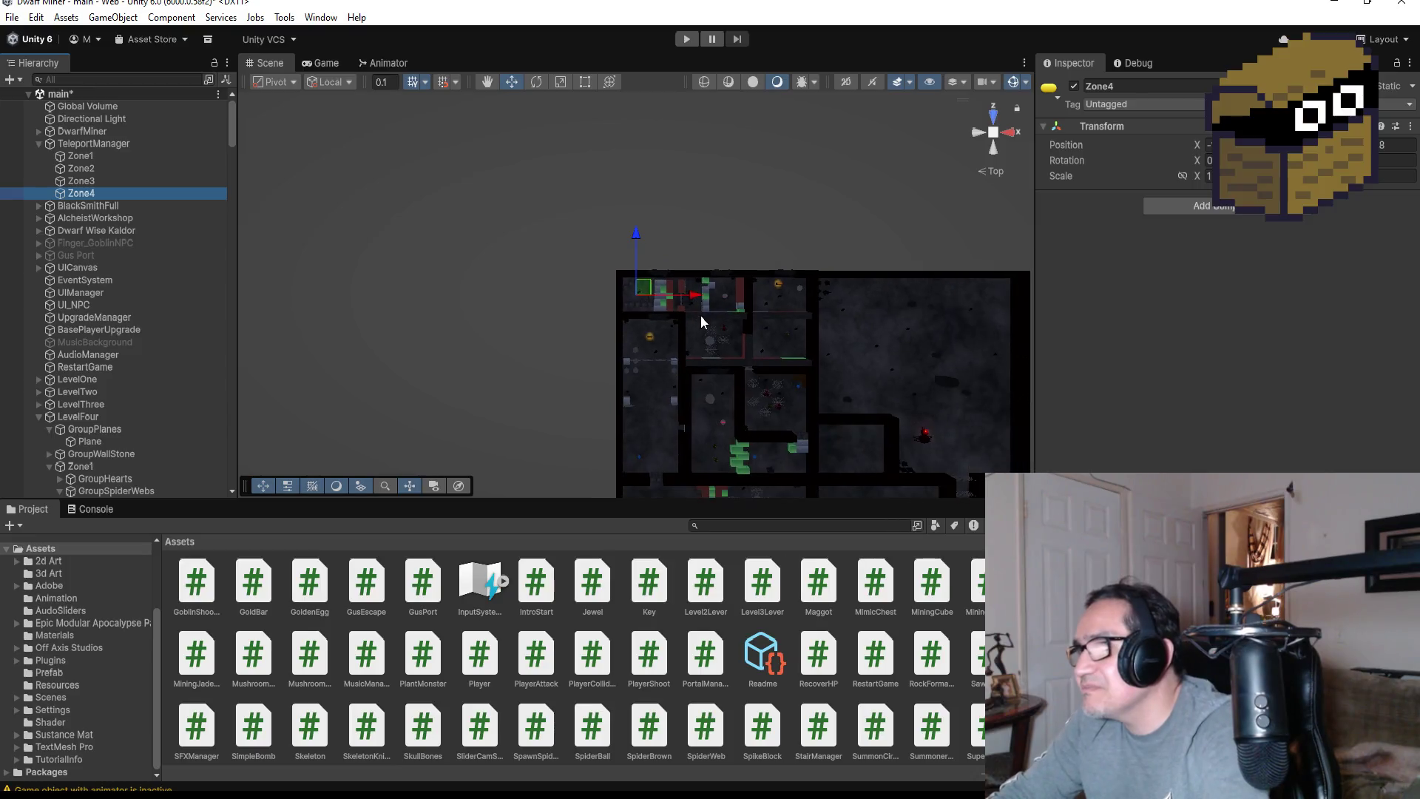
Drag Zone4 along X, Y and Z so it sits next to the BlackSpider
left_click_drag(692, 295, 973, 328)
mouse_move(917, 232)
left_mouse_down()
mouse_move(930, 428)
mouse_move(887, 427)
left_mouse_up()
scroll(927, 420, "down", 2)
mouse_move(833, 360)
left_mouse_down()
mouse_move(831, 381)
mouse_move(834, 370)
left_mouse_up()
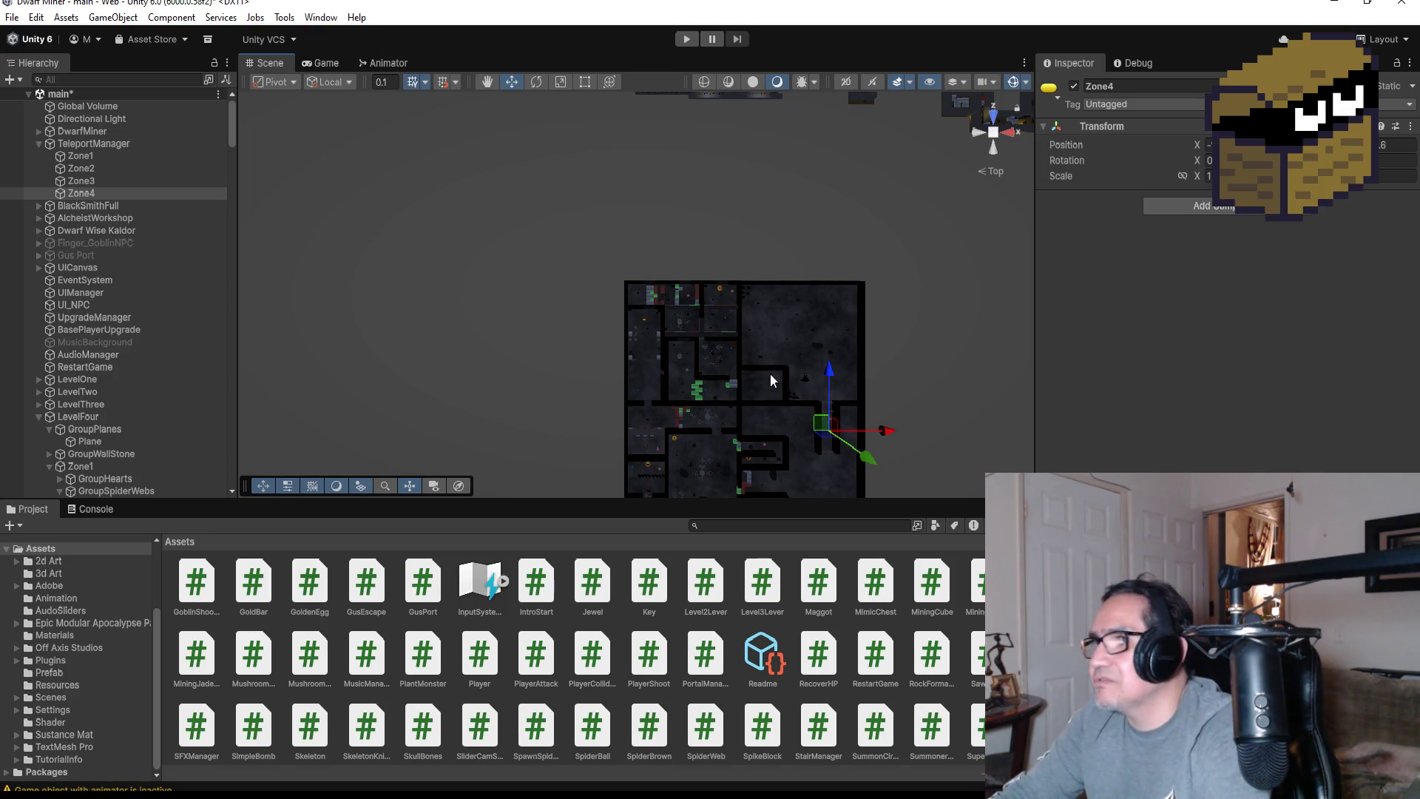
Frame the spider's Body mesh, then select BlackSpiderObj and collapse its children
left_click(812, 386)
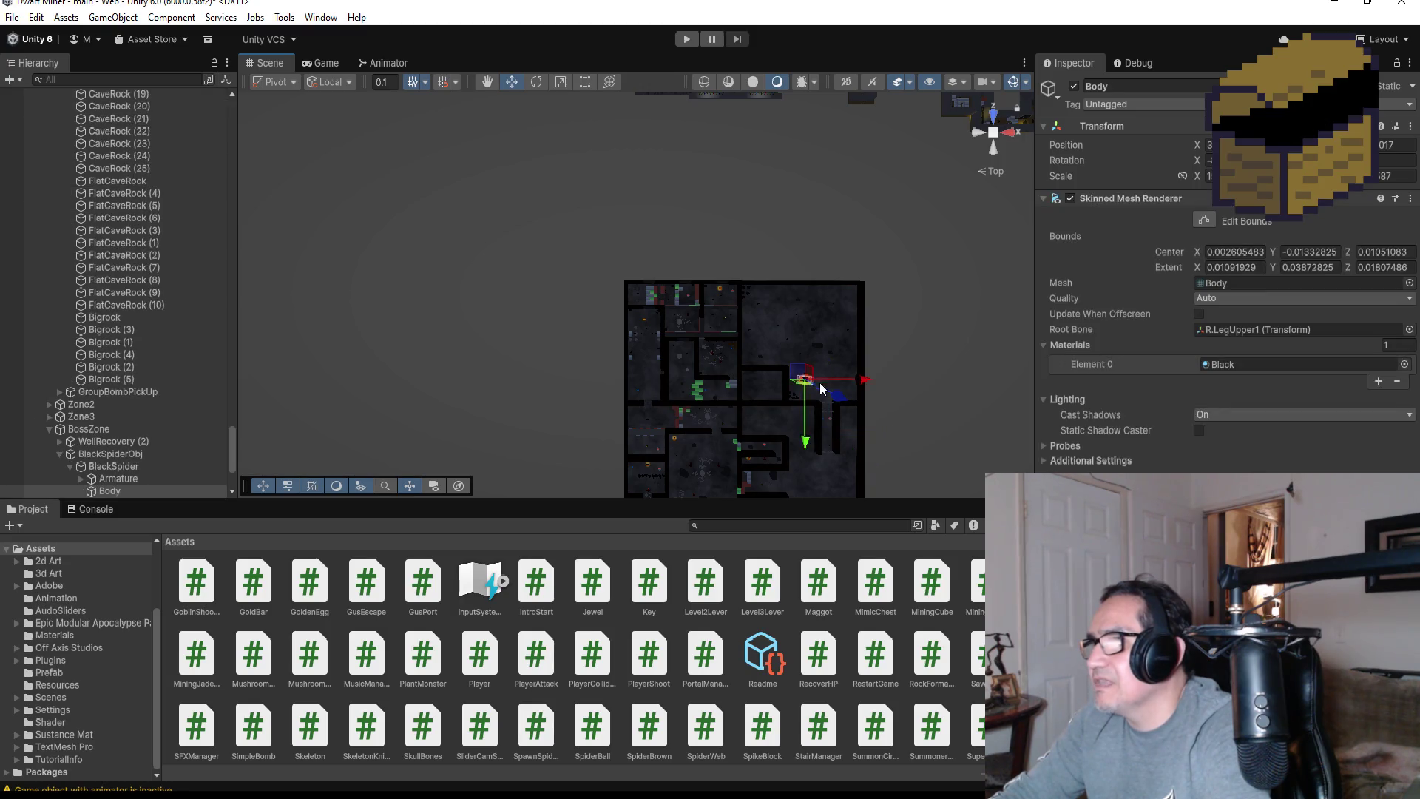
key("f")
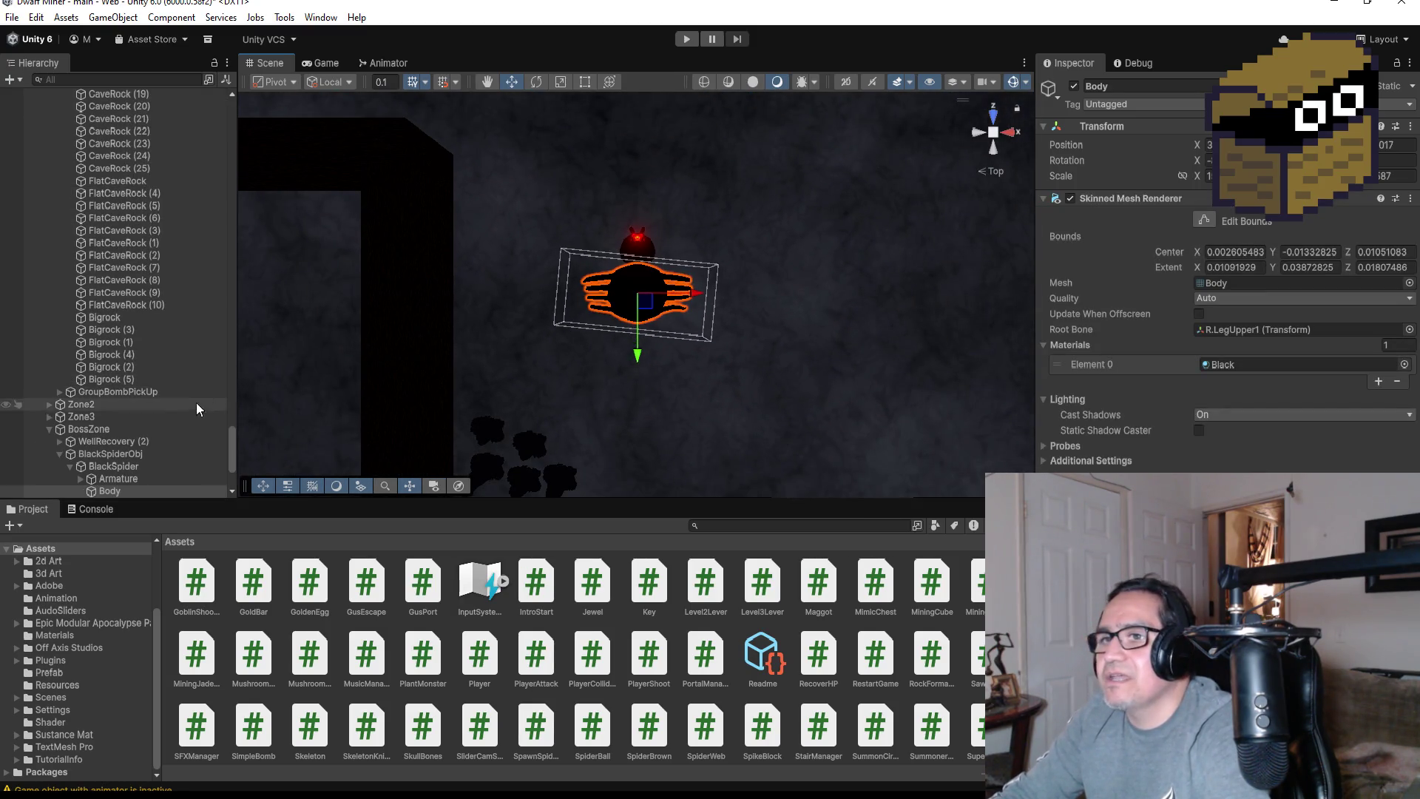
scroll(113, 464, "down", 3)
left_click(110, 366)
scroll(709, 287, "down", 5)
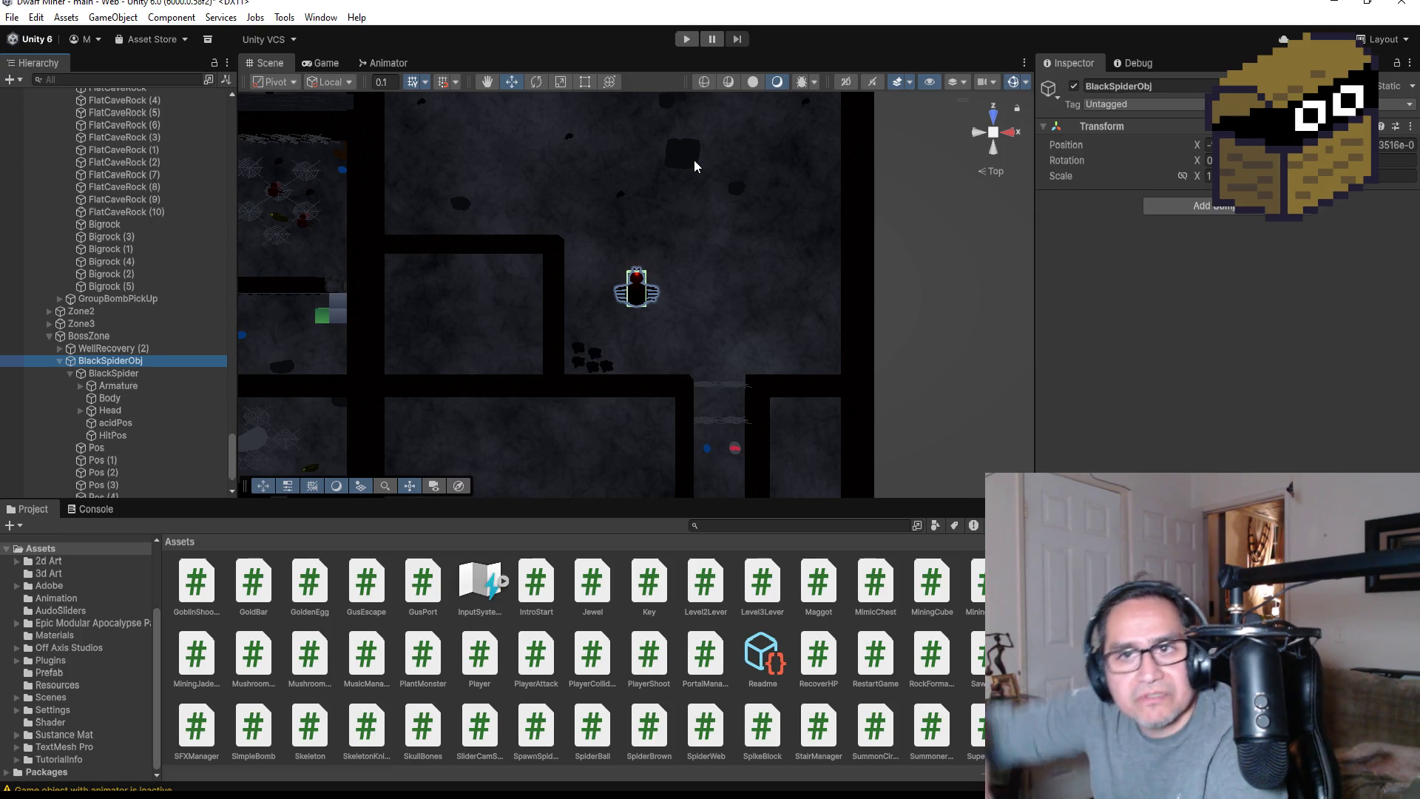
scroll(730, 229, "up", 3)
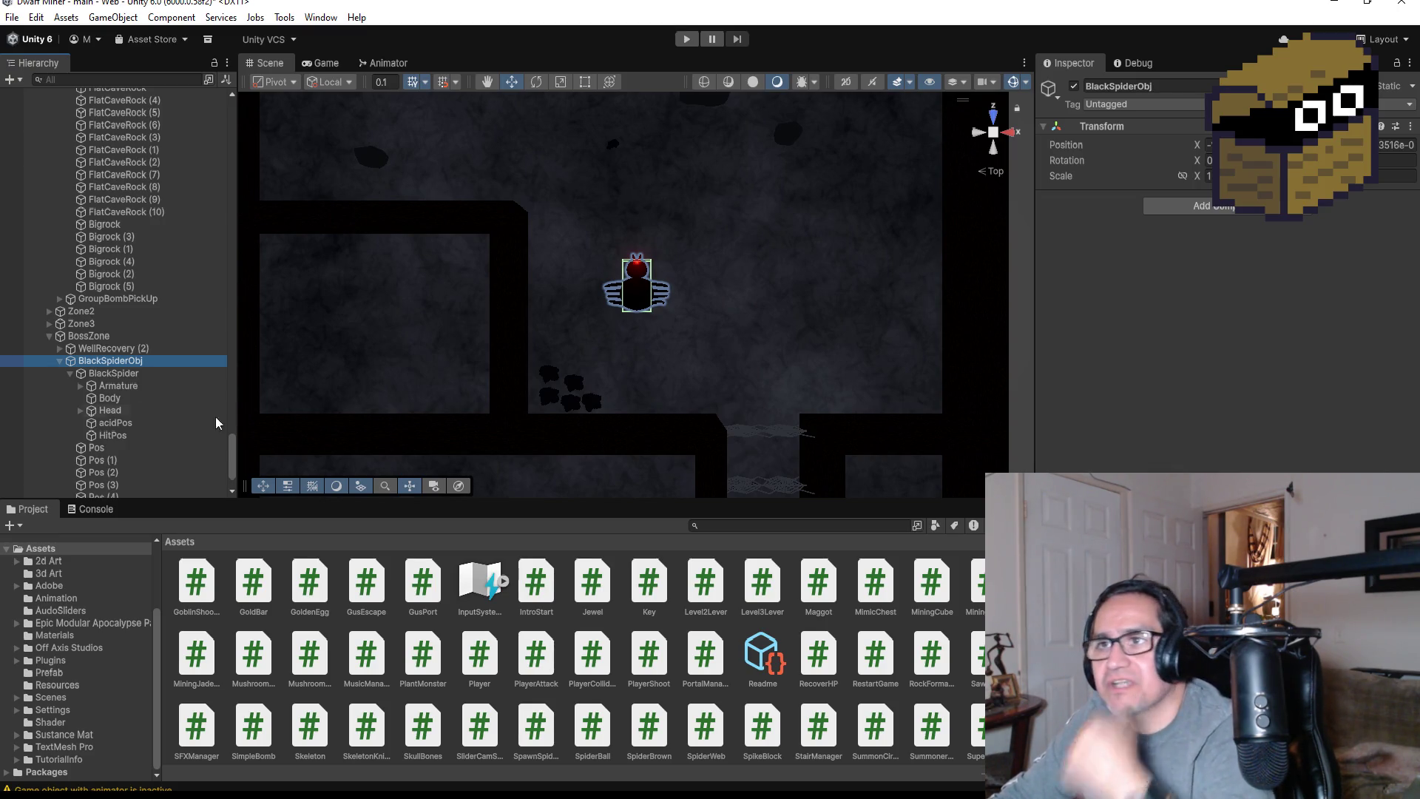
left_click(69, 373)
Move the first Pos waypoint right and up so it sits above the spider
left_click(100, 373)
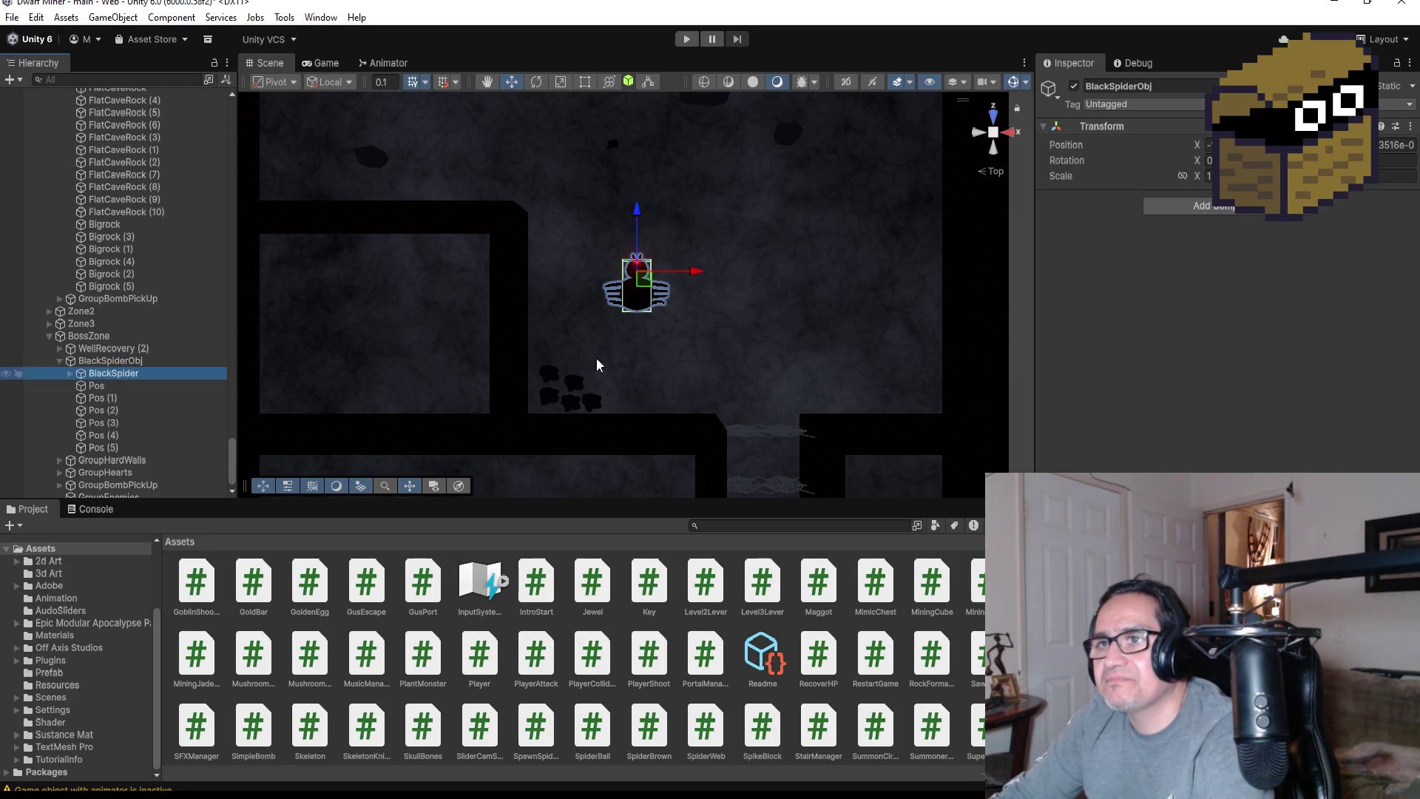
scroll(630, 224, "down", 5)
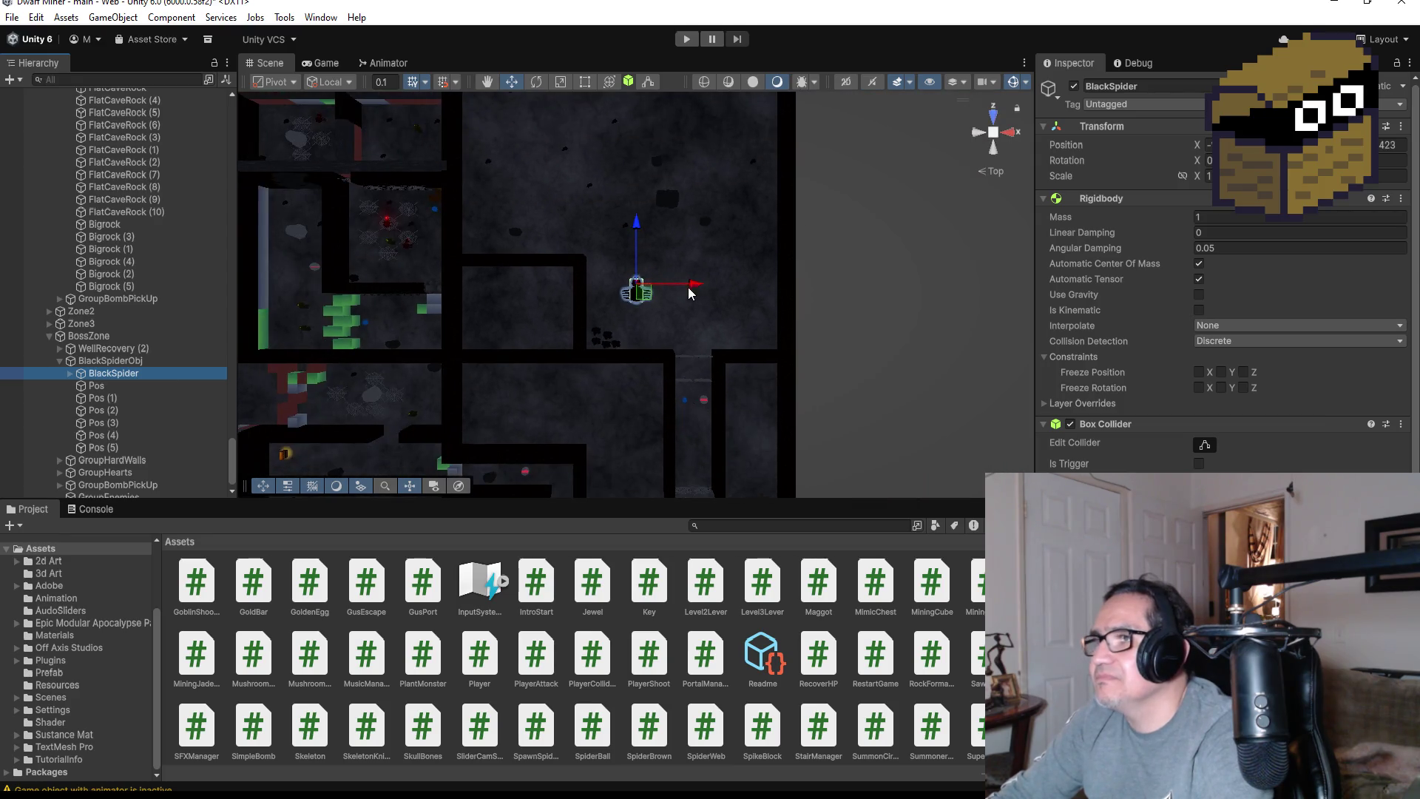
scroll(682, 263, "up", 3)
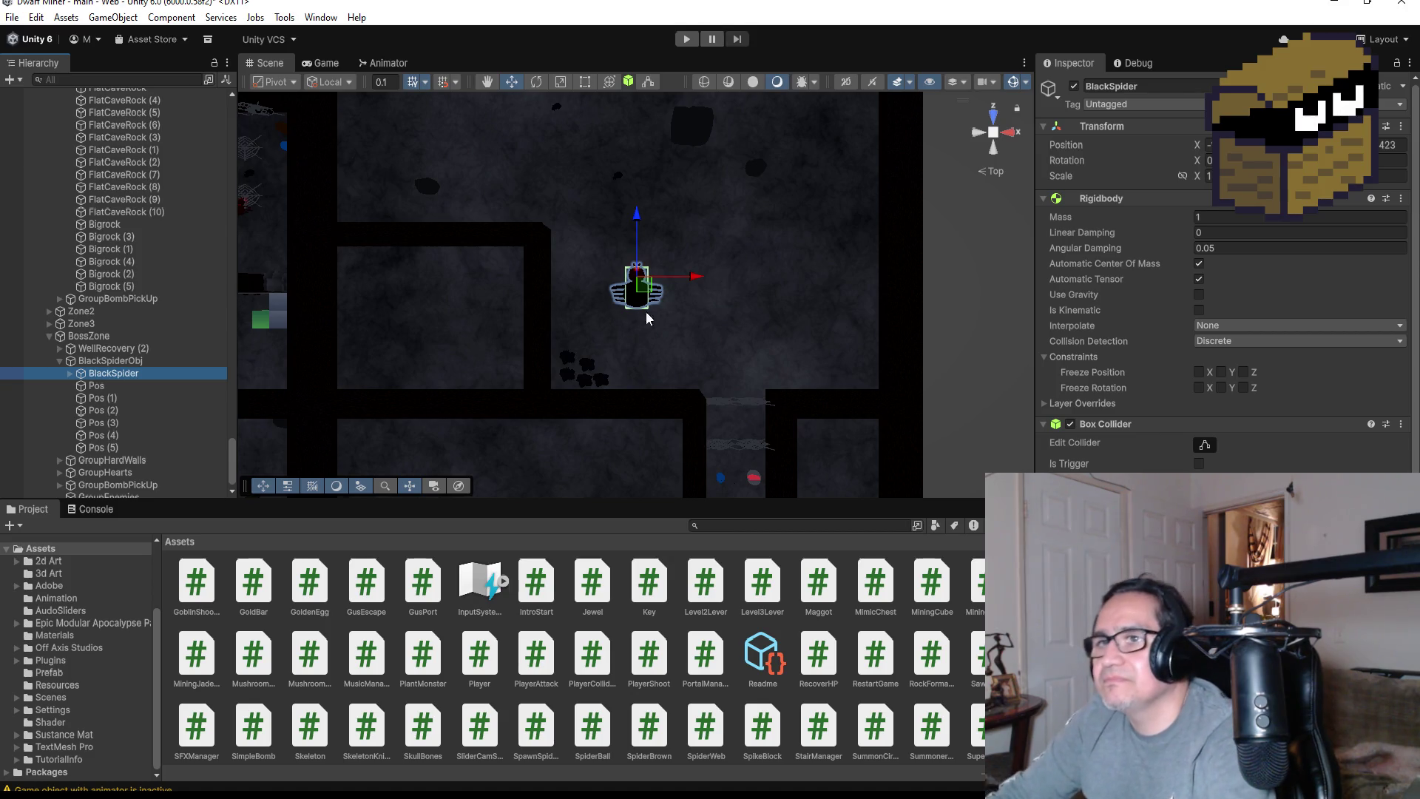
left_click(120, 386)
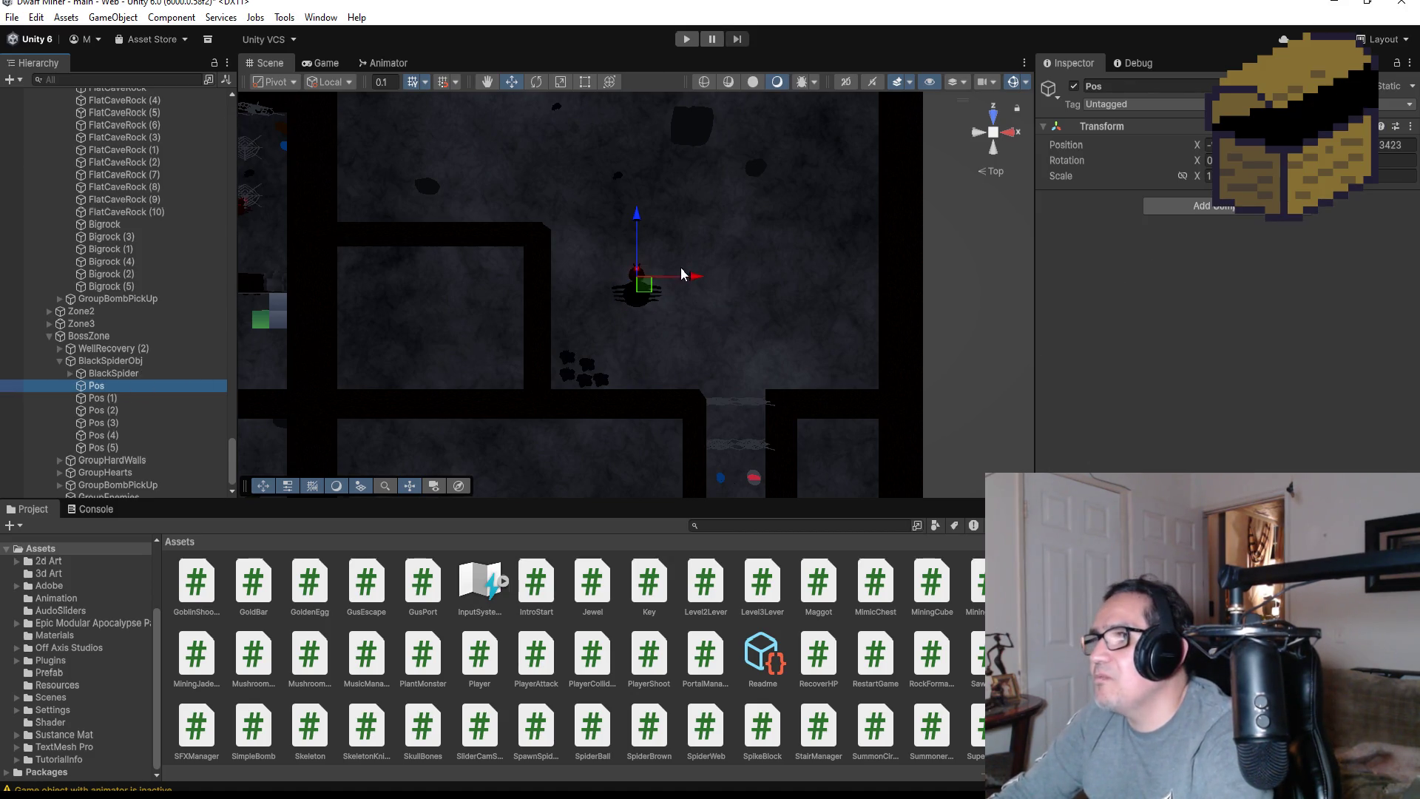
left_click_drag(698, 277, 752, 277)
left_click_drag(695, 215, 688, 171)
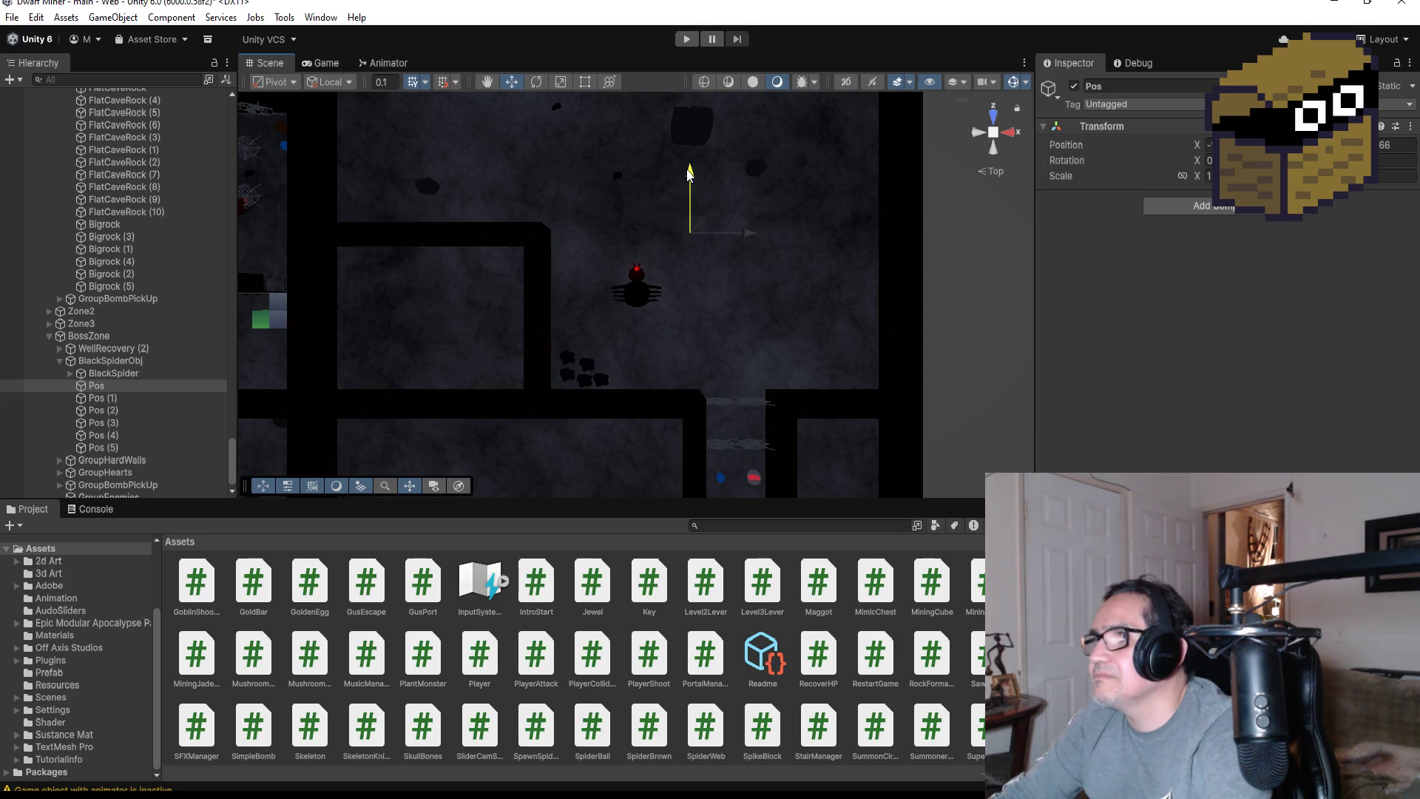
Shift BlackSpider slightly right and up, then frame it at an angled perspective
left_click(113, 373)
left_click_drag(692, 279, 747, 277)
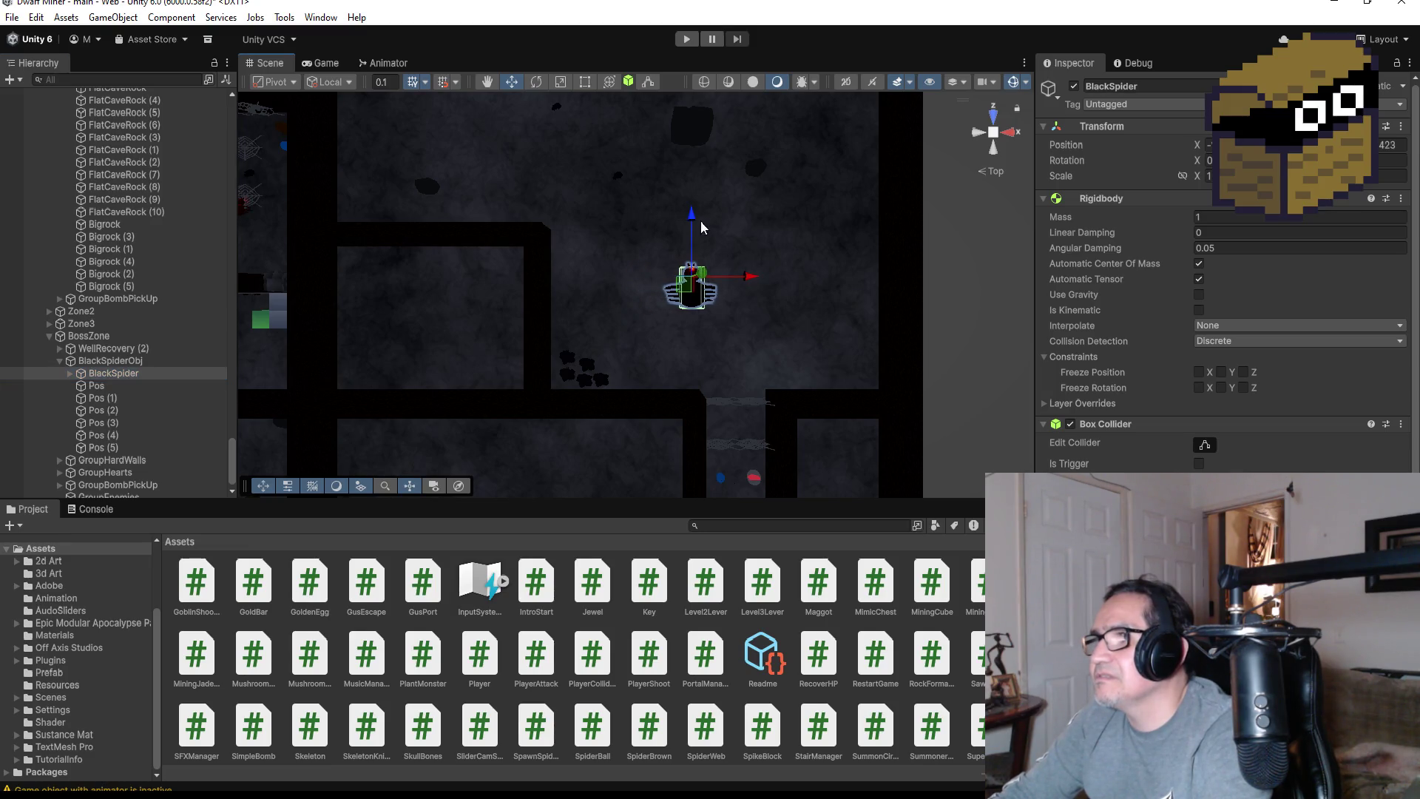
left_click_drag(696, 216, 694, 65)
key("f")
mouse_move(850, 401)
left_mouse_down()
mouse_move(628, 259)
mouse_move(651, 229)
mouse_move(835, 152)
mouse_move(948, 241)
left_mouse_up()
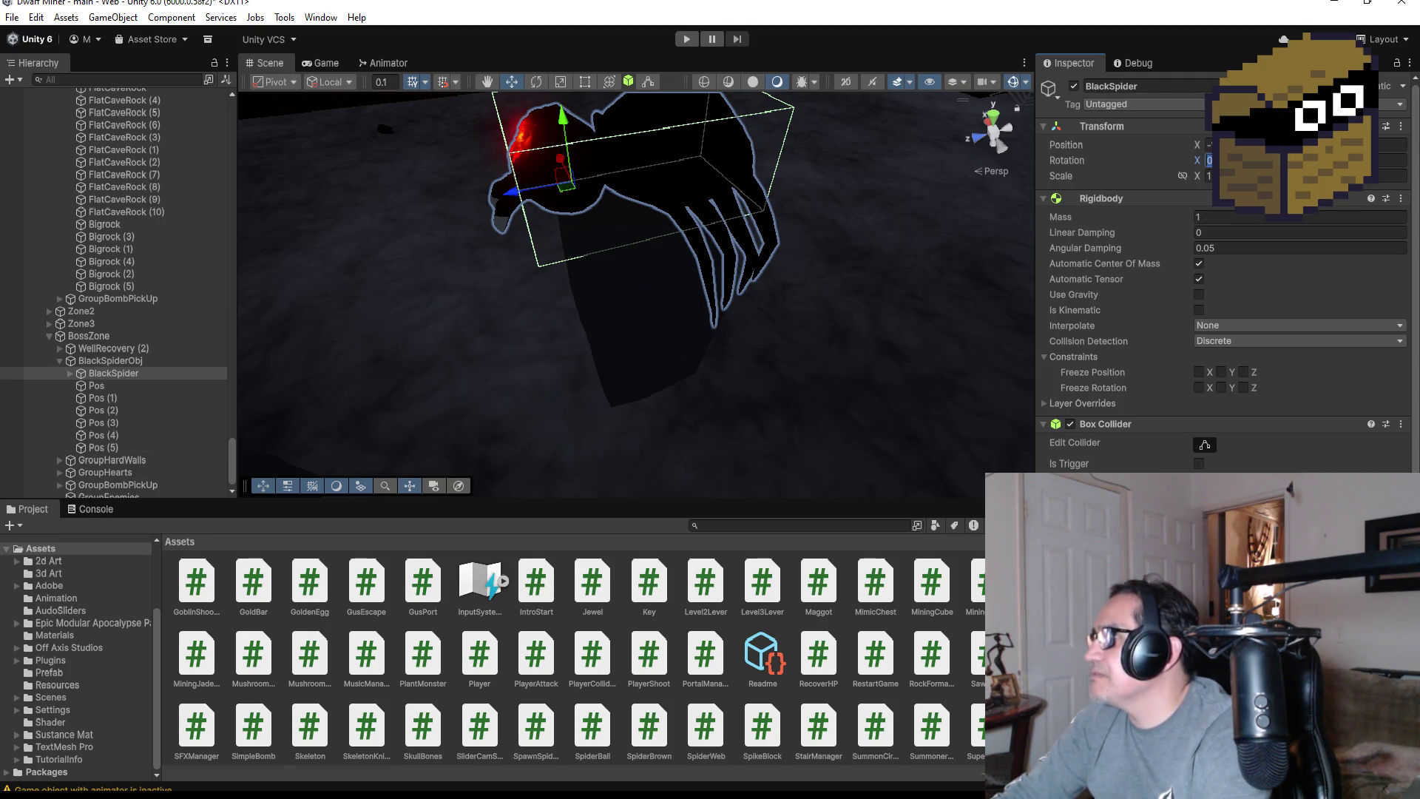
Try a rotation on BlackSpider, undo it, and move the spider along its Z axis
key("ctrl+z")
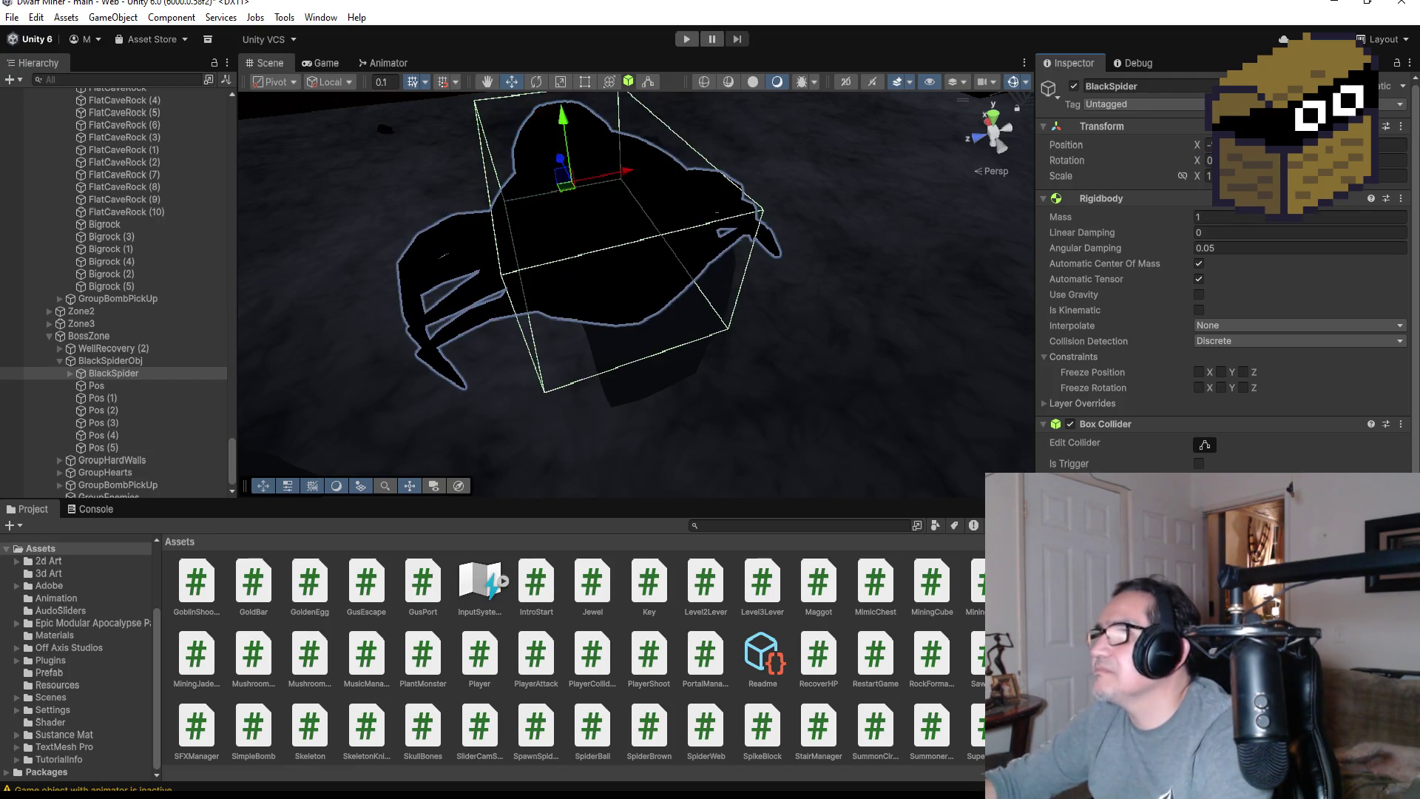
key("ctrl+y")
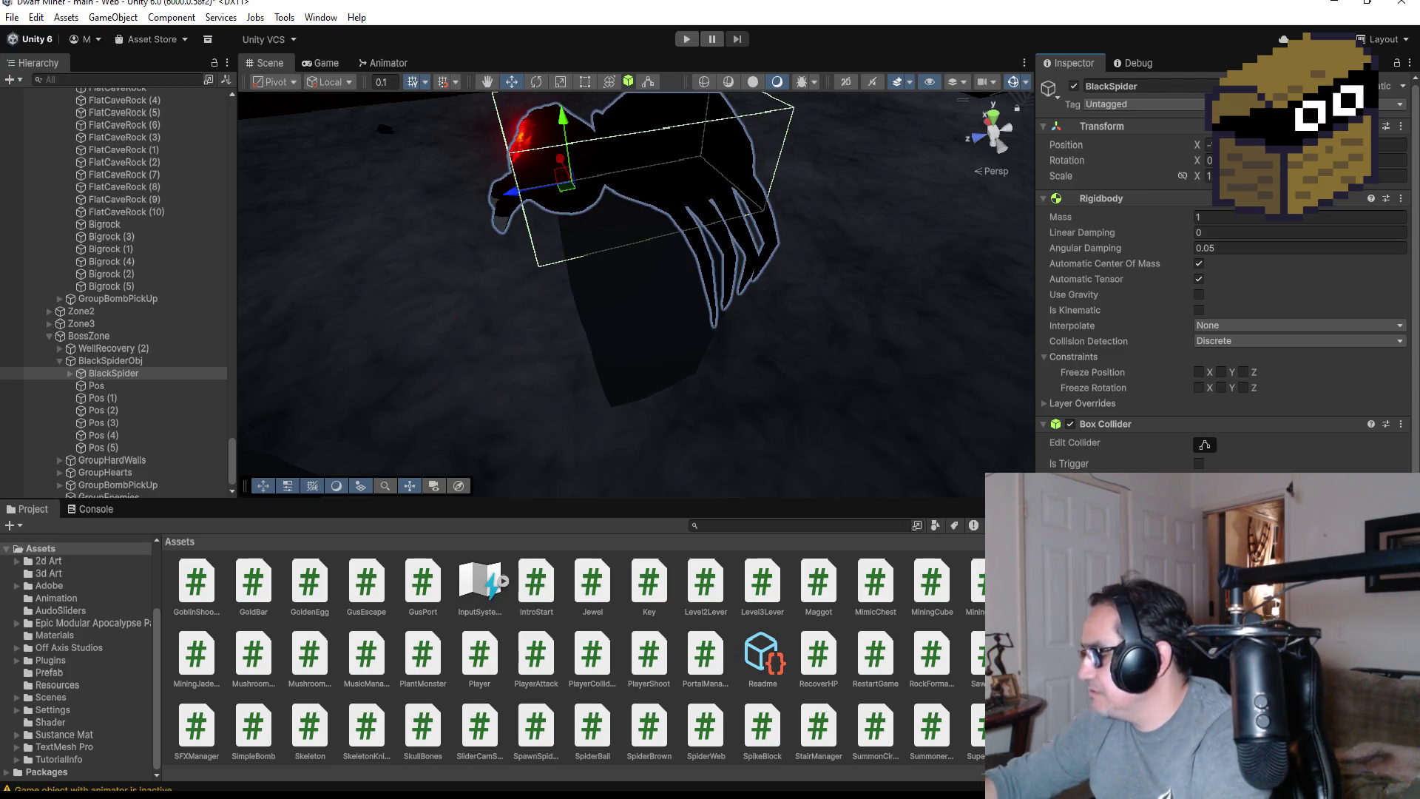
key("ctrl+z")
scroll(620, 233, "down", 3)
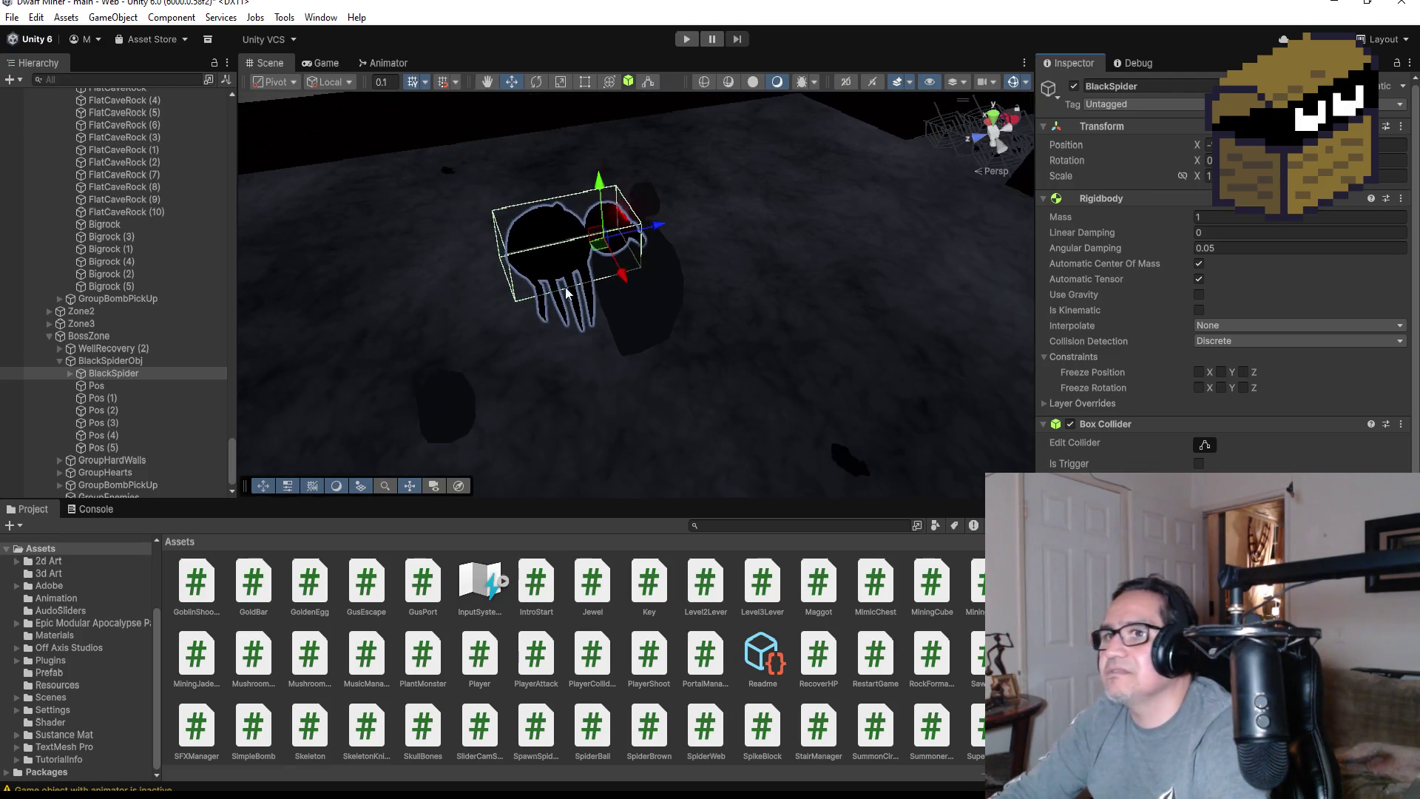
left_click_drag(653, 230, 739, 213)
Orbit around the spider and select the Bigrock (5) rock beneath it
mouse_move(817, 286)
left_mouse_down("alt")
mouse_move(665, 179)
mouse_move(650, 148)
left_mouse_up("alt")
mouse_move(724, 222)
left_mouse_down("alt")
mouse_move(459, 266)
mouse_move(888, 293)
left_mouse_up("alt")
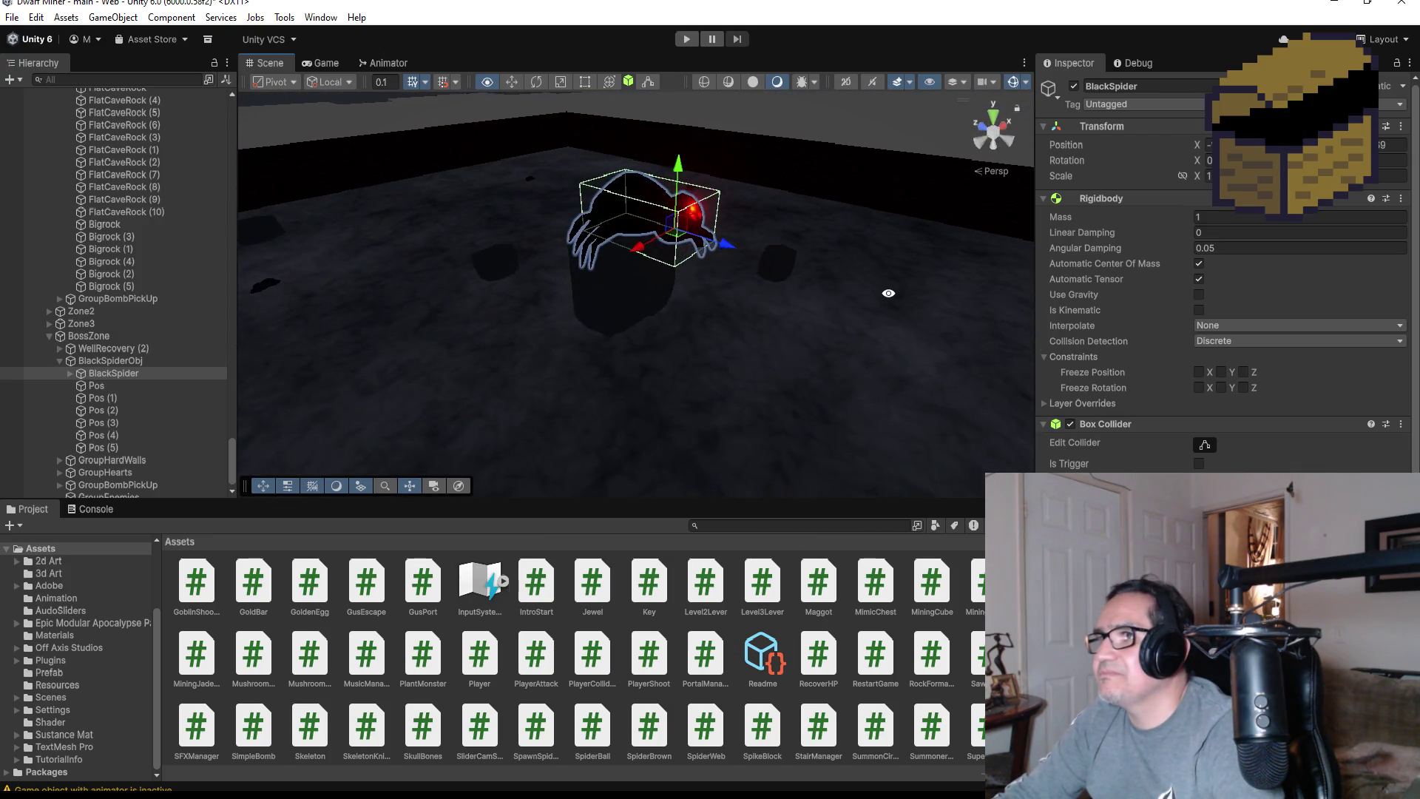
scroll(797, 219, "up", 5)
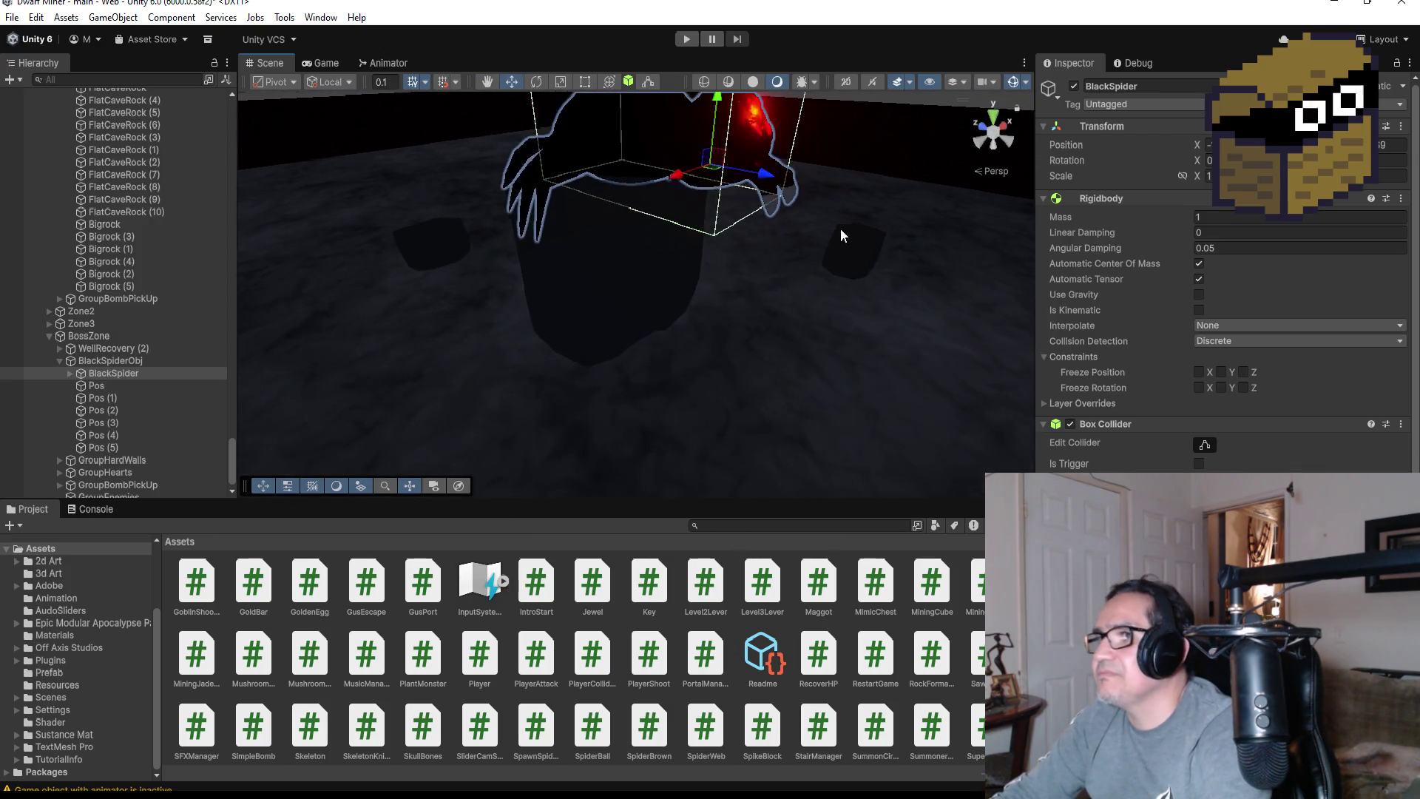
left_click(645, 270)
From Top view, set Bigrock (5)'s Scale X to 1.5, then tilt back to perspective
key("f")
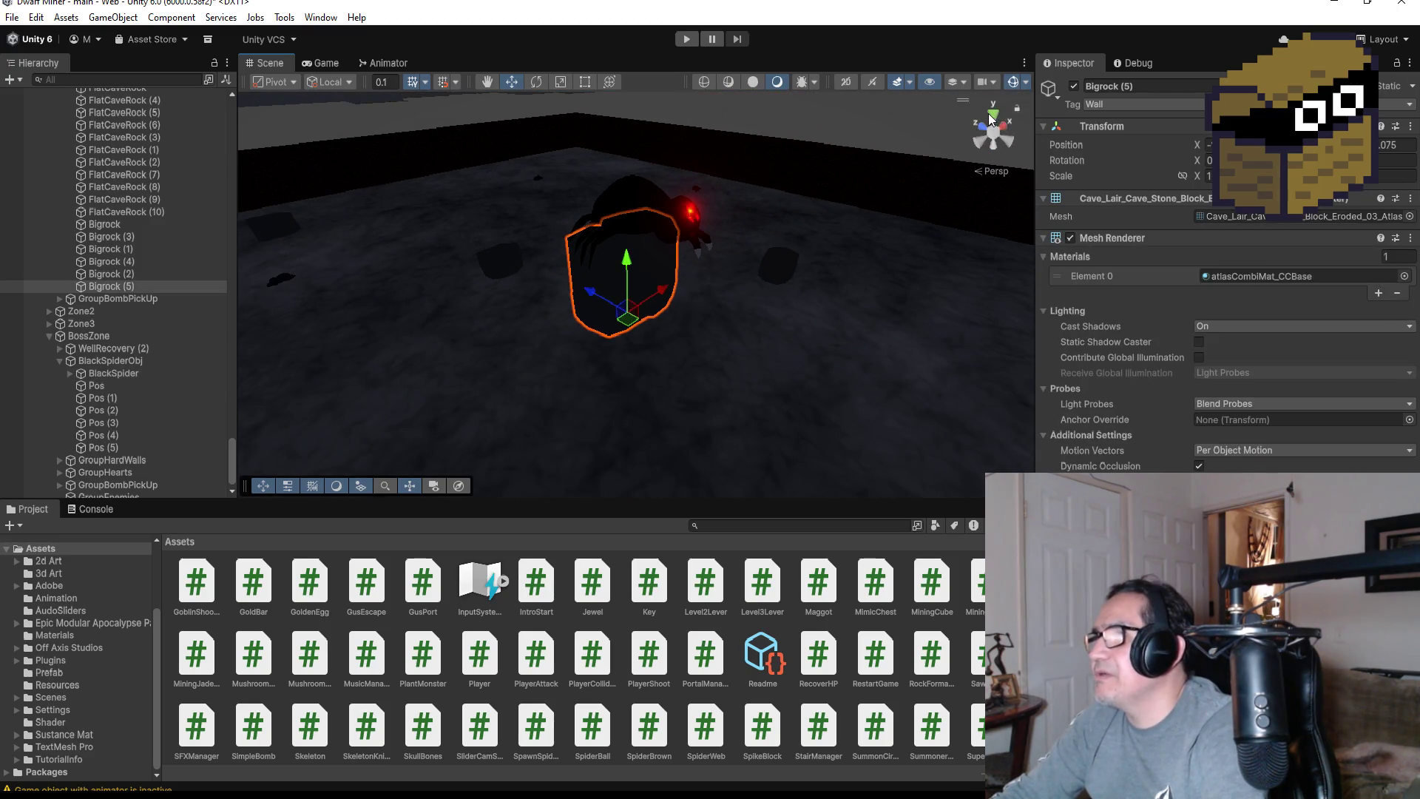
left_click(992, 117)
left_click(1208, 175)
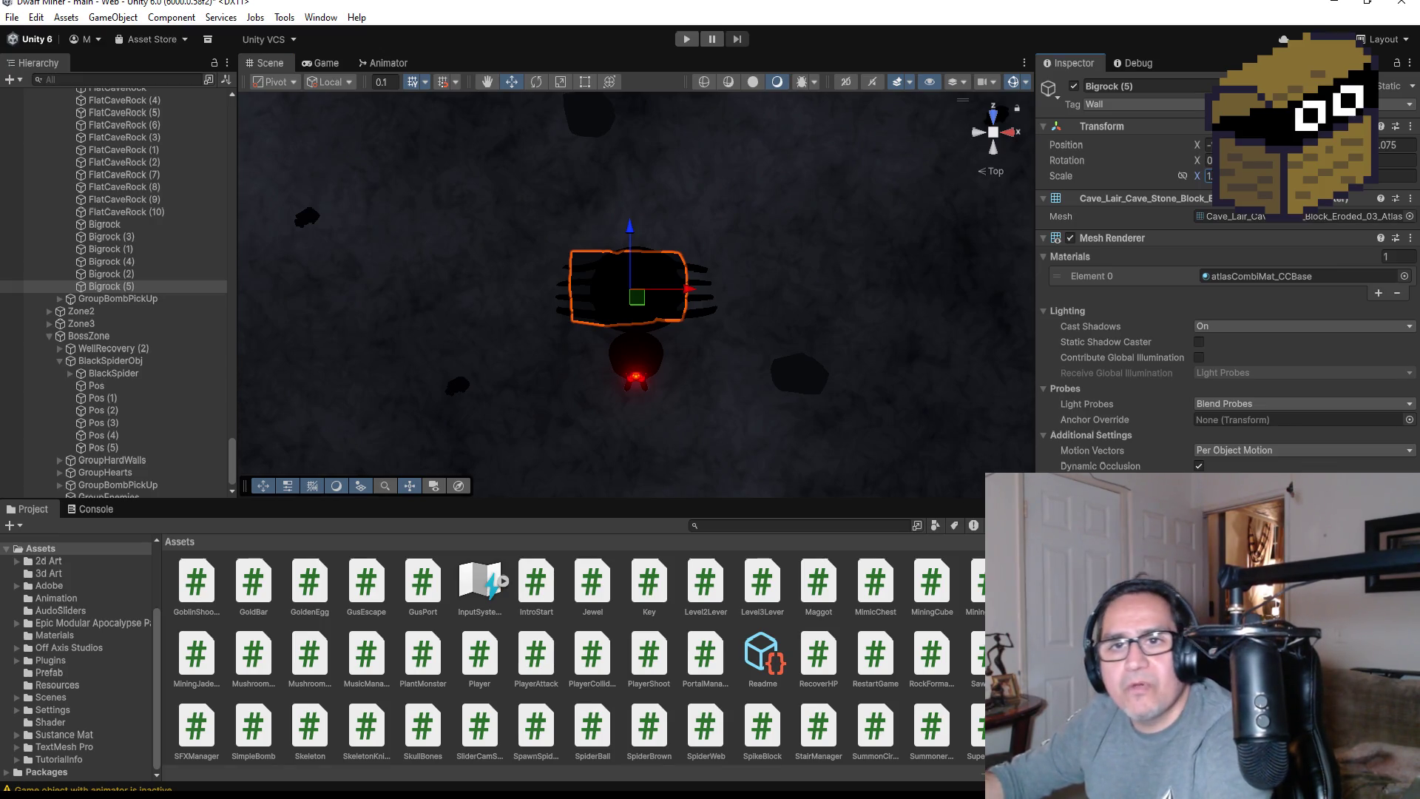
type("1.5")
key("Return")
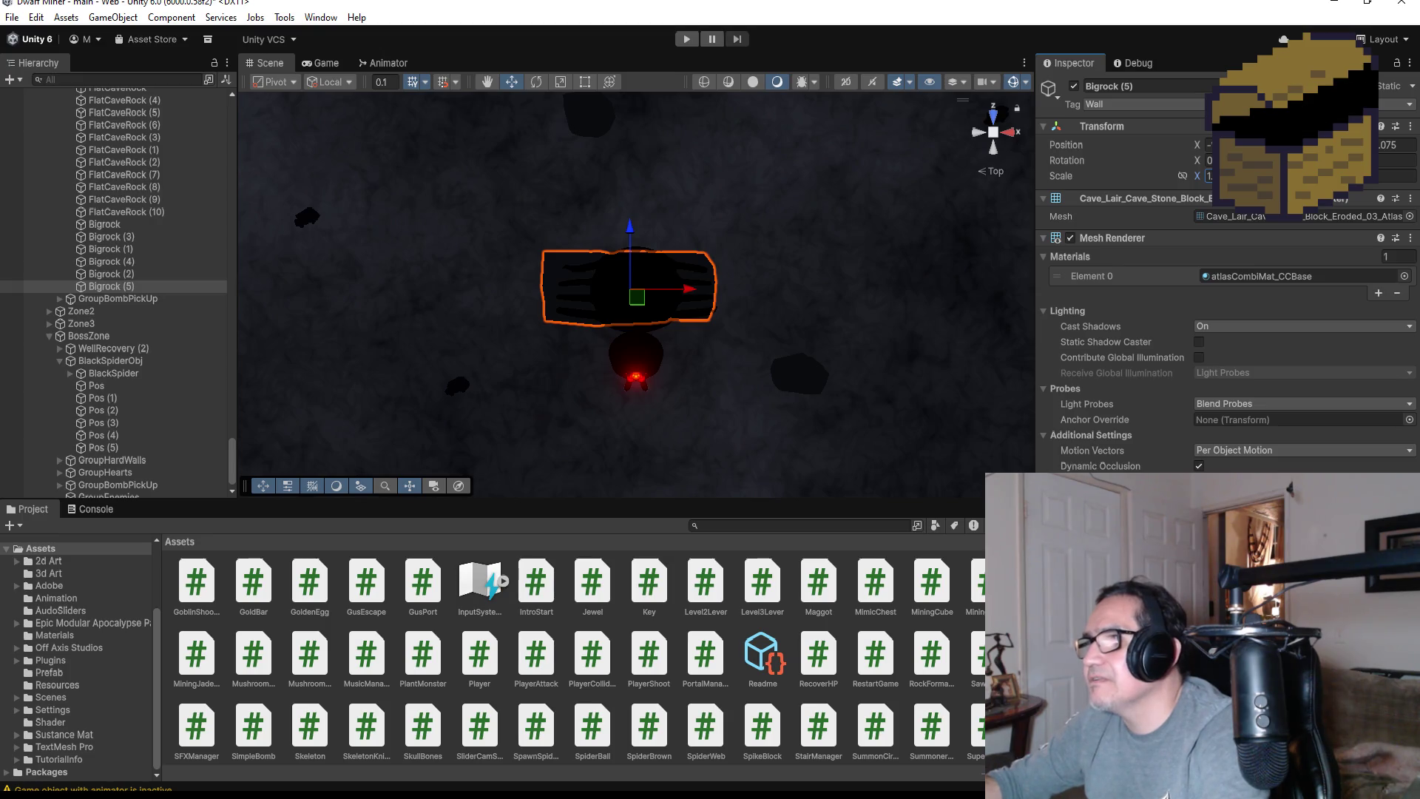
mouse_move(863, 381)
left_mouse_down()
mouse_move(822, 75)
mouse_move(951, 153)
mouse_move(835, 244)
left_mouse_up()
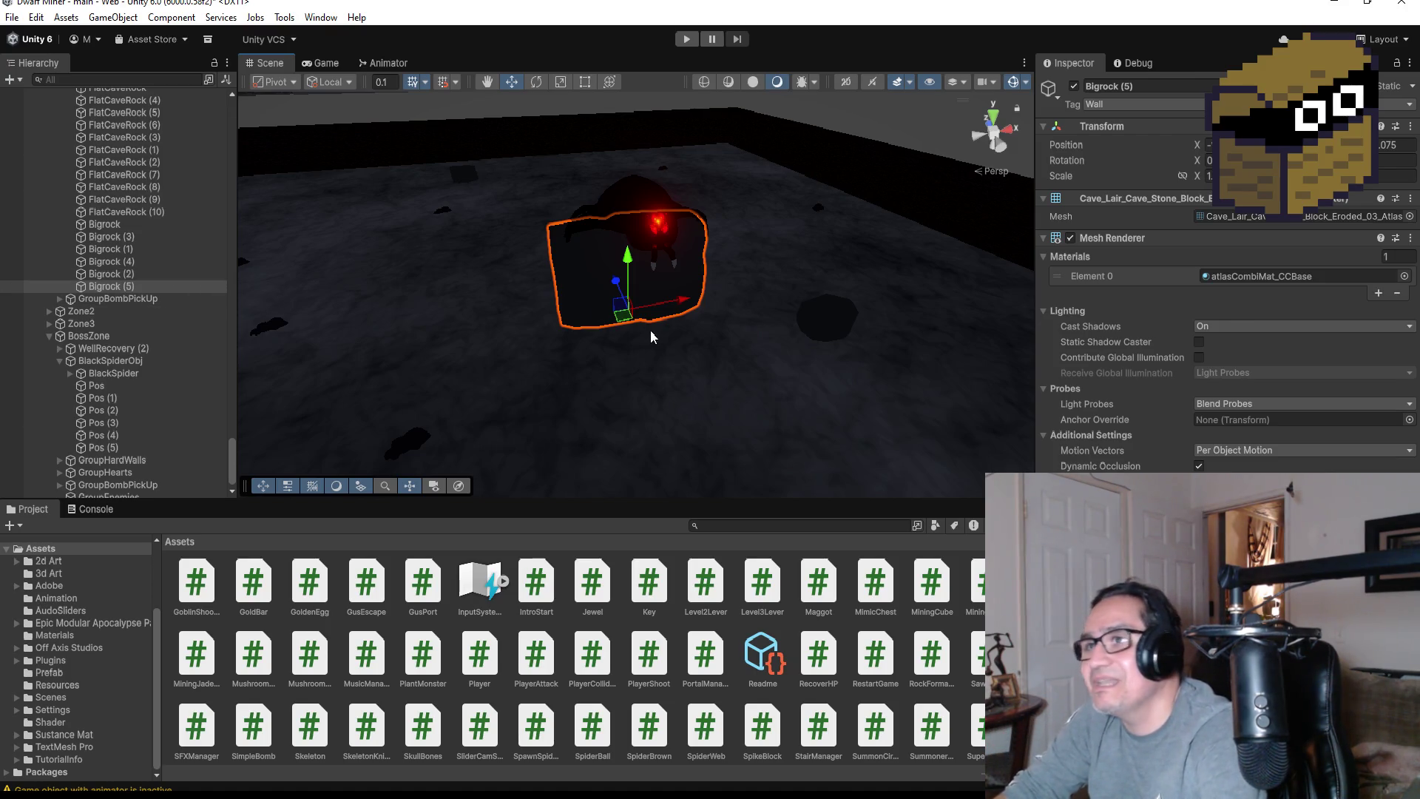
Collapse the LevelFour, GroupPlanes and Zone1 groups in the Hierarchy to reveal BossZone
scroll(761, 287, "up", 3)
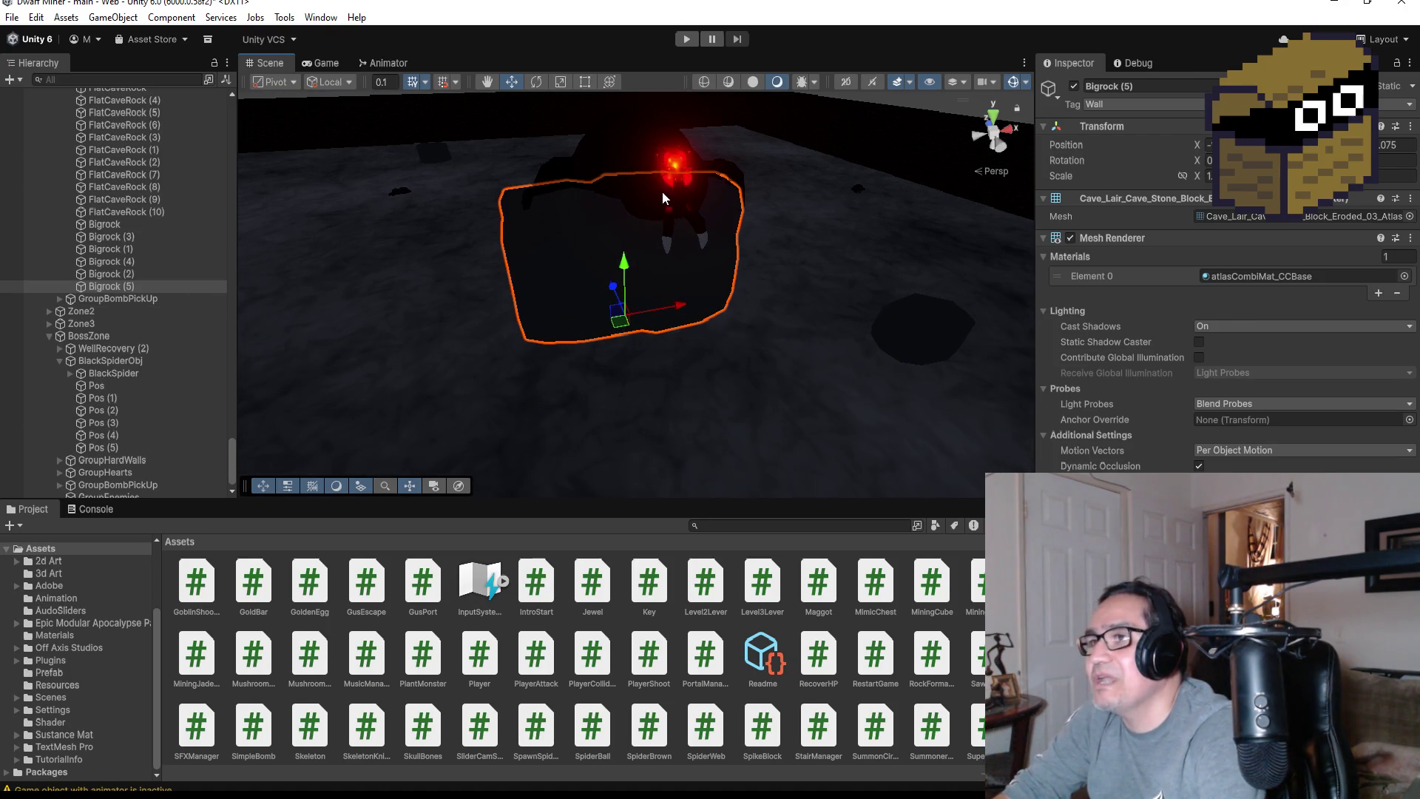
scroll(118, 290, "up", 15)
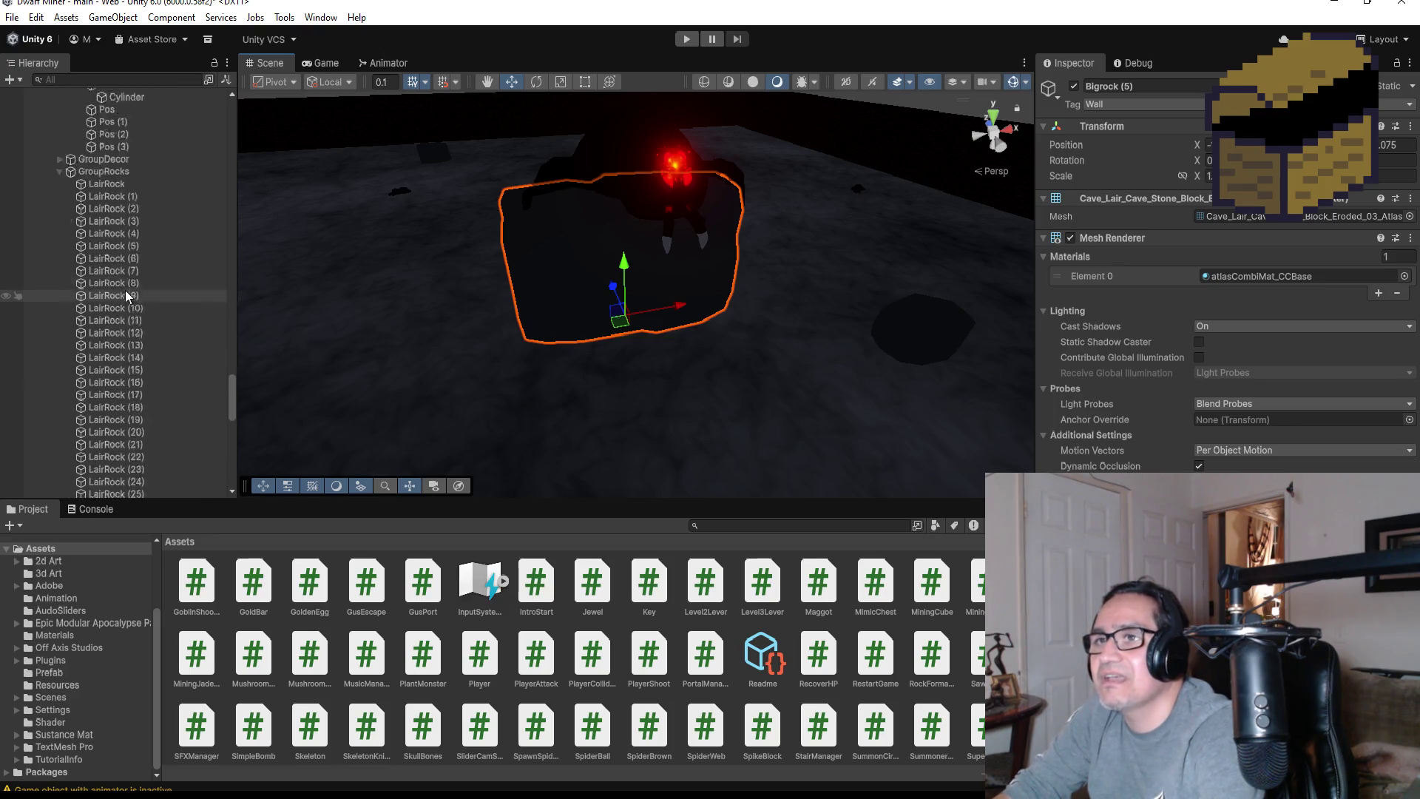
scroll(130, 287, "up", 15)
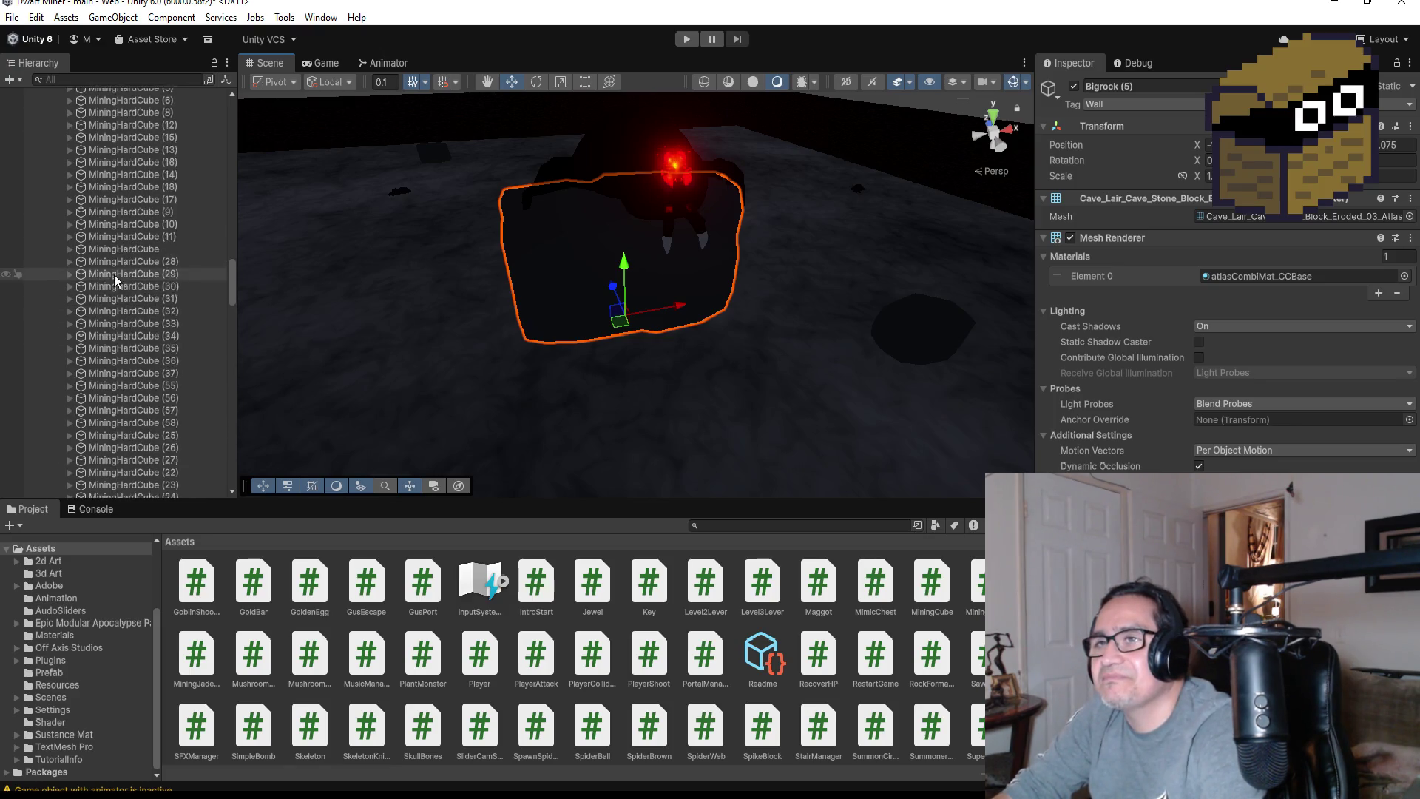
scroll(111, 288, "up", 15)
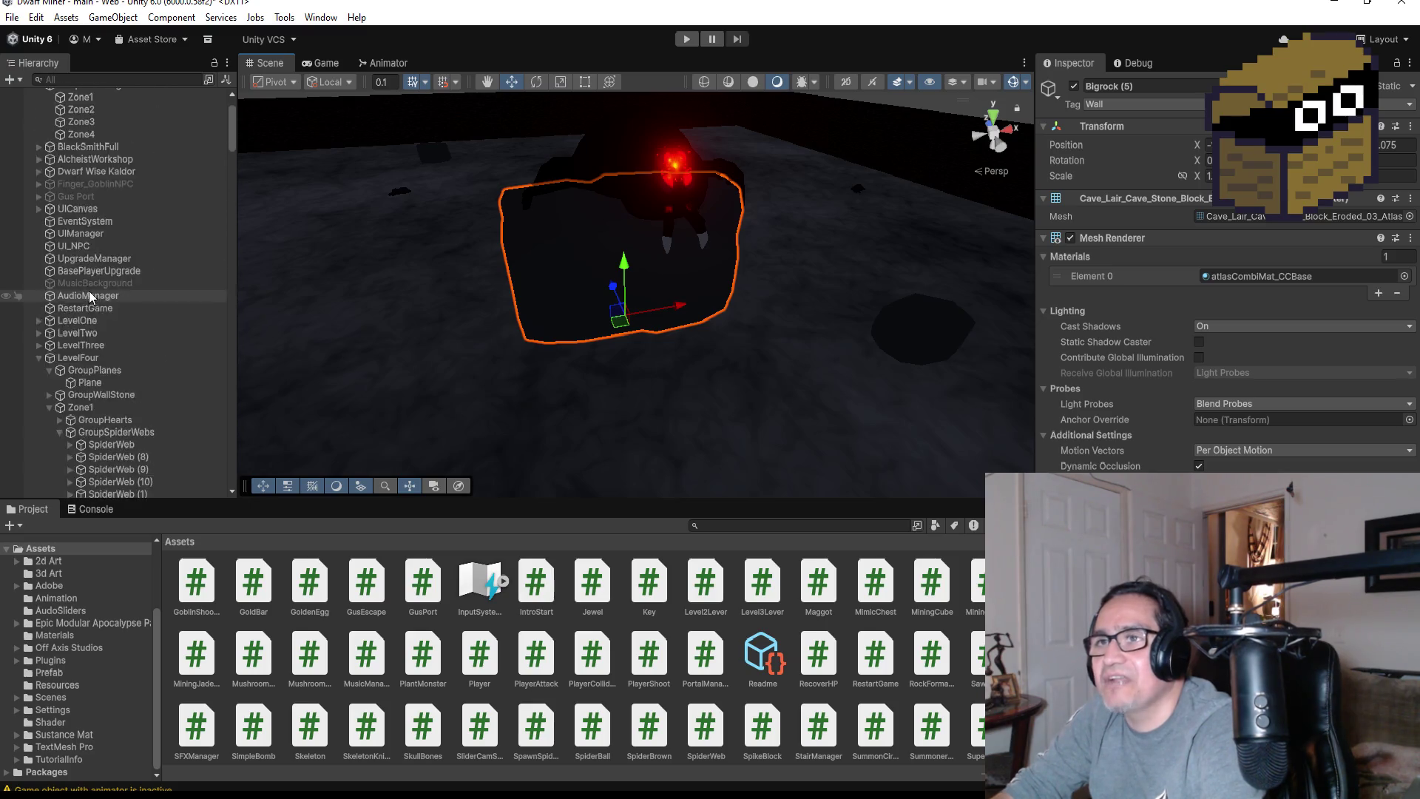
left_click(39, 417)
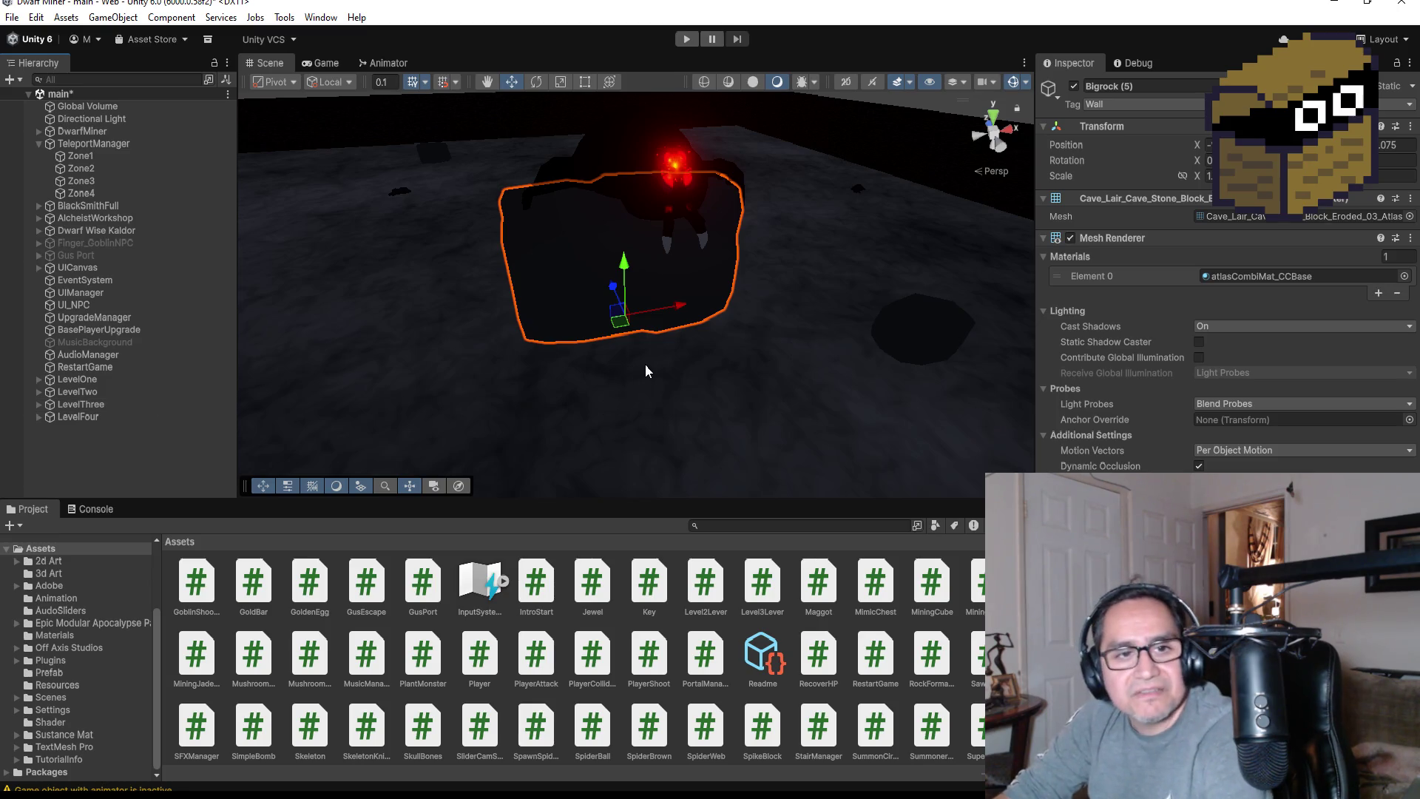
left_click(39, 416)
scroll(74, 426, "down", 4)
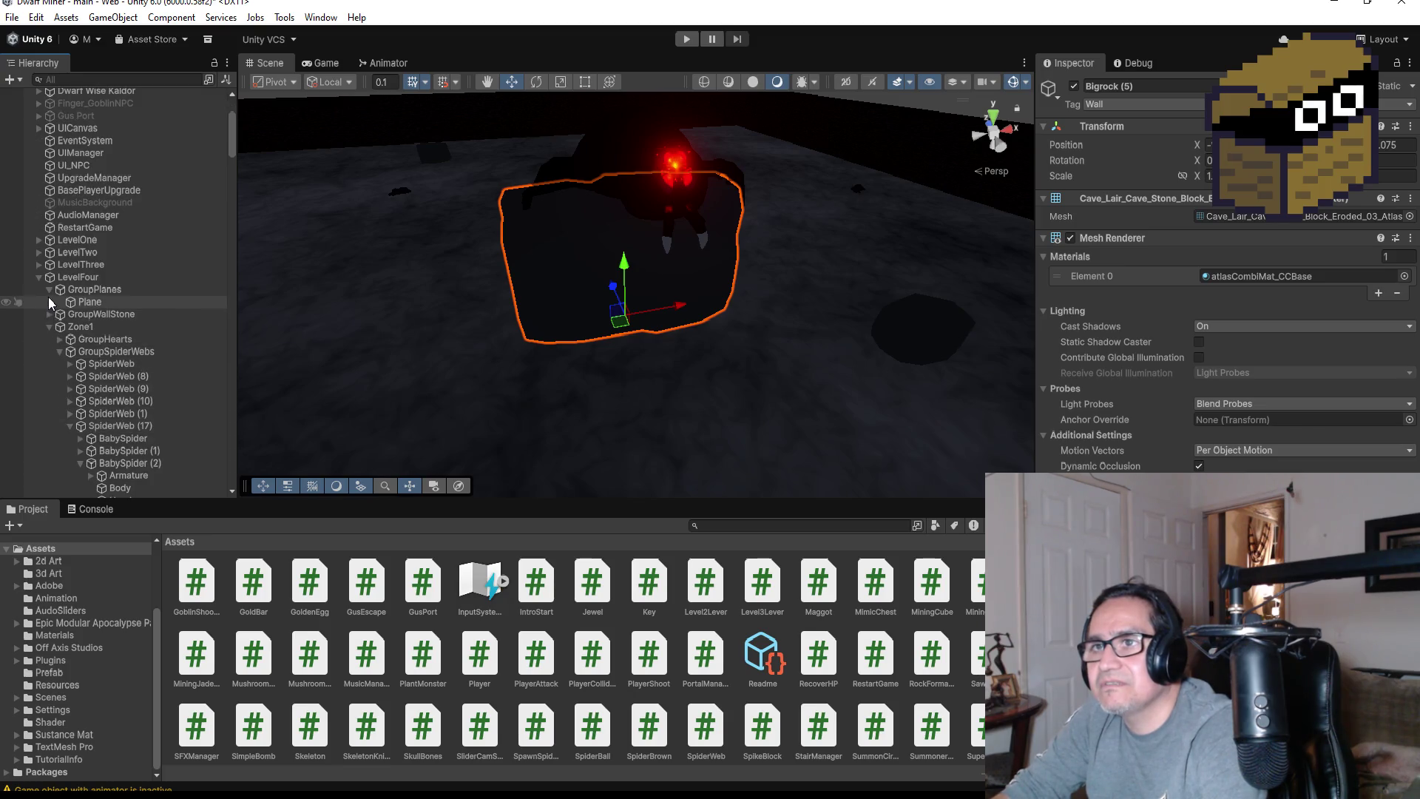
left_click(48, 290)
left_click(50, 313)
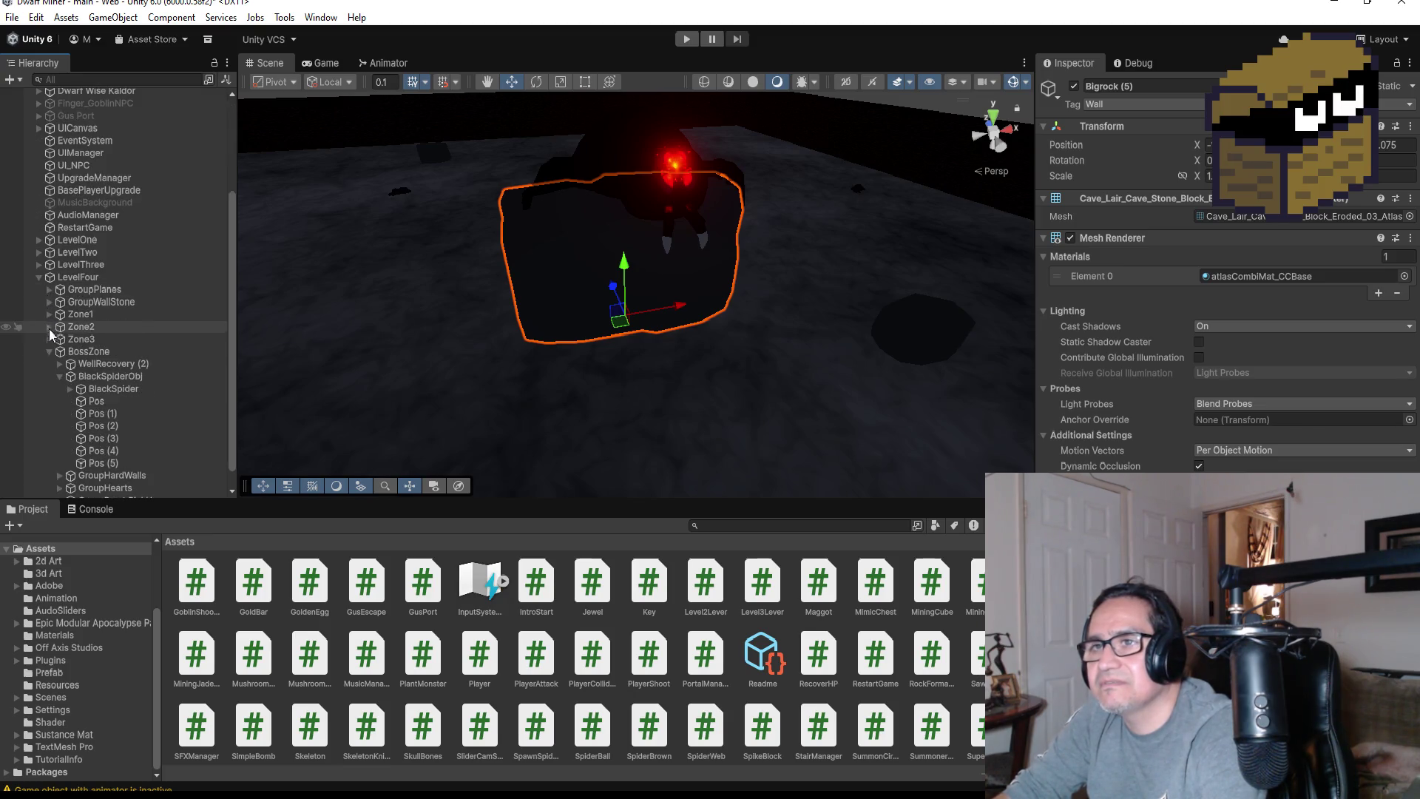
Select BlackSpider and scroll to its Boss Black Spider script with Max HP 200
left_click(74, 362)
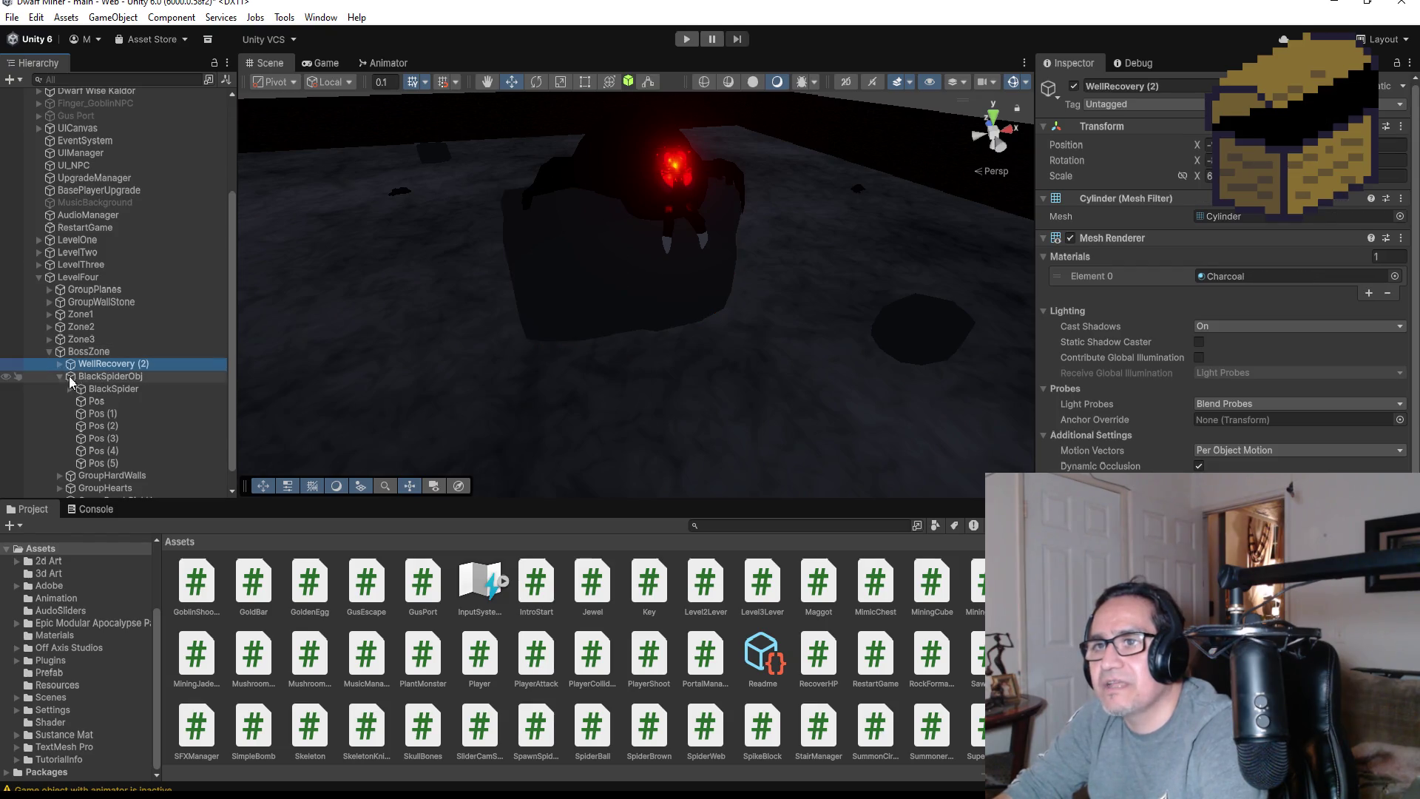
left_click(73, 376)
left_click(96, 389)
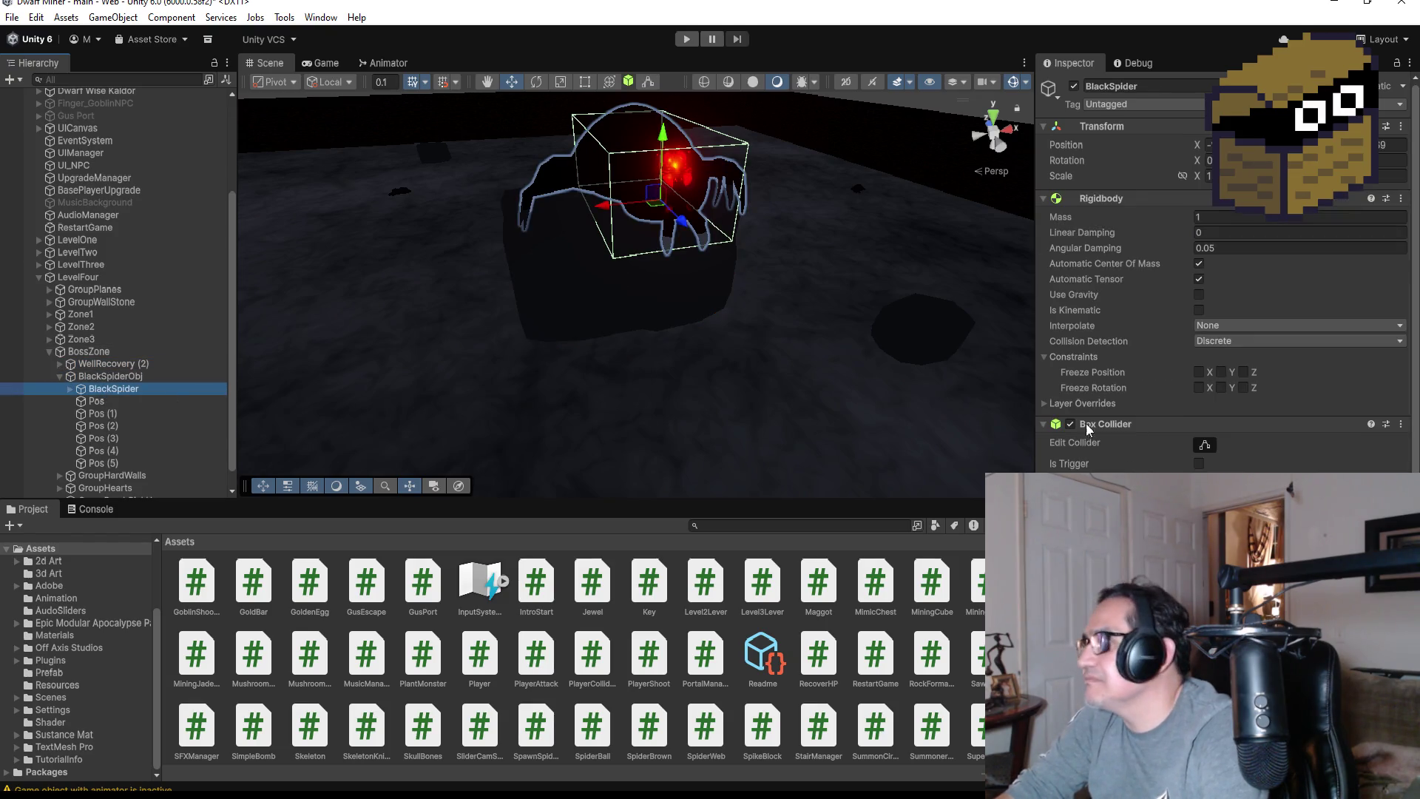
scroll(1088, 429, "down", 5)
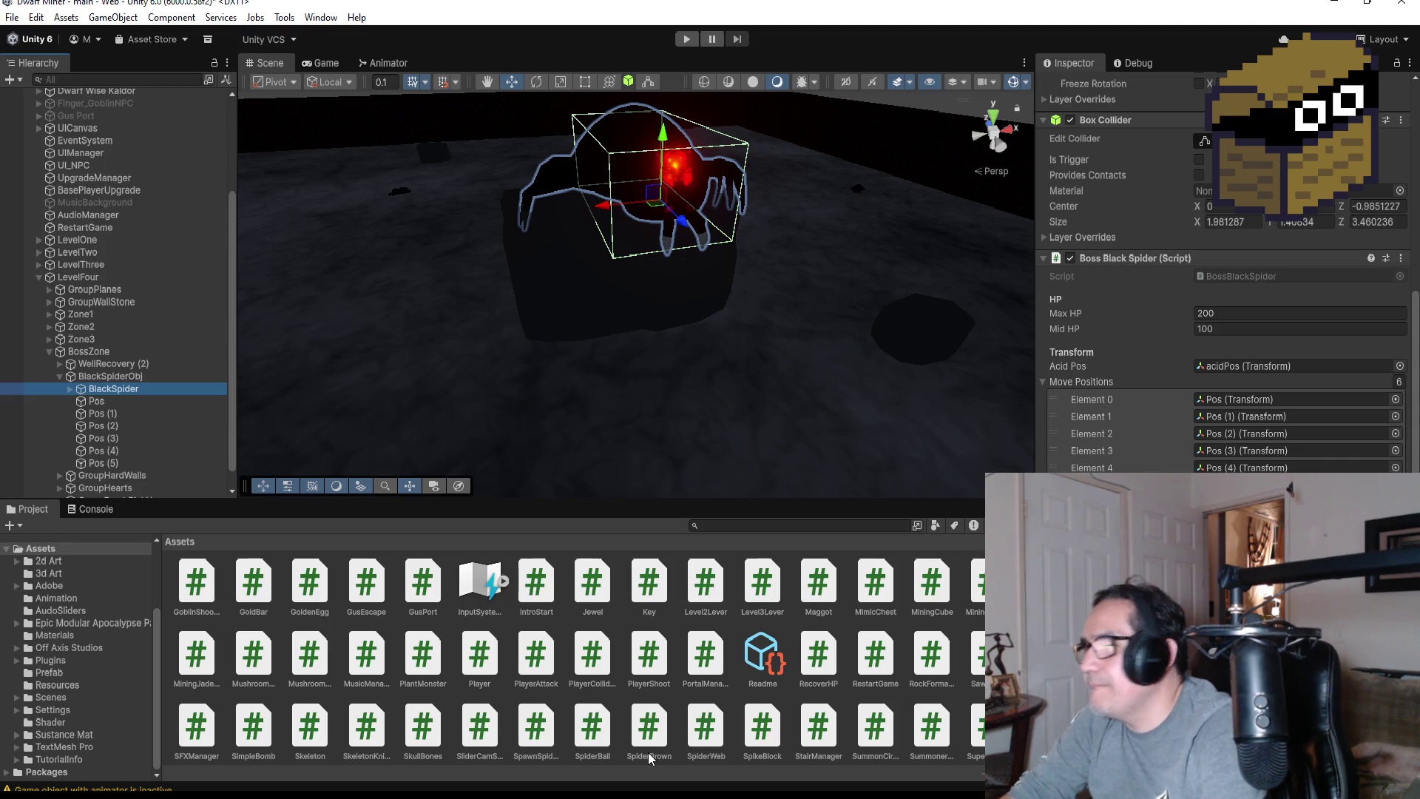
key("alt+Tab")
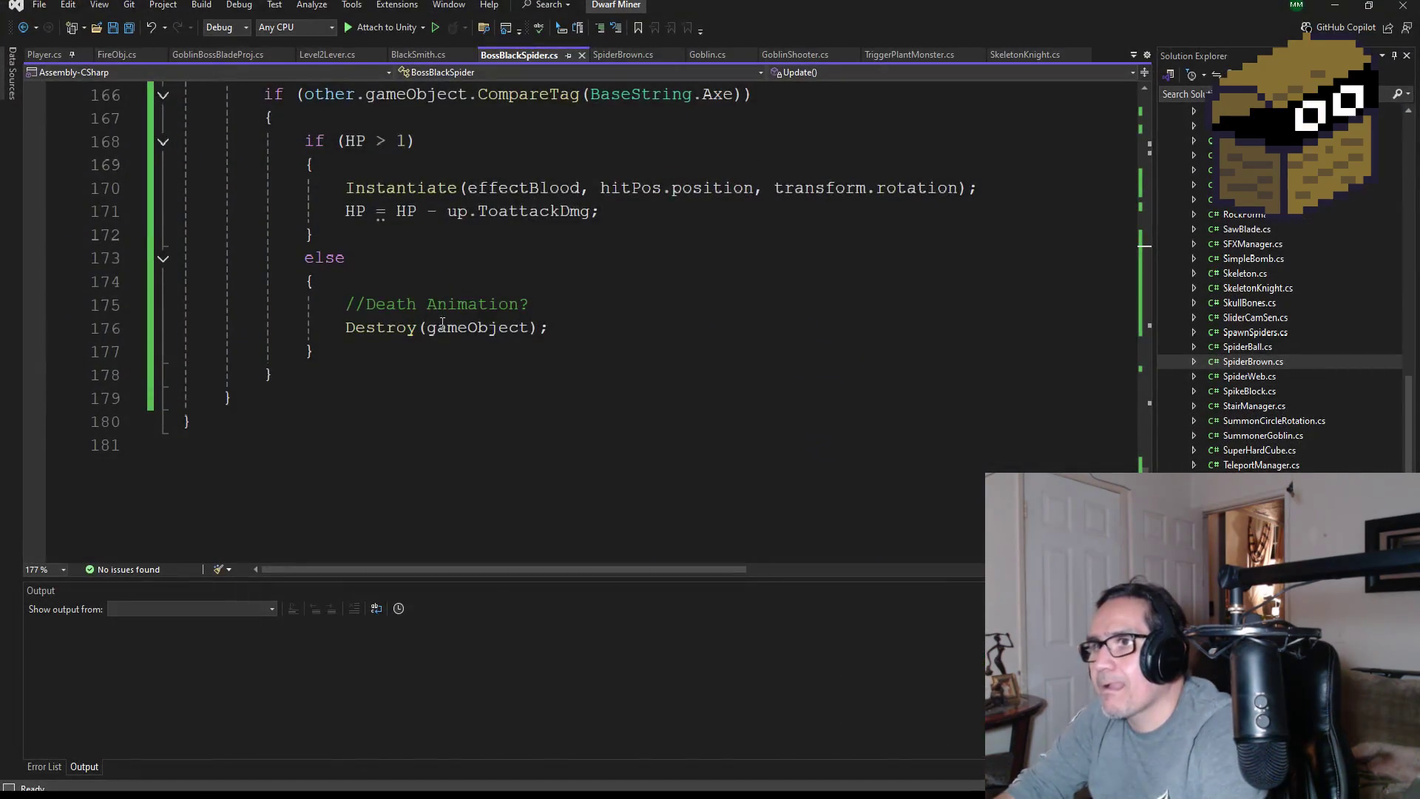
Save BossBlackSpider.cs, review the isActive check in Update, and go to the end of the class
scroll(442, 323, "up", 20)
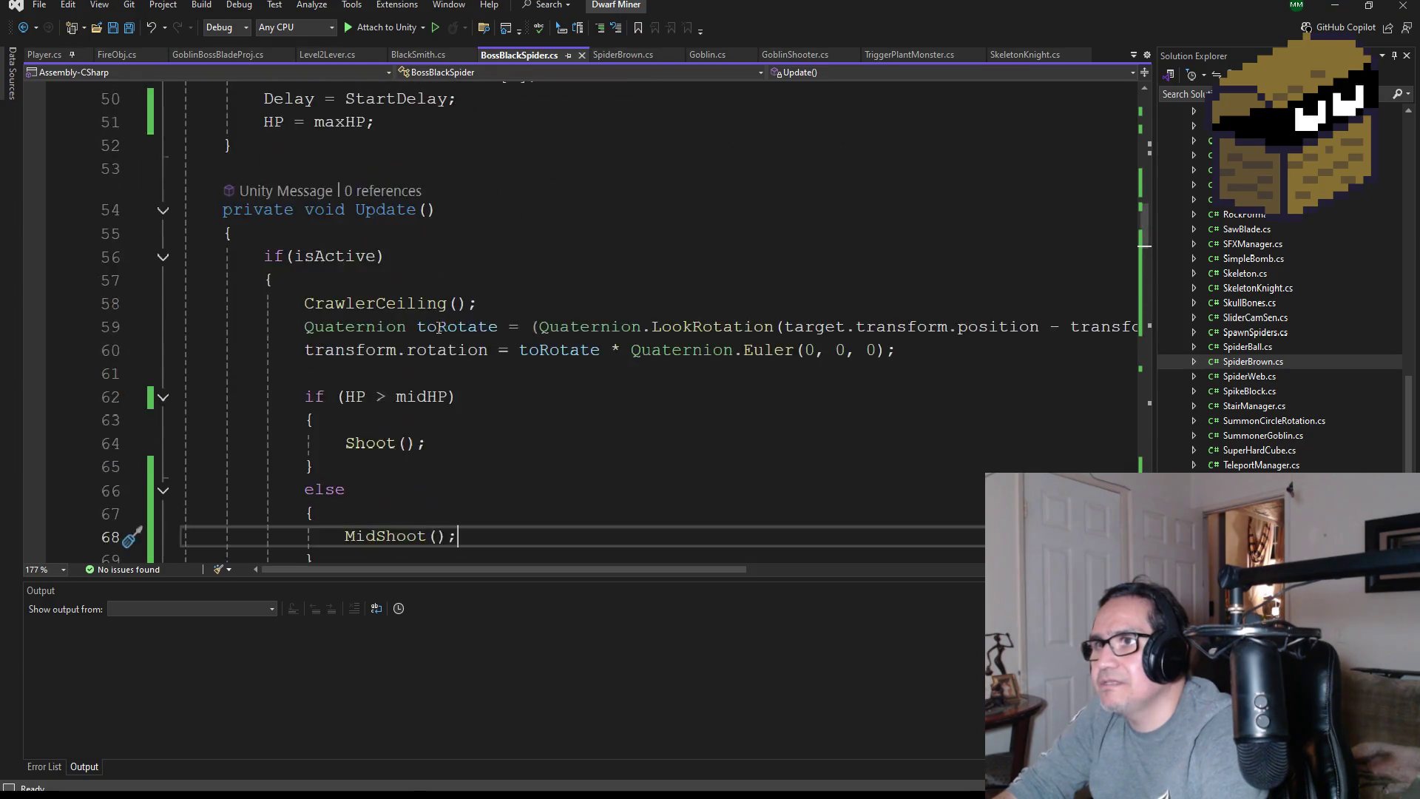
scroll(439, 327, "up", 17)
key("ctrl+s")
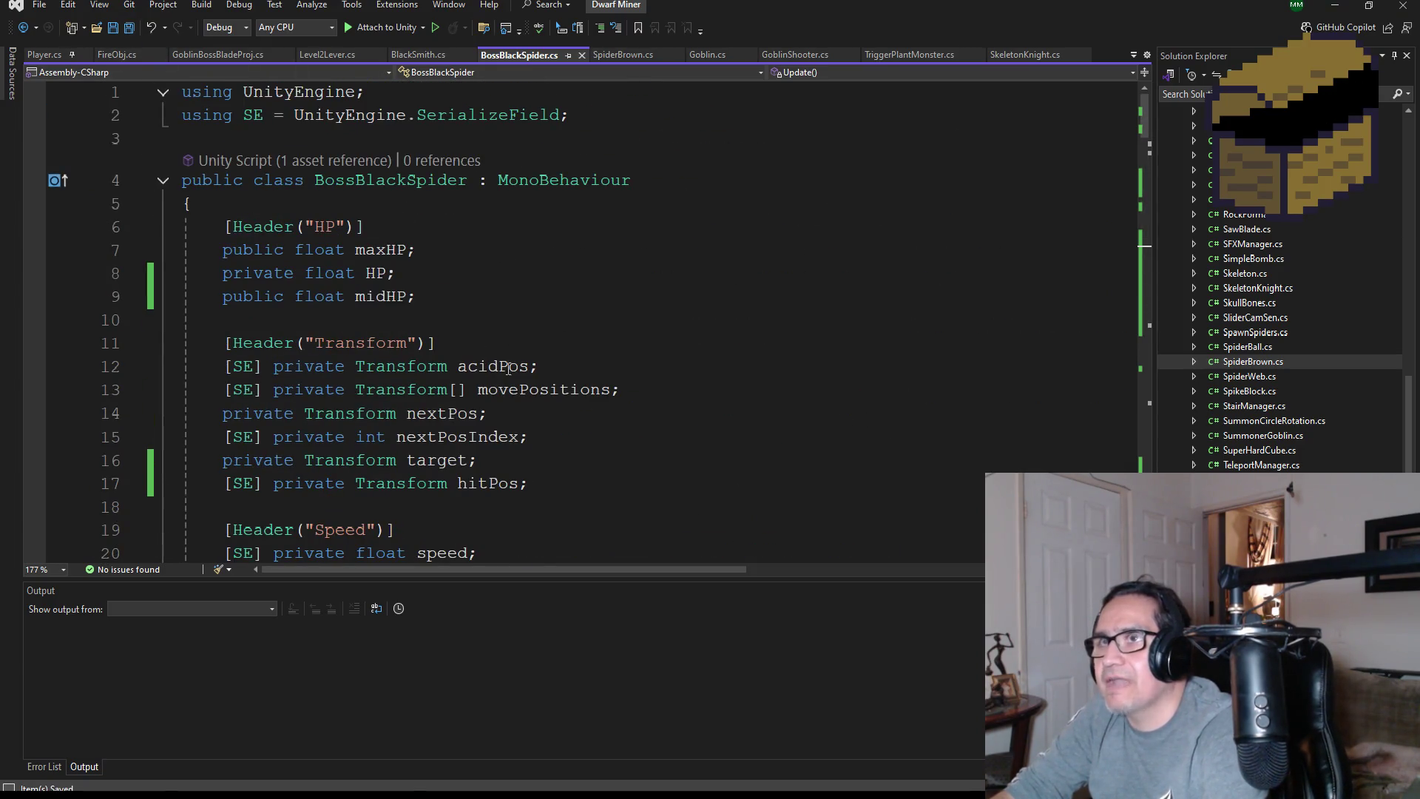
scroll(508, 368, "down", 13)
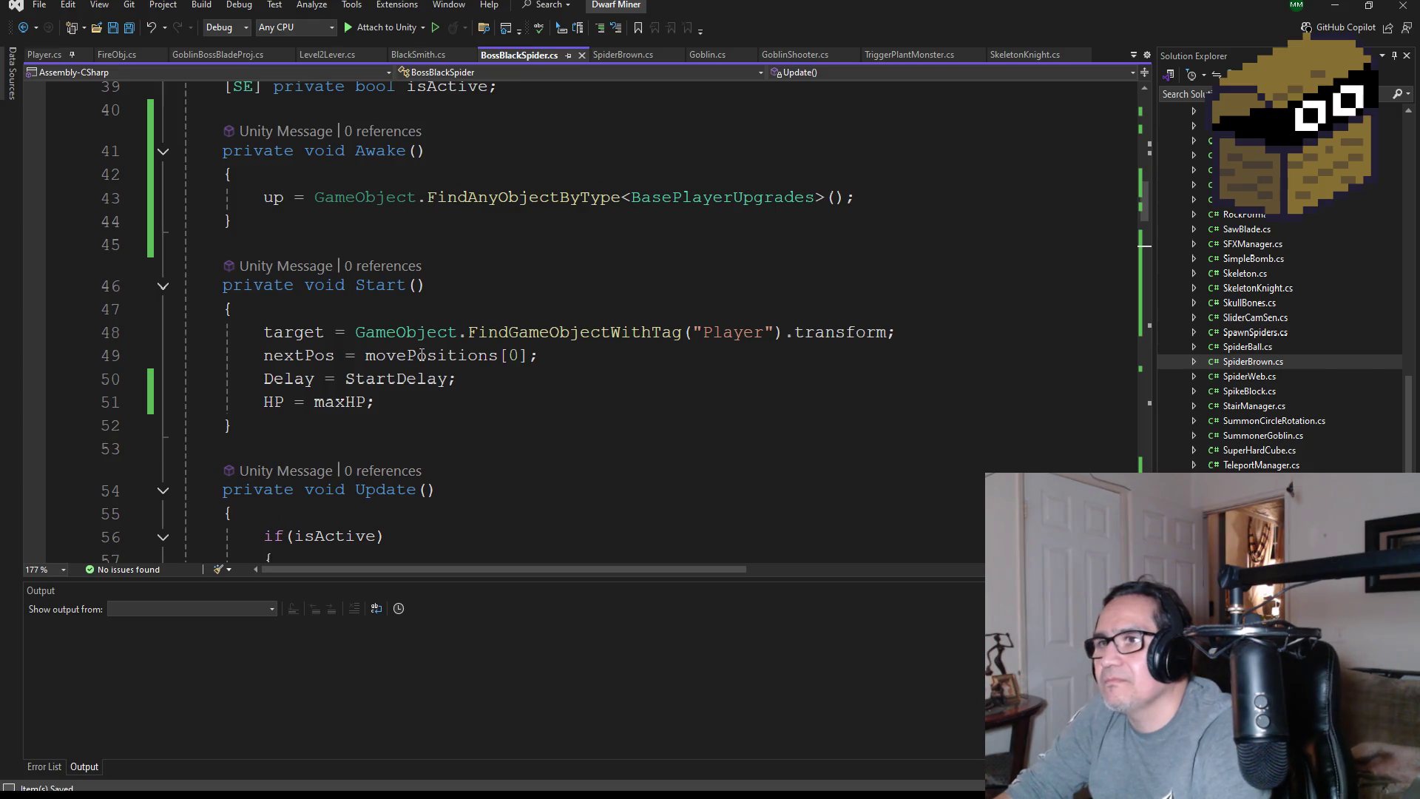
scroll(422, 355, "down", 2)
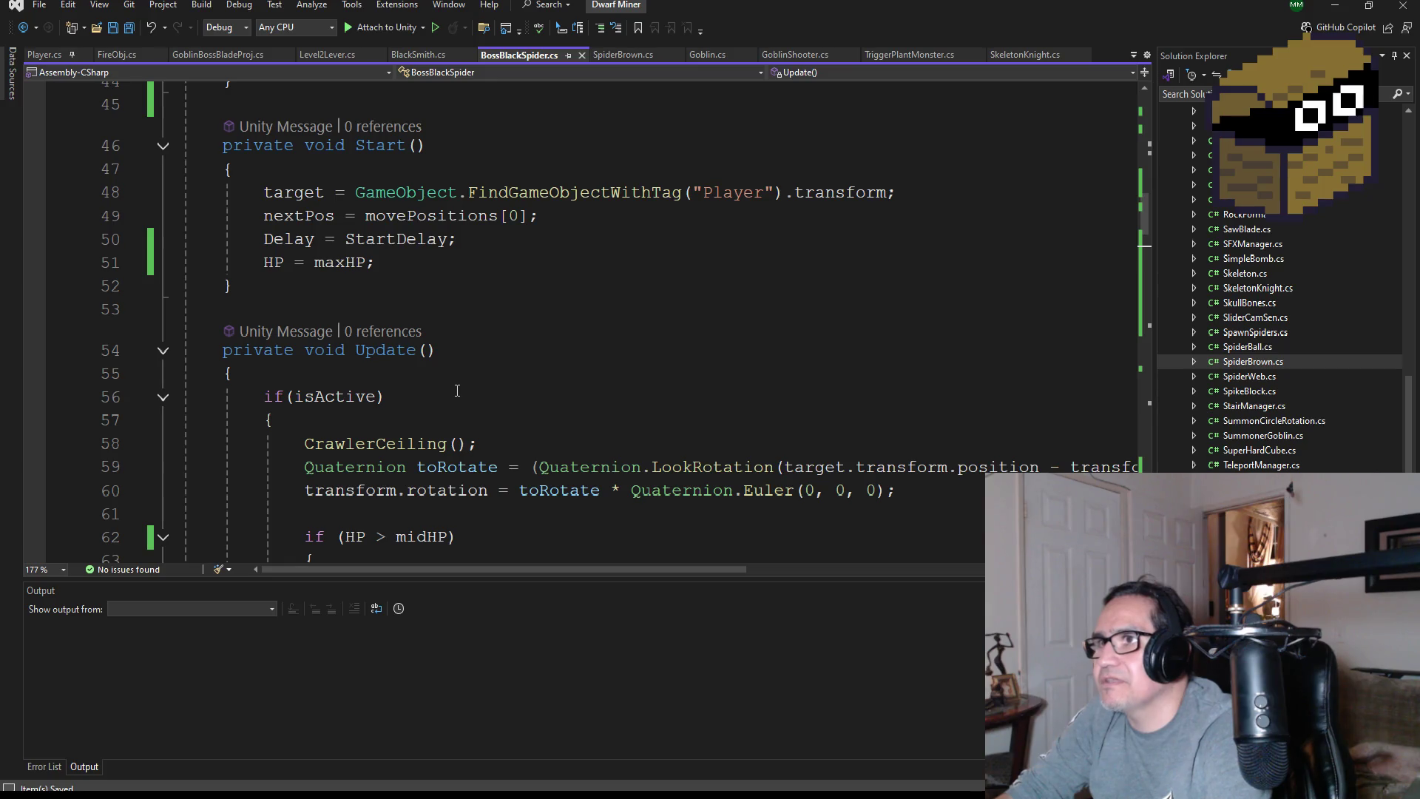
scroll(458, 393, "down", 2)
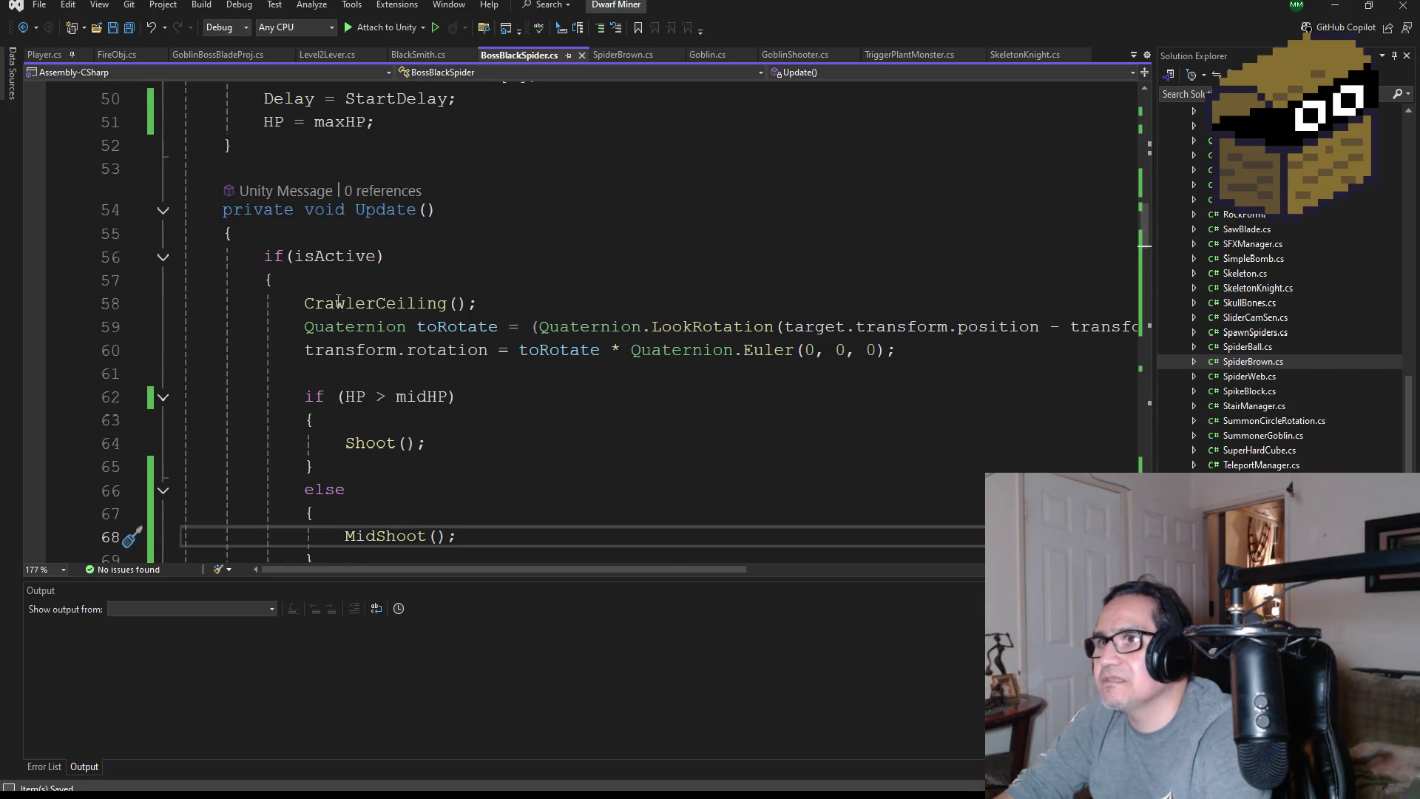
double_click(342, 256)
scroll(525, 356, "up", 4)
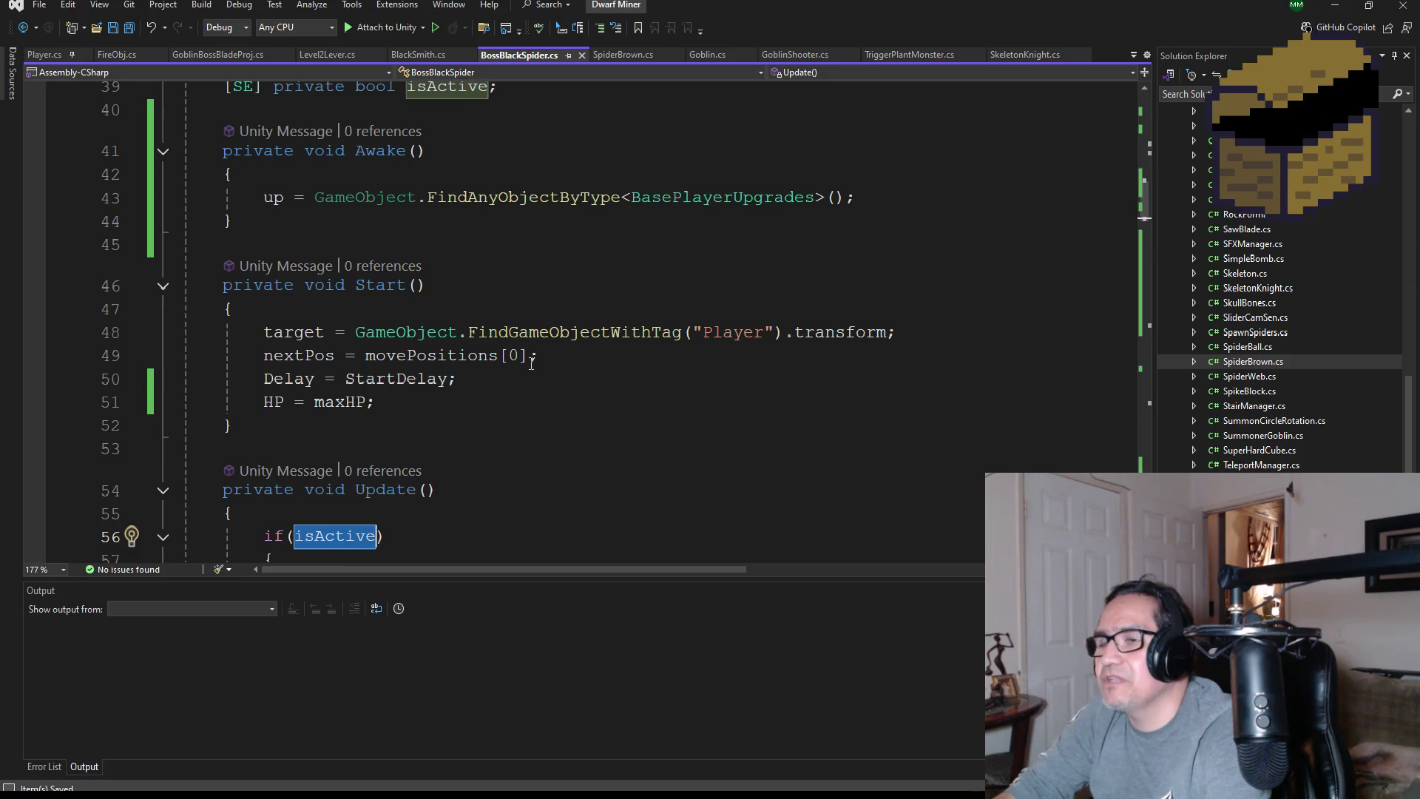
scroll(531, 363, "down", 20)
scroll(457, 398, "down", 20)
scroll(446, 409, "up", 4)
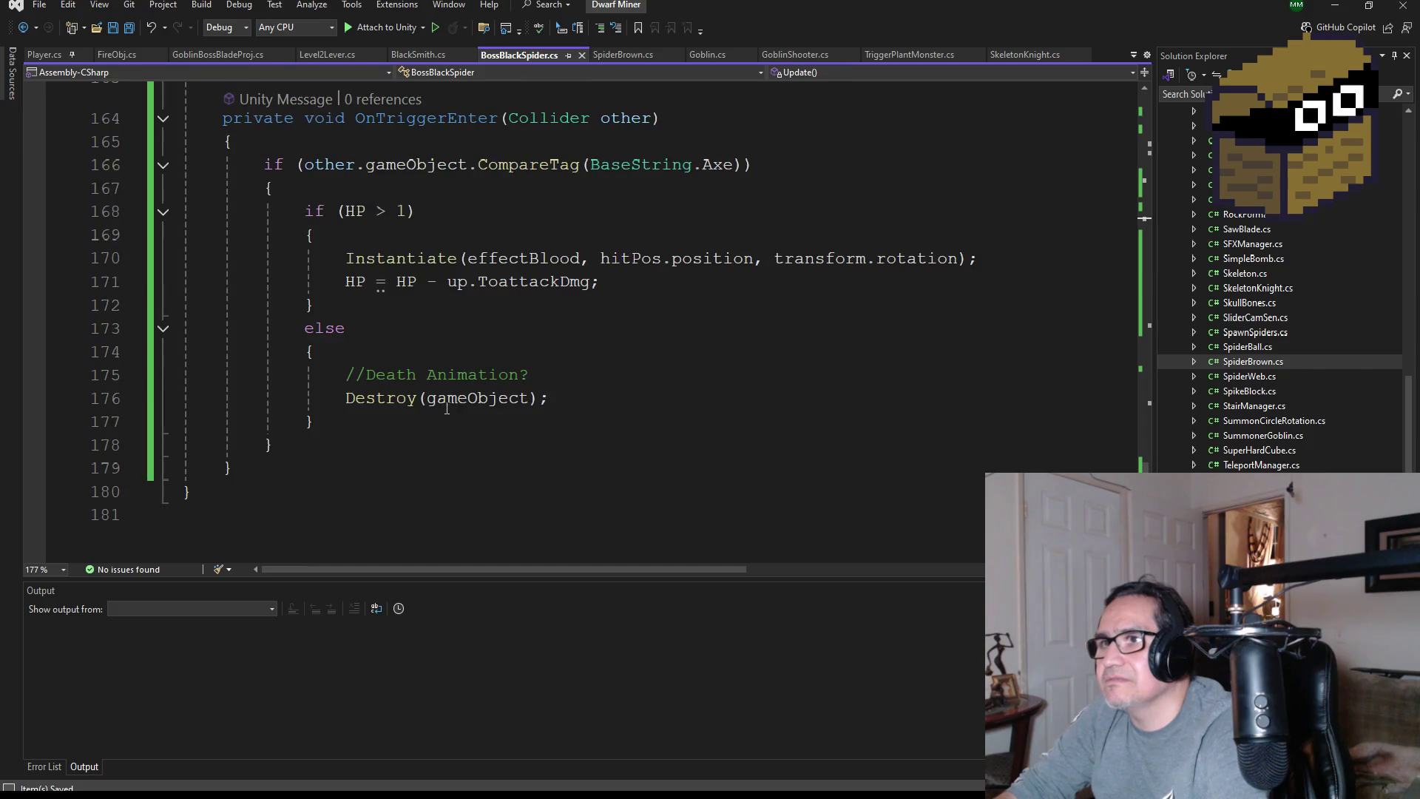
left_click(260, 477)
scroll(453, 474, "up", 20)
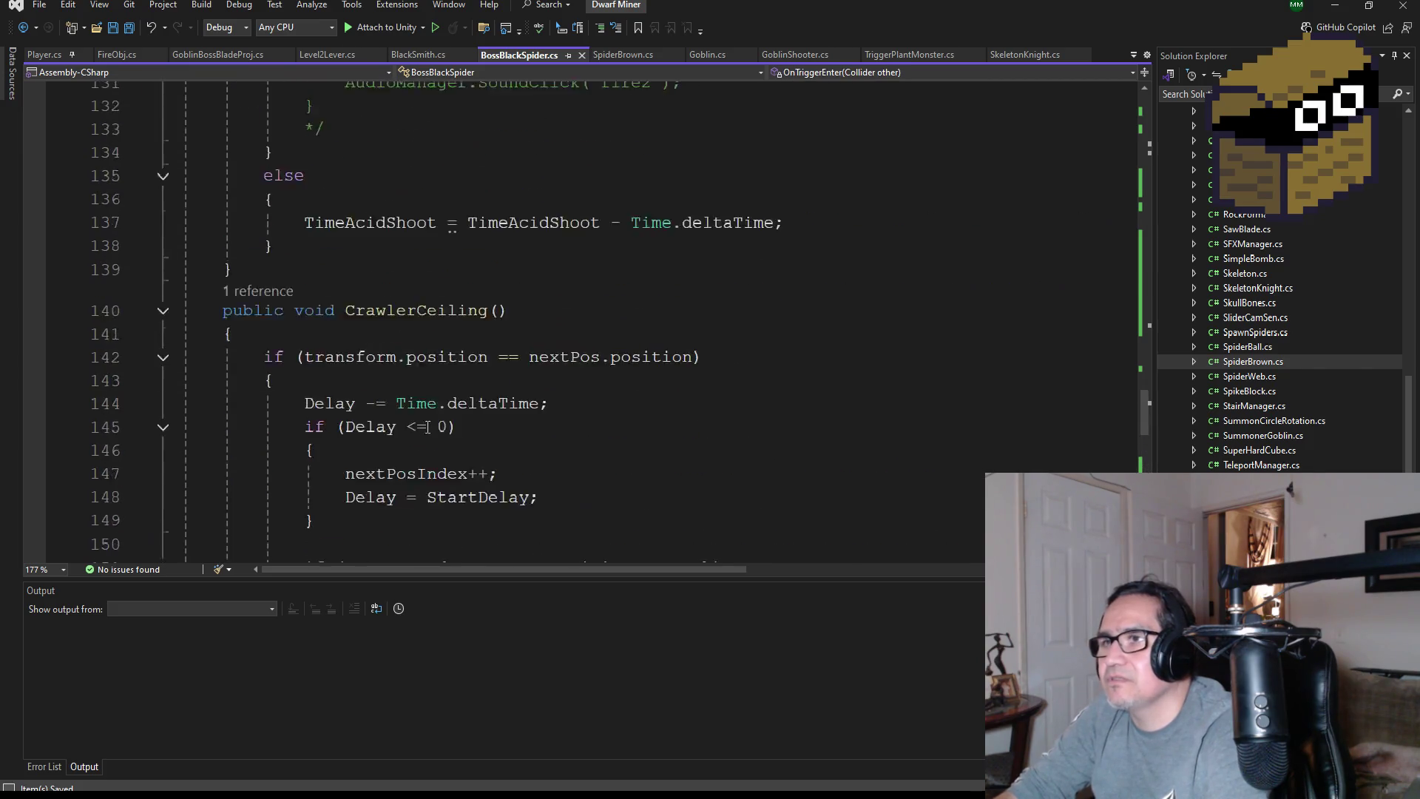
scroll(453, 370, "up", 20)
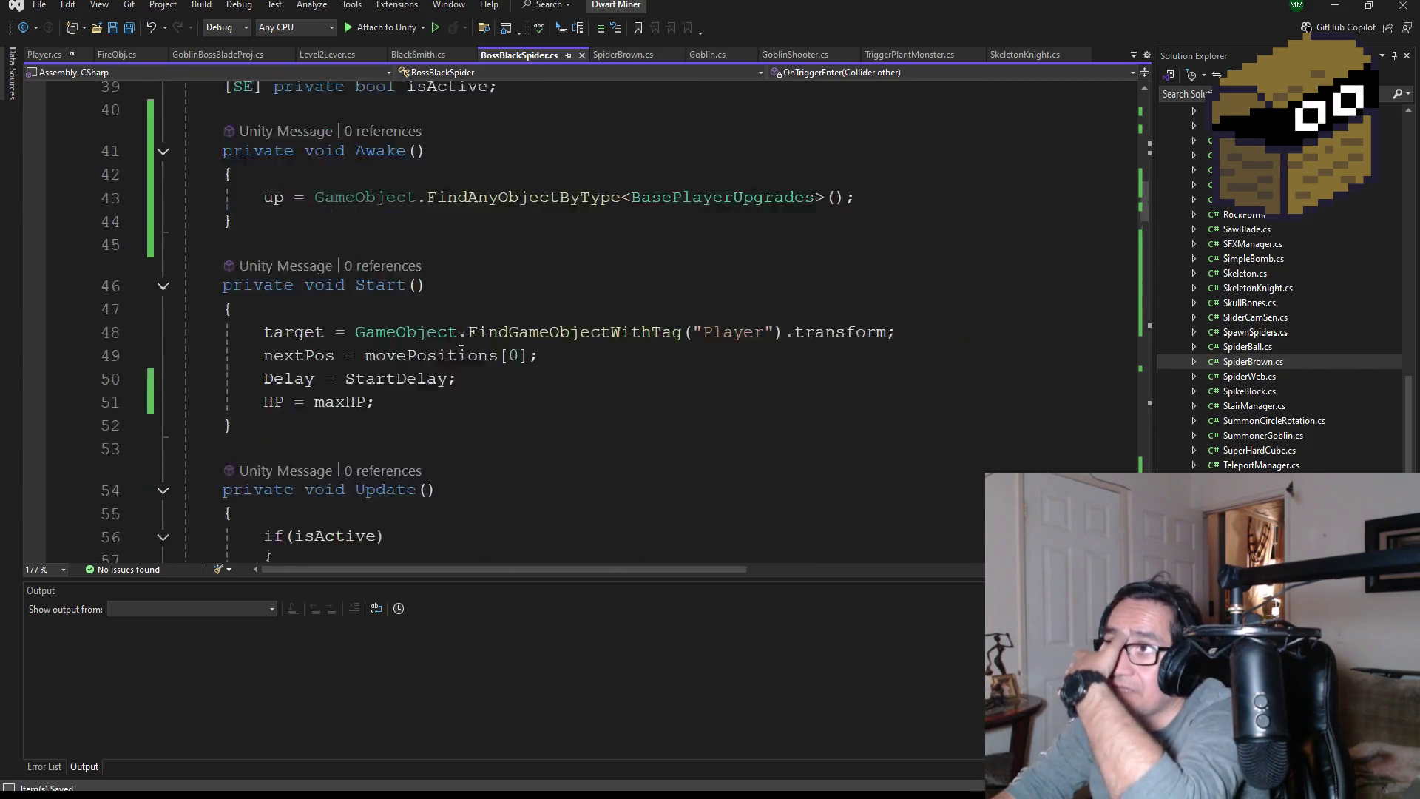
scroll(462, 341, "up", 4)
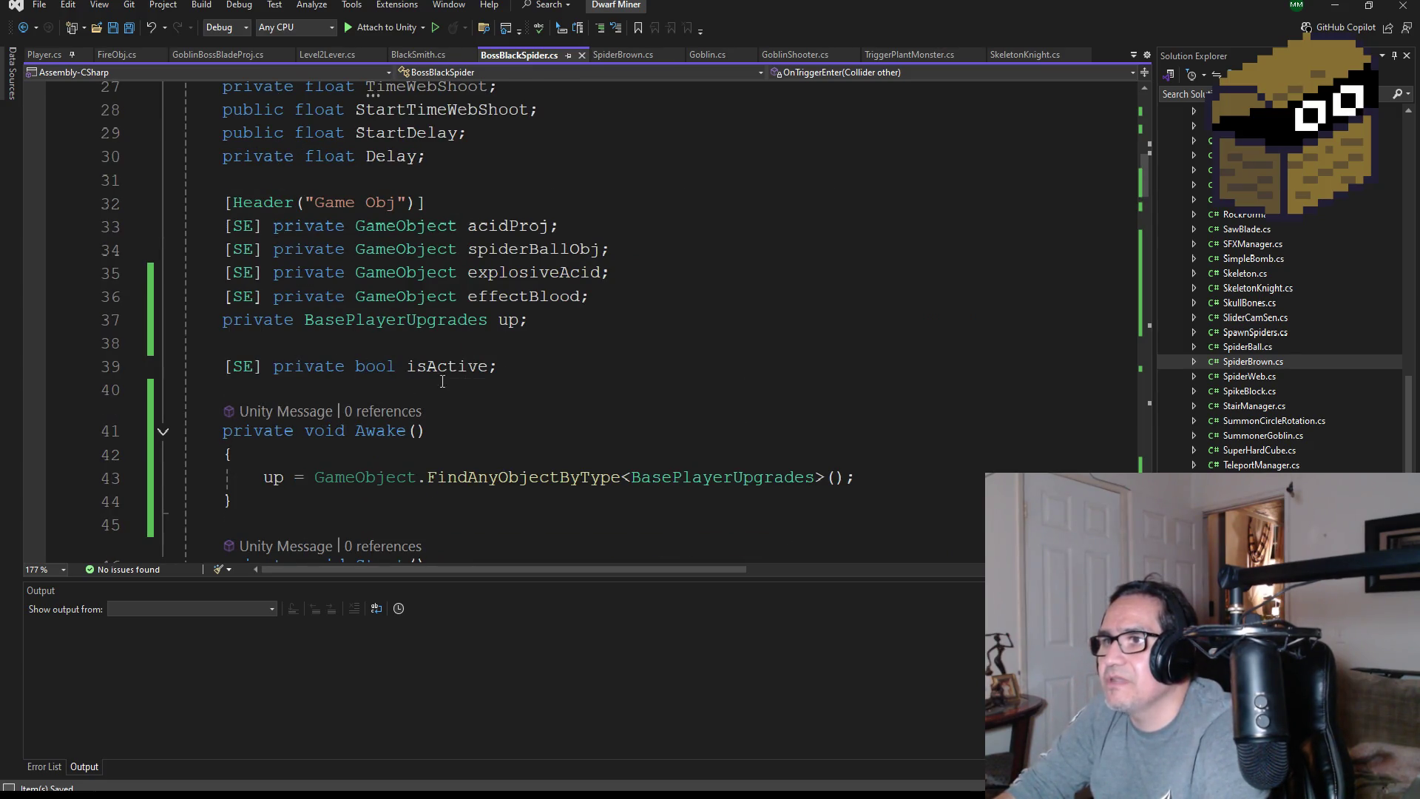
scroll(442, 381, "down", 20)
scroll(459, 447, "down", 11)
Add a public void ActiveSpider() method whose body sets isActive = true;
key("Return")
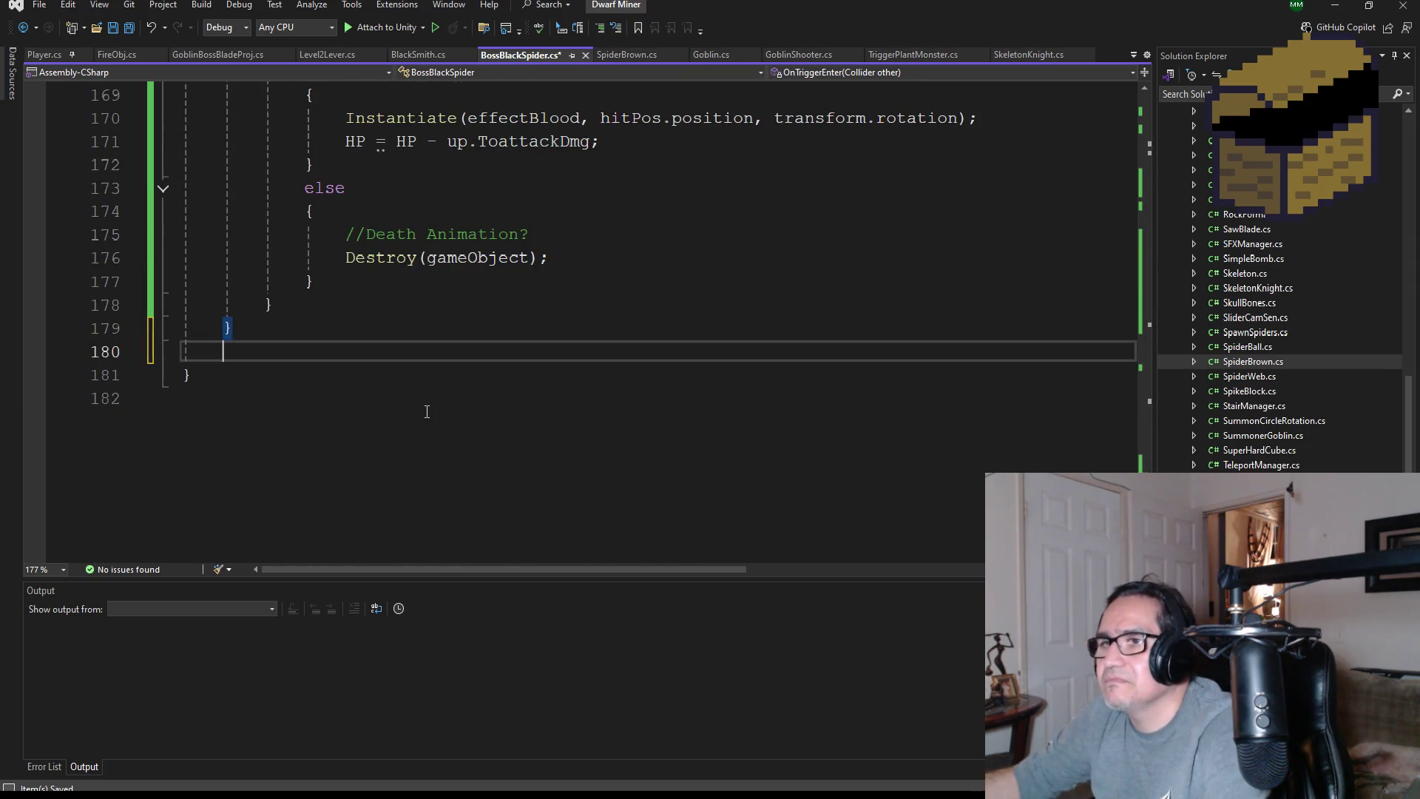
type("public void ")
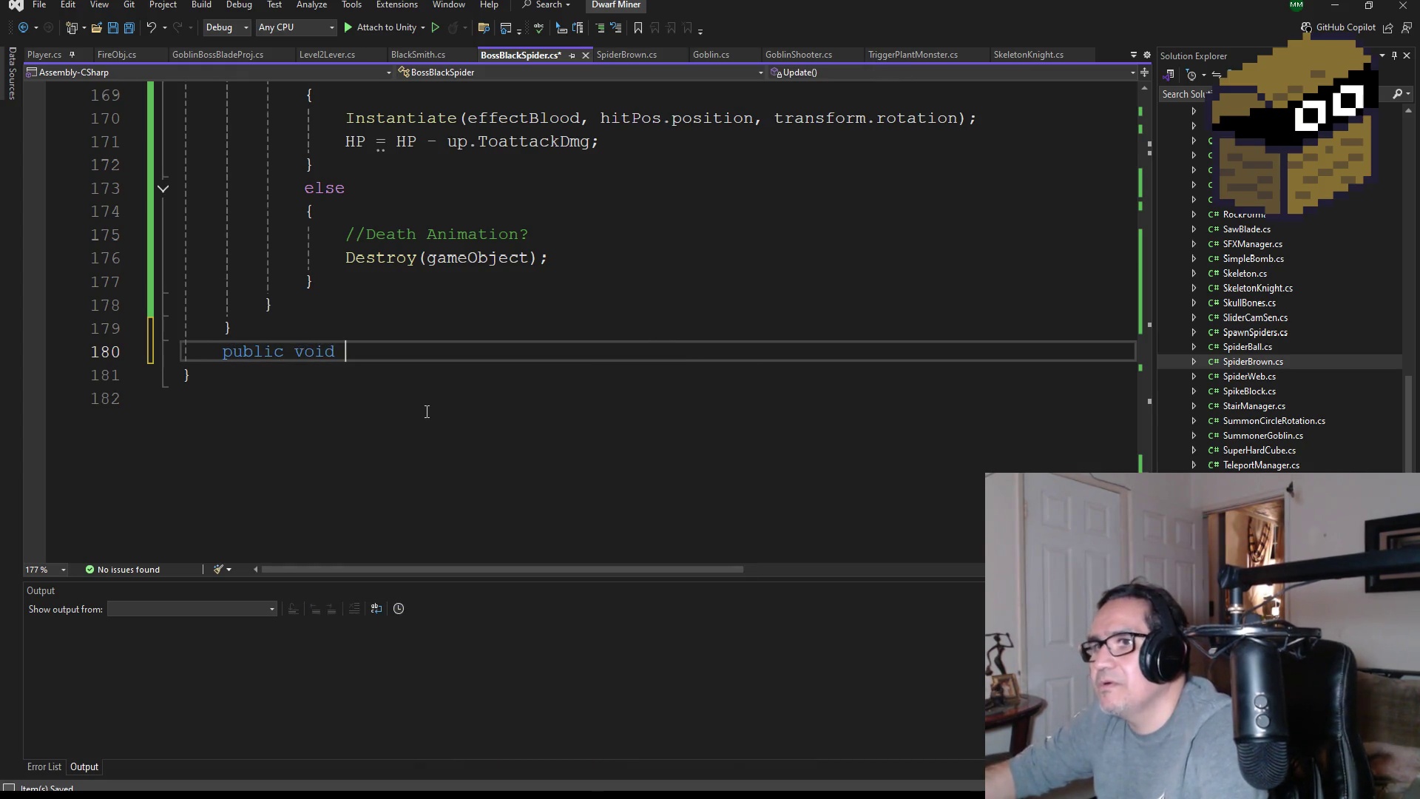
type("ActiveSpoider")
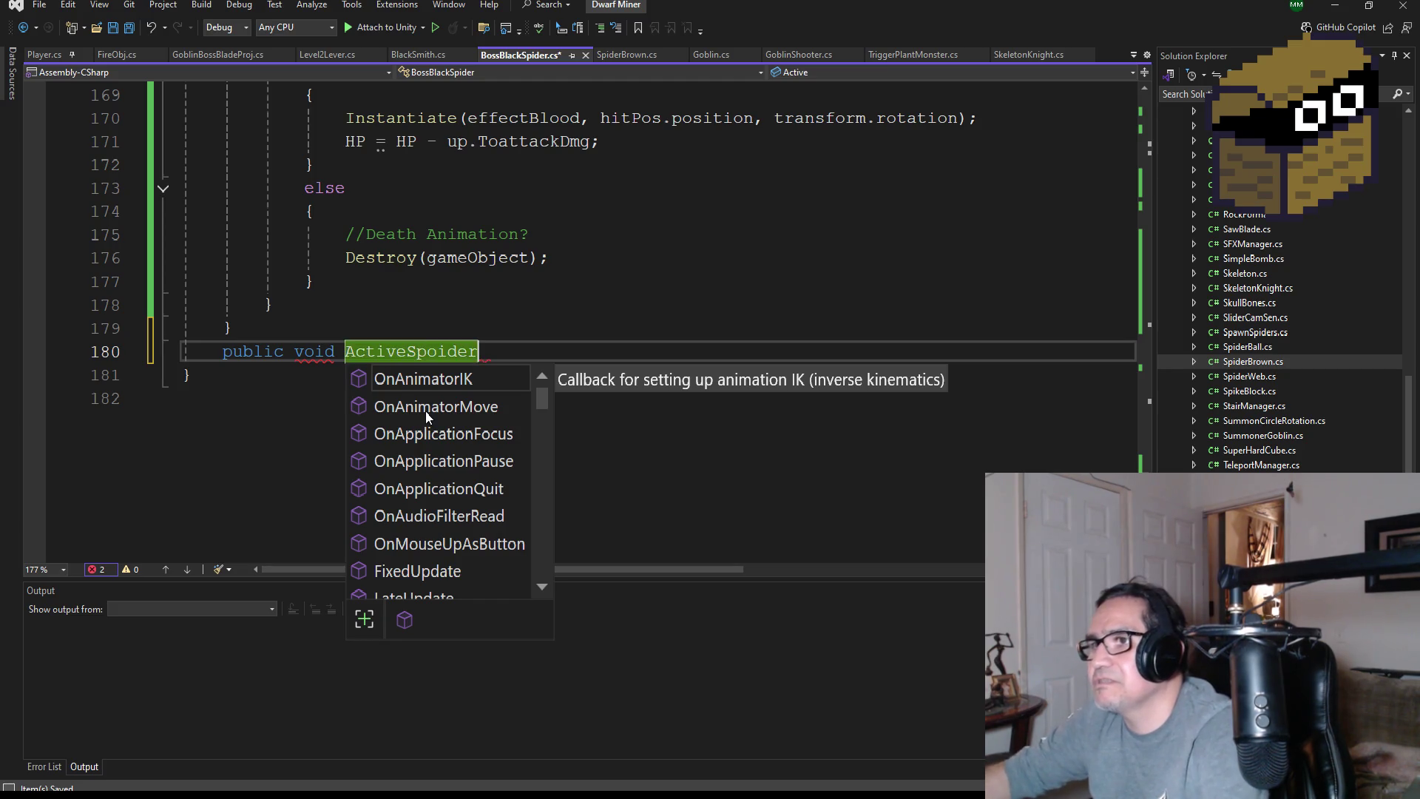
key("BackSpace")
key("BackSpace")
key("BackSpace")
type("pider()")
key("Return")
type("{")
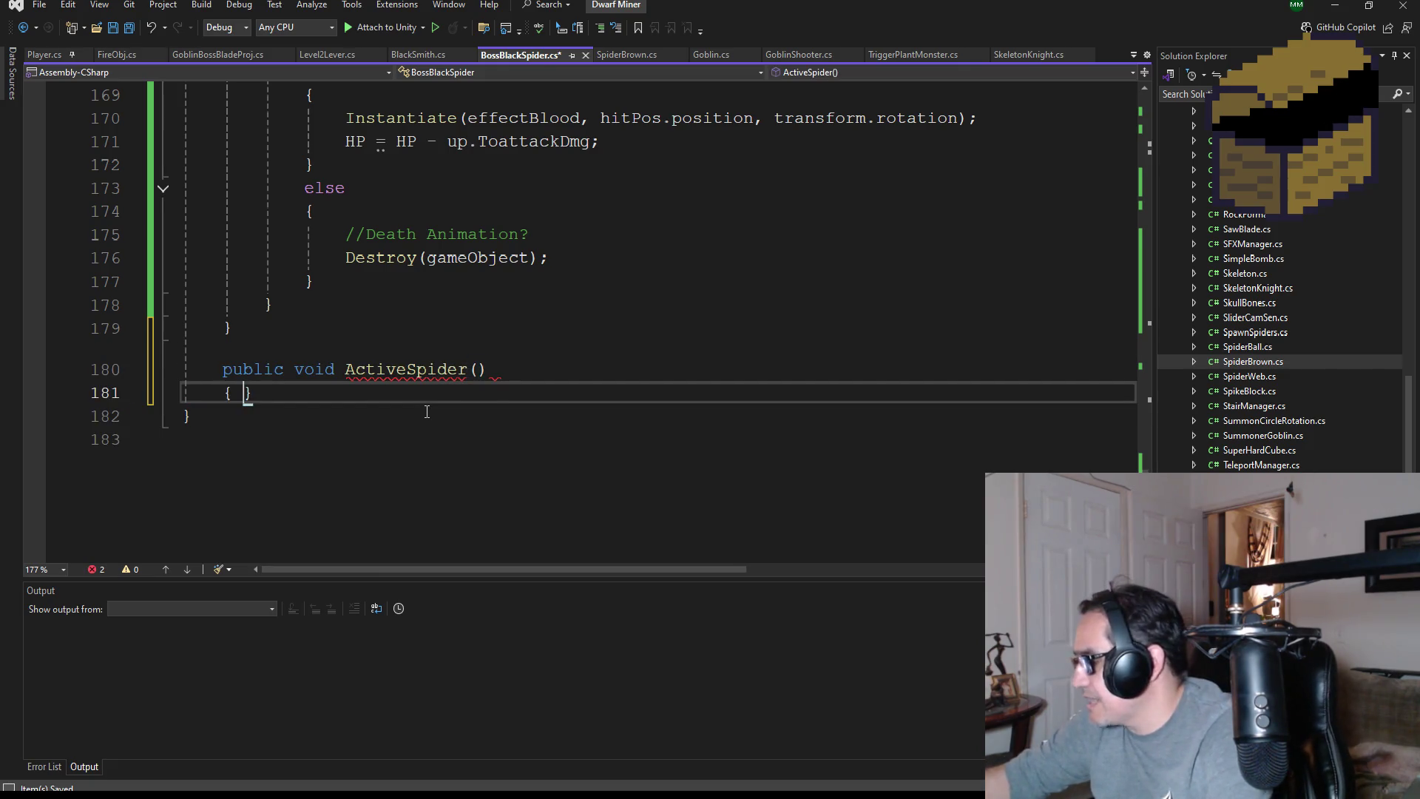
key("Return")
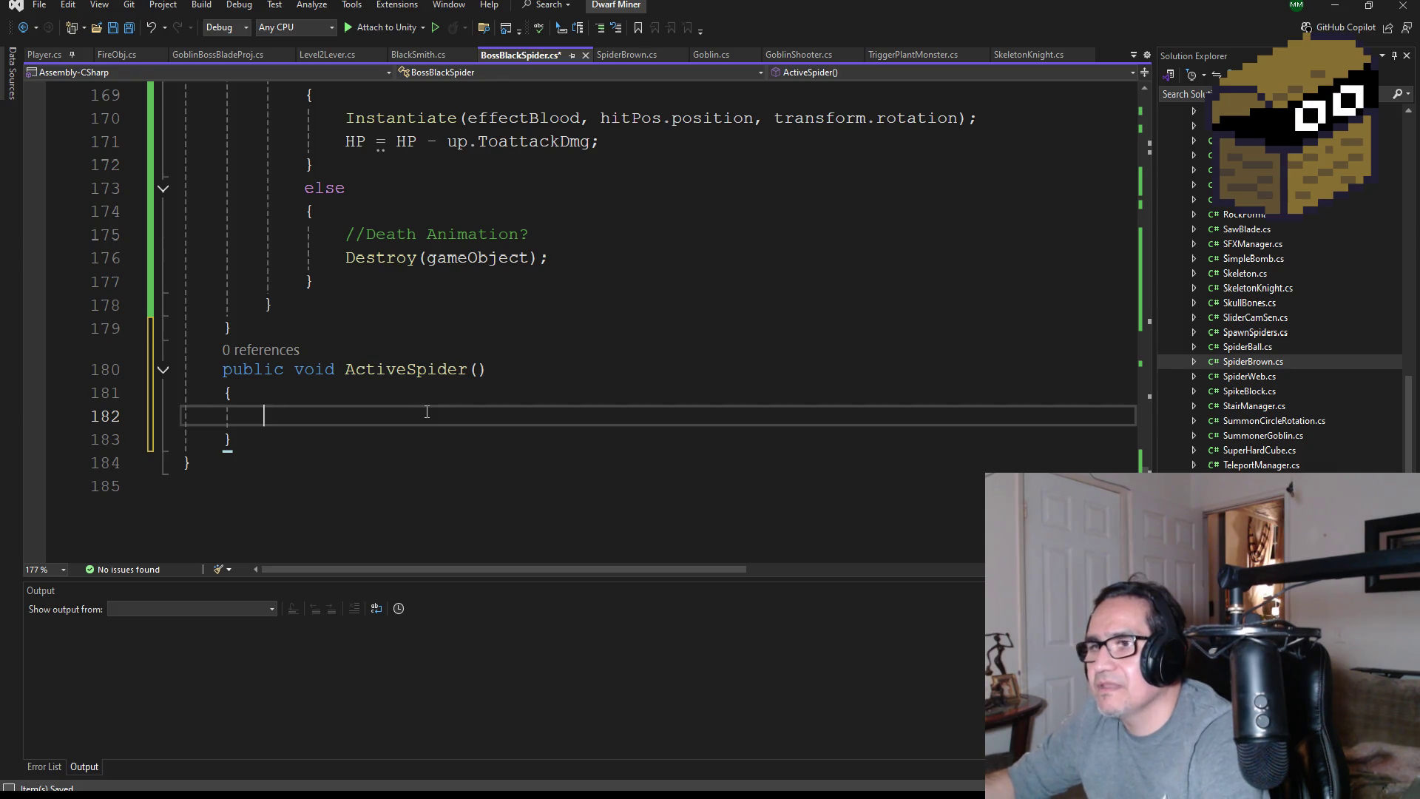
type("ap")
key("BackSpace")
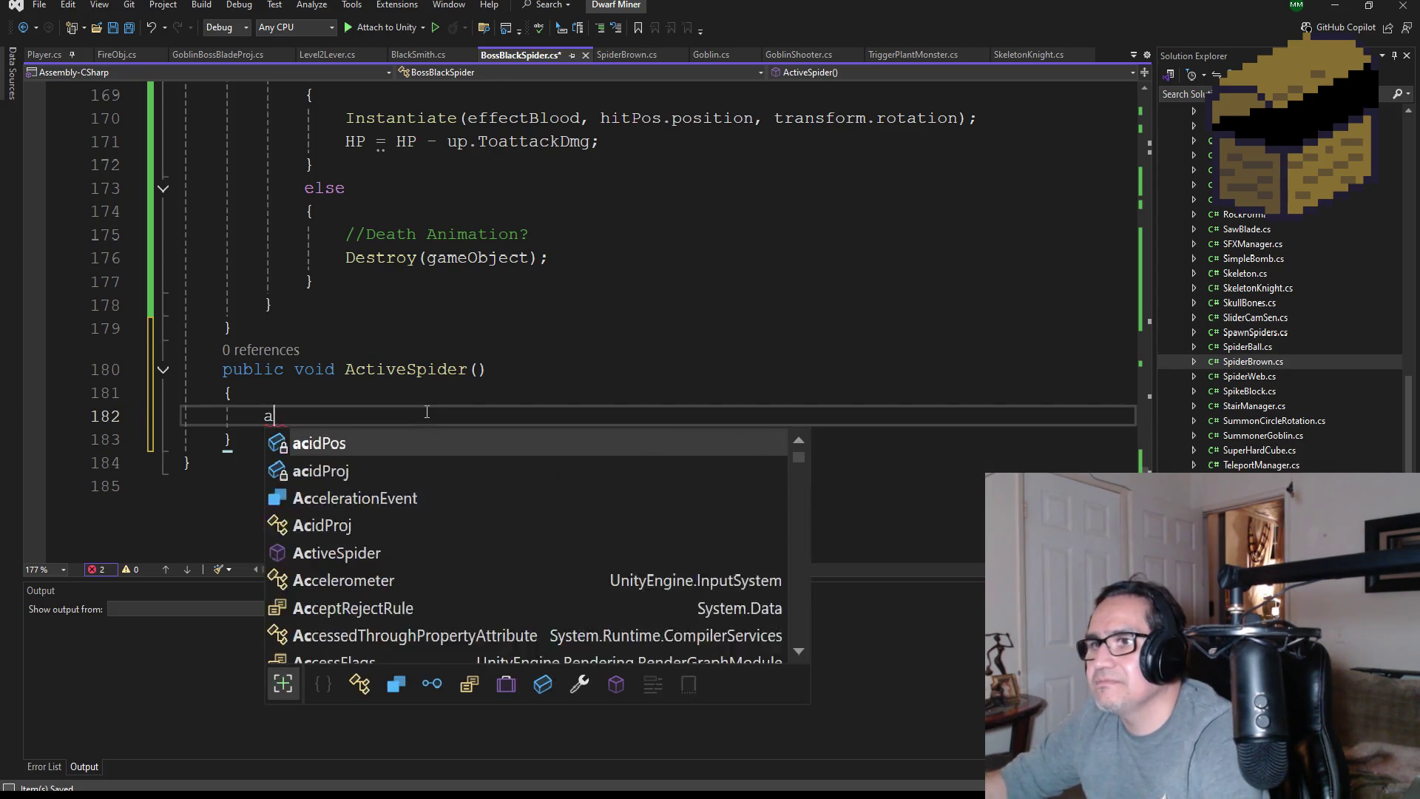
key("BackSpace")
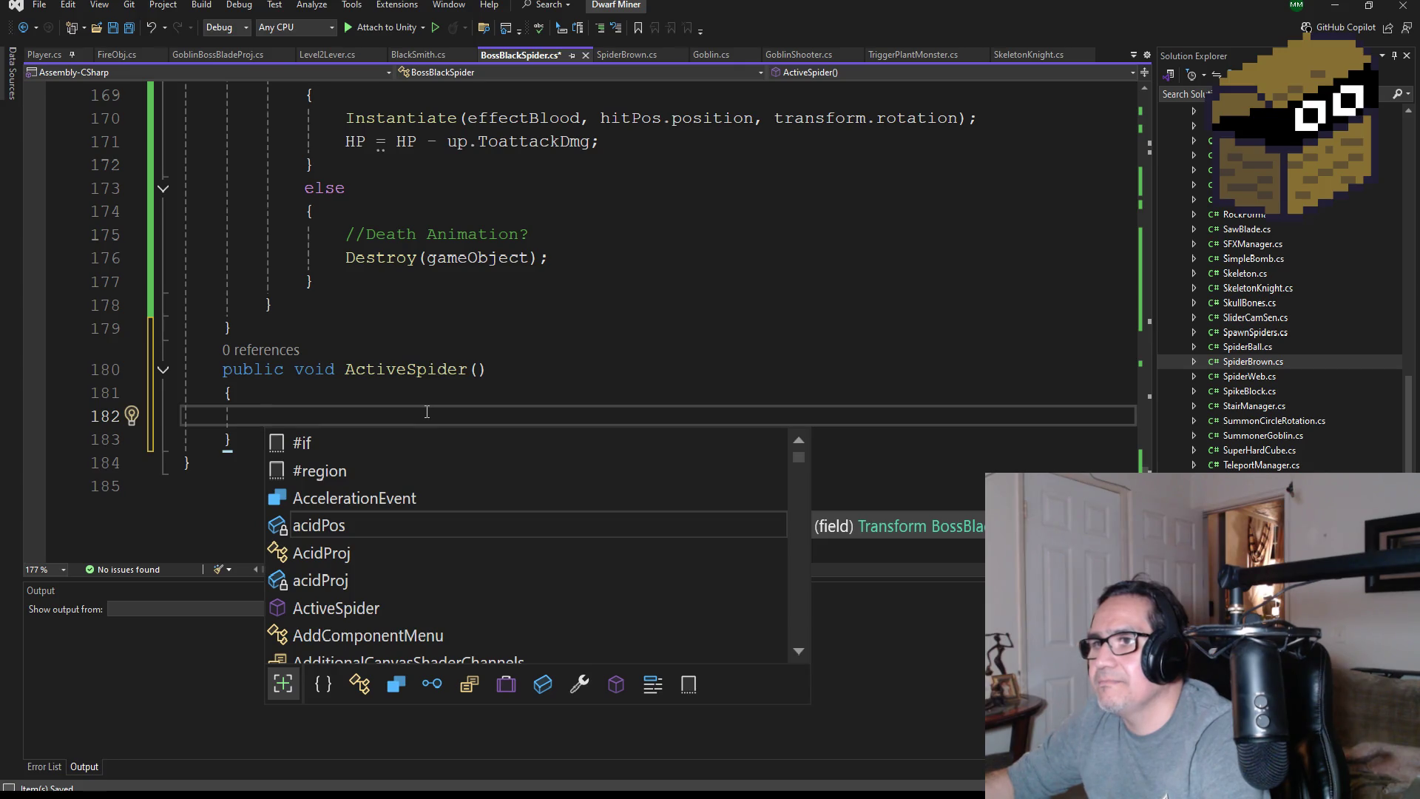
type("ac")
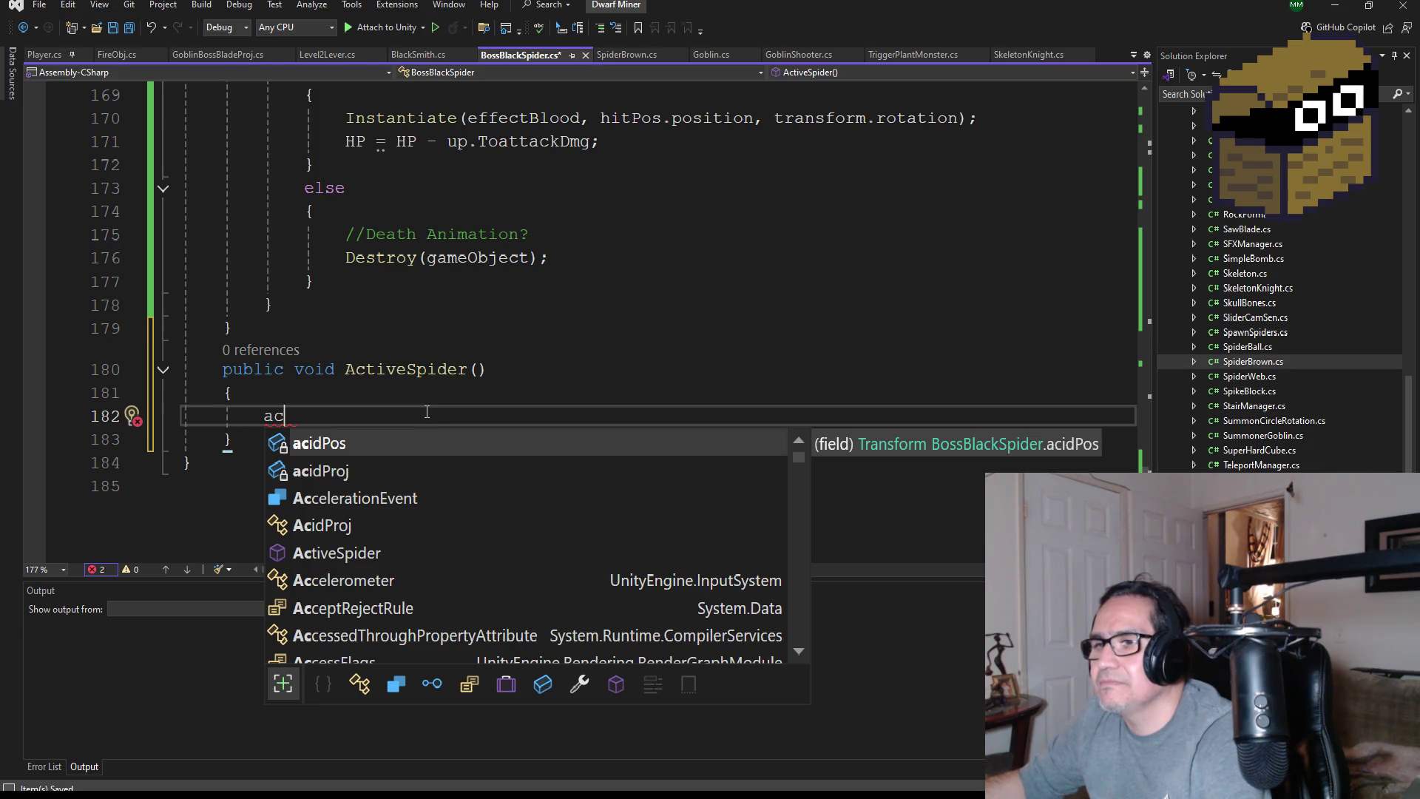
key("BackSpace")
type("is")
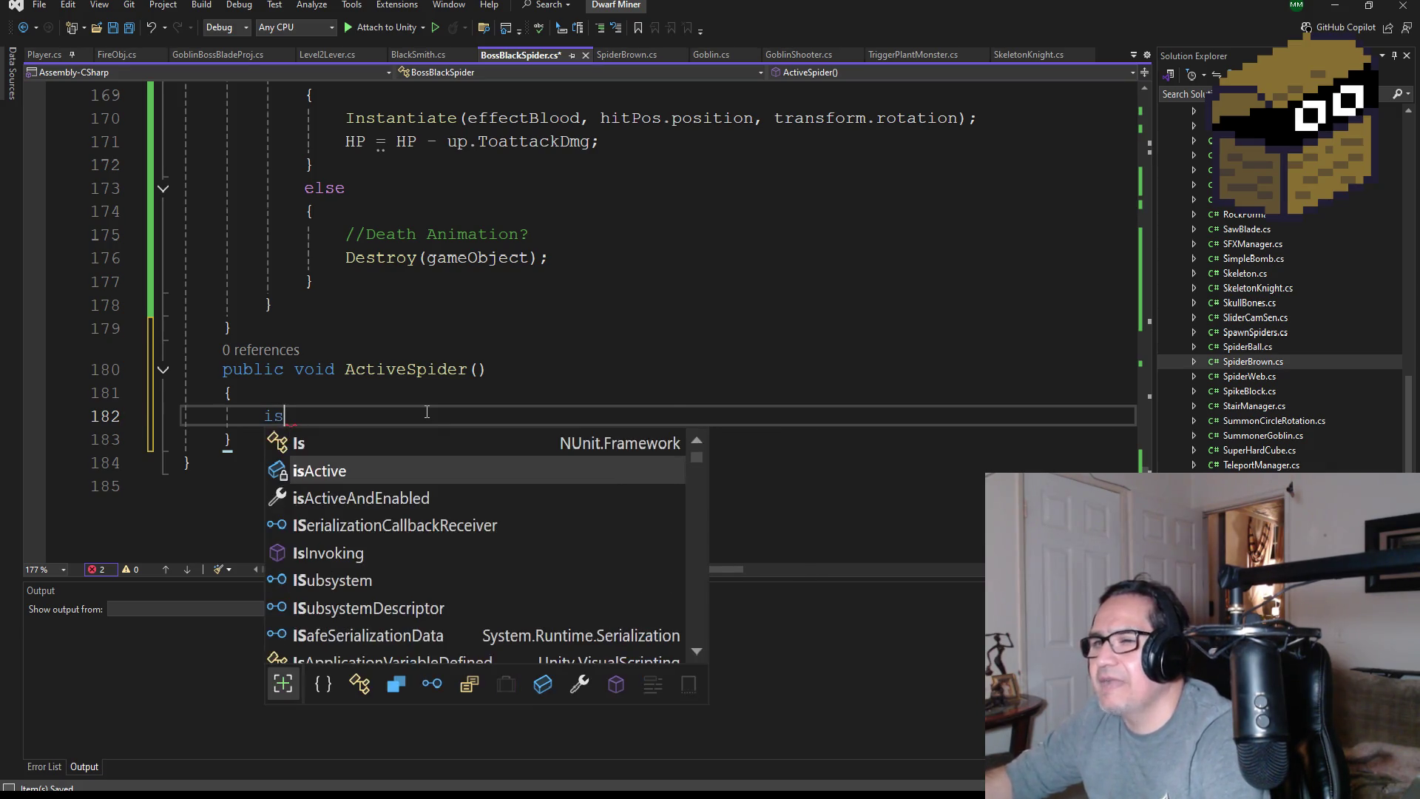
key("Tab")
type("true;")
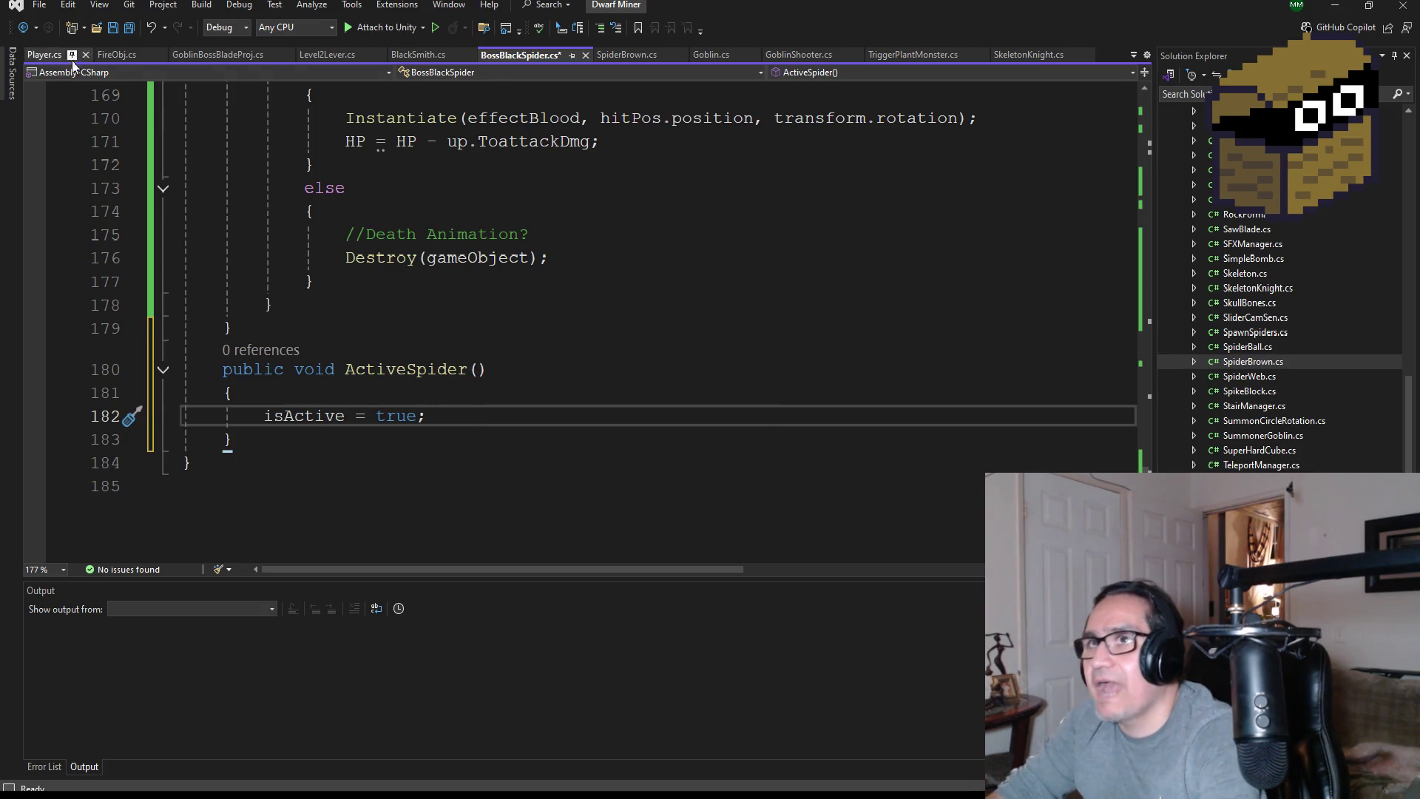
Save the script changes and minimize Visual Studio to return to Unity
left_click(129, 28)
scroll(407, 384, "up", 20)
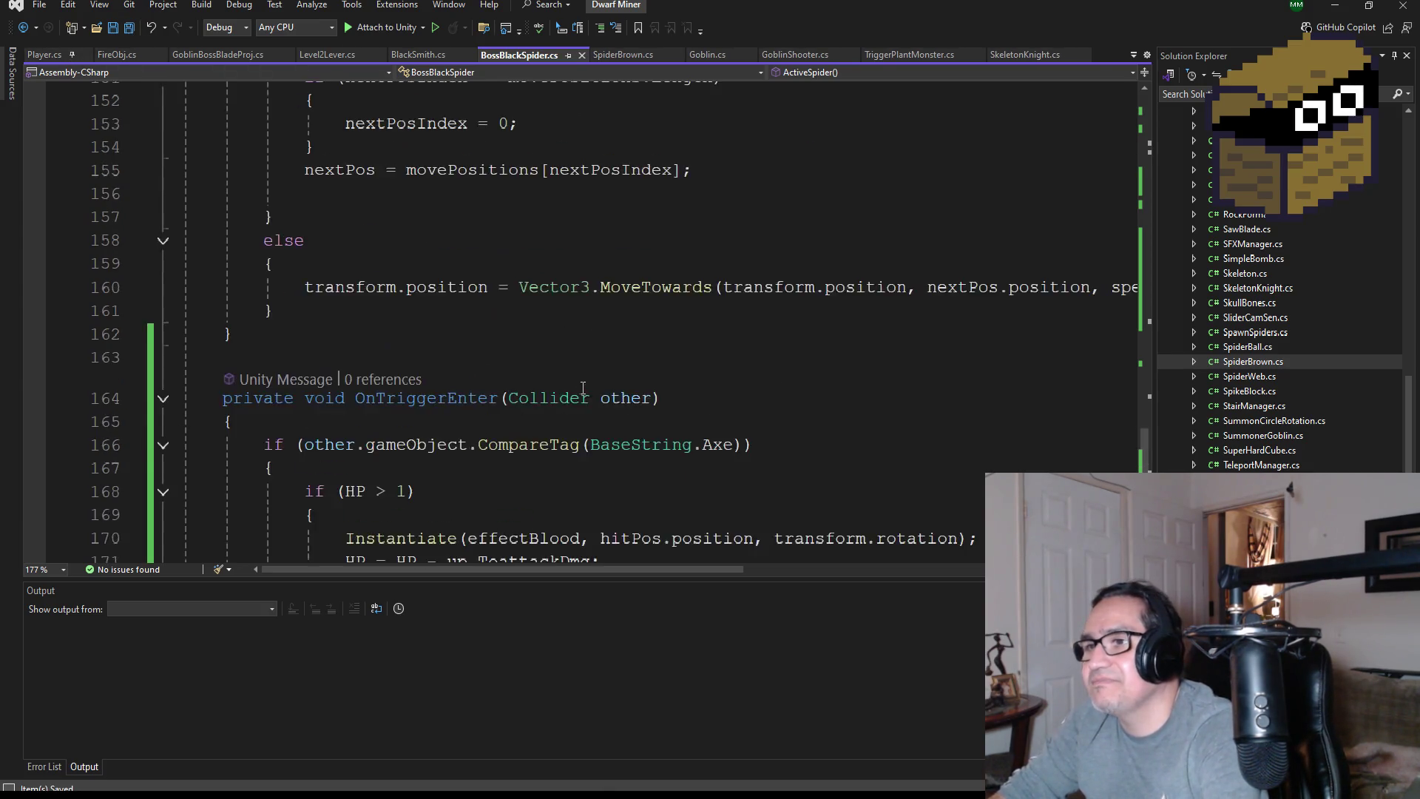
scroll(483, 349, "up", 12)
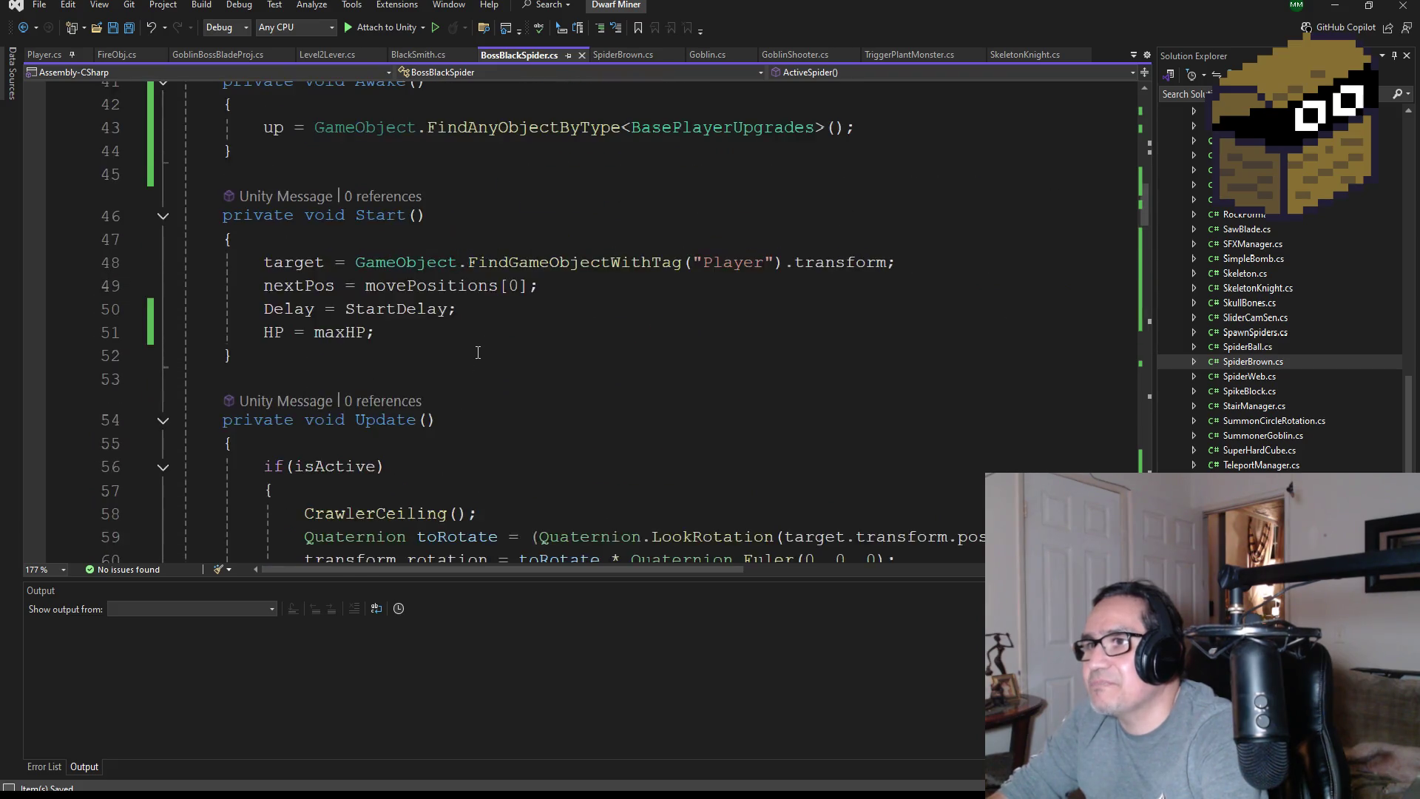
scroll(489, 443, "down", 4)
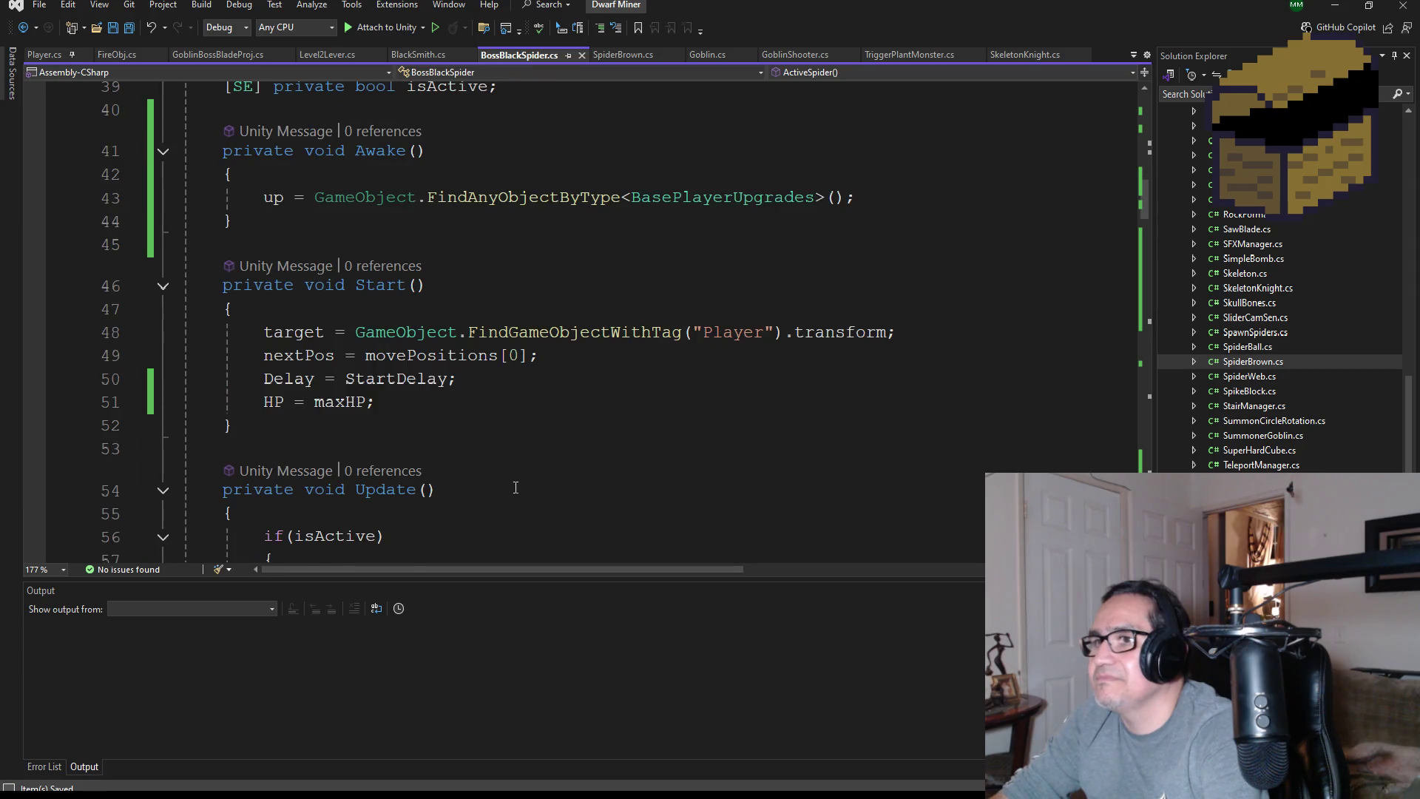
left_click(1336, 6)
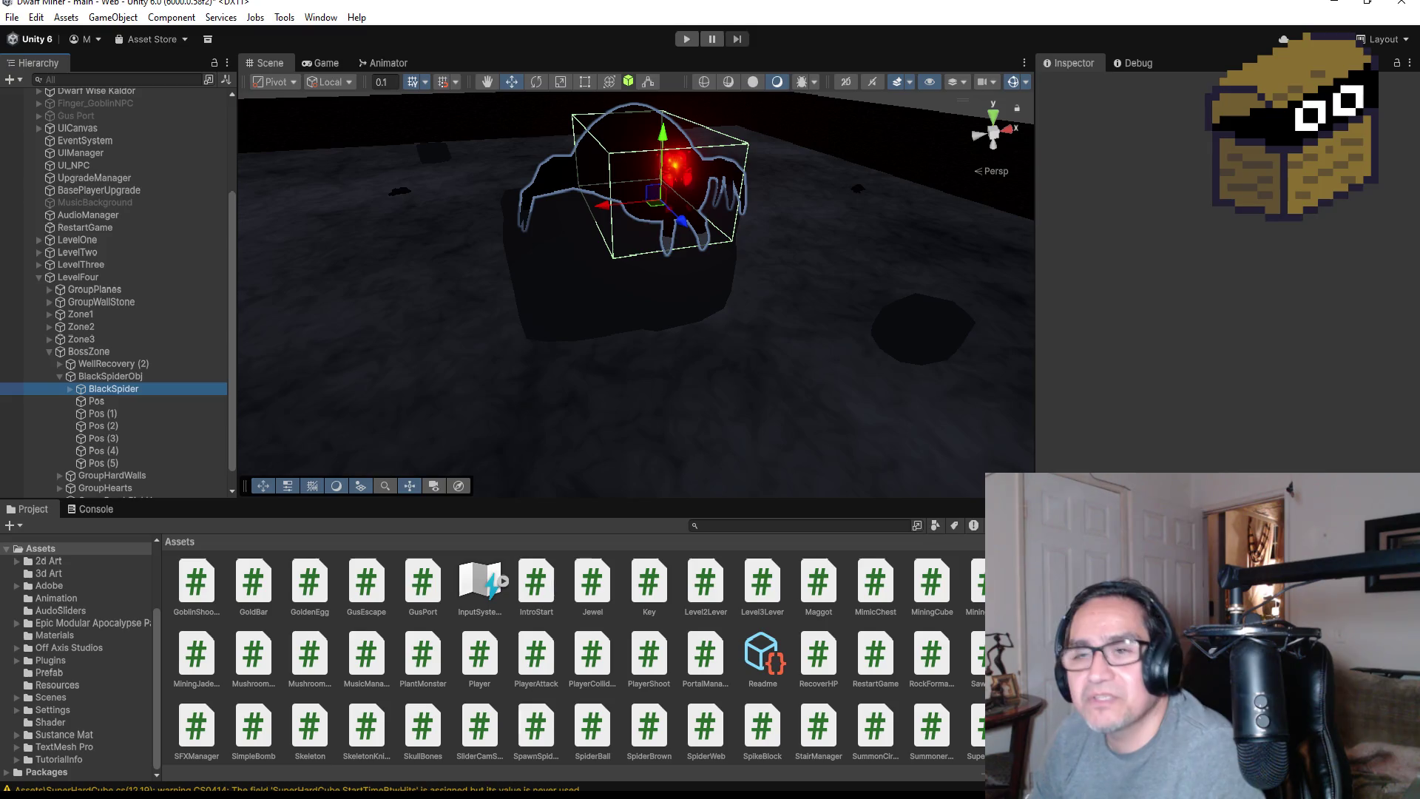
Zoom out over the spider arena, view it from the top, and collapse BlackSpiderObj
scroll(1221, 281, "down", 5)
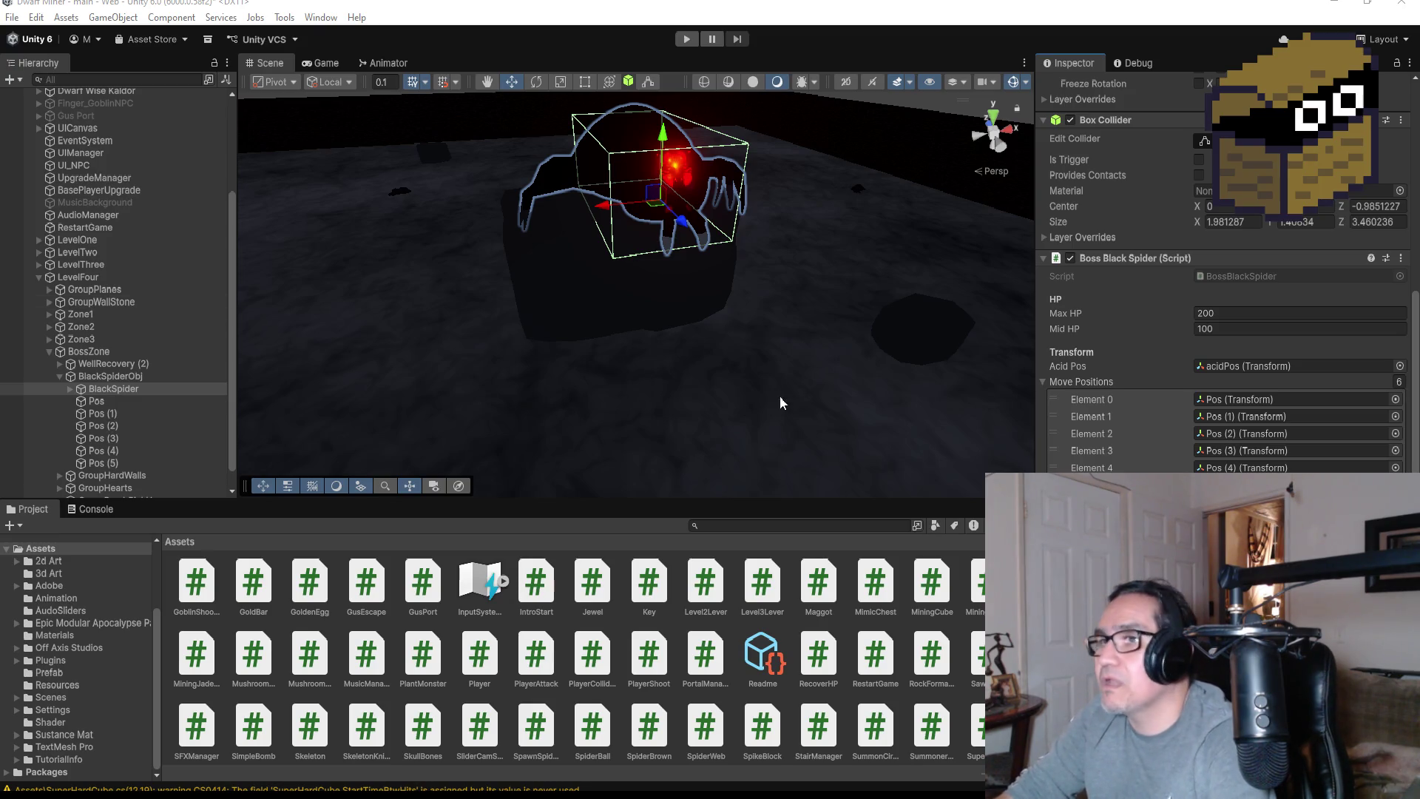
left_click_drag(806, 344, 833, 346)
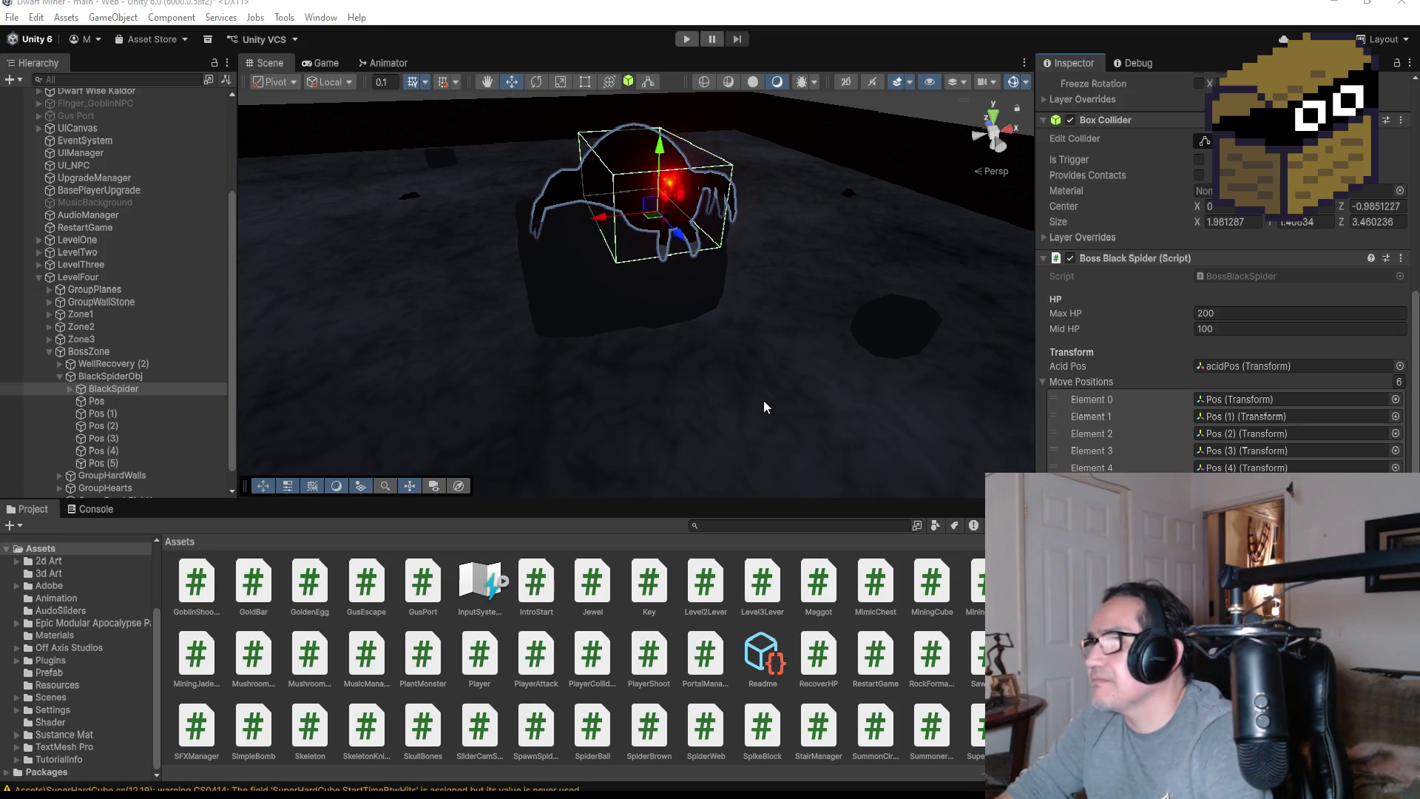
scroll(763, 406, "down", 5)
mouse_move(759, 410)
left_mouse_down()
mouse_move(865, 412)
mouse_move(771, 322)
mouse_move(782, 371)
mouse_move(751, 396)
mouse_move(726, 395)
left_mouse_up()
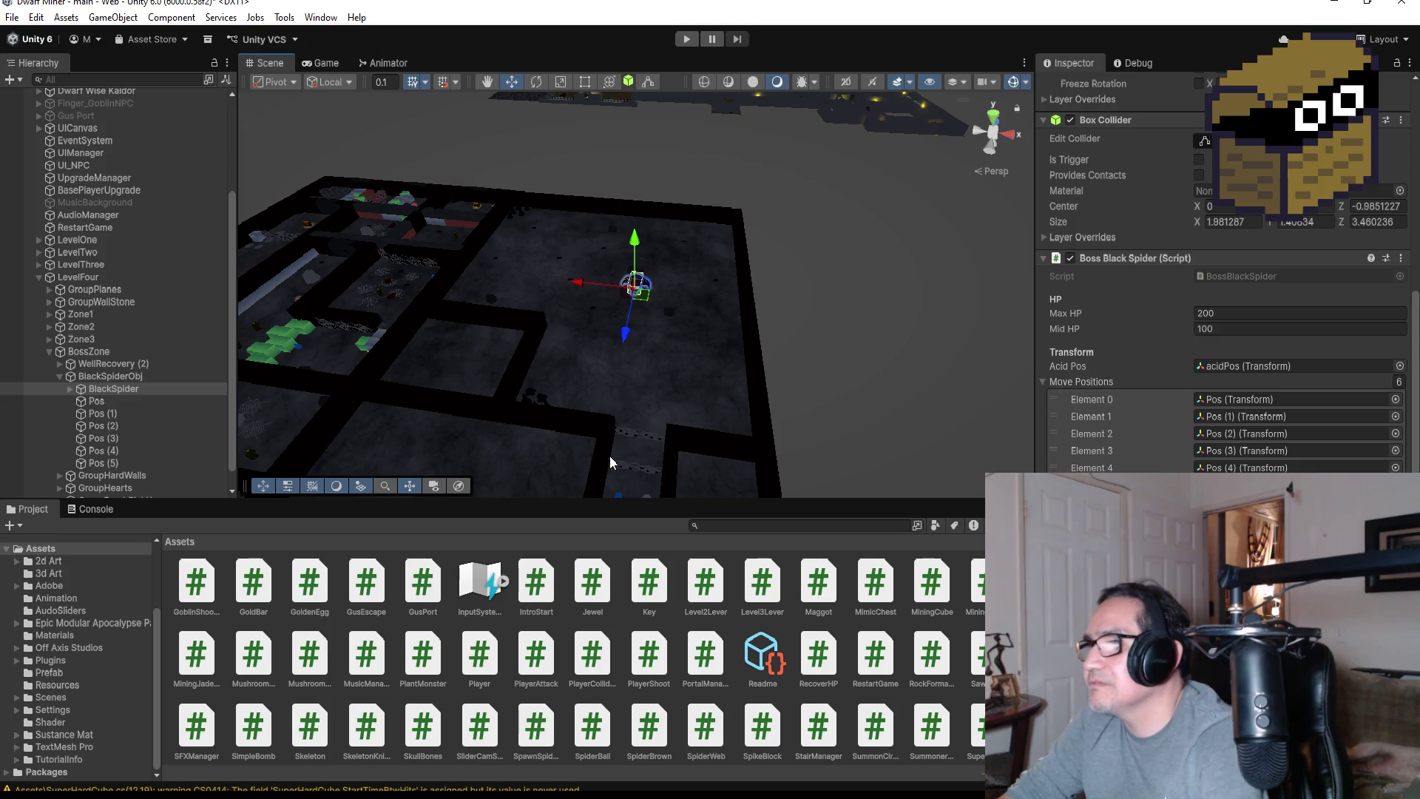
left_click_drag(611, 454, 673, 484)
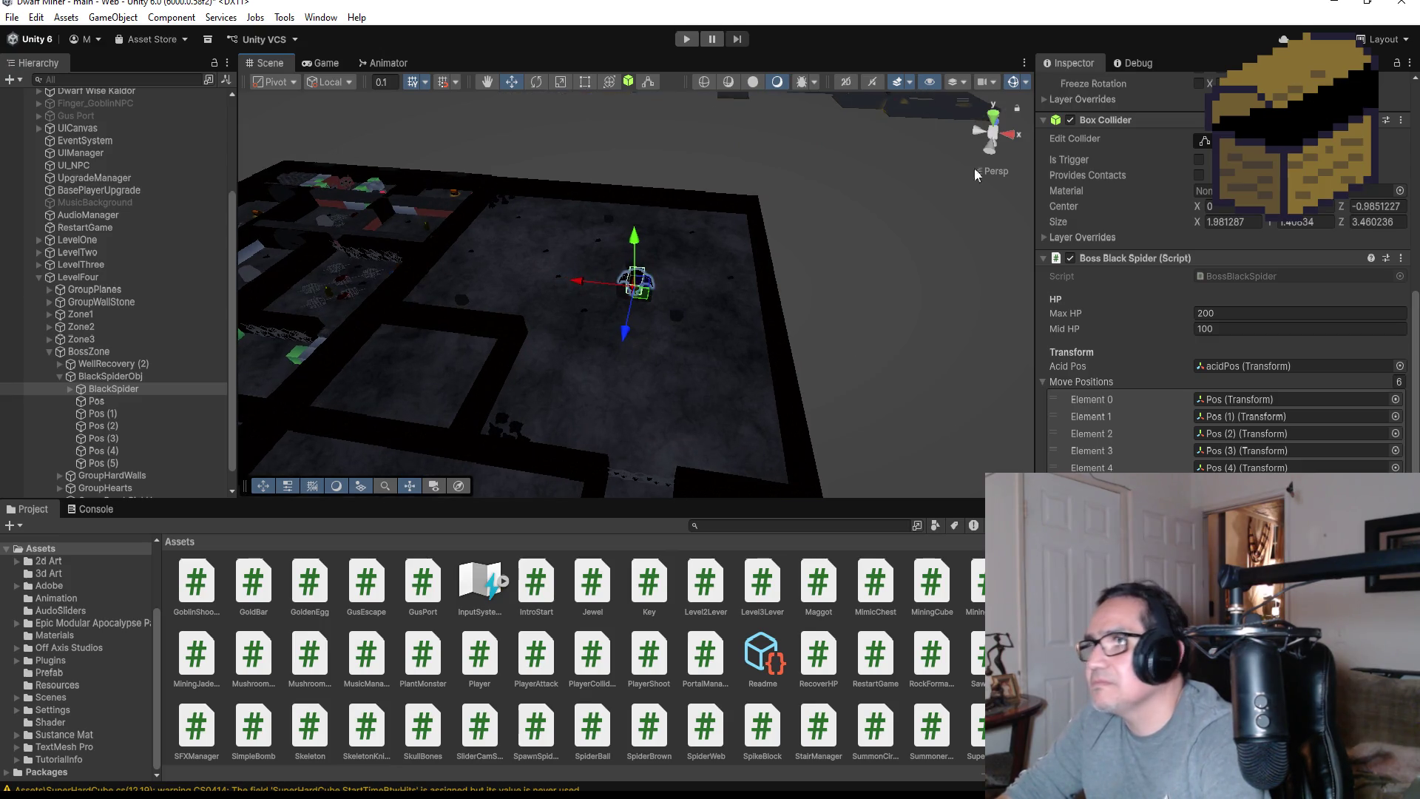
left_click(990, 122)
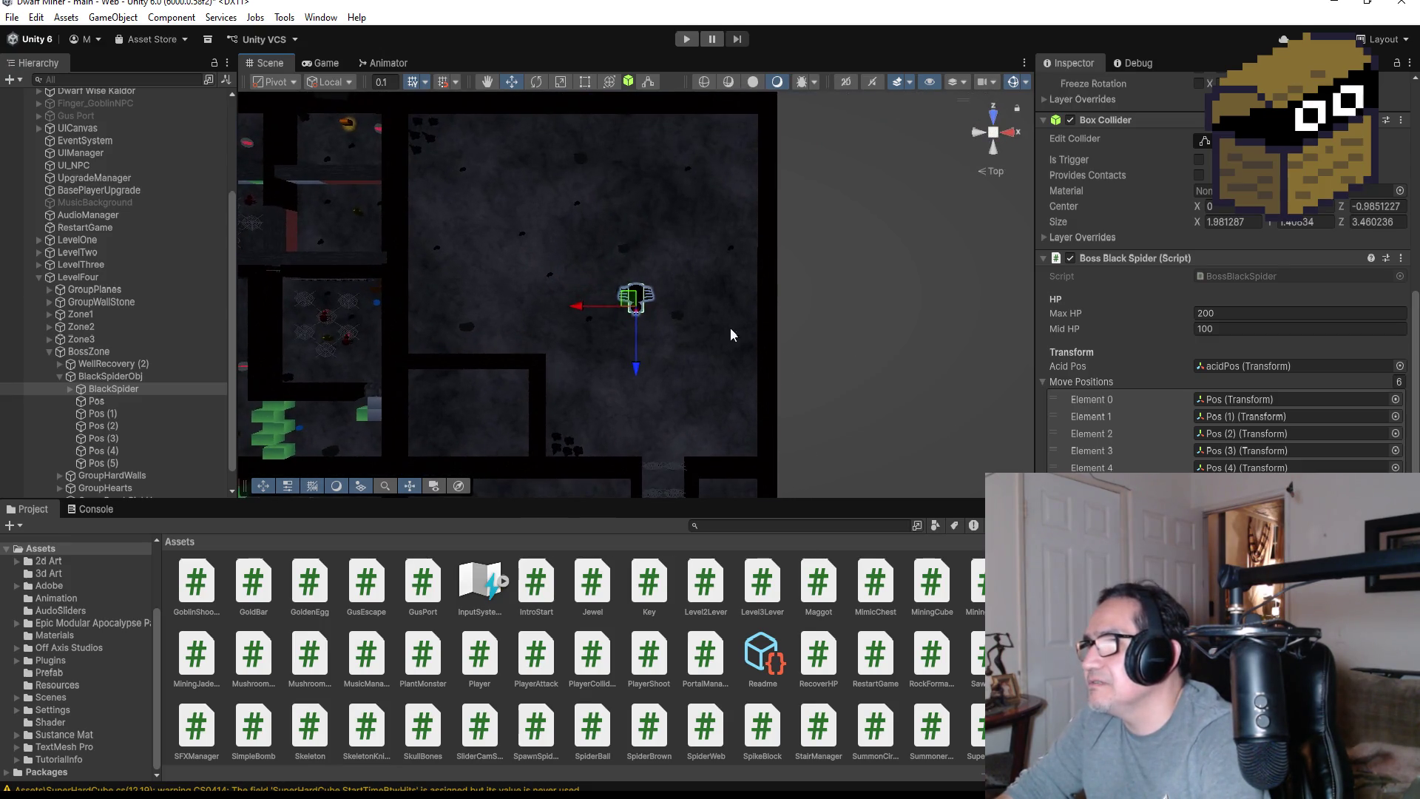
left_click(61, 376)
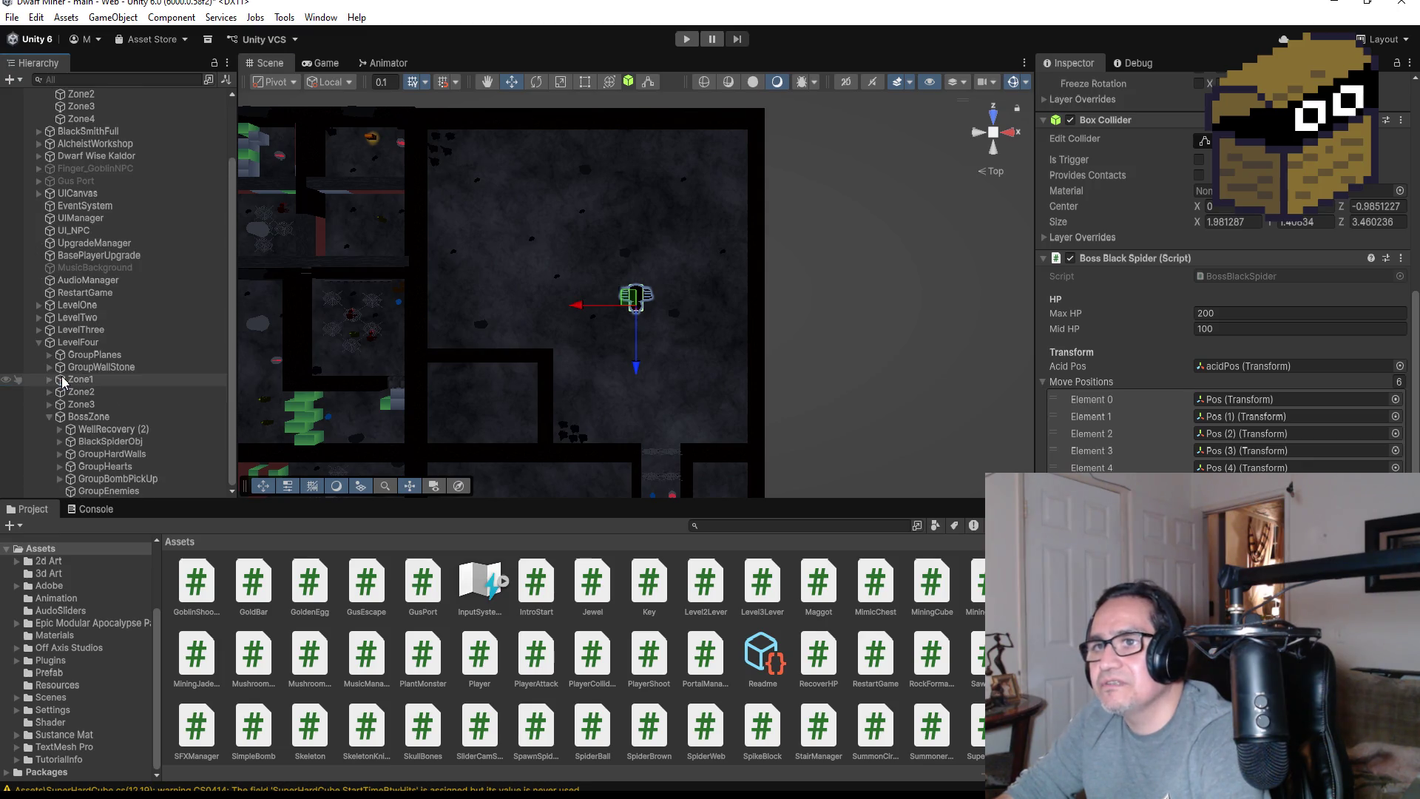
Create an empty object under BossZone named TriggerBossSpider and frame it
right_click(82, 418)
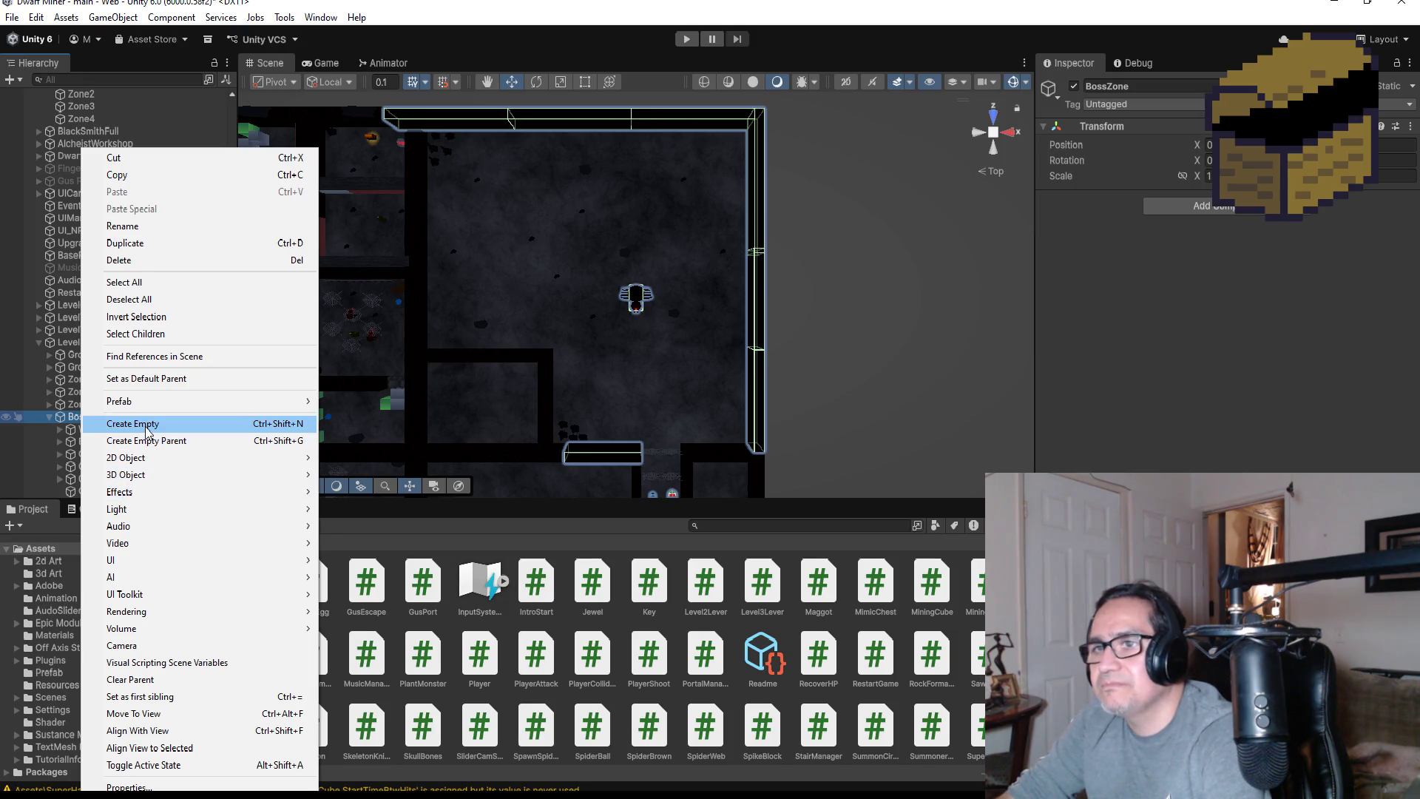
left_click(147, 427)
left_click(1161, 86)
type("Trig")
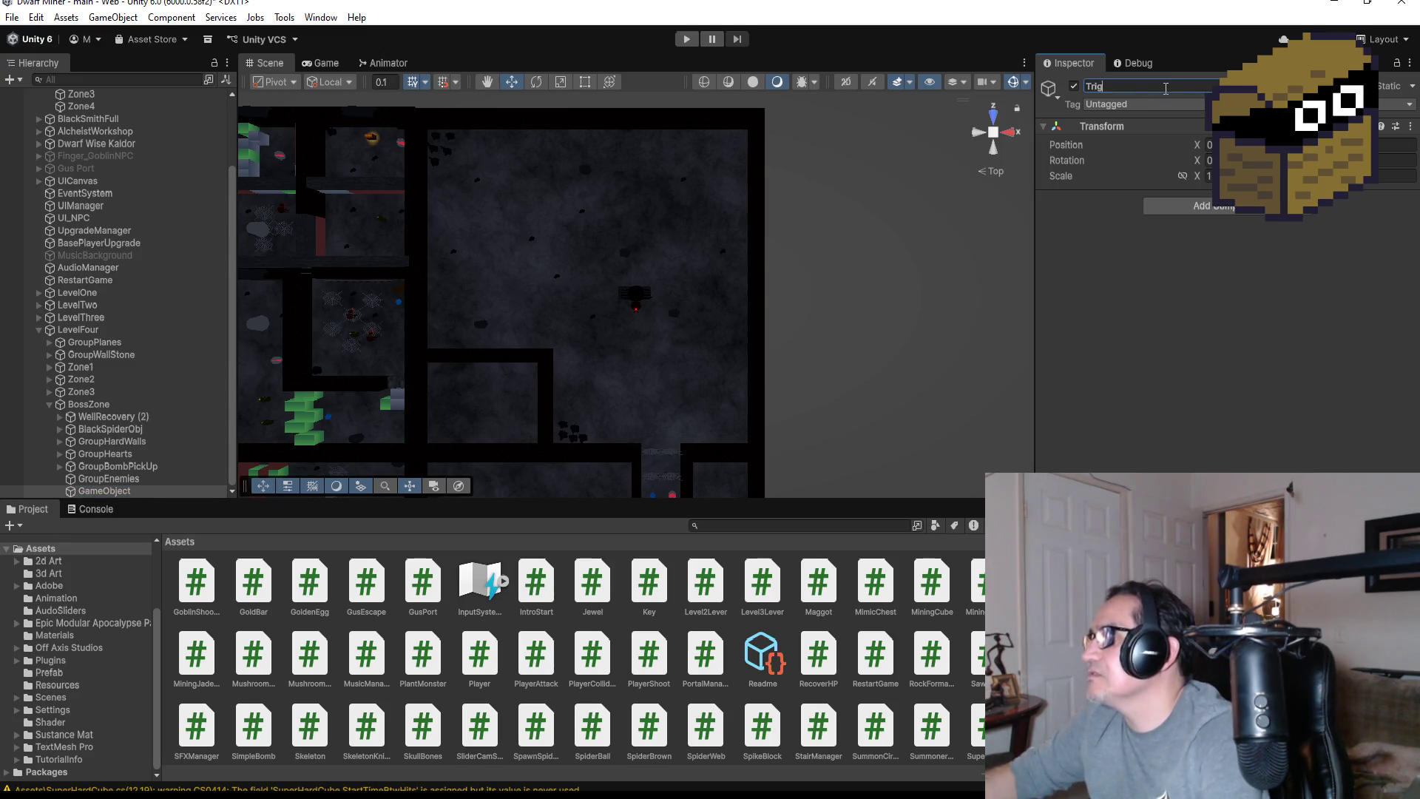
type("gerBoss")
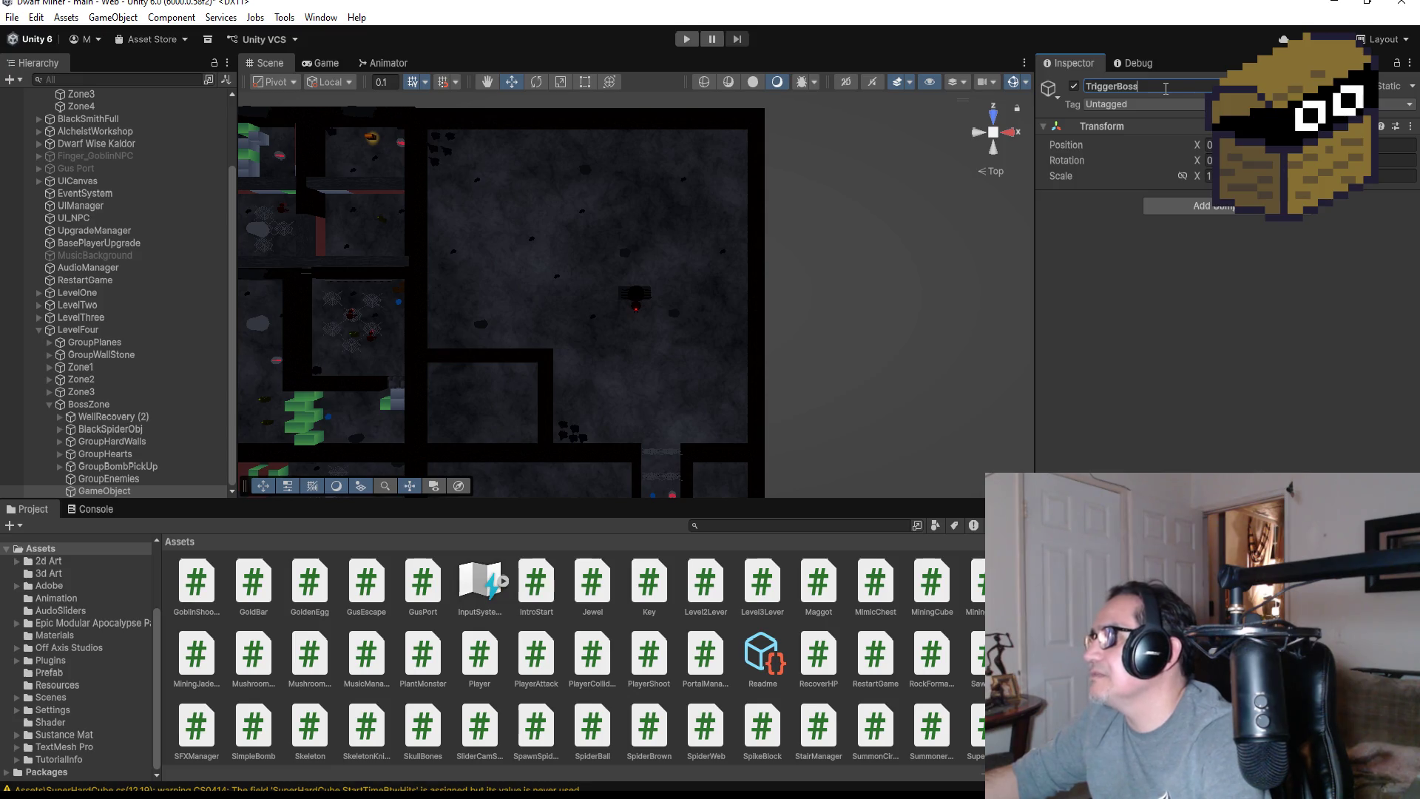
type("Spider")
key("Return")
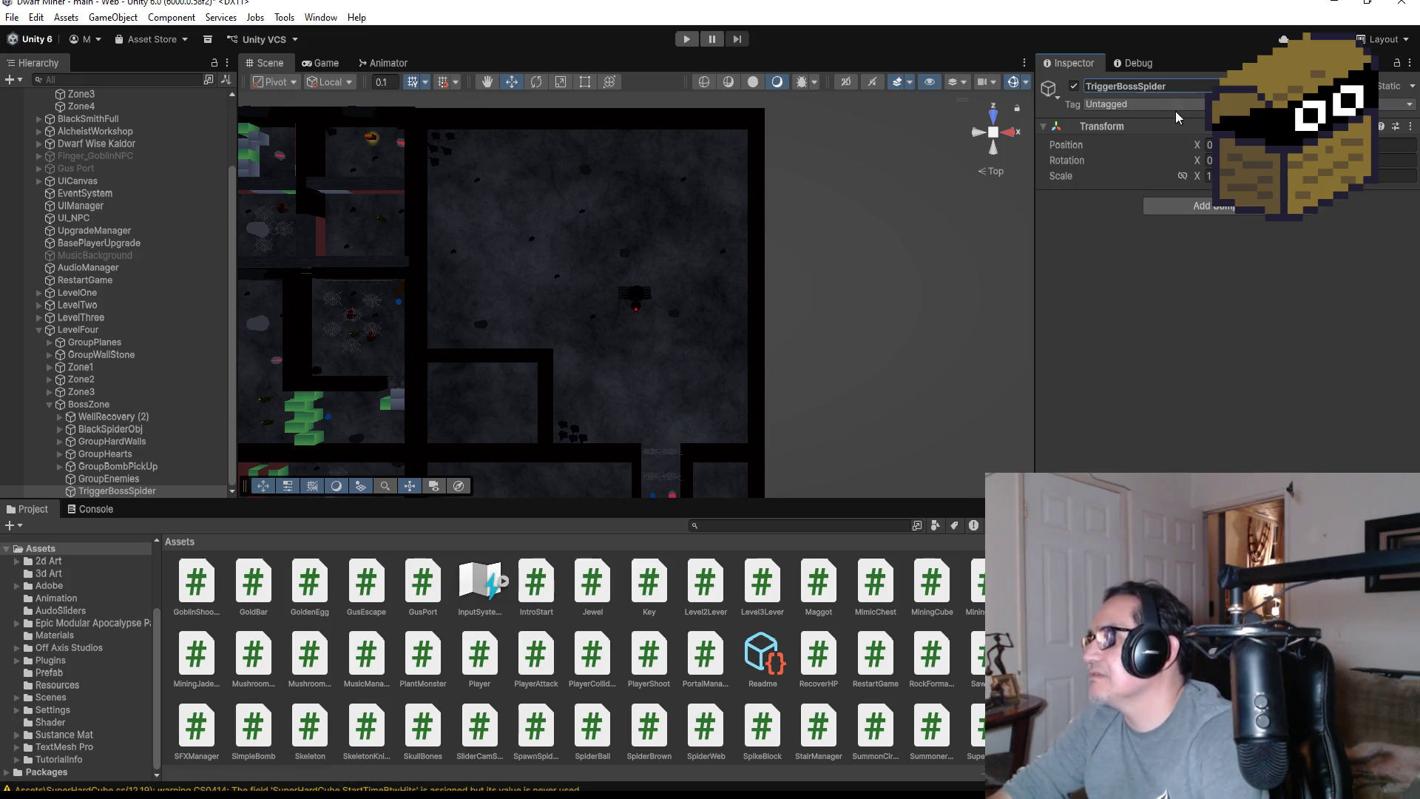
left_click(143, 492)
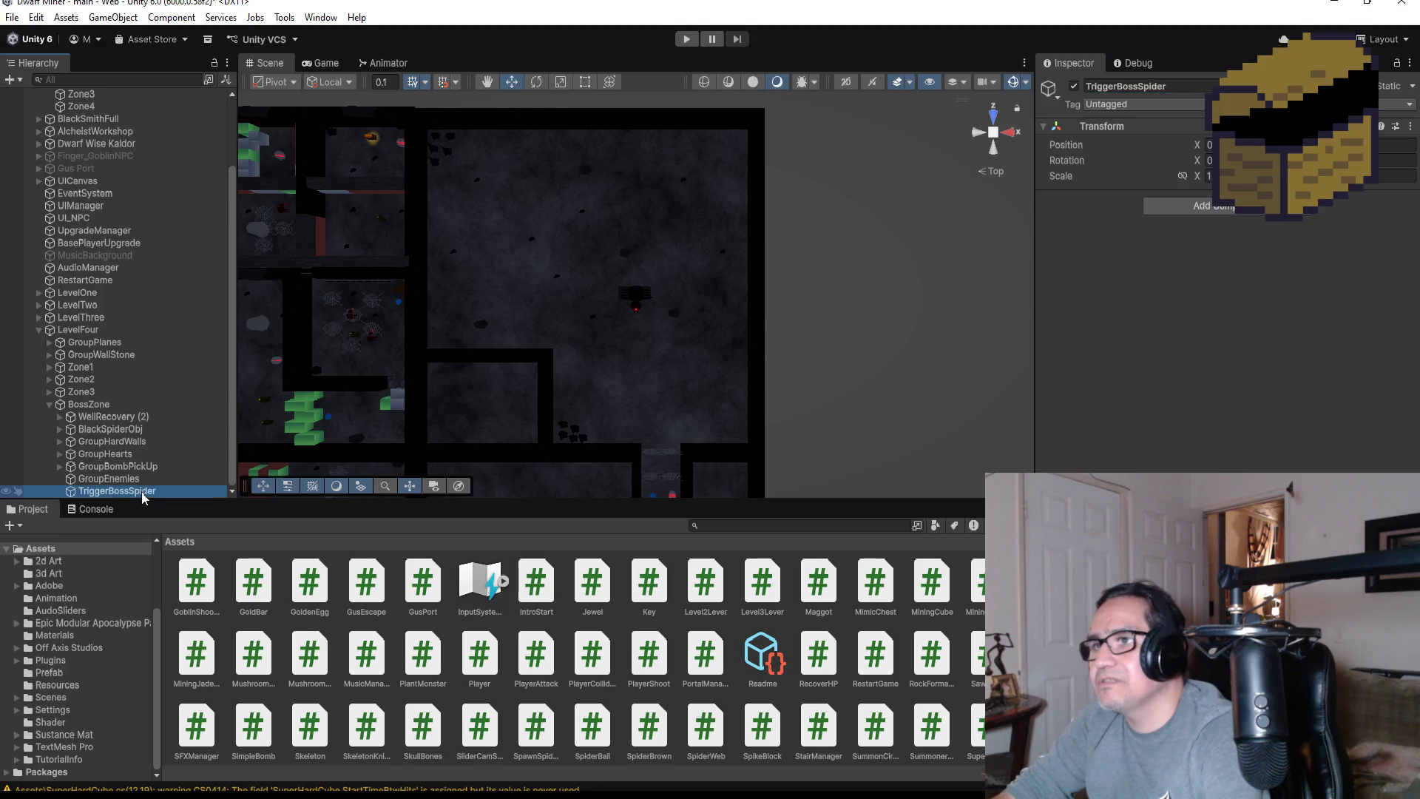
key("f")
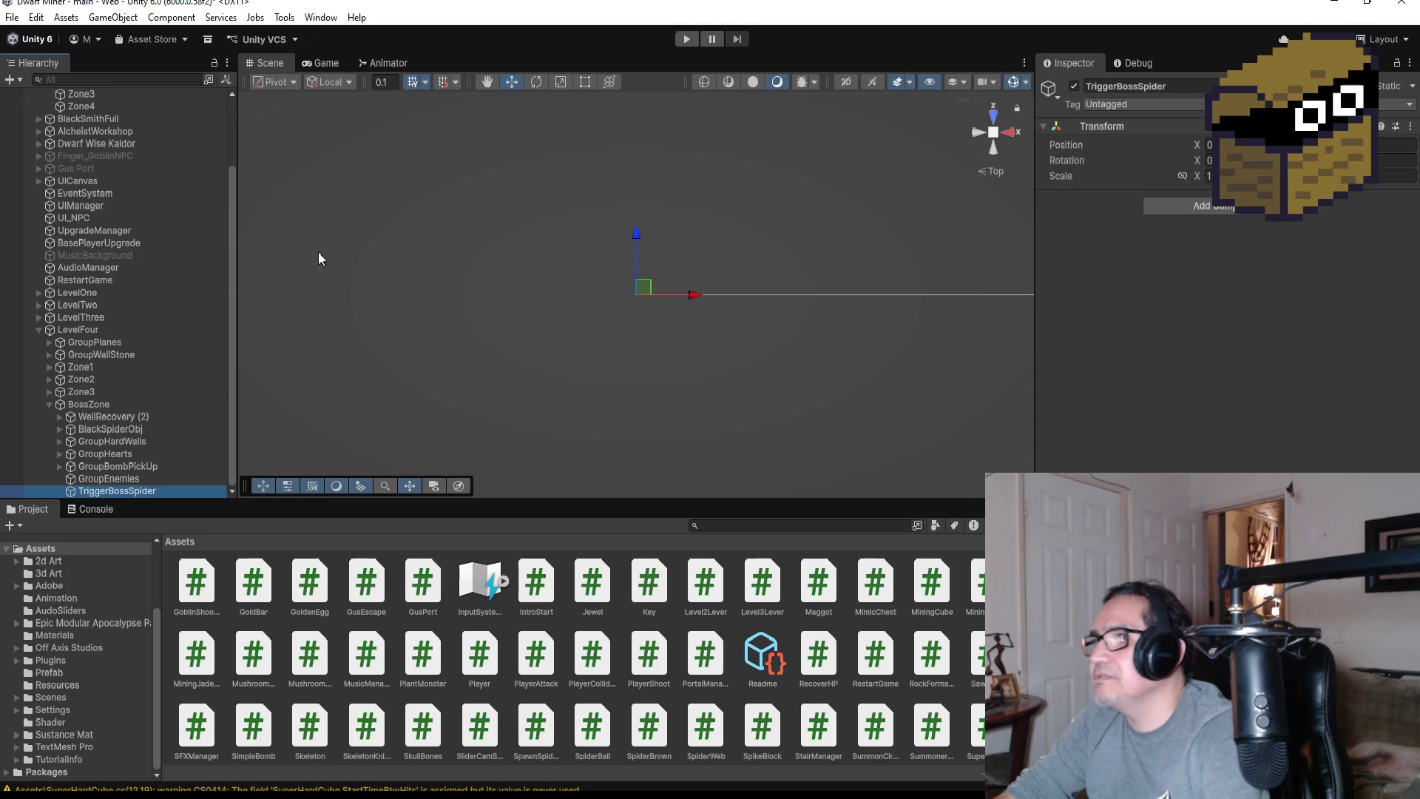
Copy the BlackSpider child object's Transform Position values
left_click(102, 416)
double_click(110, 429)
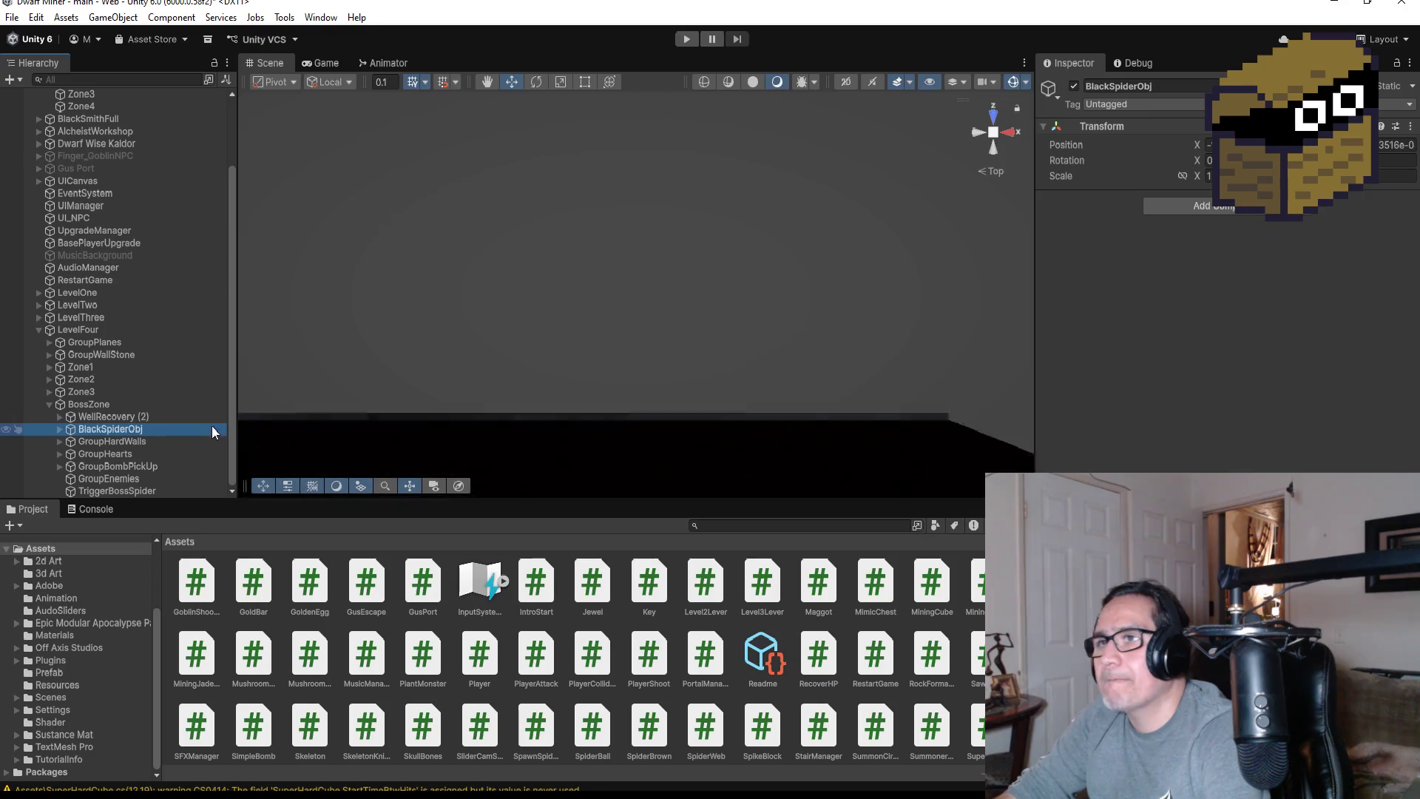
scroll(718, 402, "down", 5)
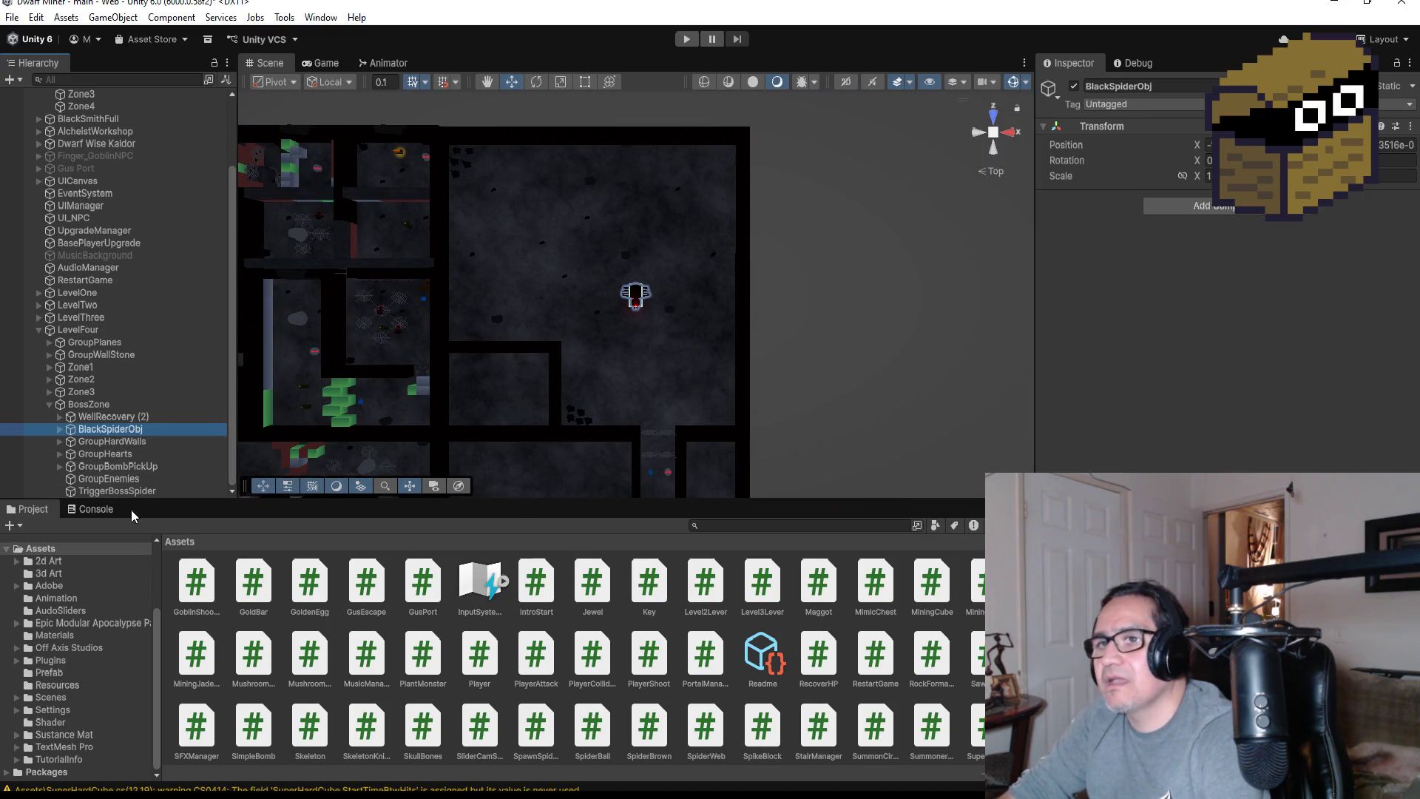
left_click(61, 430)
left_click(97, 442)
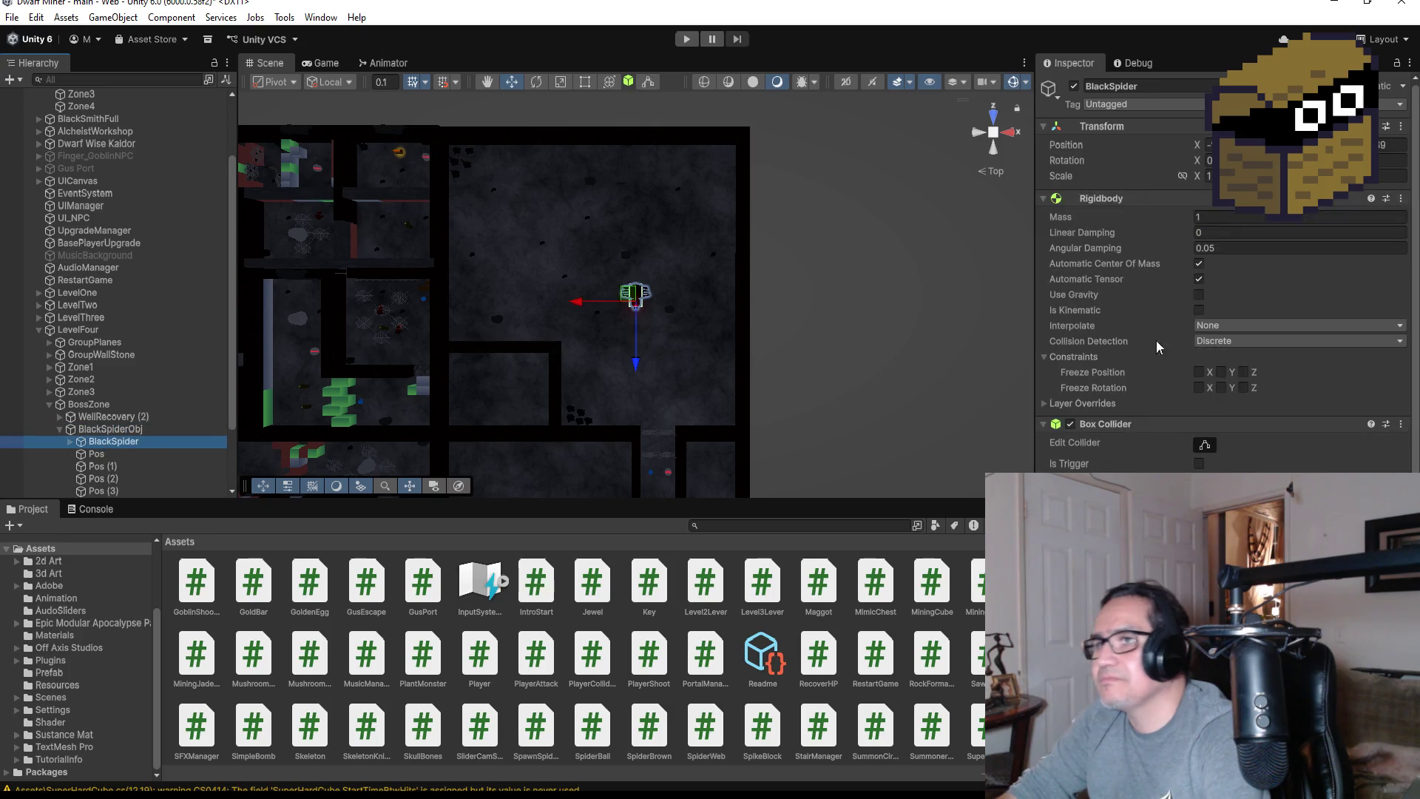
right_click(1399, 148)
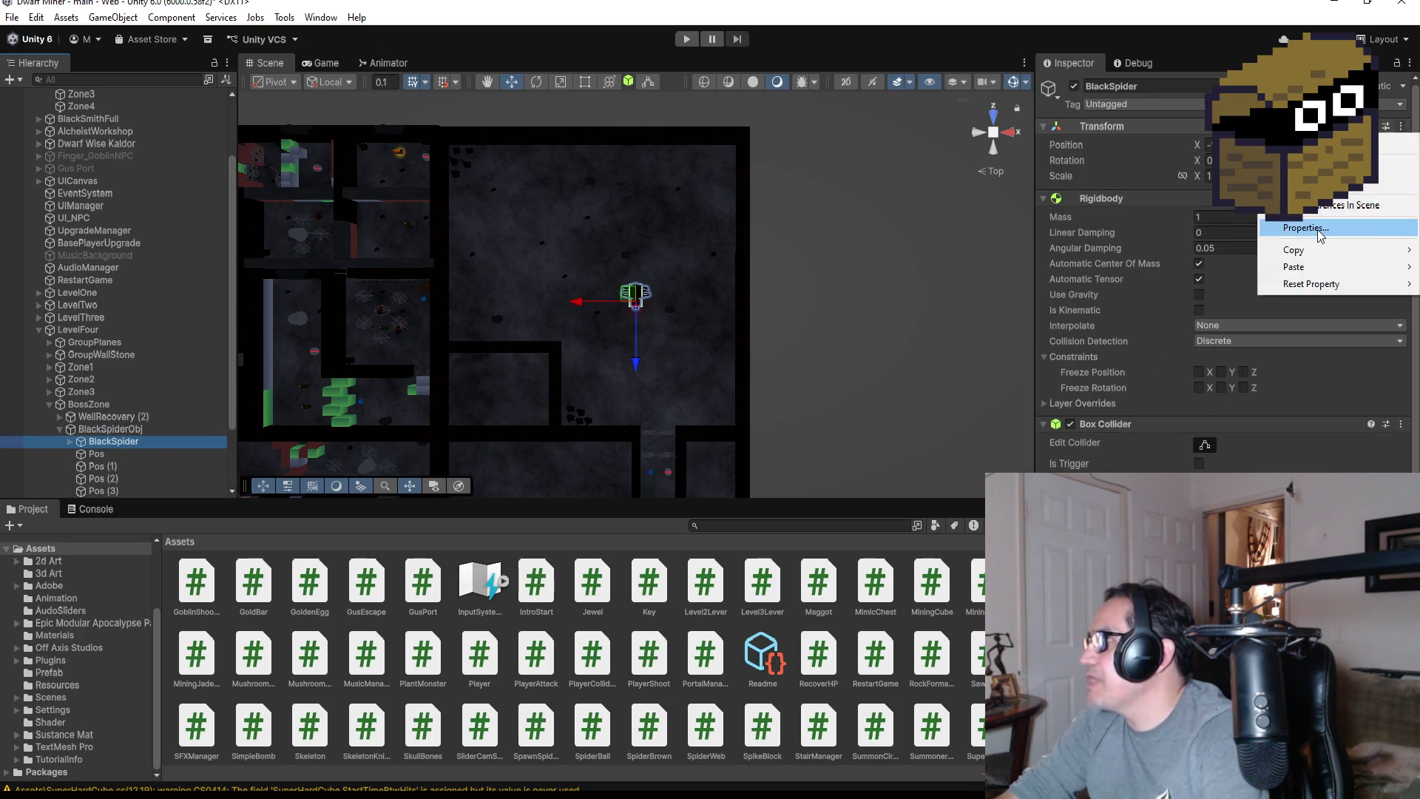
mouse_move(1321, 250)
left_click(1194, 252)
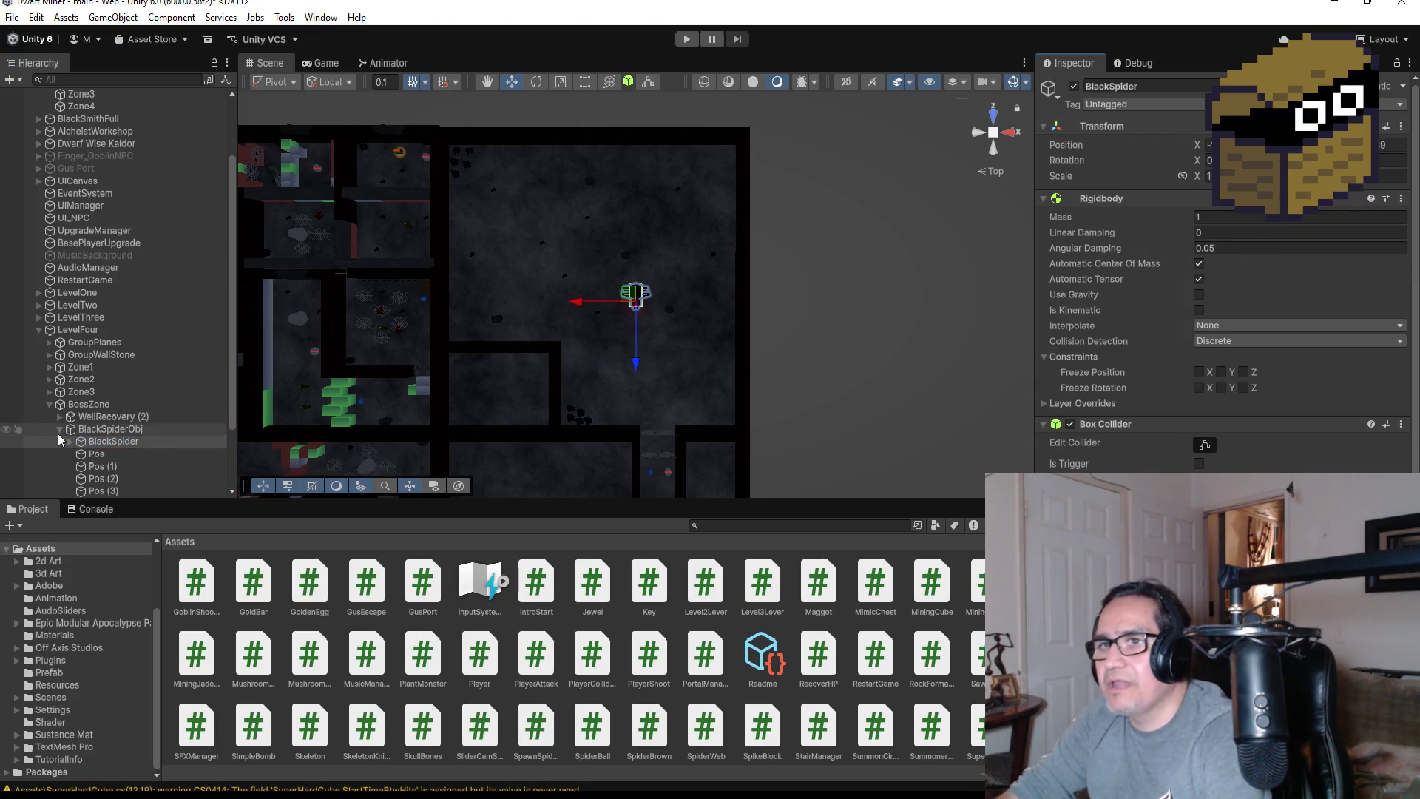
left_click(59, 429)
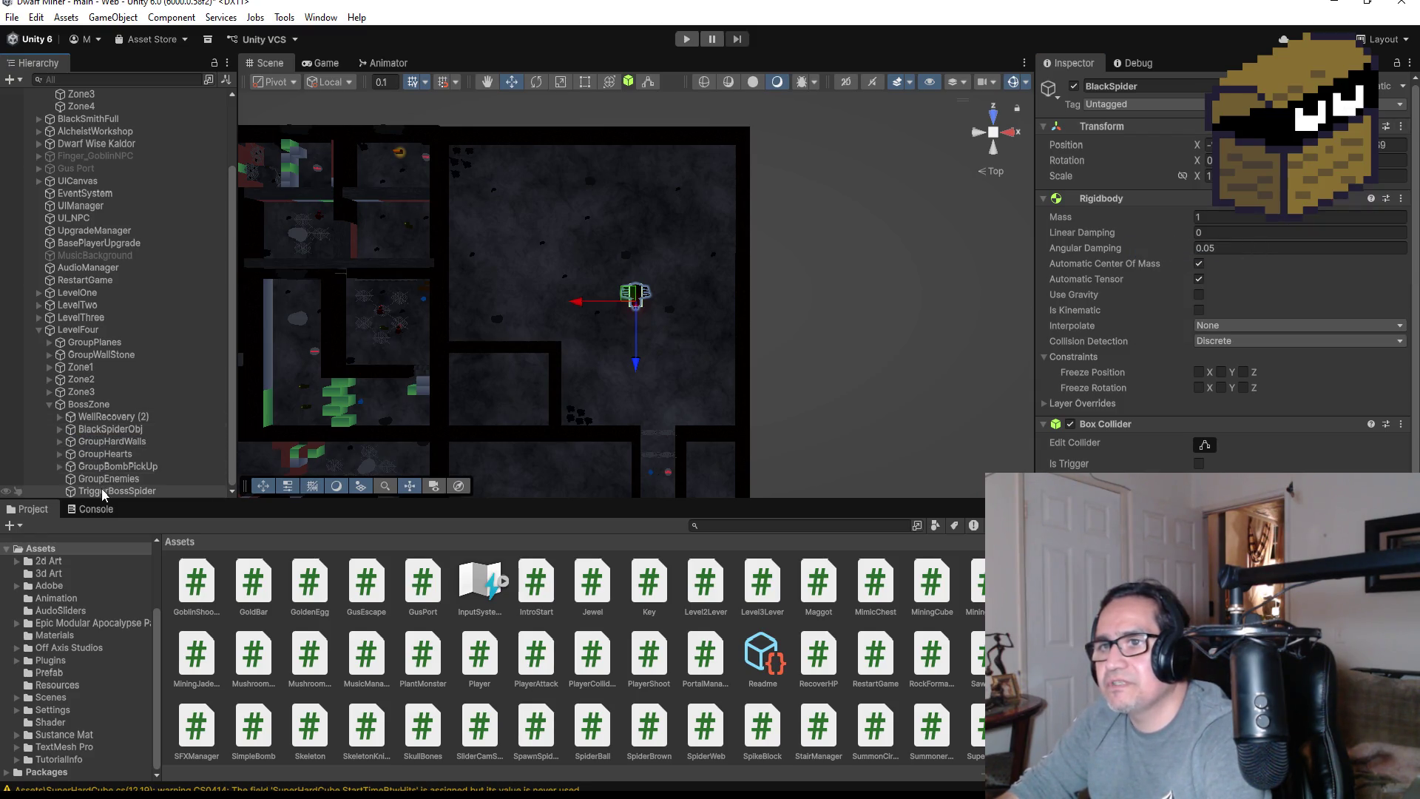
Paste that position onto TriggerBossSpider and move it down to the corridor entrance
left_click(138, 491)
right_click(1398, 145)
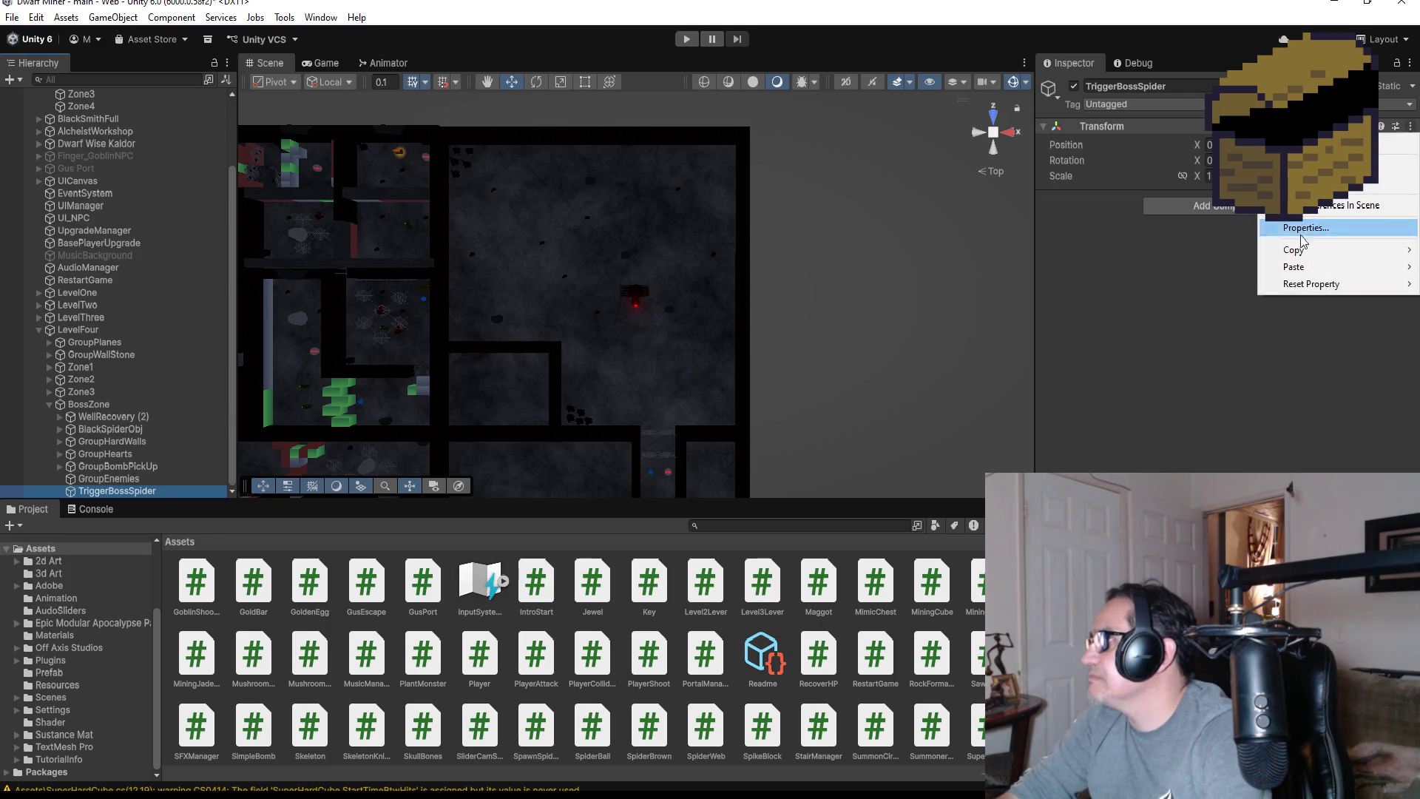
mouse_move(1306, 267)
left_click(1168, 266)
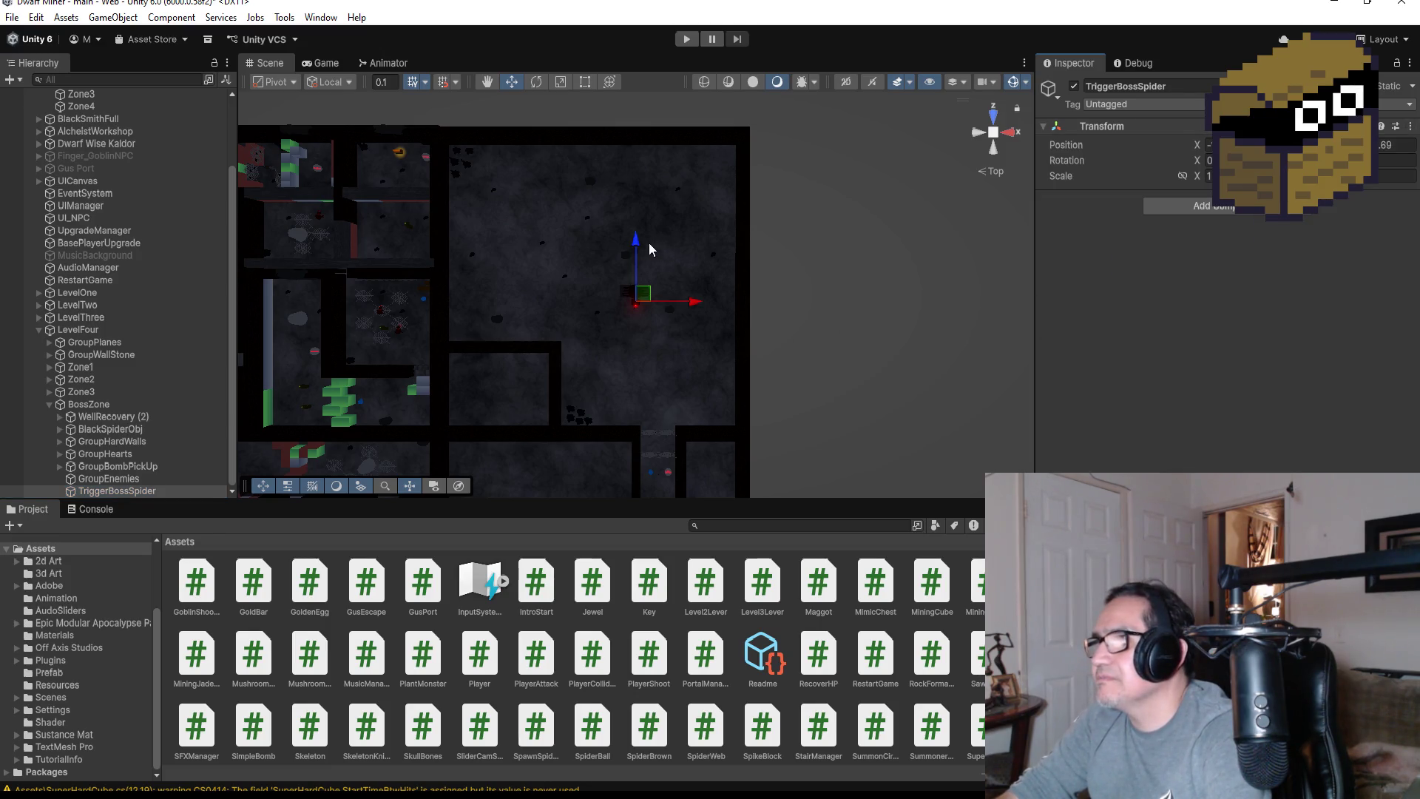
left_click_drag(651, 376, 654, 370)
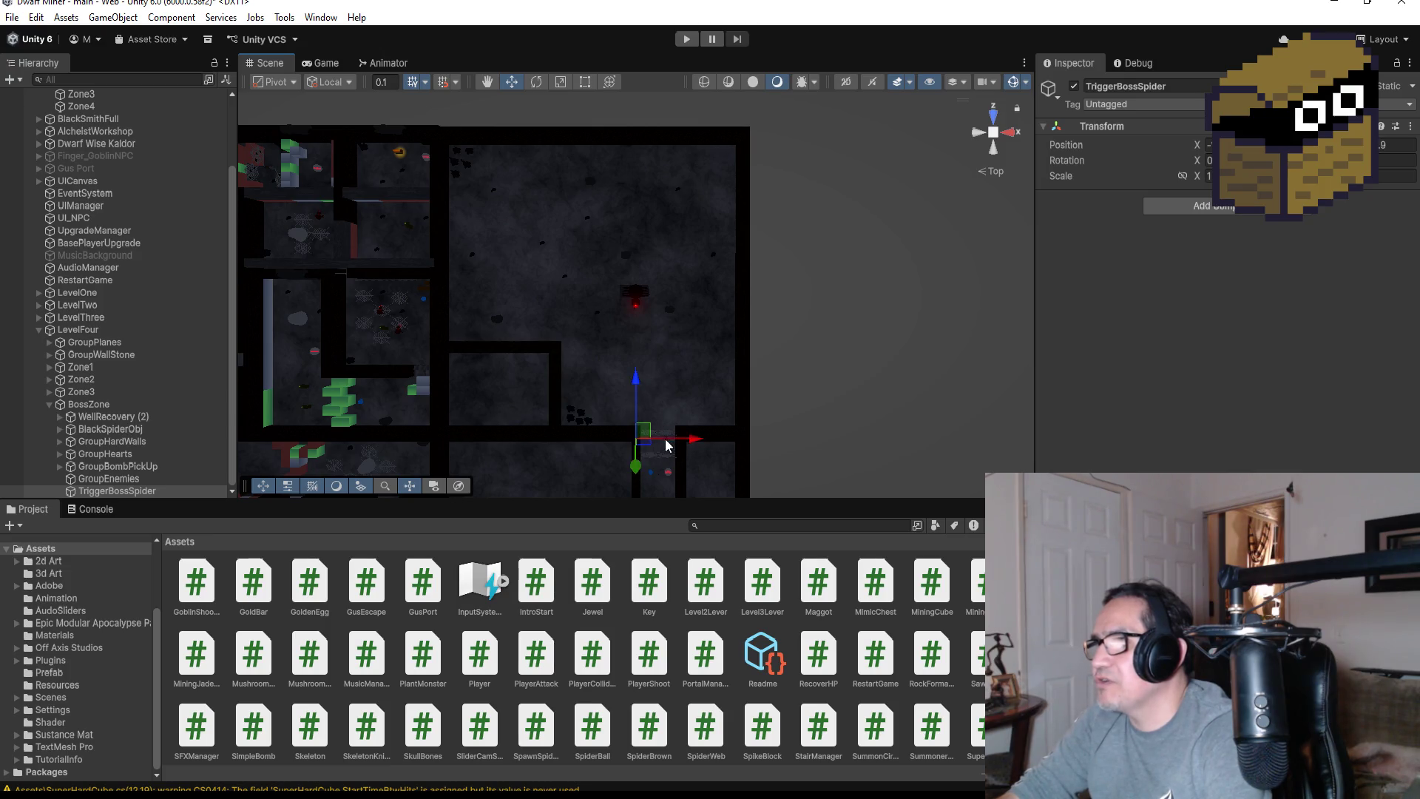
left_click_drag(709, 441, 711, 441)
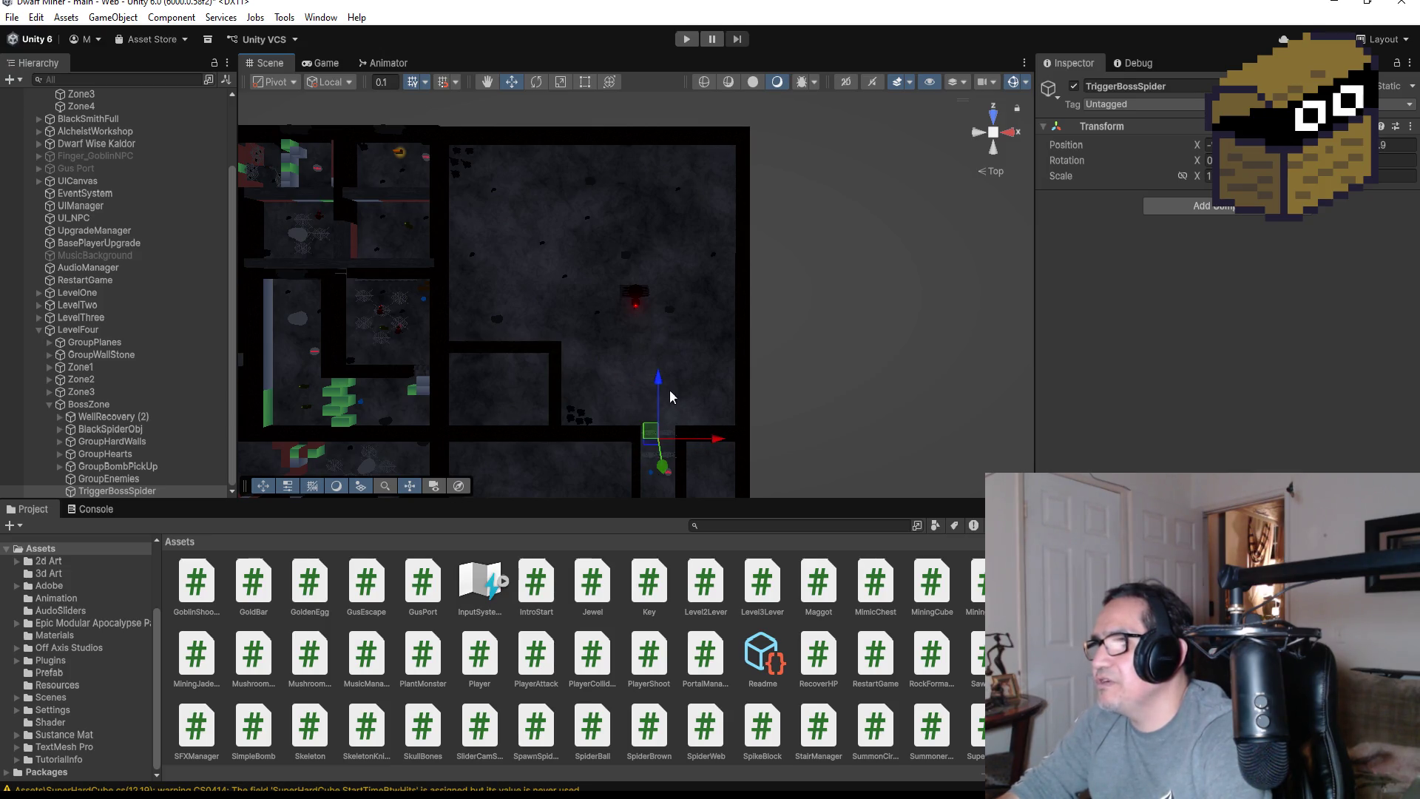
left_click_drag(660, 390, 661, 376)
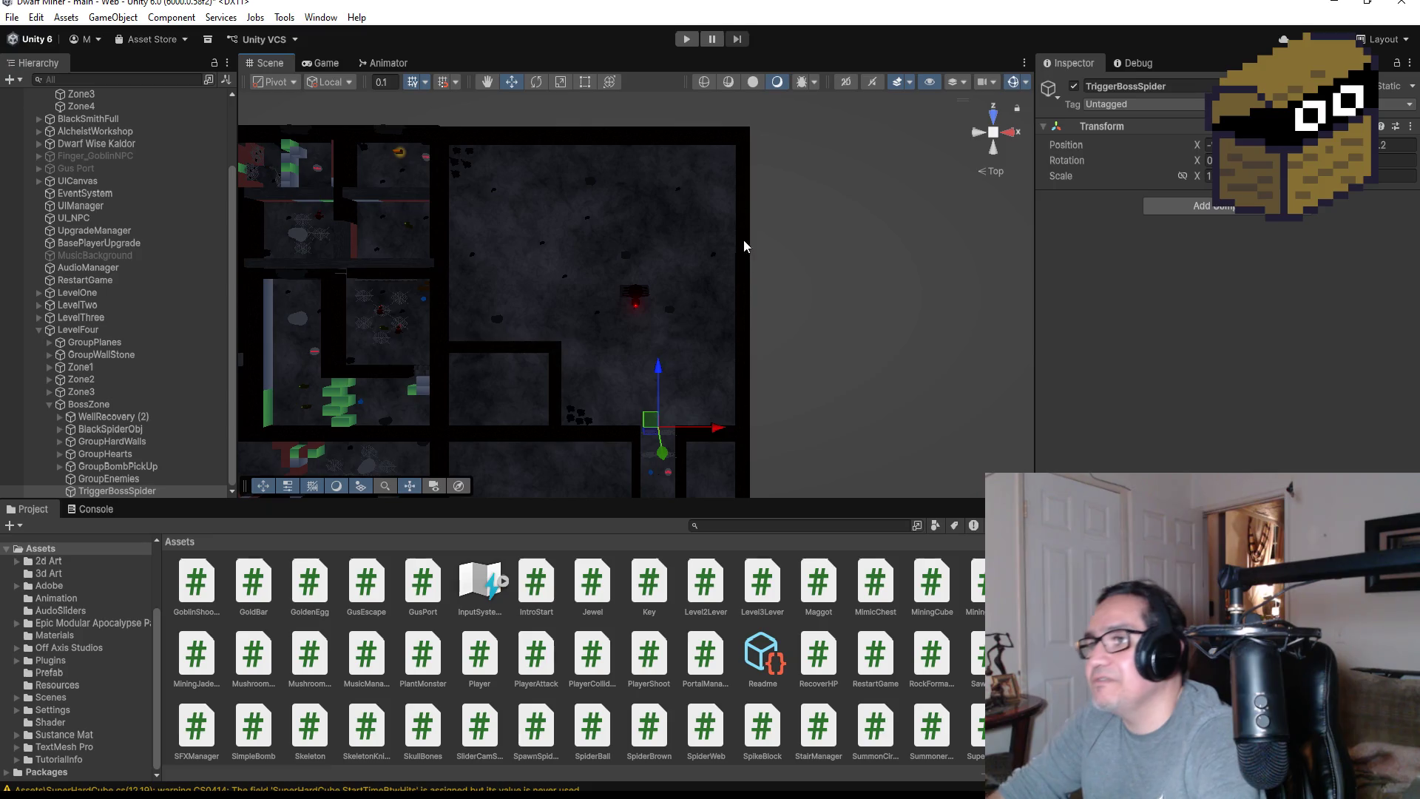
Frame TriggerBossSpider and nudge it slightly further down the corridor
left_click(112, 492)
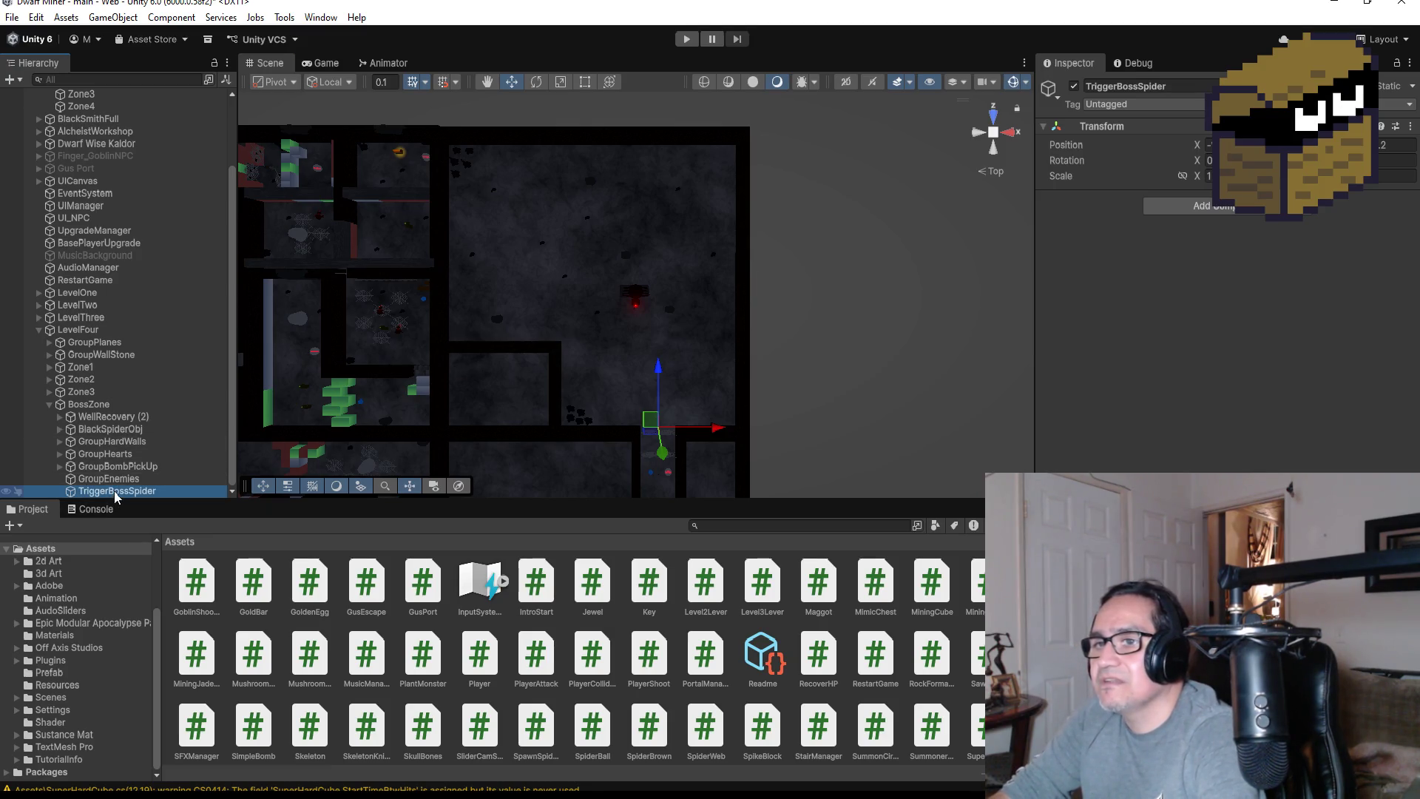
double_click(116, 492)
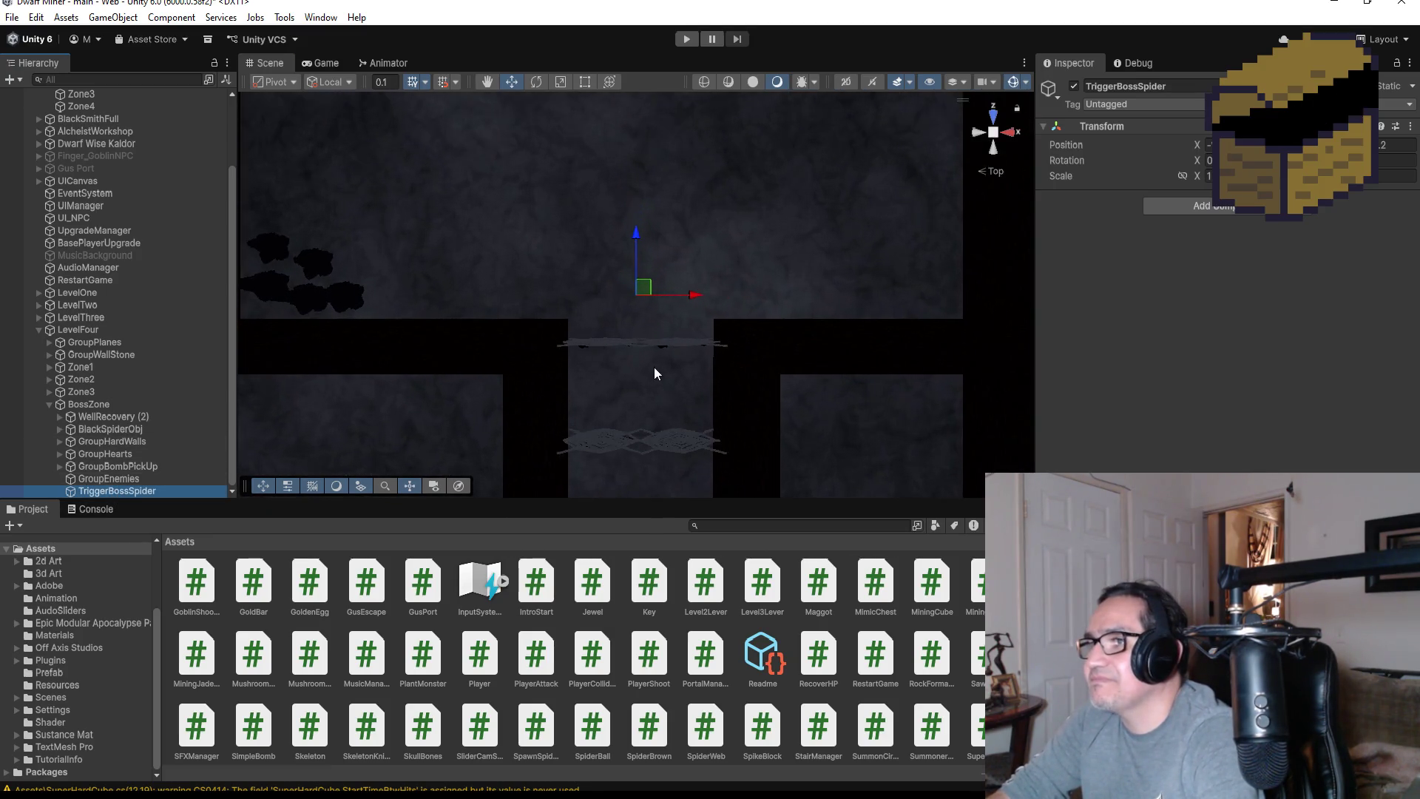
left_click_drag(636, 235, 625, 296)
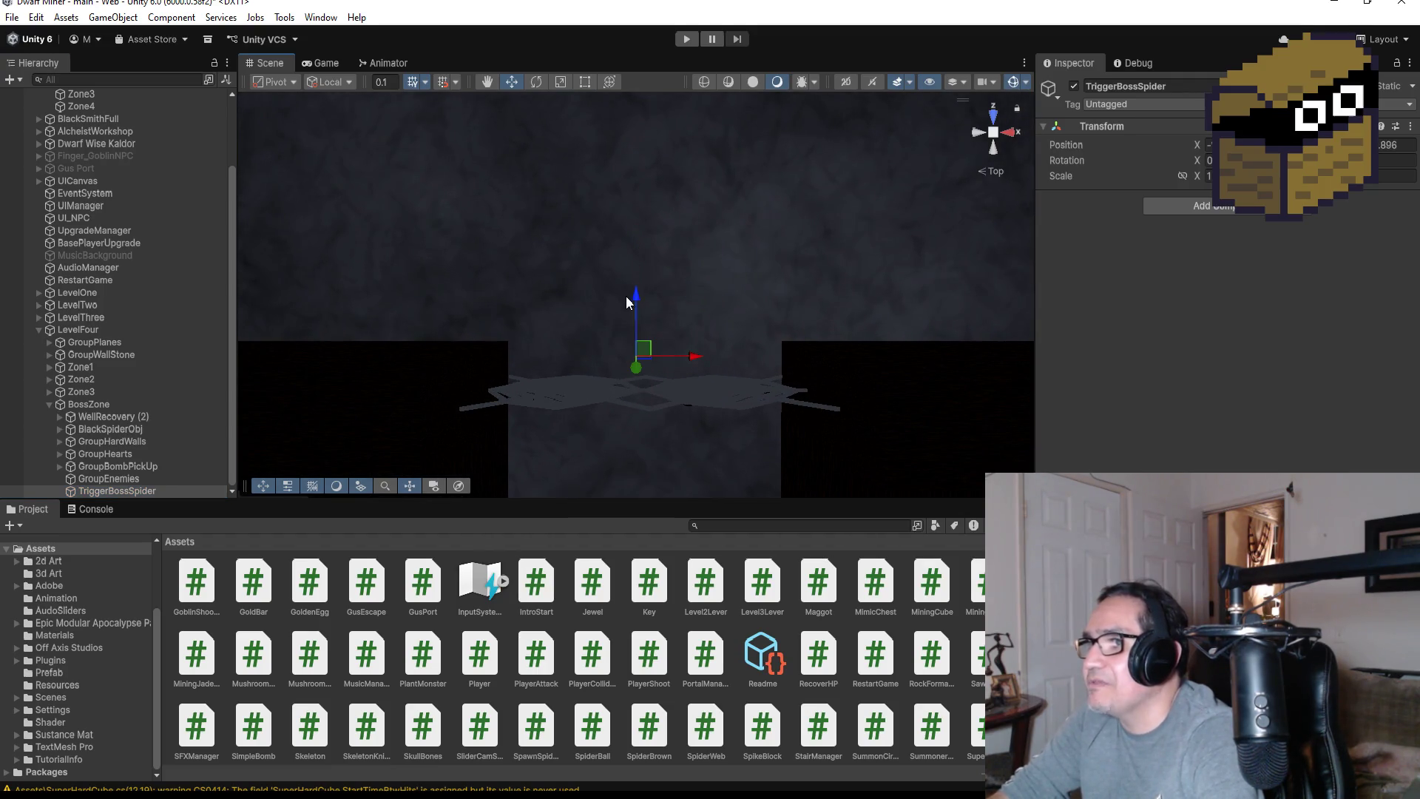
Add a Box Collider to TriggerBossSpider with Is Trigger enabled
left_click(1208, 210)
type("box")
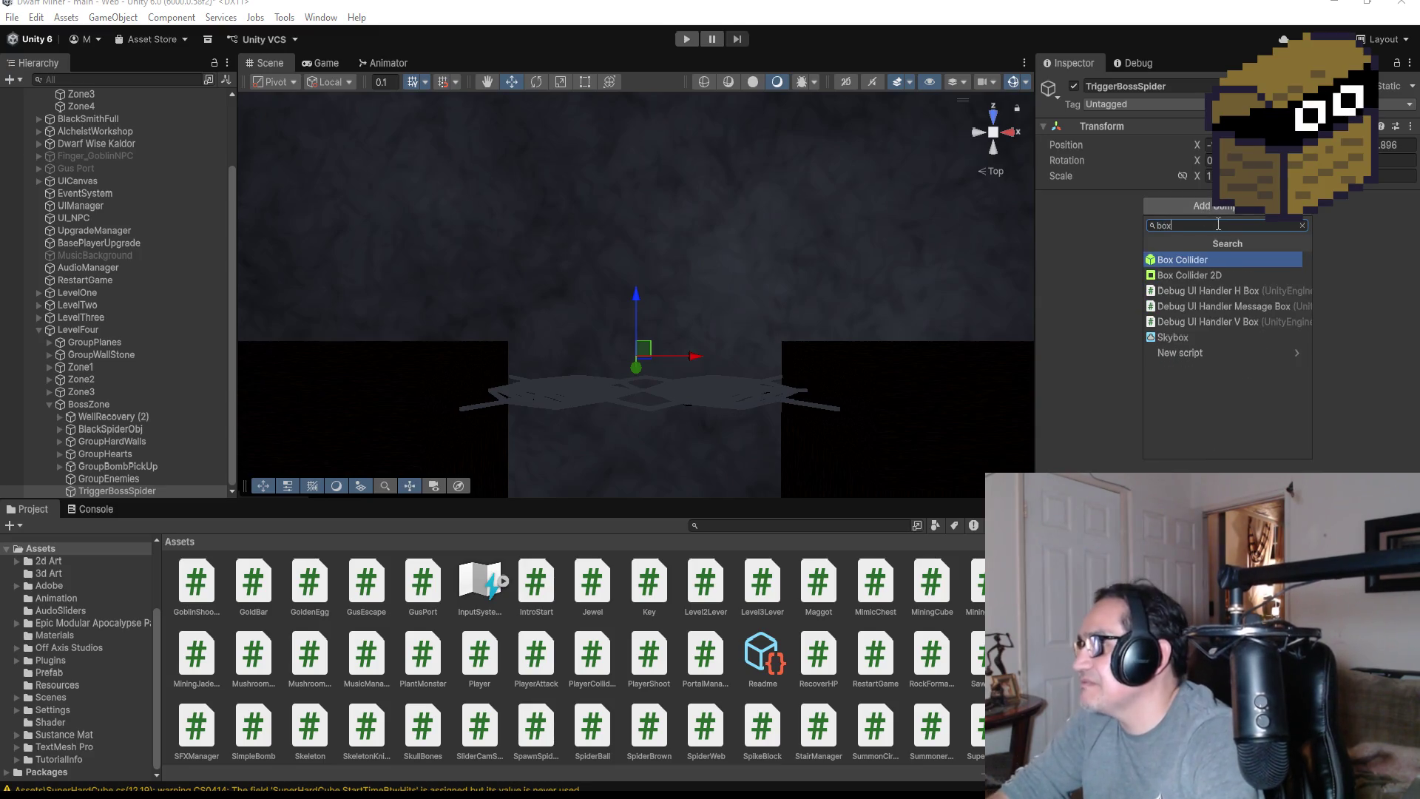
left_click(1200, 259)
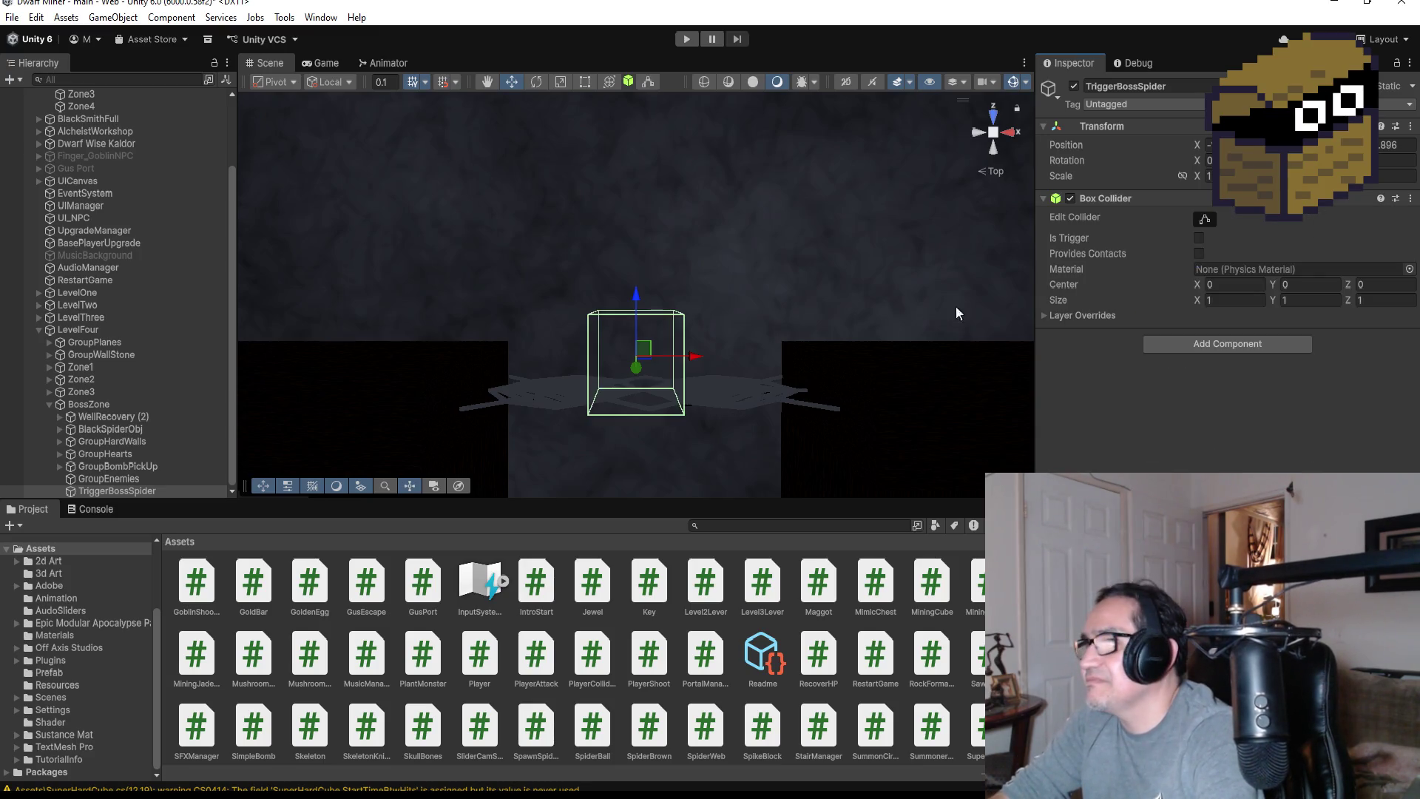
left_click(1204, 234)
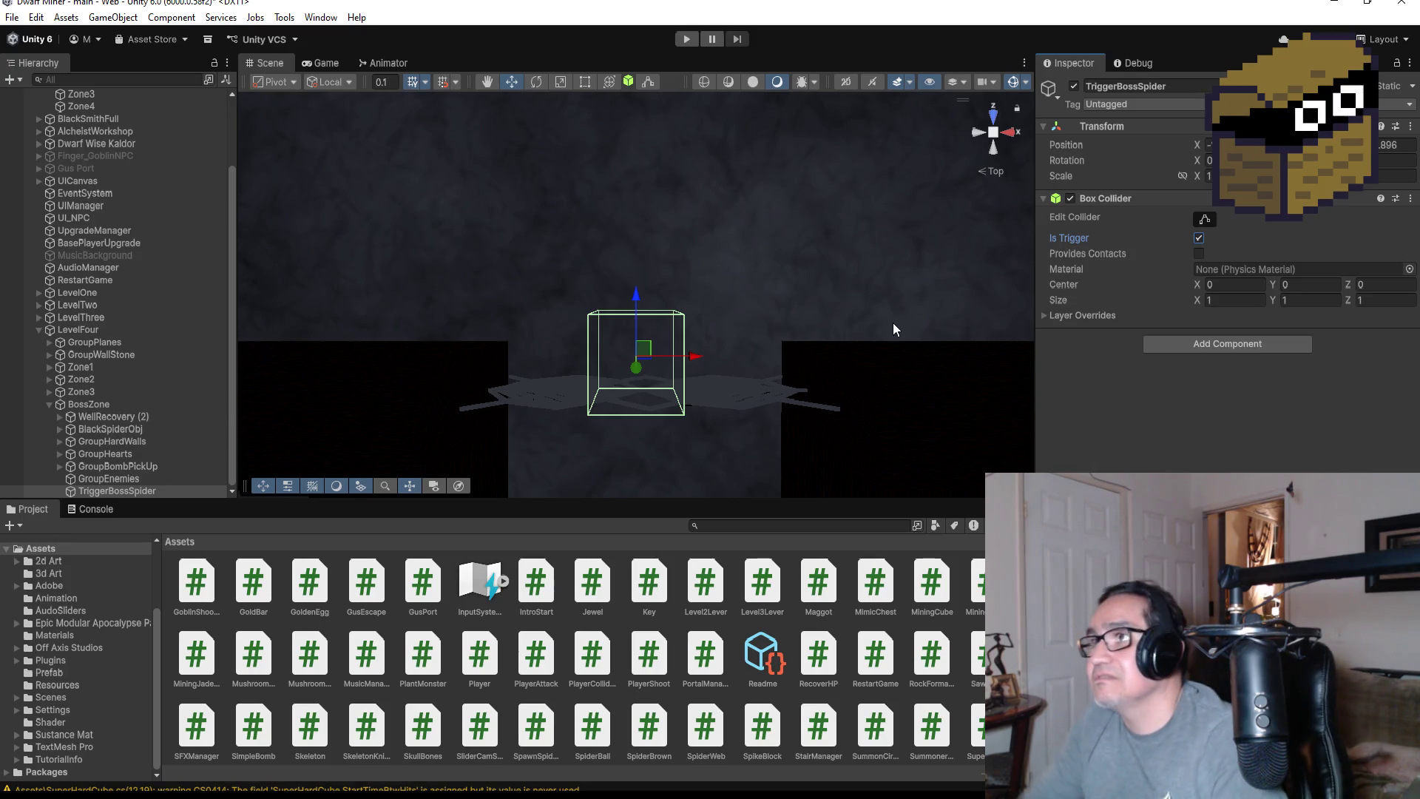
From a side view, lower the trigger box onto the web-covered floor and orbit to check it
left_click(992, 153)
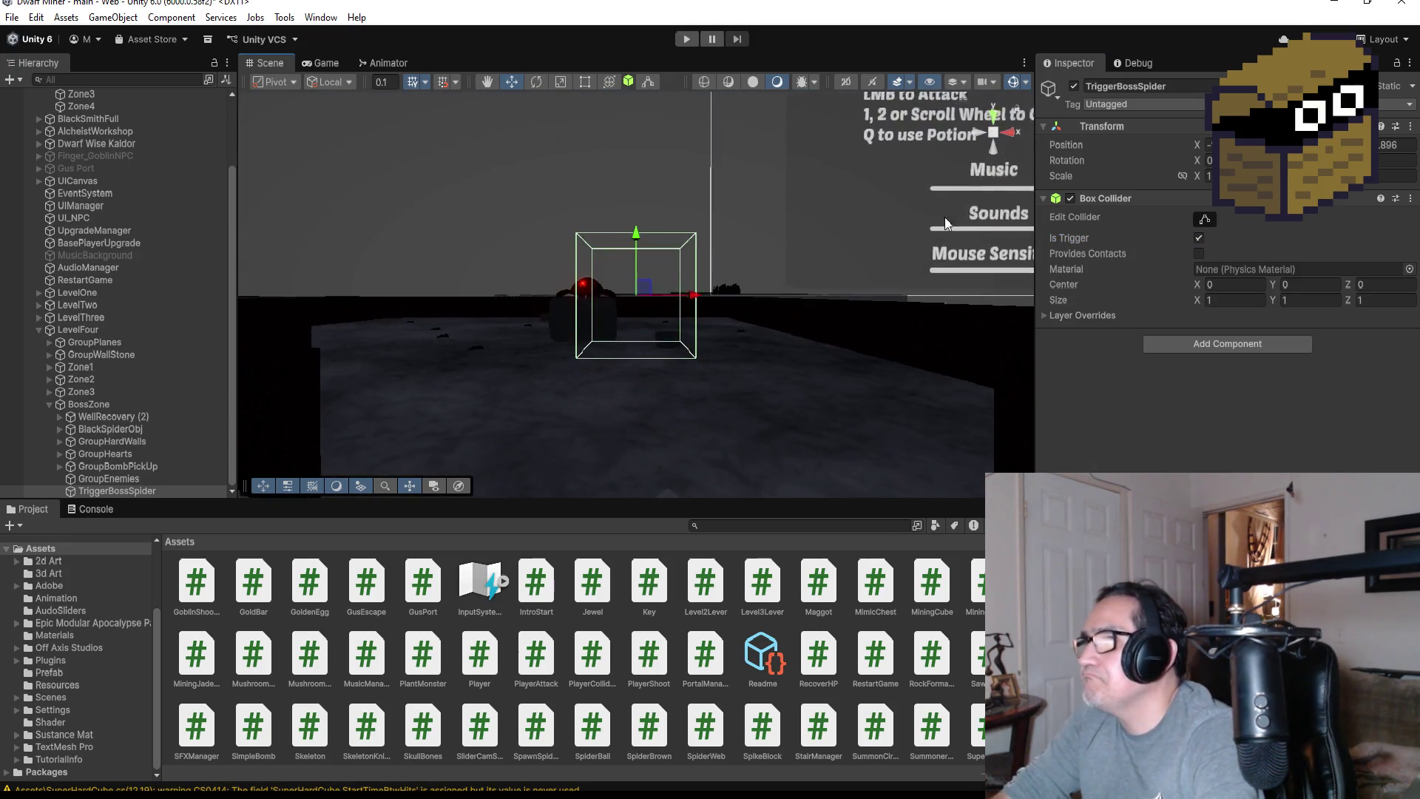
scroll(755, 359, "down", 3)
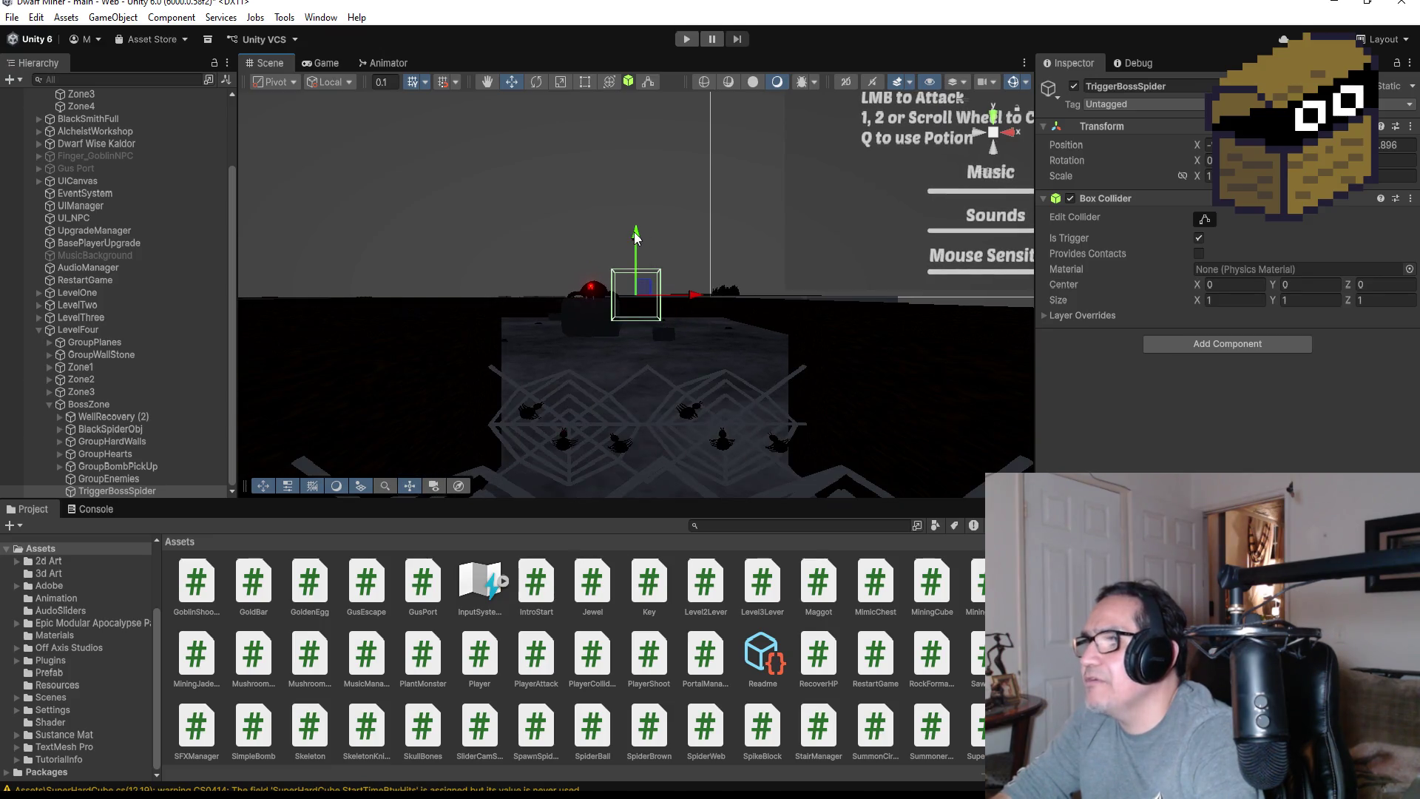
mouse_move(635, 237)
left_mouse_down()
mouse_move(650, 418)
mouse_move(656, 370)
left_mouse_up()
mouse_move(768, 326)
left_mouse_down()
mouse_move(598, 343)
mouse_move(520, 284)
mouse_move(792, 373)
mouse_move(671, 323)
mouse_move(655, 335)
left_mouse_up()
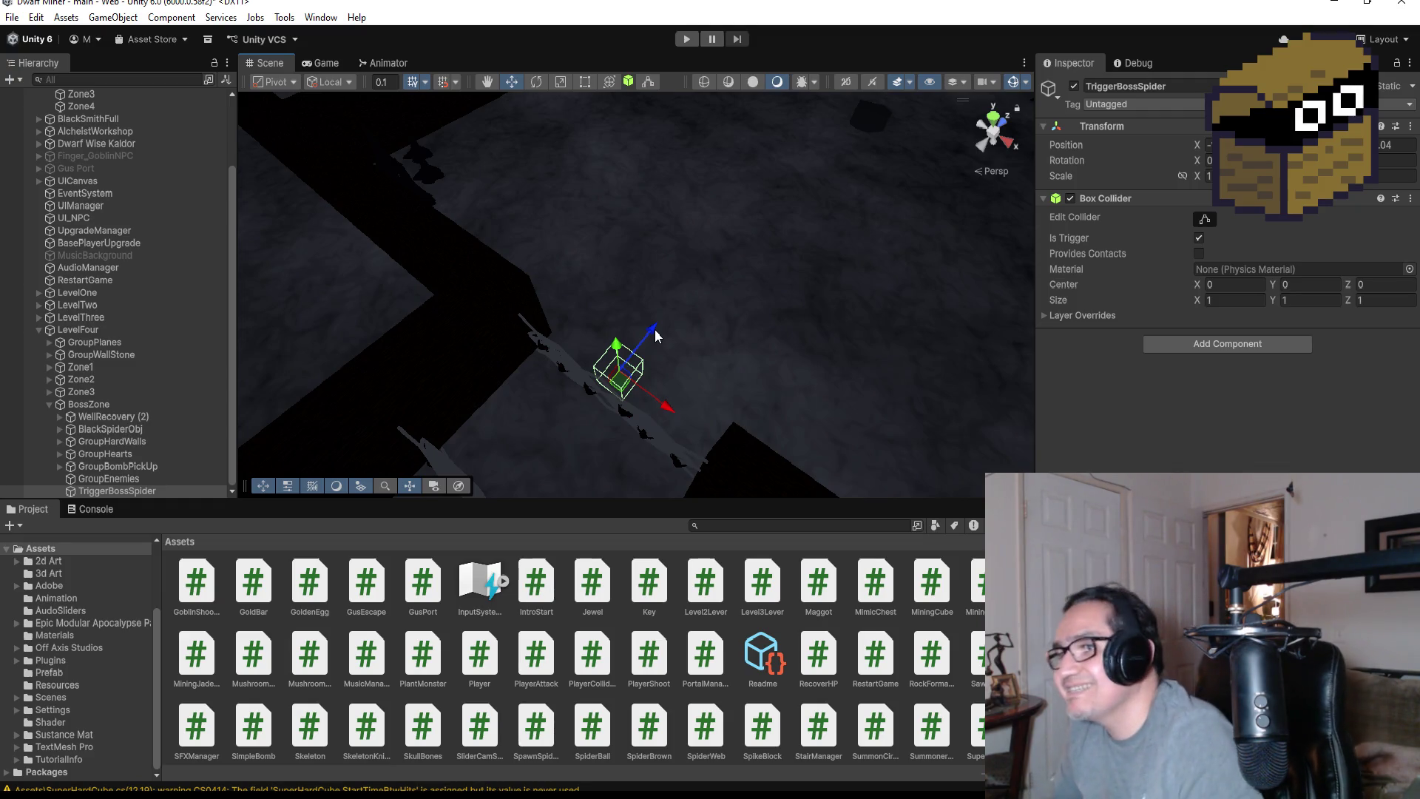
scroll(747, 370, "up", 1)
mouse_move(747, 362)
left_mouse_down()
mouse_move(811, 358)
mouse_move(681, 215)
mouse_move(379, 109)
mouse_move(726, 247)
left_mouse_up()
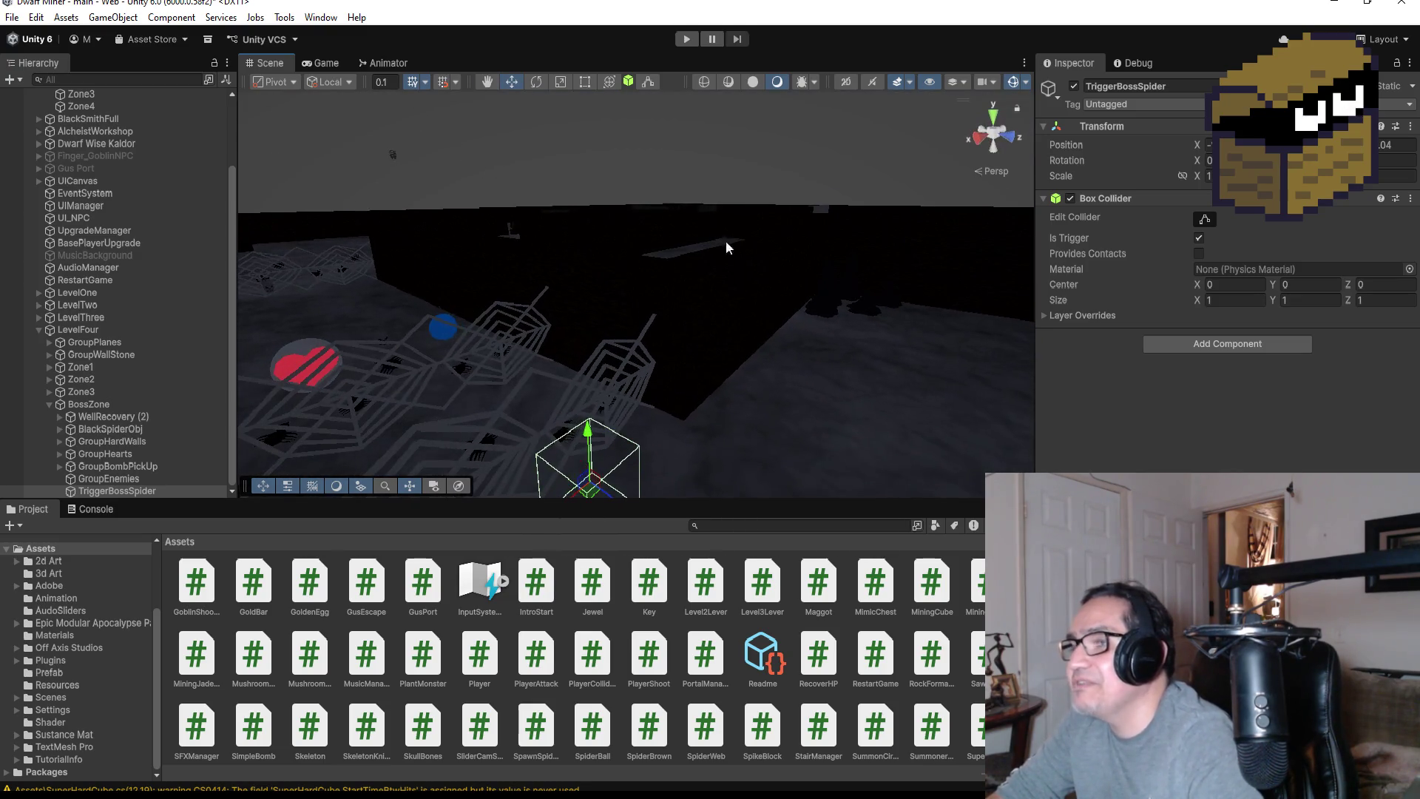
left_click(1204, 218)
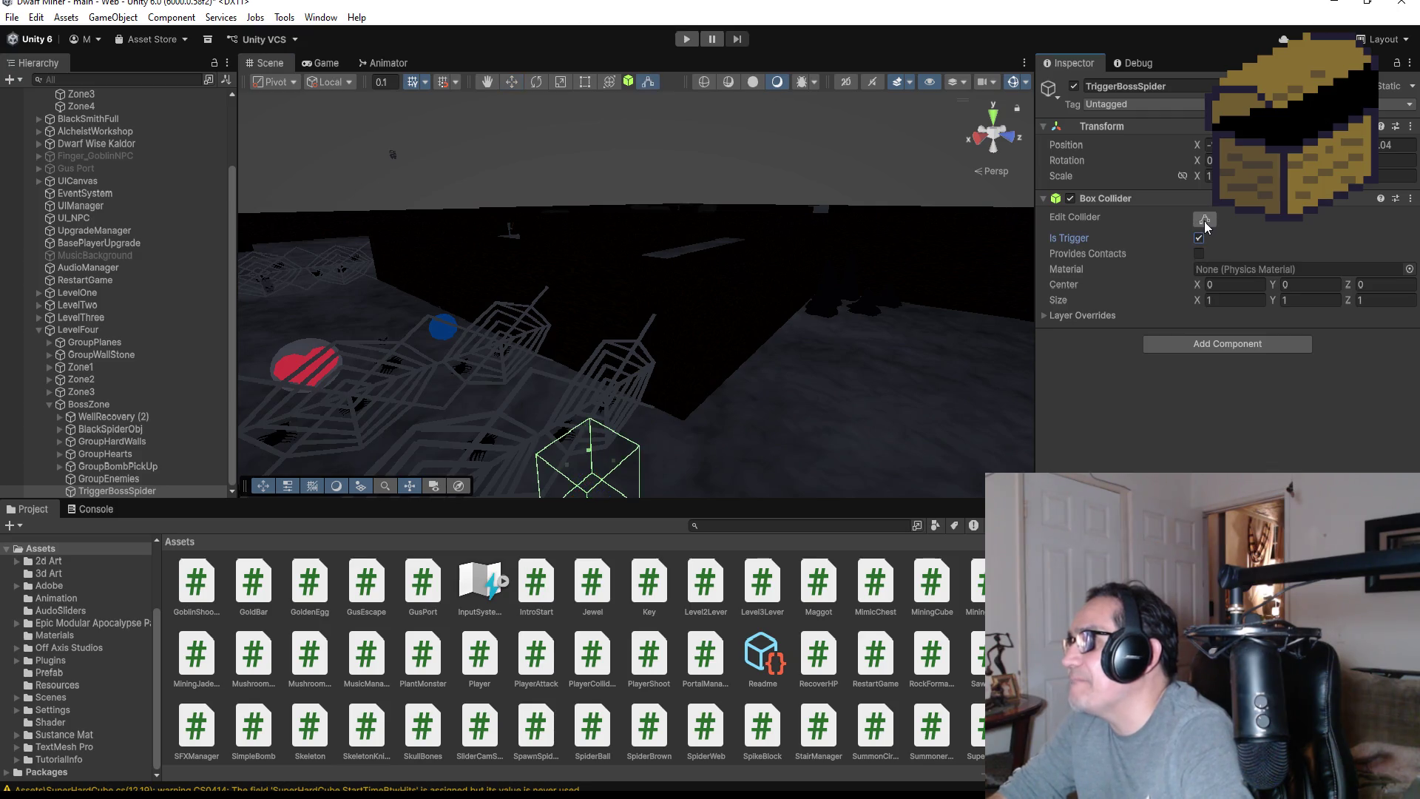
Resize the Box Collider into a thin strip, about 6.11 wide and 0.545 tall, across the corridor
left_click_drag(750, 406, 696, 442)
left_click(996, 117)
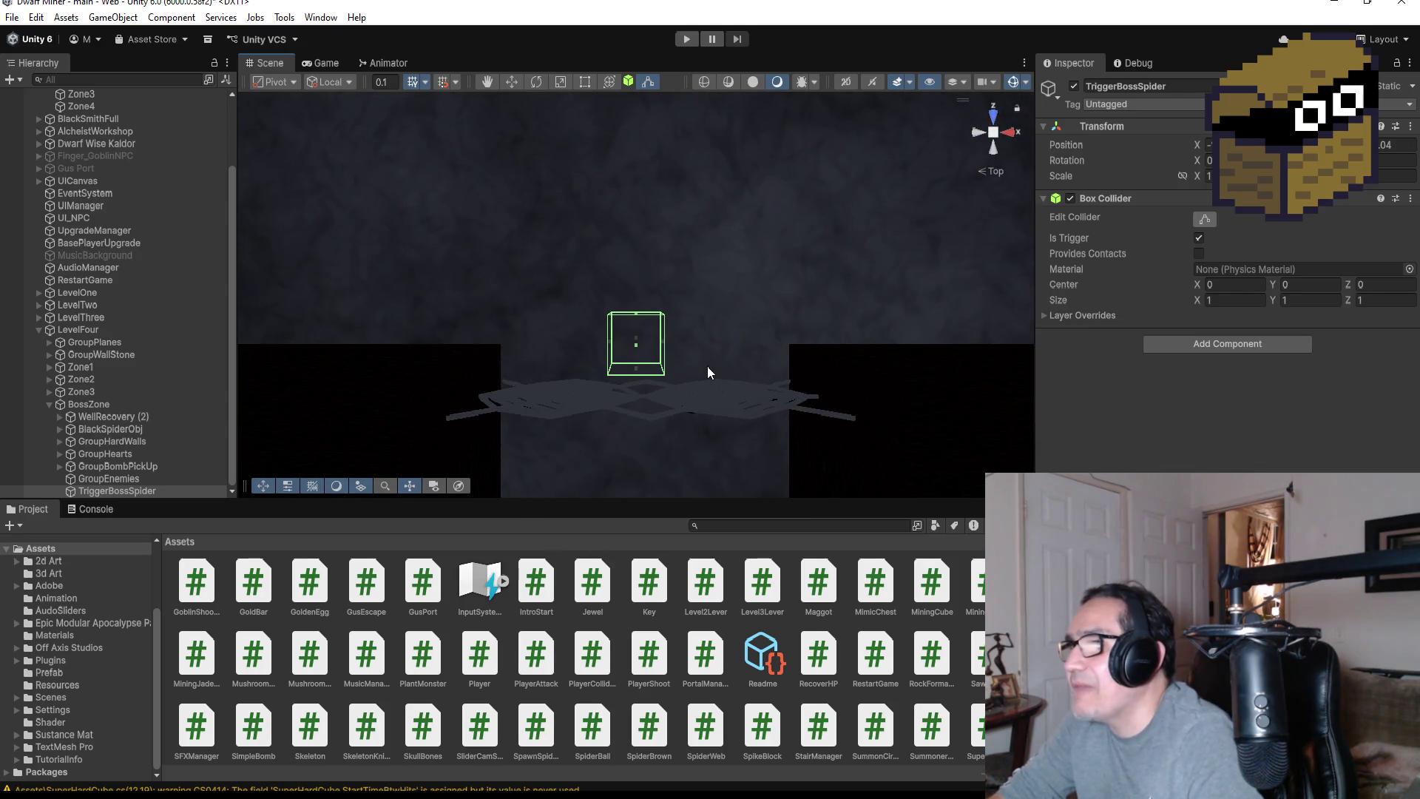
mouse_move(664, 341)
left_mouse_down()
mouse_move(814, 348)
mouse_move(778, 253)
mouse_move(929, 245)
left_mouse_up()
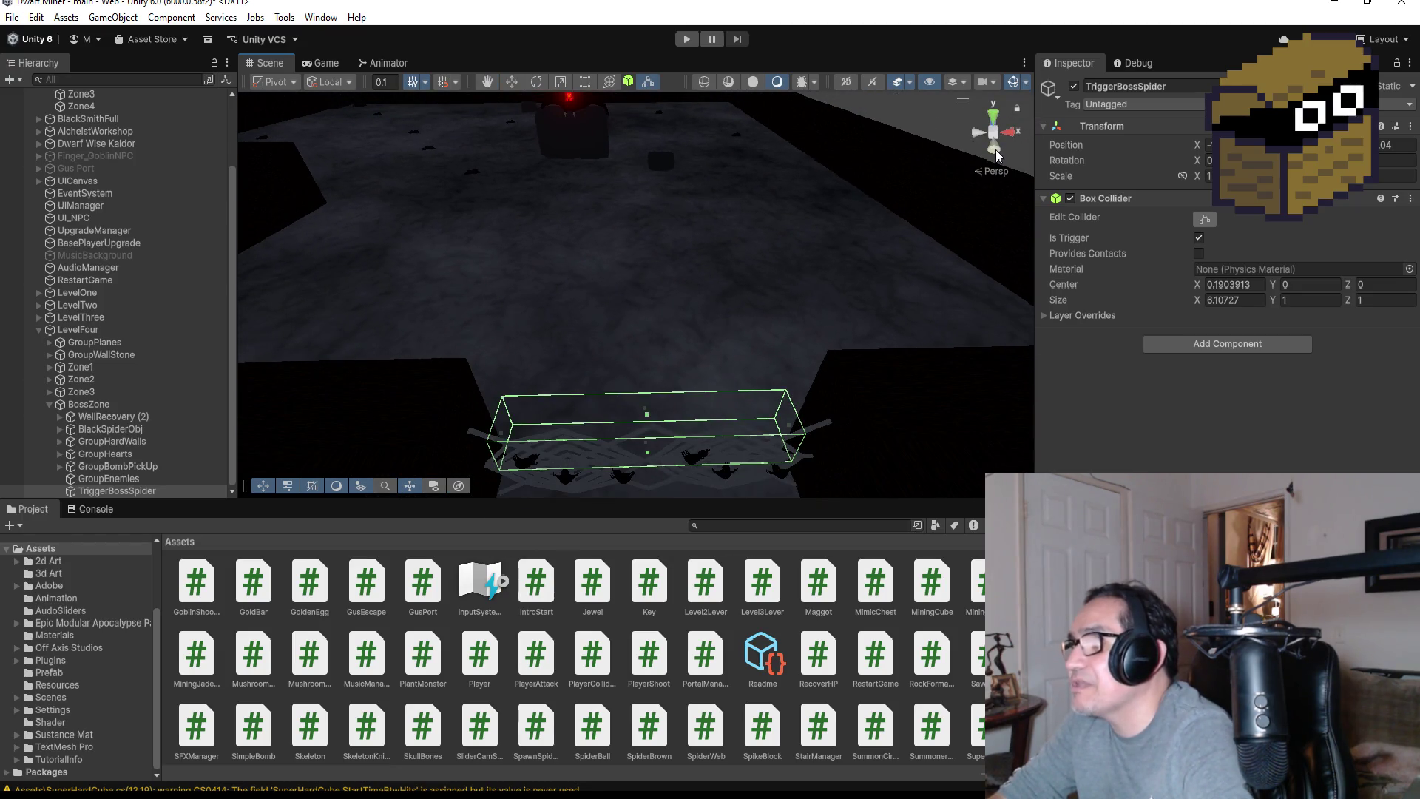
left_click(995, 150)
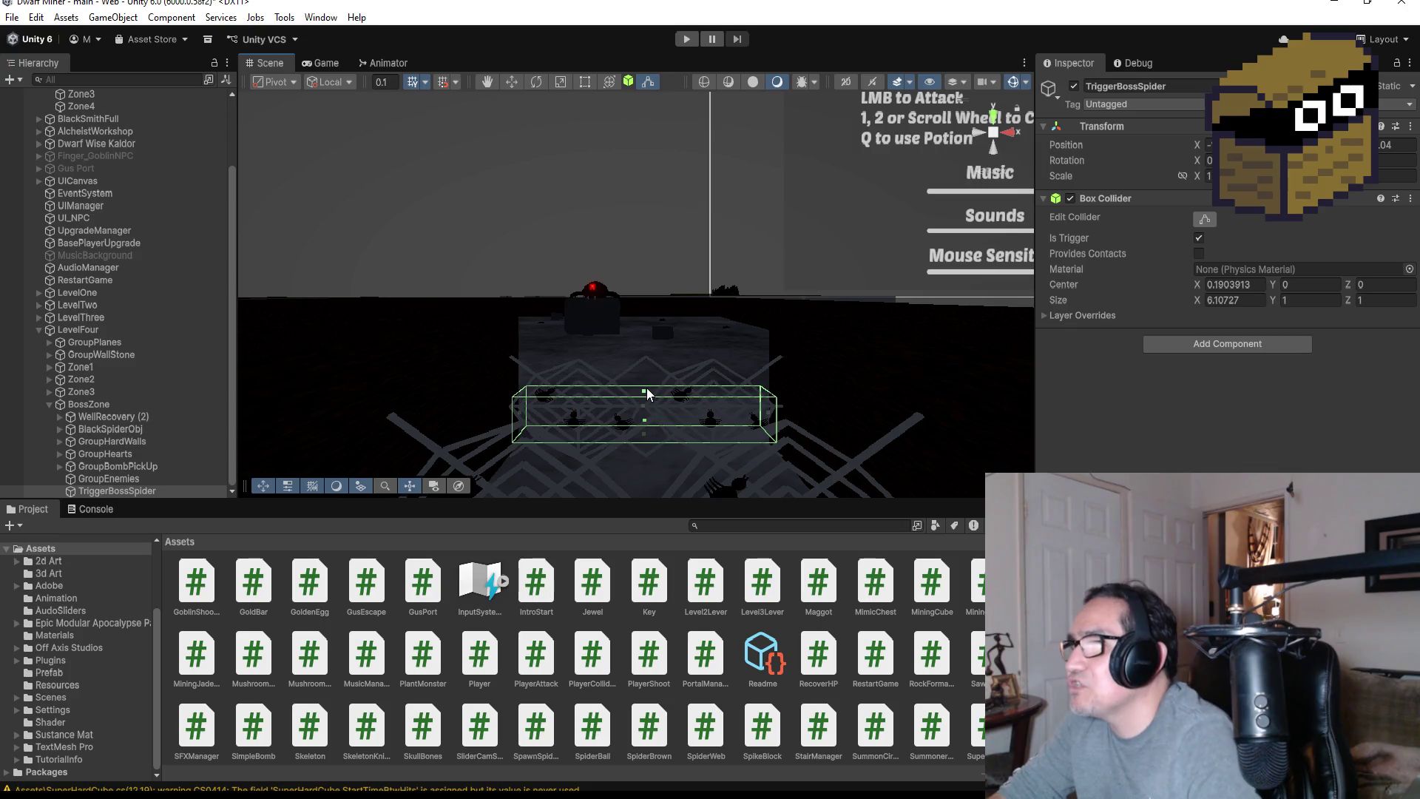
left_click_drag(641, 392, 642, 417)
mouse_move(743, 358)
left_mouse_down()
mouse_move(646, 434)
mouse_move(743, 455)
left_mouse_up()
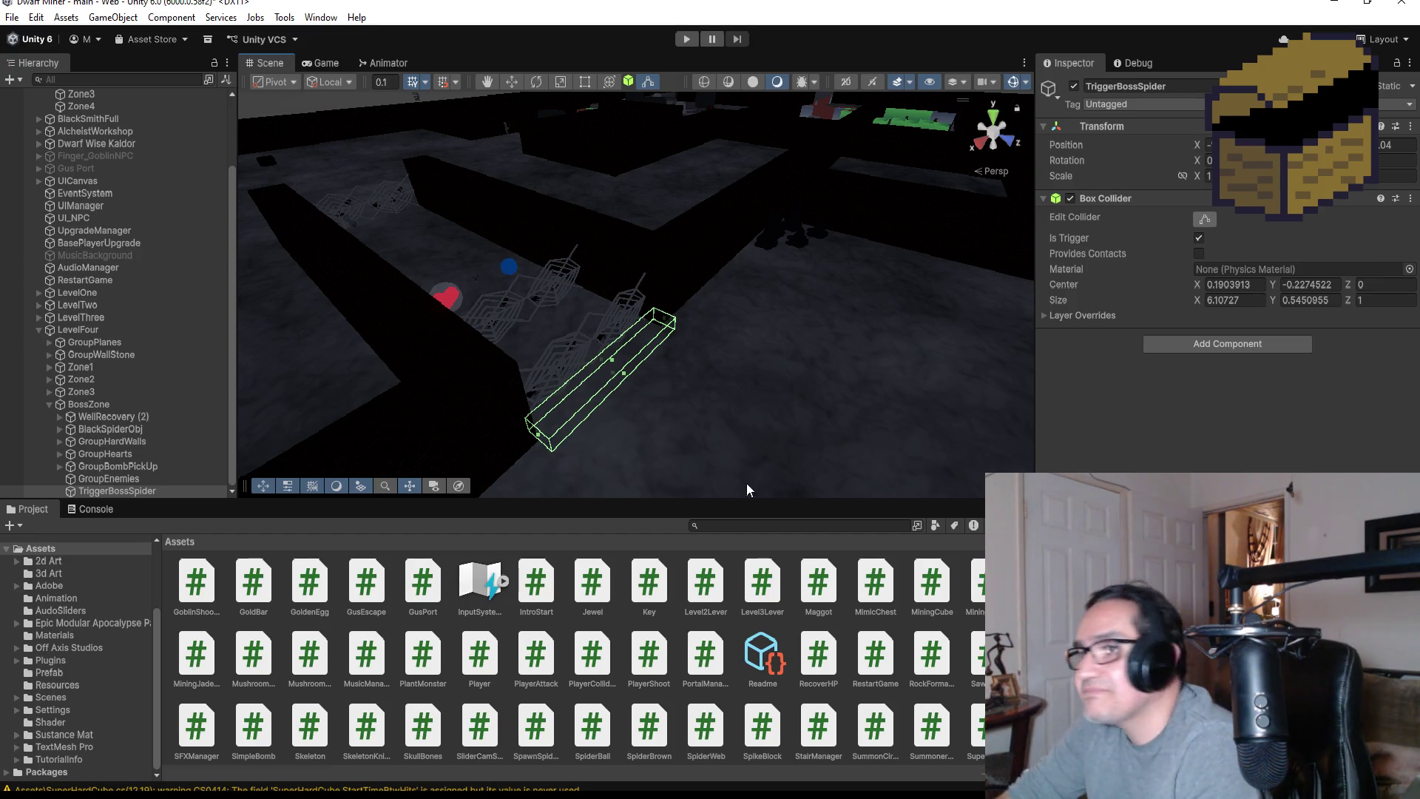
scroll(747, 484, "up", 3)
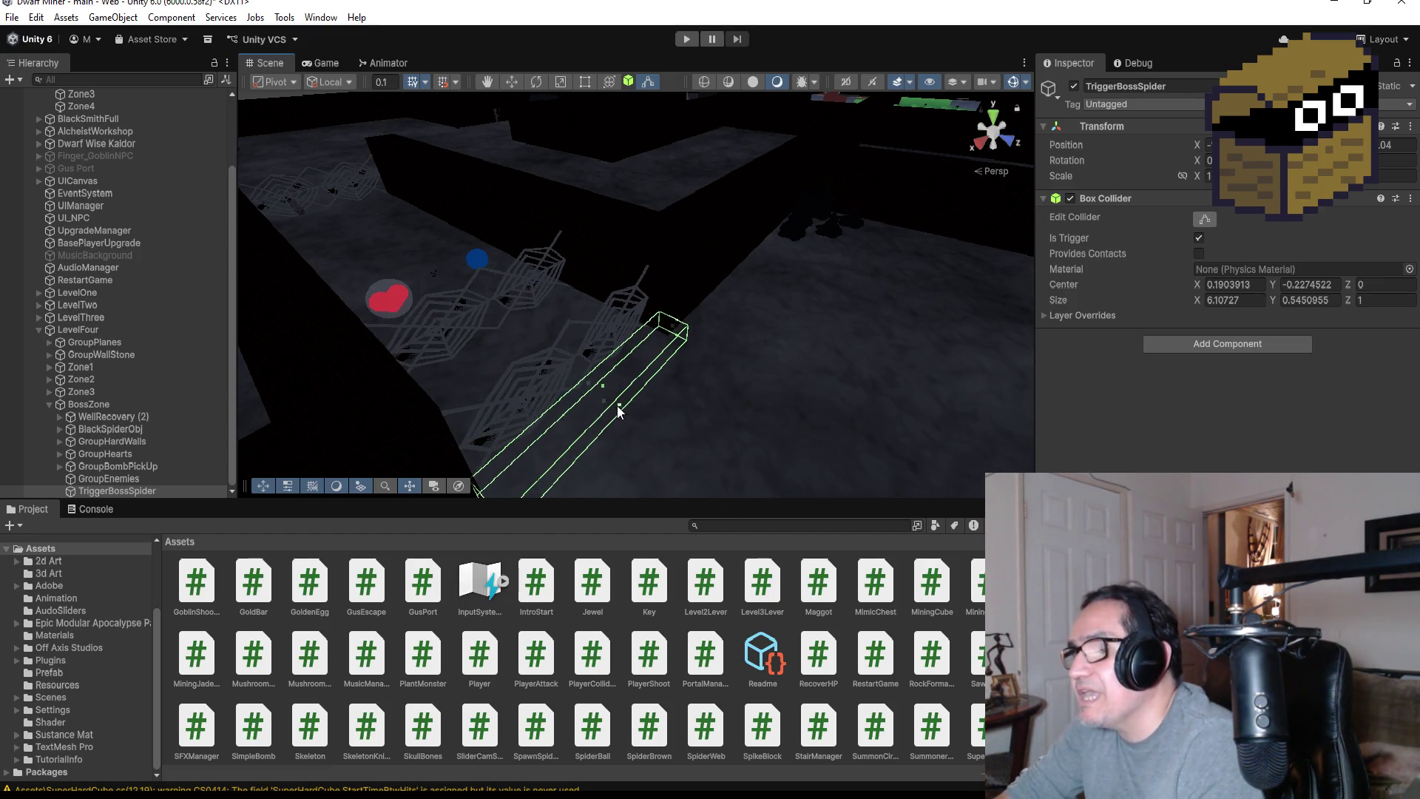
scroll(734, 411, "down", 3)
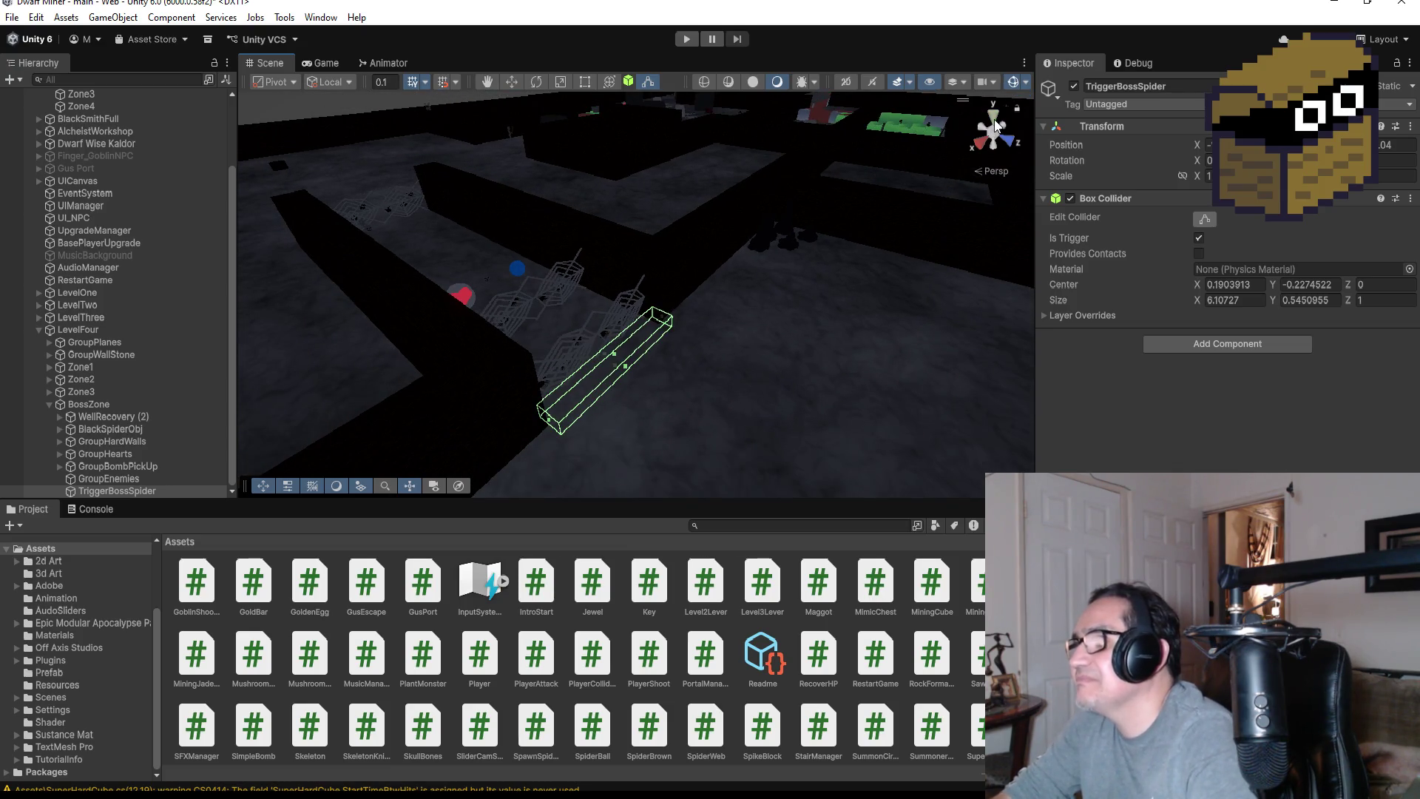
left_click(995, 120)
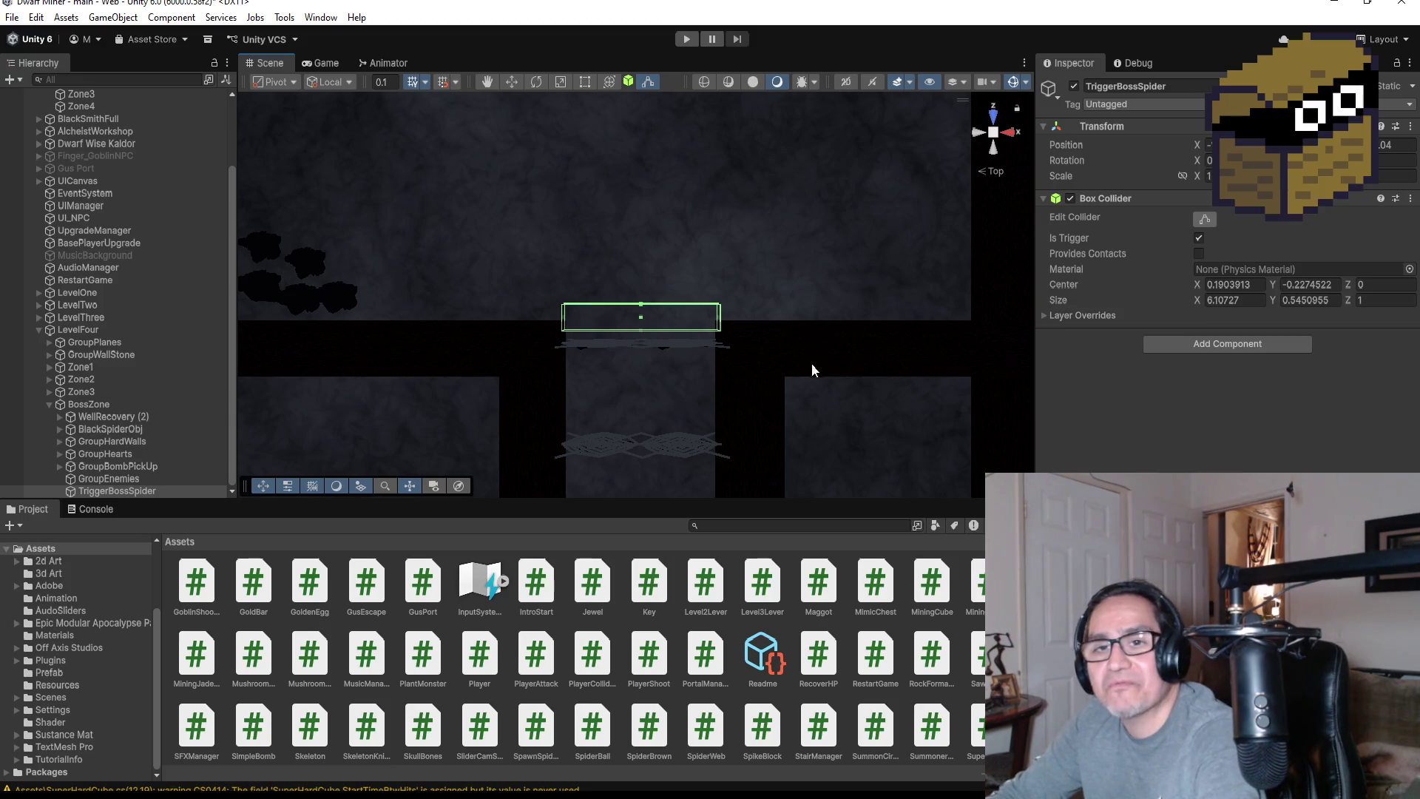
Create and attach a new script component named TriggerBossSpider
scroll(814, 359, "up", 4)
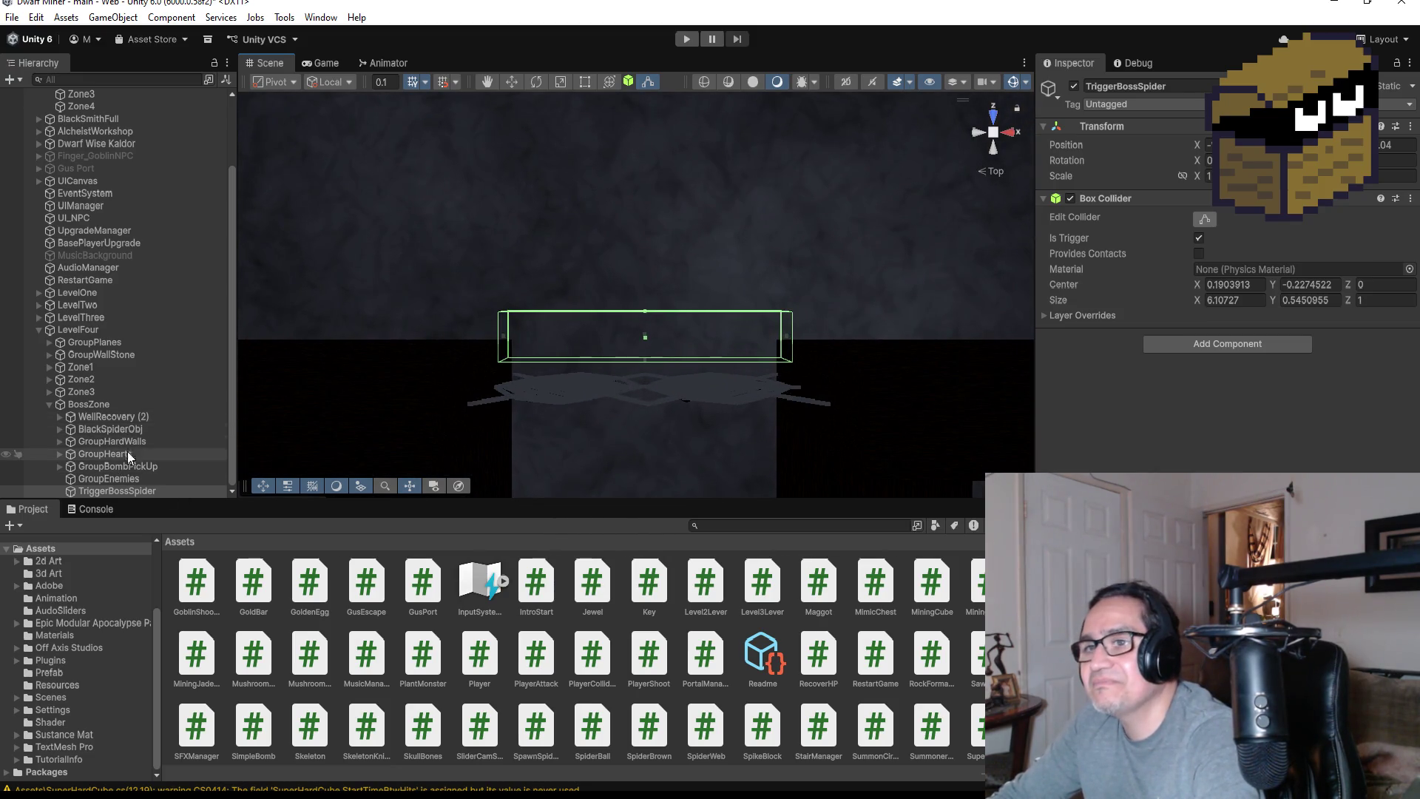
left_click(1198, 346)
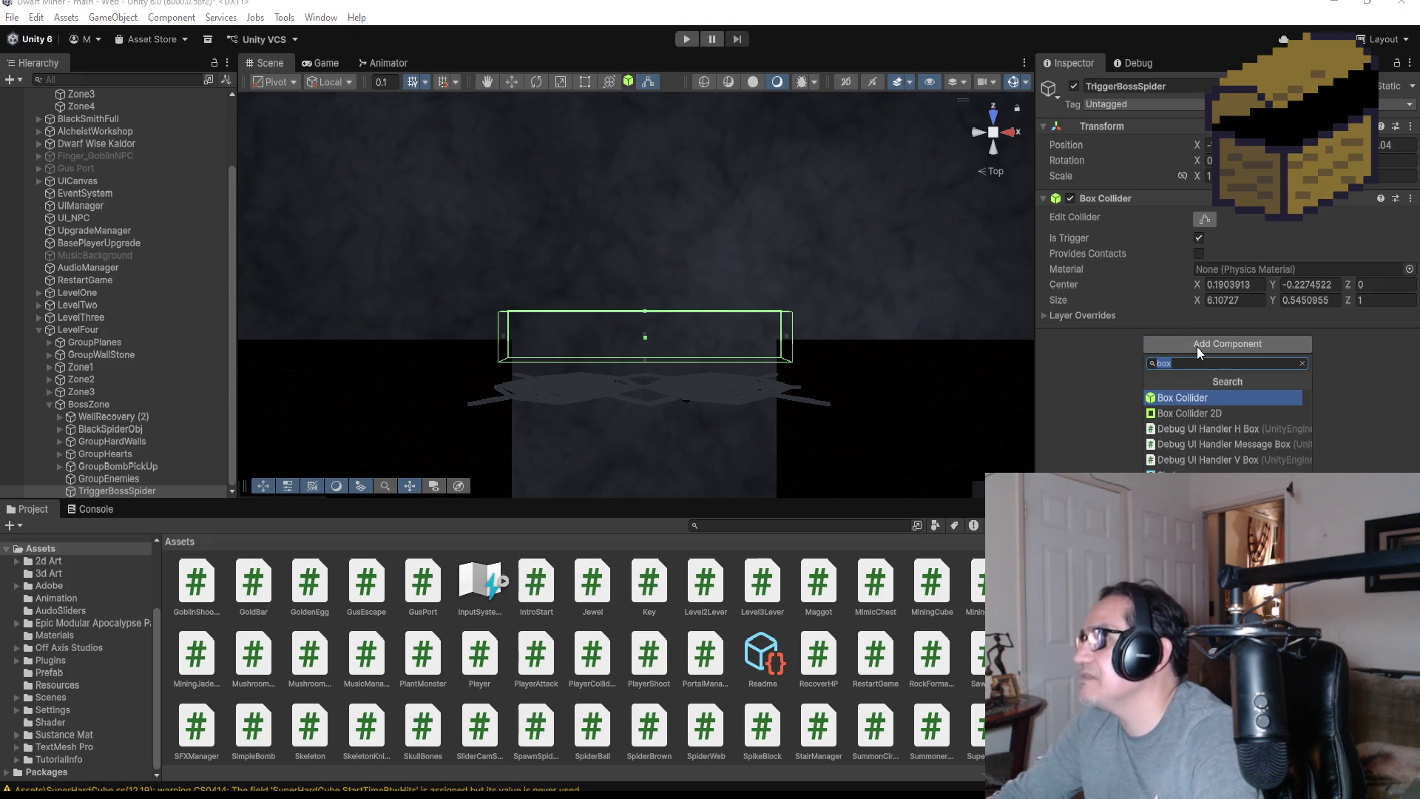
type("Trigger")
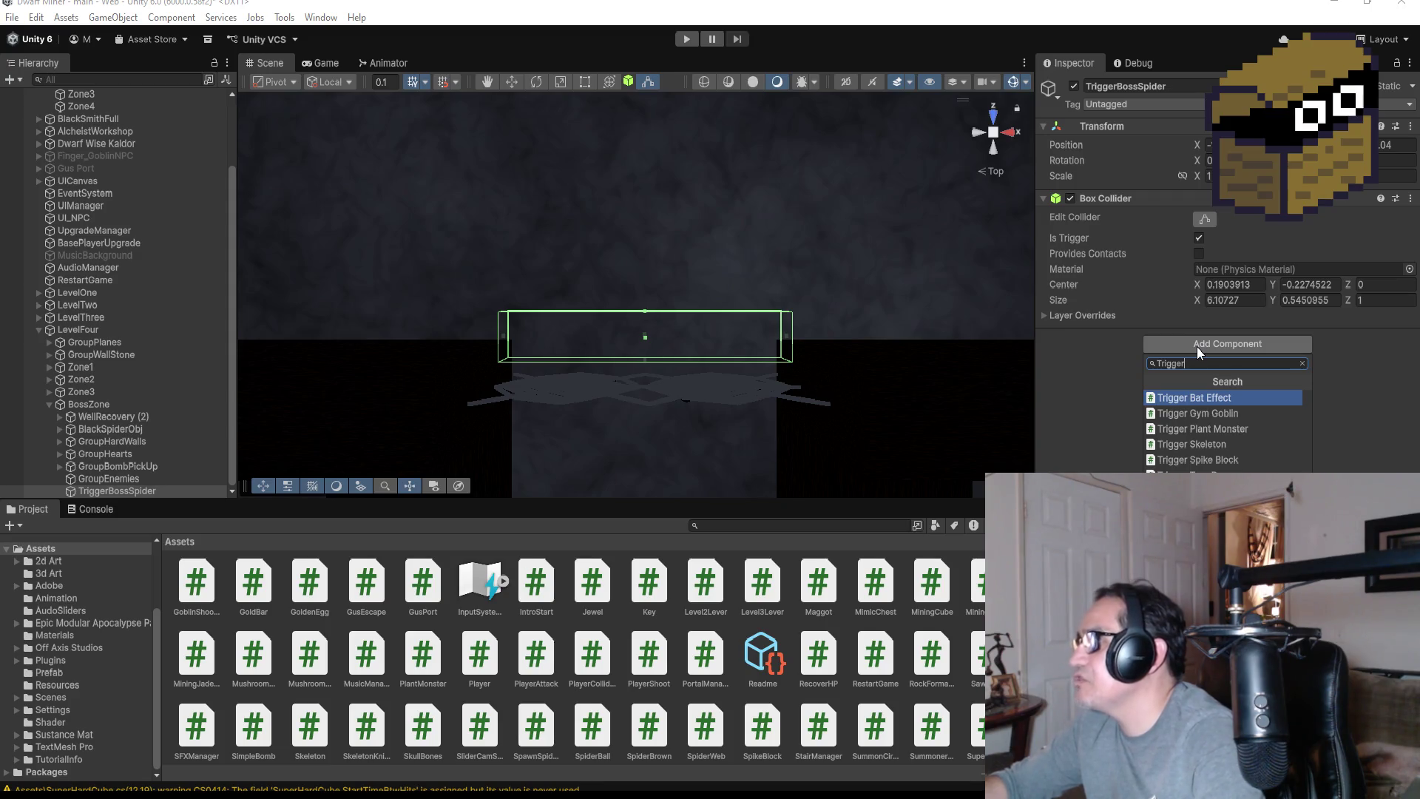
type("Bo")
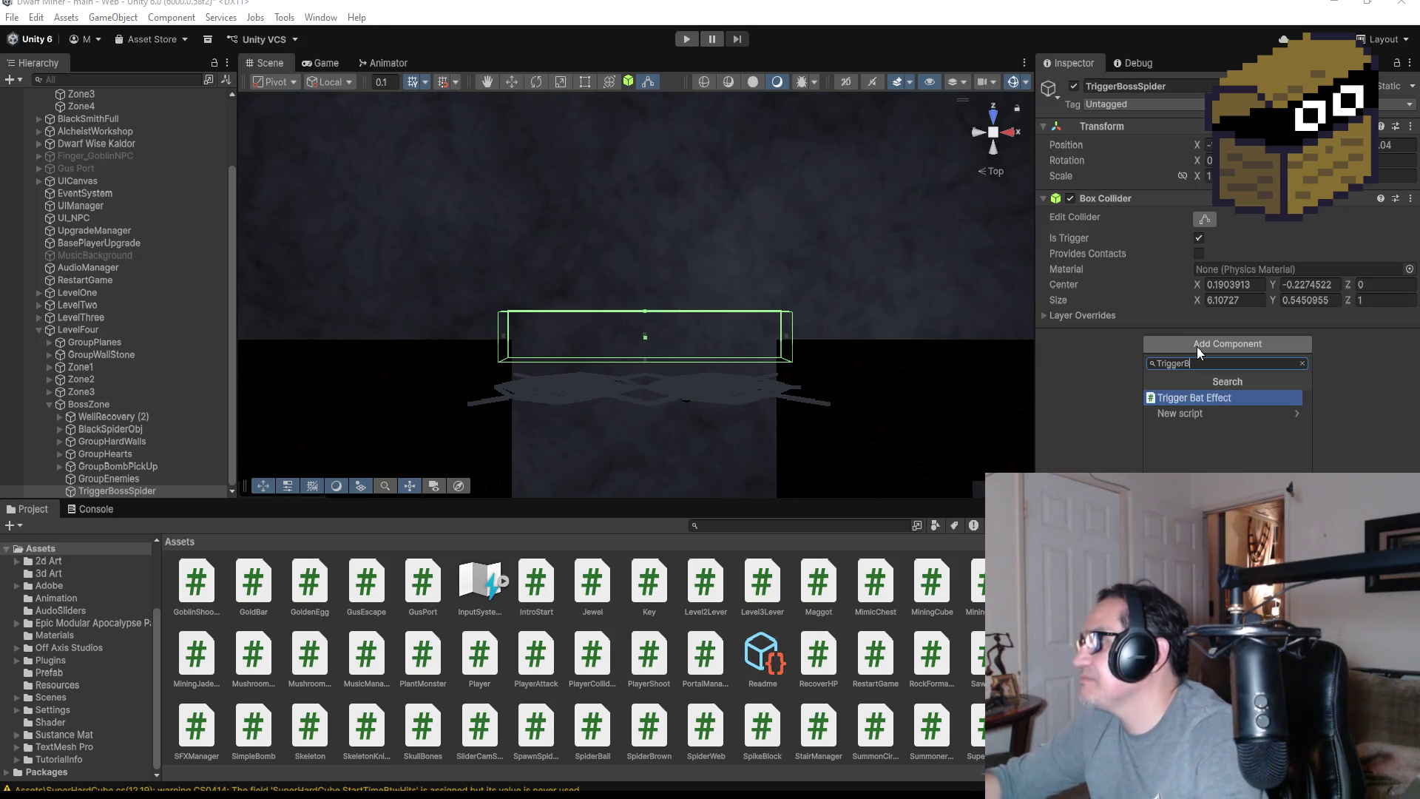
type("ssSpider")
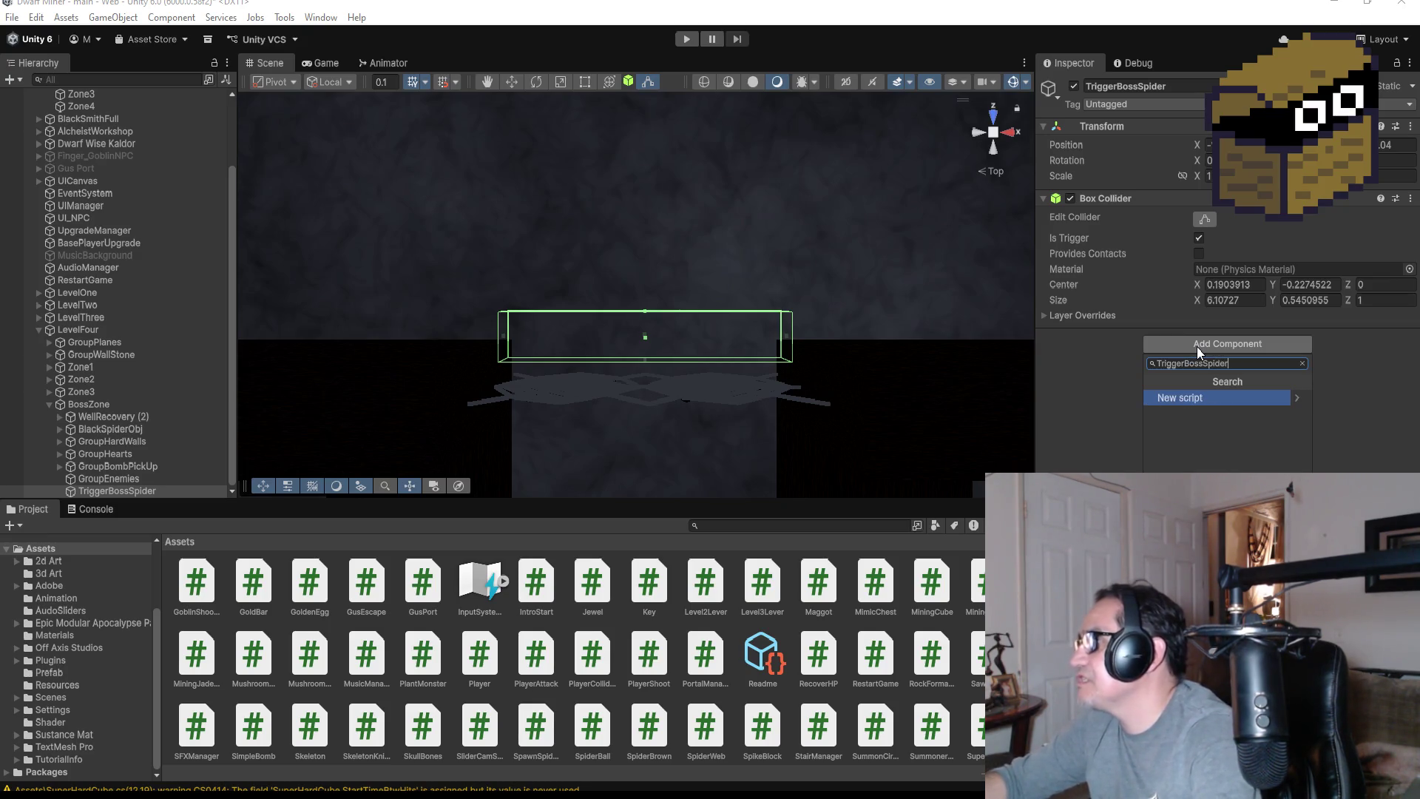
left_click(1188, 398)
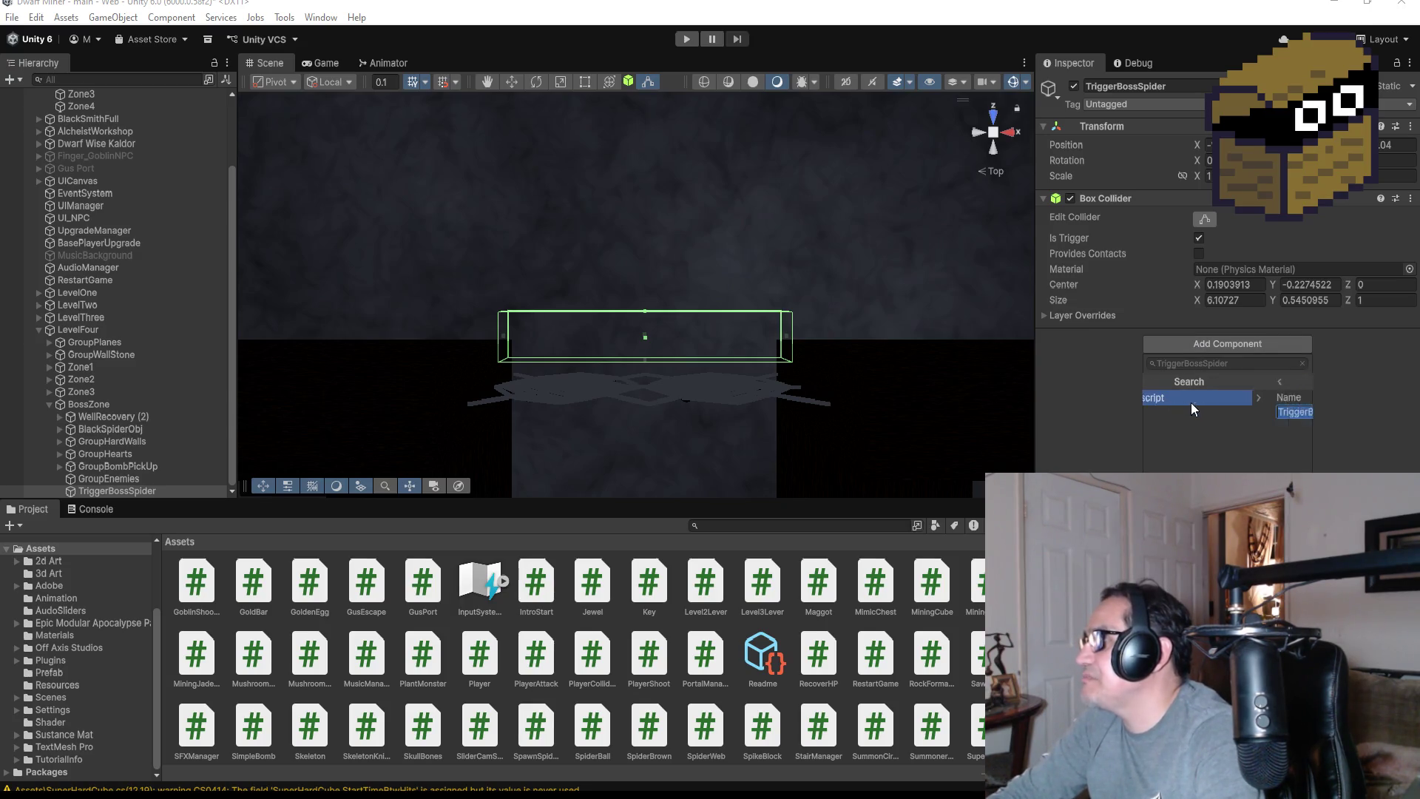
key("Return")
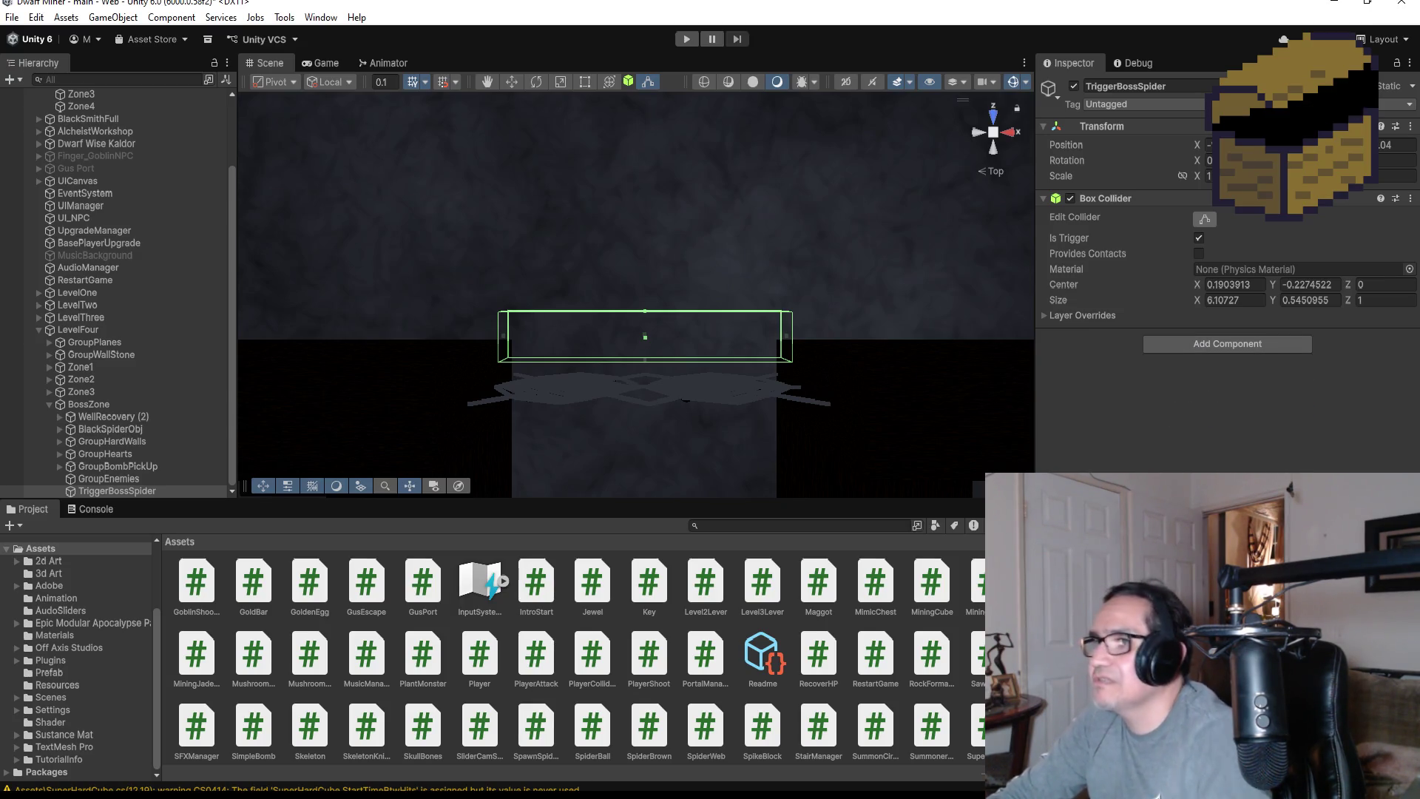
Check Visual Studio briefly, then return to Unity and select SpiderWeb (33)
key("alt+Tab")
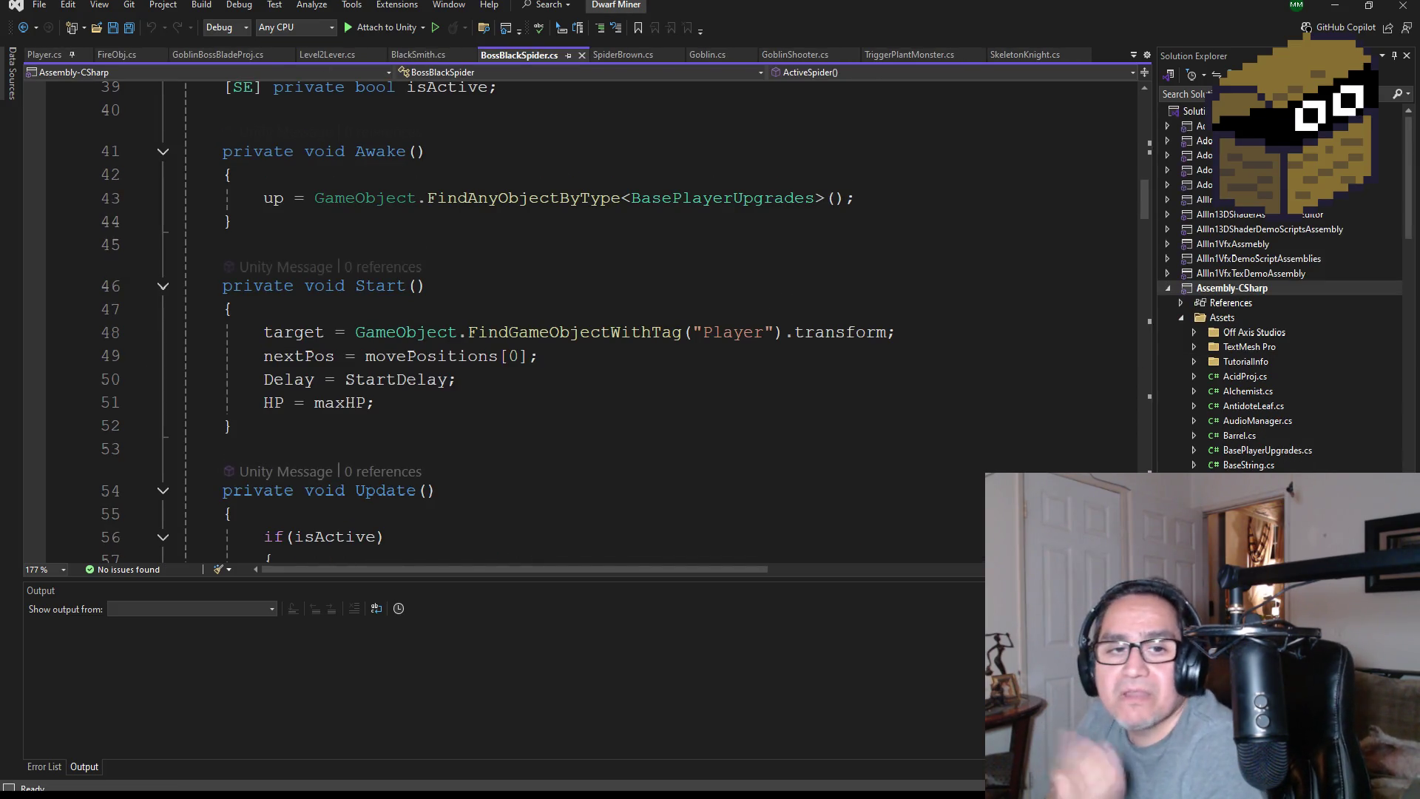
left_click(1335, 5)
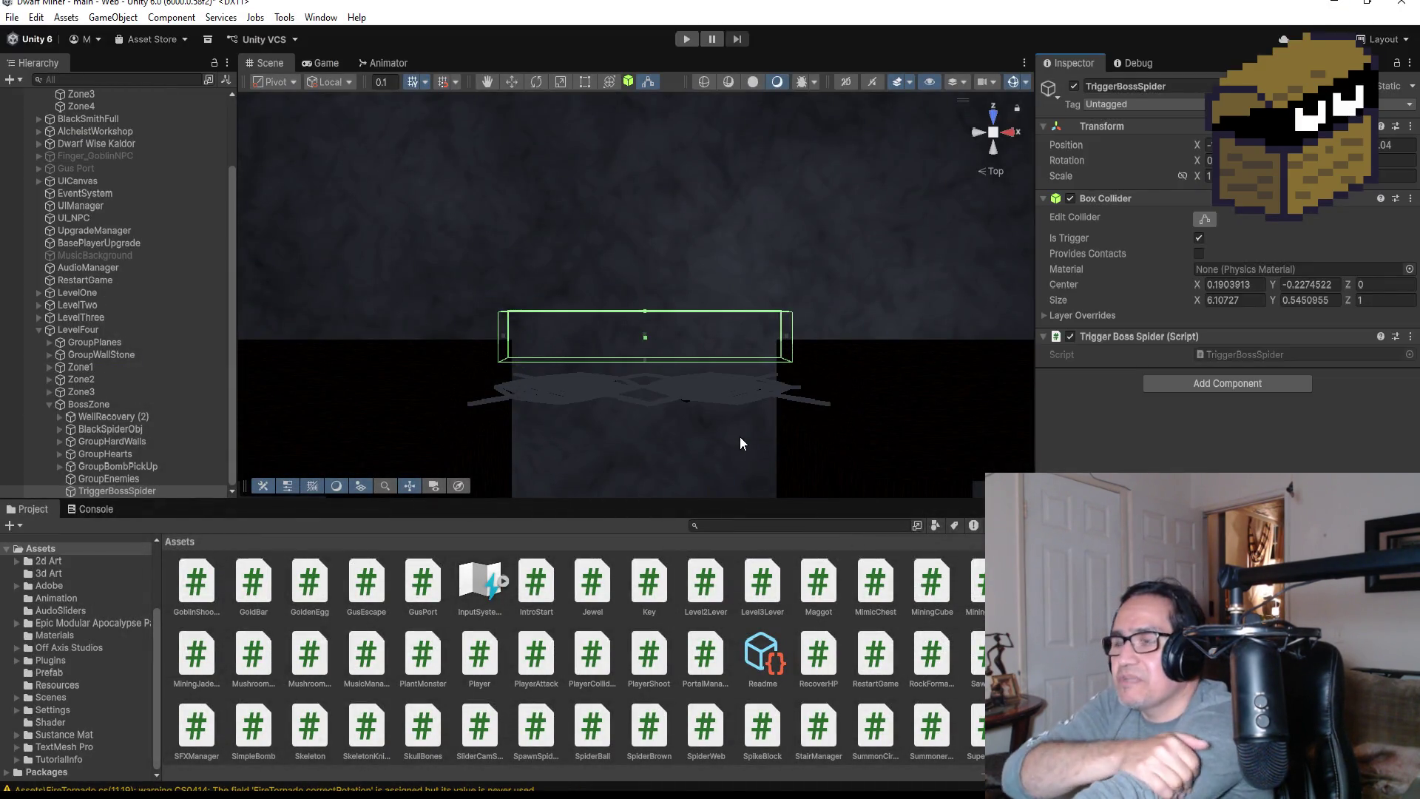
left_click(608, 395)
Select both spider webs and move them lower in the arena
left_click(728, 400)
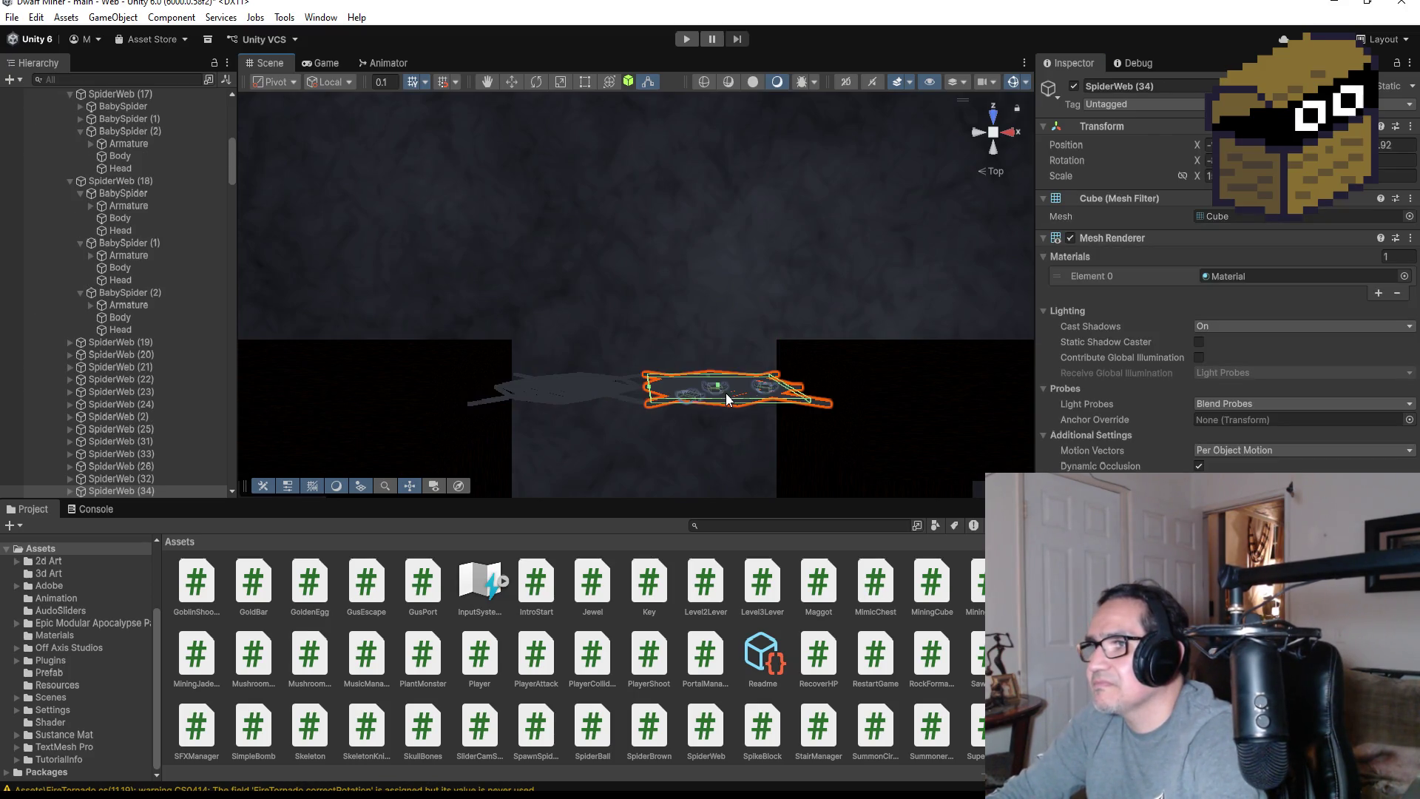
left_click(602, 392, "ctrl")
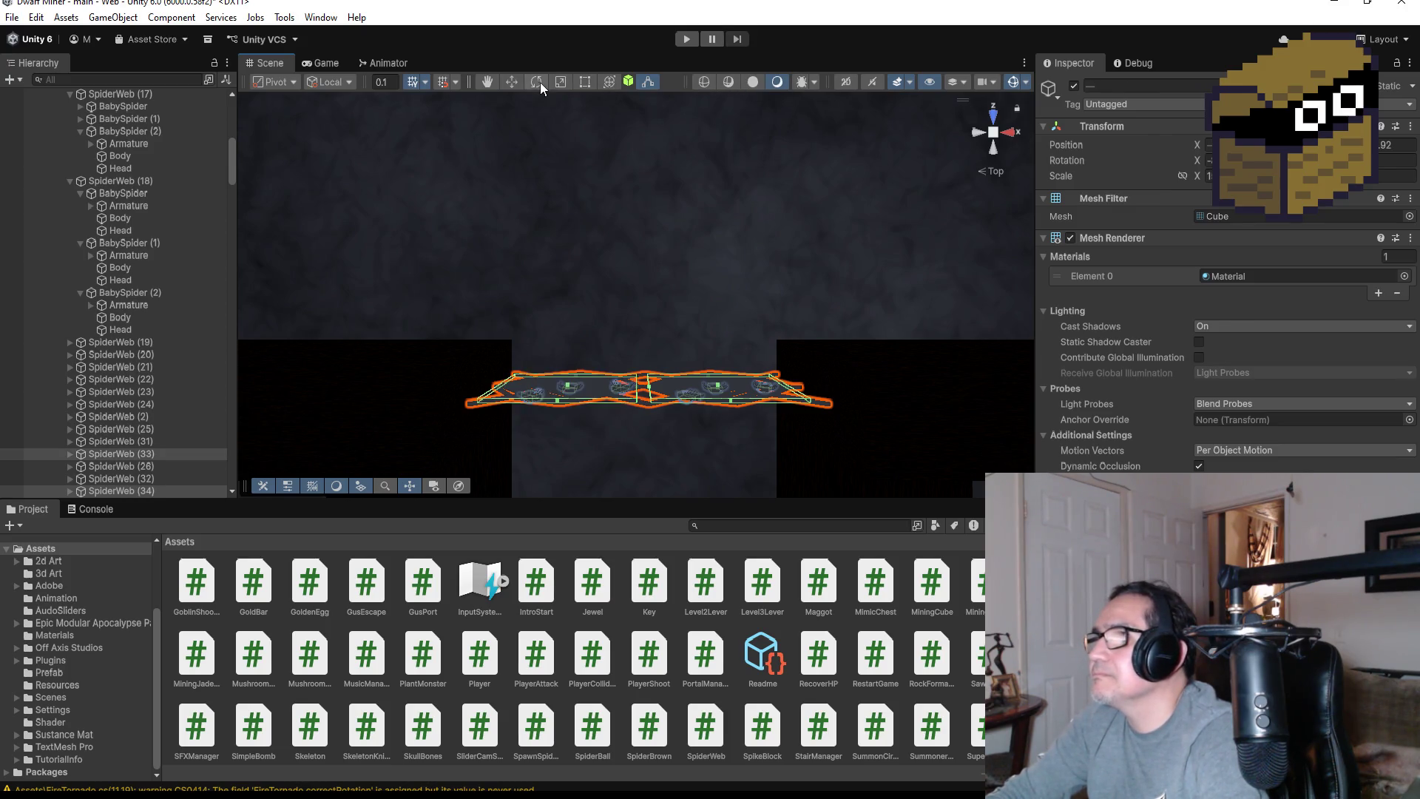
left_click(510, 82)
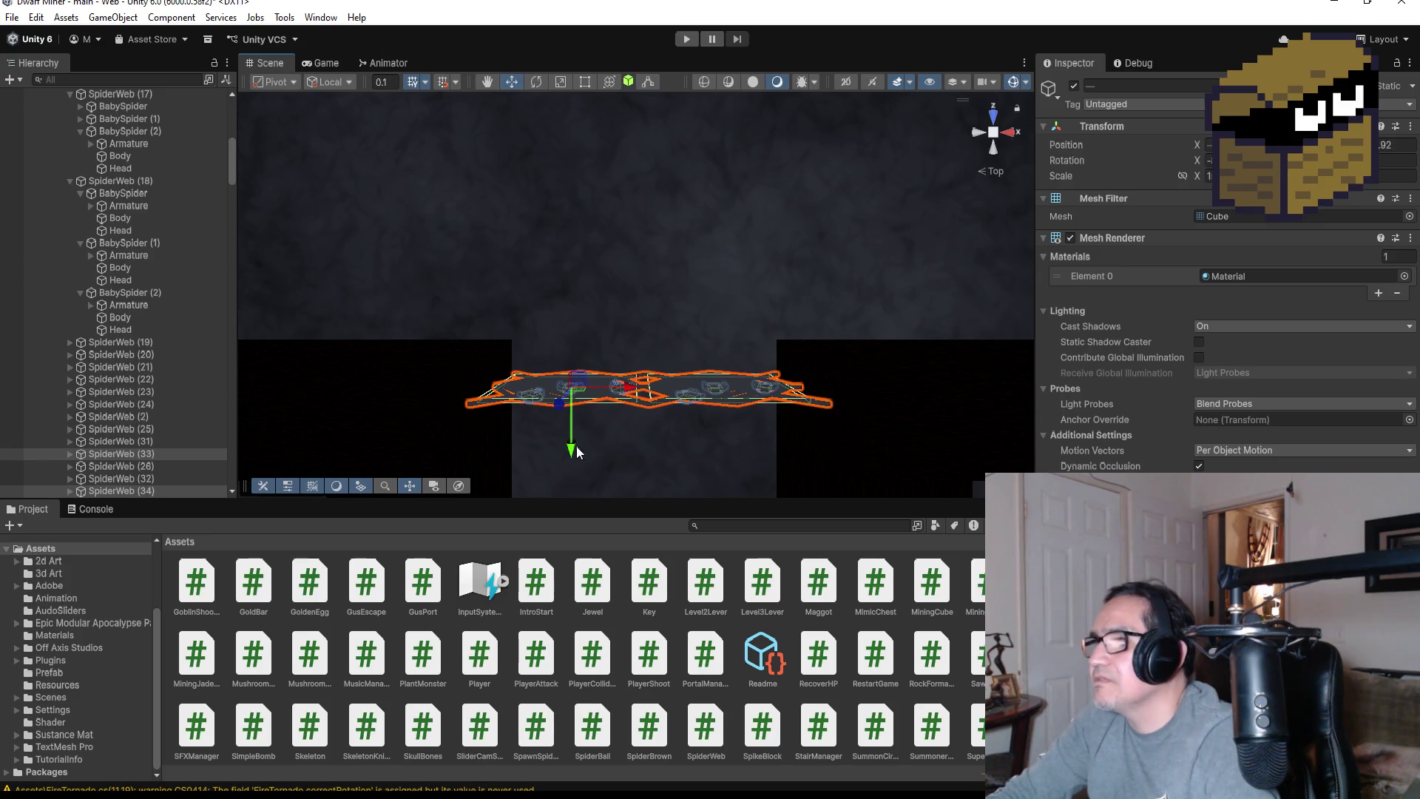
left_click_drag(574, 455, 579, 500)
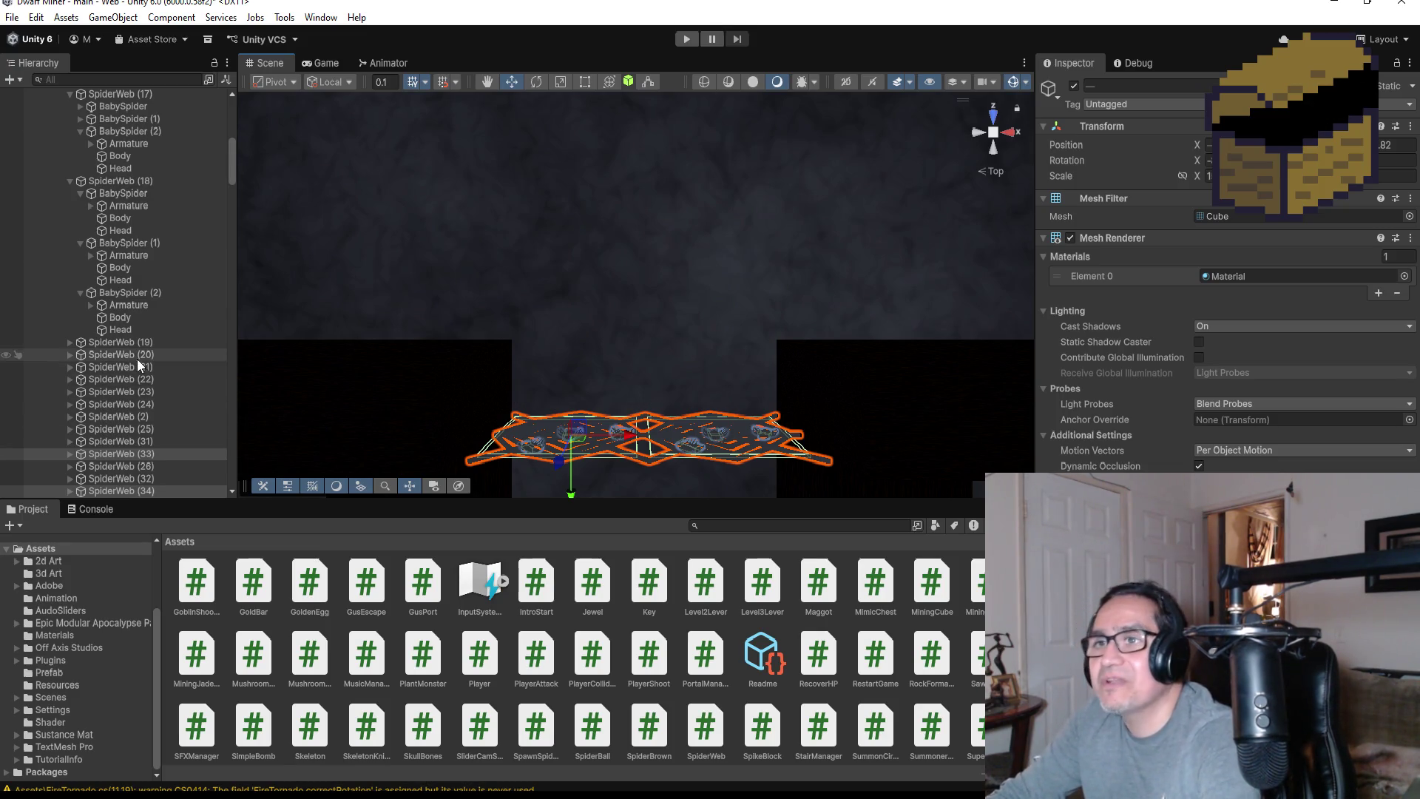
Collapse GroupSpiderWebs and Zone1, then nudge TriggerBossSpider slightly down
scroll(748, 346, "down", 1)
scroll(750, 347, "down", 1)
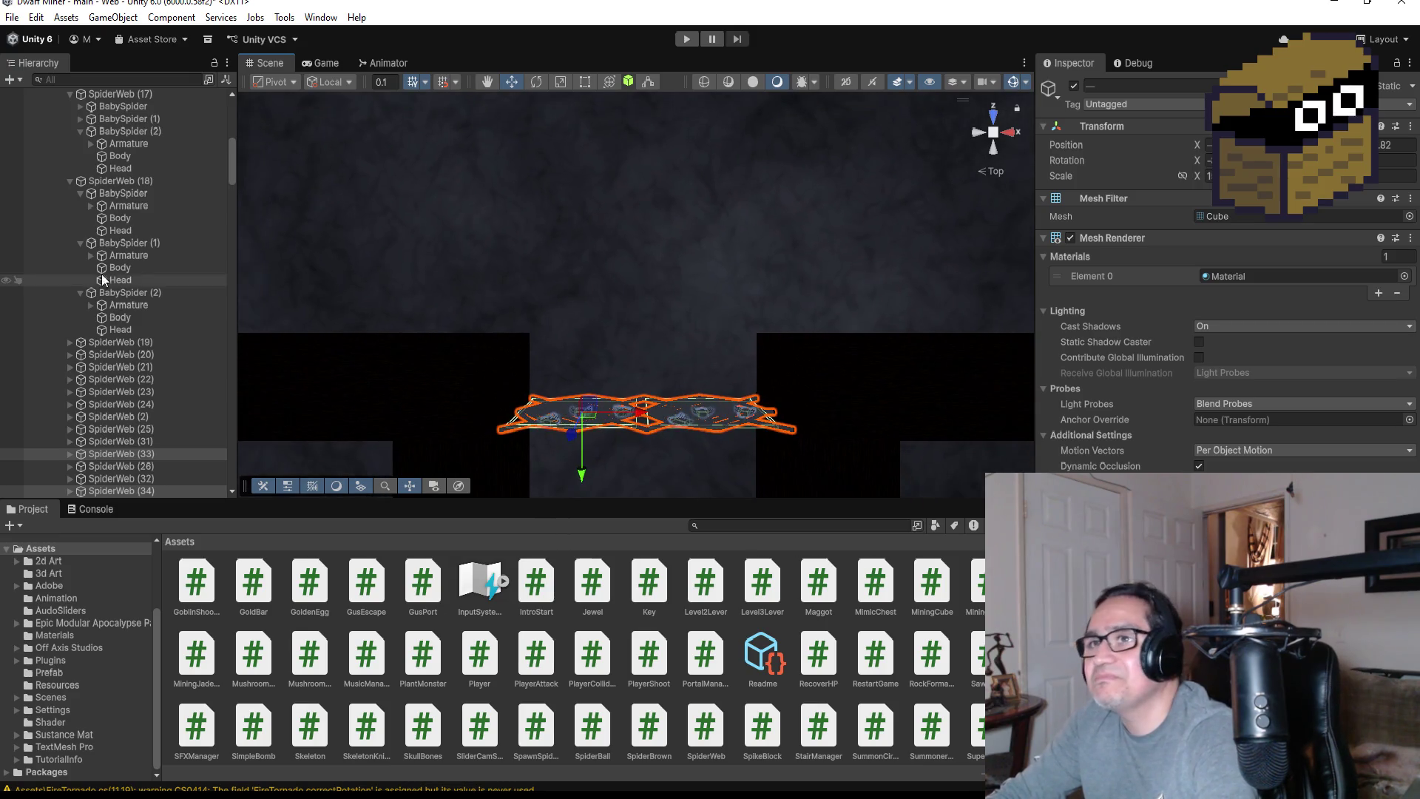
scroll(104, 258, "up", 4)
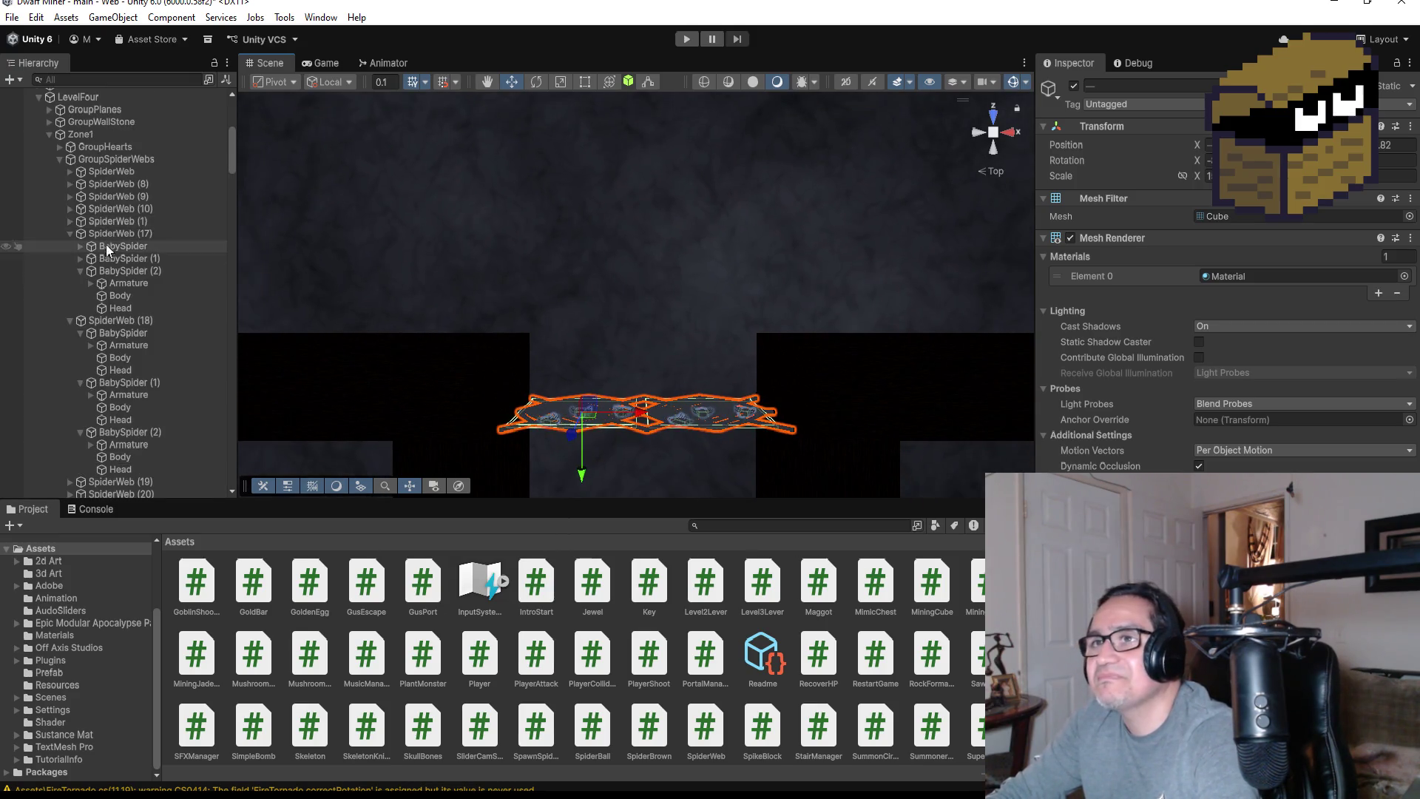
left_click(59, 159)
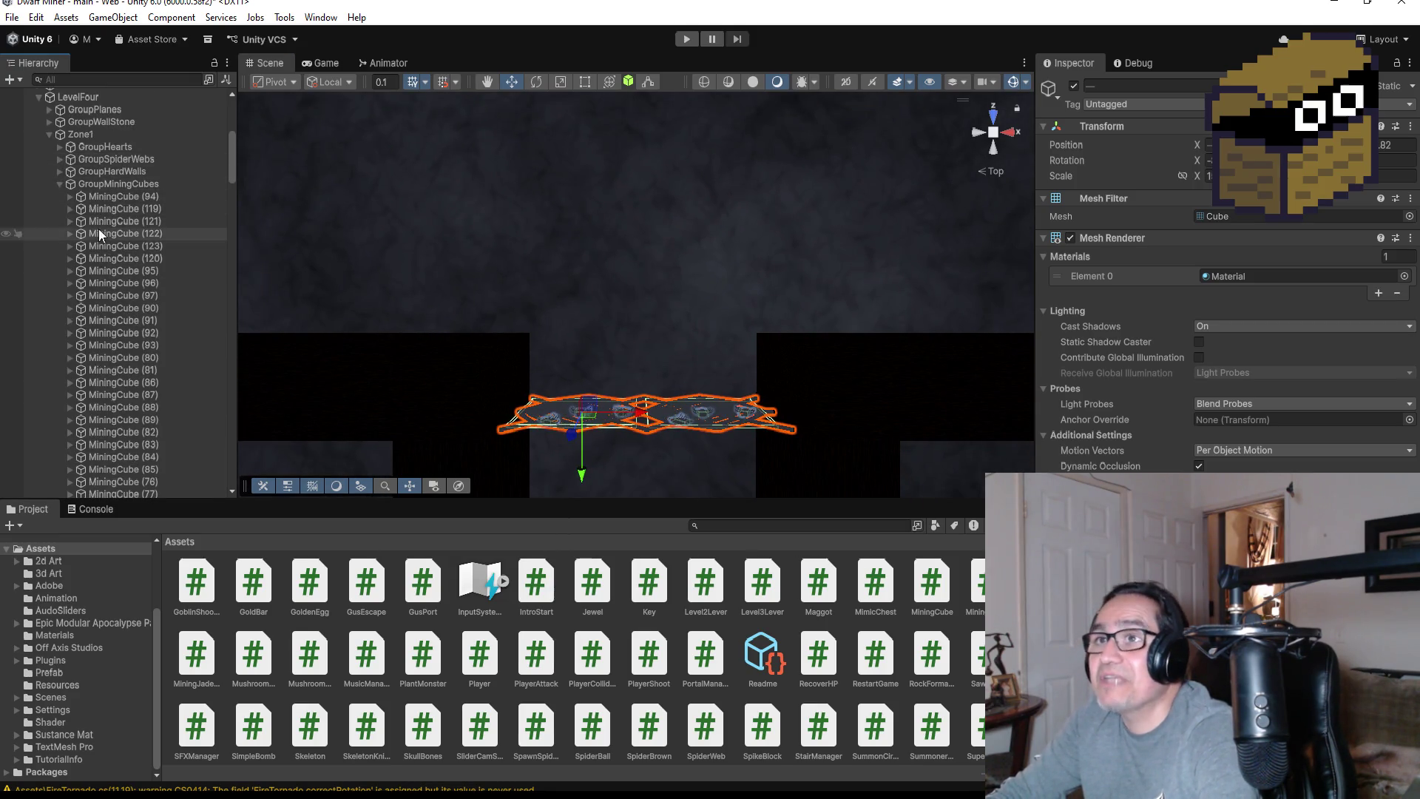
left_click(50, 135)
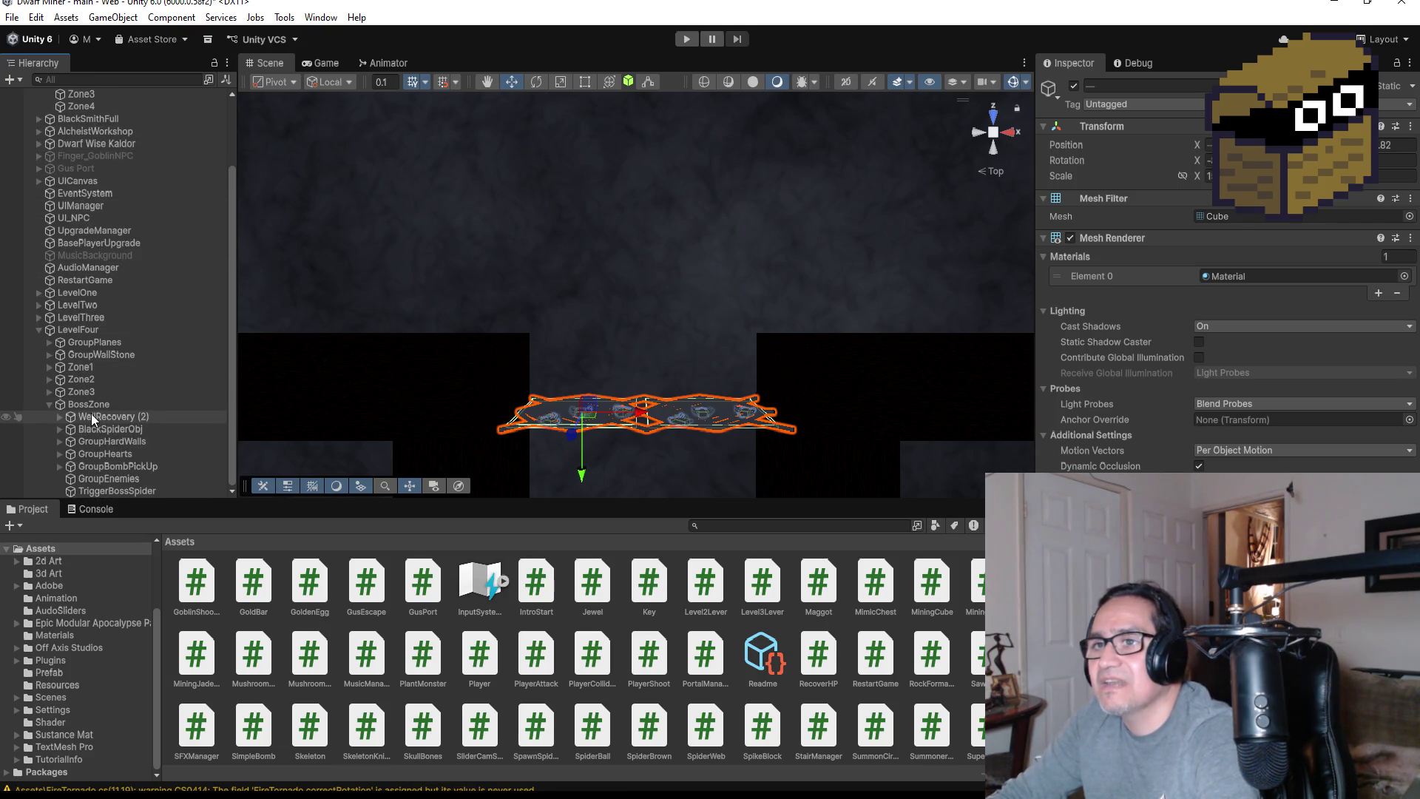
left_click(127, 491)
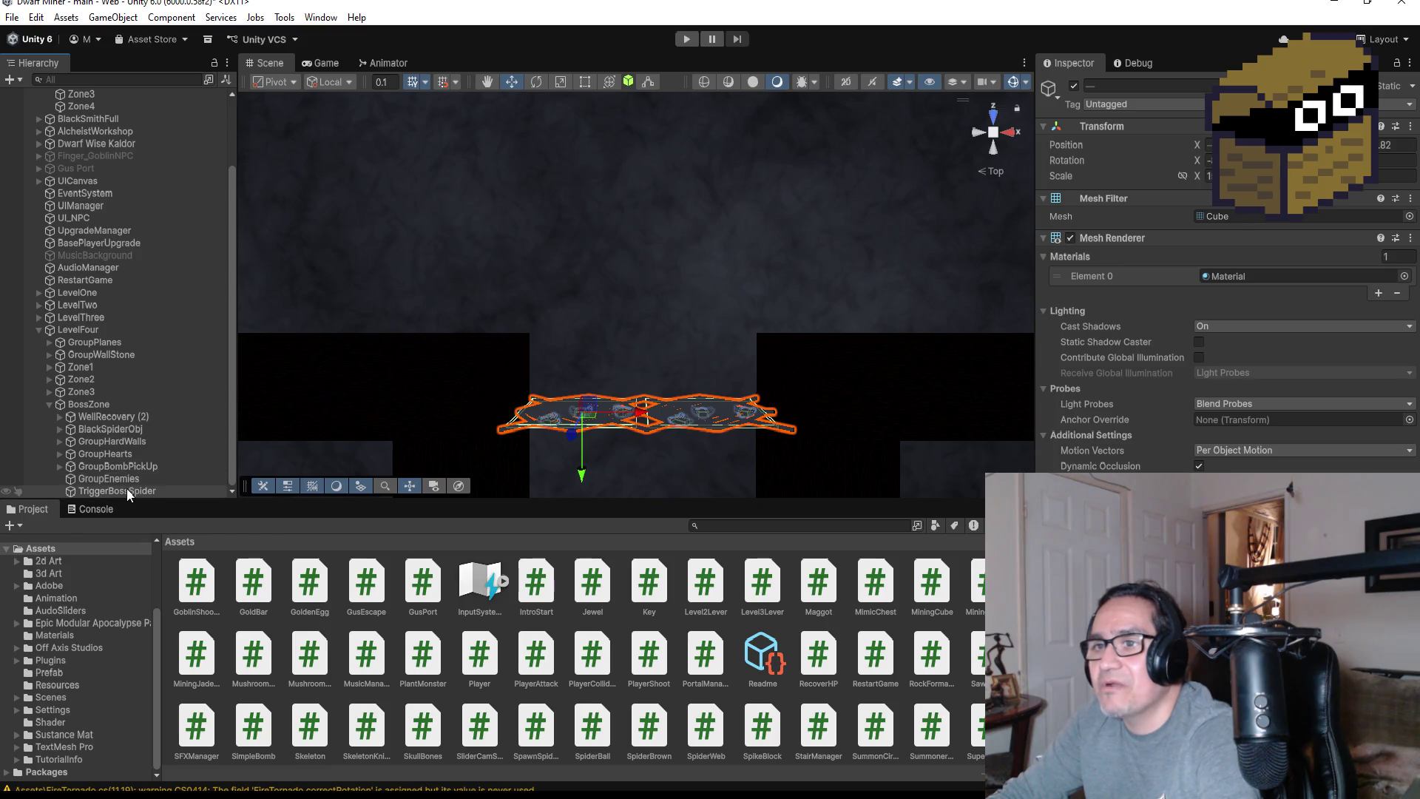
left_click_drag(637, 275, 641, 284)
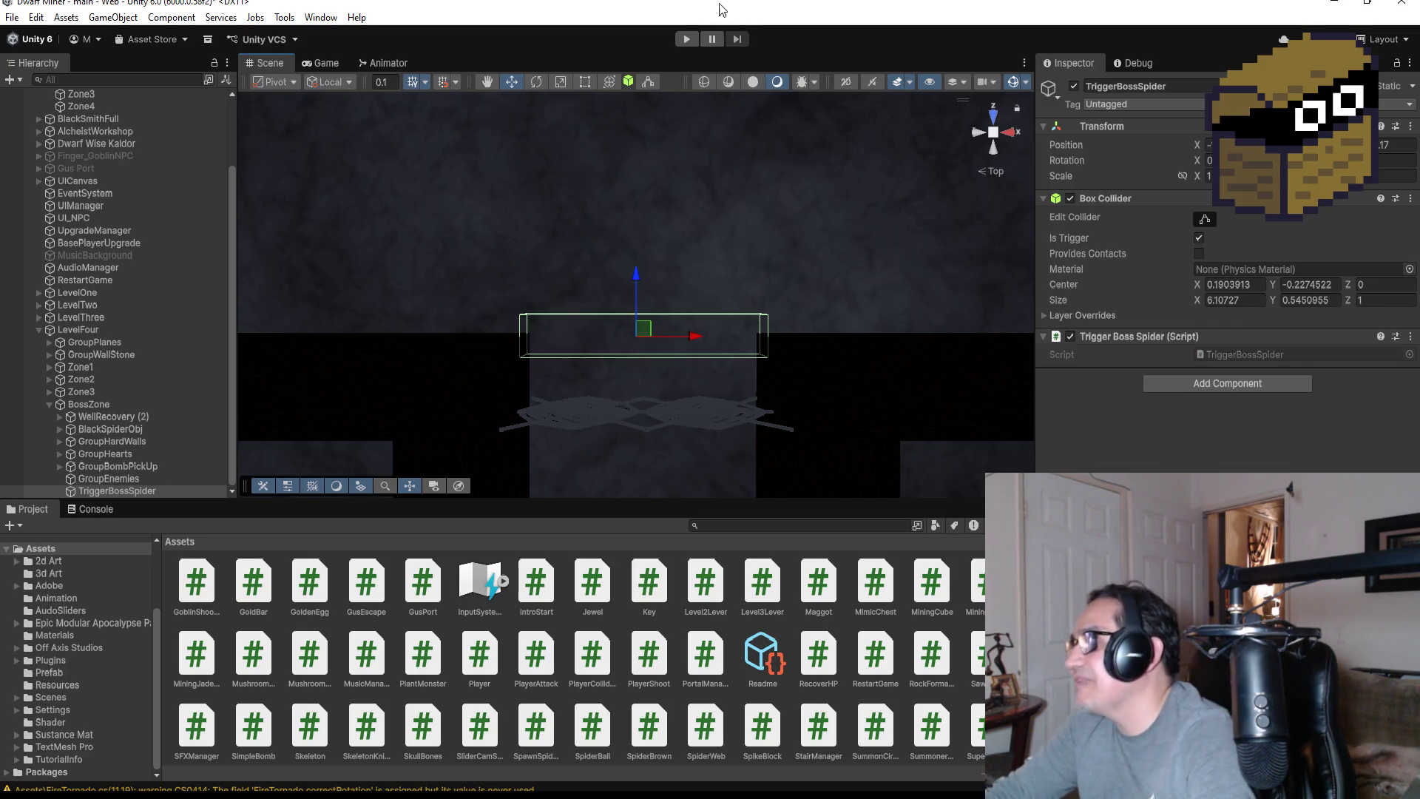
Frame the TriggerBossSpider box in Top view, then switch over to Visual Studio
scroll(835, 360, "up", 3)
mouse_move(841, 337)
left_mouse_down()
mouse_move(834, 273)
mouse_move(522, 80)
mouse_move(636, 296)
mouse_move(823, 104)
left_mouse_up()
left_click_drag(792, 197, 536, 347)
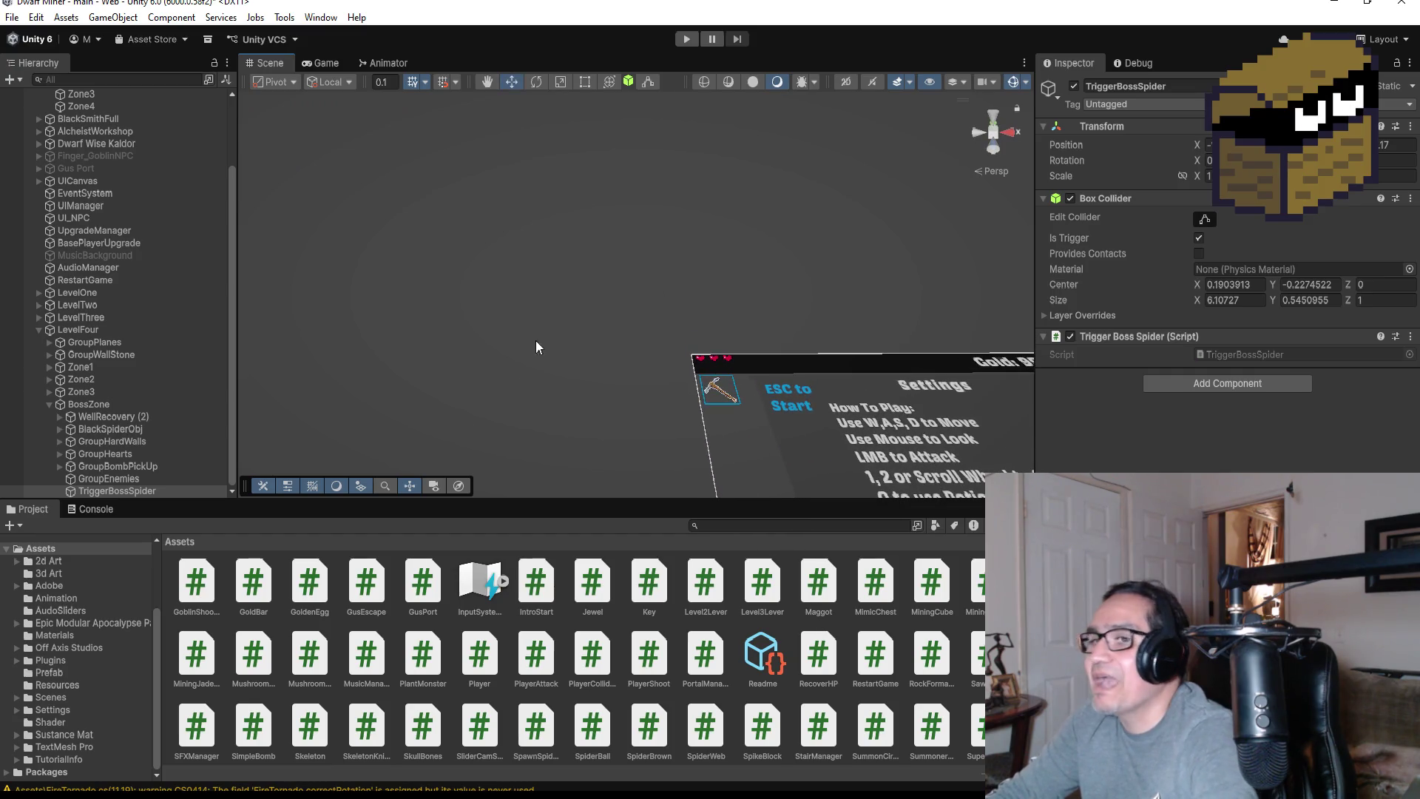
double_click(145, 491)
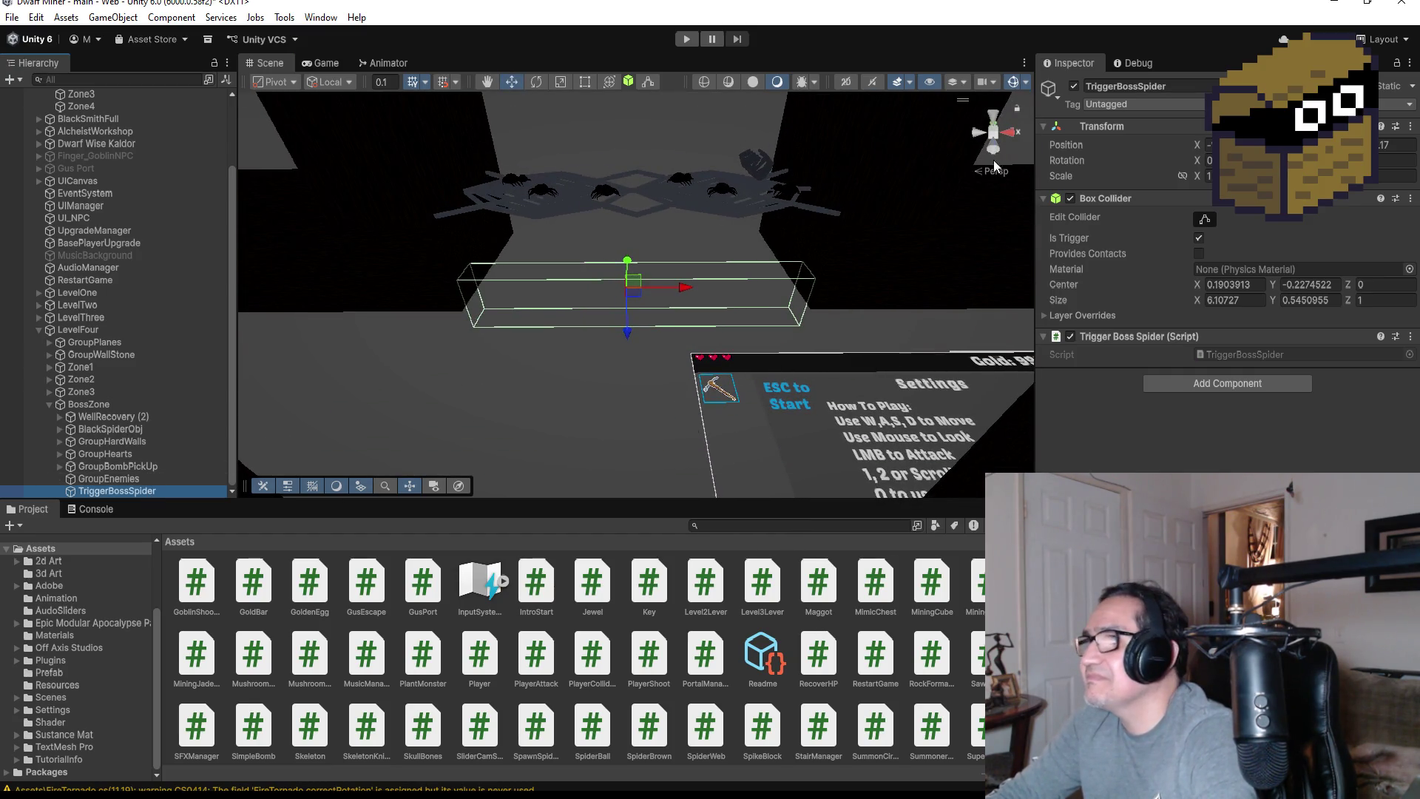
left_click(993, 117)
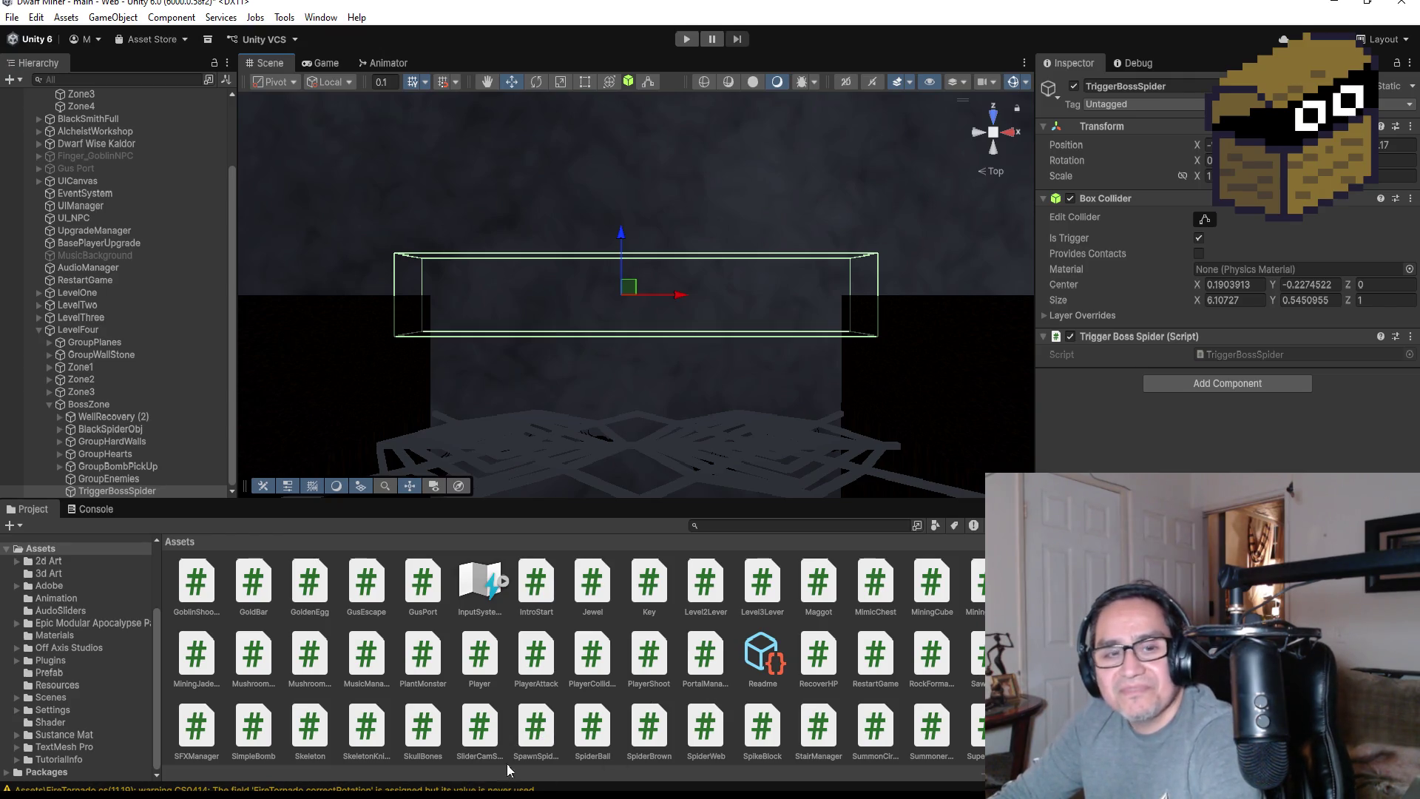
key("alt+Tab")
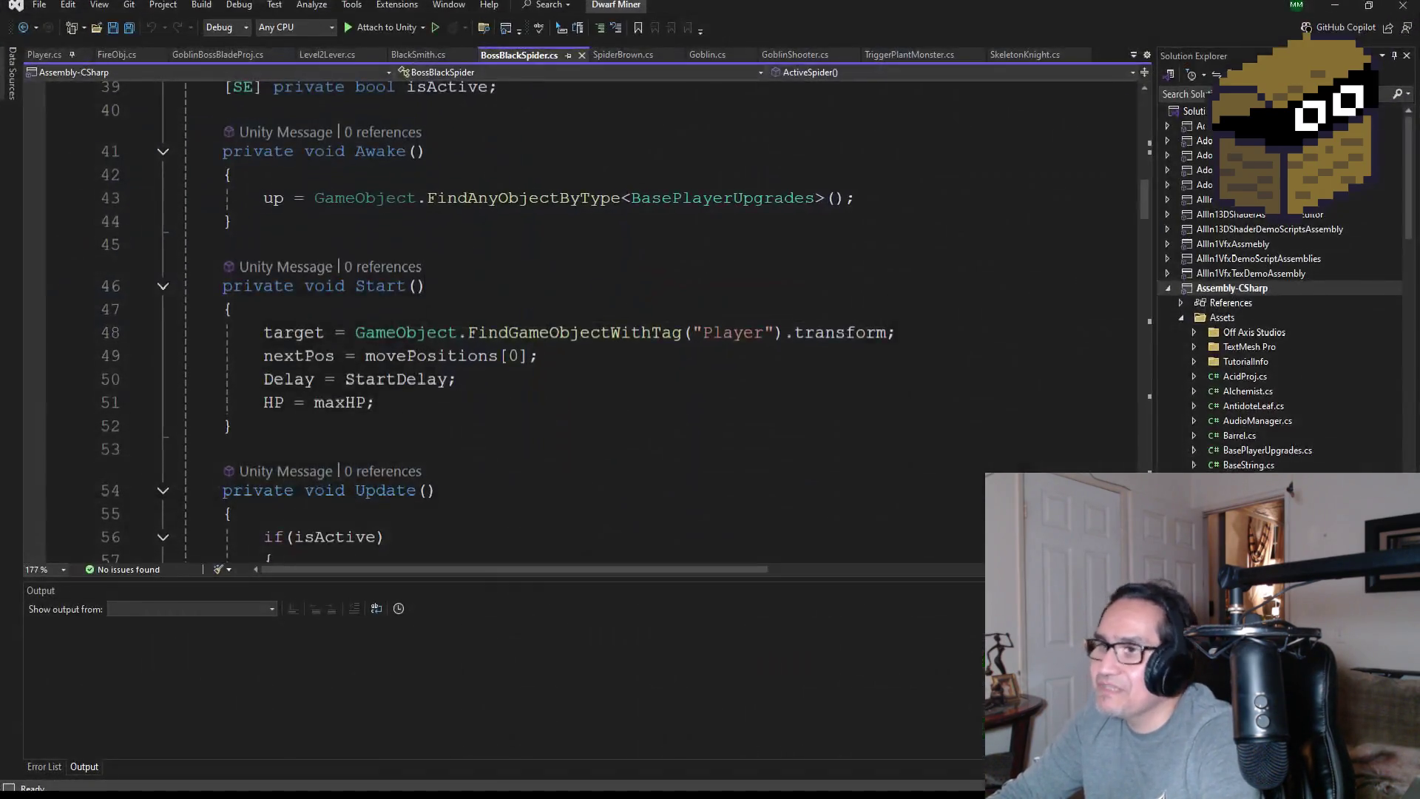
Delete the default Start and Update methods from TriggerBossSpider.cs, save, and open File Explorer
left_click(128, 27)
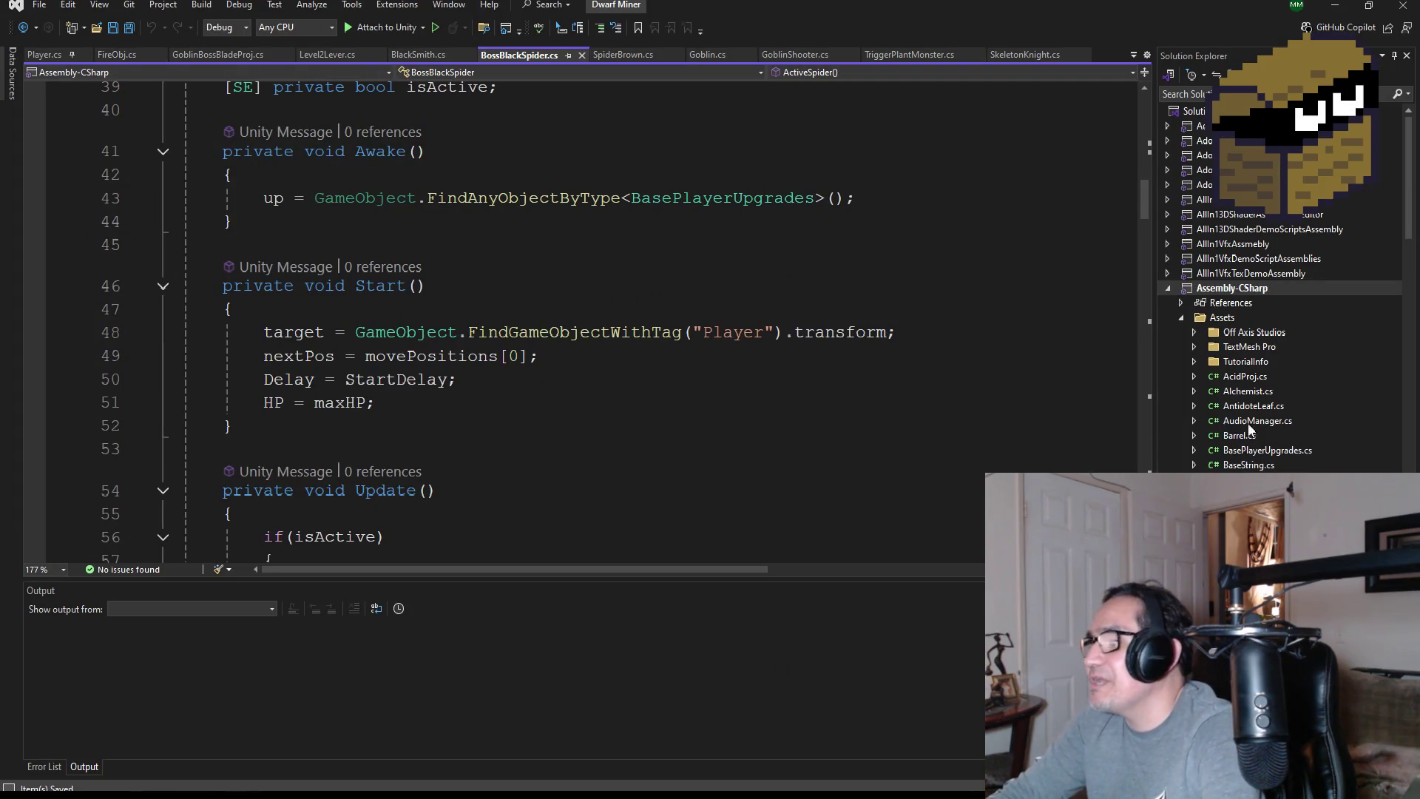
scroll(1248, 425, "down", 15)
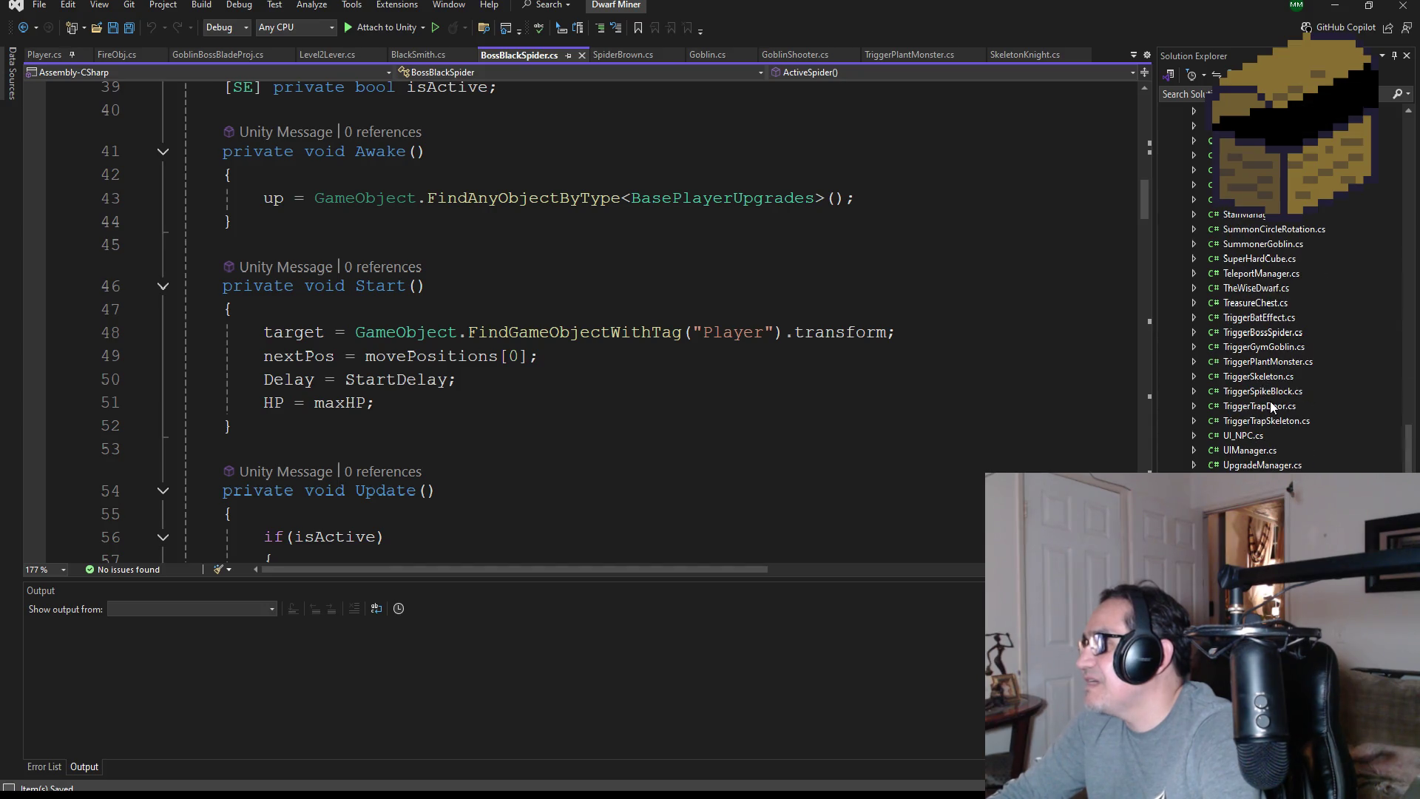
double_click(1257, 334)
left_click_drag(235, 472, 133, 204)
key("Delete")
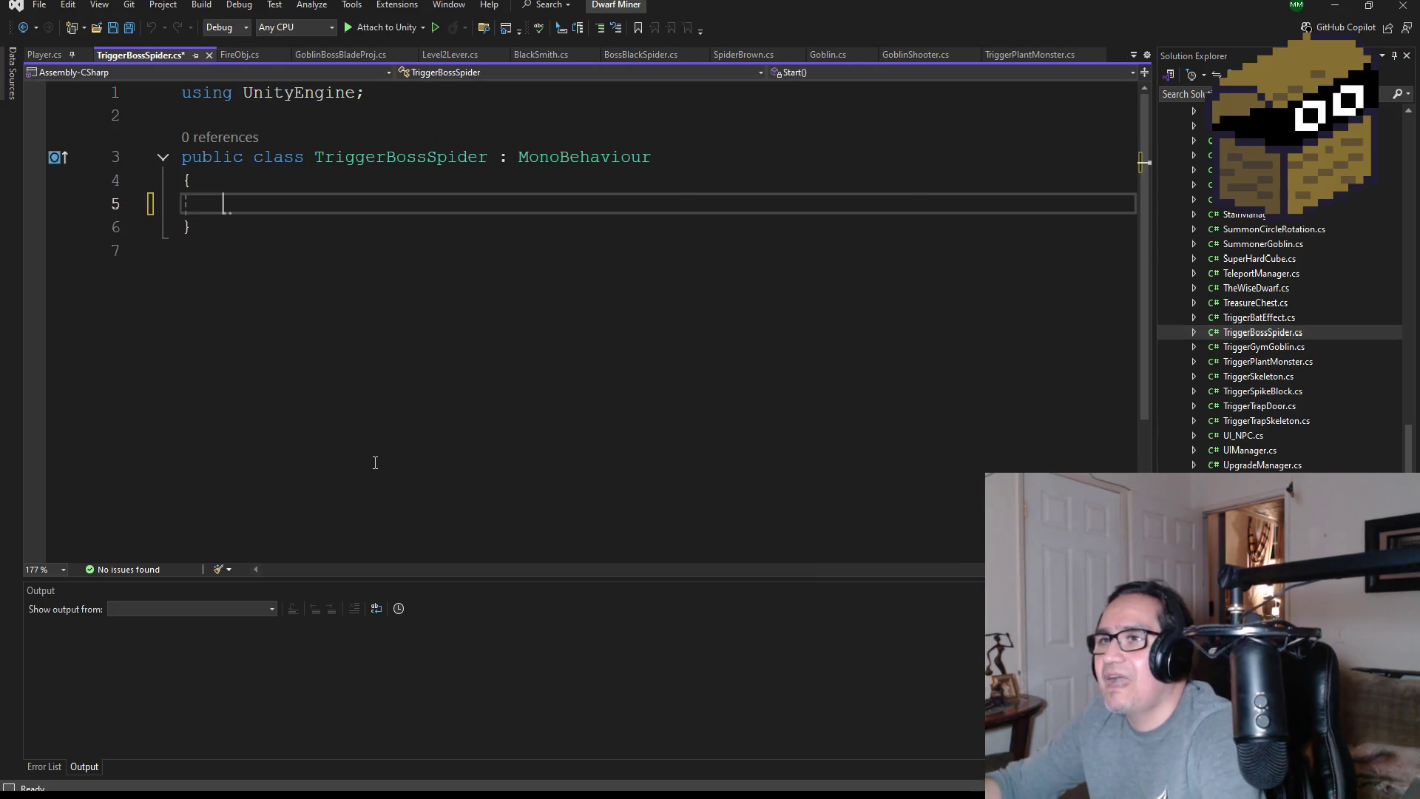
left_click(128, 27)
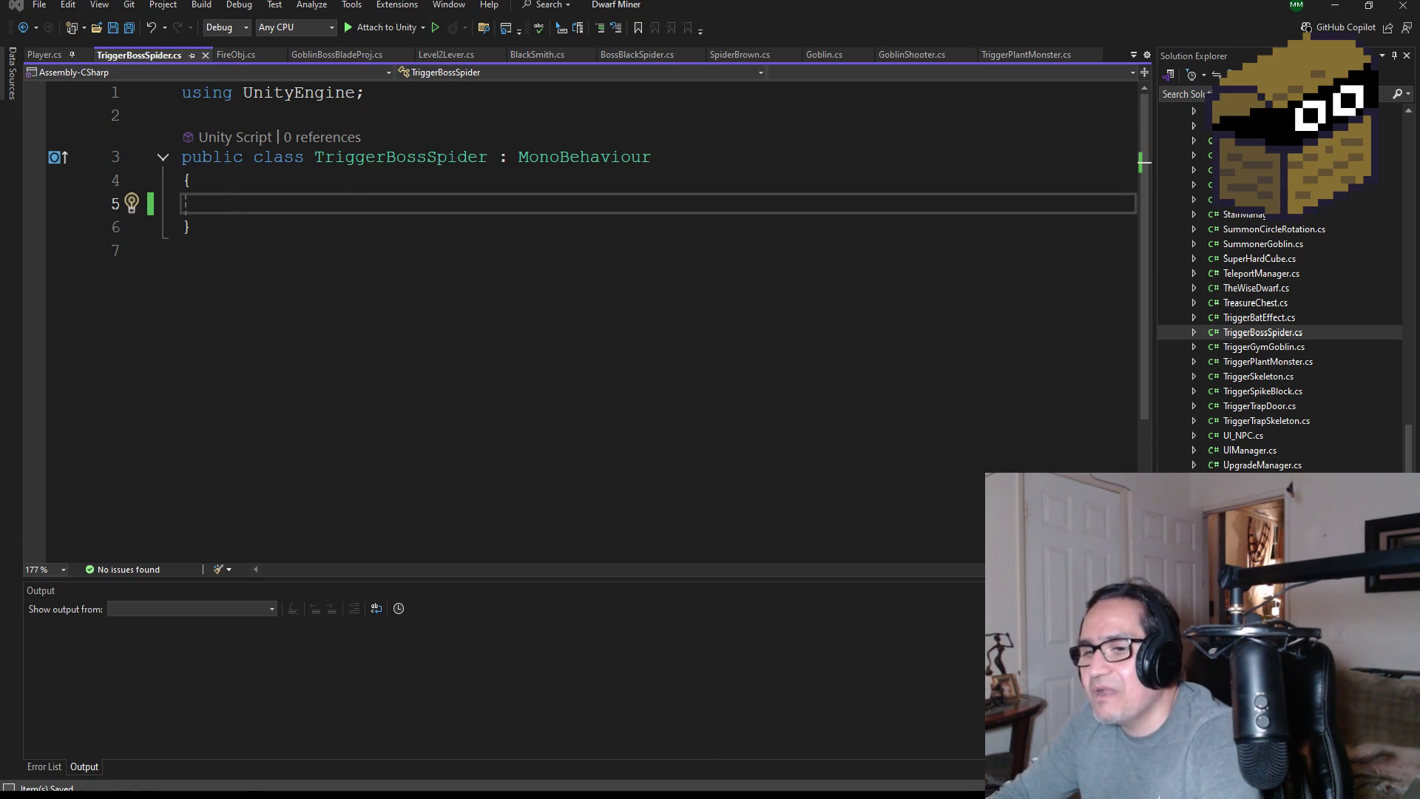
key("super+e")
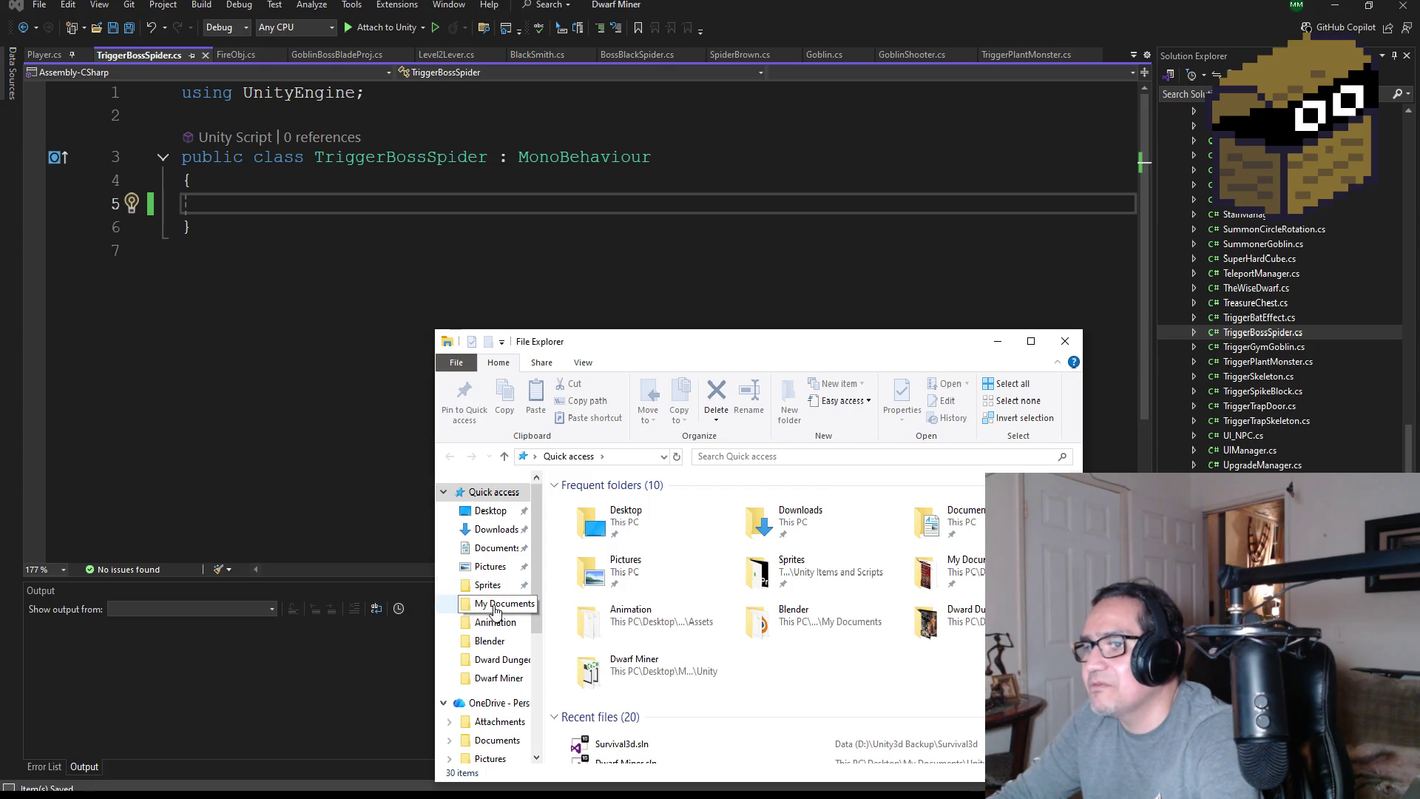
Navigate from My Documents through Unity Items and Scripts into My Unity Built Assets
left_click(503, 603)
scroll(672, 573, "down", 6)
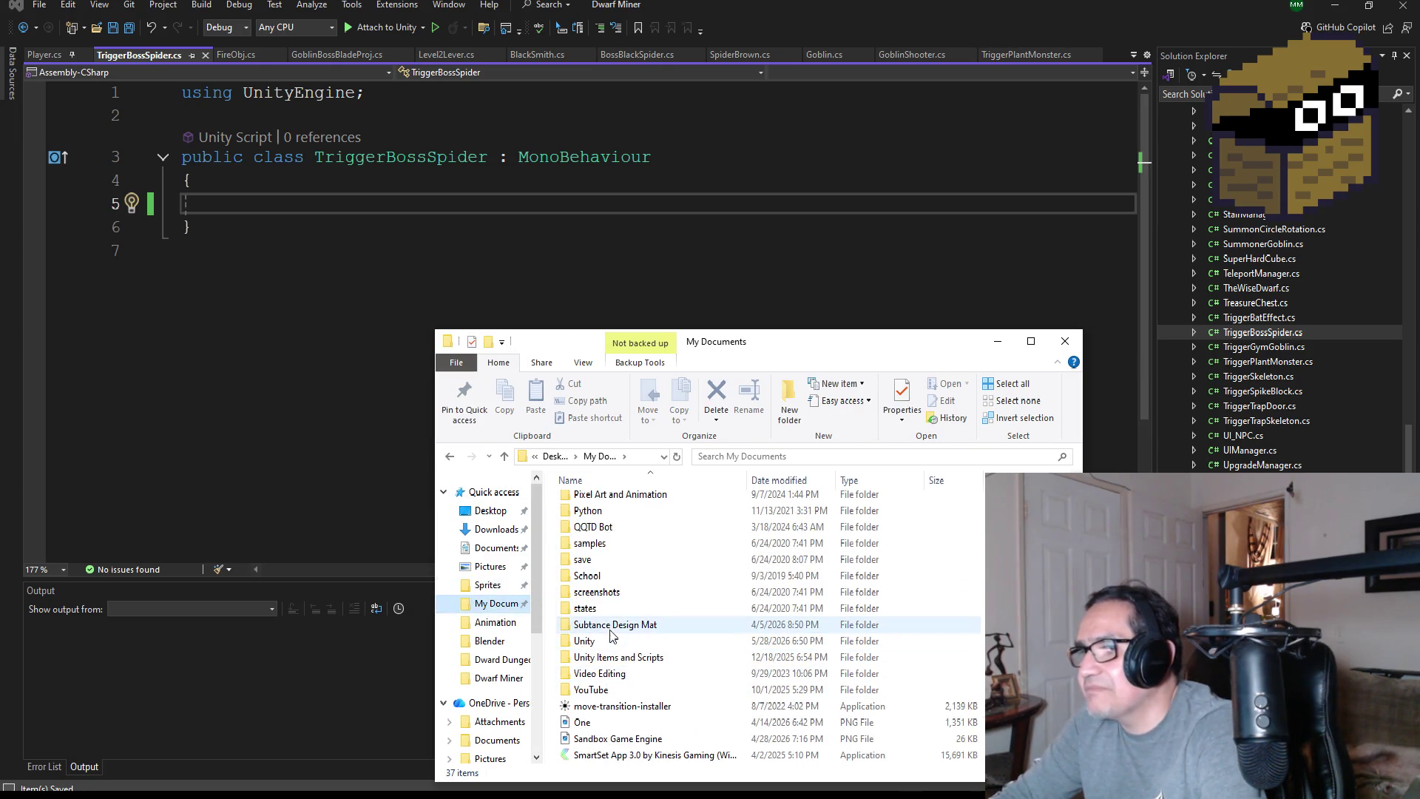
double_click(612, 657)
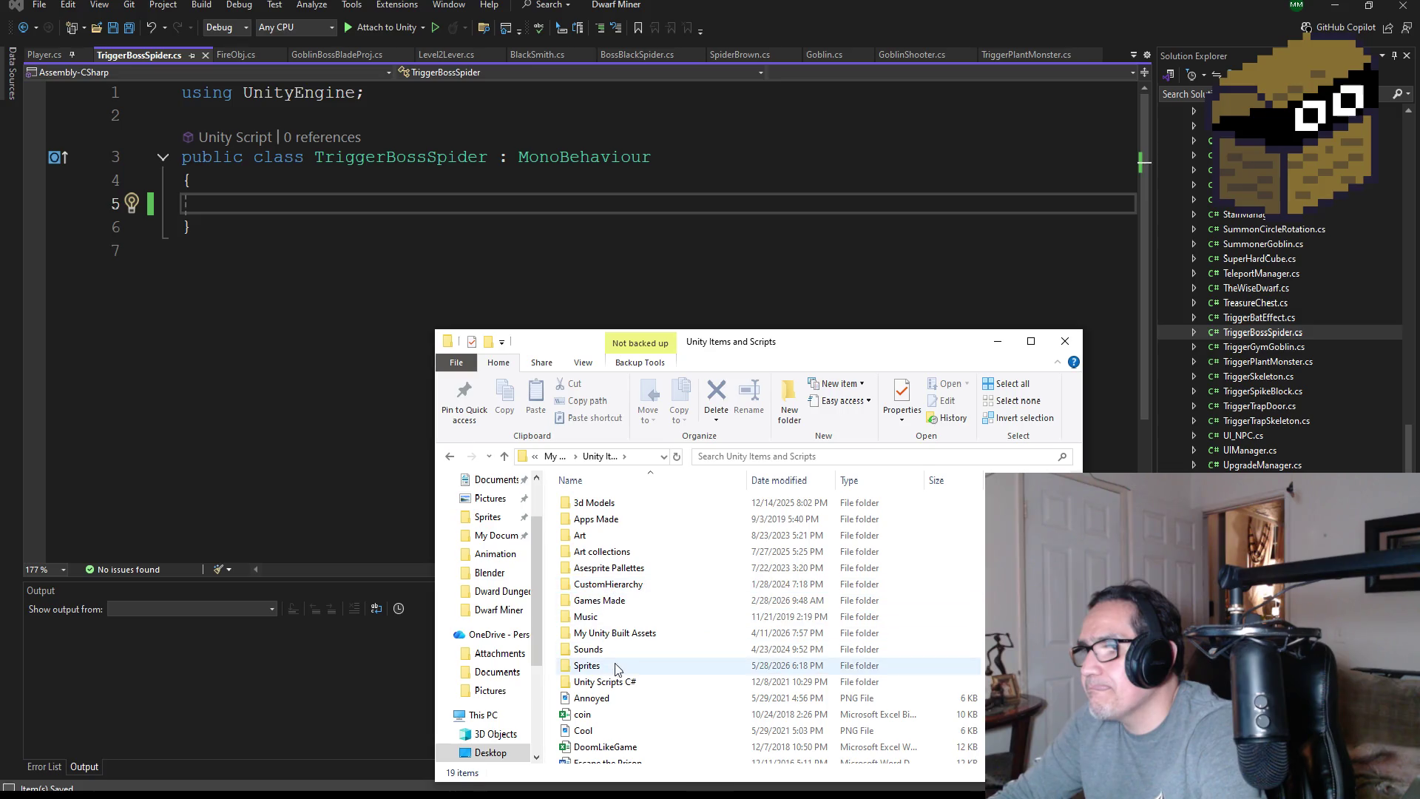
left_click(620, 688)
scroll(621, 651, "down", 1)
scroll(622, 636, "up", 1)
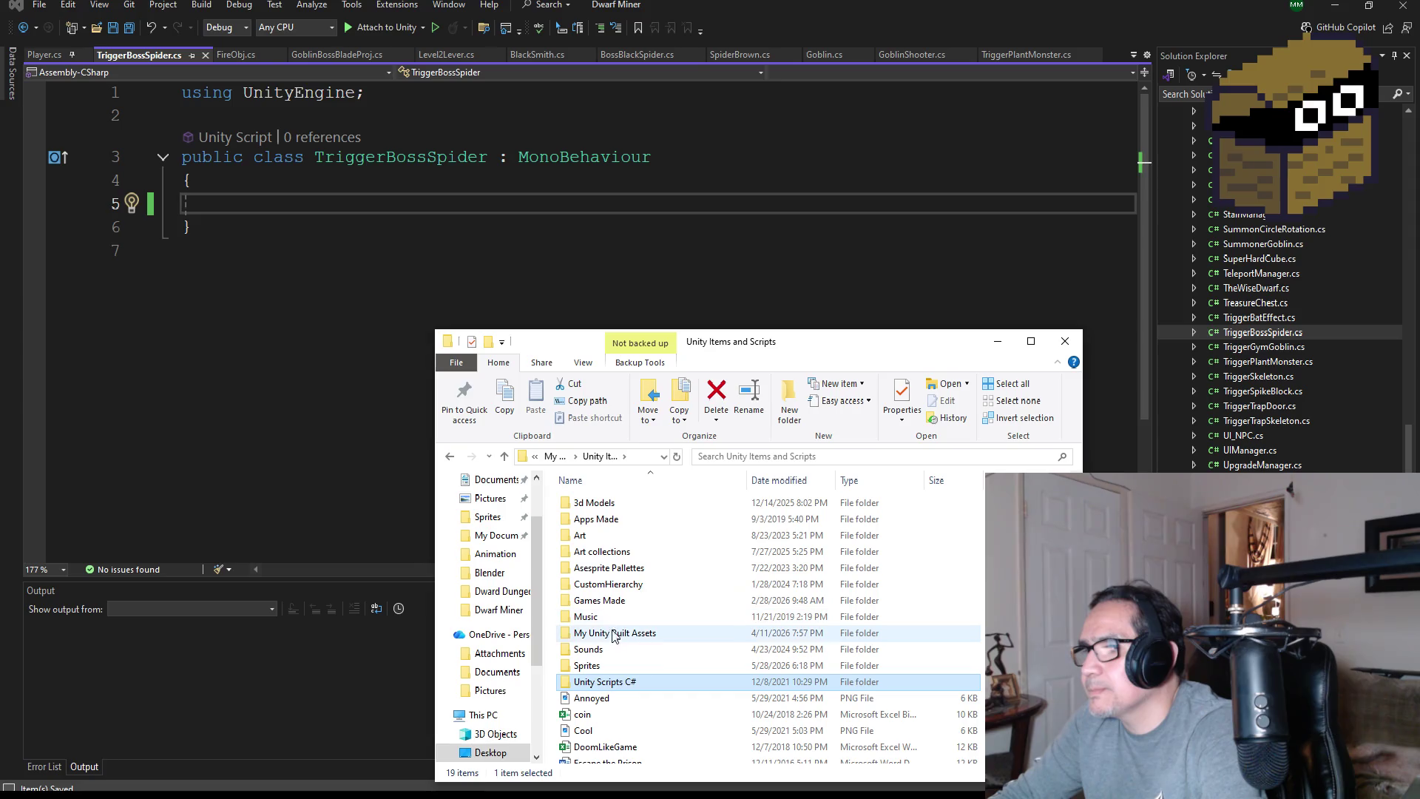
left_click(612, 636)
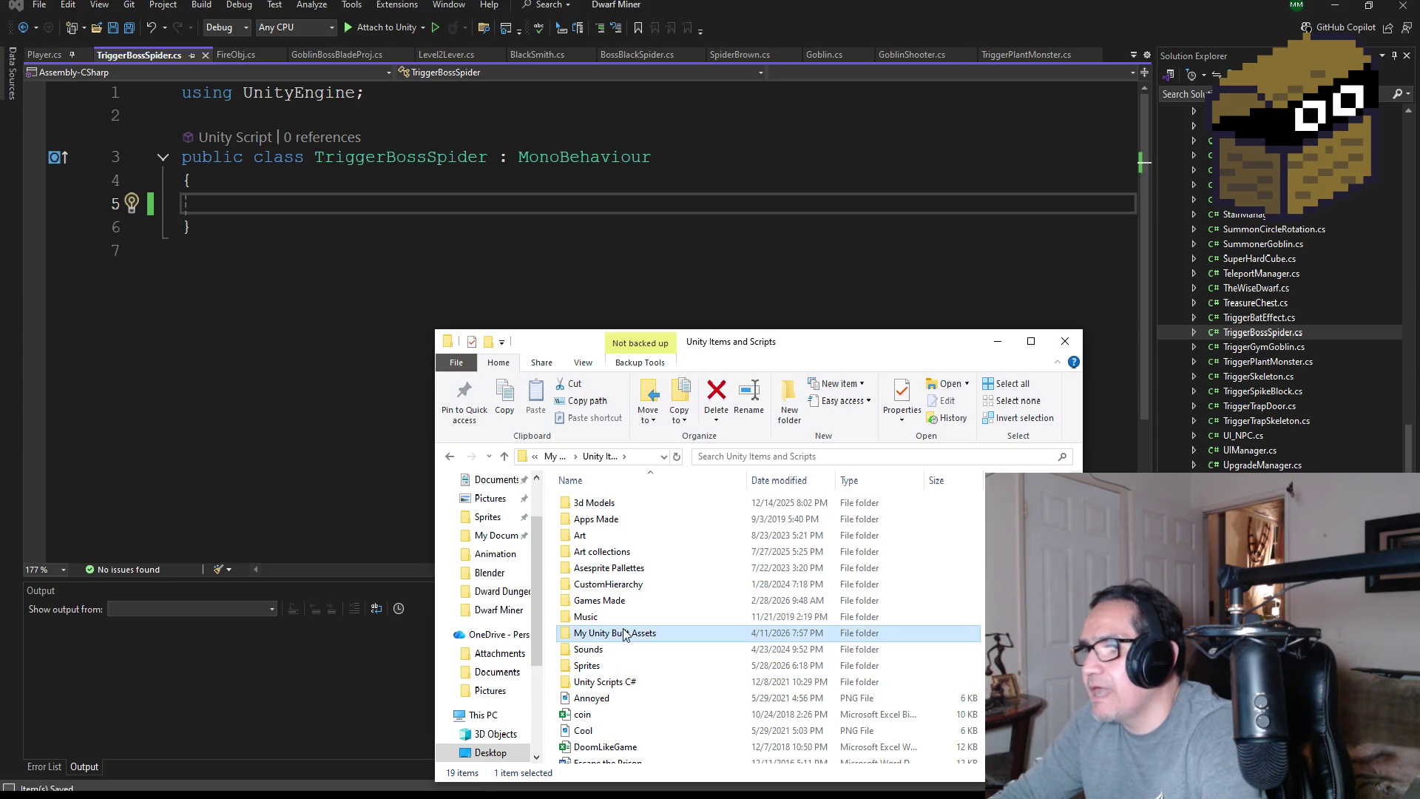
double_click(623, 635)
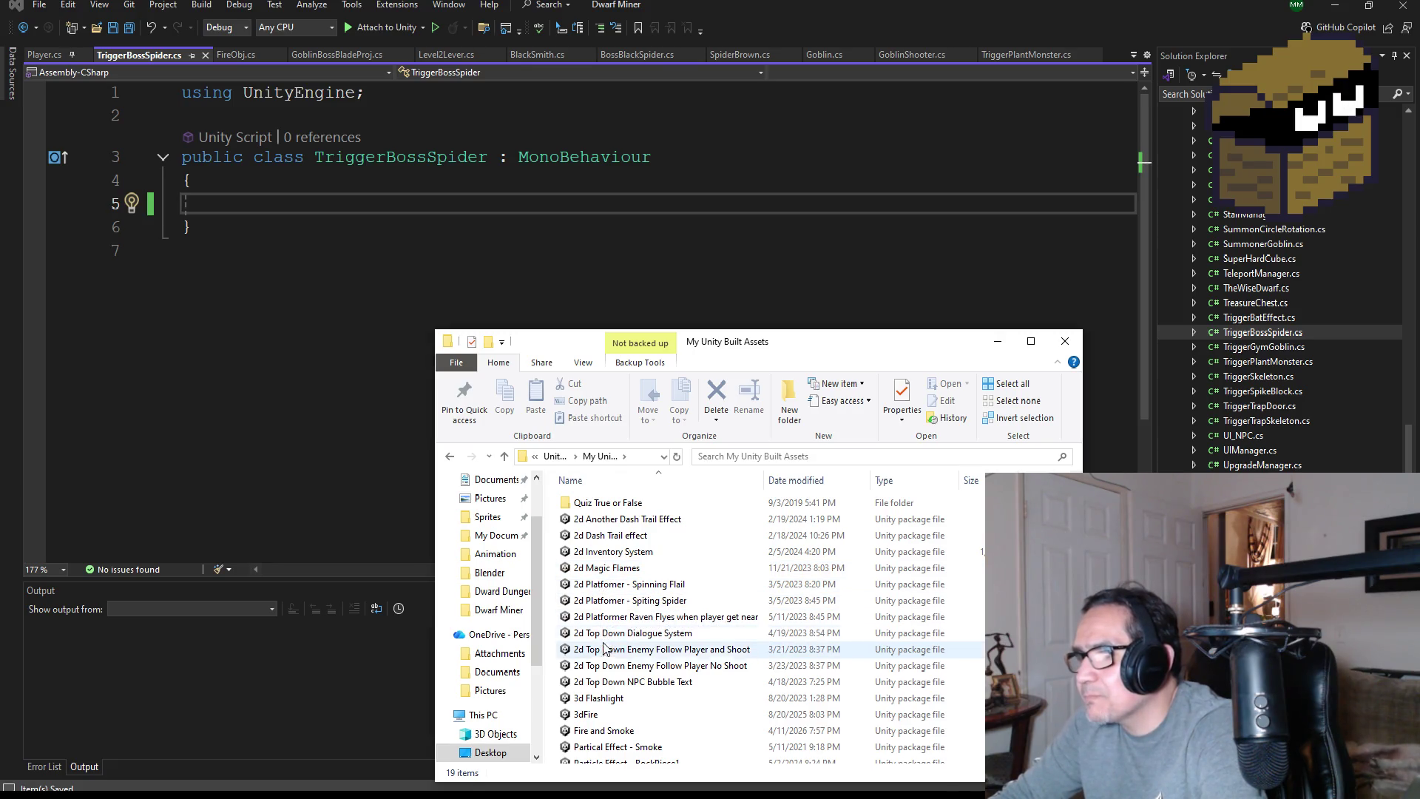
Look over the Bubble Text and smoke packages, then open TriggerGymGoblin.cs in Visual Studio
left_click(617, 682)
scroll(646, 689, "down", 1)
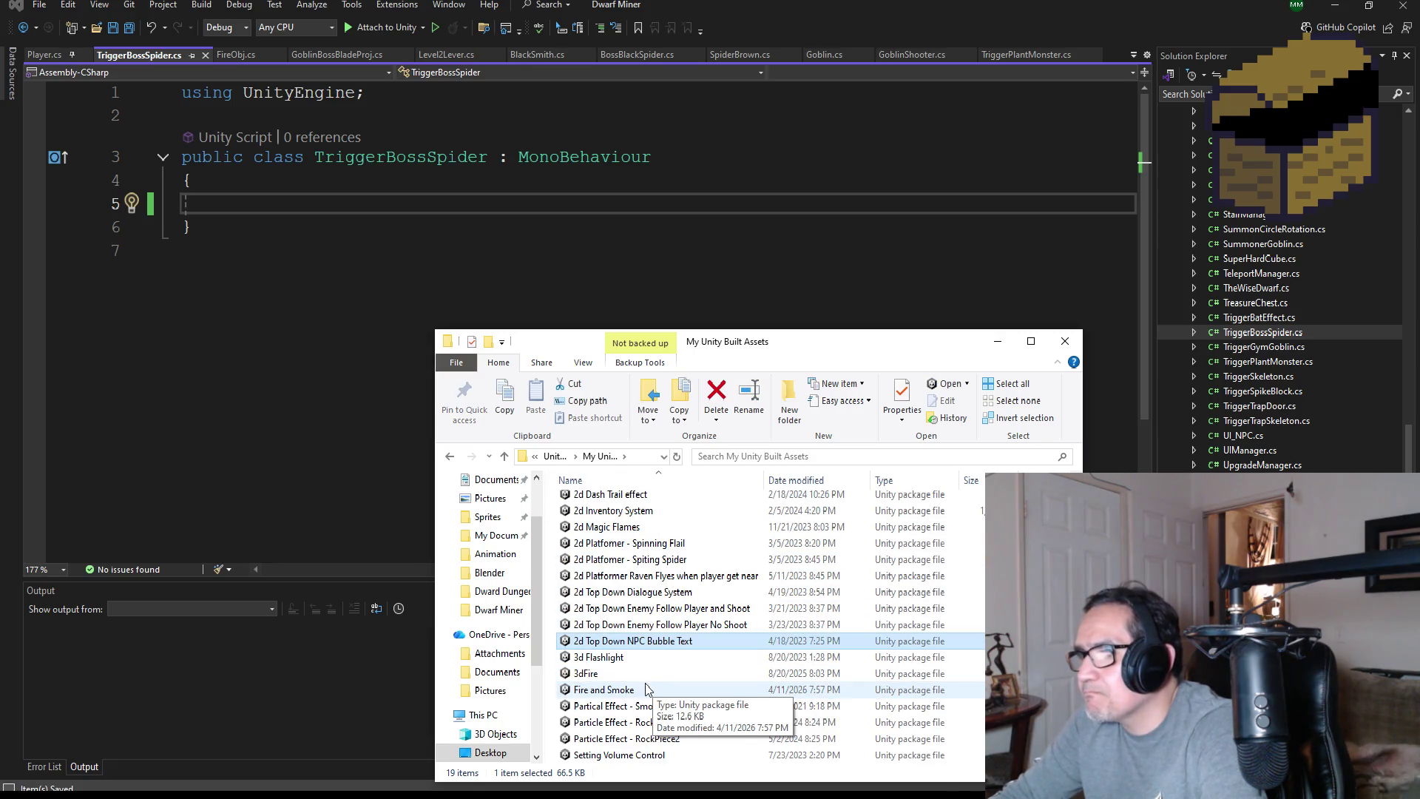
left_click(624, 691)
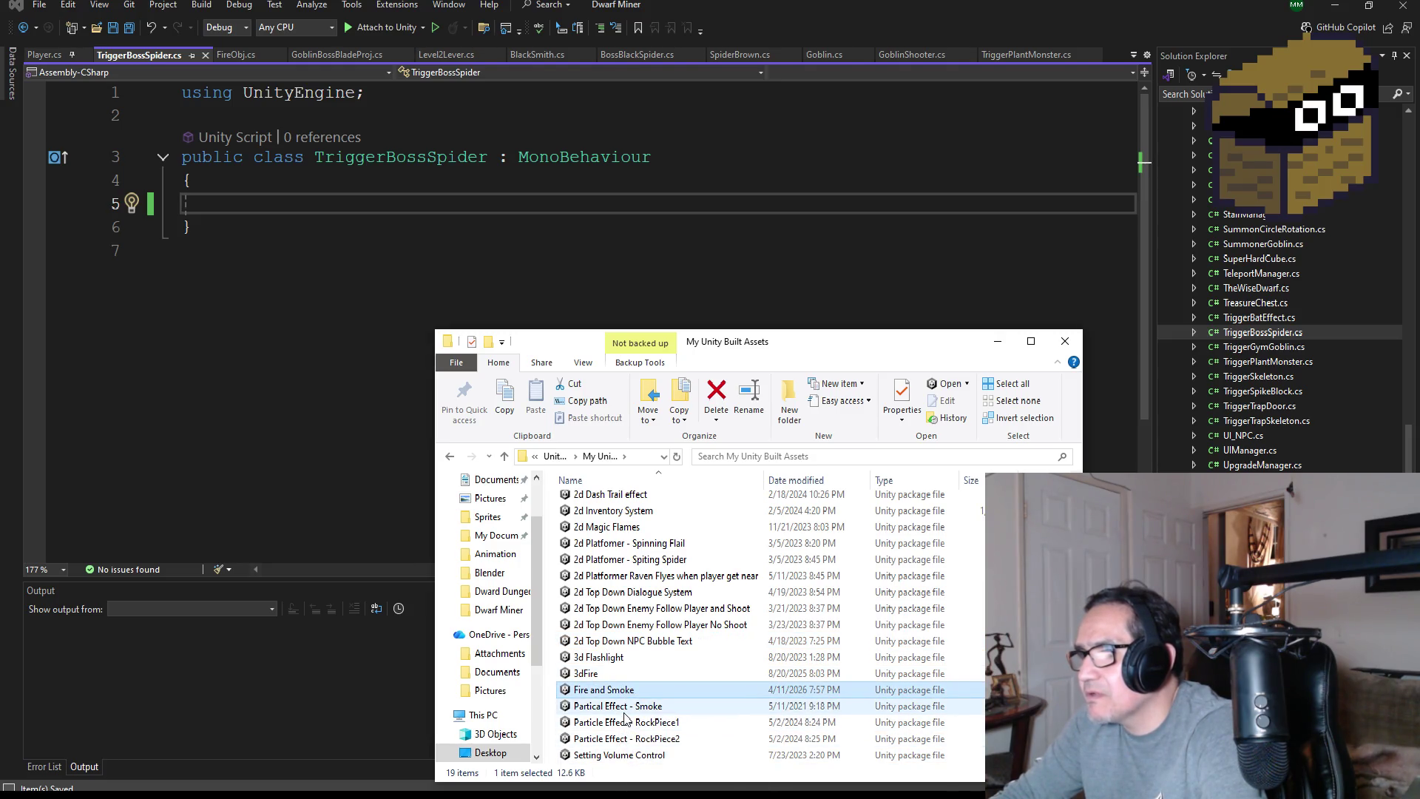
left_click(626, 709)
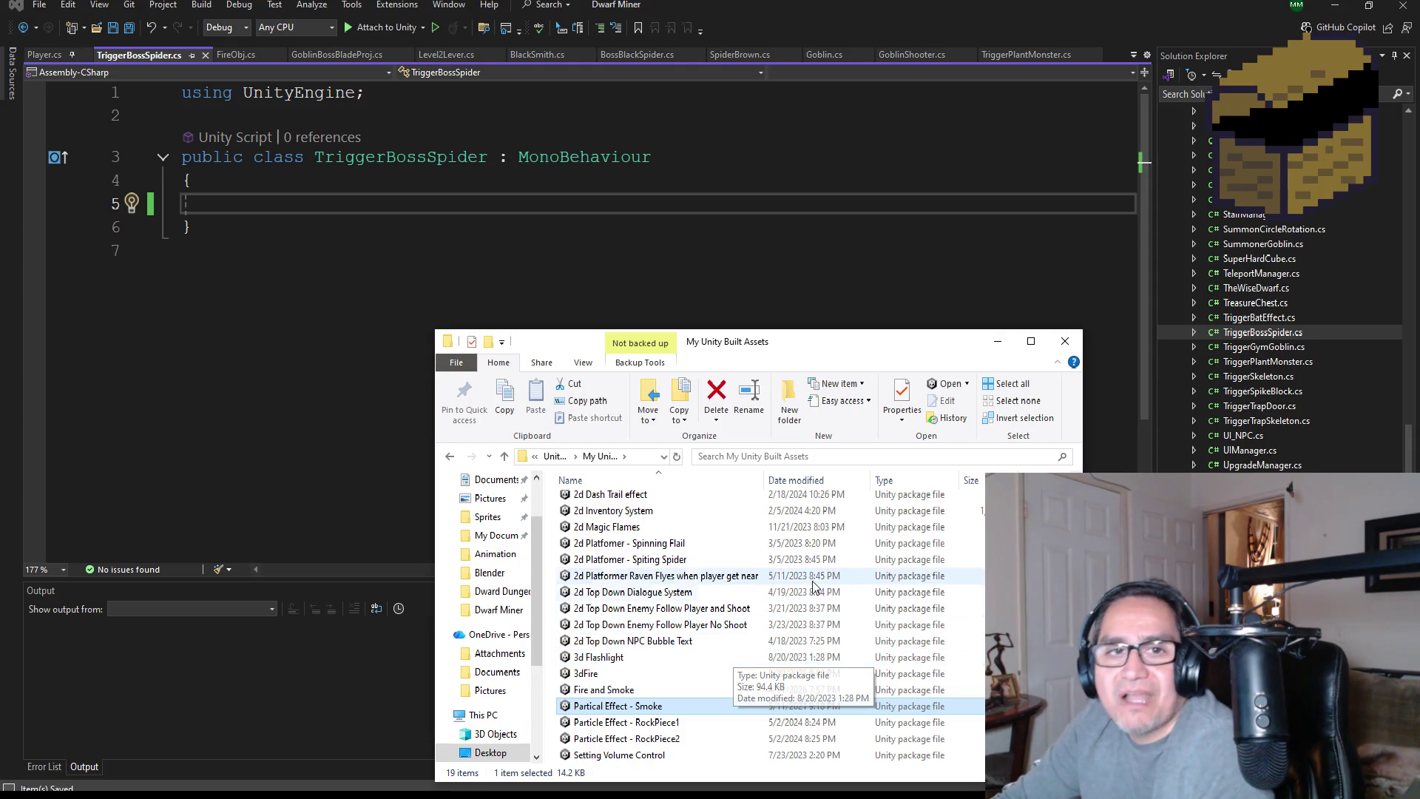
left_click(201, 187)
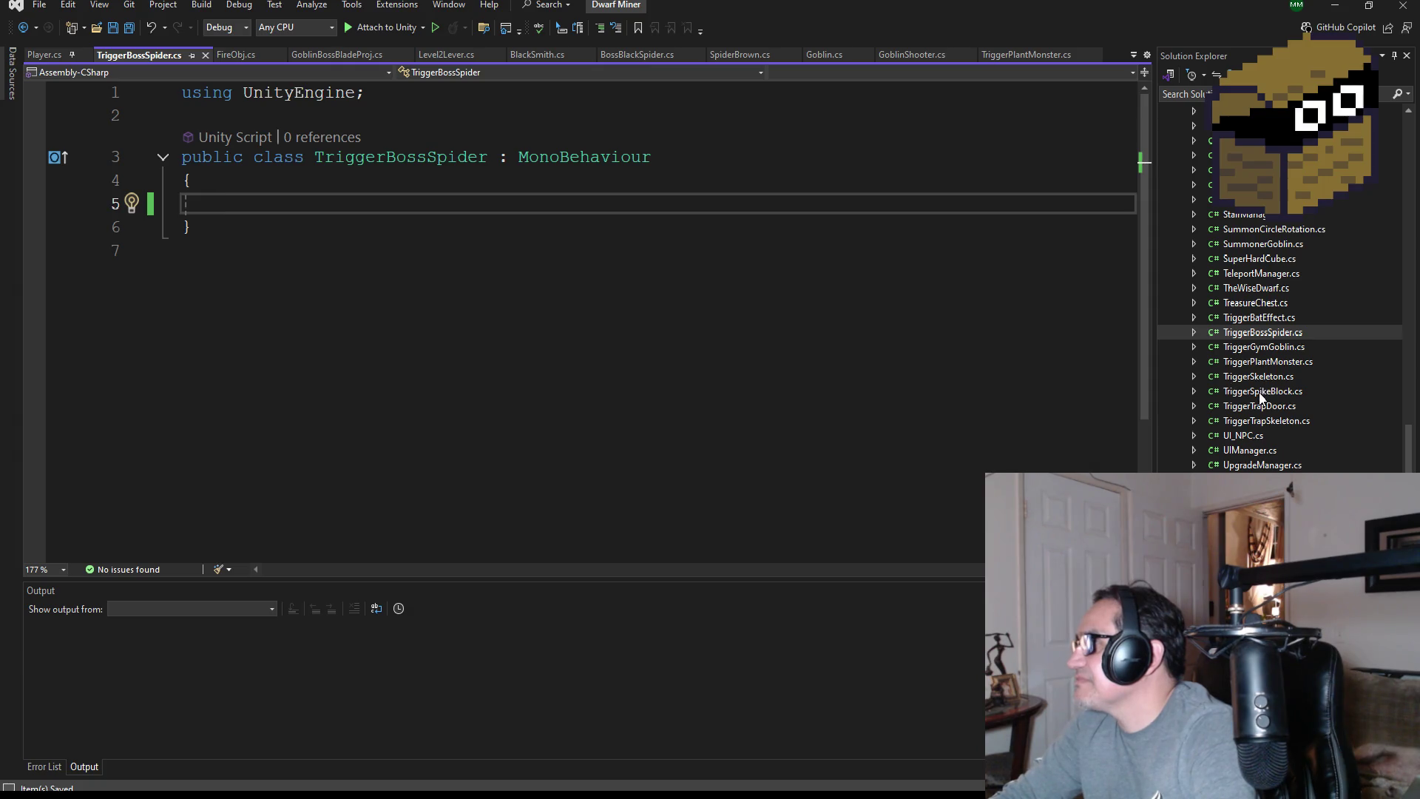
double_click(1261, 347)
Copy lines 5–17 of TriggerGymGoblin, the fields and OnTriggerEnter, into TriggerBossSpider
scroll(302, 430, "down", 1)
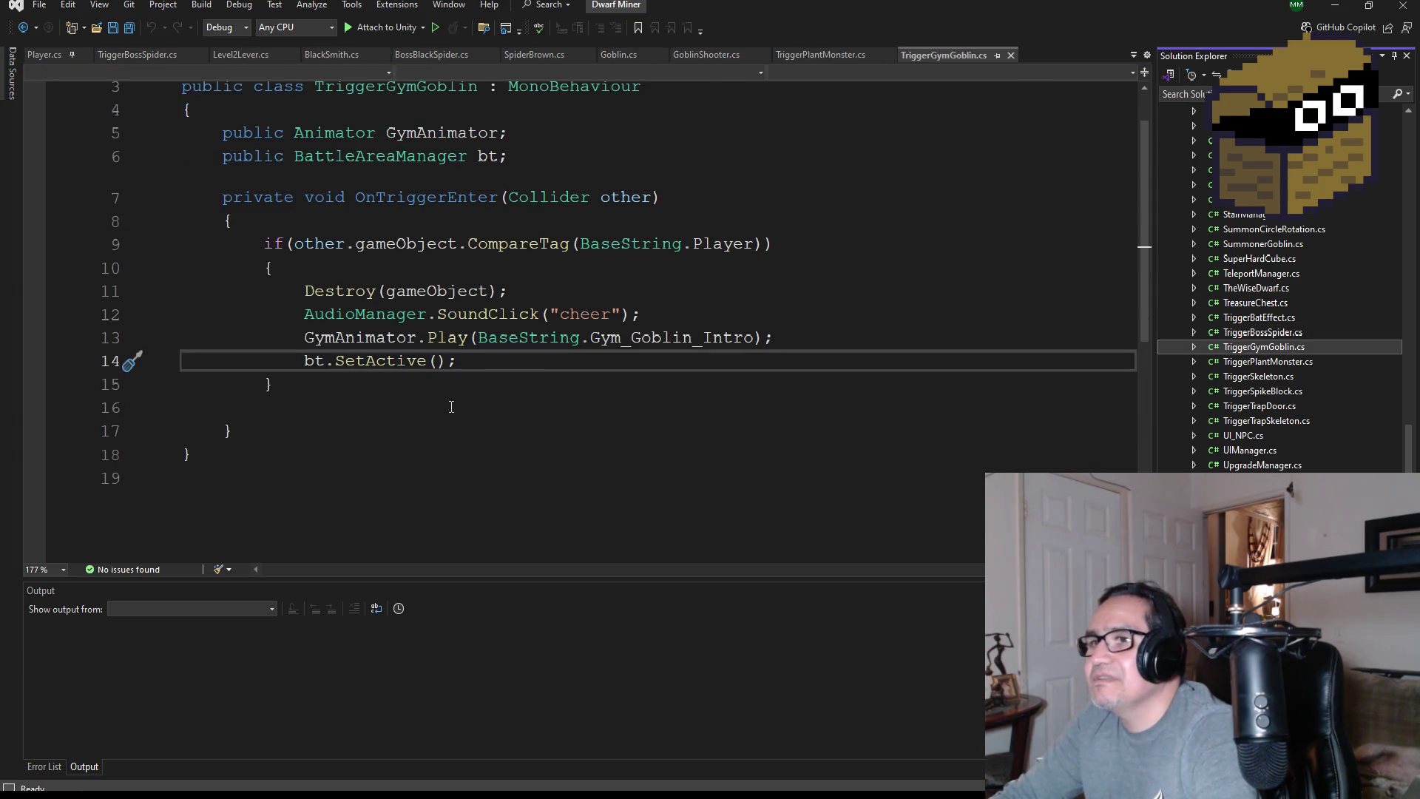
left_click_drag(302, 430, 185, 133)
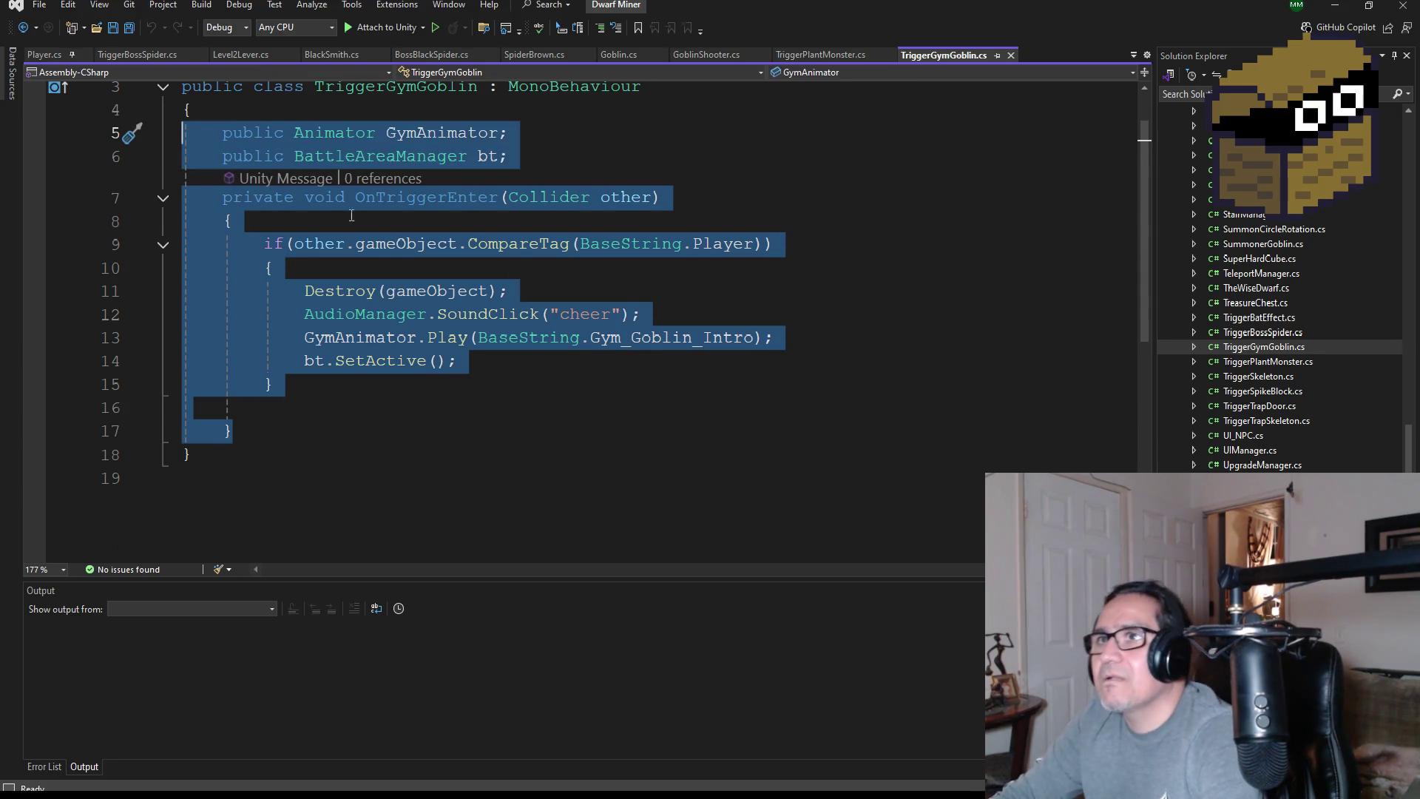
left_click(166, 59)
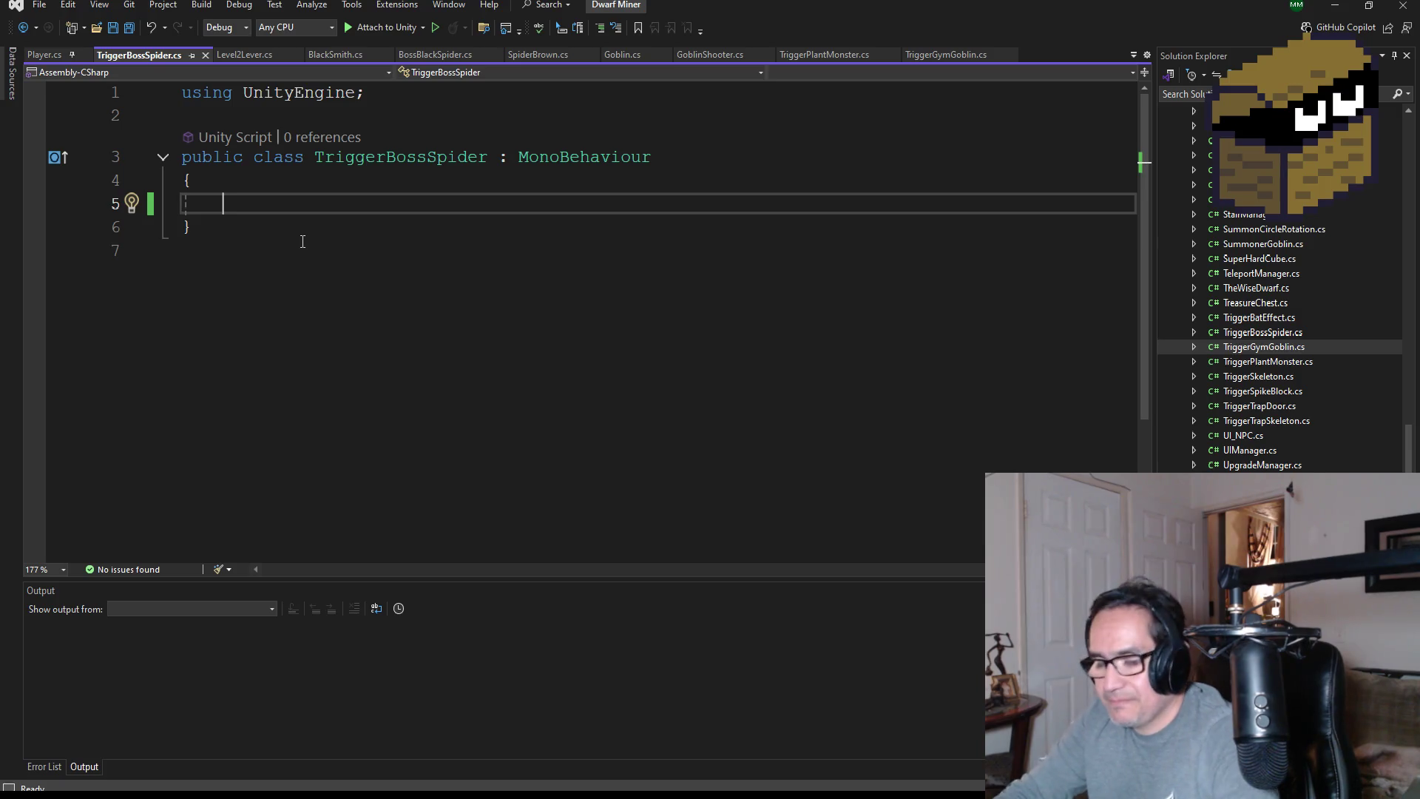
type("public Animator GymAnimator;     public BattleAreaManager bt;     private void OnTriggerEnter(Collider other)     {         if (other.gameObject.CompareTag(BaseString.Player))         {             Destroy(gameObject);             AudioManager.SoundClick(\"cheer\");             GymAnimator.Play(BaseString.Gym_Goblin_Intro);             bt.SetActive();         }      }")
Comment out the GymAnimator field line, leaving the BattleAreaManager line uncommented
left_click(540, 210)
left_click_drag(540, 210, 210, 210)
key("Home")
type("//")
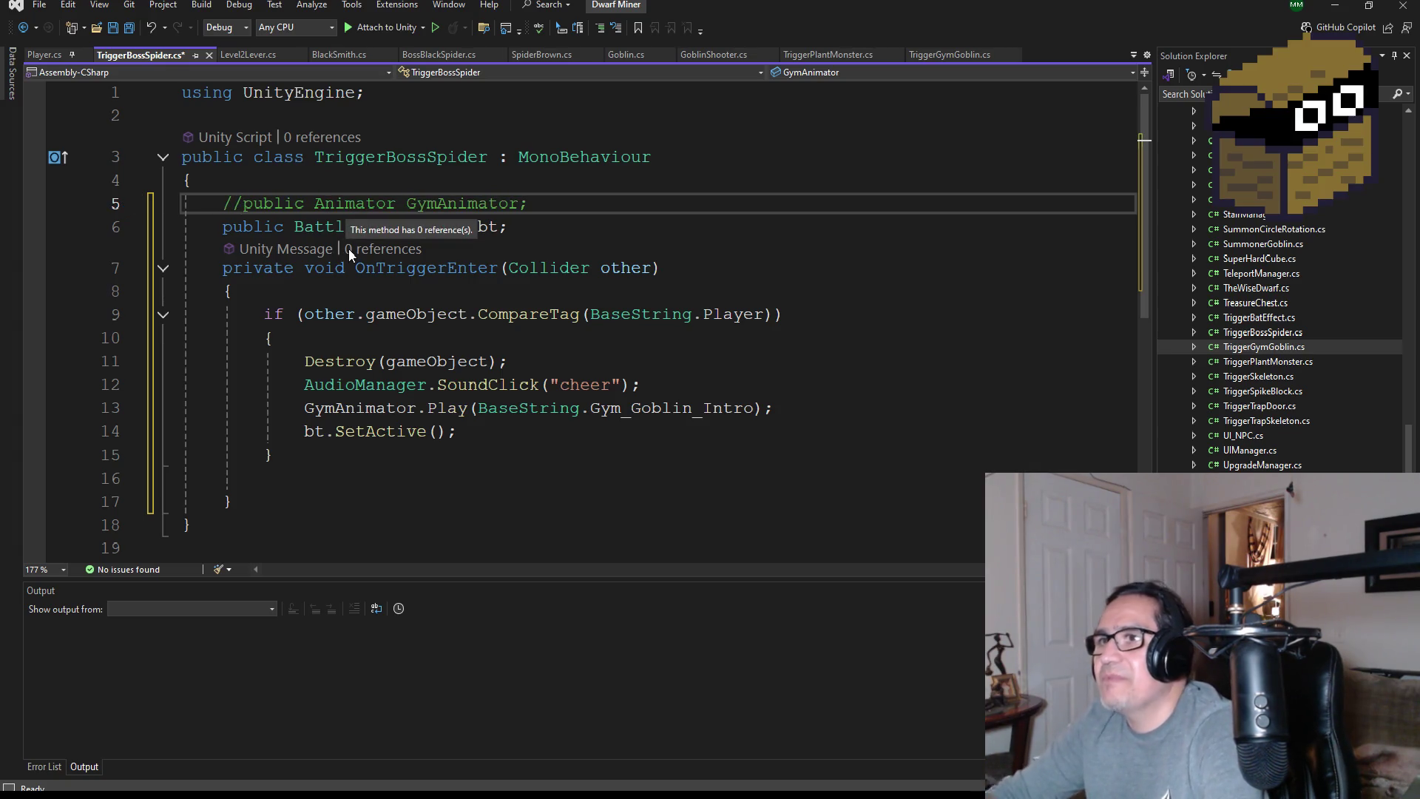
left_click(224, 229)
type("//")
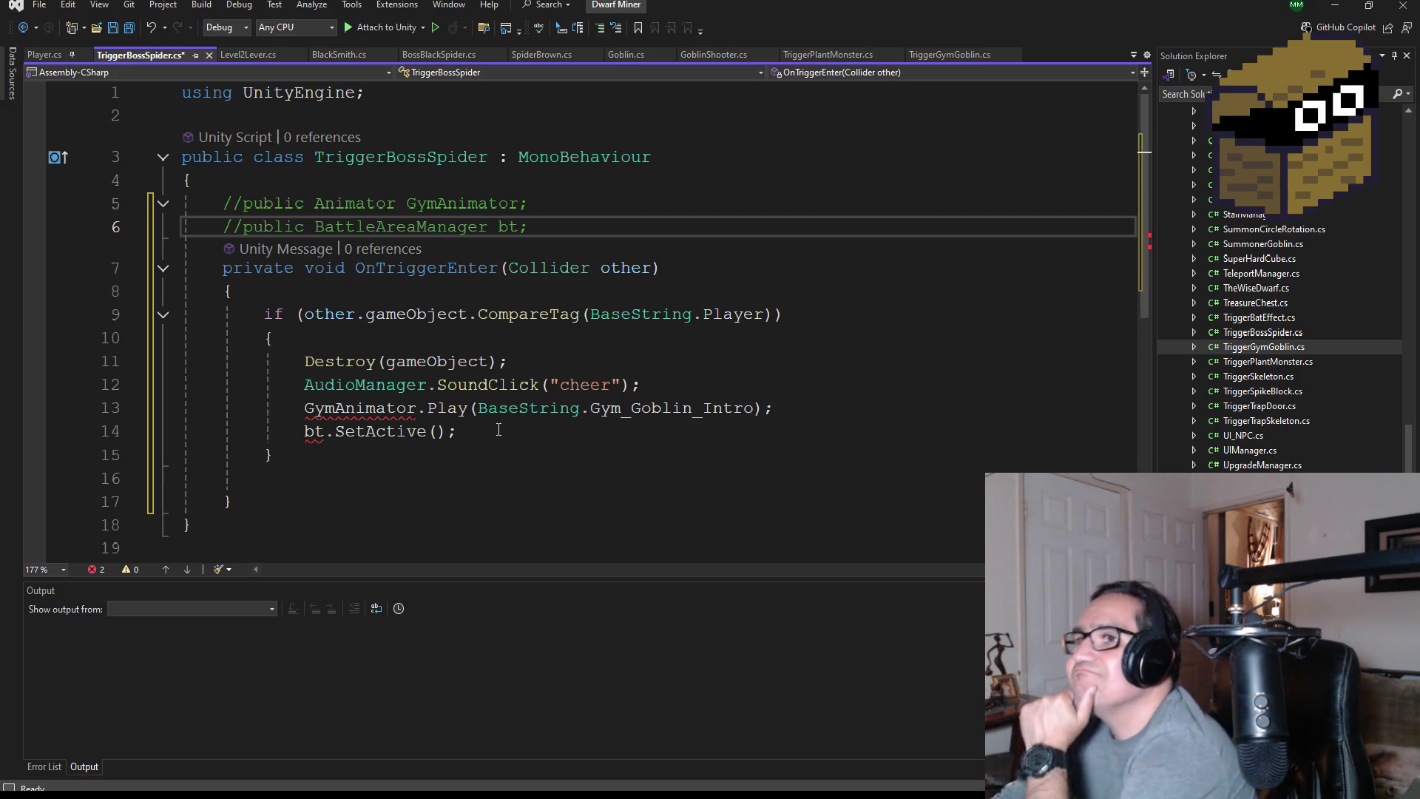
key("ctrl+z")
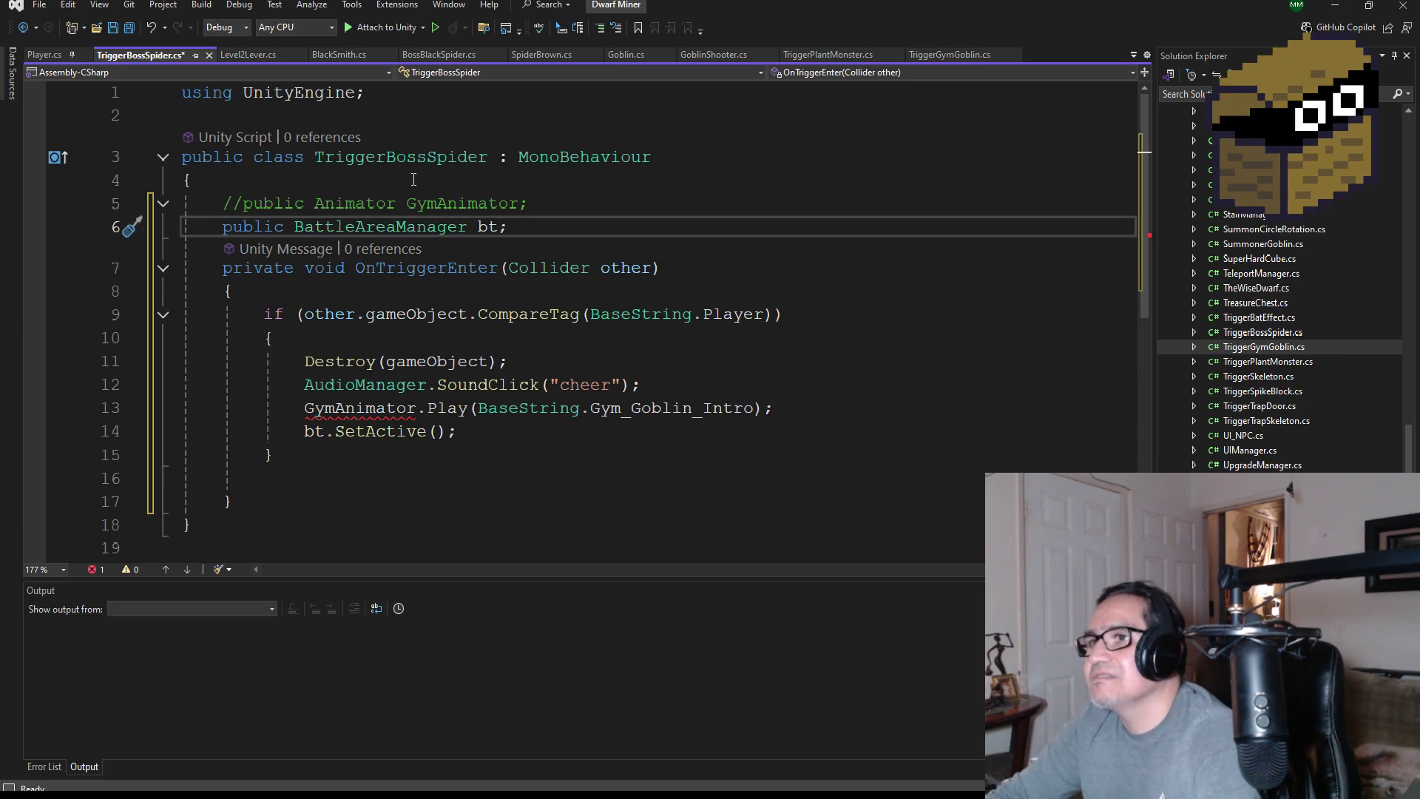
Replace the line-6 BattleAreaManager field type with BossBlackSpider
double_click(401, 235)
left_click(525, 231)
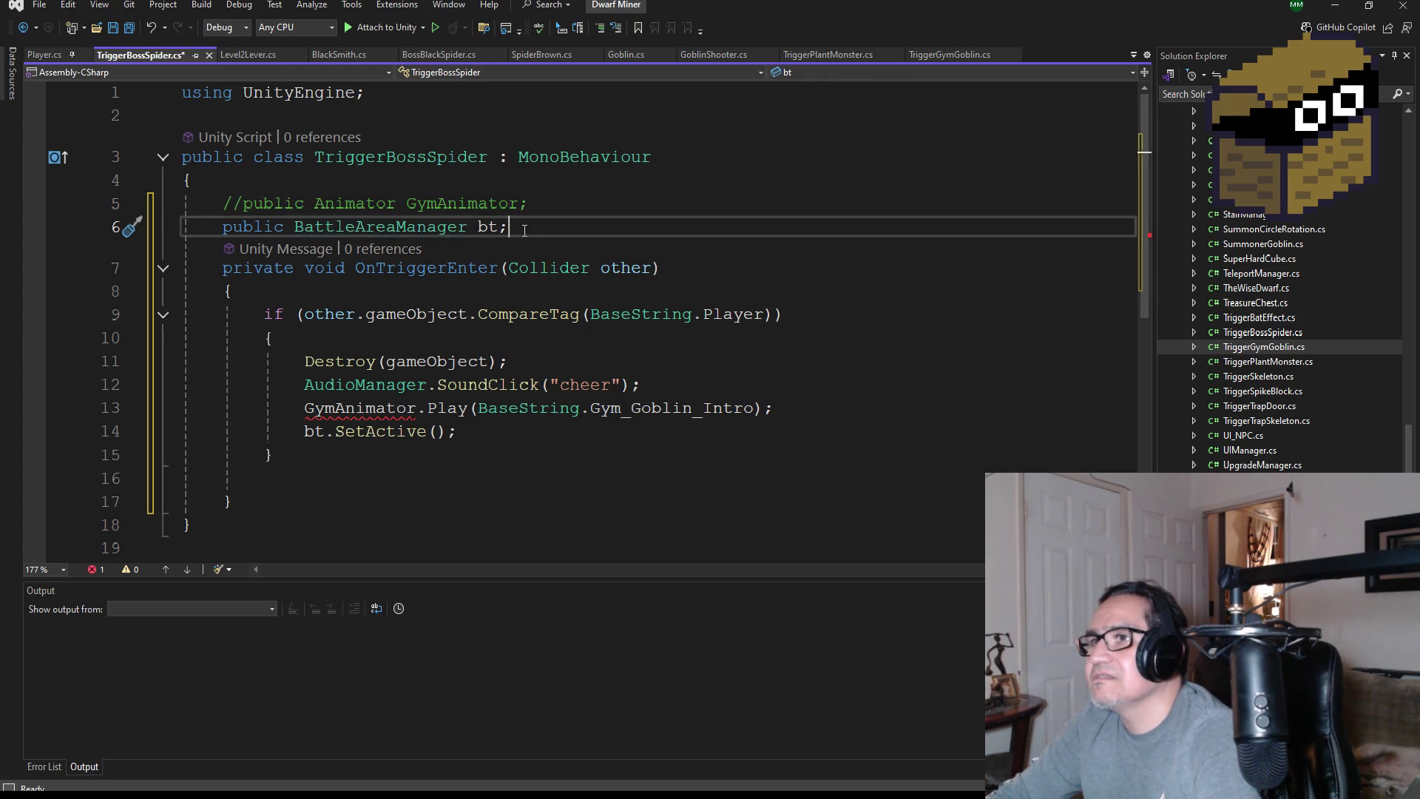
key("BackSpace")
key("BackSpace")
key("BackSpace")
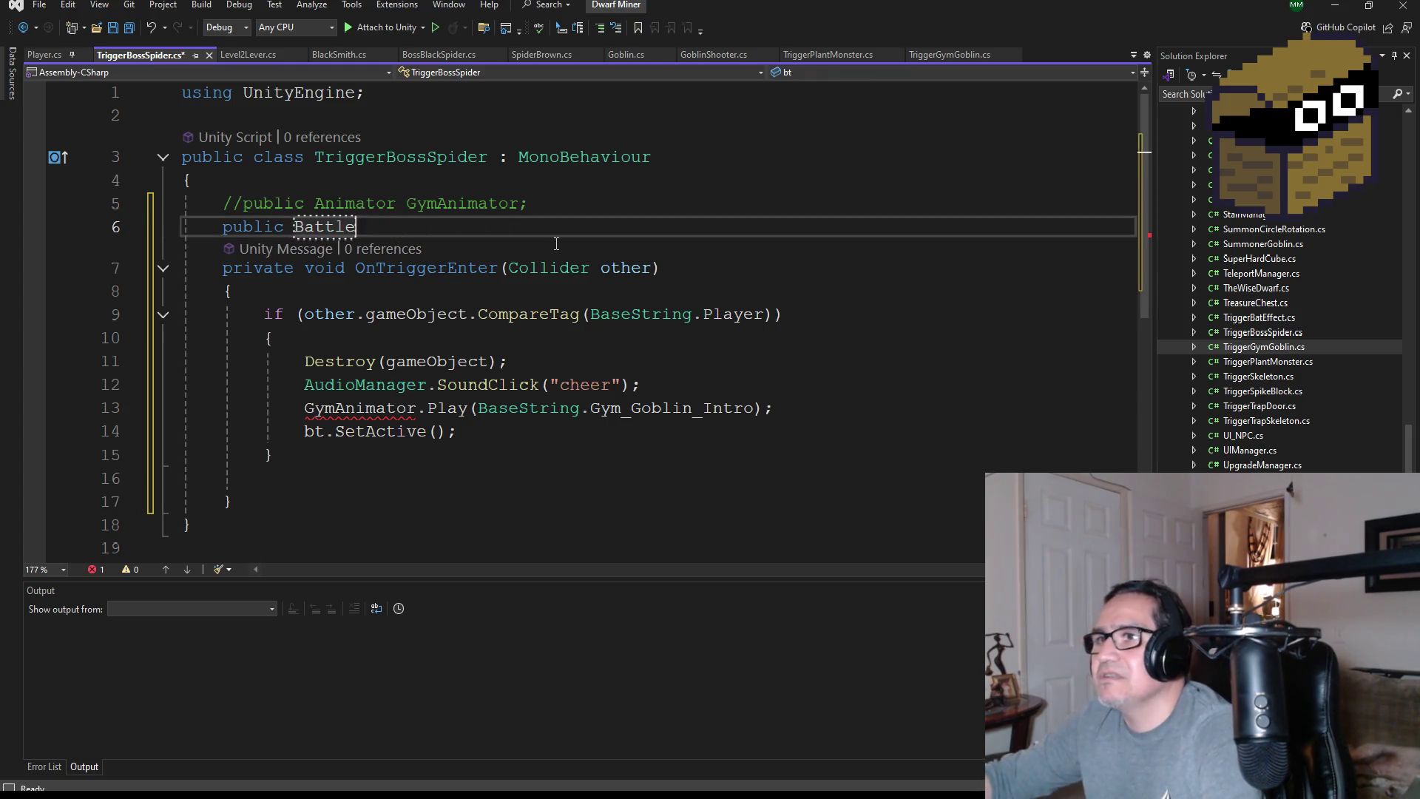
key("BackSpace")
key("BackSpace")
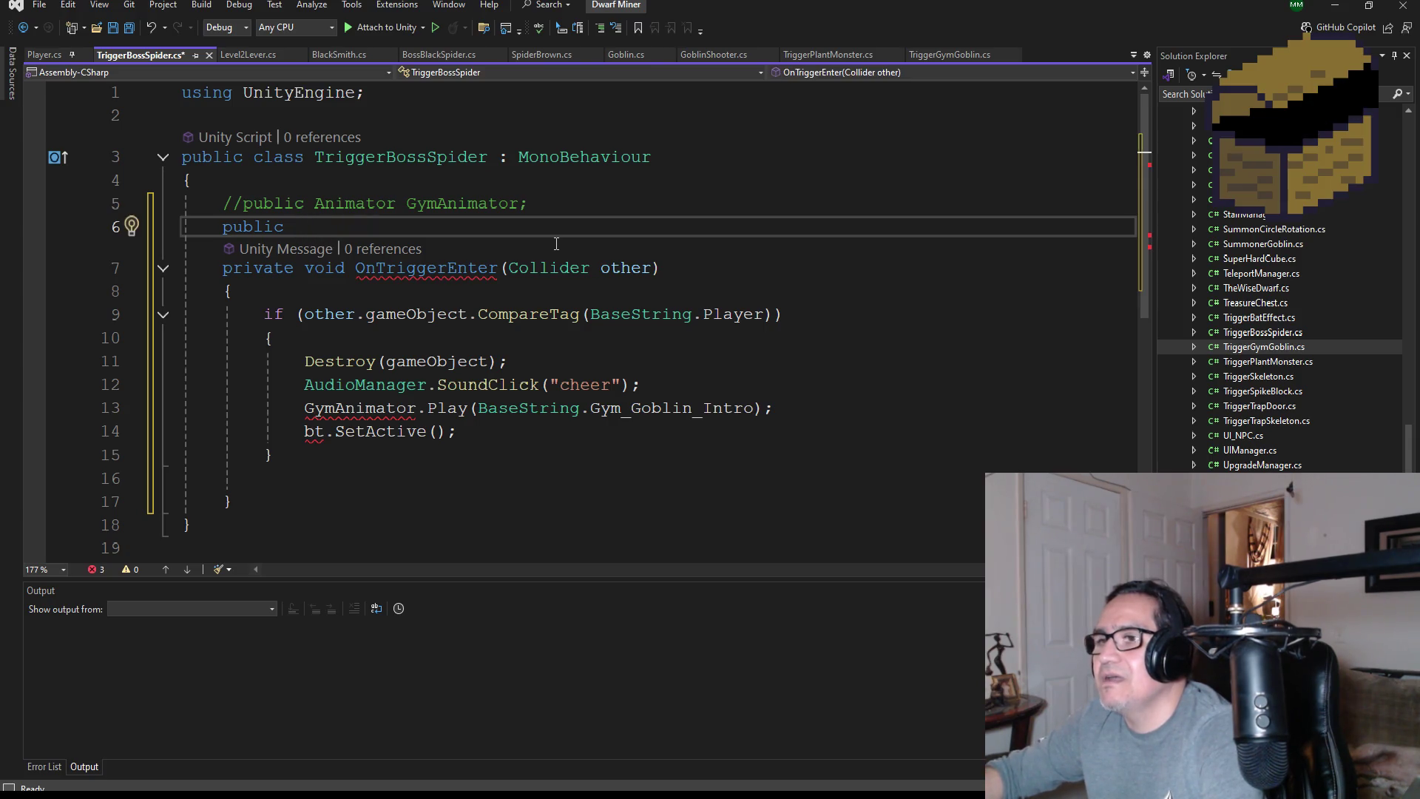
type("Boss")
key("Tab")
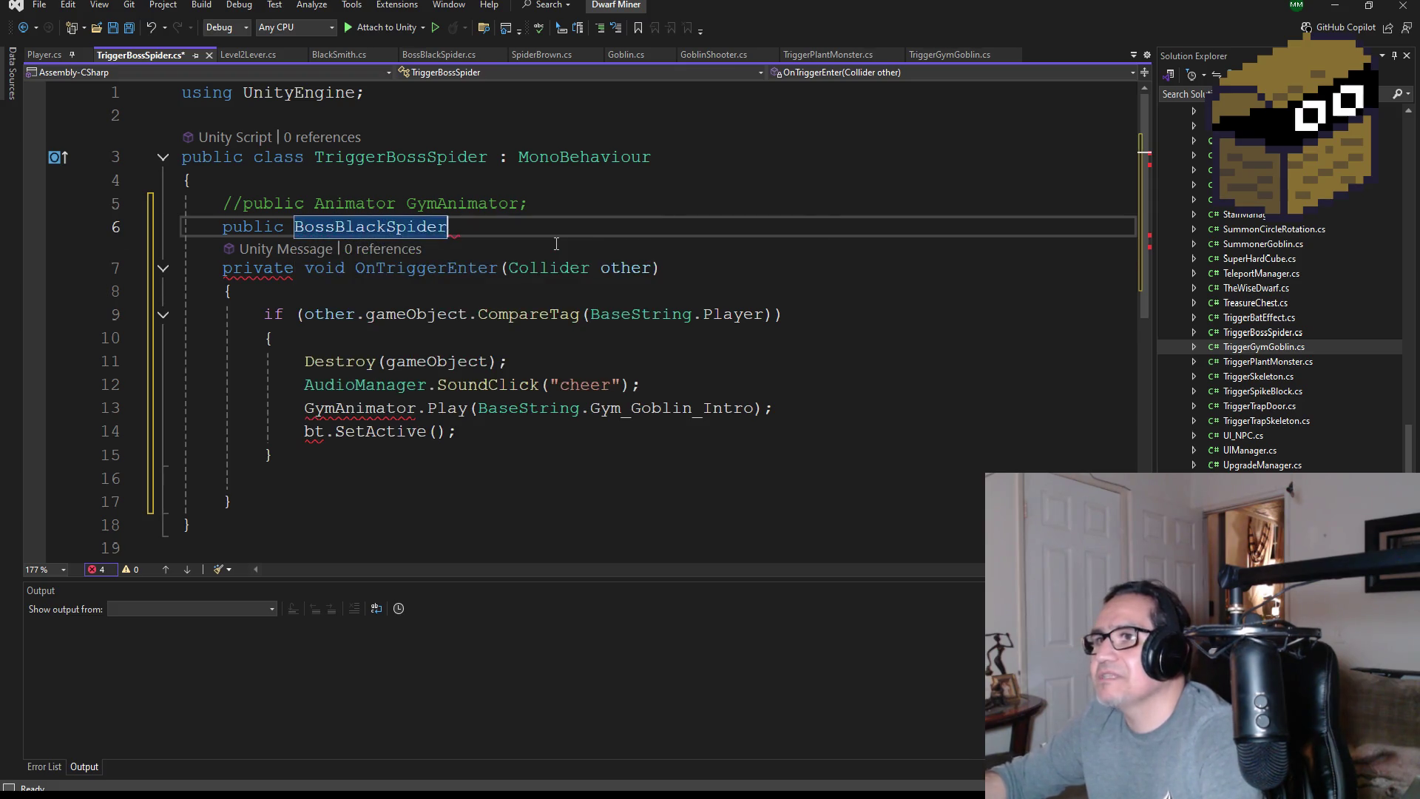
type("bs;")
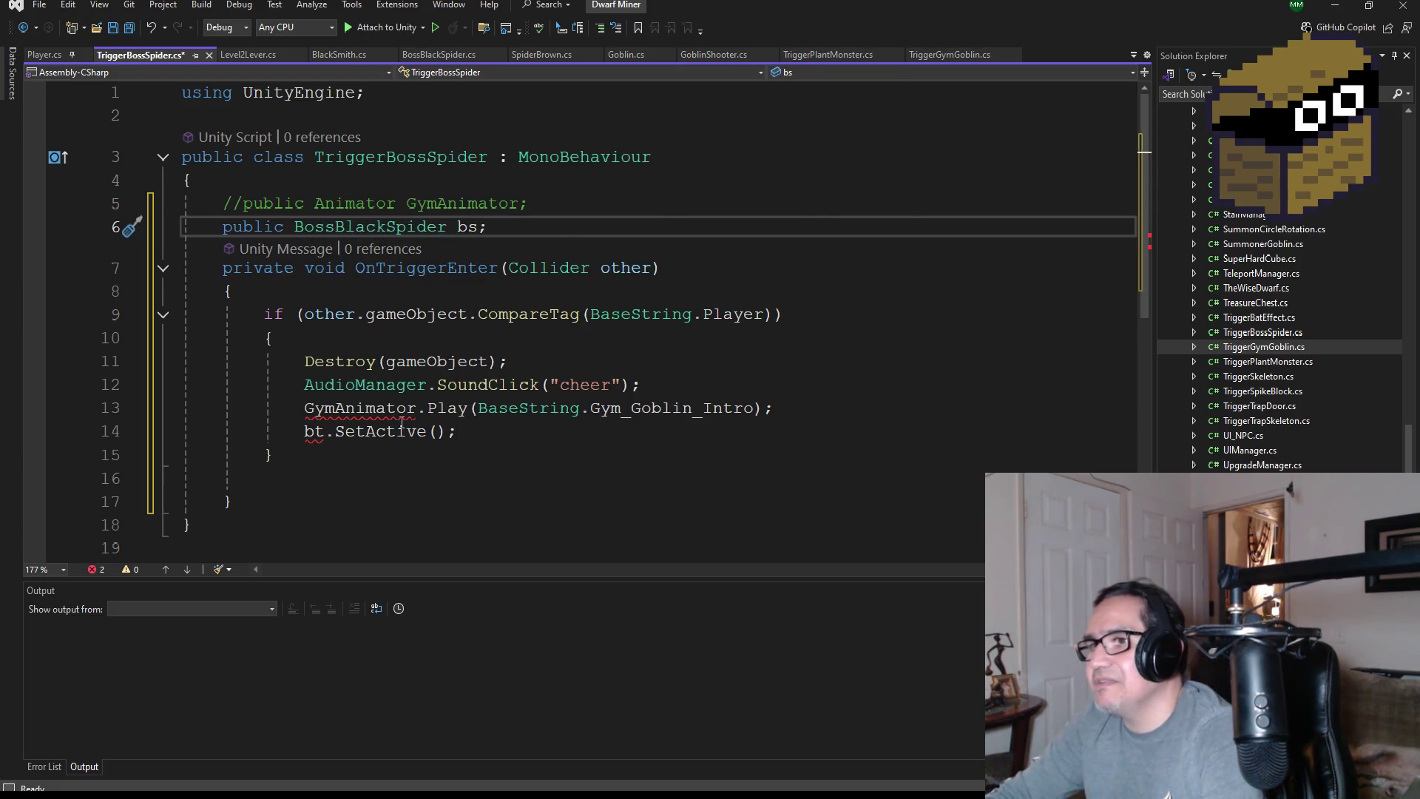
Change the line-14 call from bt.SetActive() to bs.ActiveSpider()
double_click(314, 431)
type("bs")
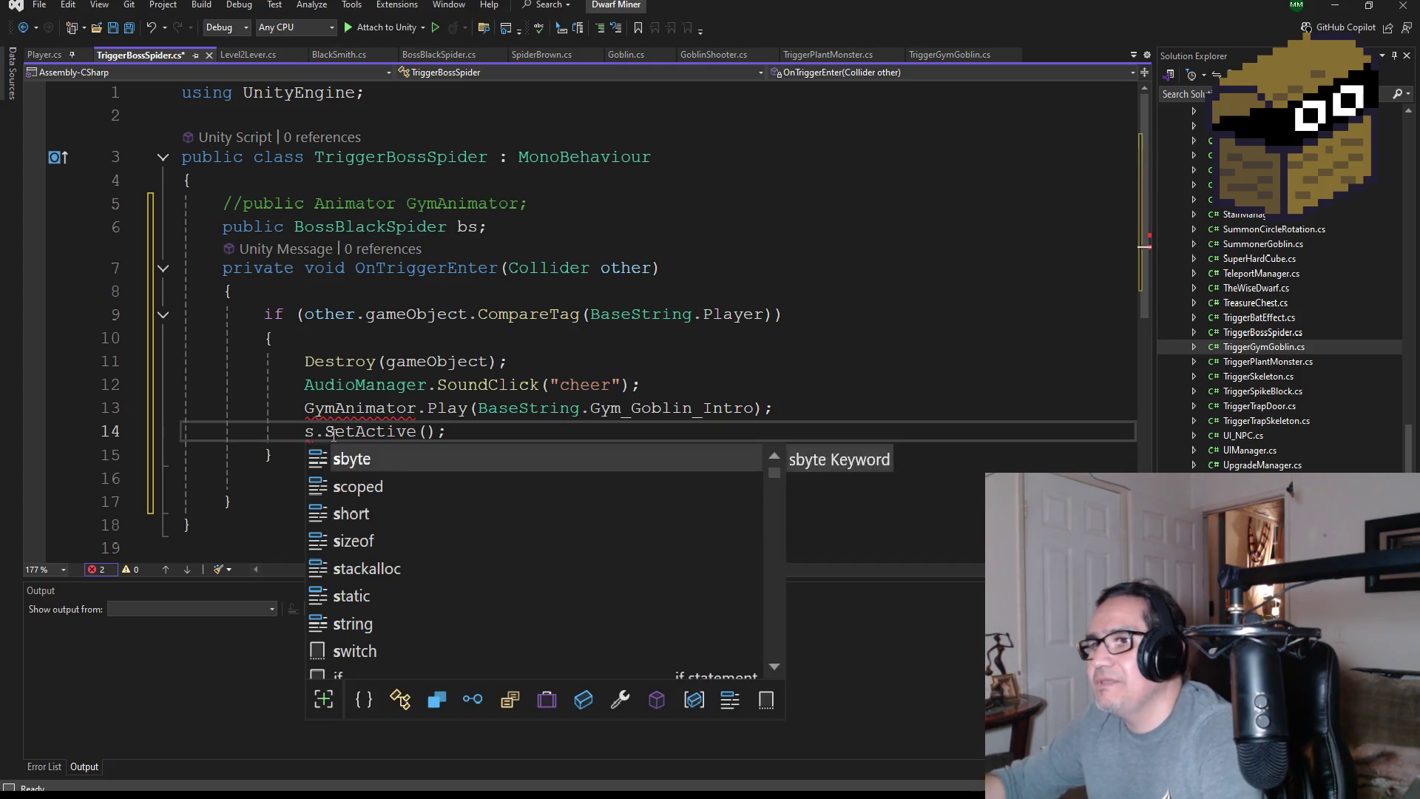
key("Escape")
key("Up")
key("Up")
key("Up")
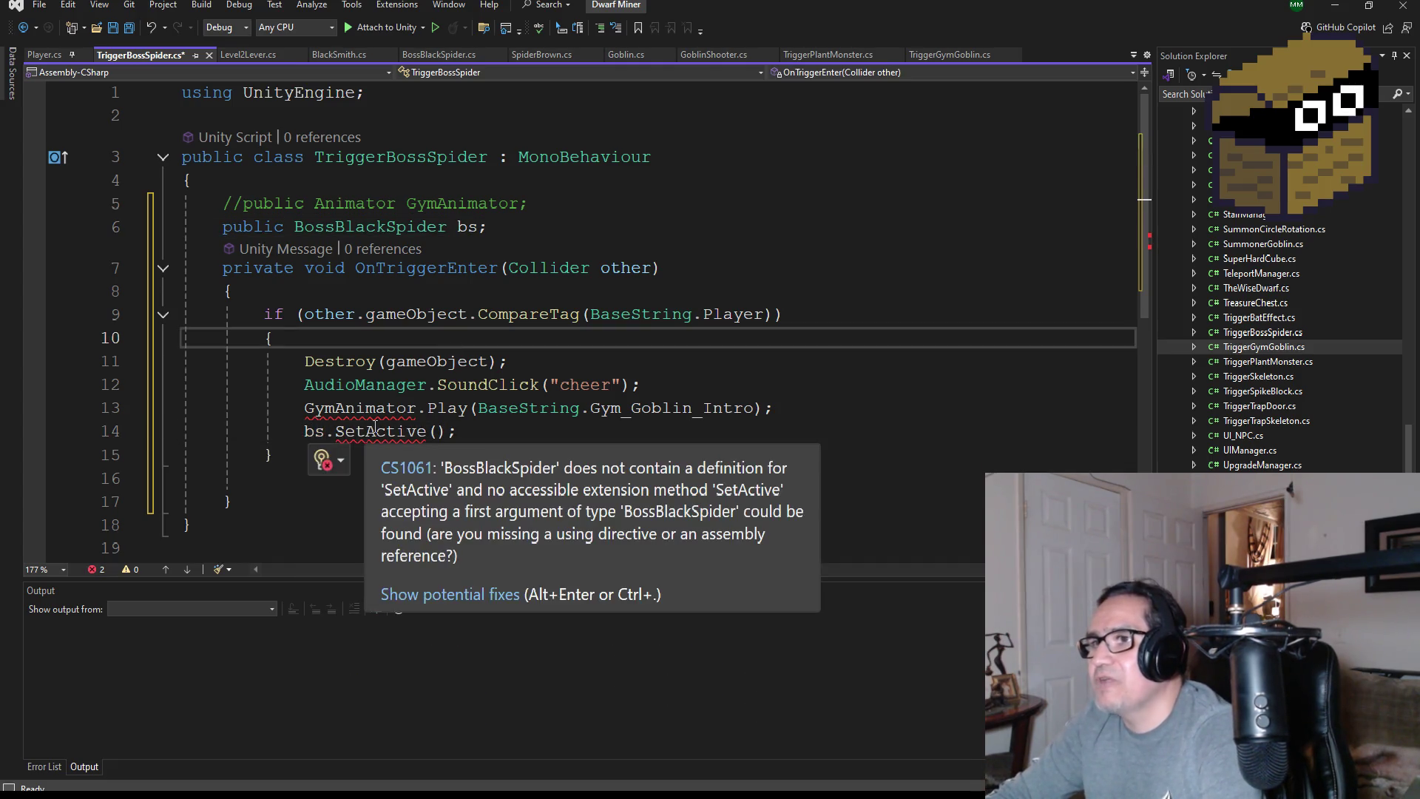
double_click(379, 433)
type("Ac")
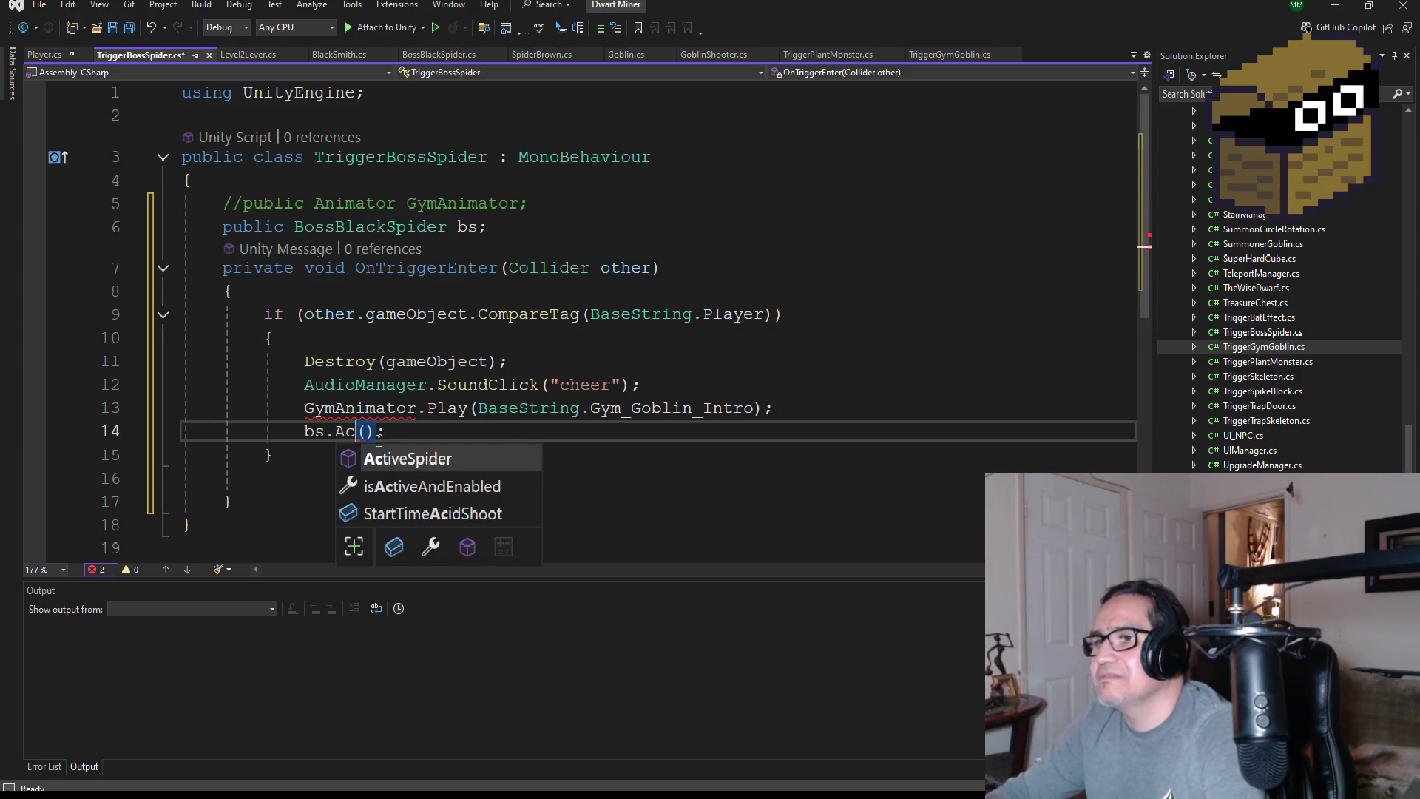
key("Tab")
double_click(379, 436)
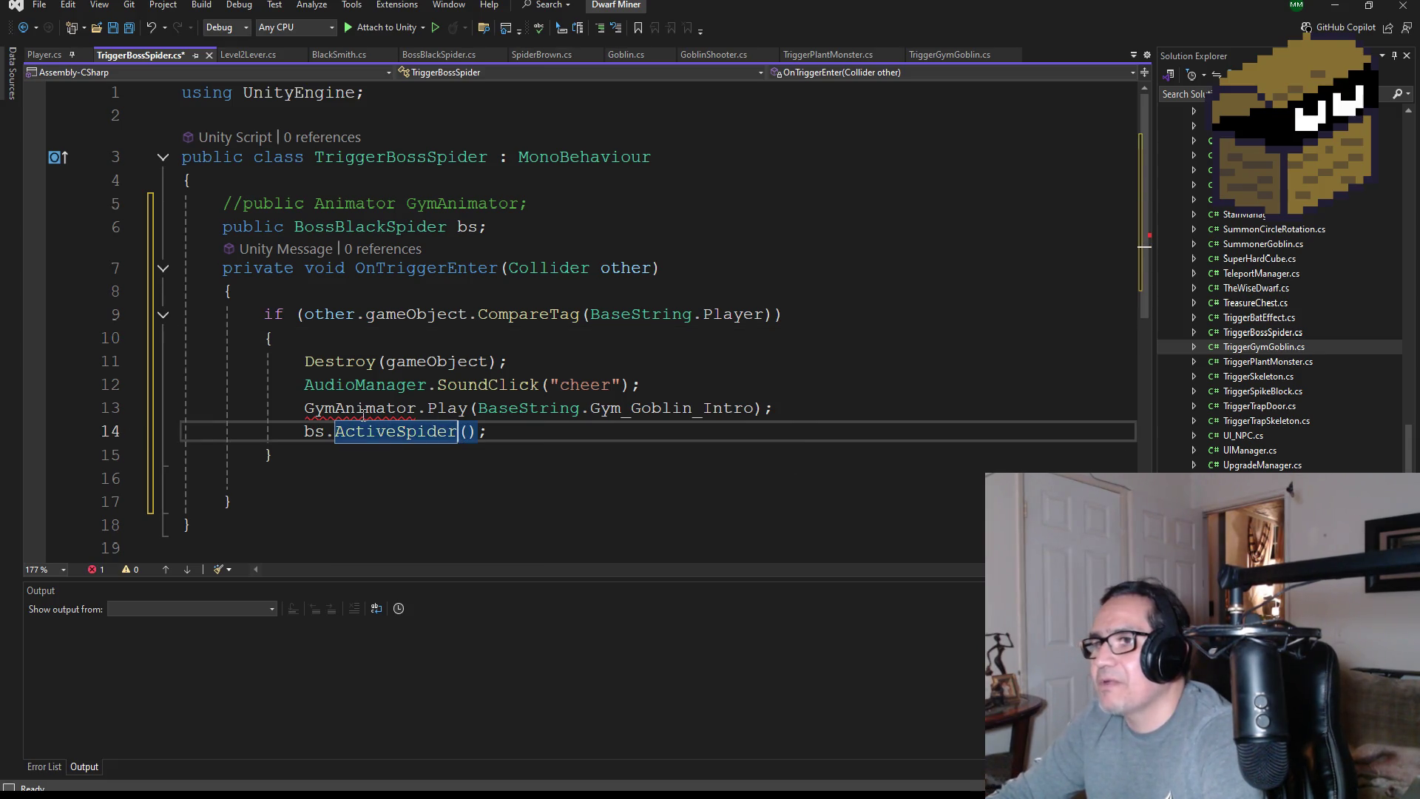
Comment out the GymAnimator.Play and AudioManager lines, save, and return to Unity
left_click(304, 413)
key("ctrl+k")
key("ctrl+c")
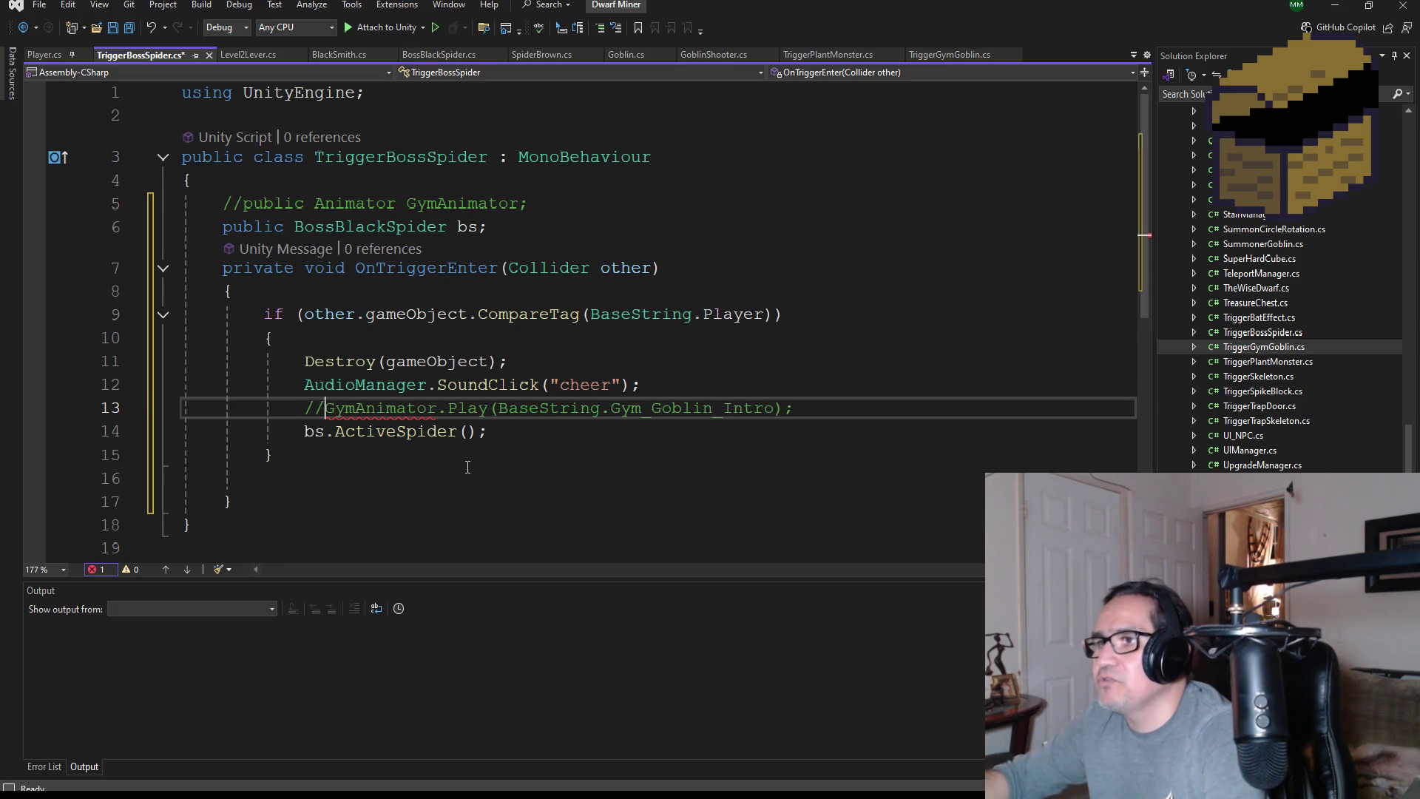
double_click(348, 385)
type("//")
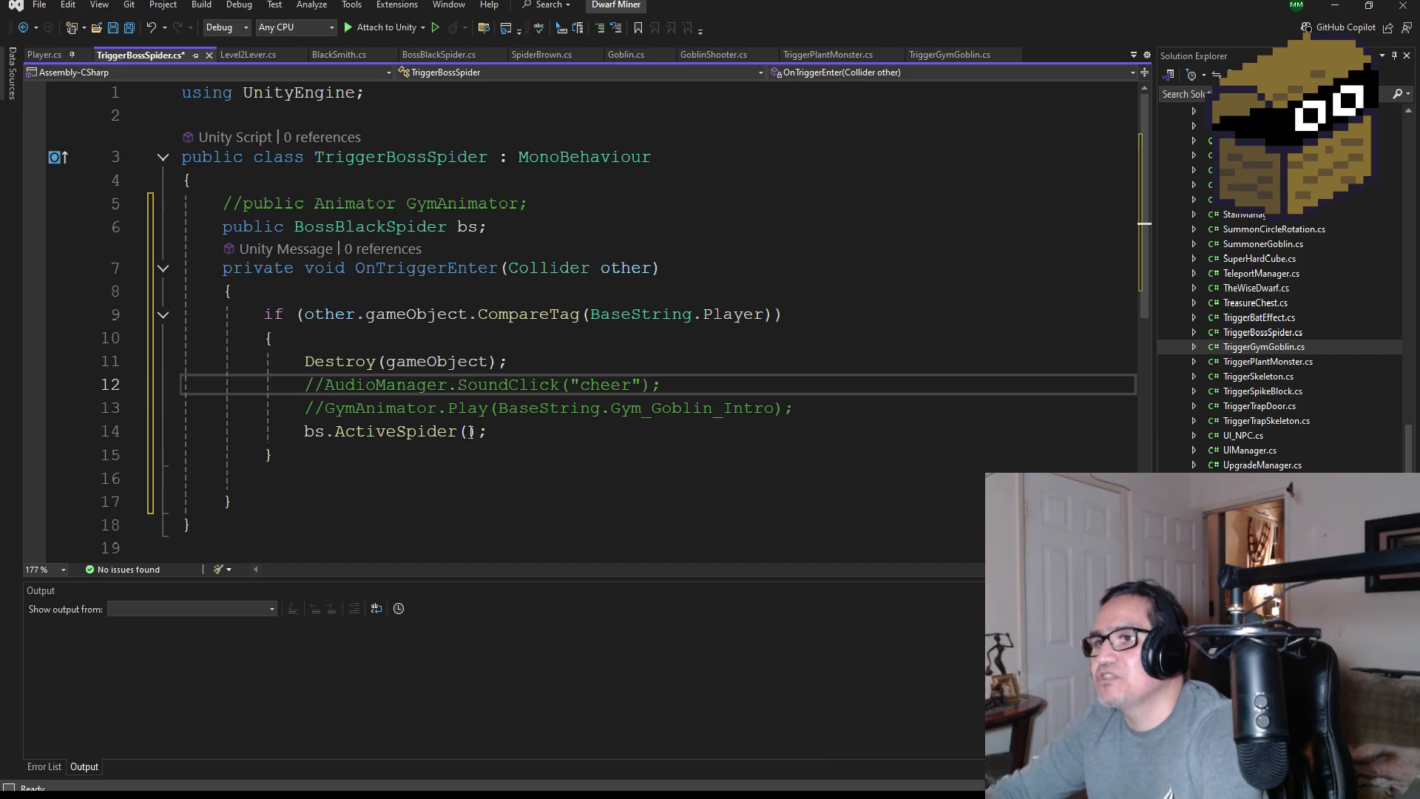
left_click(134, 32)
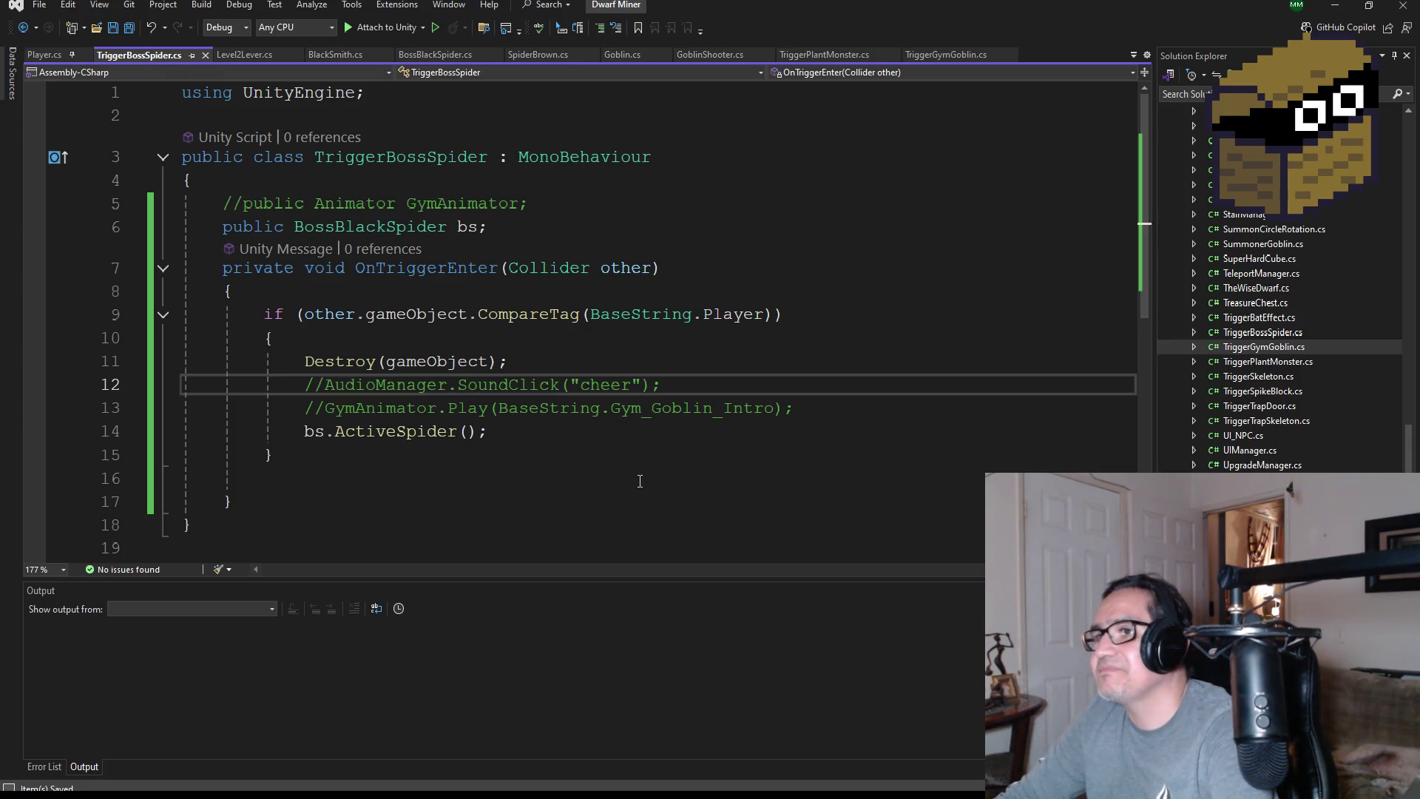
scroll(573, 400, "down", 1)
scroll(582, 408, "up", 1)
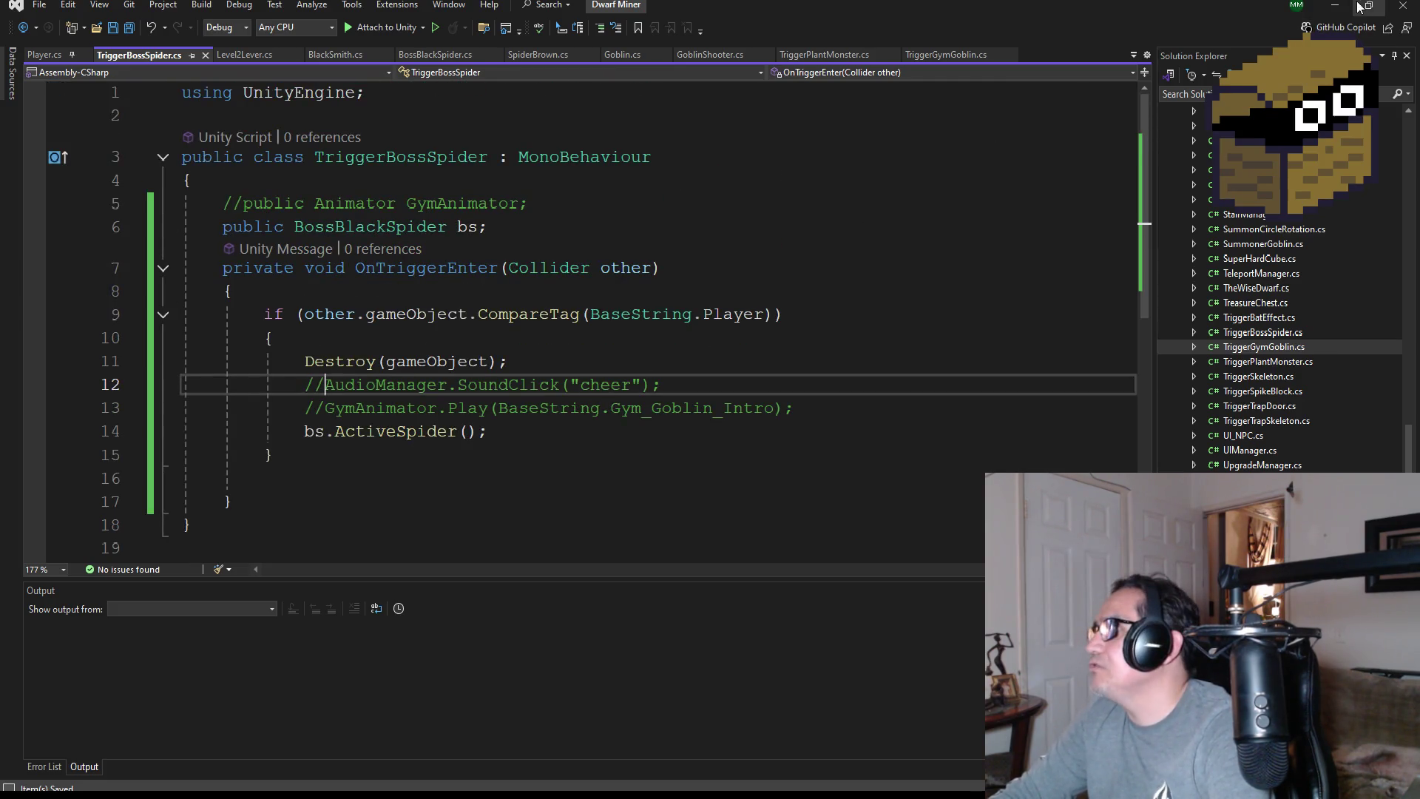
left_click(1335, 10)
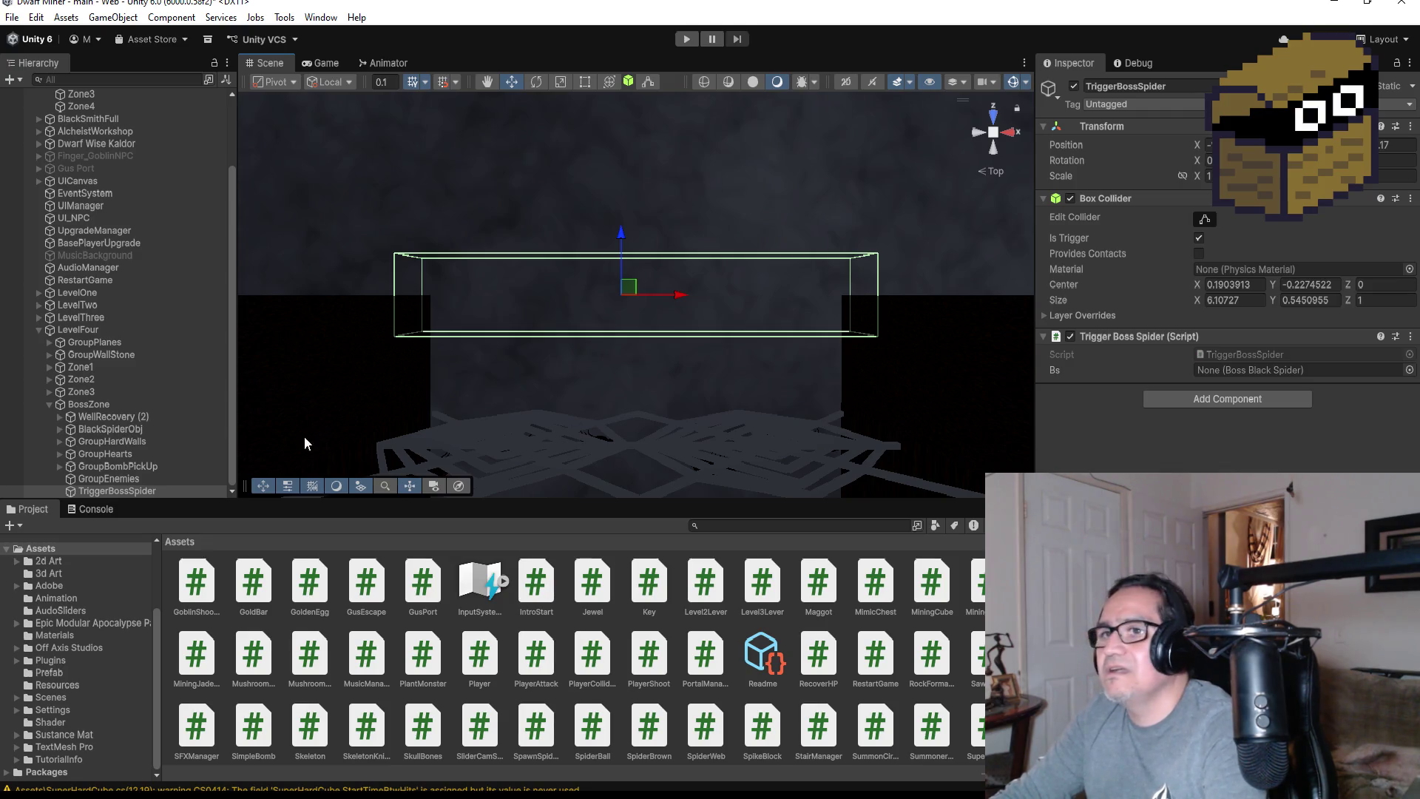
Assign BlackSpider from BlackSpiderObj to the trigger's Bs field and enter Play mode
left_click(57, 428)
mouse_move(95, 441)
left_mouse_down()
mouse_move(865, 444)
mouse_move(1289, 374)
left_mouse_up()
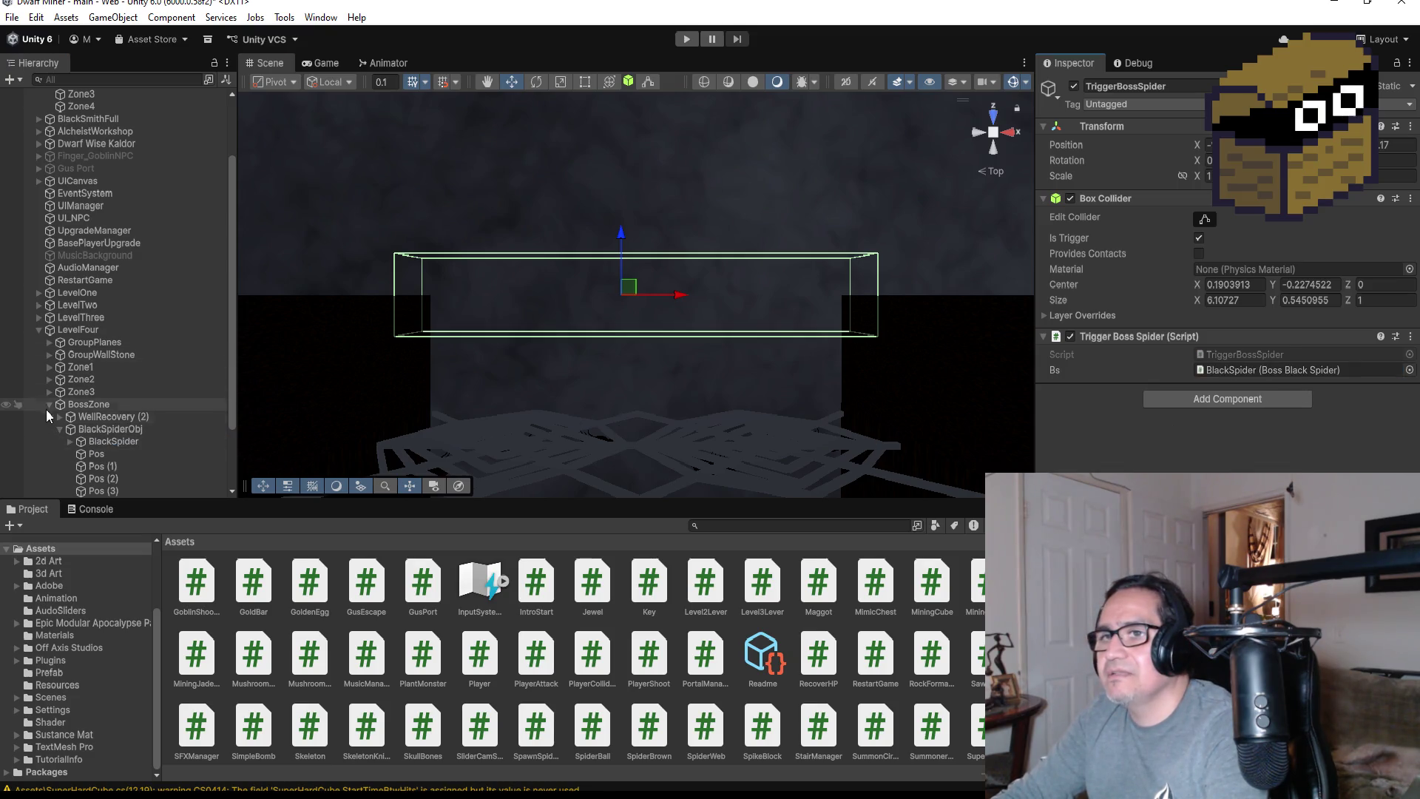
scroll(46, 402, "up", 3)
left_click(687, 39)
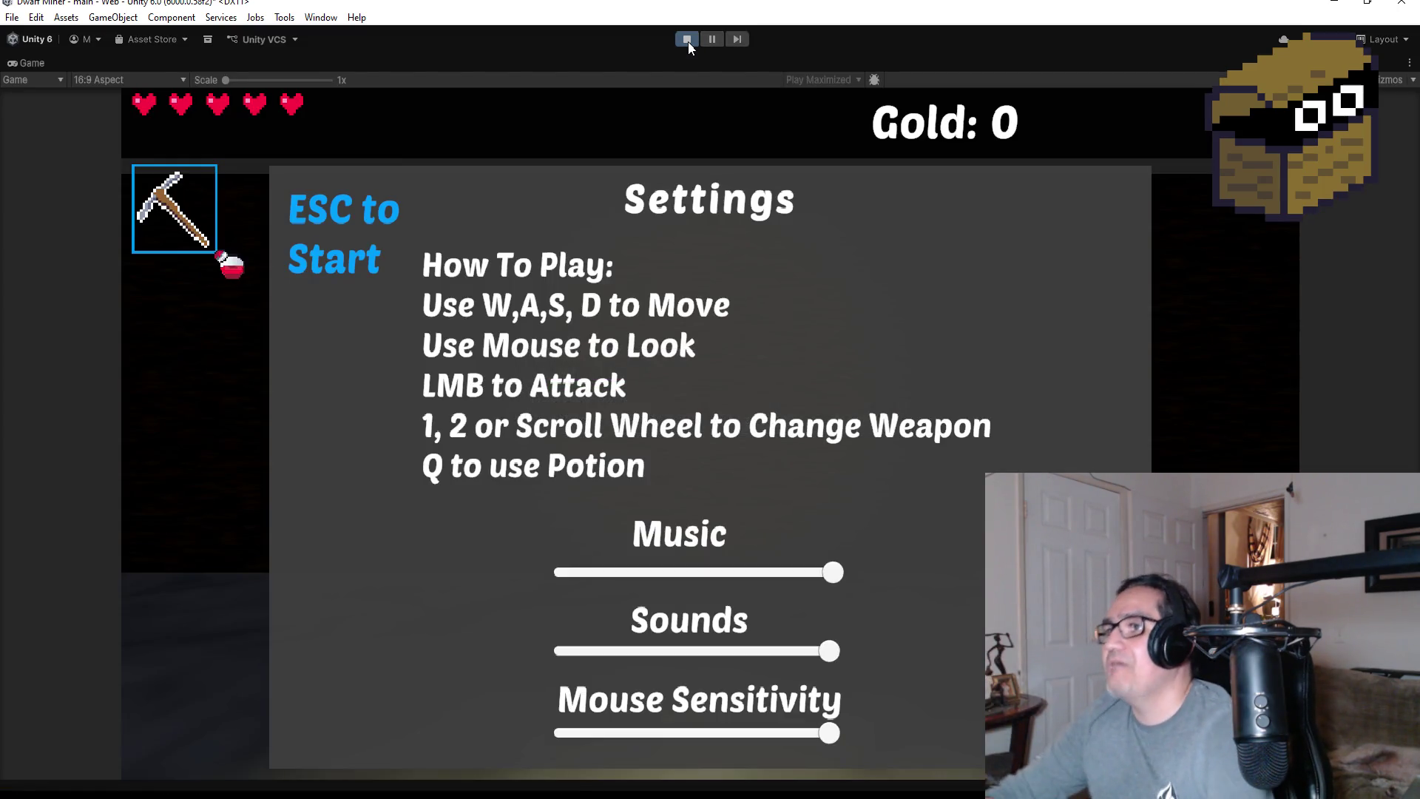
Walk into the spider web area, shoot the red-eyed spider, then stop Play mode
key("Escape")
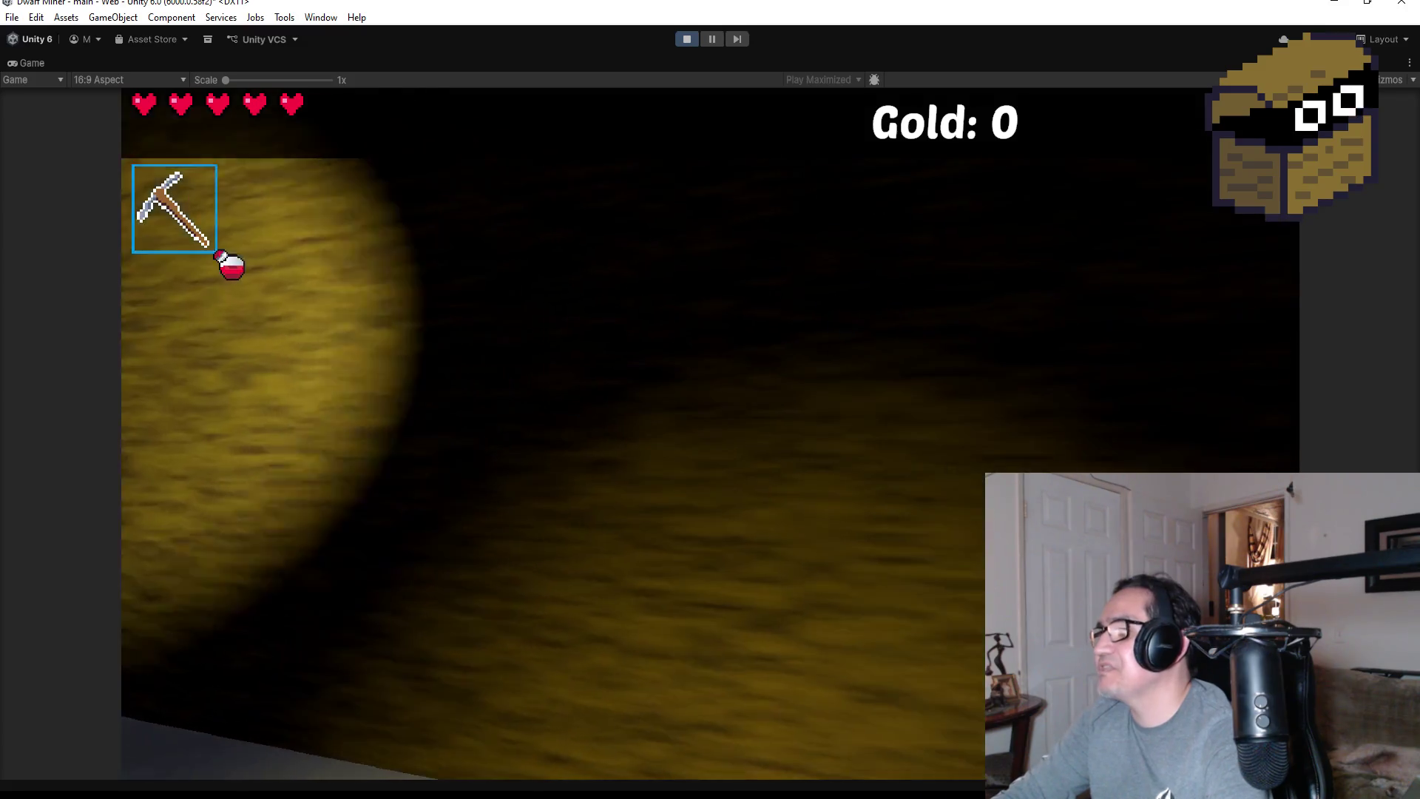
scroll(710, 433, "down", 1)
key("w")
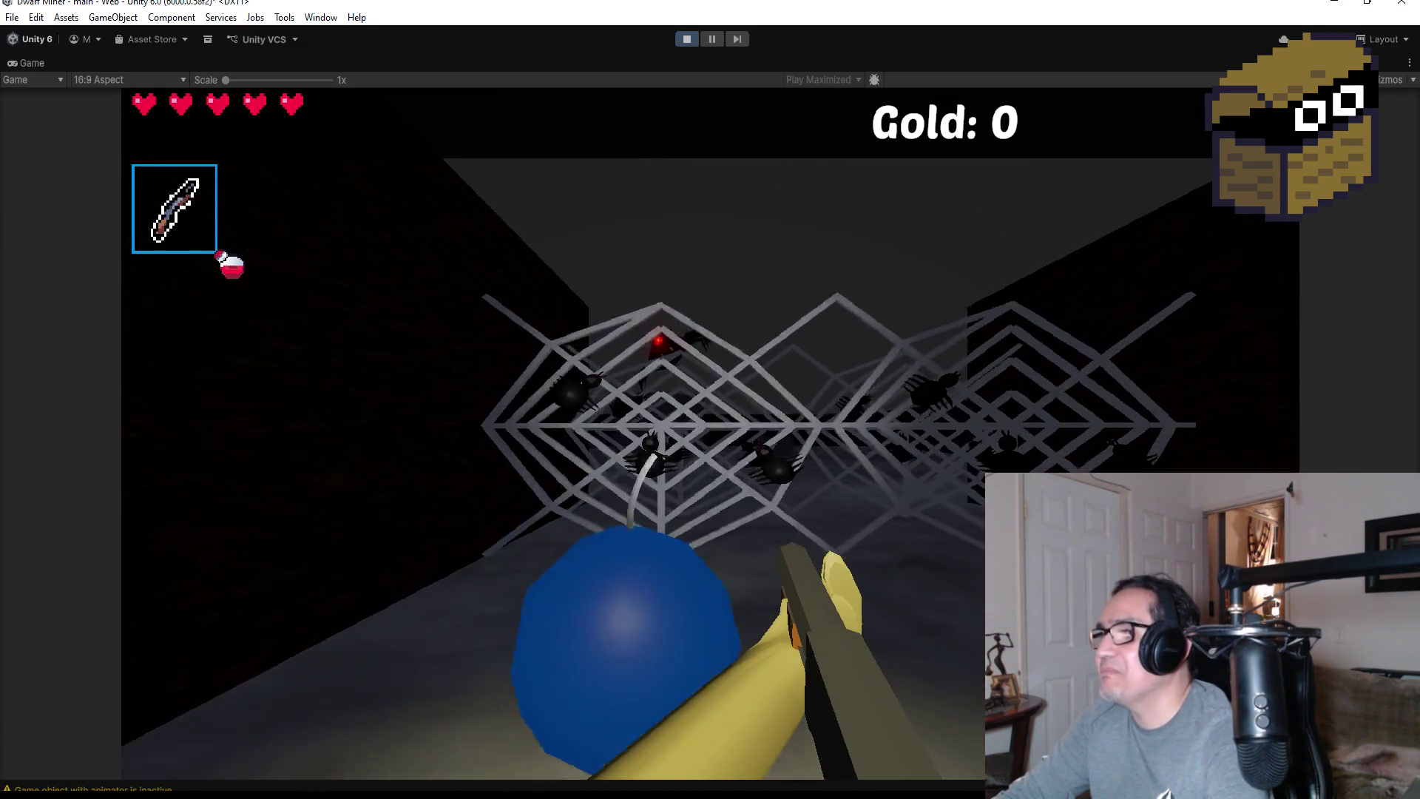
key("w")
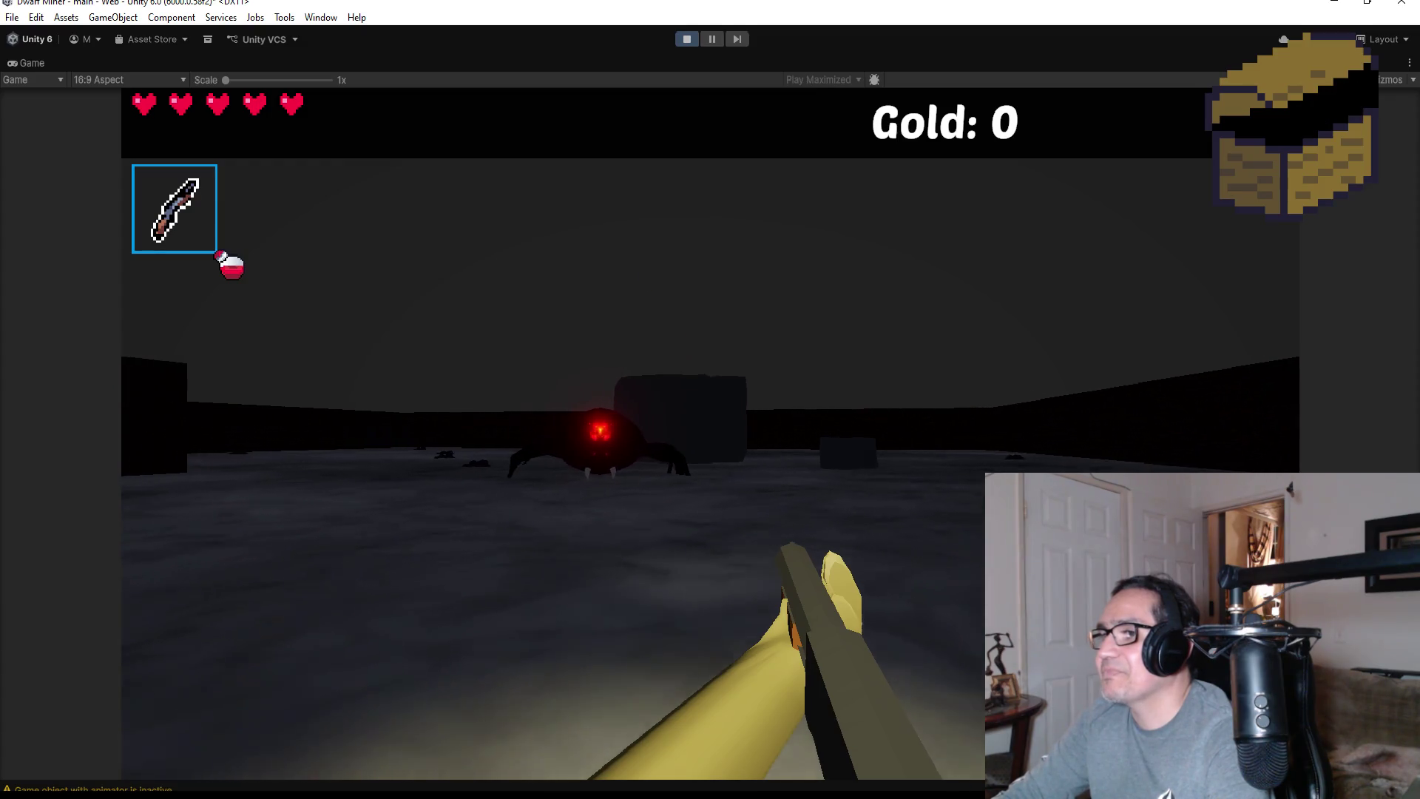
left_click(710, 433)
key("Escape")
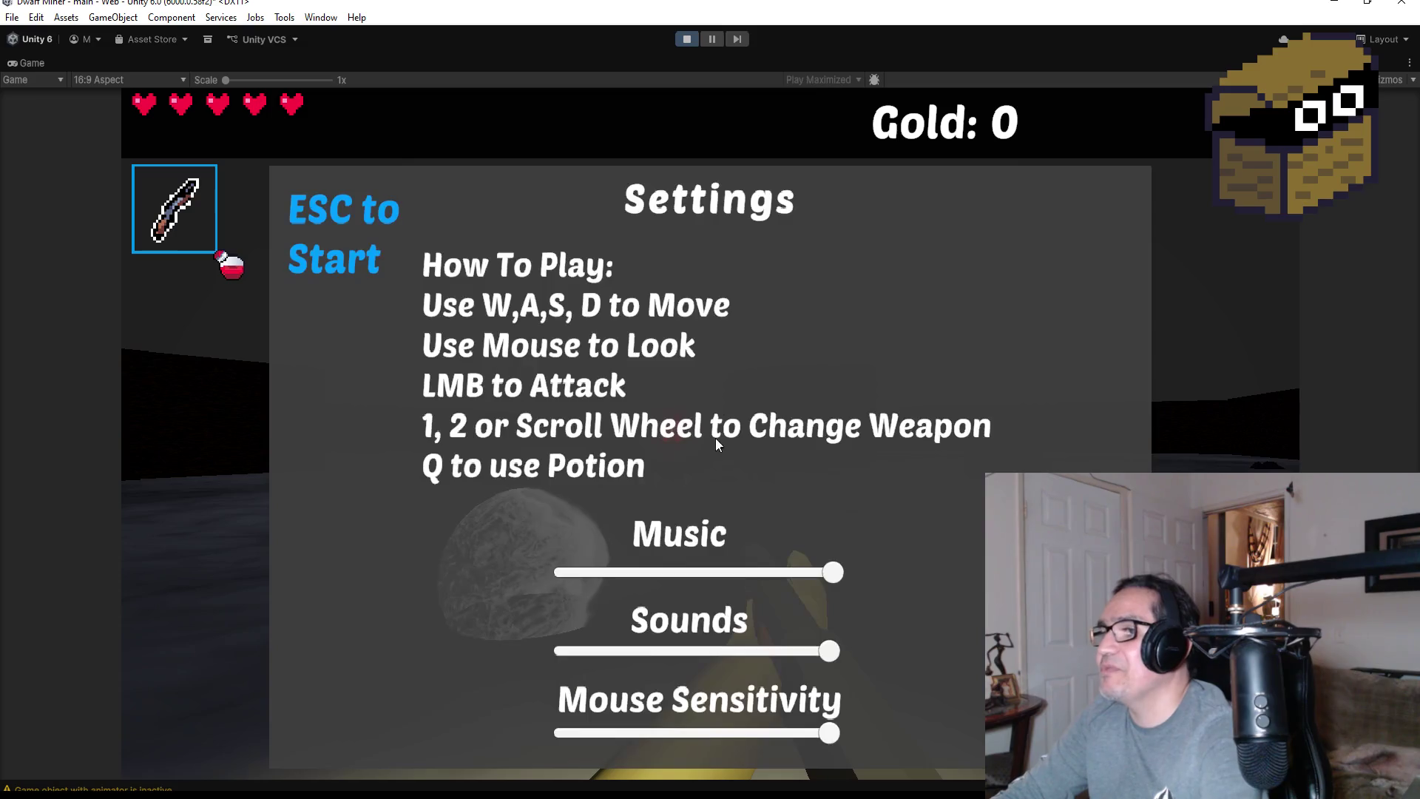
left_click(680, 39)
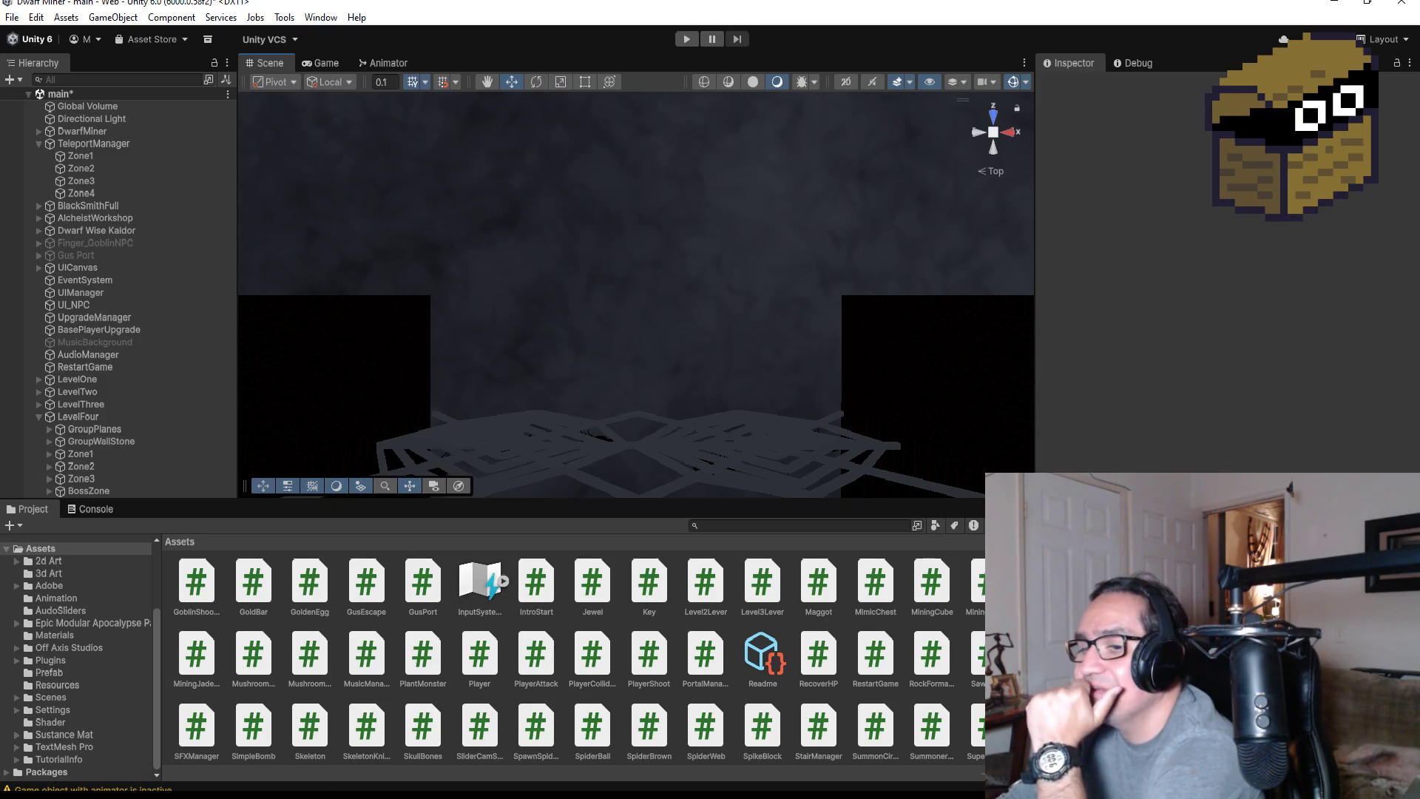
Look over TriggerBossSpider.cs in Visual Studio, briefly checking back on the Unity scene
key("alt+Tab")
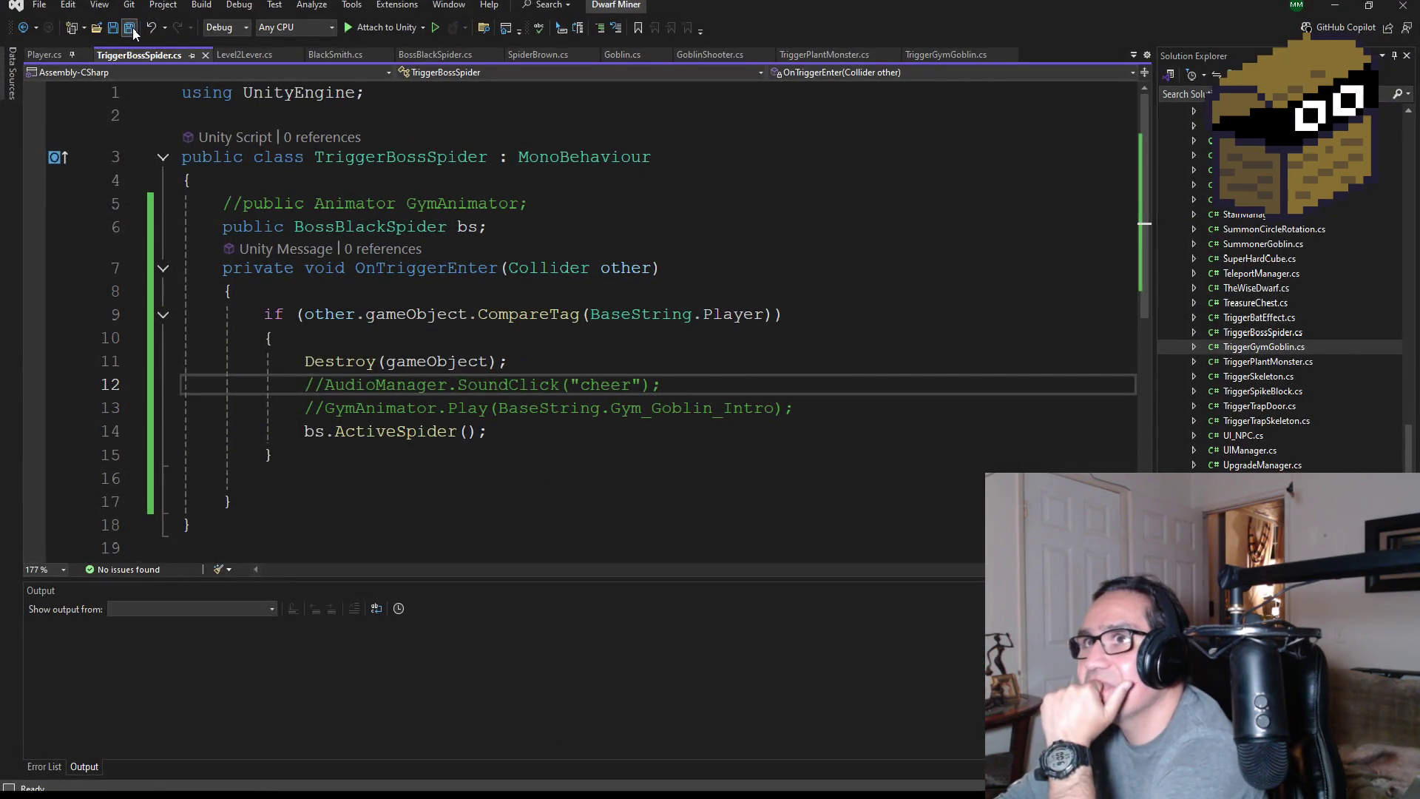
left_click(1344, 9)
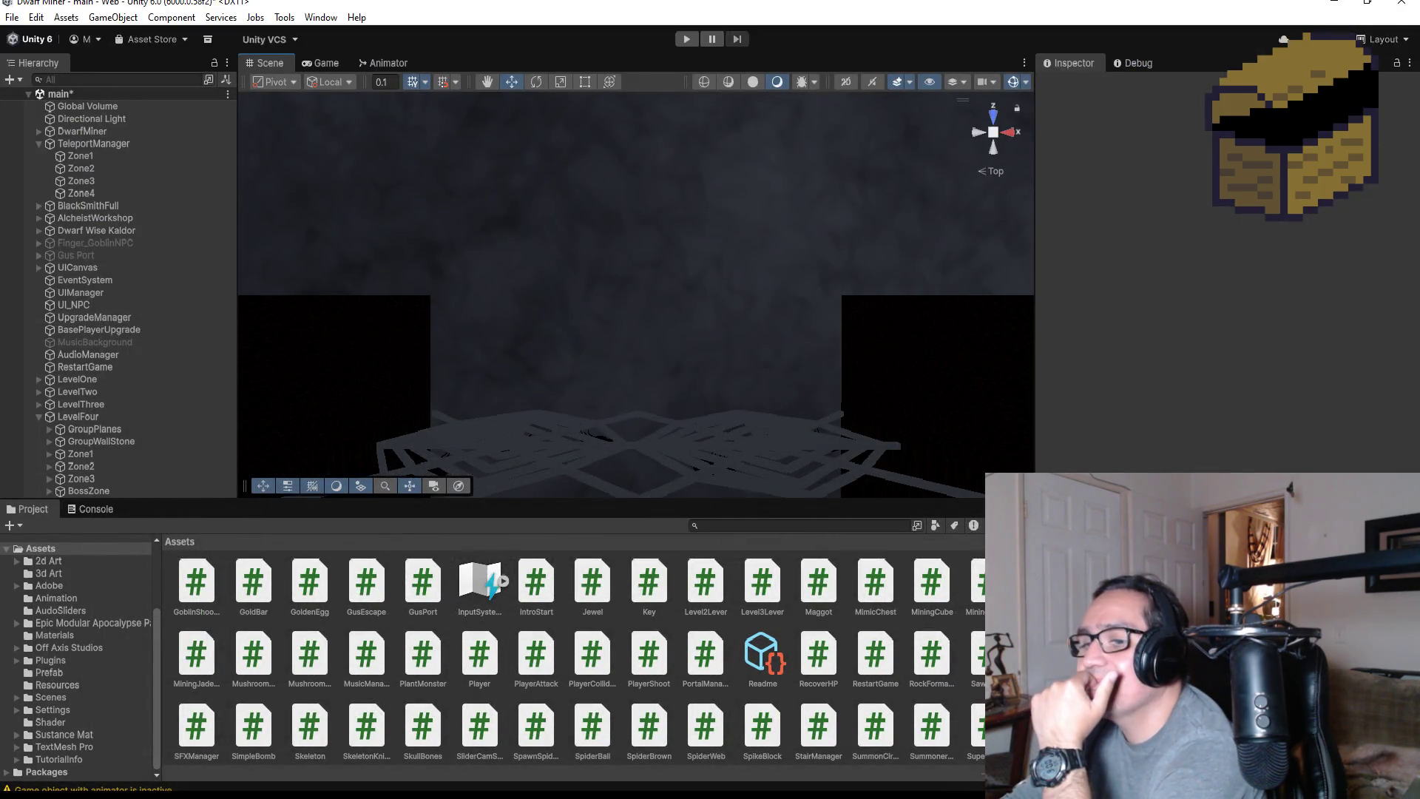
key("alt+Tab")
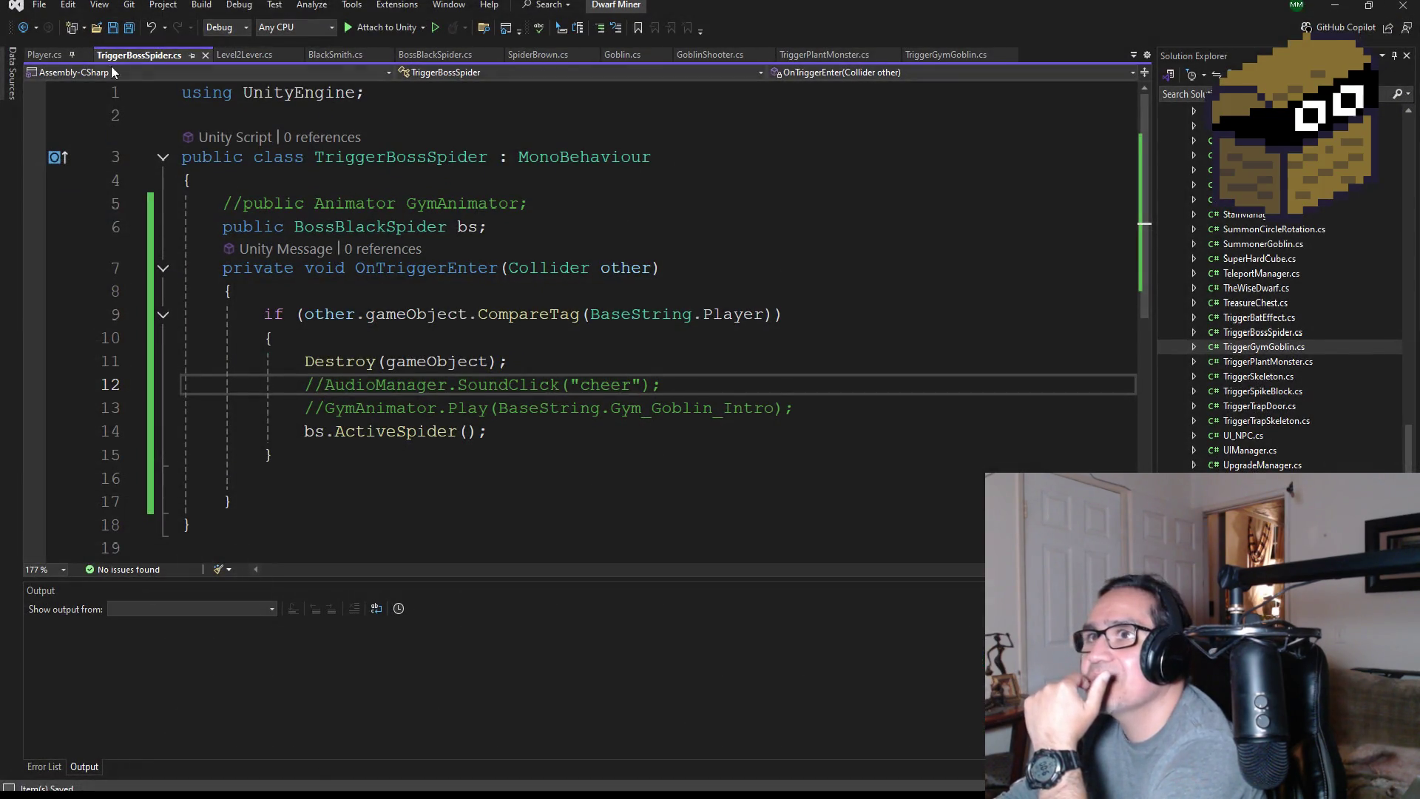
Switch through SpiderBrown.cs to BossBlackSpider.cs and read through its isActive and midHP attack logic
left_click(534, 56)
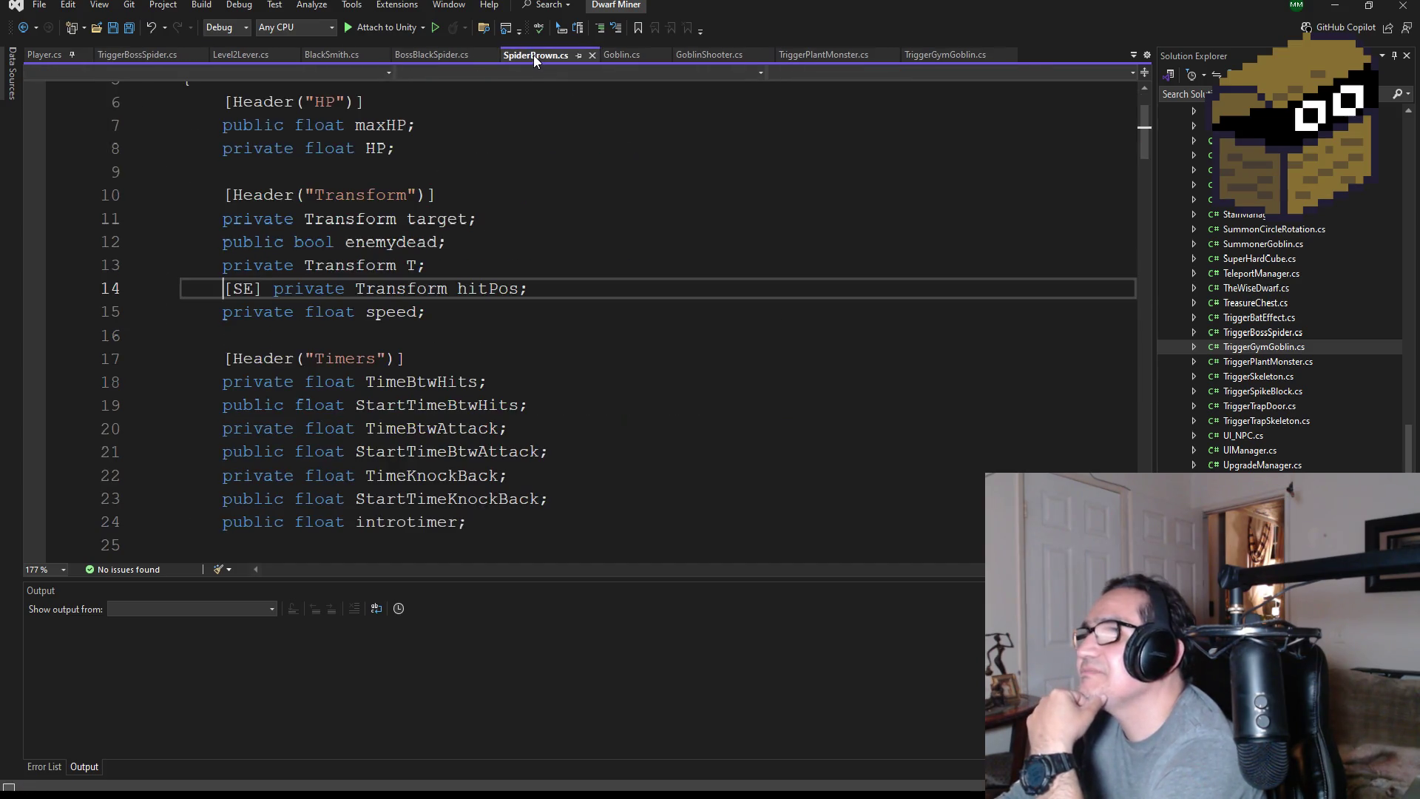
left_click(437, 56)
scroll(444, 368, "up", 1)
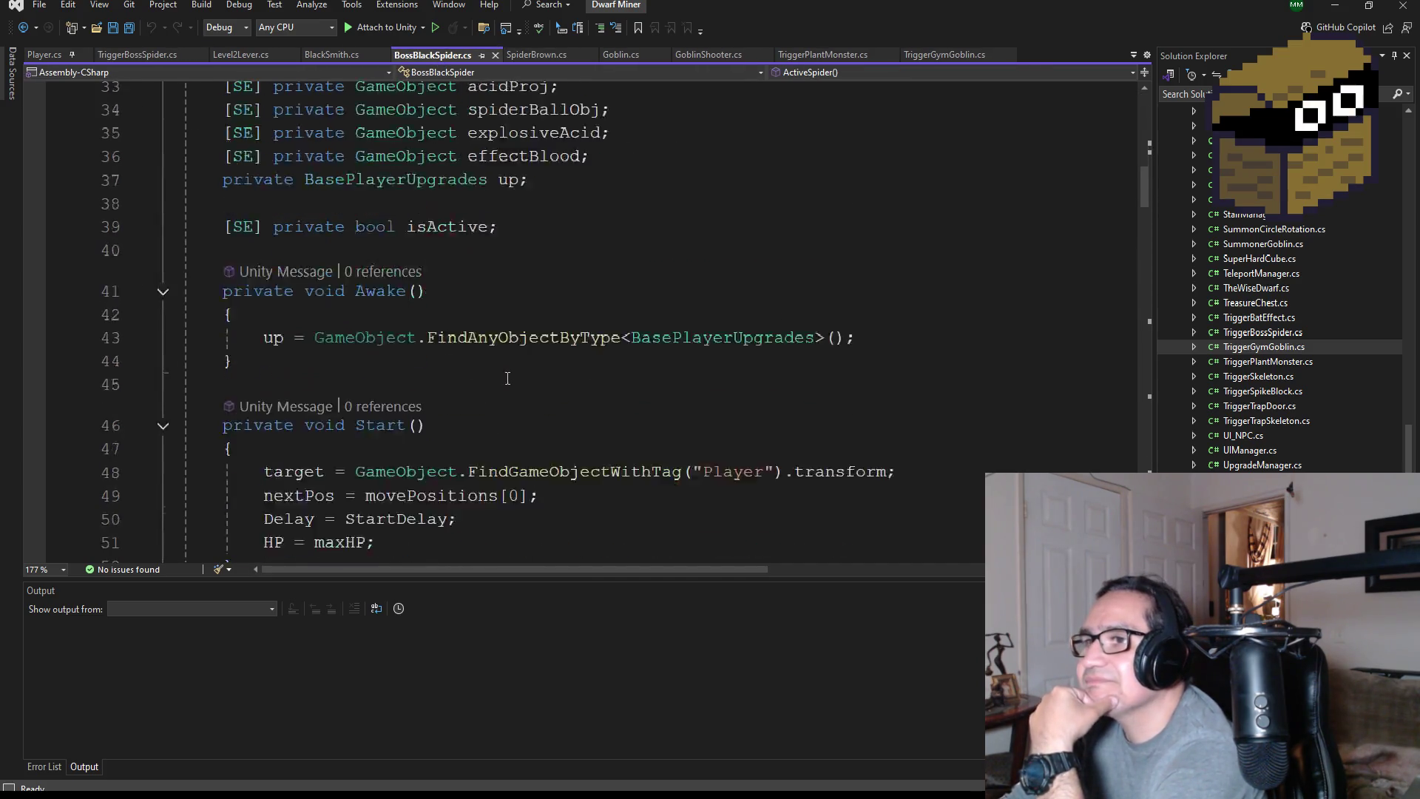
scroll(508, 392, "down", 5)
scroll(481, 336, "up", 3)
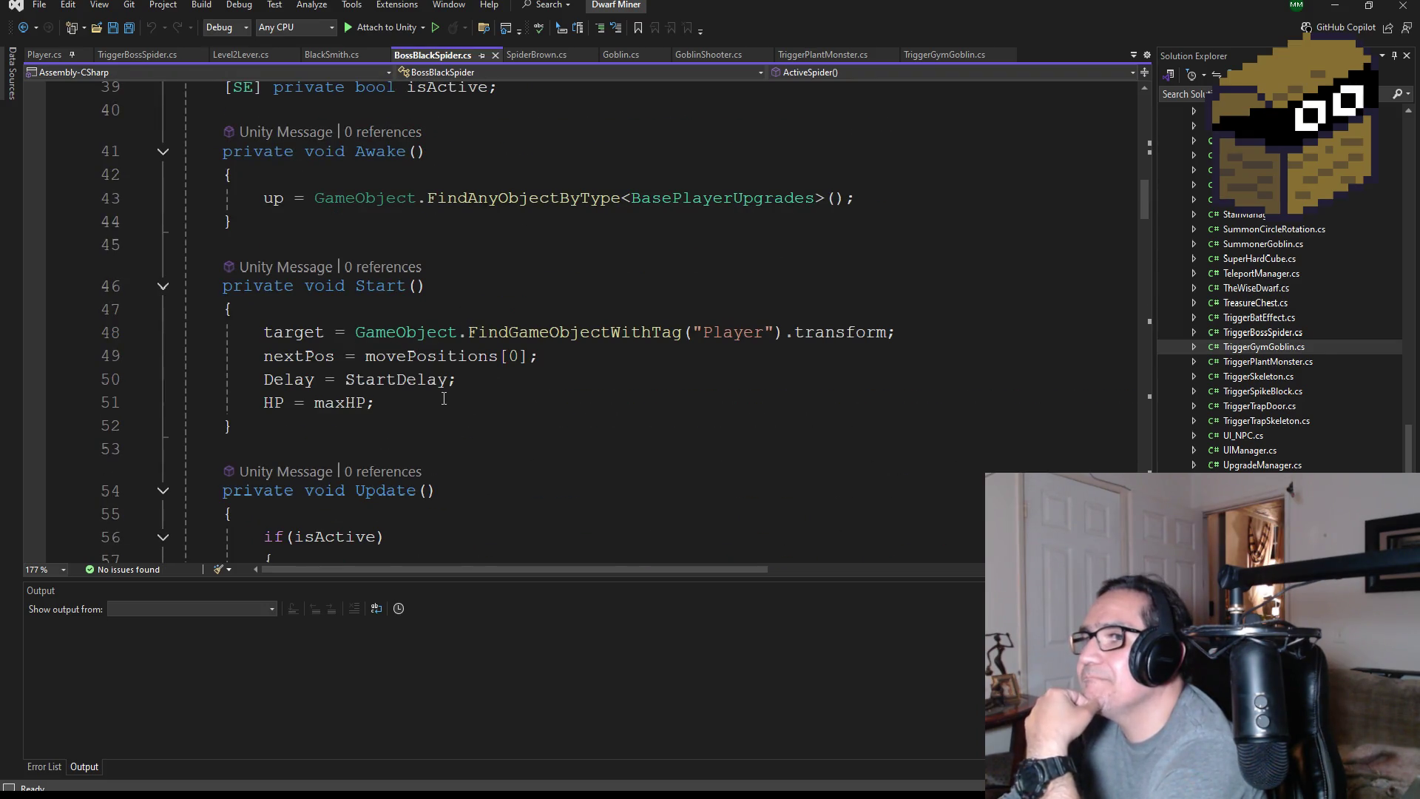
scroll(444, 398, "down", 3)
scroll(525, 455, "down", 6)
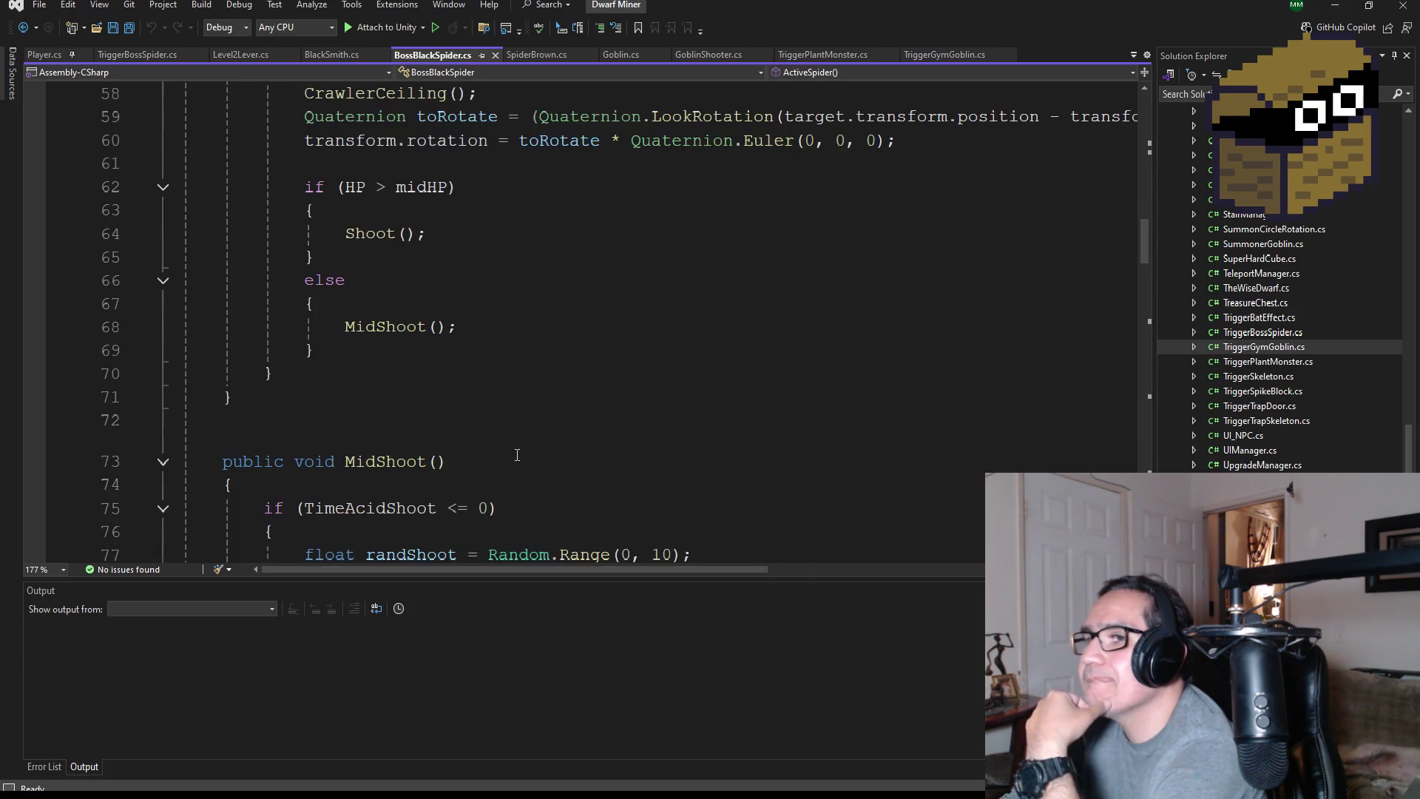
scroll(517, 443, "down", 2)
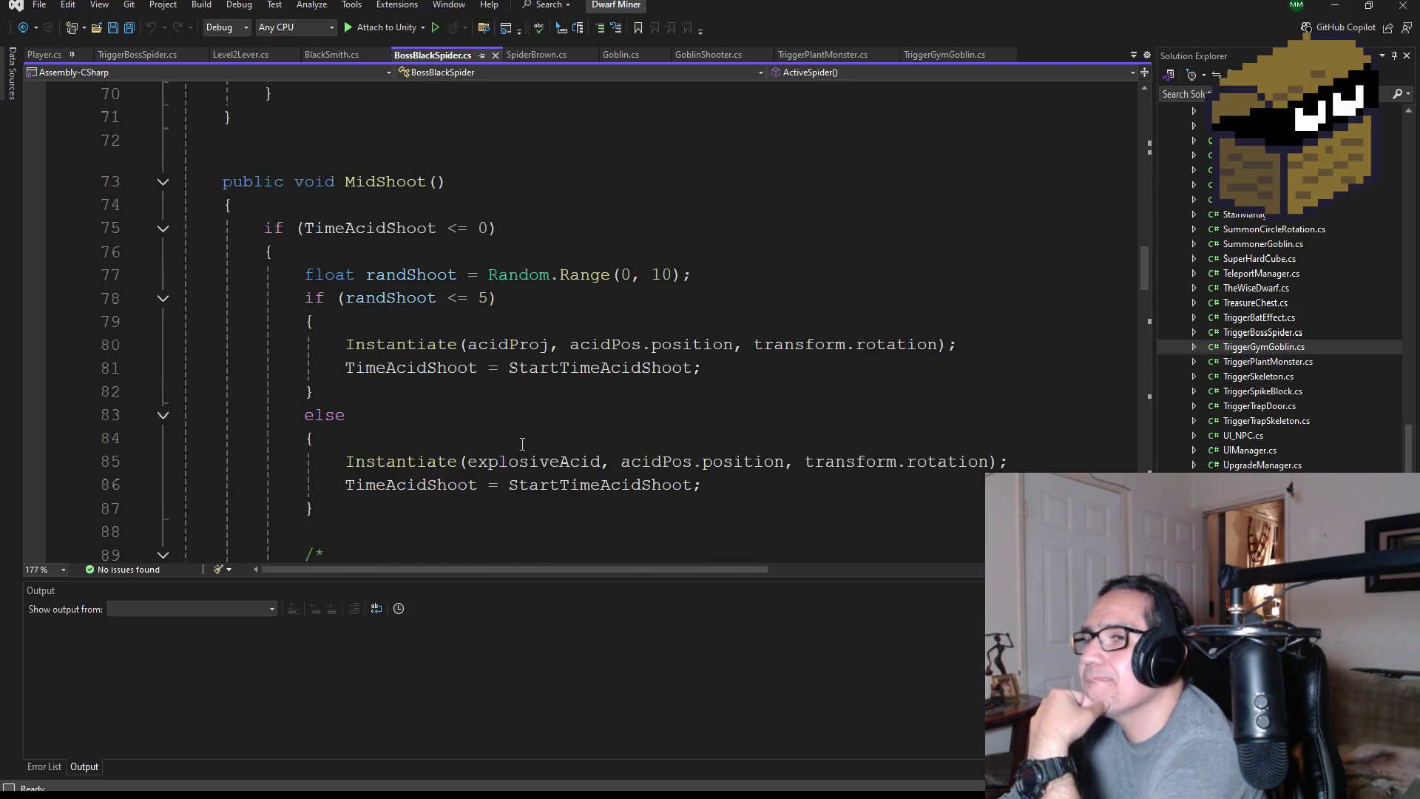
scroll(516, 436, "up", 8)
scroll(518, 434, "up", 3)
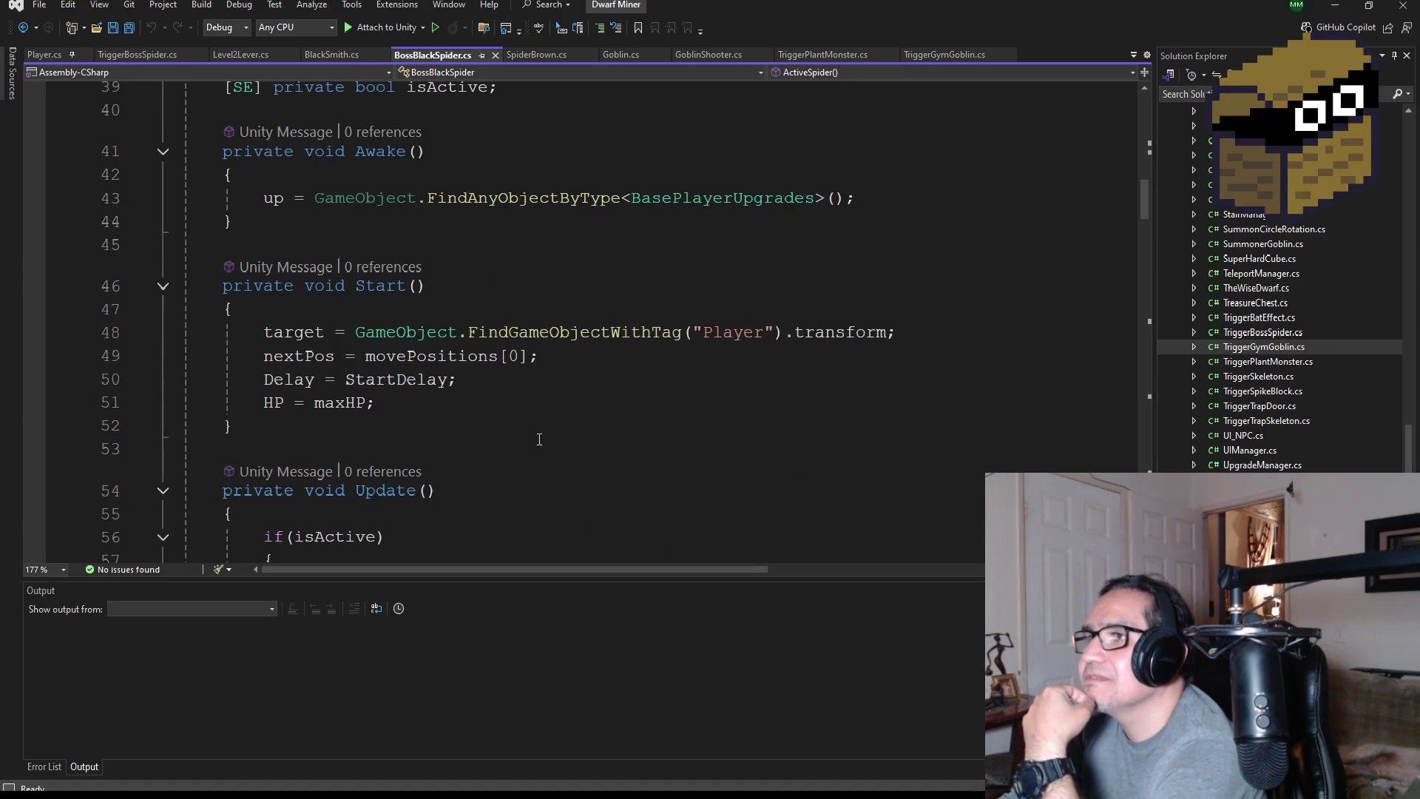
scroll(550, 435, "up", 2)
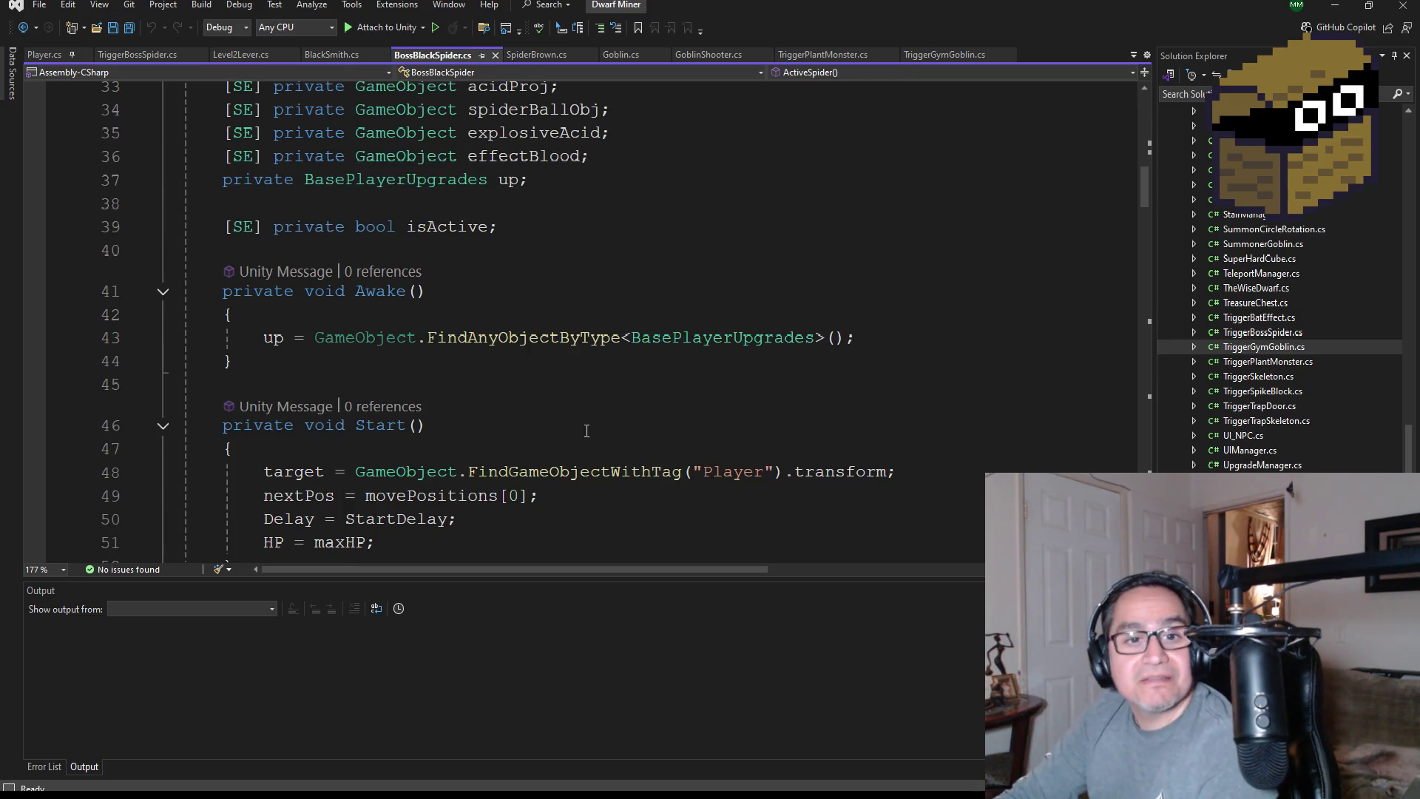
left_click(1346, 11)
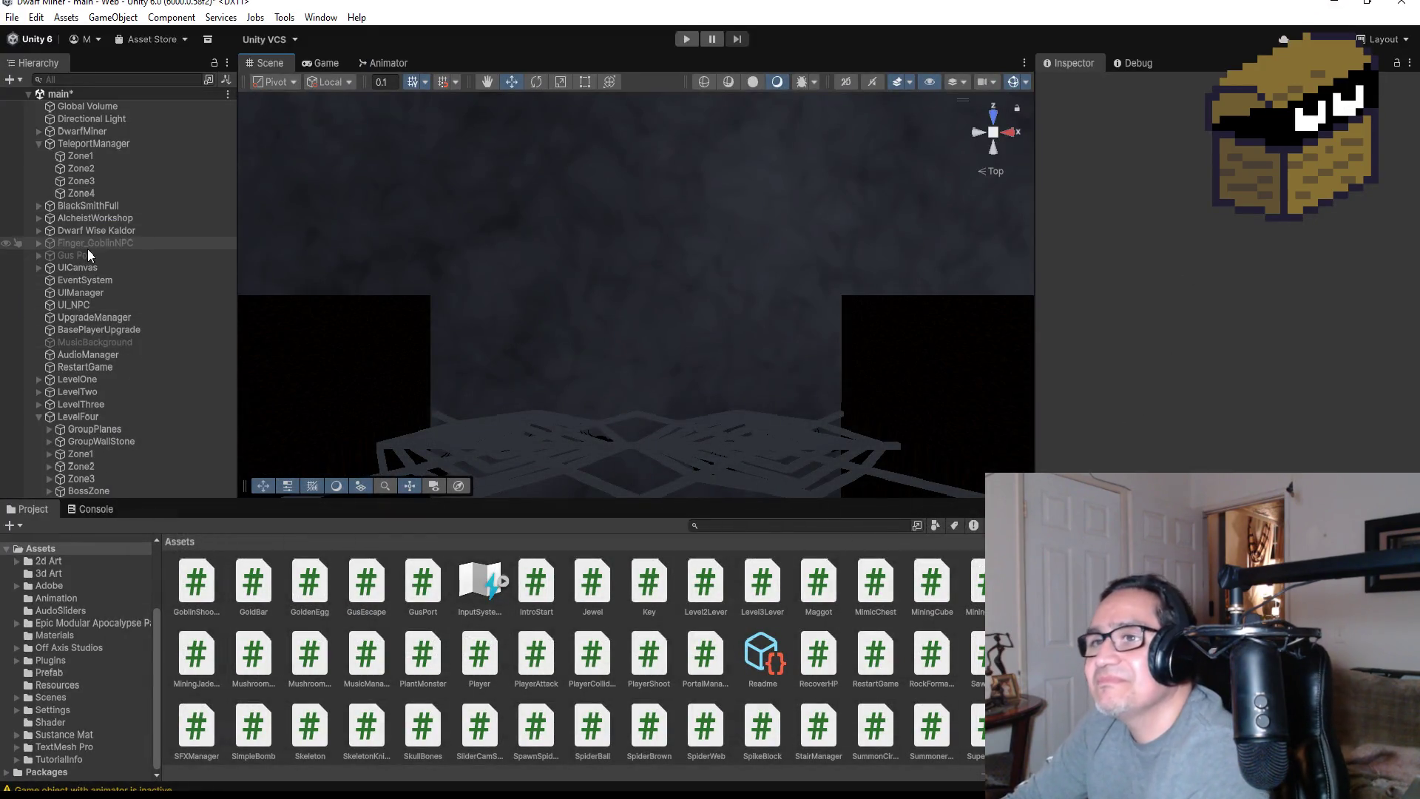
Select BlackSpider under BossZone, enable Rigidbody gravity with X/Y/Z rotation frozen, and start Play
left_click(83, 430)
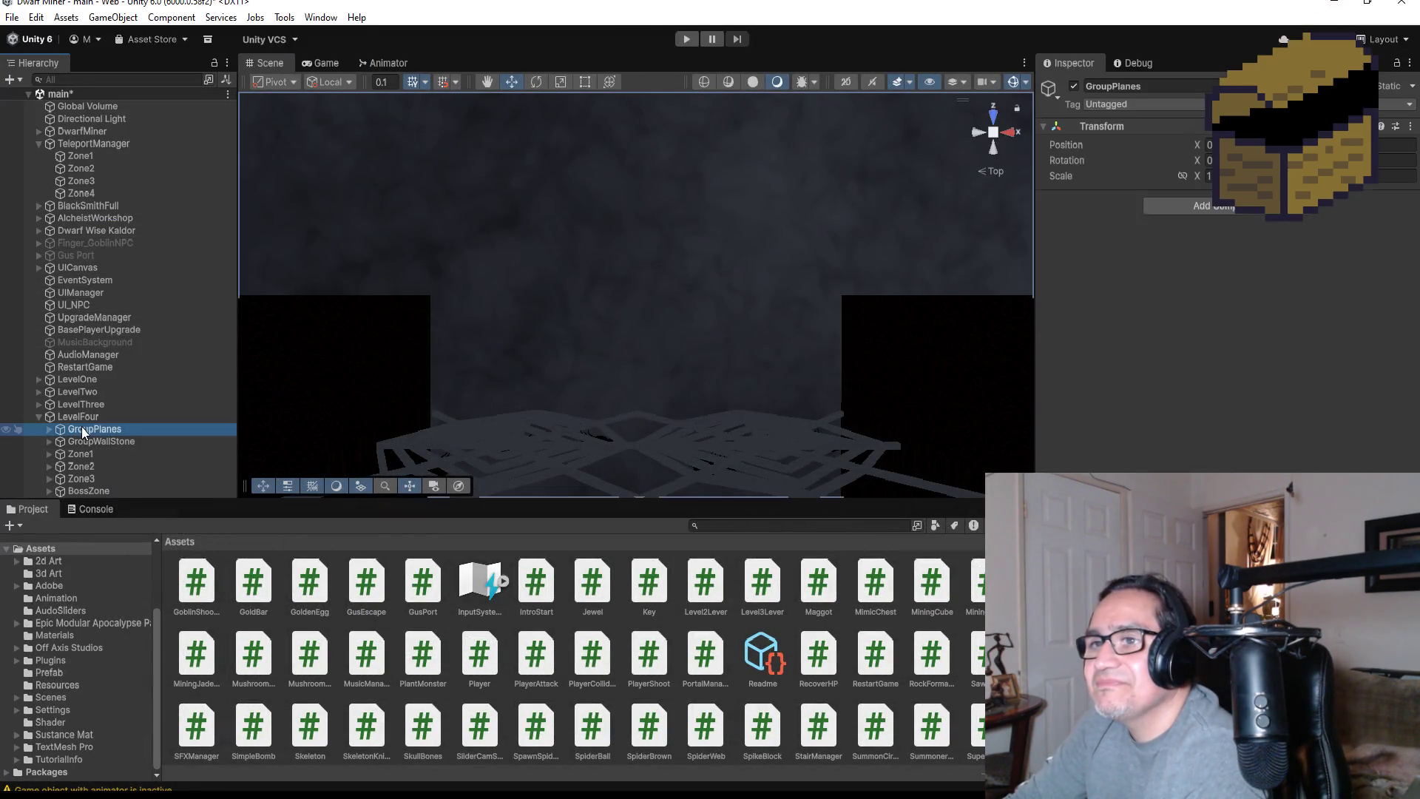
left_click(49, 490)
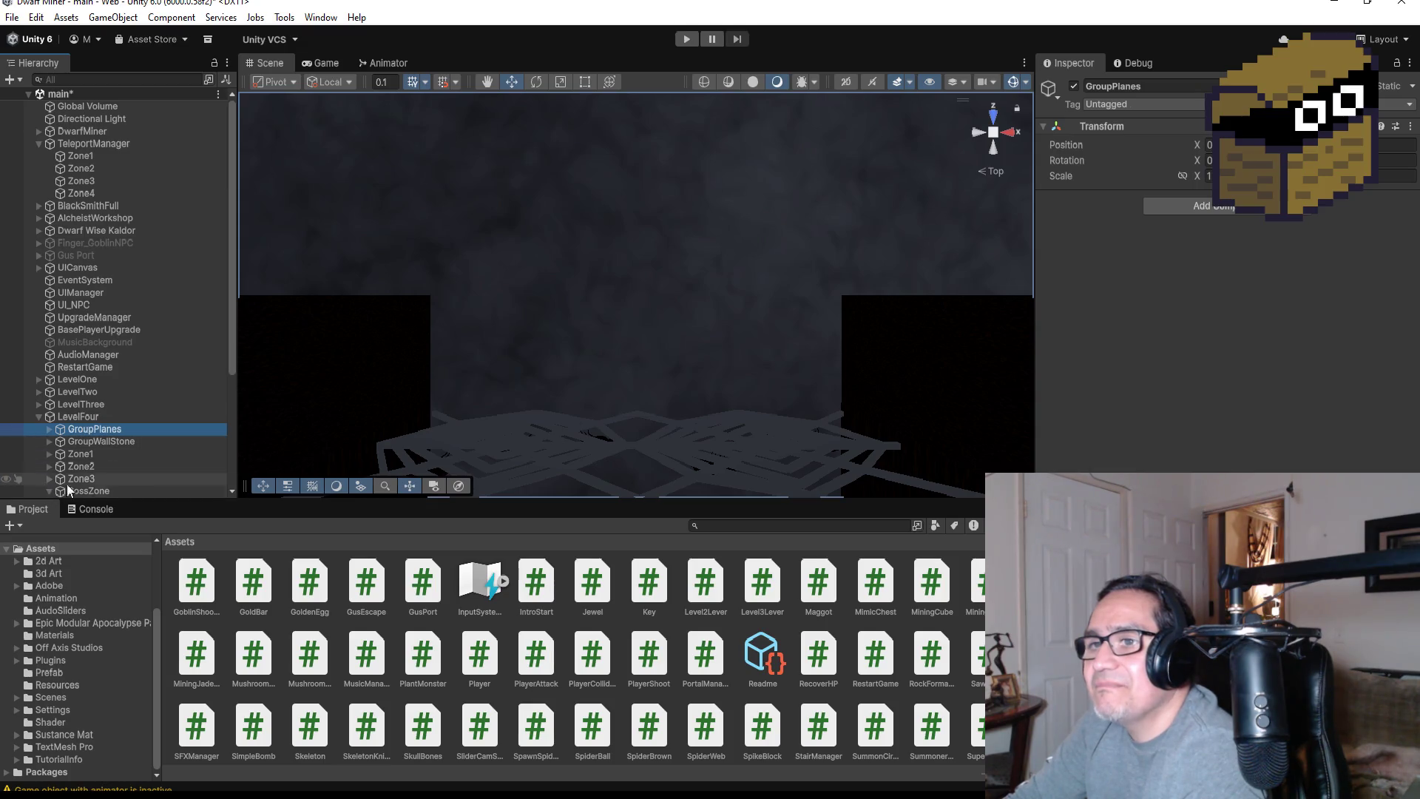
scroll(110, 444, "down", 5)
left_click(103, 355)
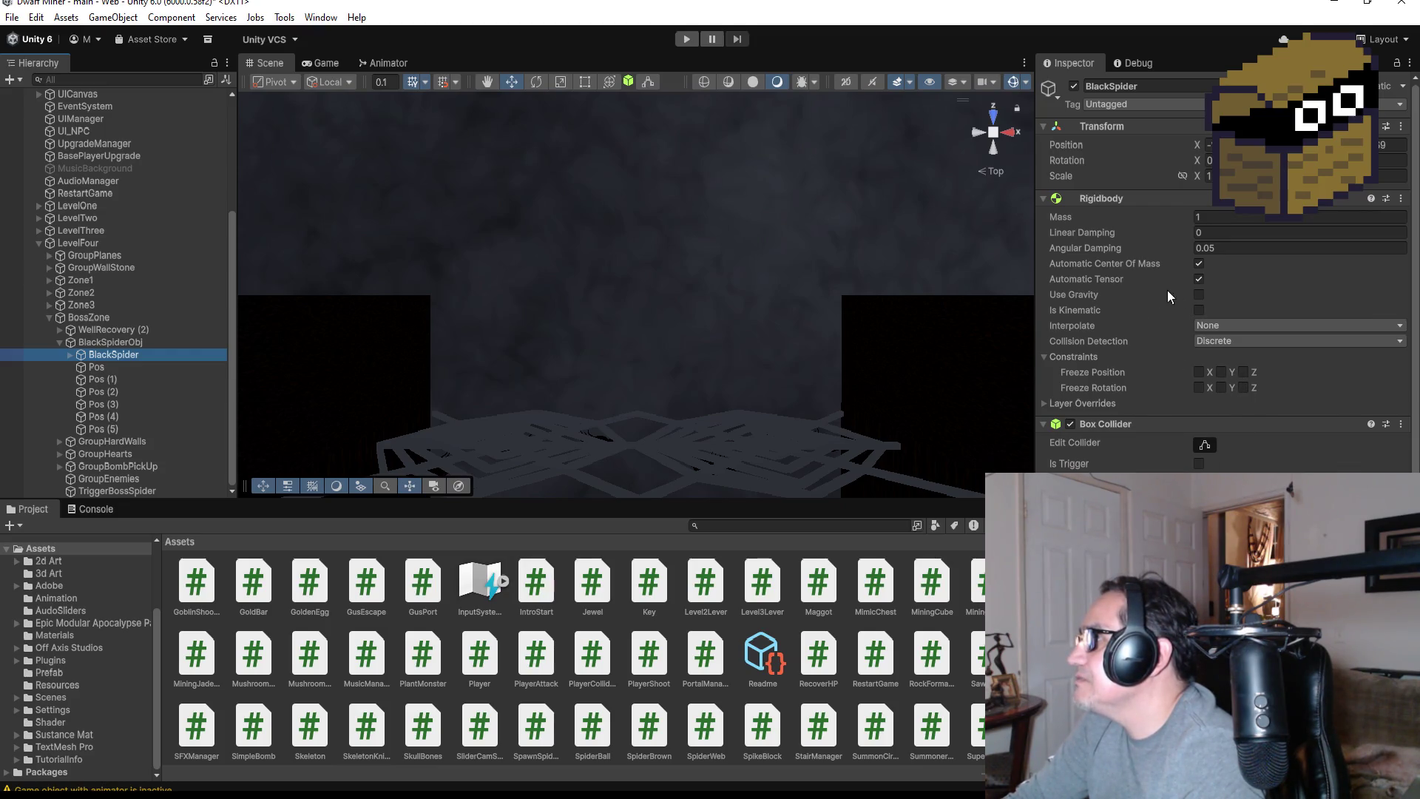
left_click(1198, 295)
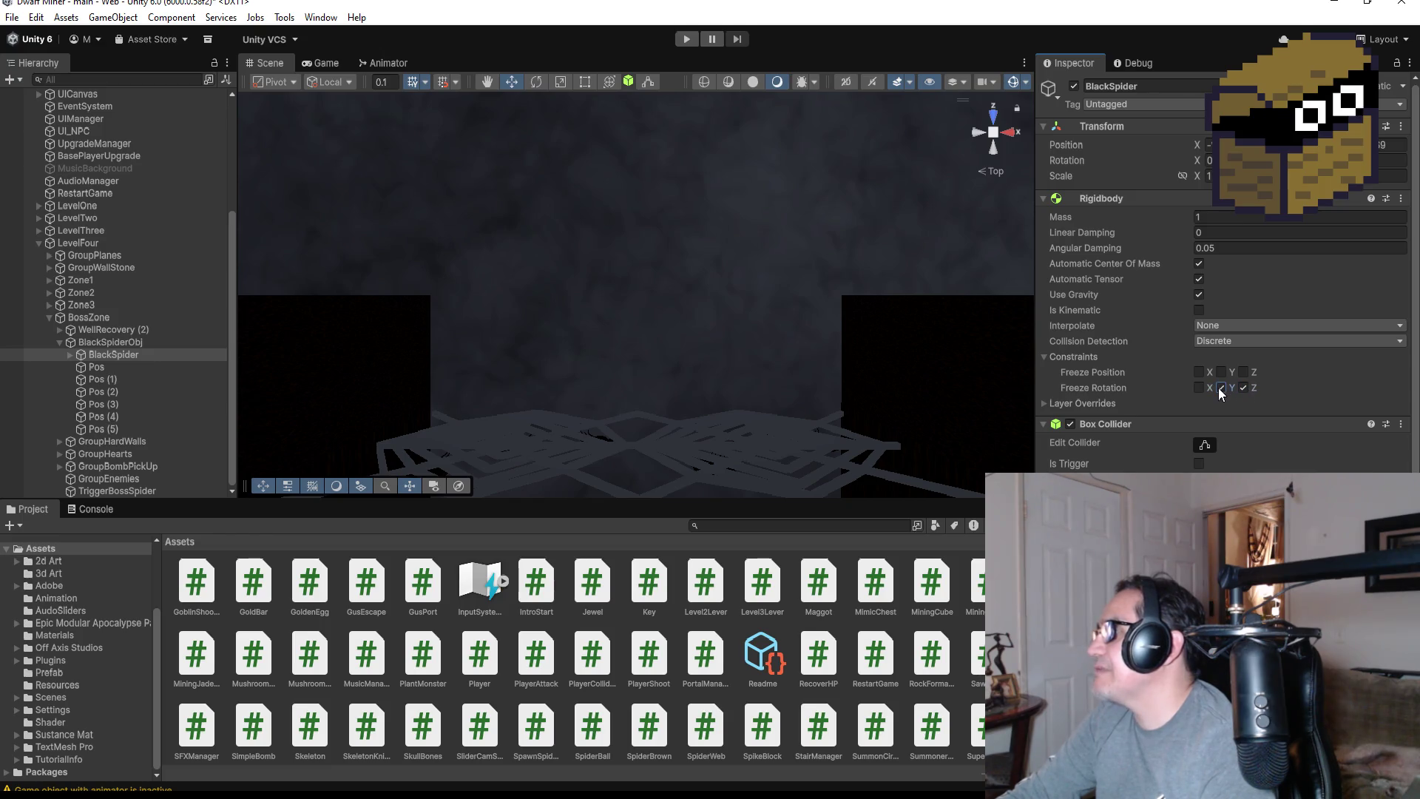
left_click(683, 41)
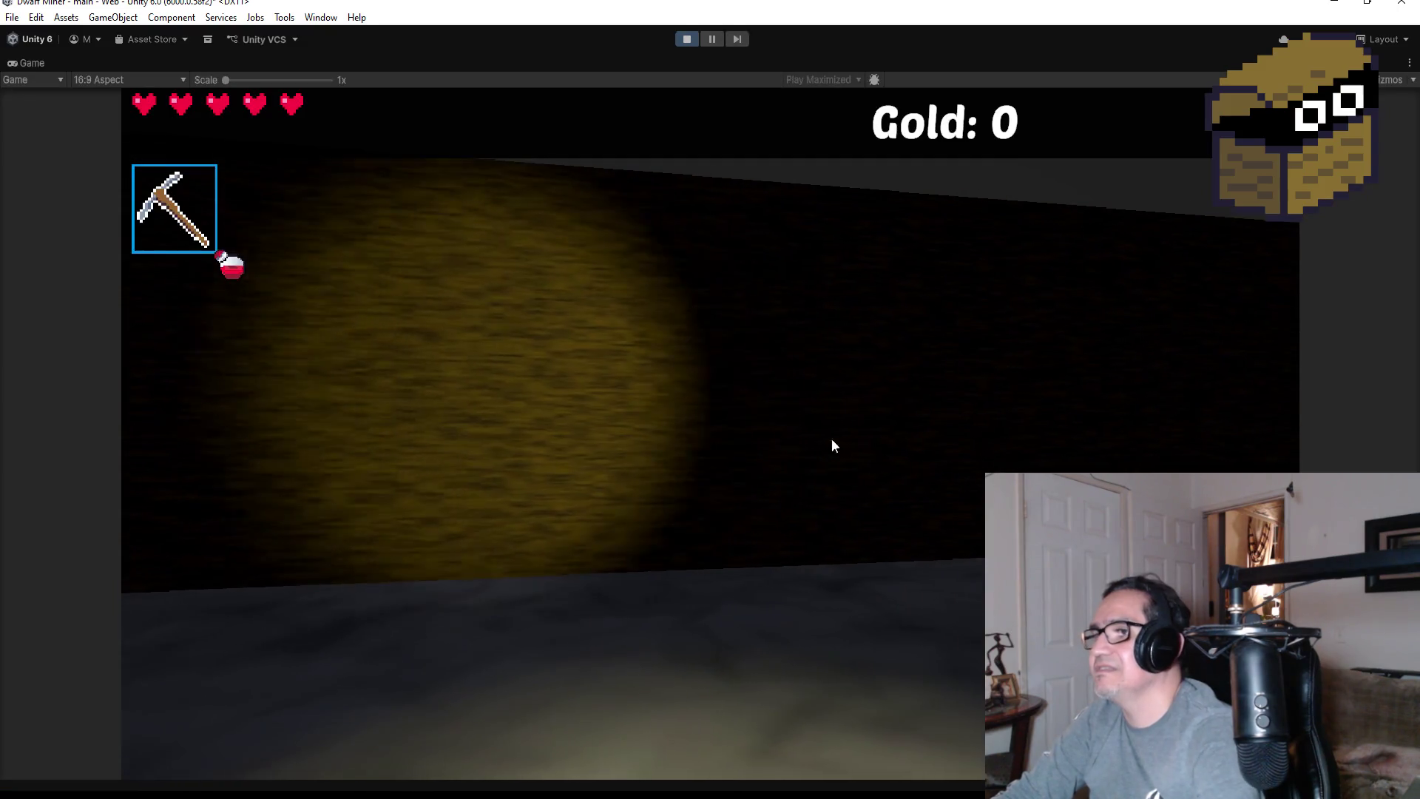
In the Game view, walk the player forward down the corridor toward the spider web
left_click(831, 446)
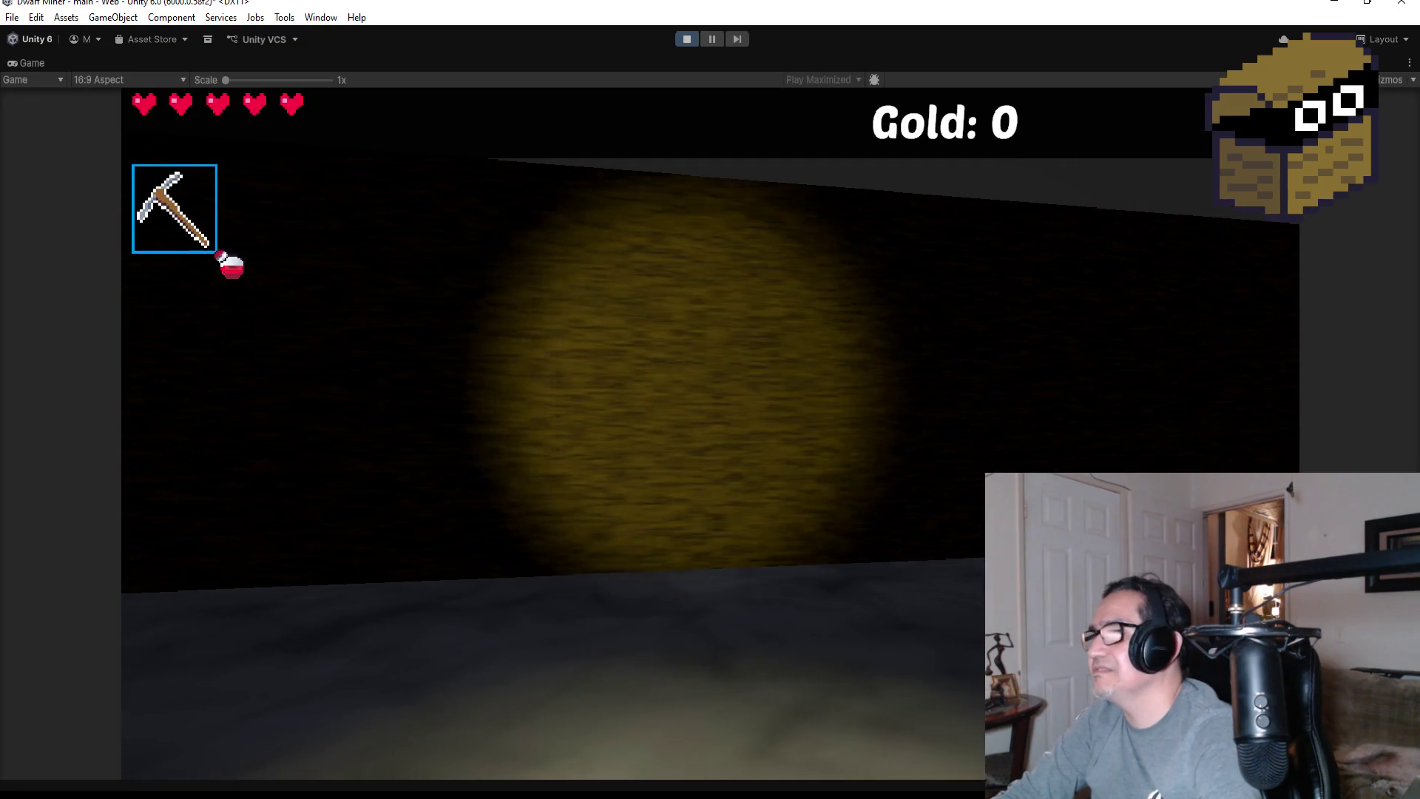
key("w")
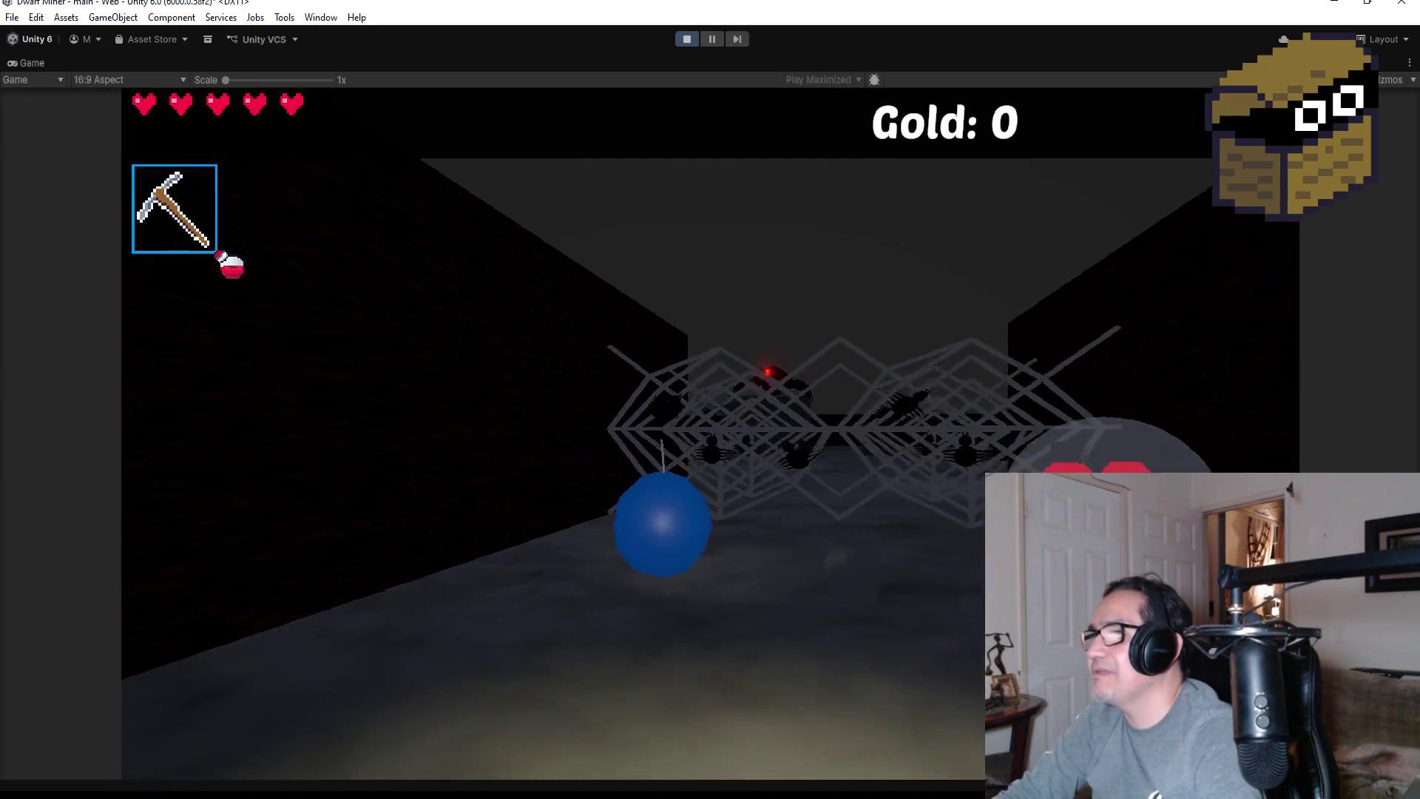
key("w")
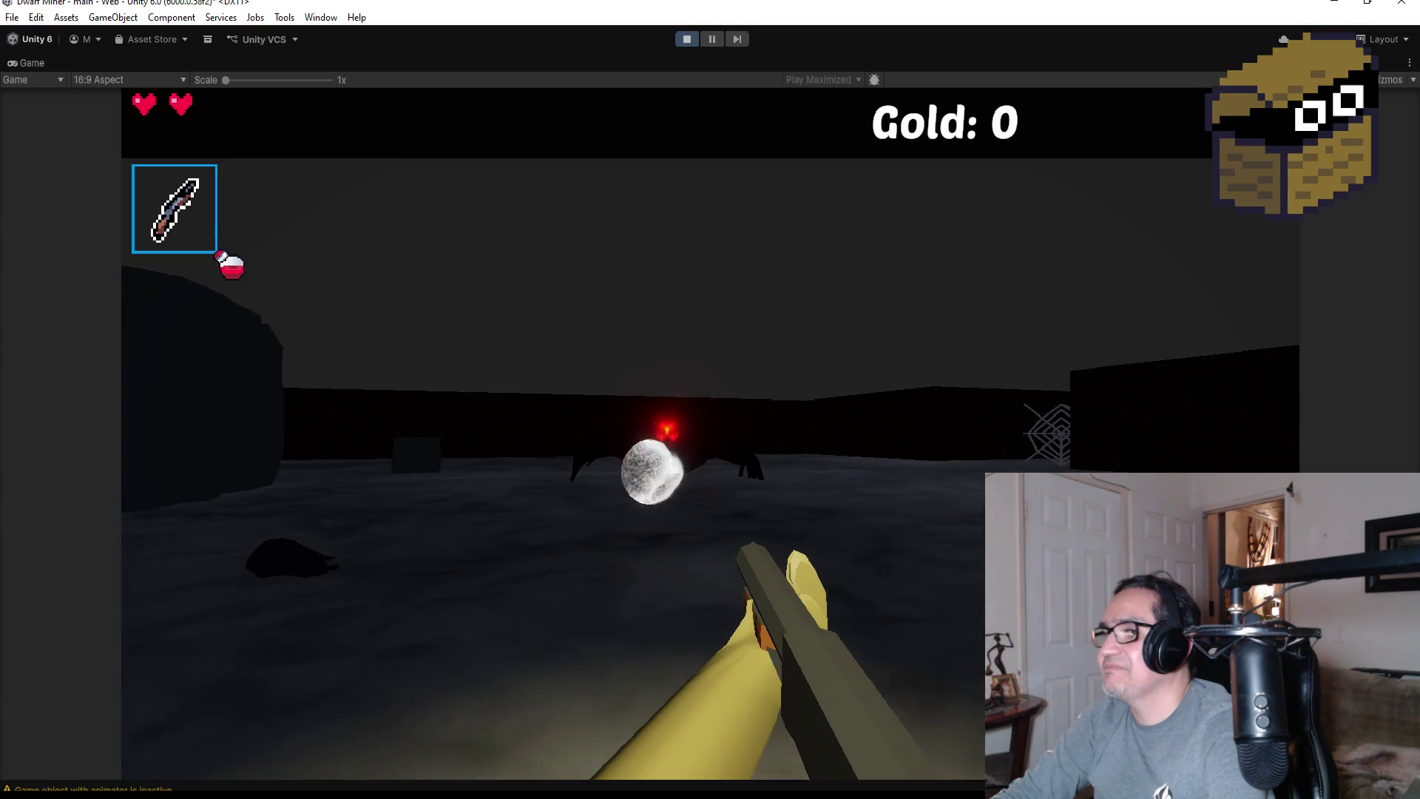
Fire four fireballs at the spider boss, then pause and stop play mode
left_click(710, 434)
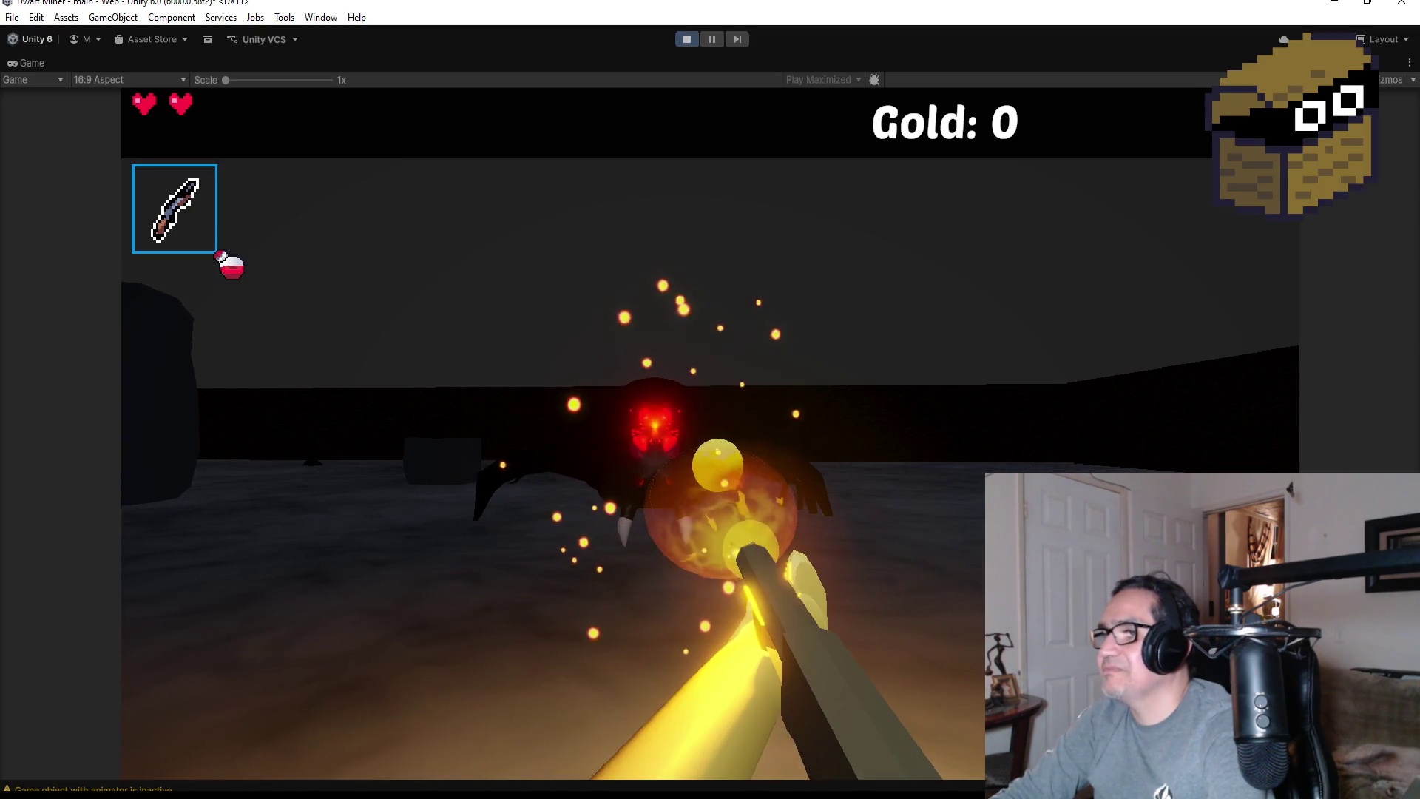
left_click(710, 434)
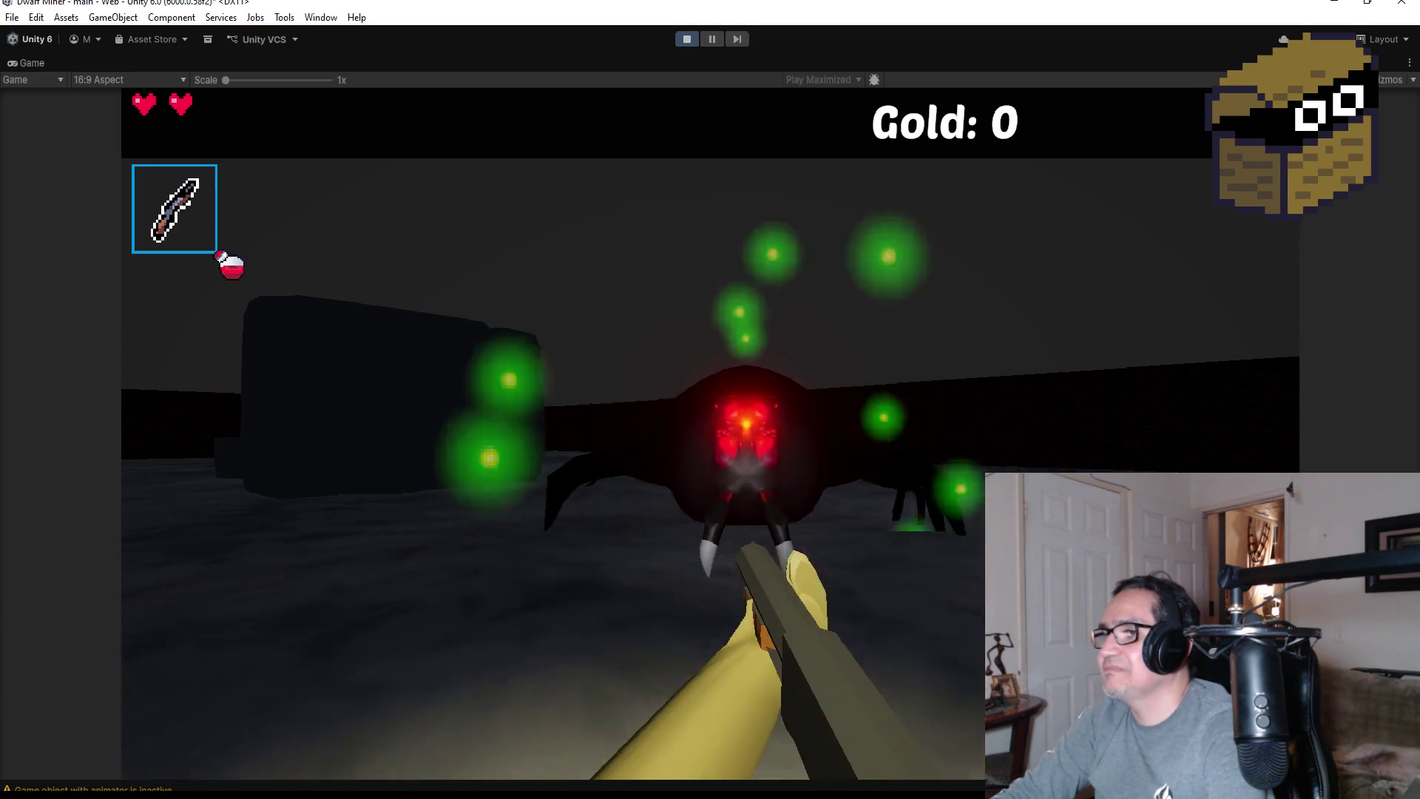
left_click(710, 434)
left_click(710, 434)
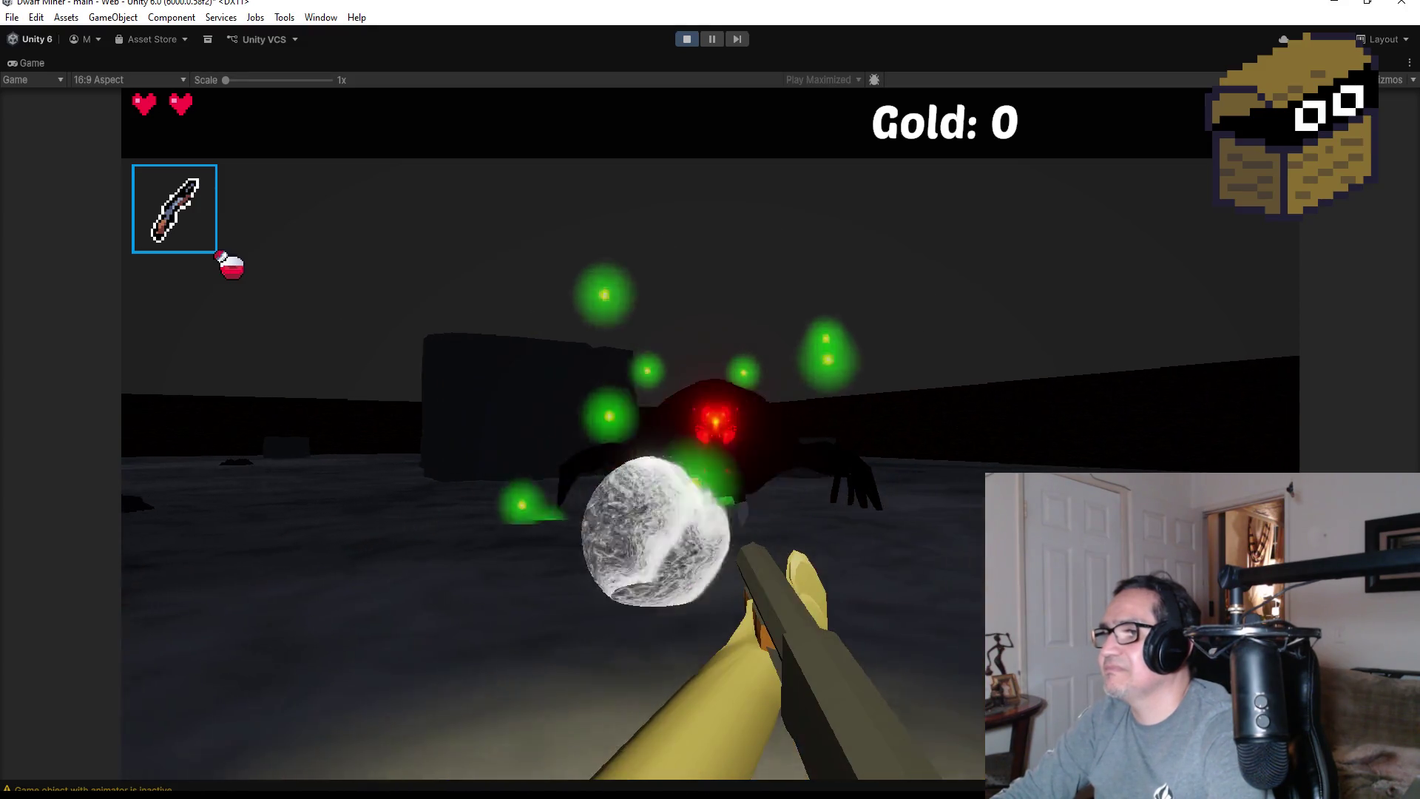
key("Escape")
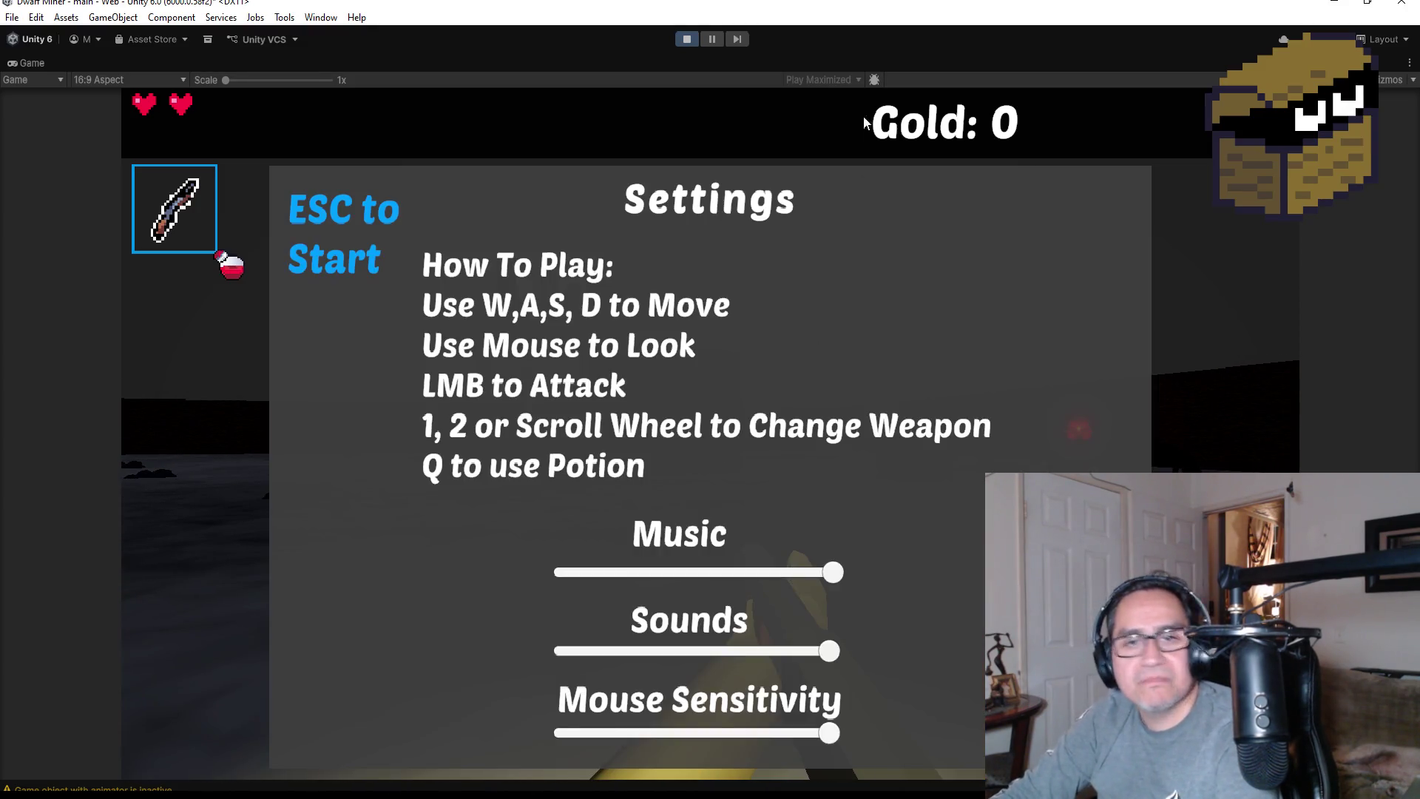
left_click(686, 39)
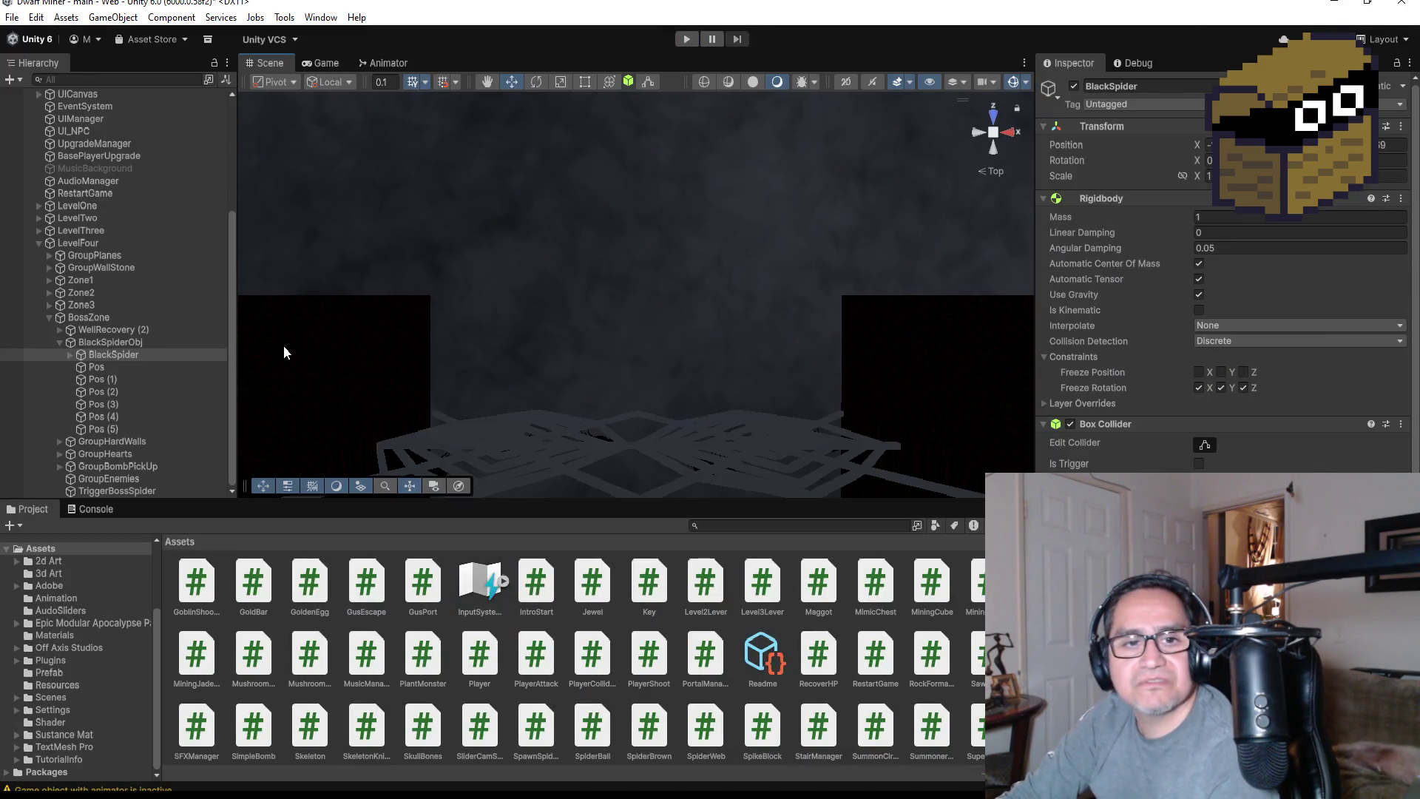
Save the scene and review BossBlackSpider.cs's timer fields like StartTimeWebShoot and StartDelay
left_click(13, 18)
left_click(61, 89)
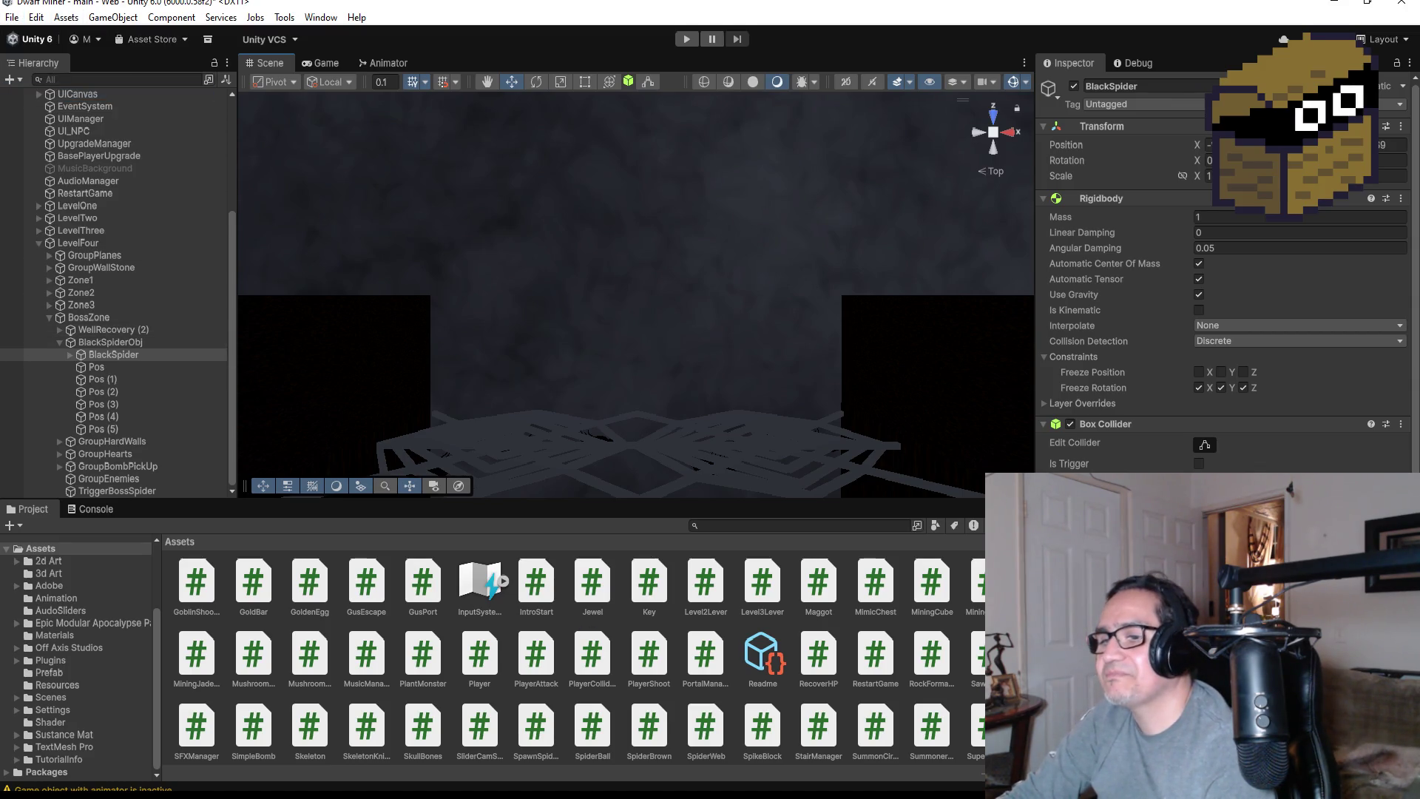
key("alt+Tab")
scroll(396, 207, "up", 4)
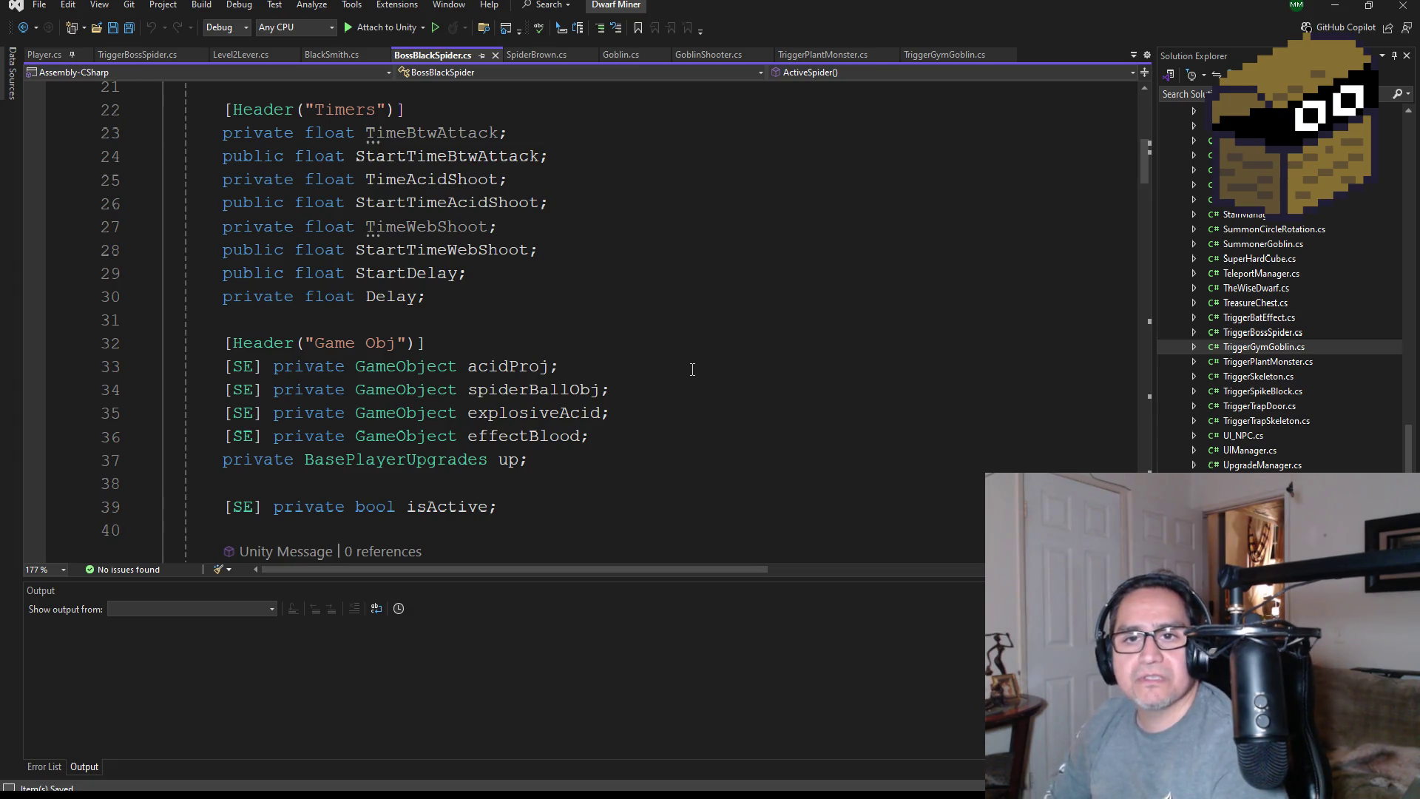
scroll(501, 312, "up", 7)
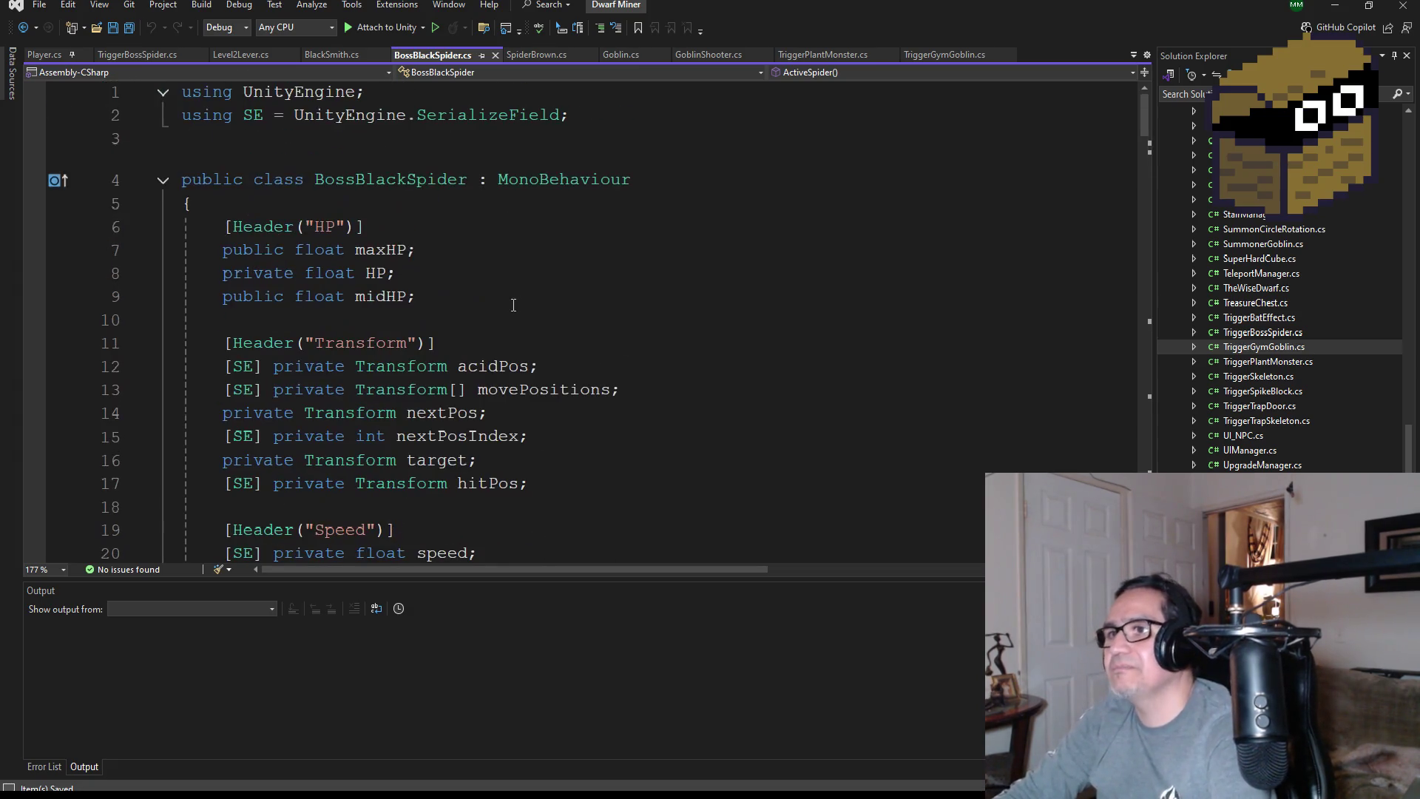
scroll(518, 315, "down", 3)
scroll(586, 369, "down", 3)
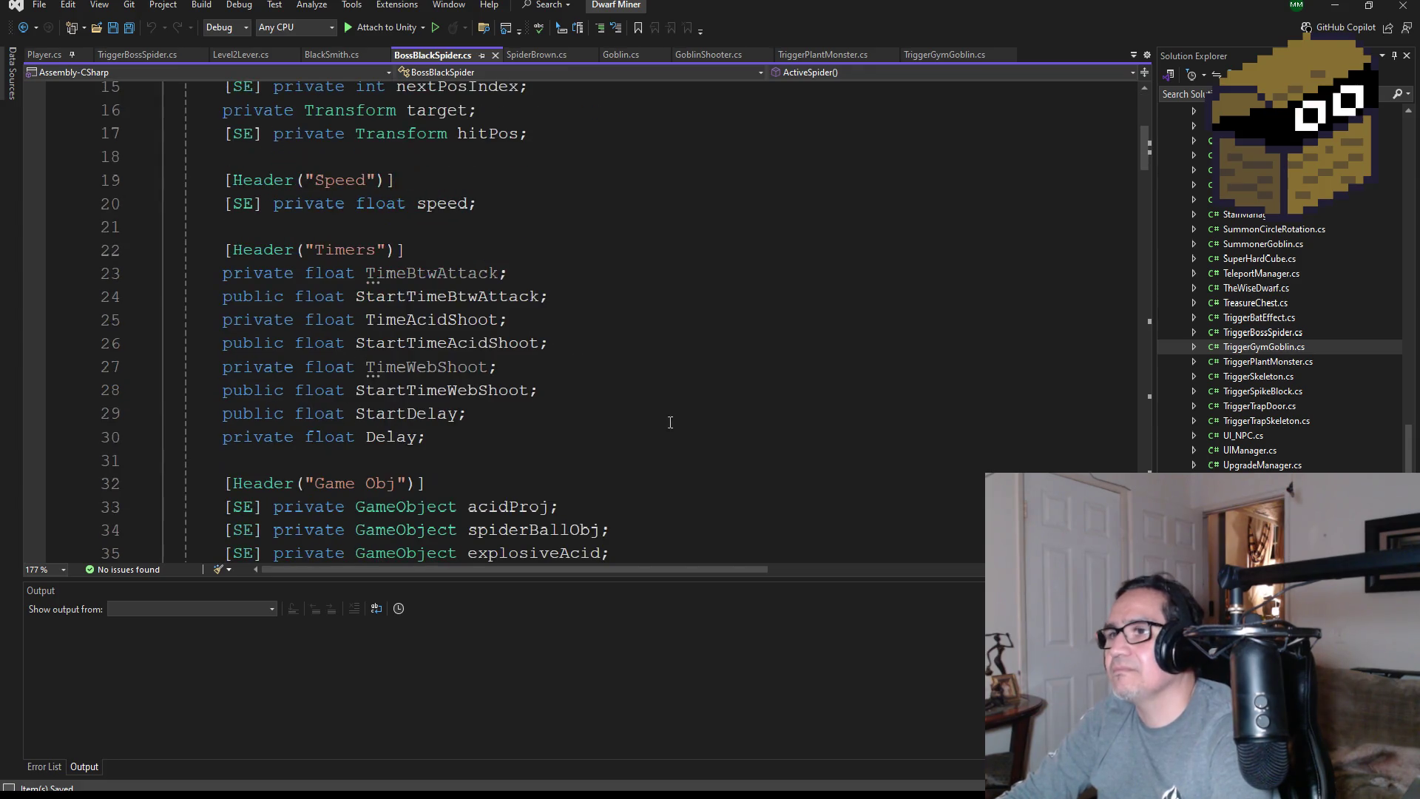
left_click(494, 354)
left_click(562, 324)
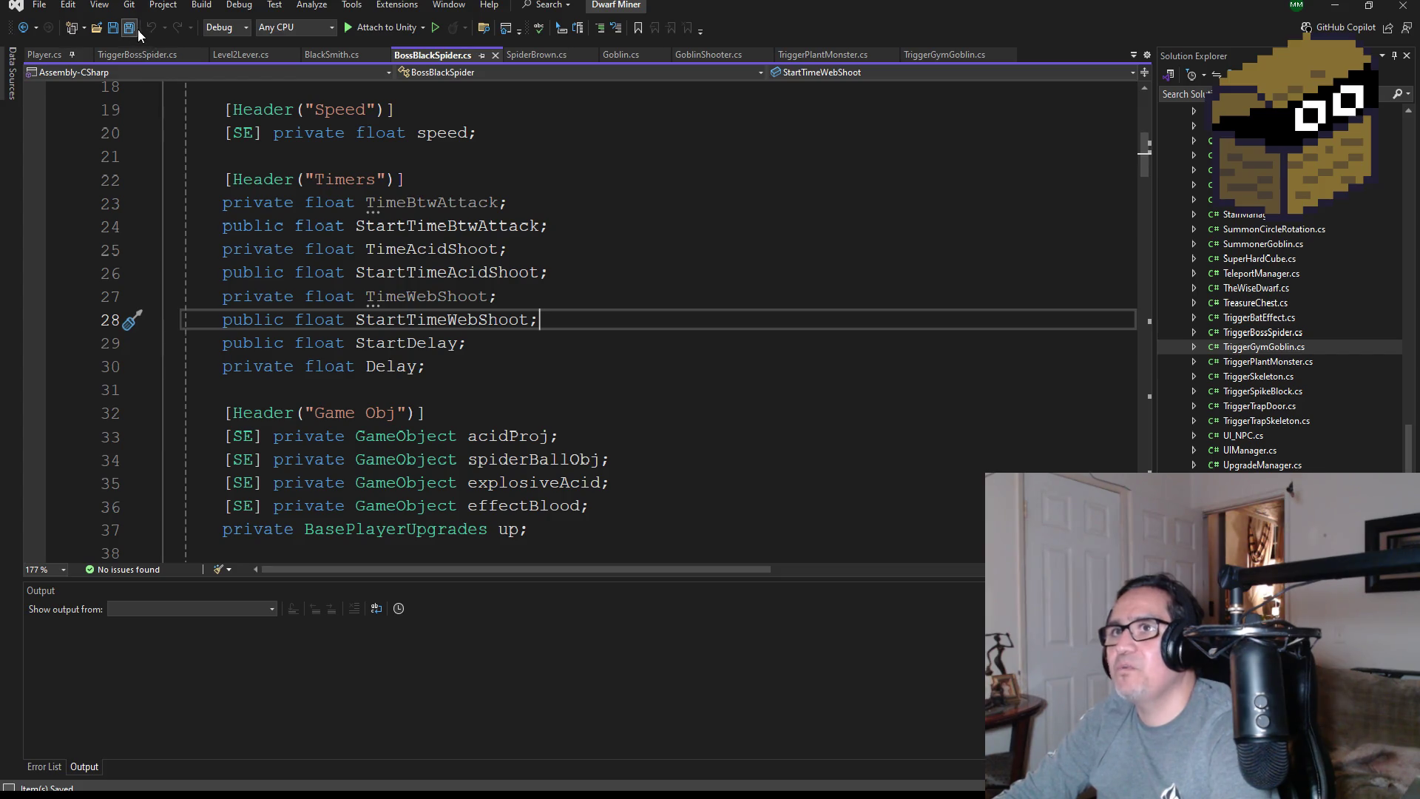
left_click(1331, 9)
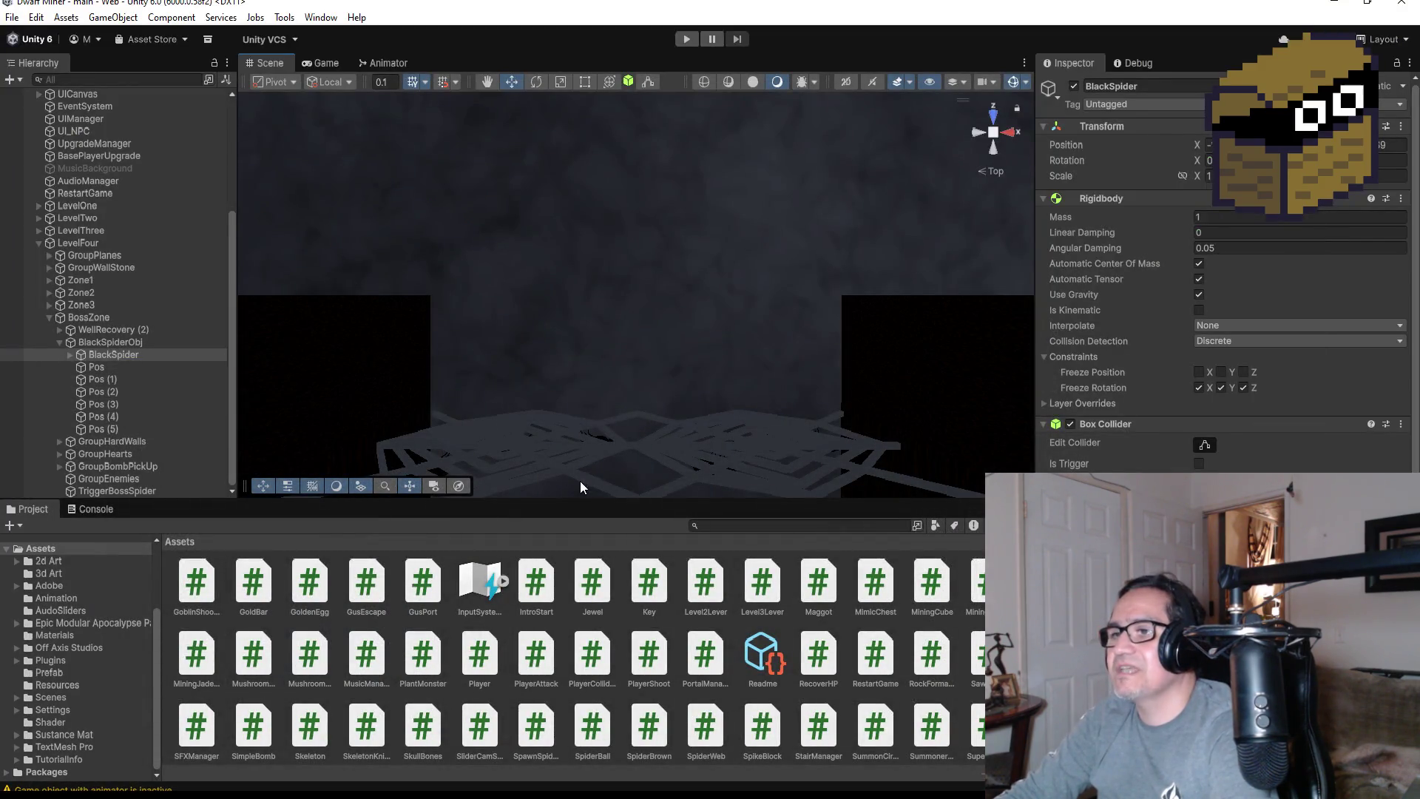
Collapse the BossZone, LevelFour and TeleportManager groups in the Hierarchy and clear the selection
scroll(400, 627, "up", 5)
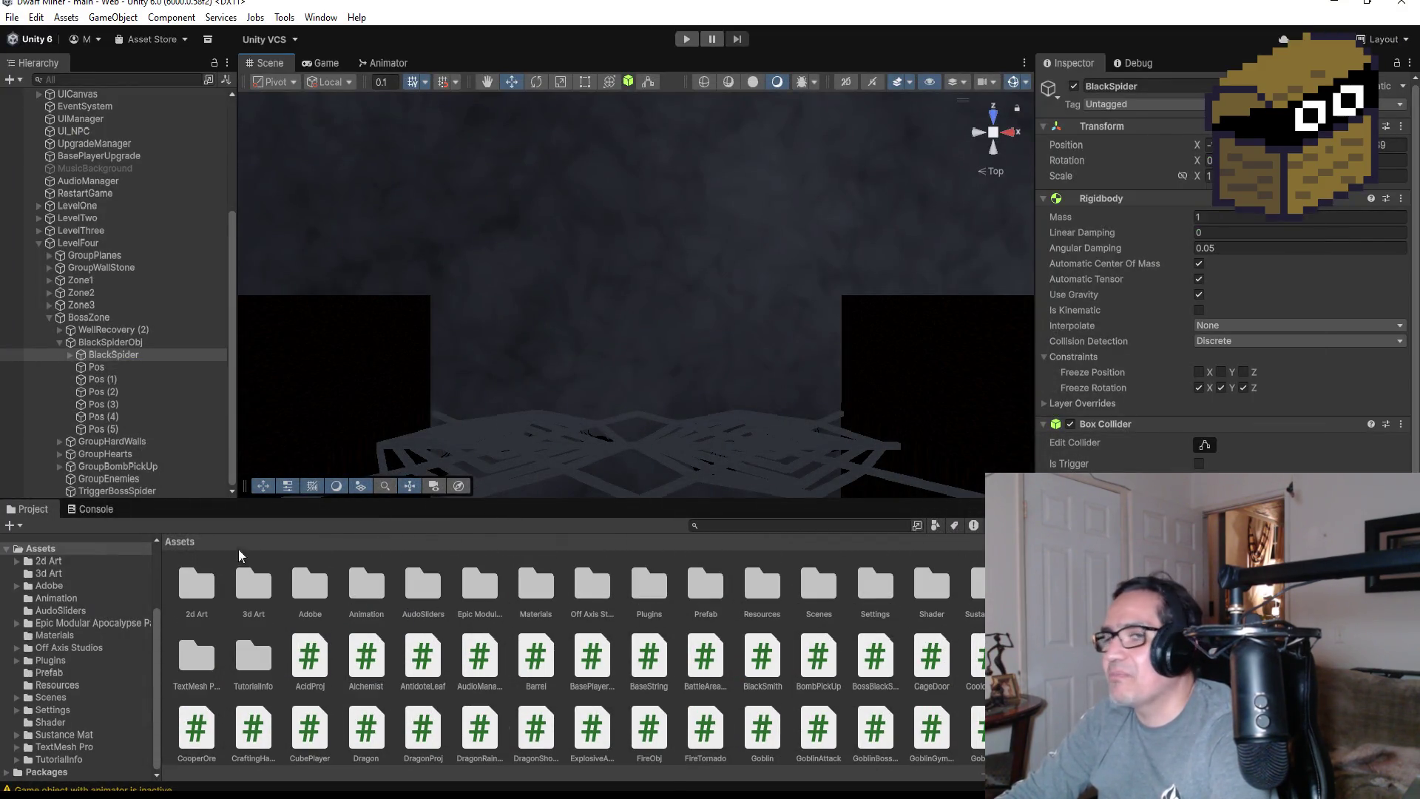
left_click(49, 318)
scroll(46, 318, "up", 2)
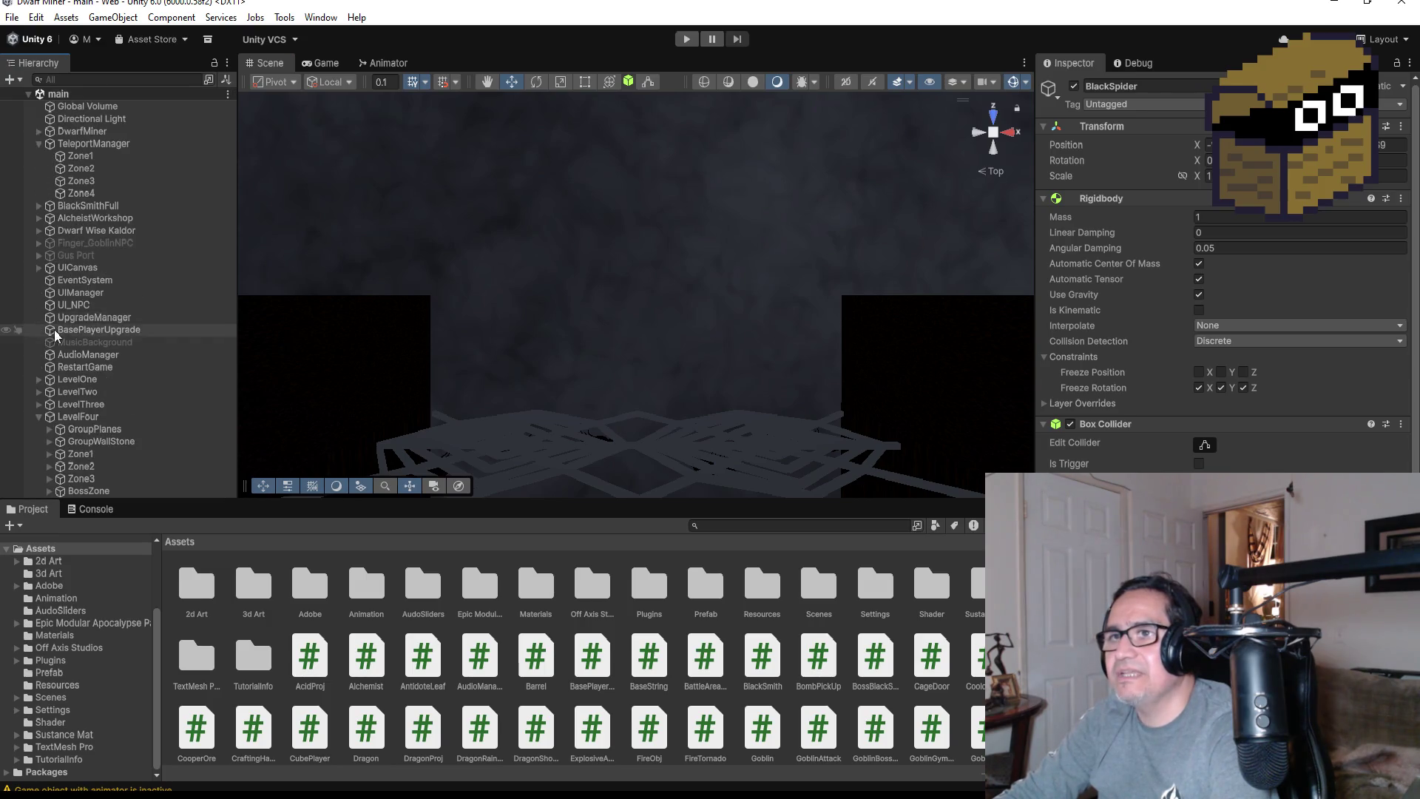
left_click(38, 416)
left_click(95, 441)
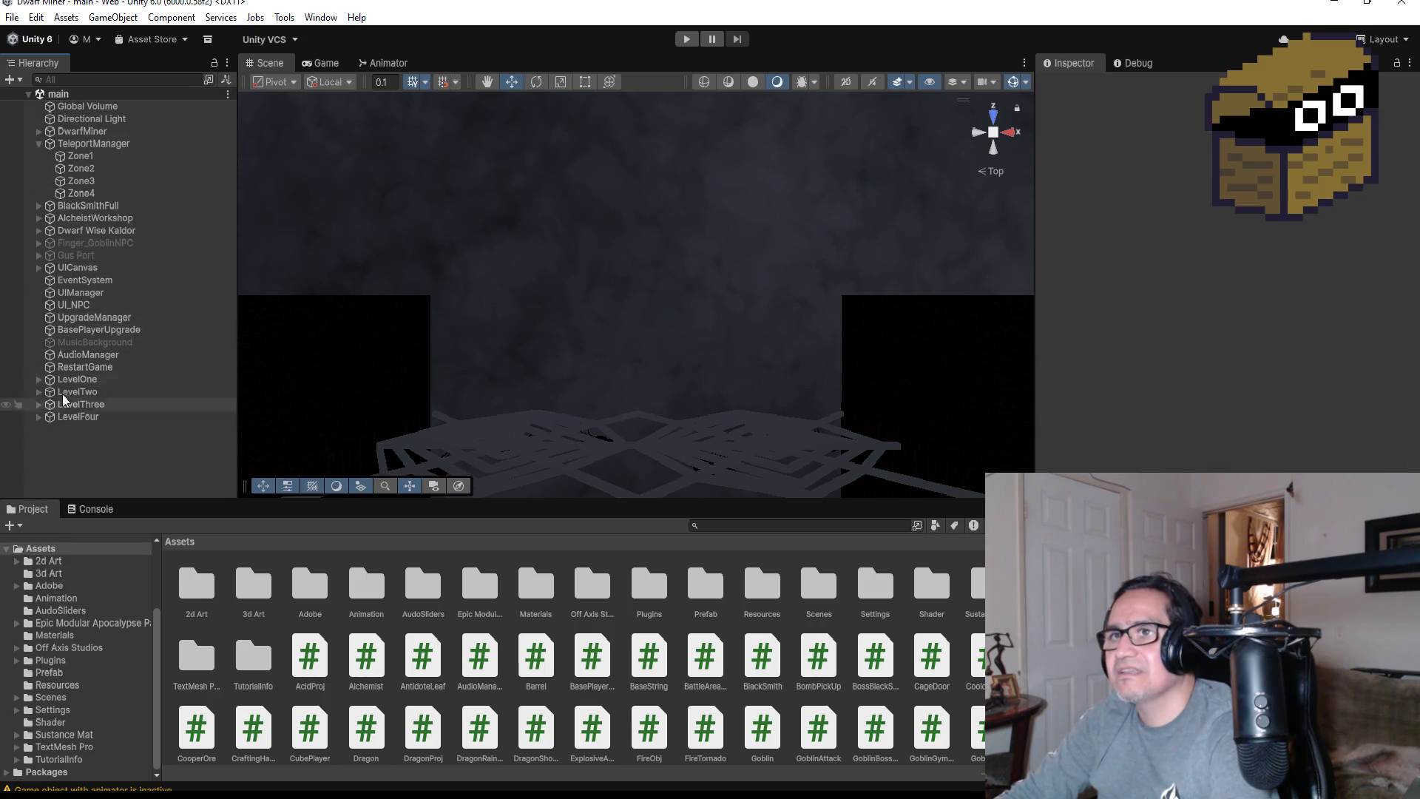
left_click(38, 143)
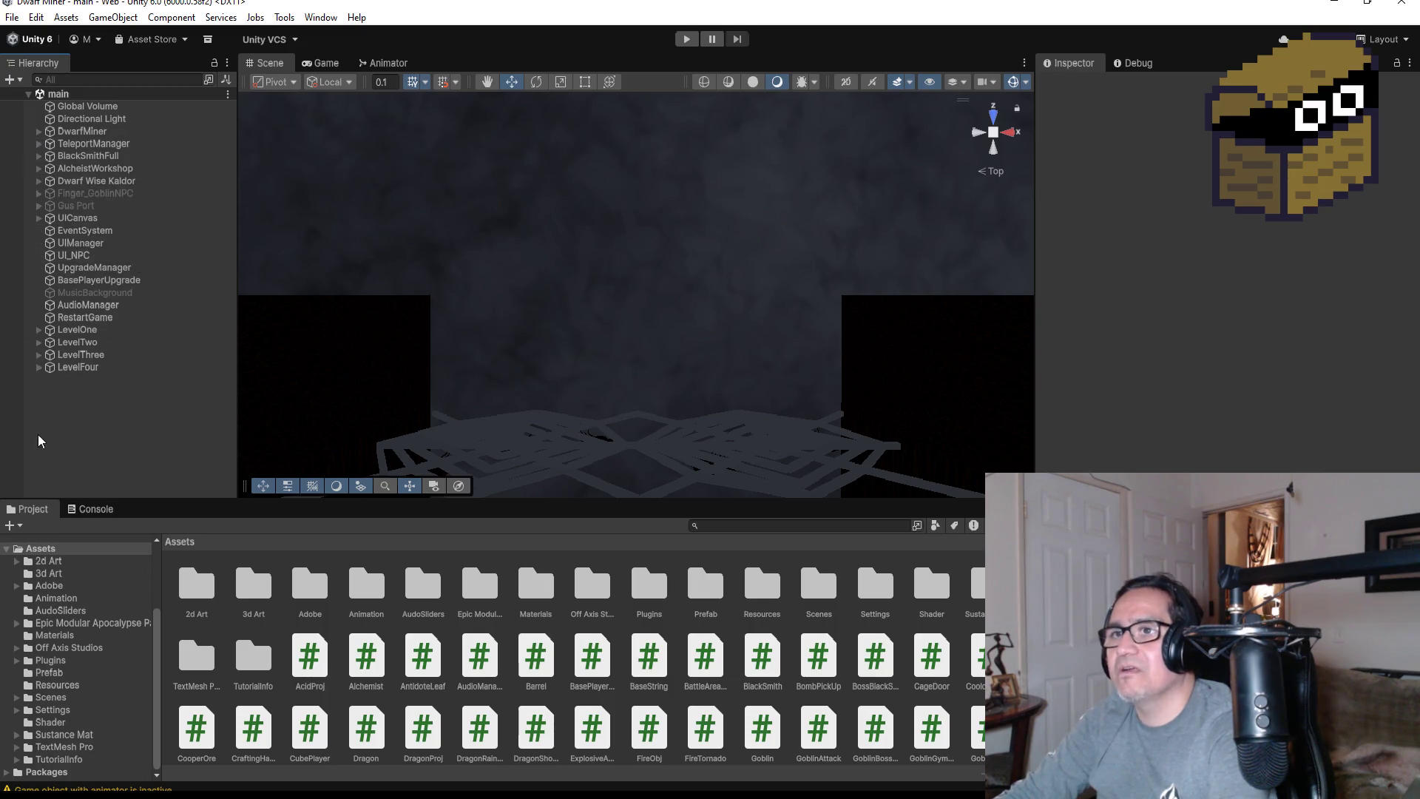
Create a Particle System from Effects, rename it EffectFog, and frame it in the Scene view
right_click(65, 400)
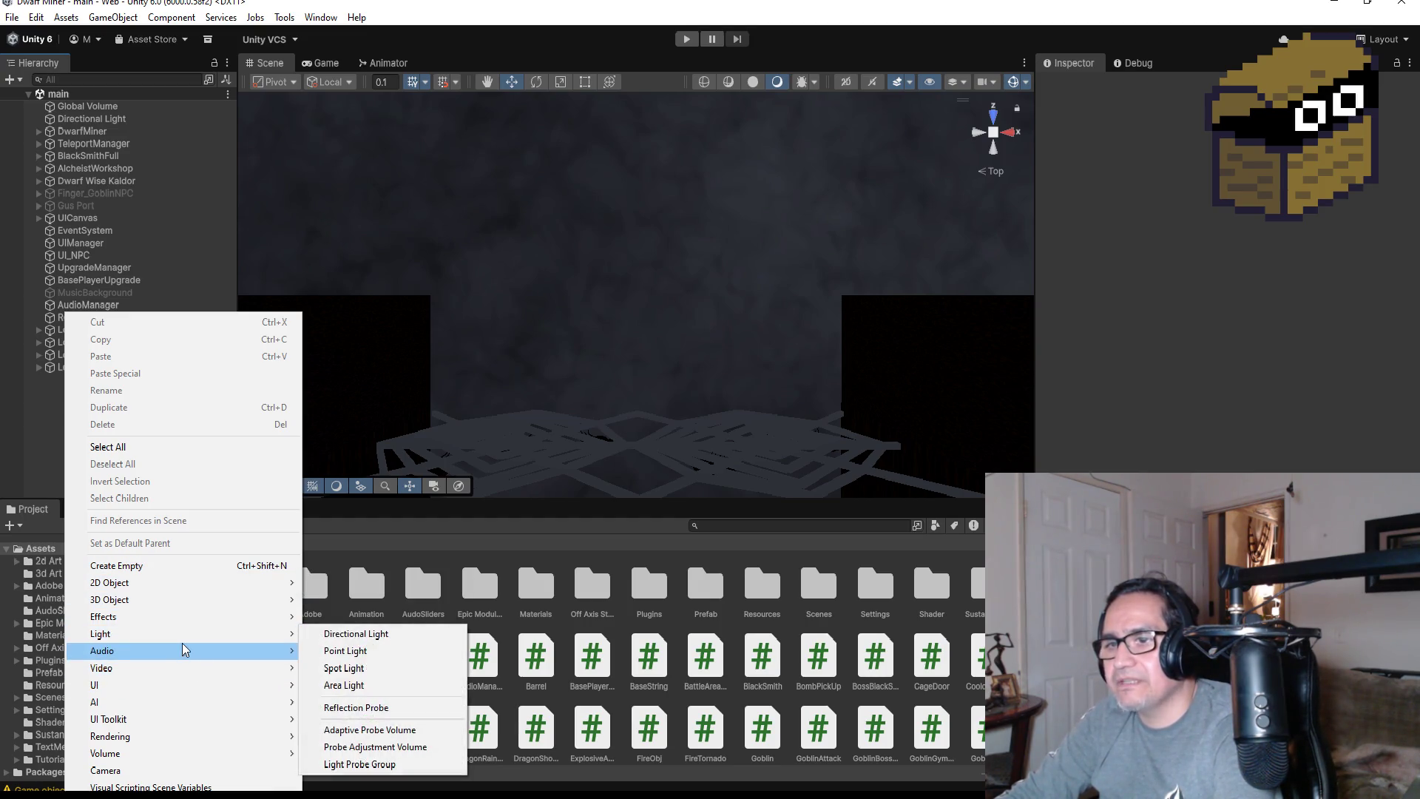
mouse_move(181, 623)
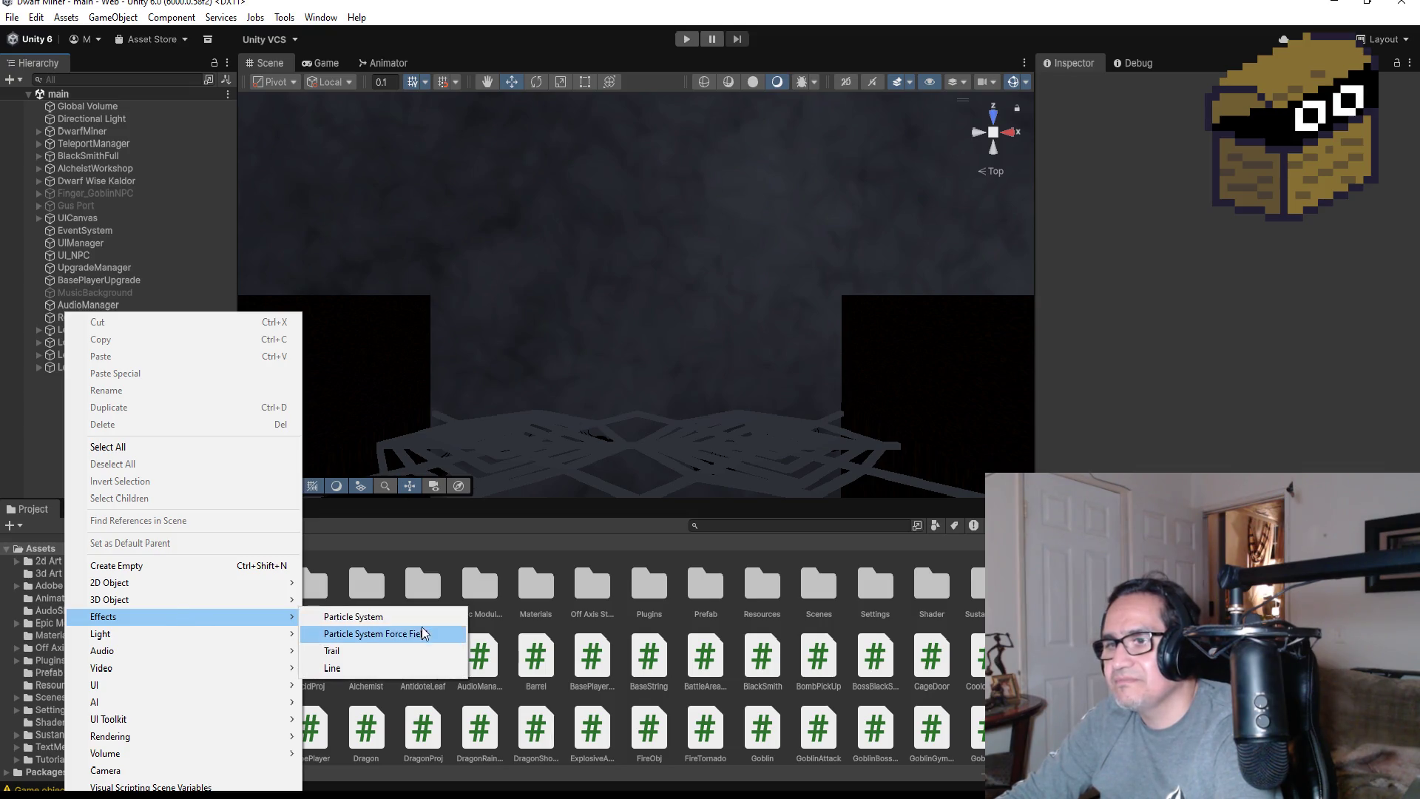
left_click(379, 614)
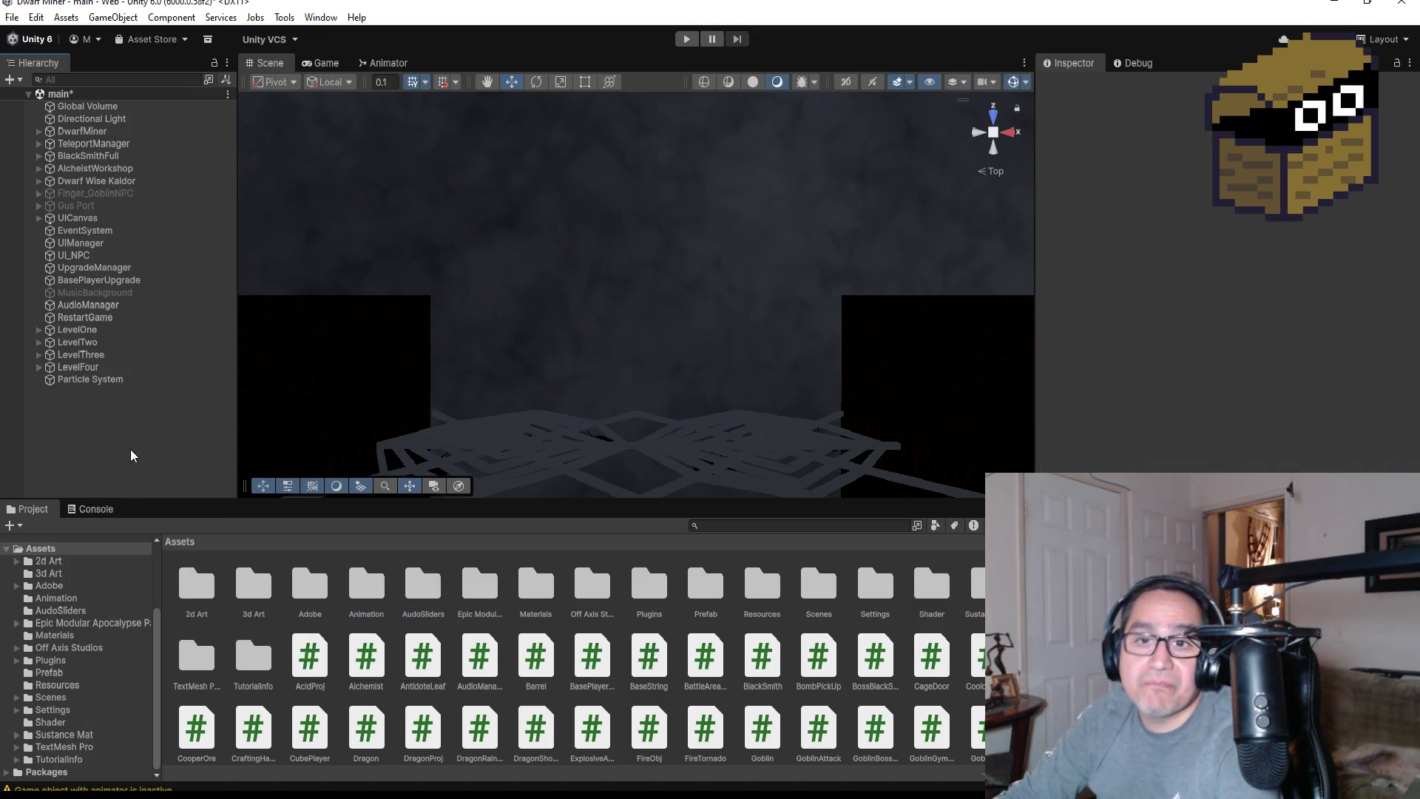
left_click(95, 381)
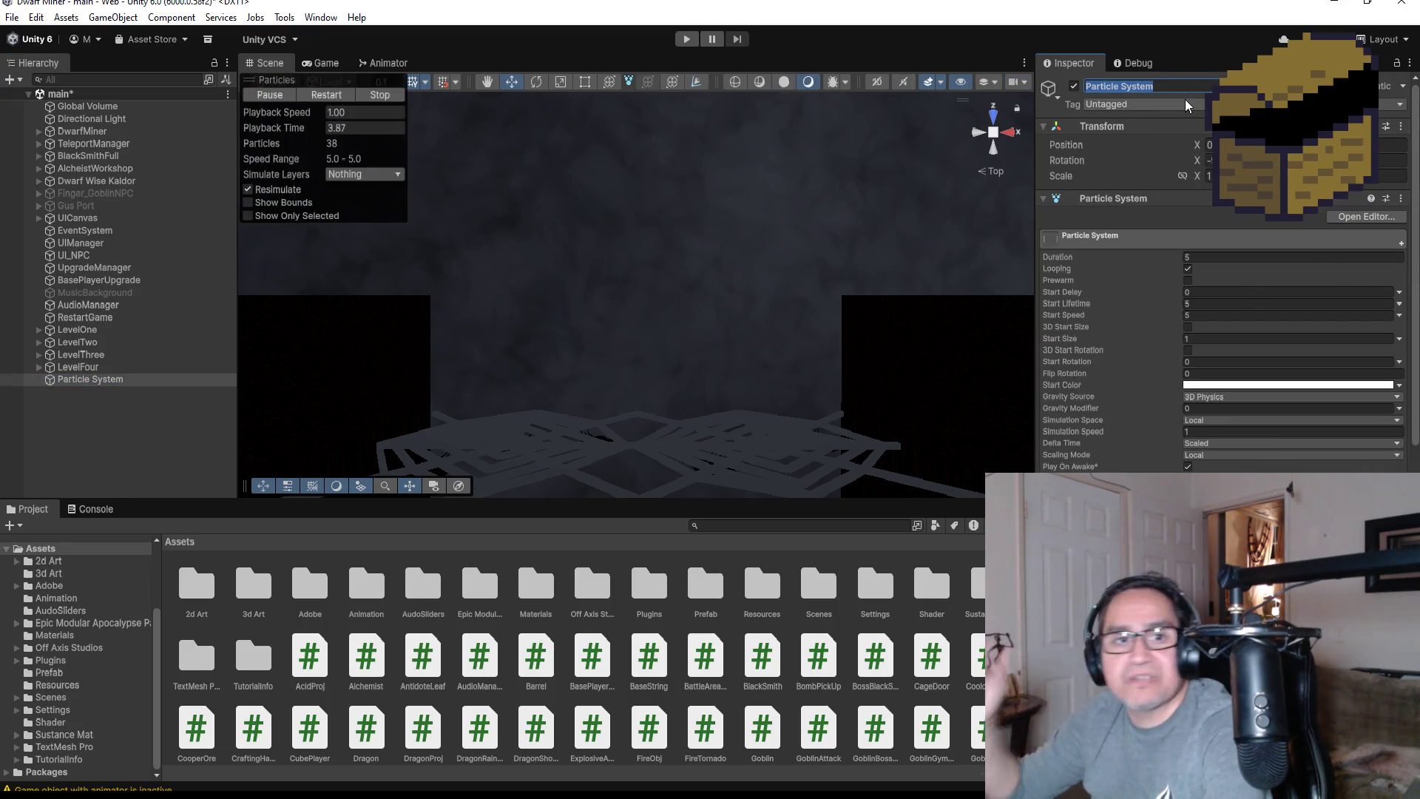
type("E")
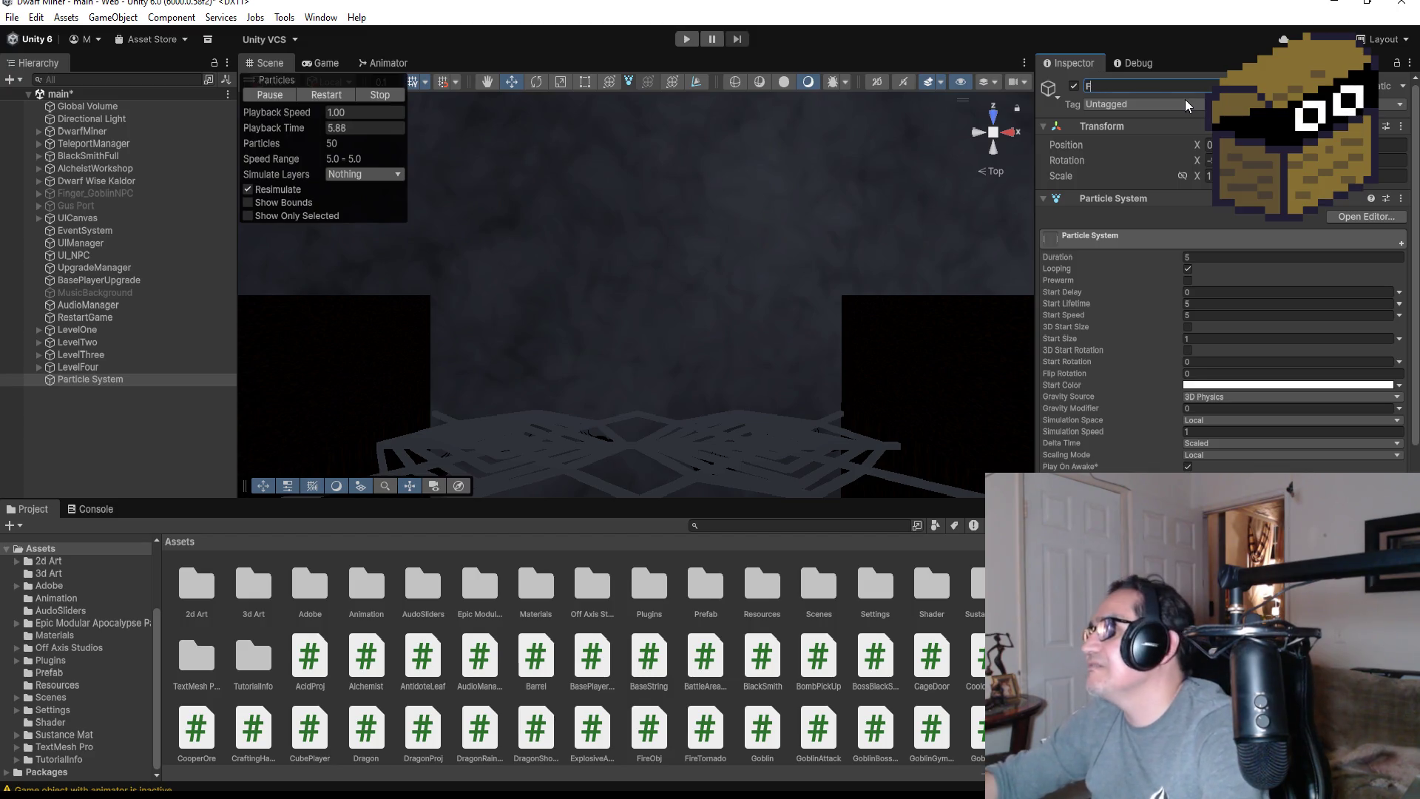
type("ffectFog")
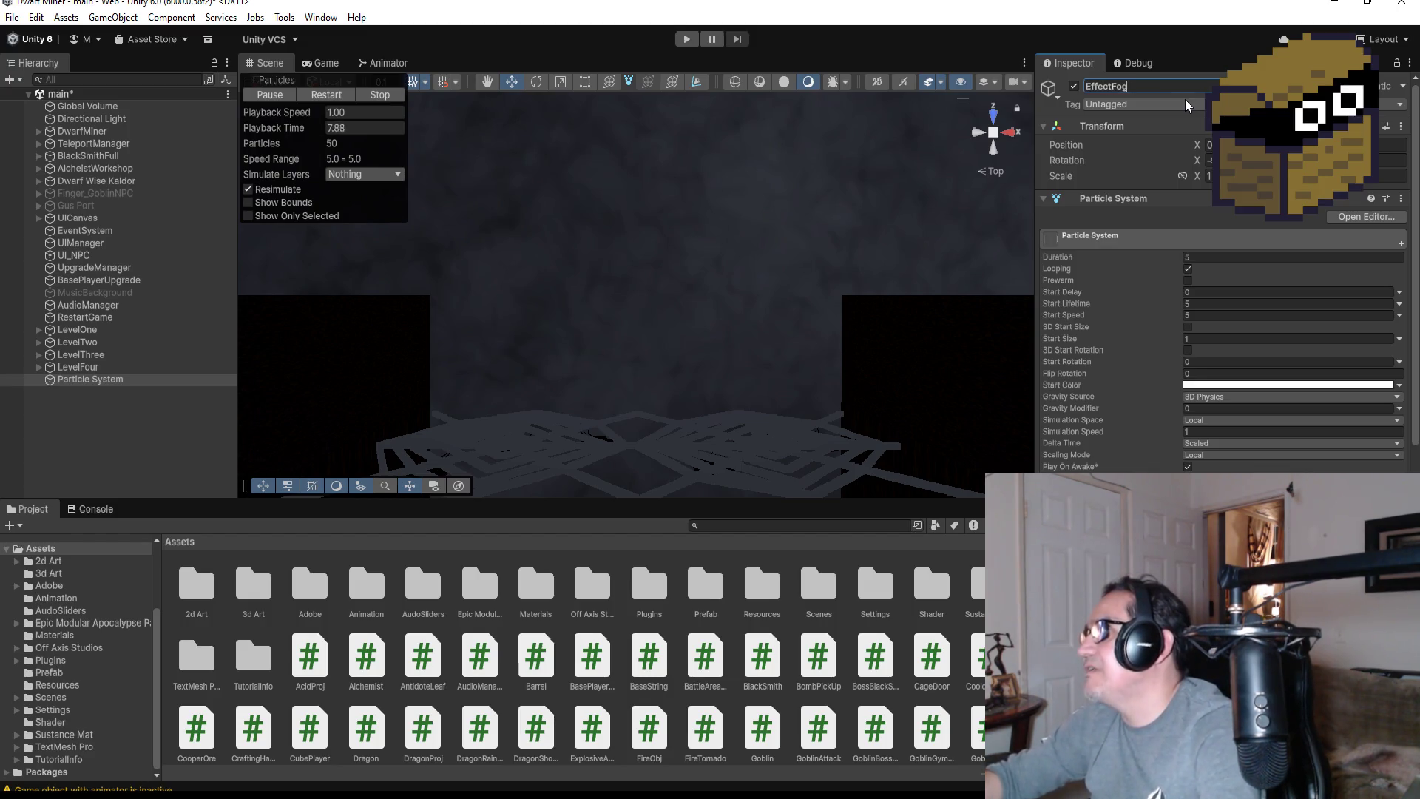
key("Return")
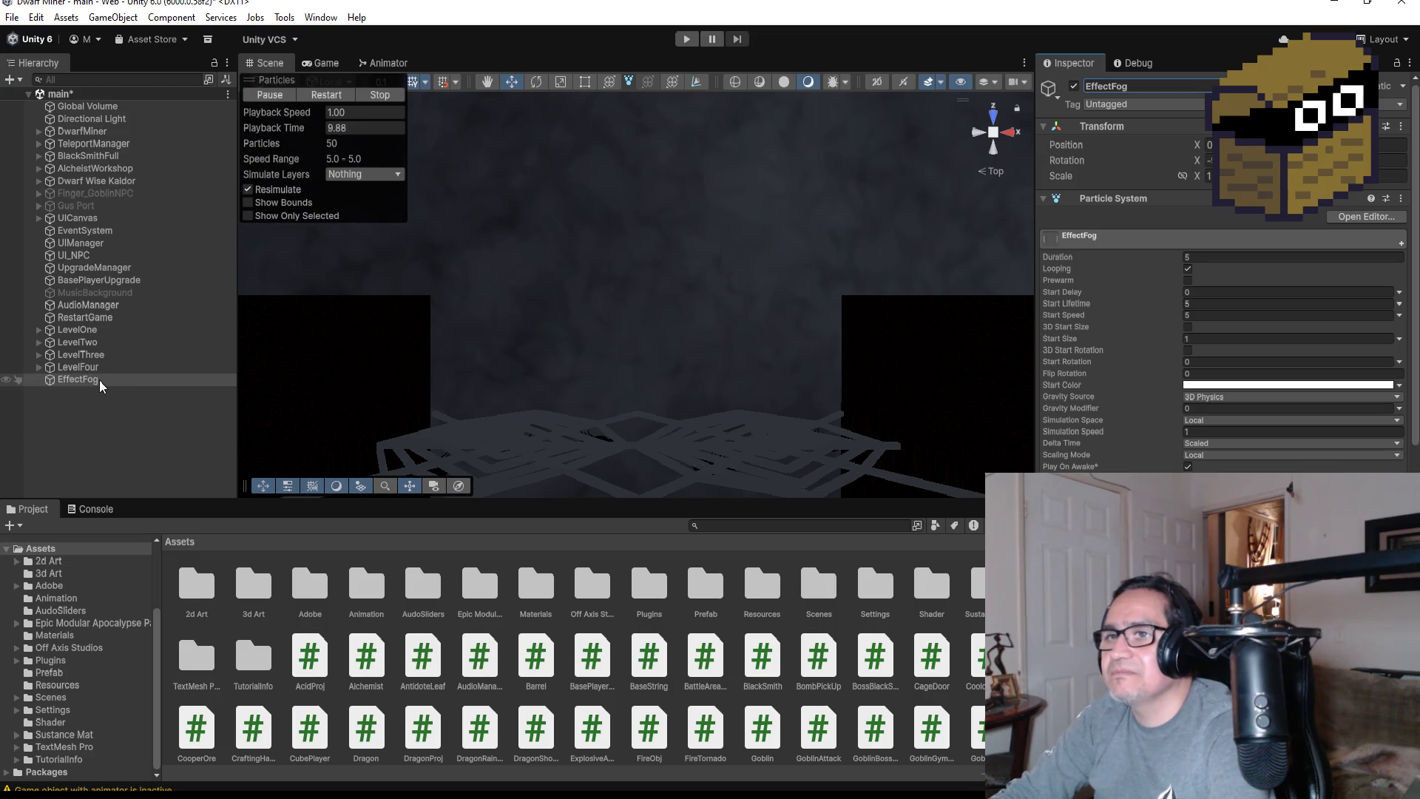
double_click(99, 380)
scroll(756, 345, "up", 5)
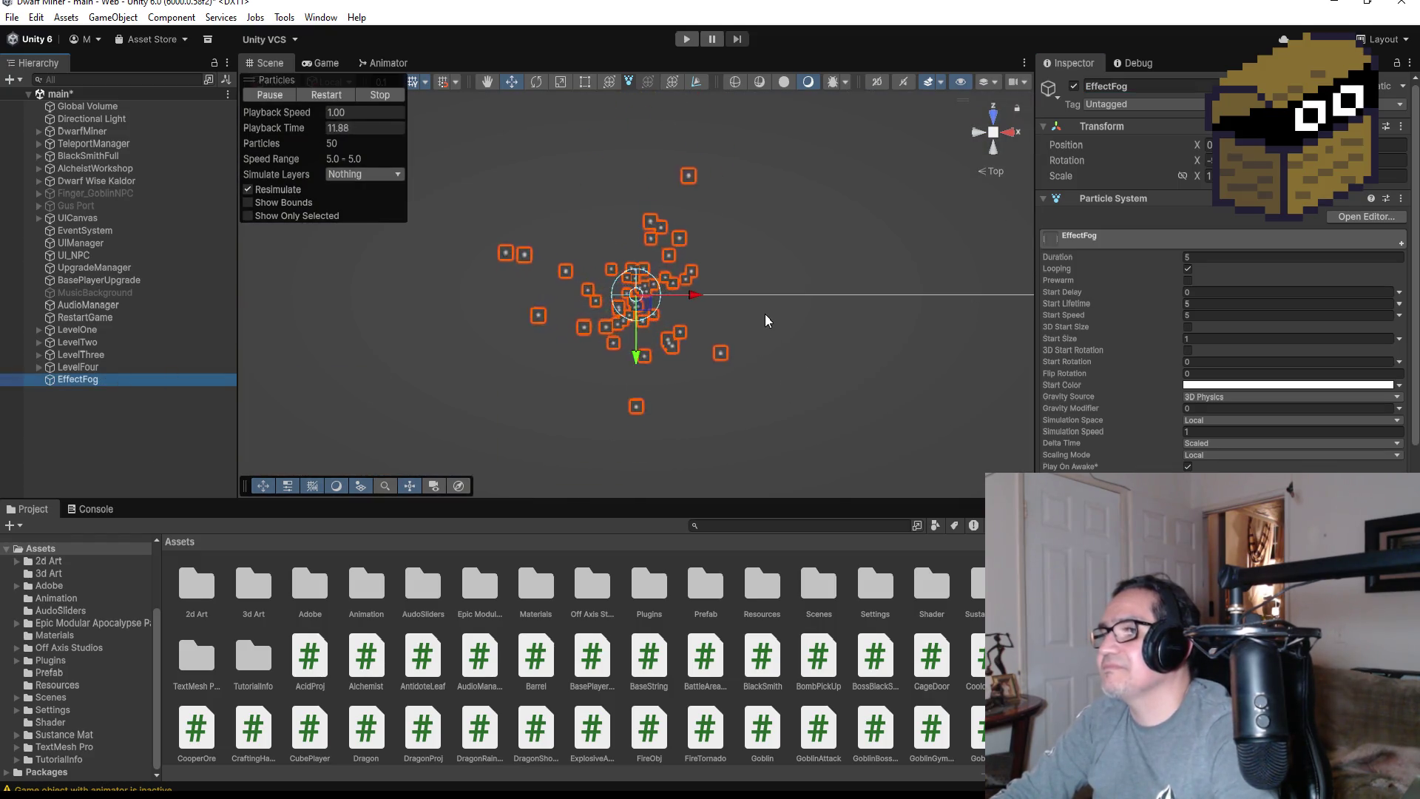
Rotate the Scene view to Back and search the particle material list for fog
left_click(993, 148)
scroll(813, 311, "down", 3)
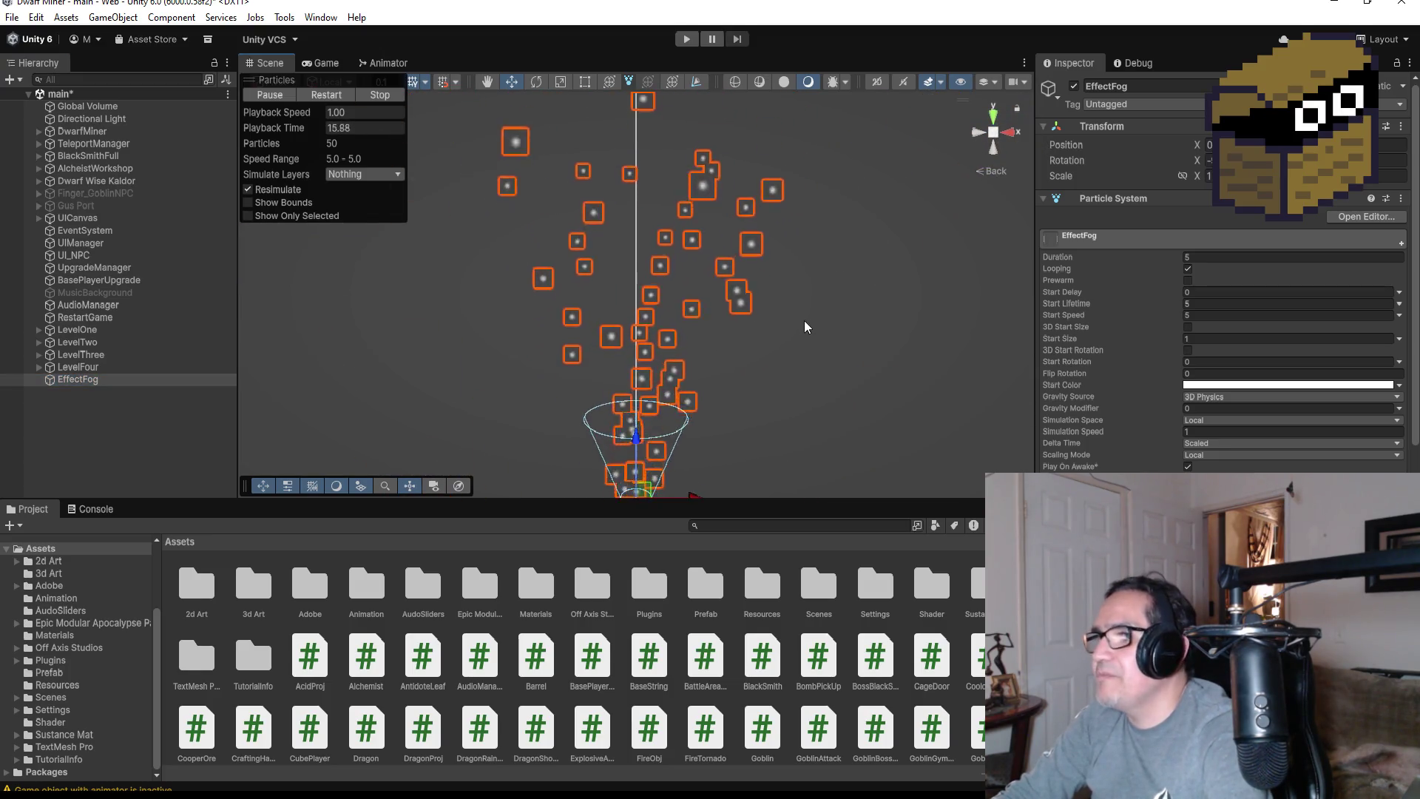
scroll(673, 417, "up", 6)
scroll(776, 229, "down", 5)
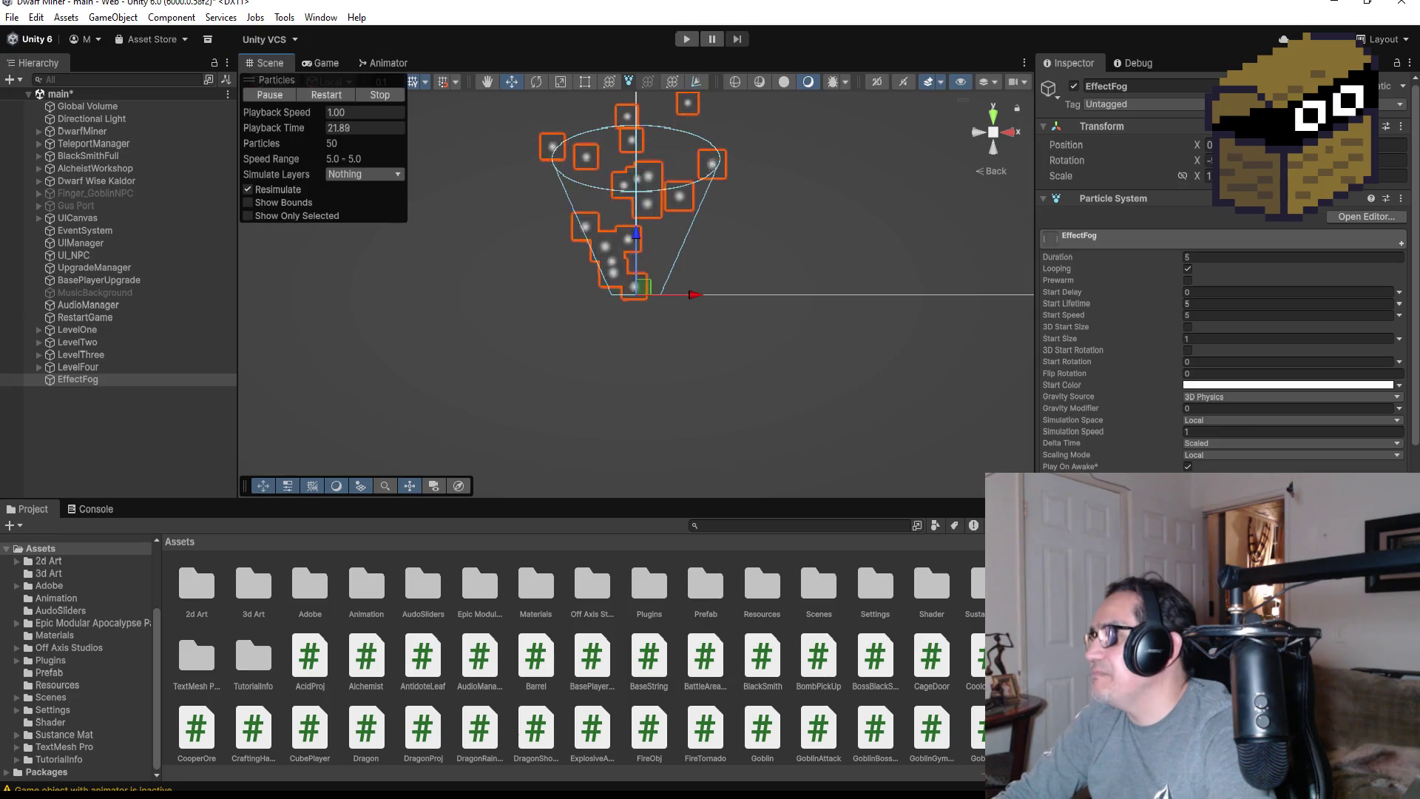
scroll(1224, 295, "down", 5)
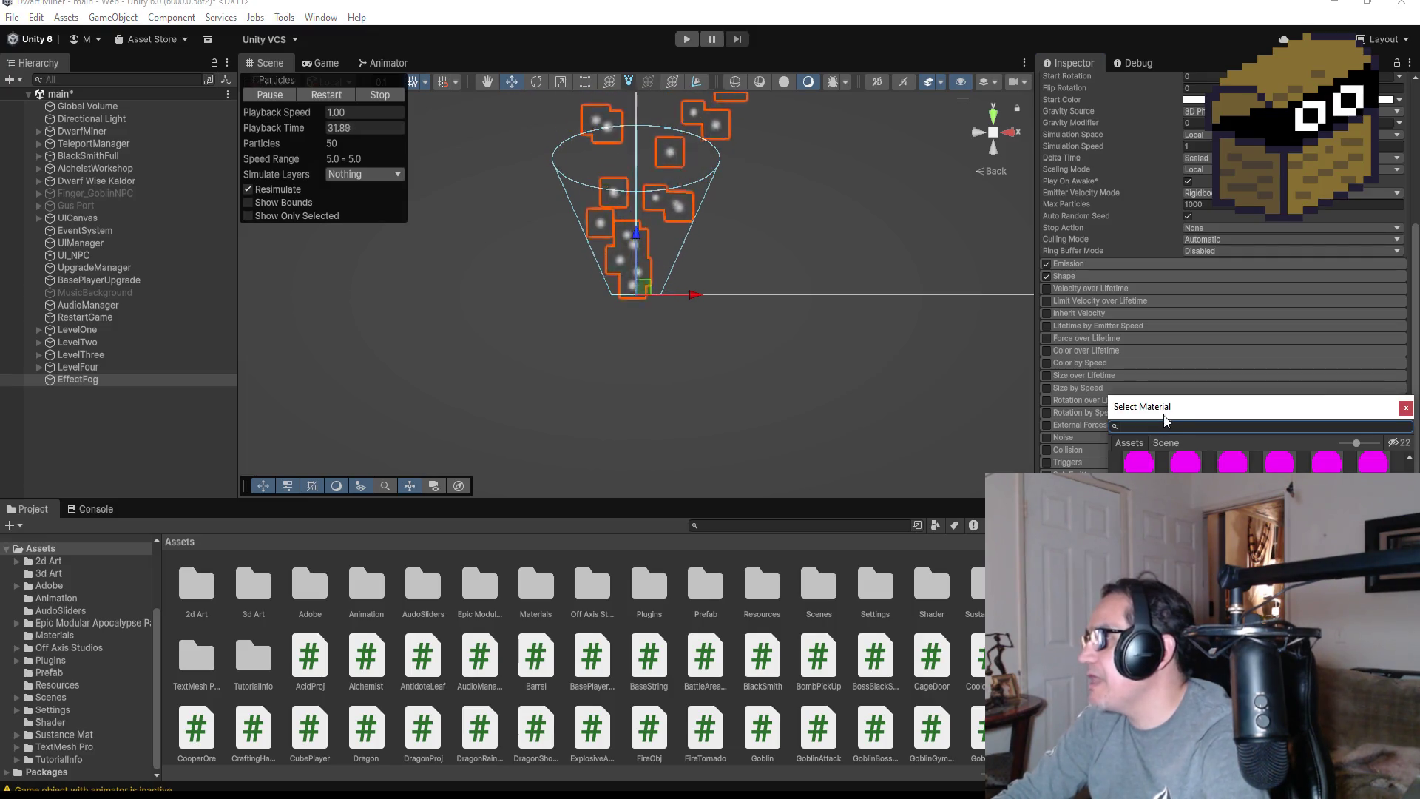
type("fog")
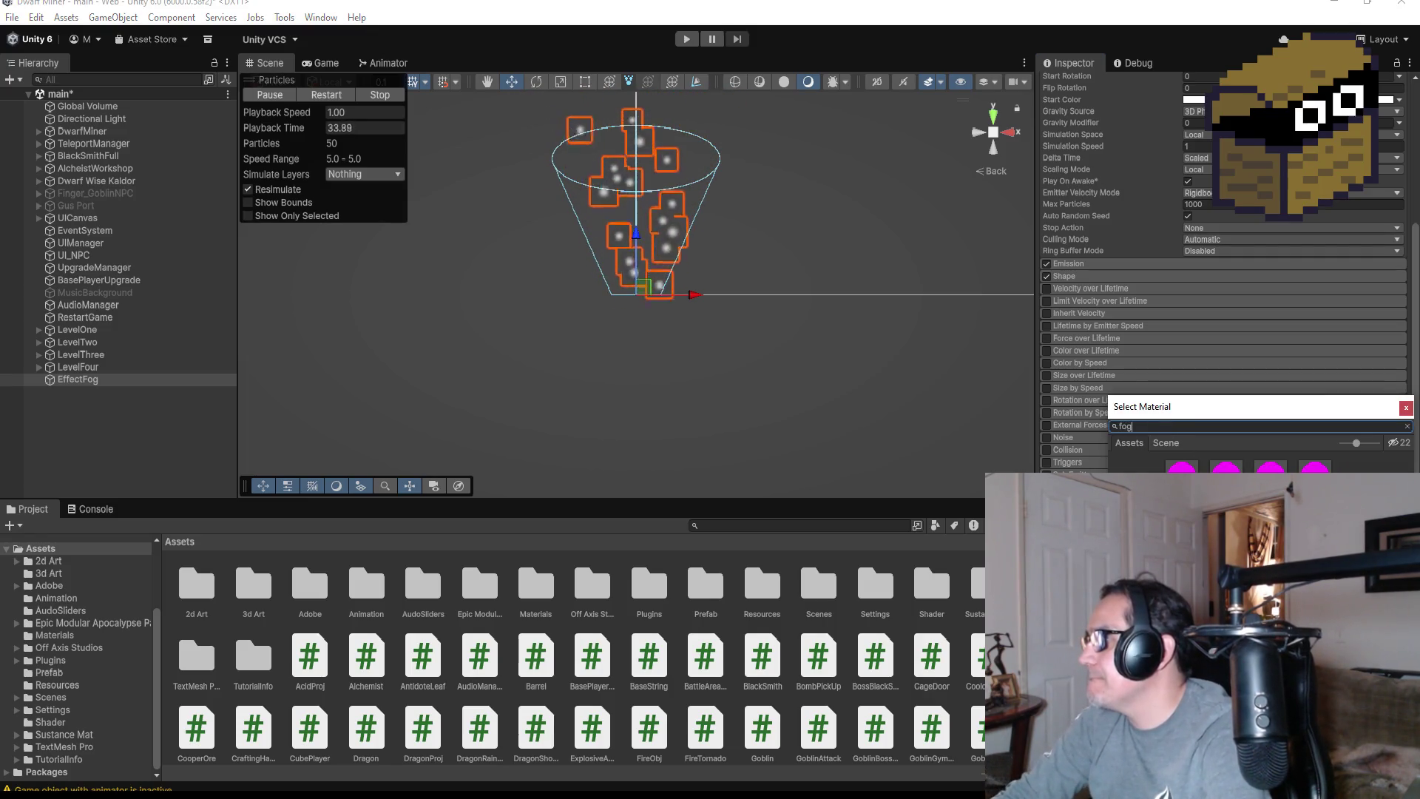
key("BackSpace")
key("BackSpace")
key("BackSpace")
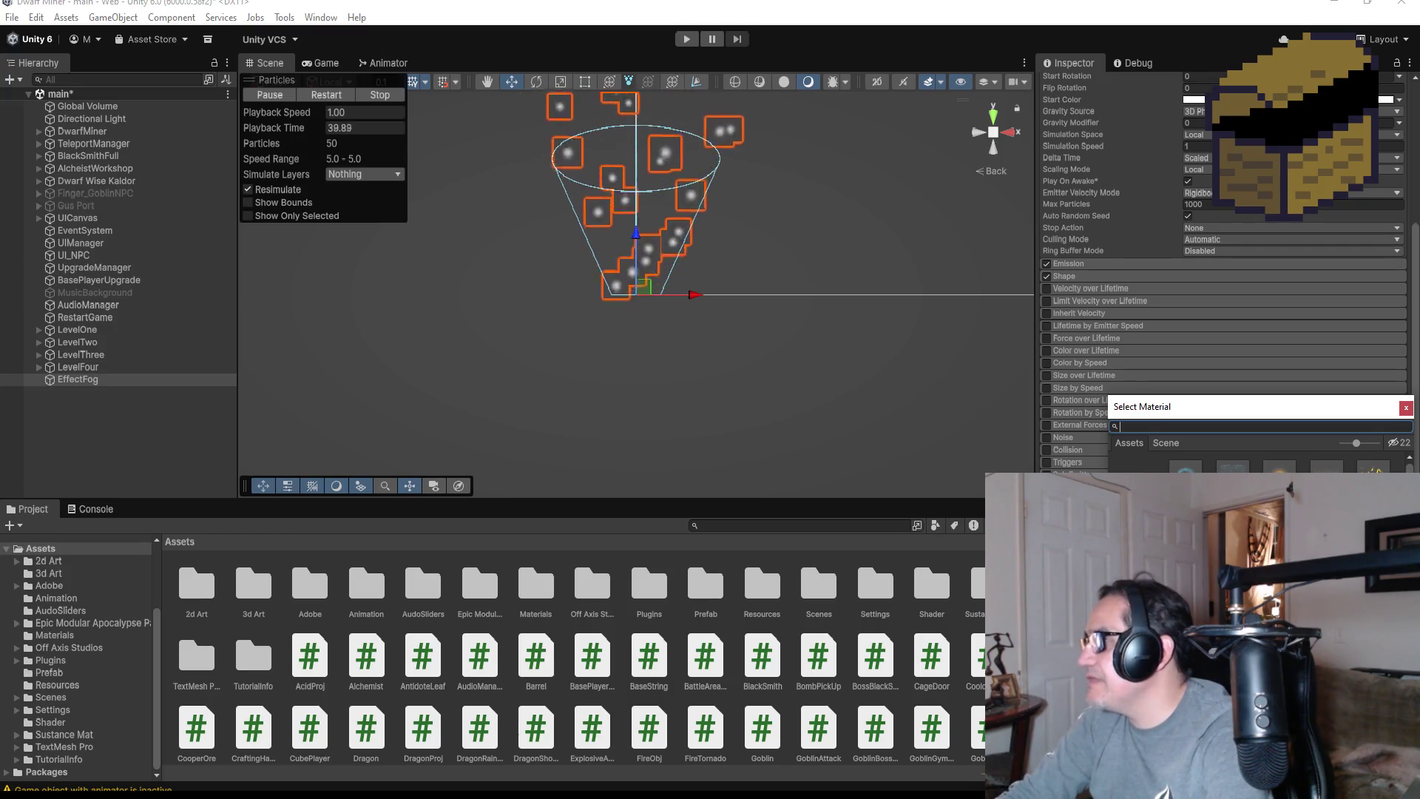
key("Down")
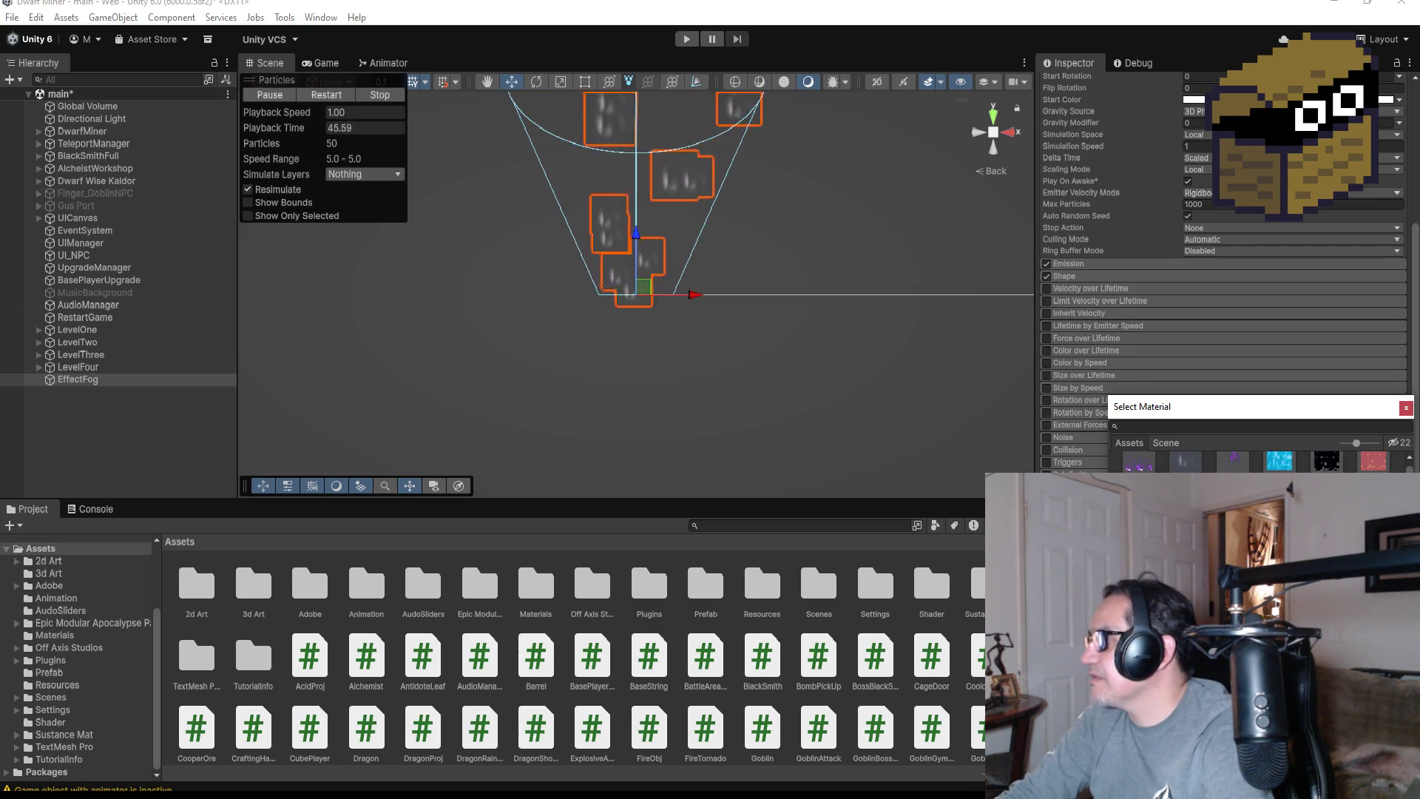
Assign a soft glowing material to EffectFog's Renderer so particles appear as glowing dots
scroll(1258, 459, "down", 1)
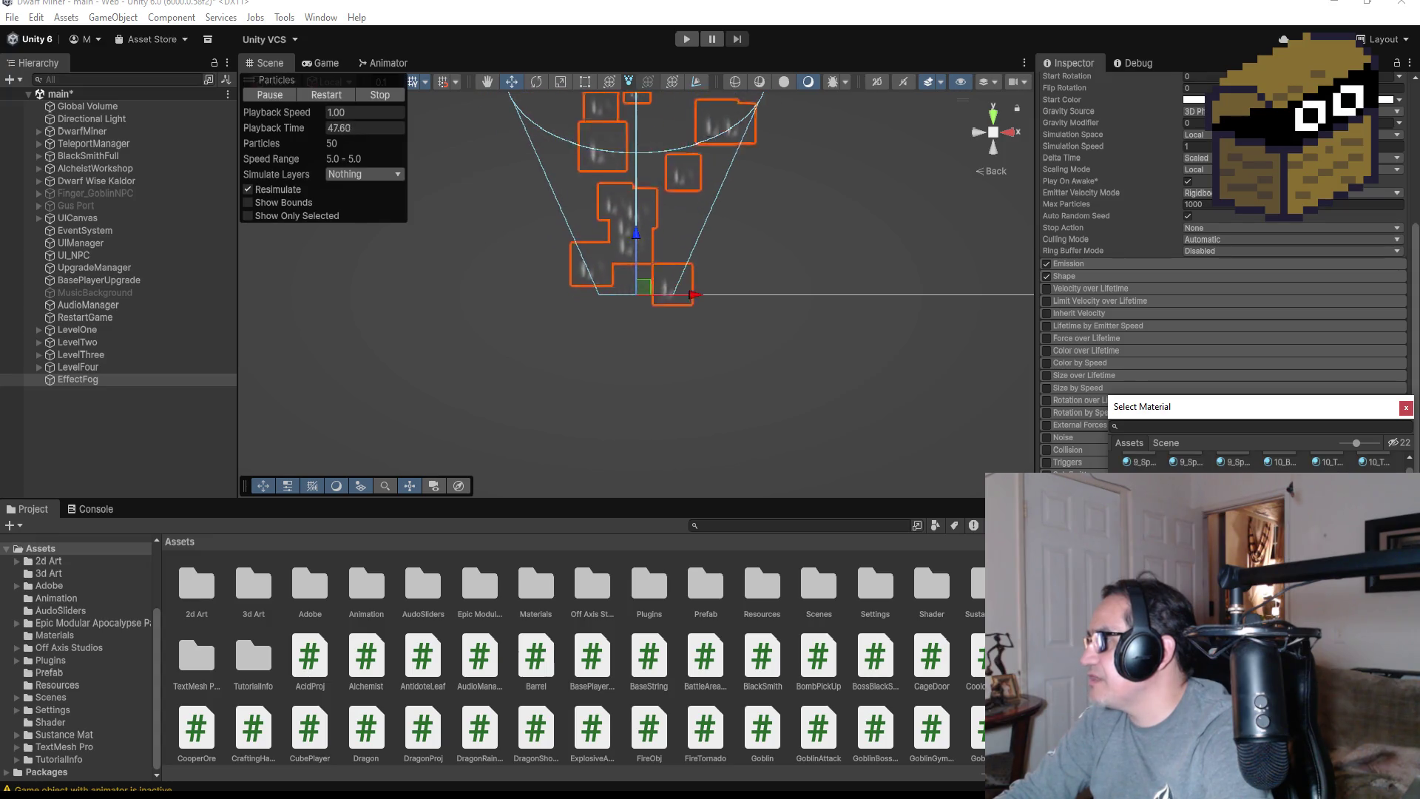
scroll(1258, 454, "up", 1)
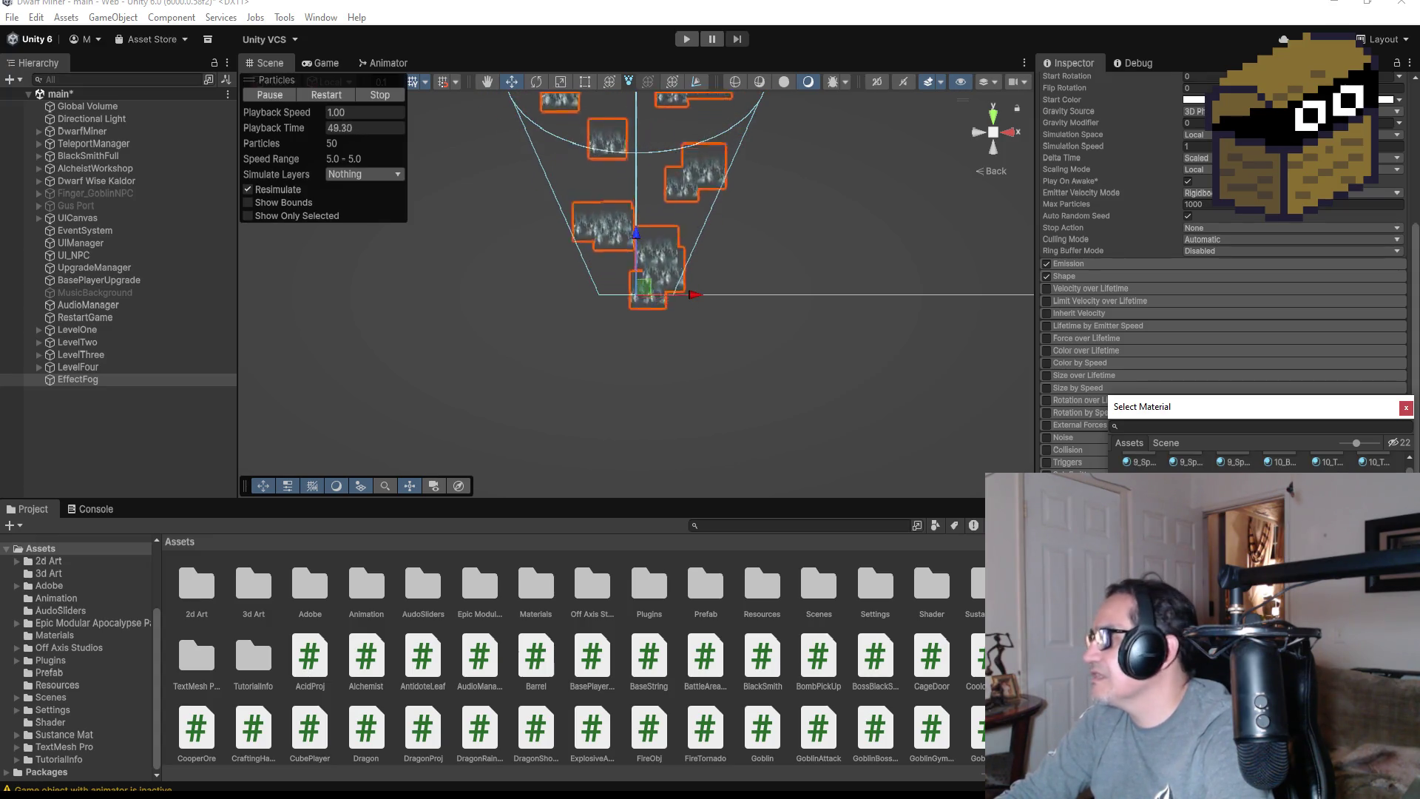
scroll(1258, 455, "down", 1)
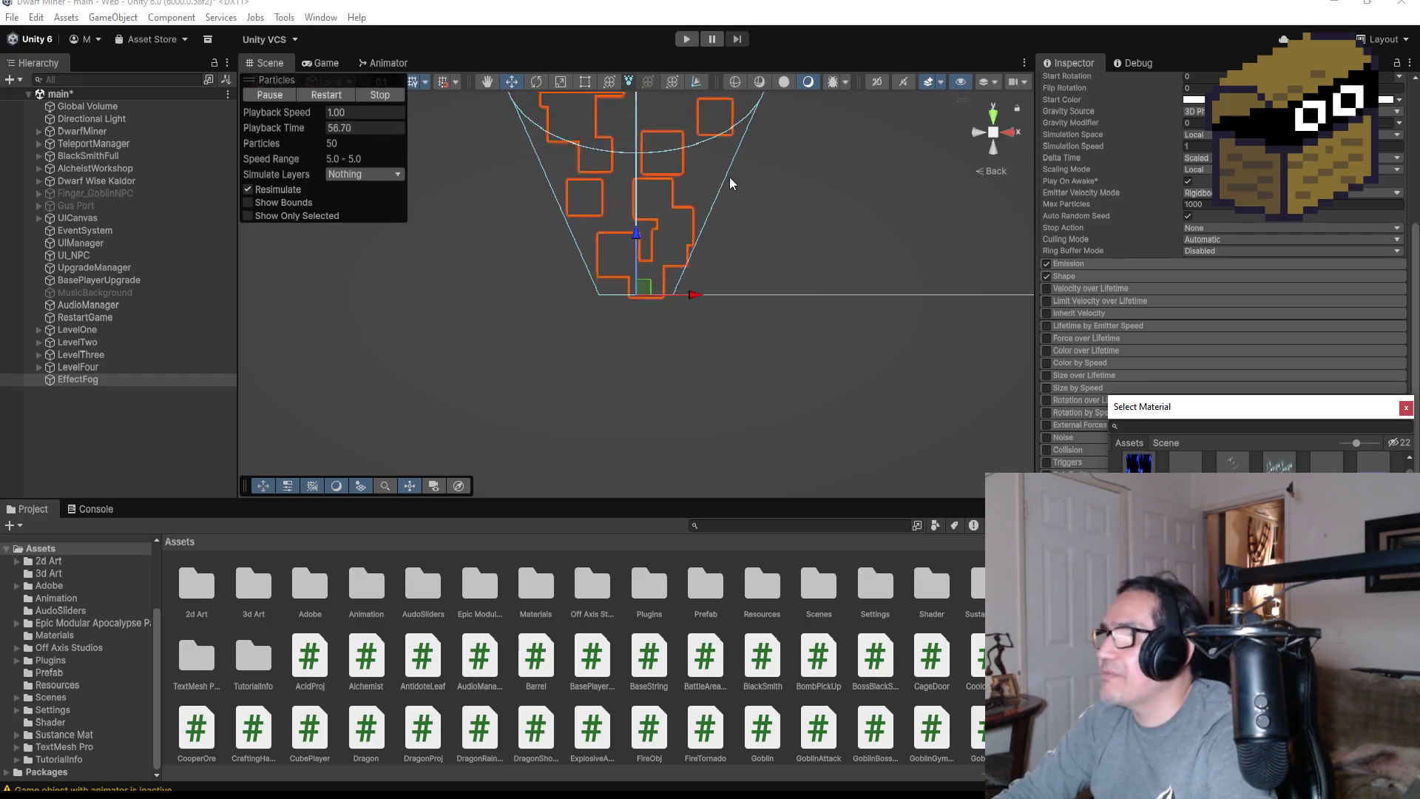
scroll(729, 181, "down", 3)
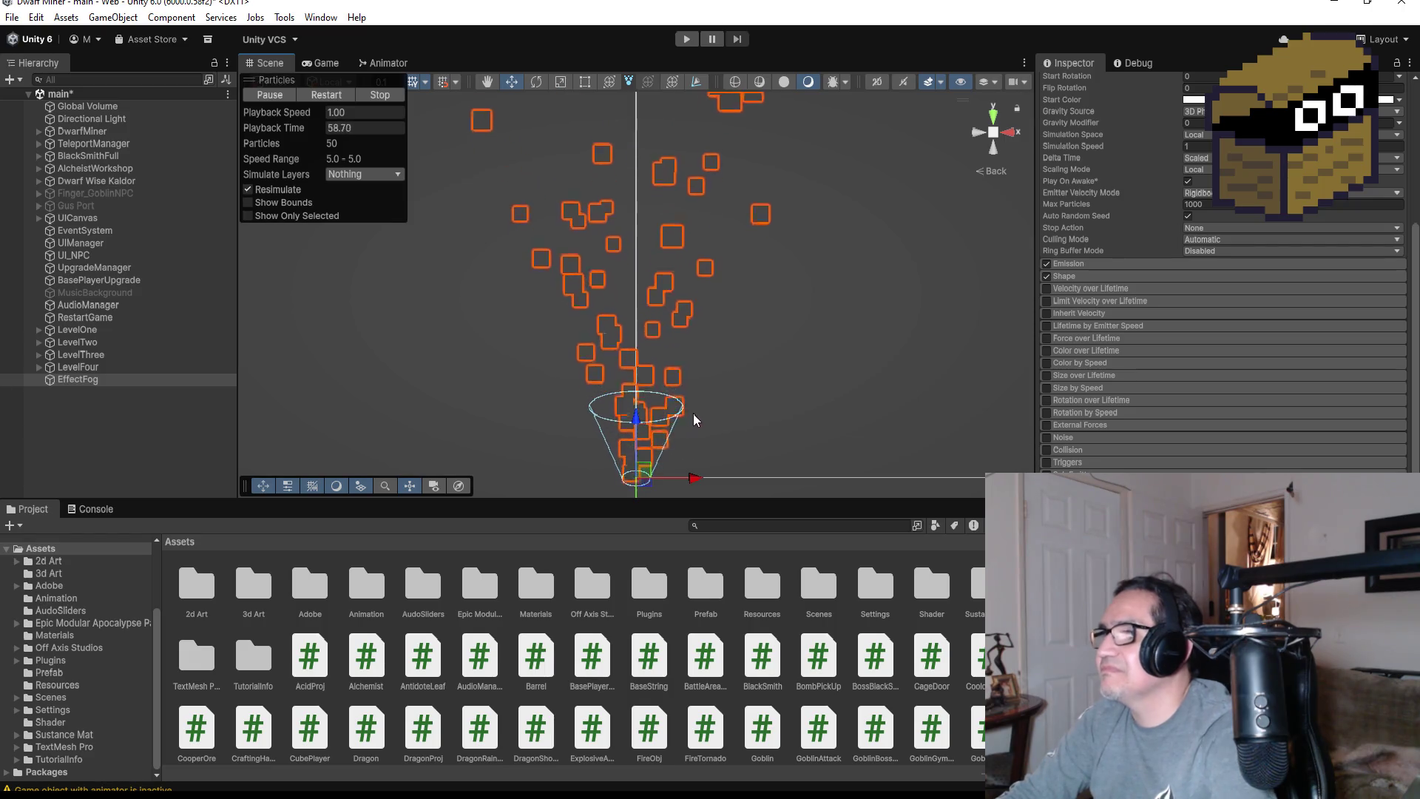
scroll(1406, 371, "down", 5)
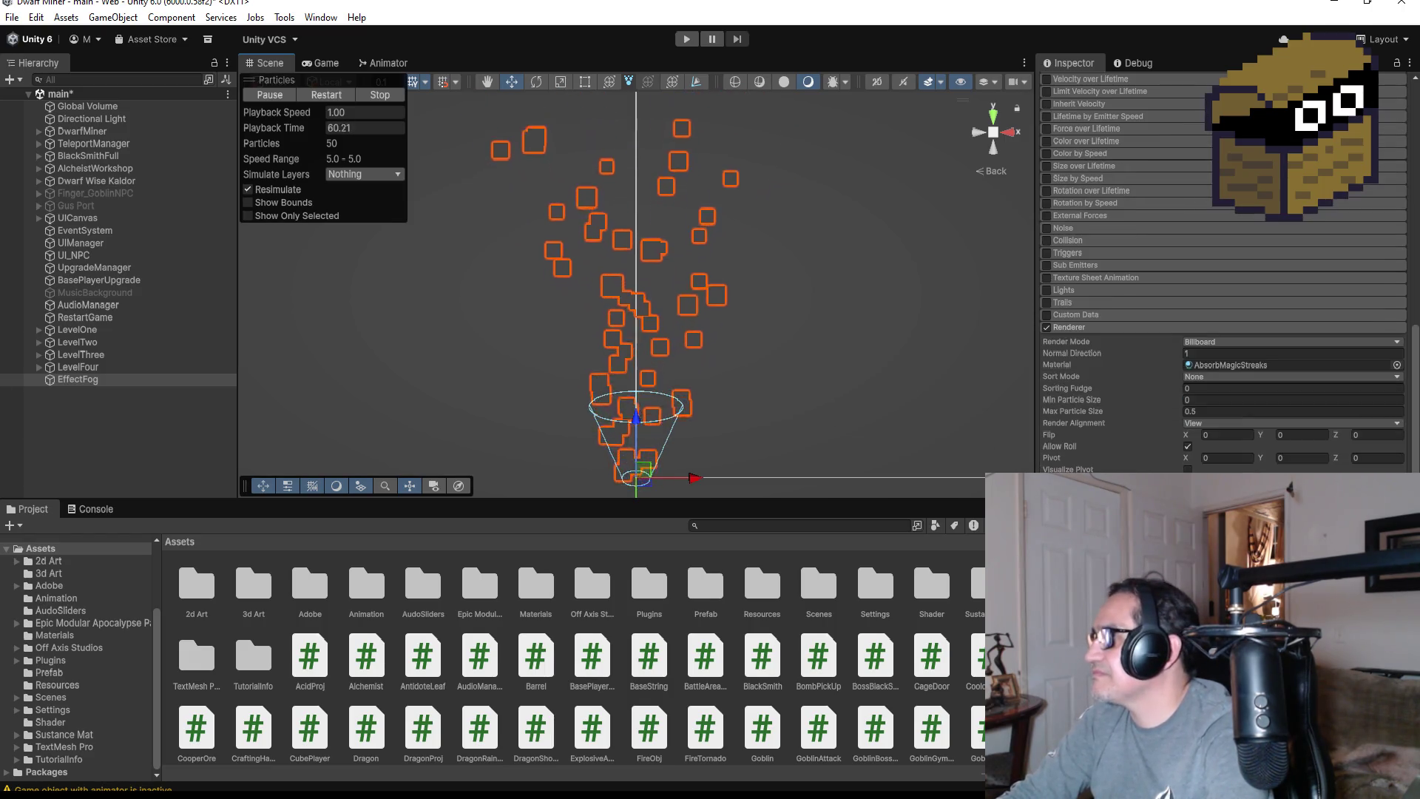
left_click(1396, 365)
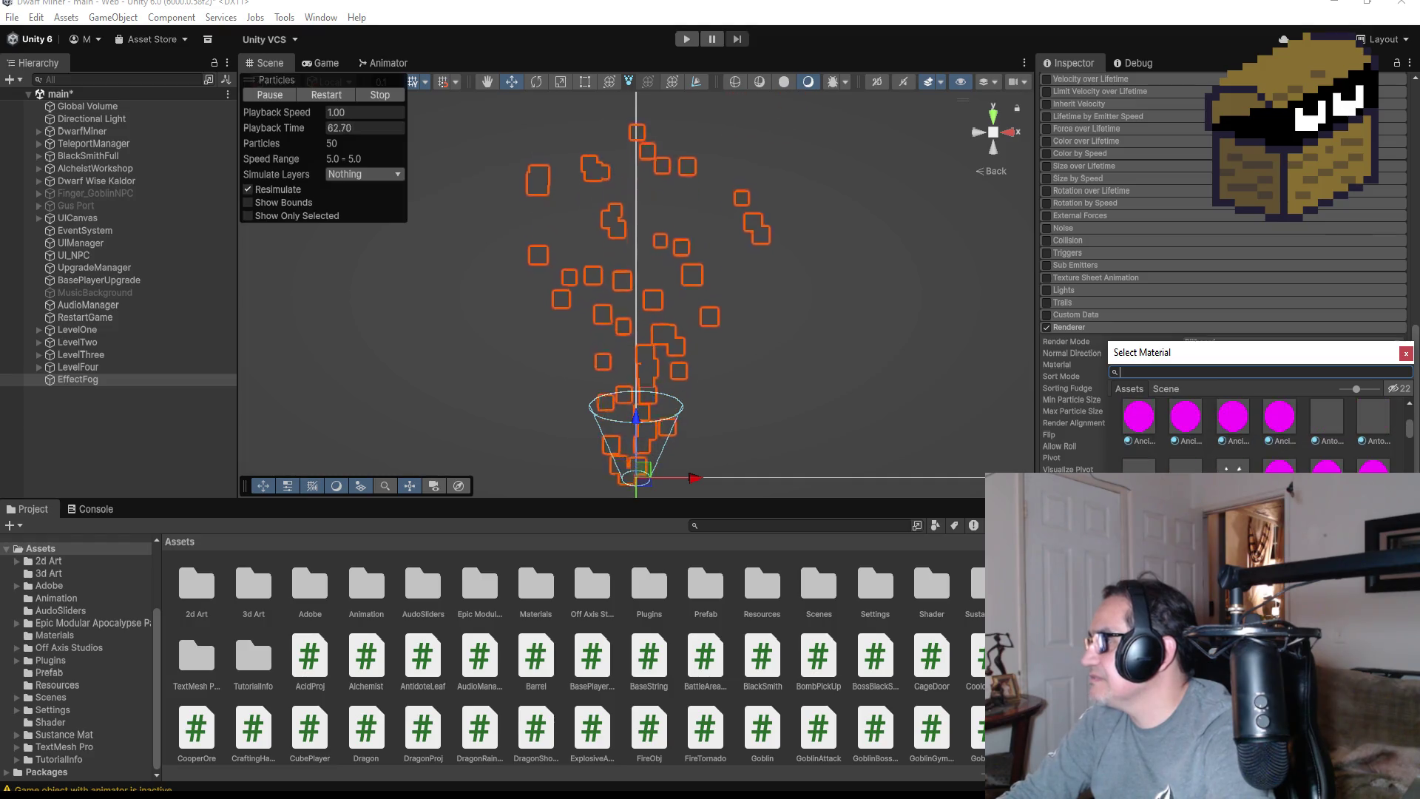
scroll(1257, 432, "down", 2)
scroll(1380, 435, "down", 2)
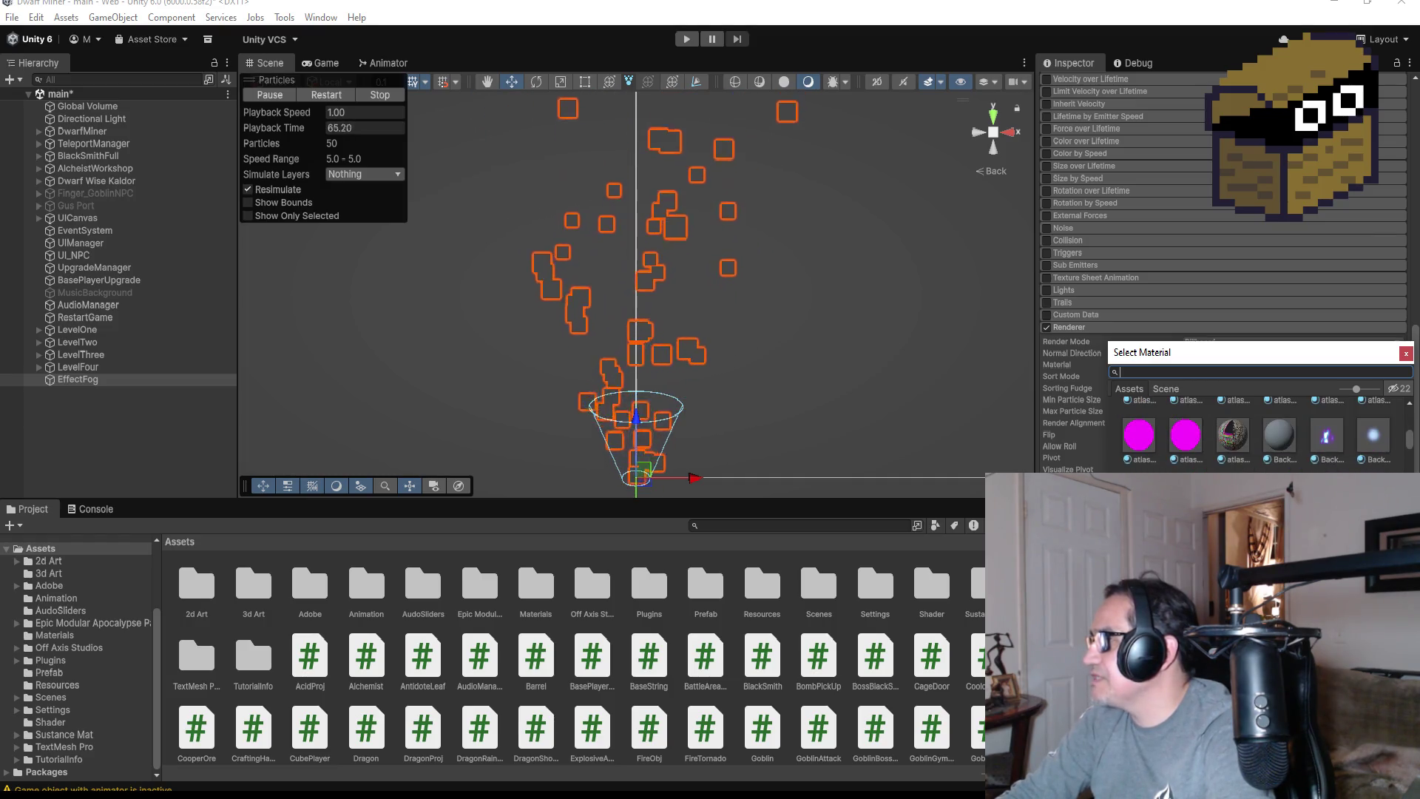
left_click(1381, 434)
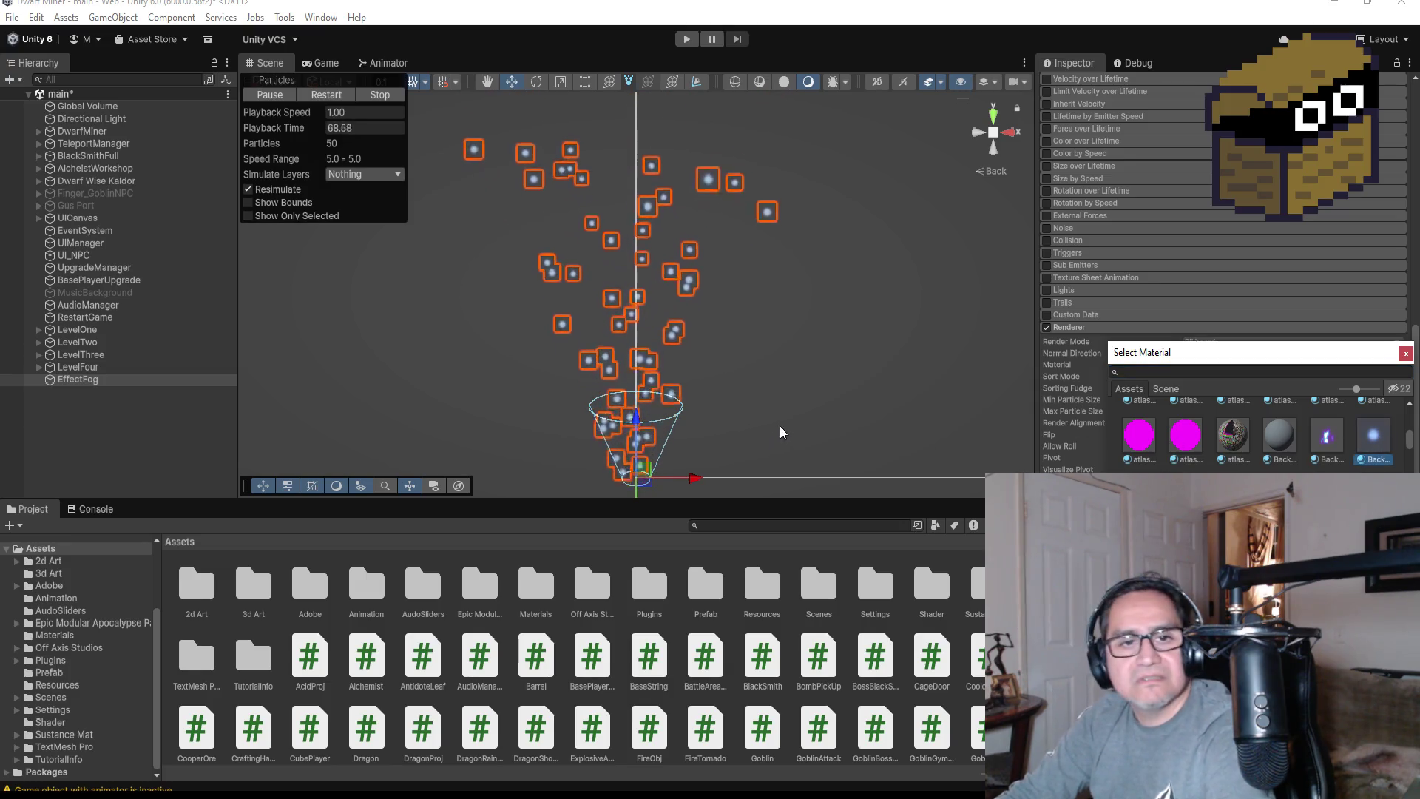
scroll(1213, 222, "up", 10)
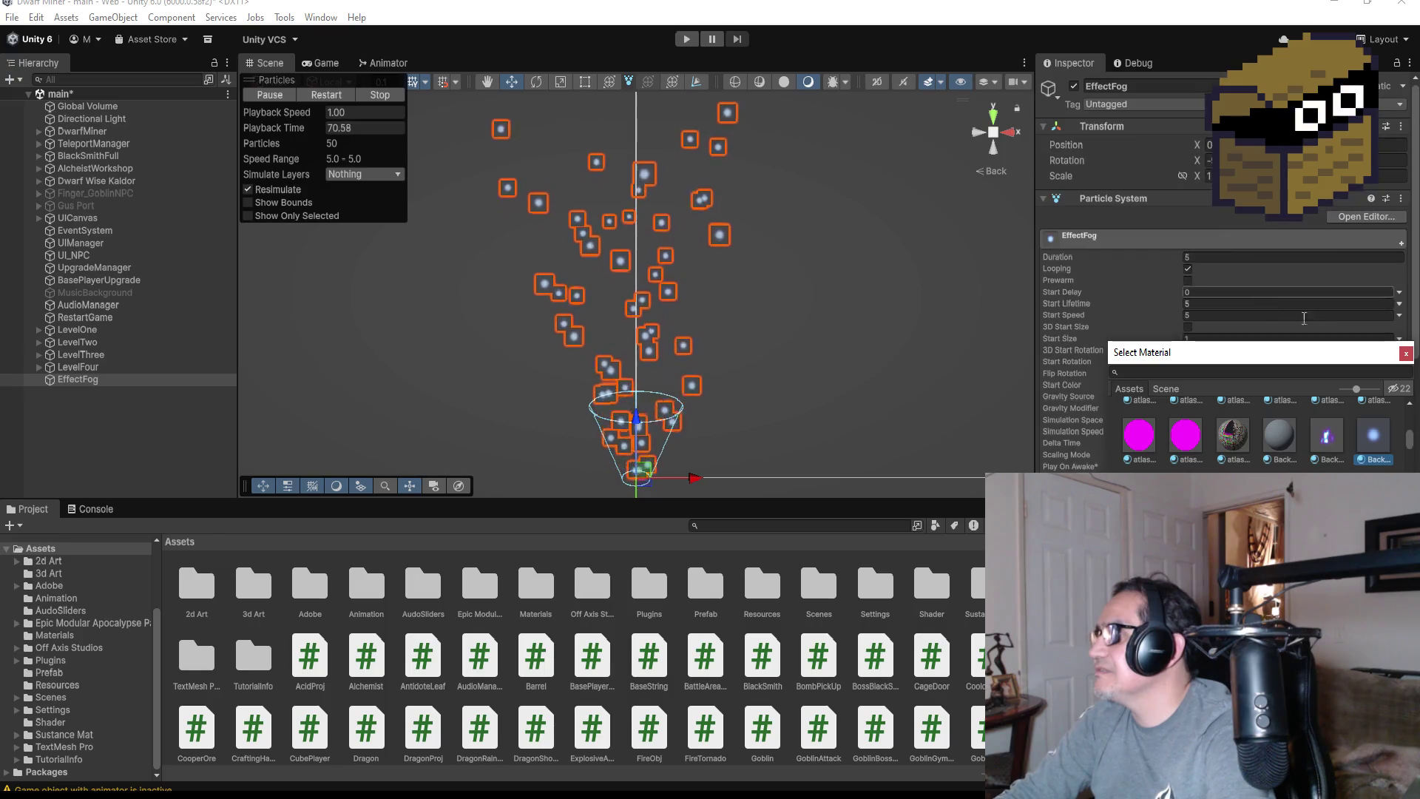
left_click(1232, 257)
Set Duration and Start Lifetime to 1, then frame EffectFog in the Scene view
type("1")
key("Tab")
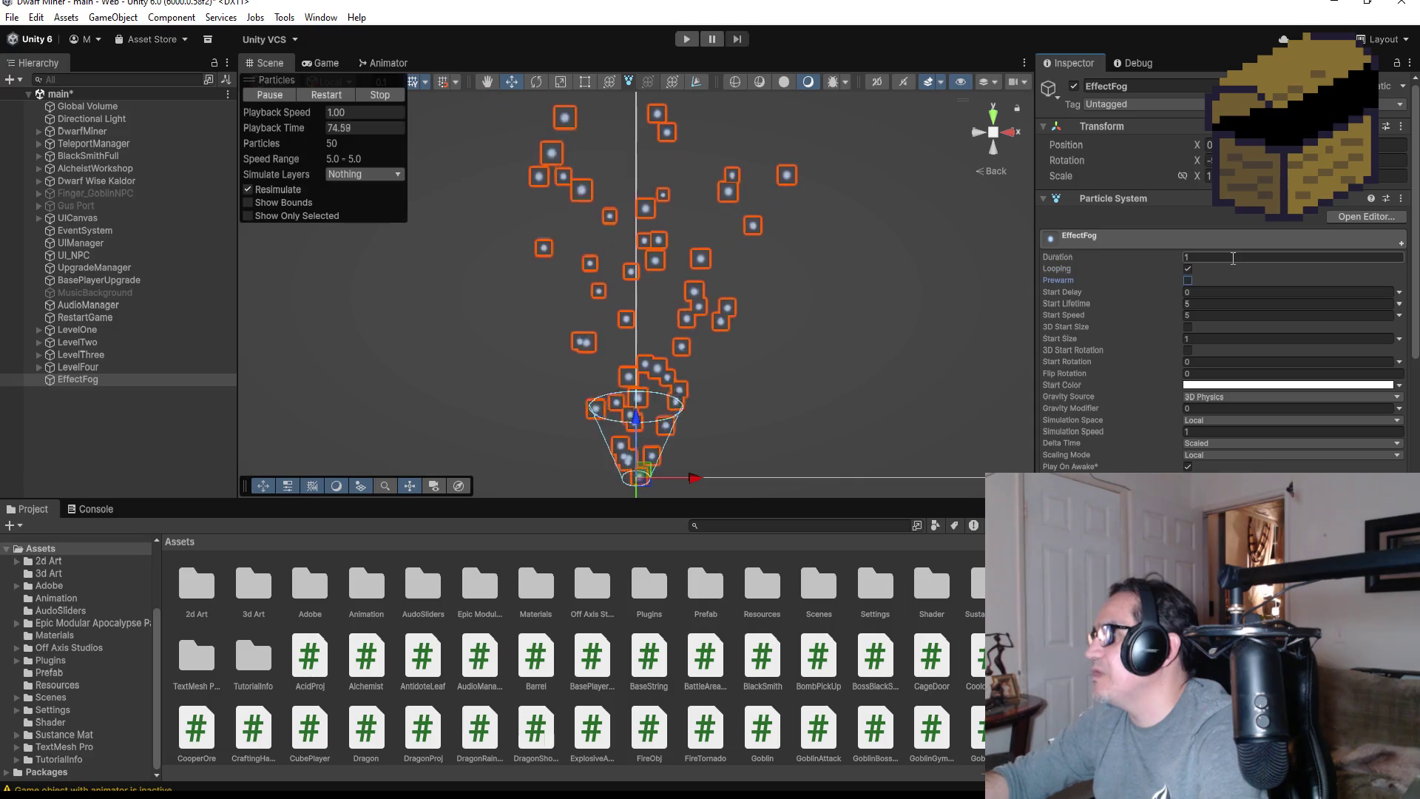
key("Tab")
key("Tab")
type("1")
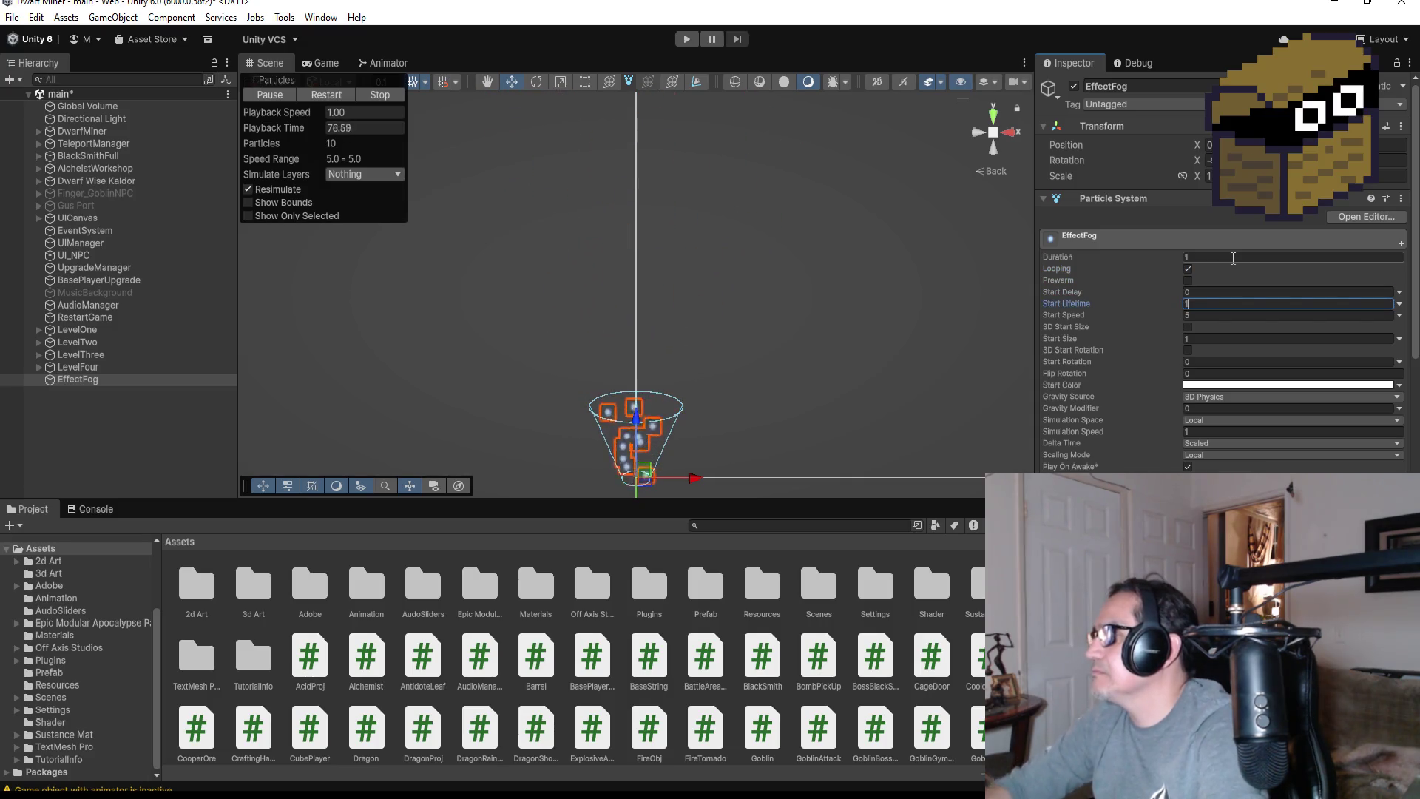
double_click(95, 380)
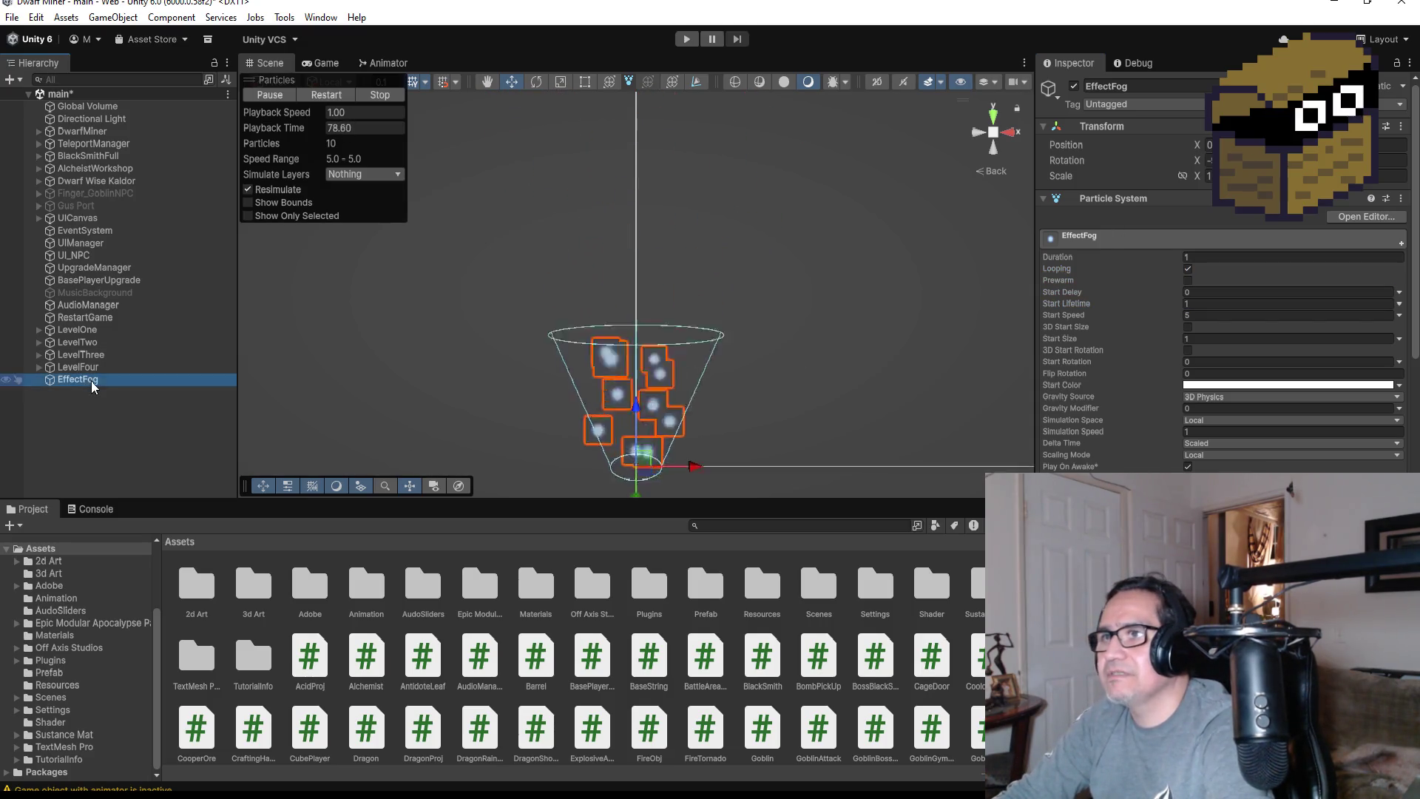
scroll(765, 222, "down", 5)
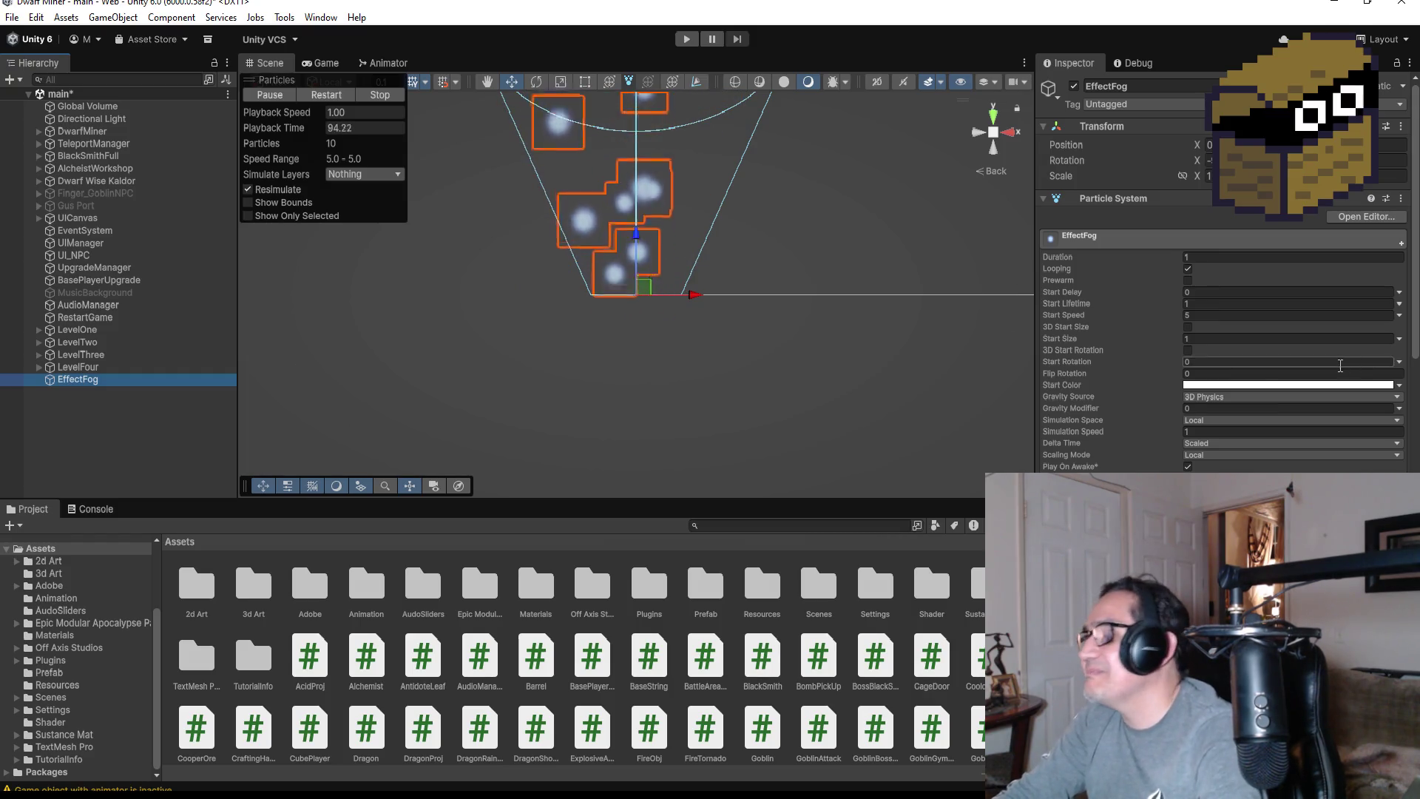
scroll(1262, 446, "down", 2)
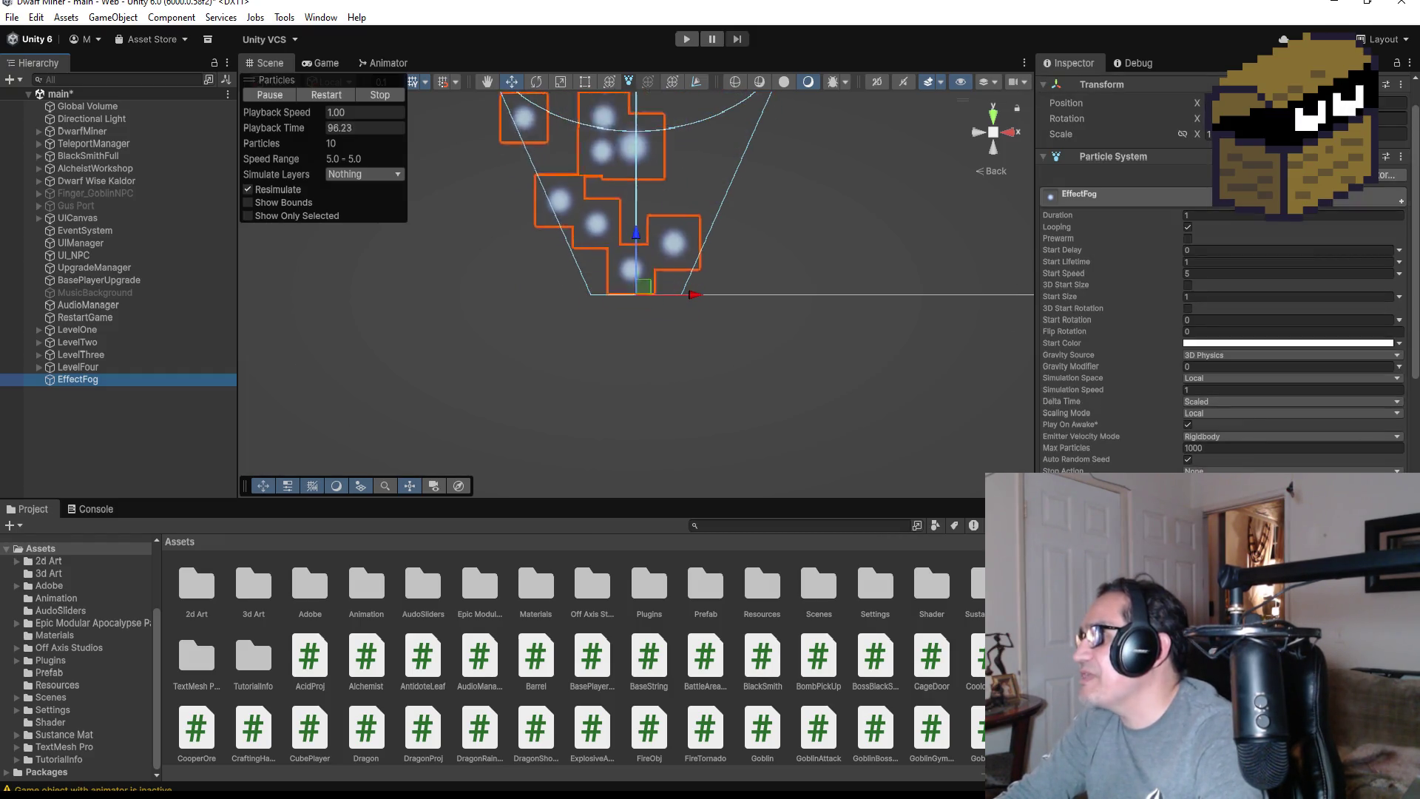
Change the Shape module to Box and set its Scale X to 5
left_click(1287, 262)
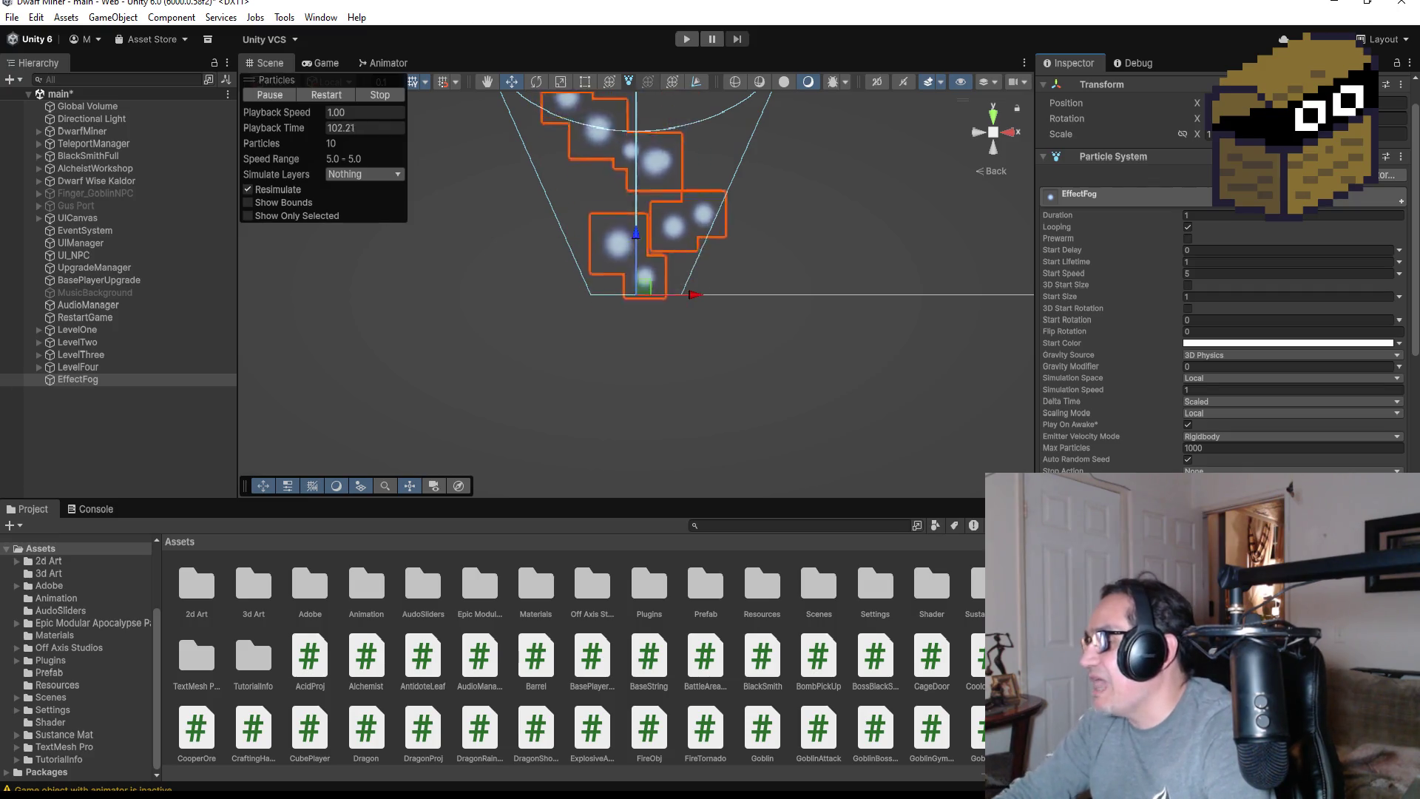
scroll(1220, 318, "down", 2)
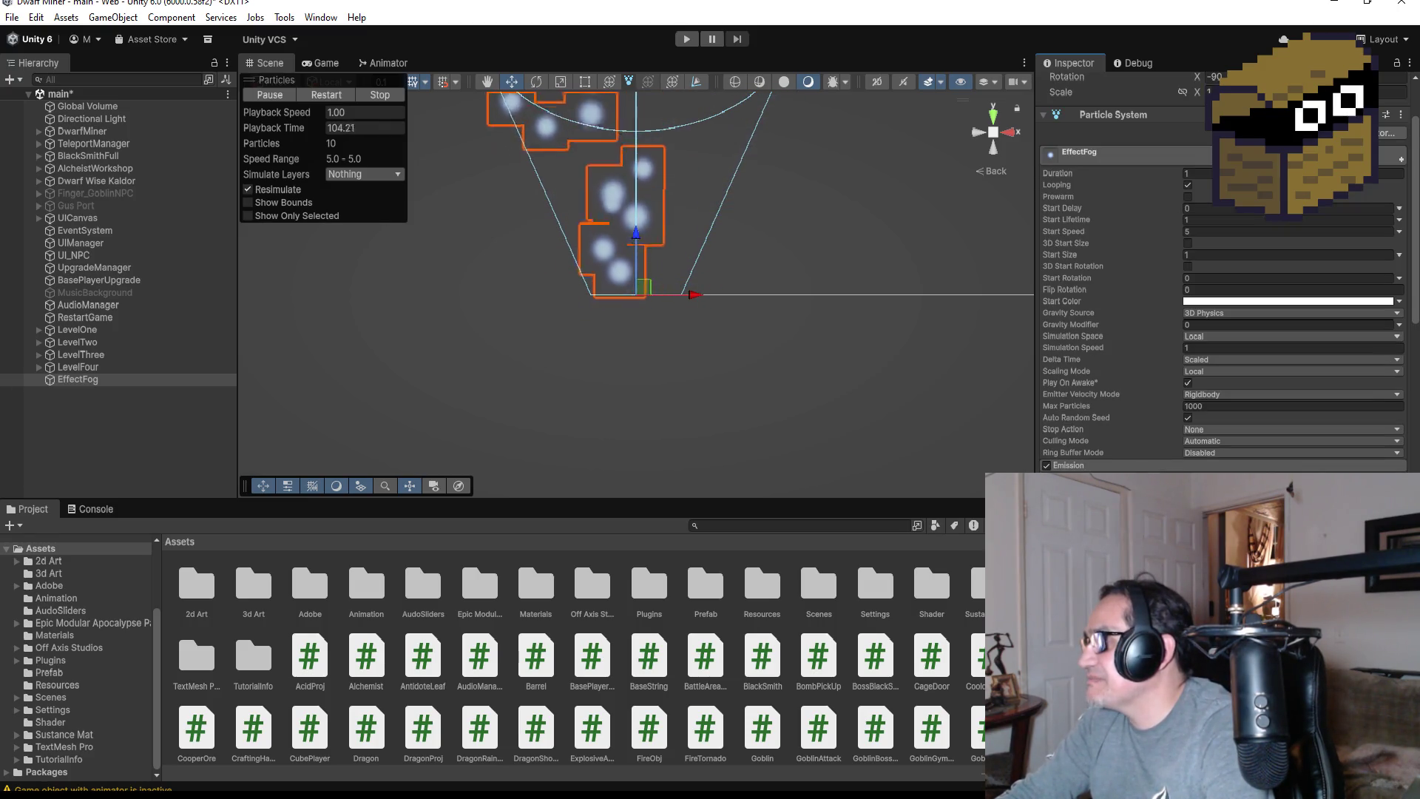
scroll(1220, 296, "down", 4)
left_click(1287, 395)
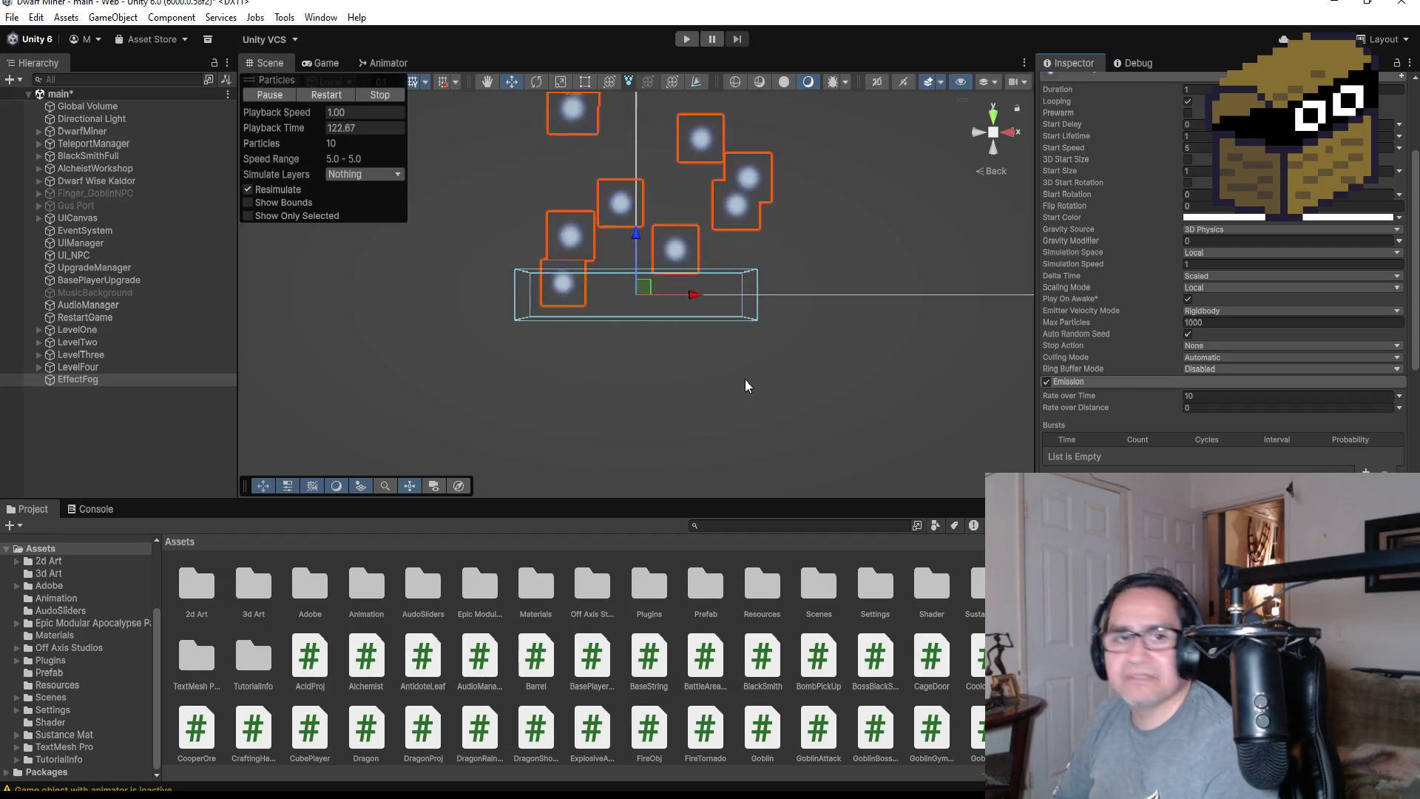
scroll(772, 196, "up", 2)
scroll(772, 196, "up", 1)
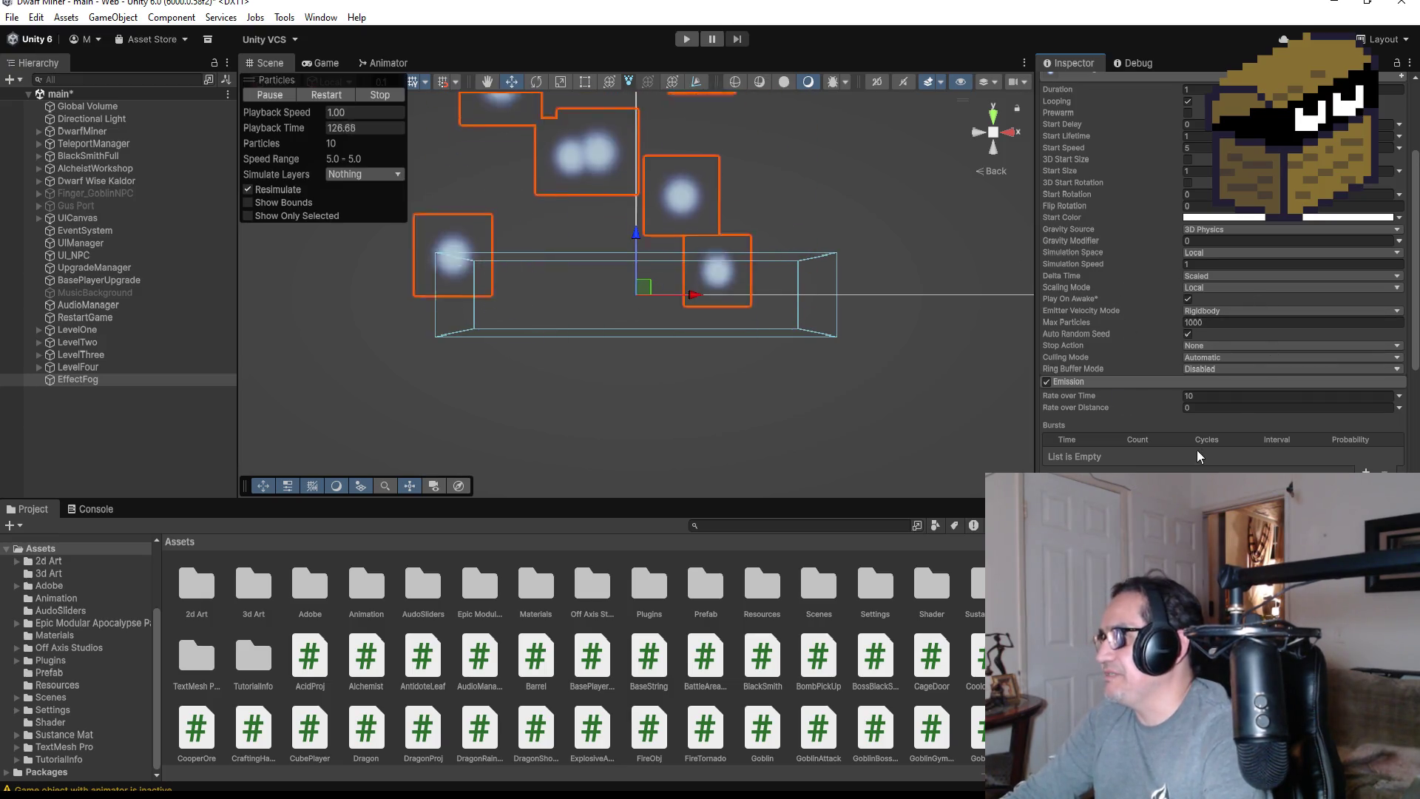
scroll(1221, 296, "down", 3)
left_click(1228, 443)
type("5")
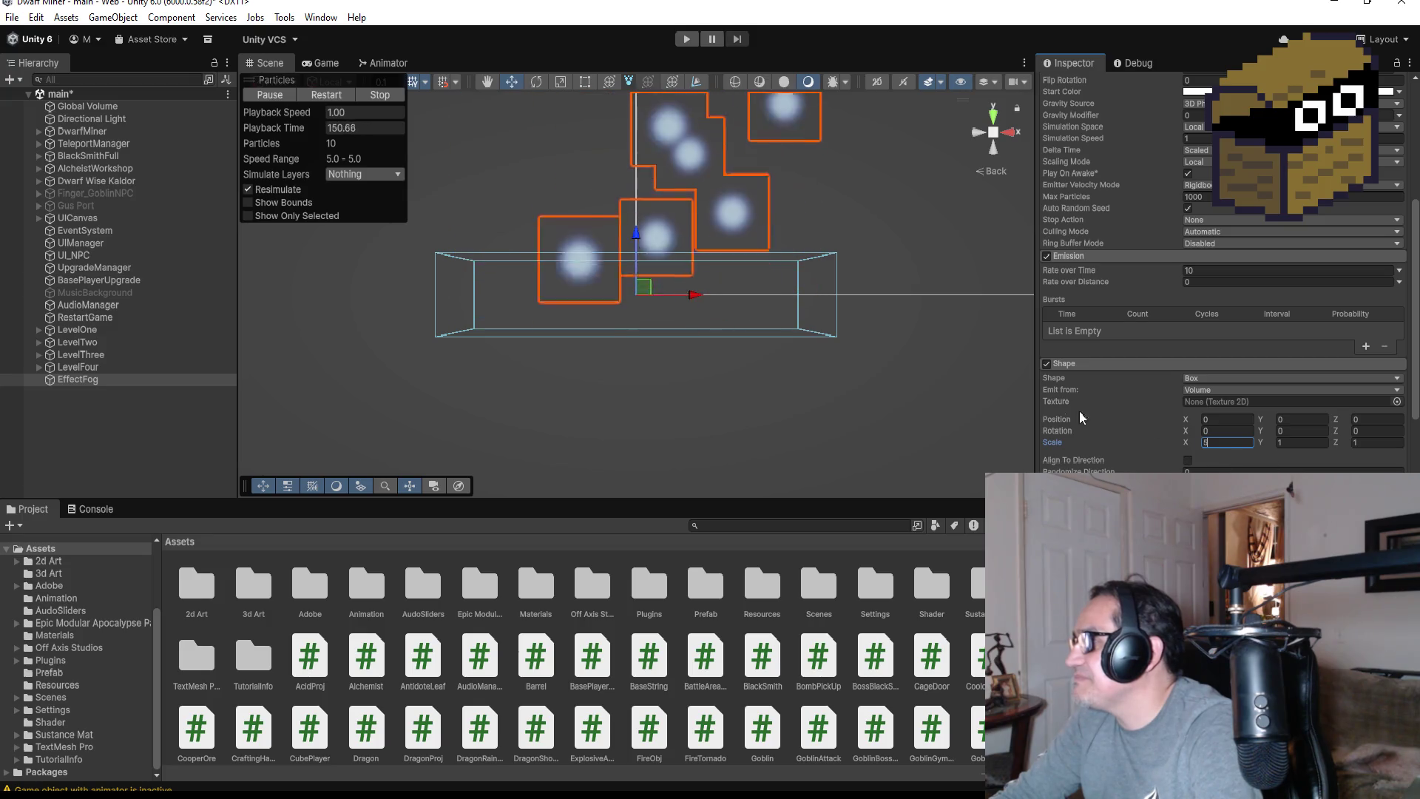
scroll(1162, 381, "up", 3)
Try shorter values of 0.3 for Duration and Start Lifetime
scroll(1215, 367, "up", 8)
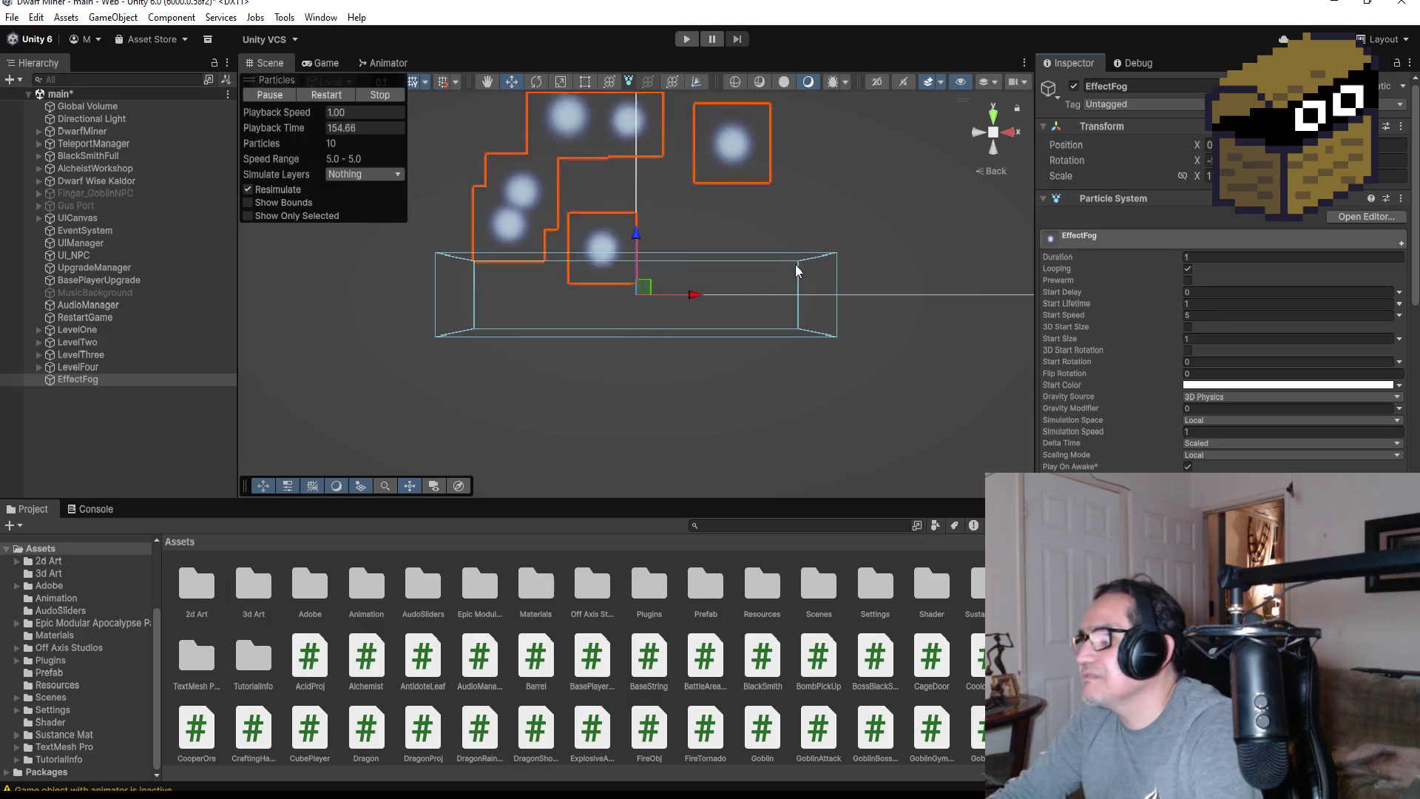
left_click(1218, 257)
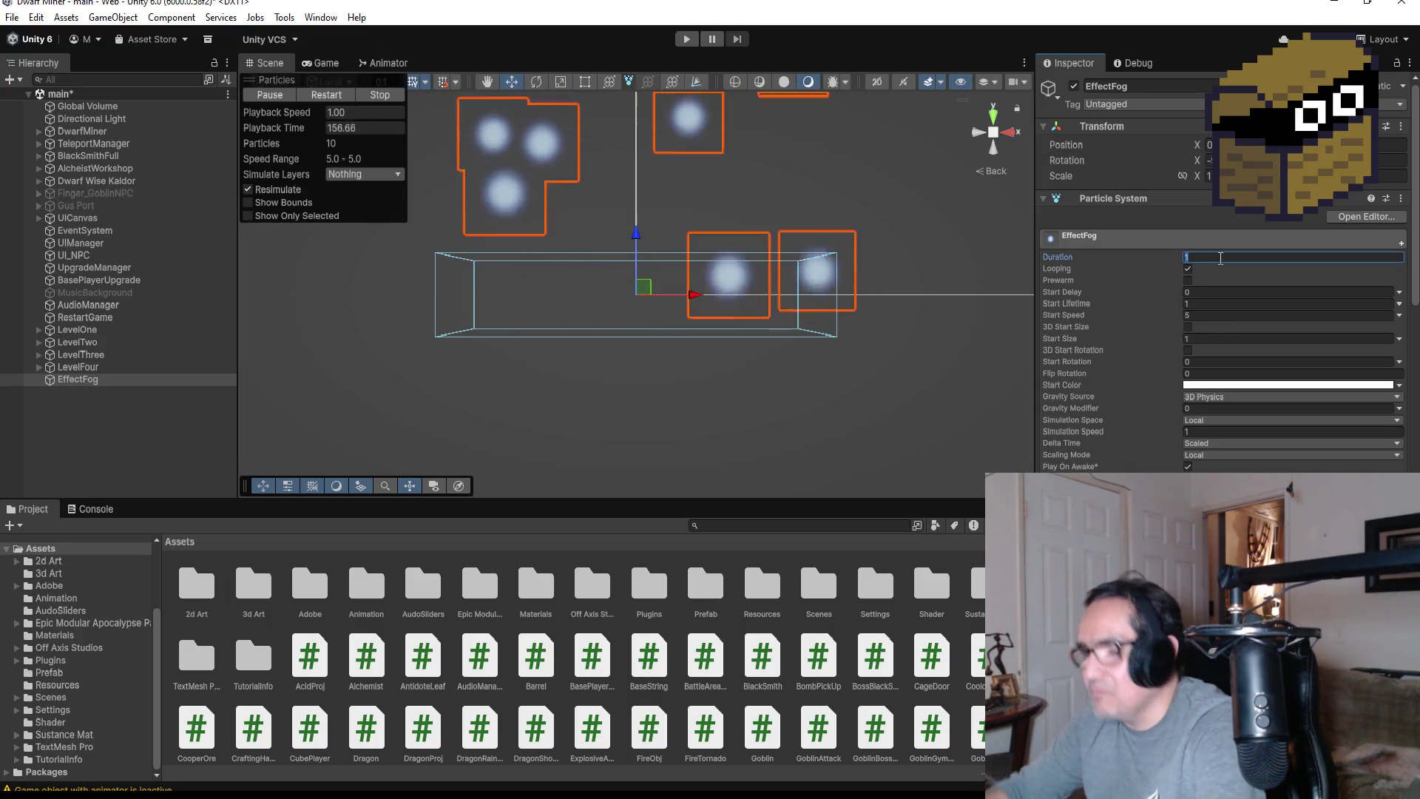
type("3")
key("Tab")
key("Tab")
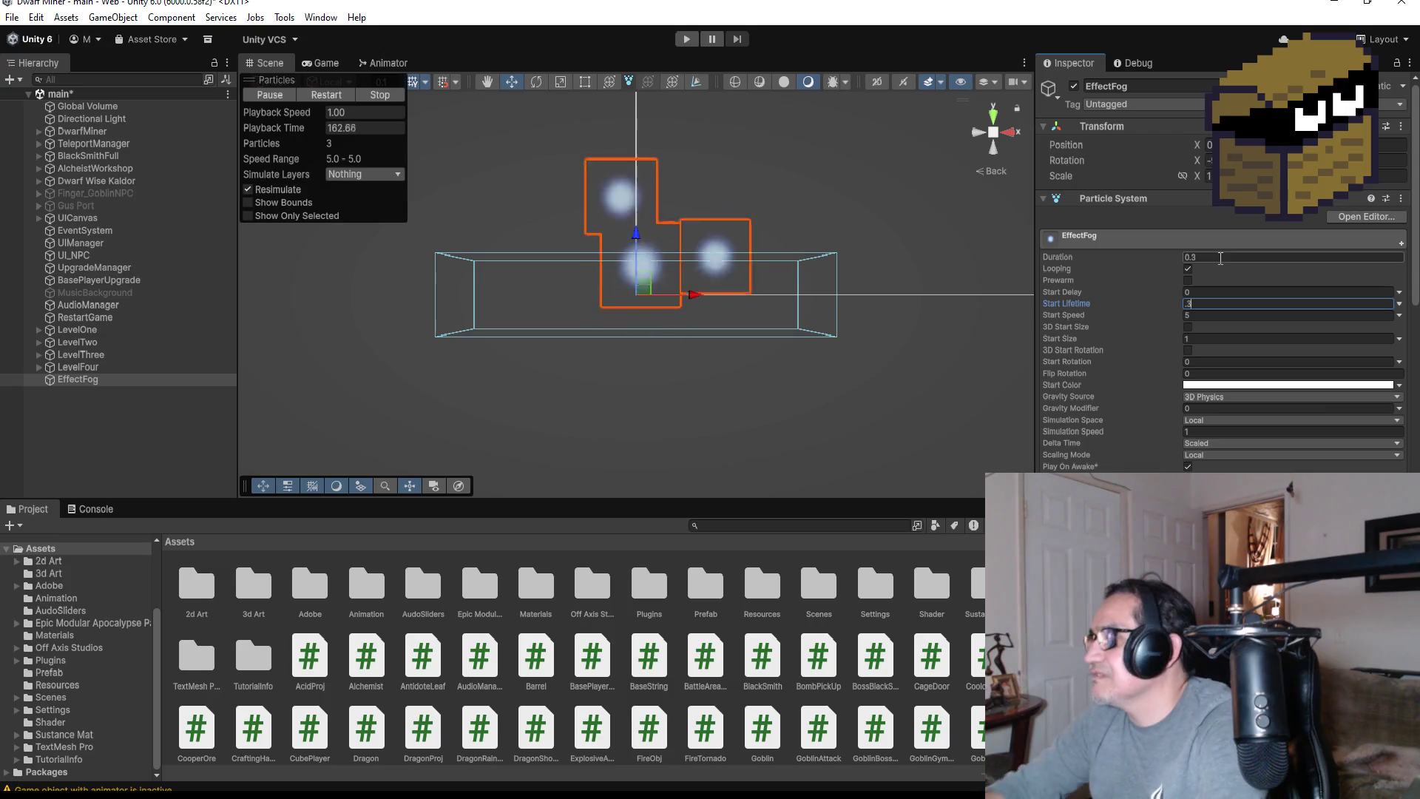
type(".3")
key("Tab")
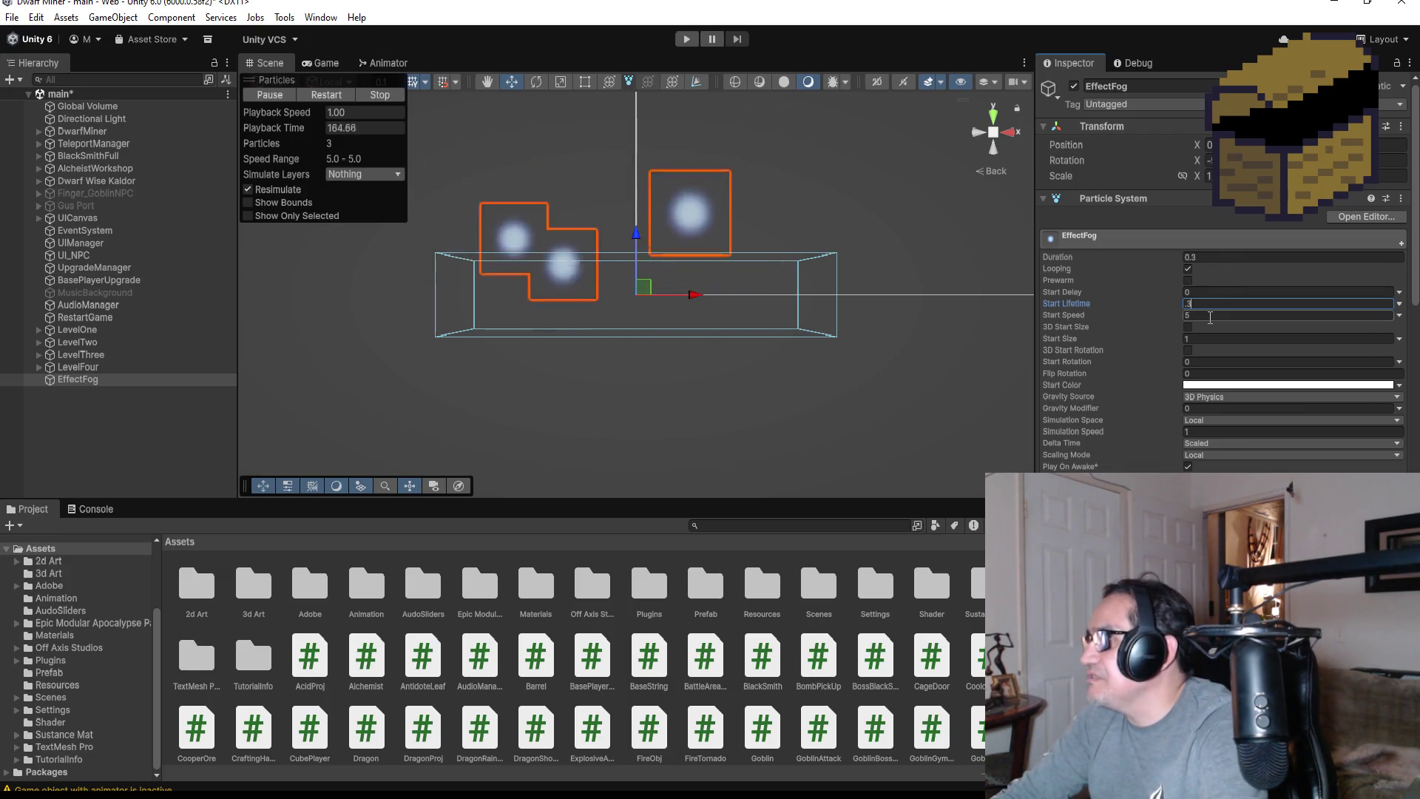
Set Start Speed to 0.2 and restore Start Lifetime to 1
type(".2")
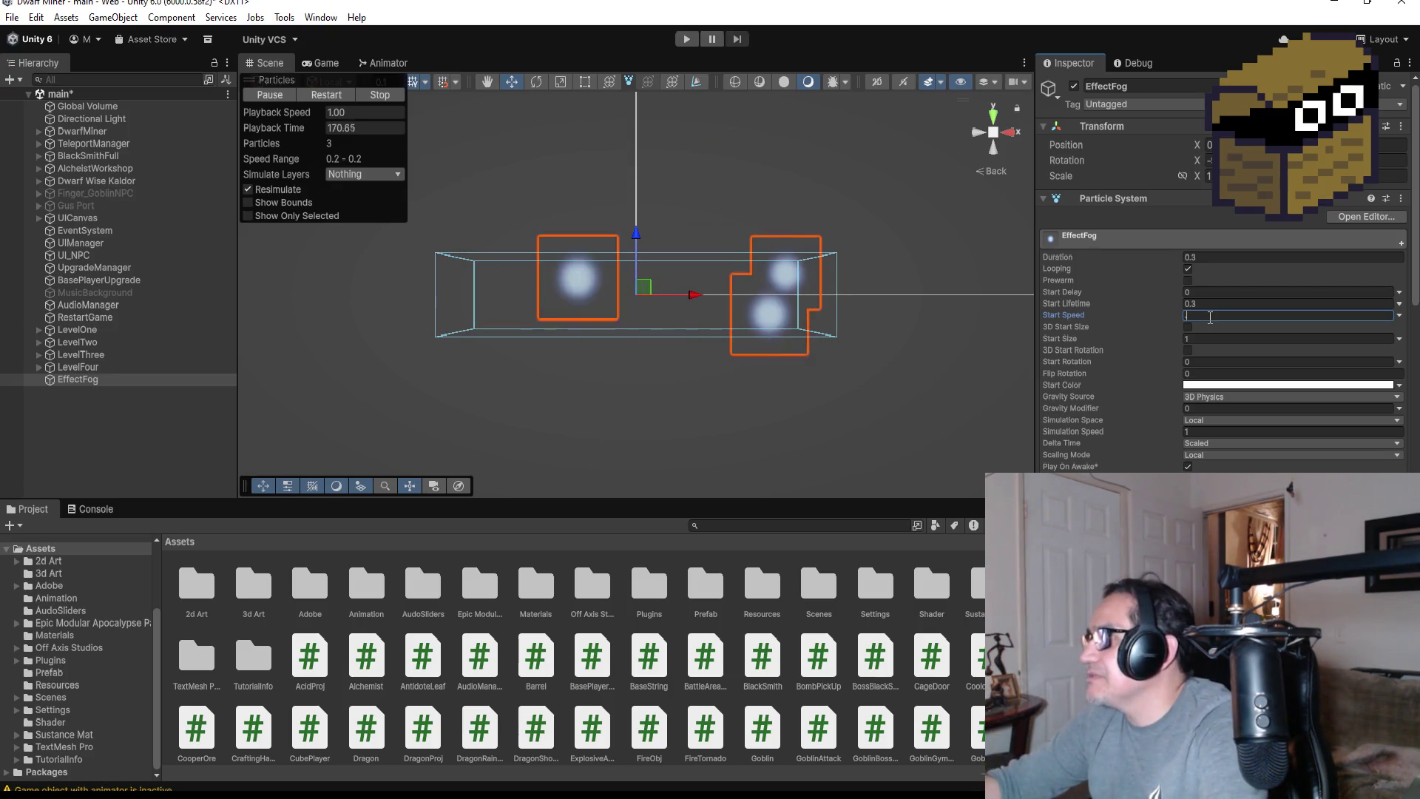
key("BackSpace")
key("BackSpace")
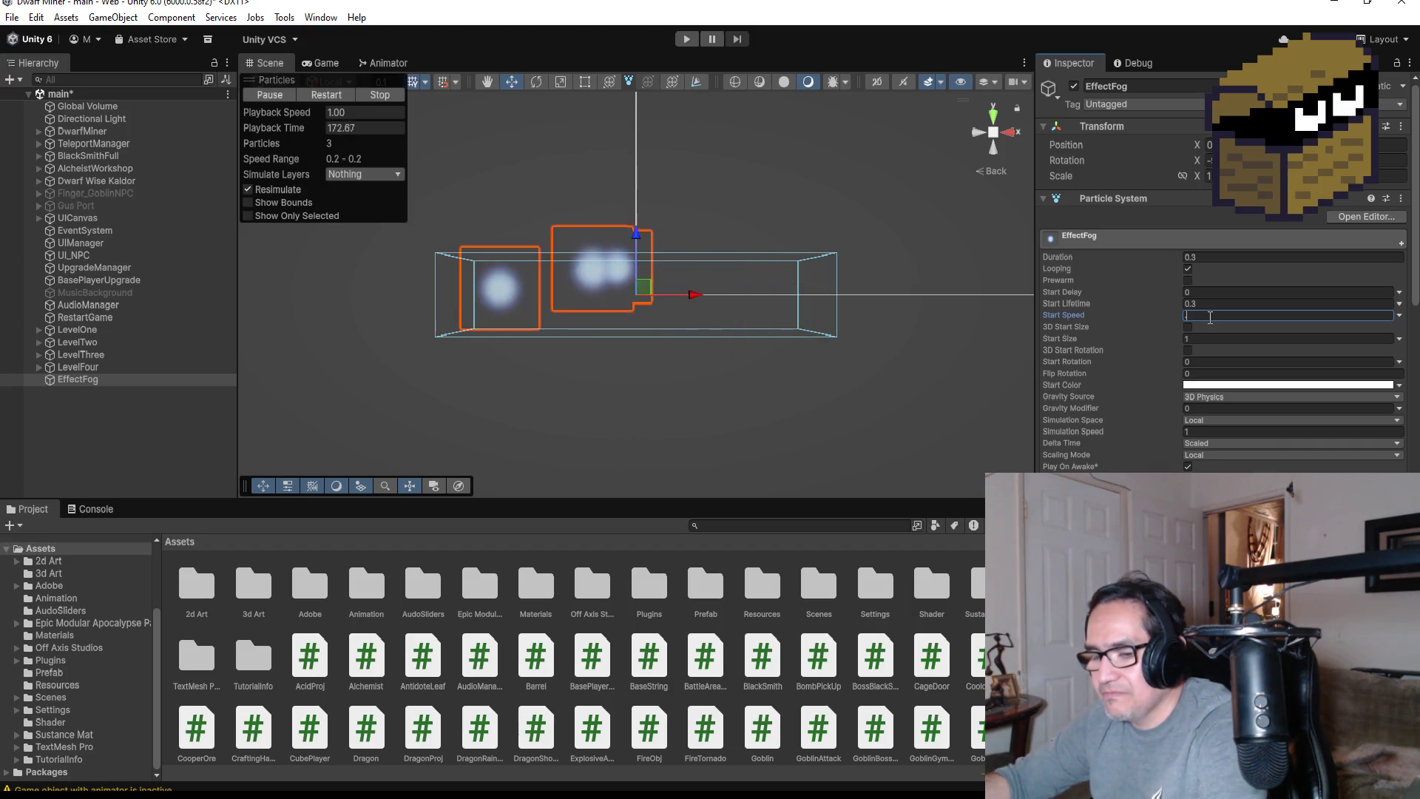
type(".3")
left_click(1214, 302)
type("1")
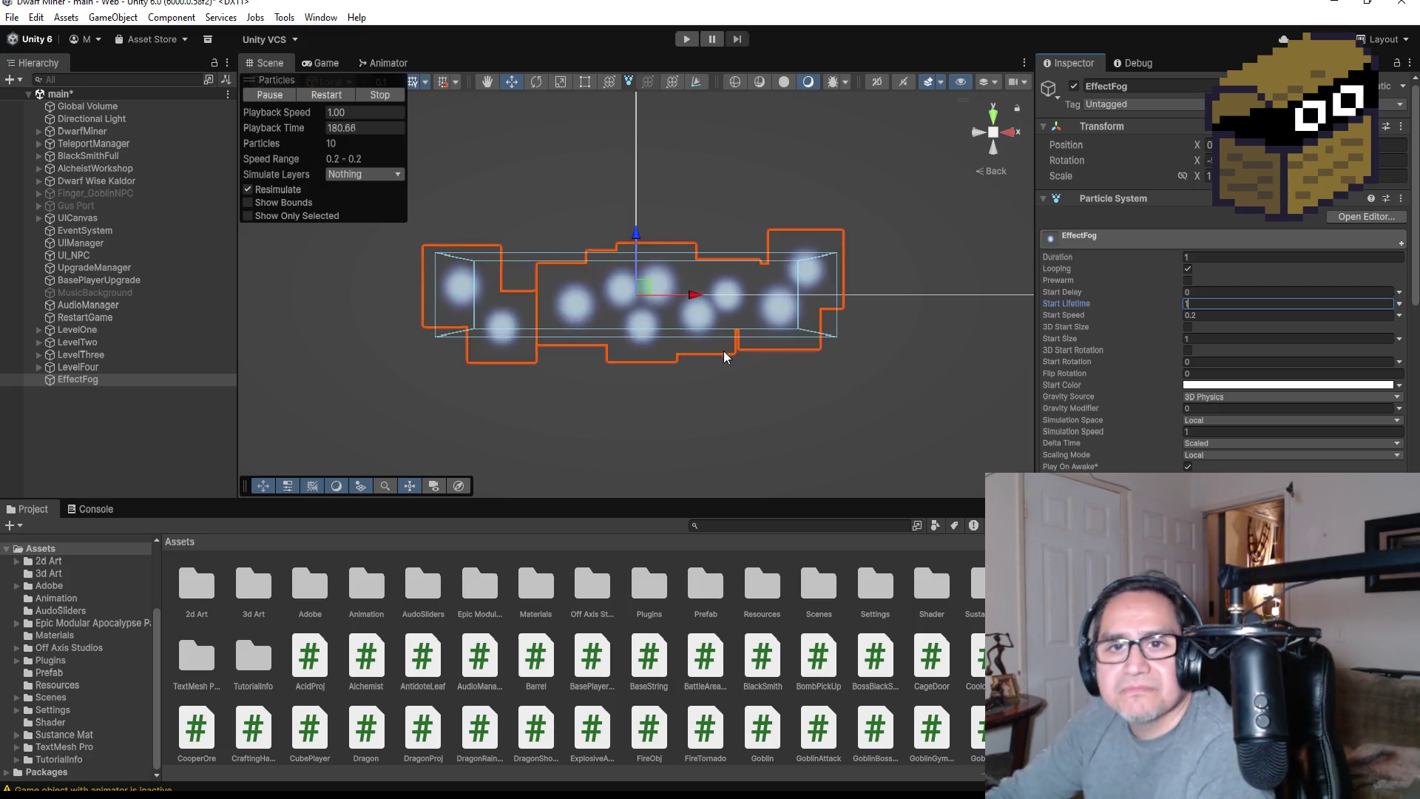
scroll(746, 310, "up", 3)
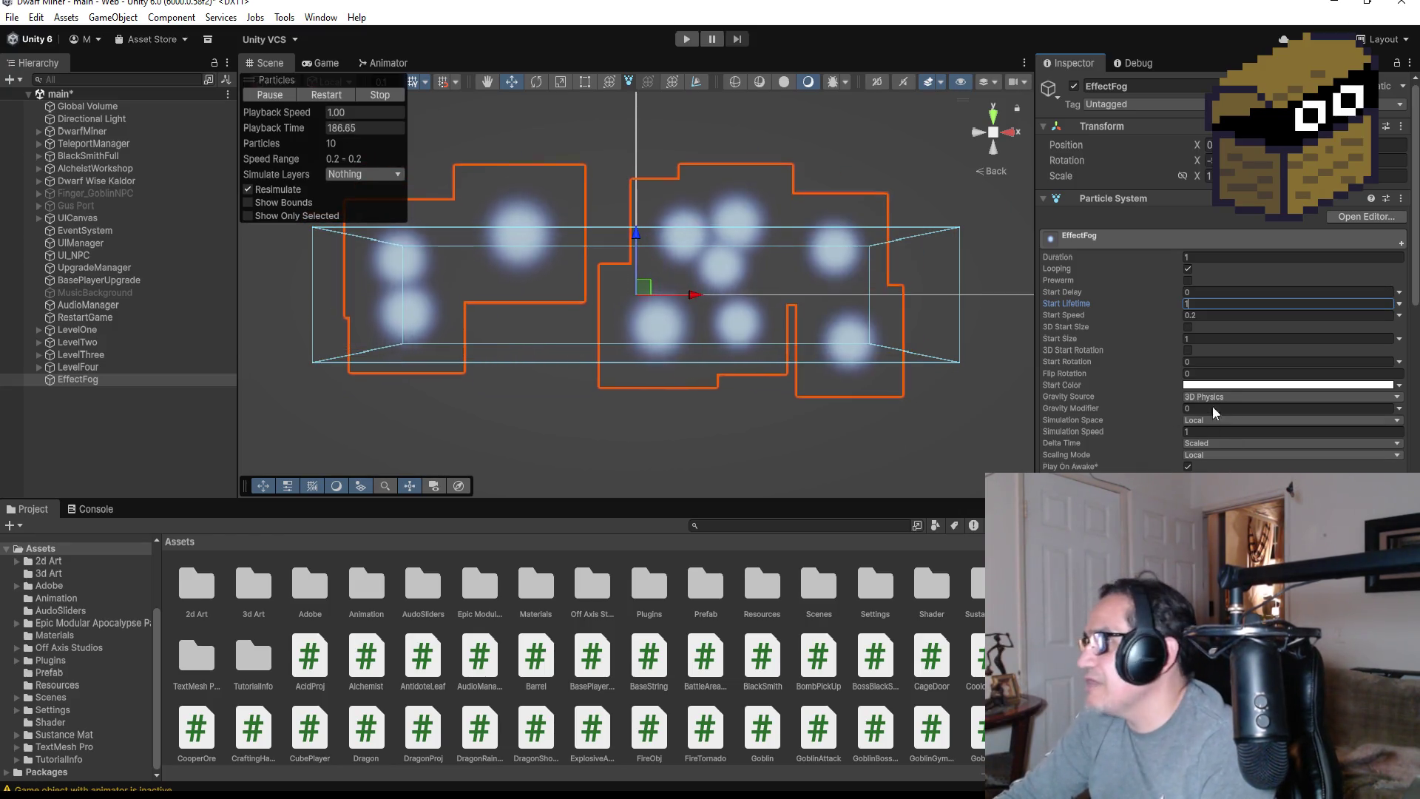
scroll(1225, 401, "down", 3)
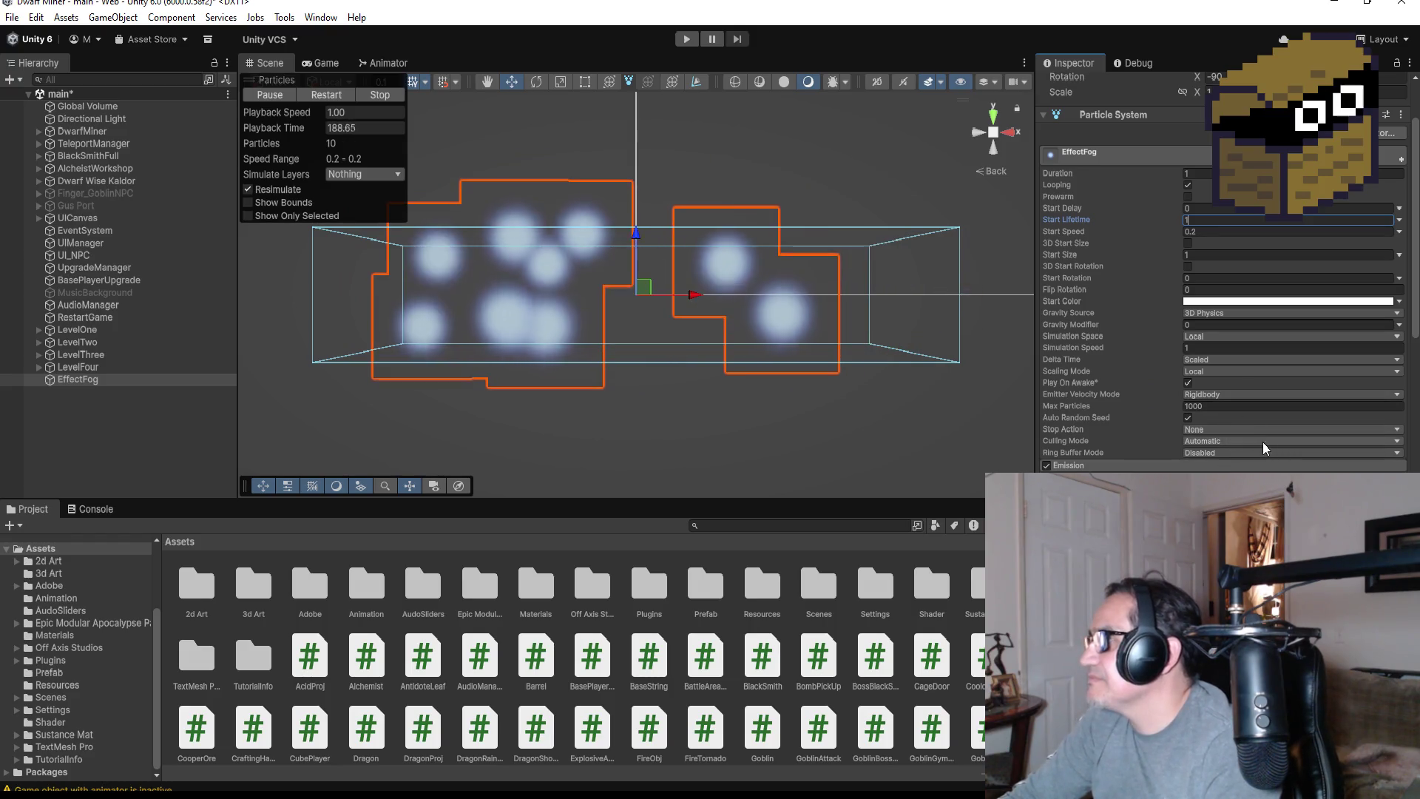
scroll(1262, 442, "down", 3)
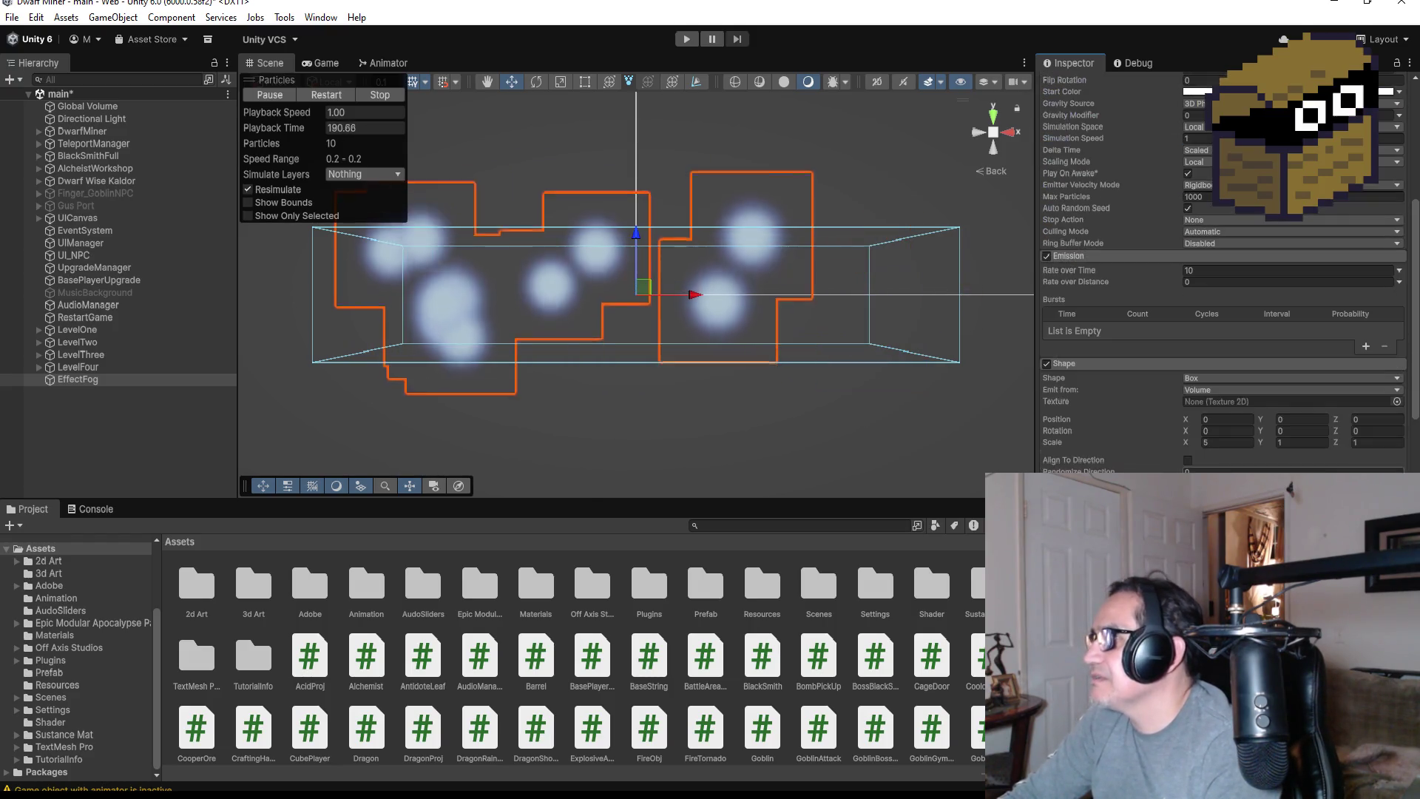
scroll(1223, 458, "down", 9)
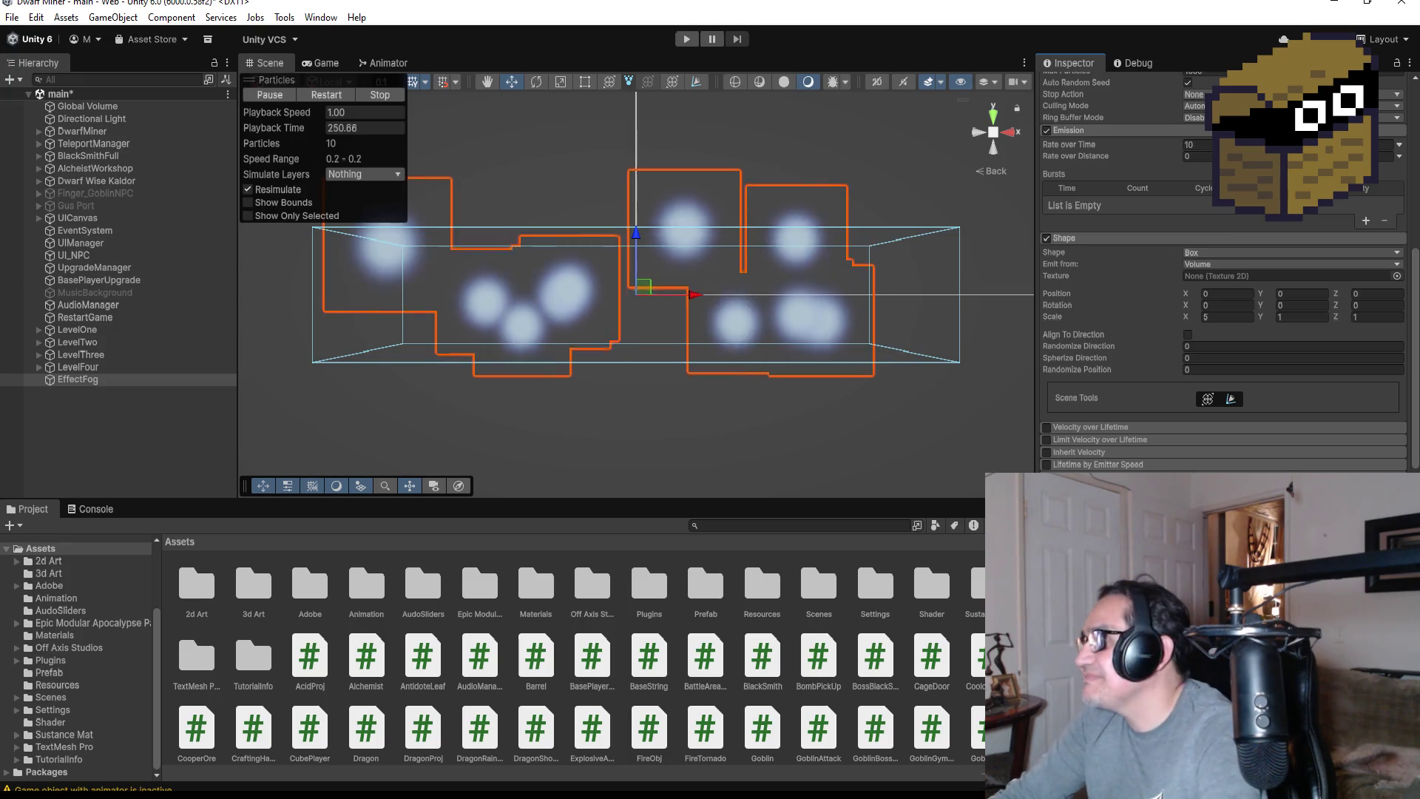
scroll(1093, 366, "down", 6)
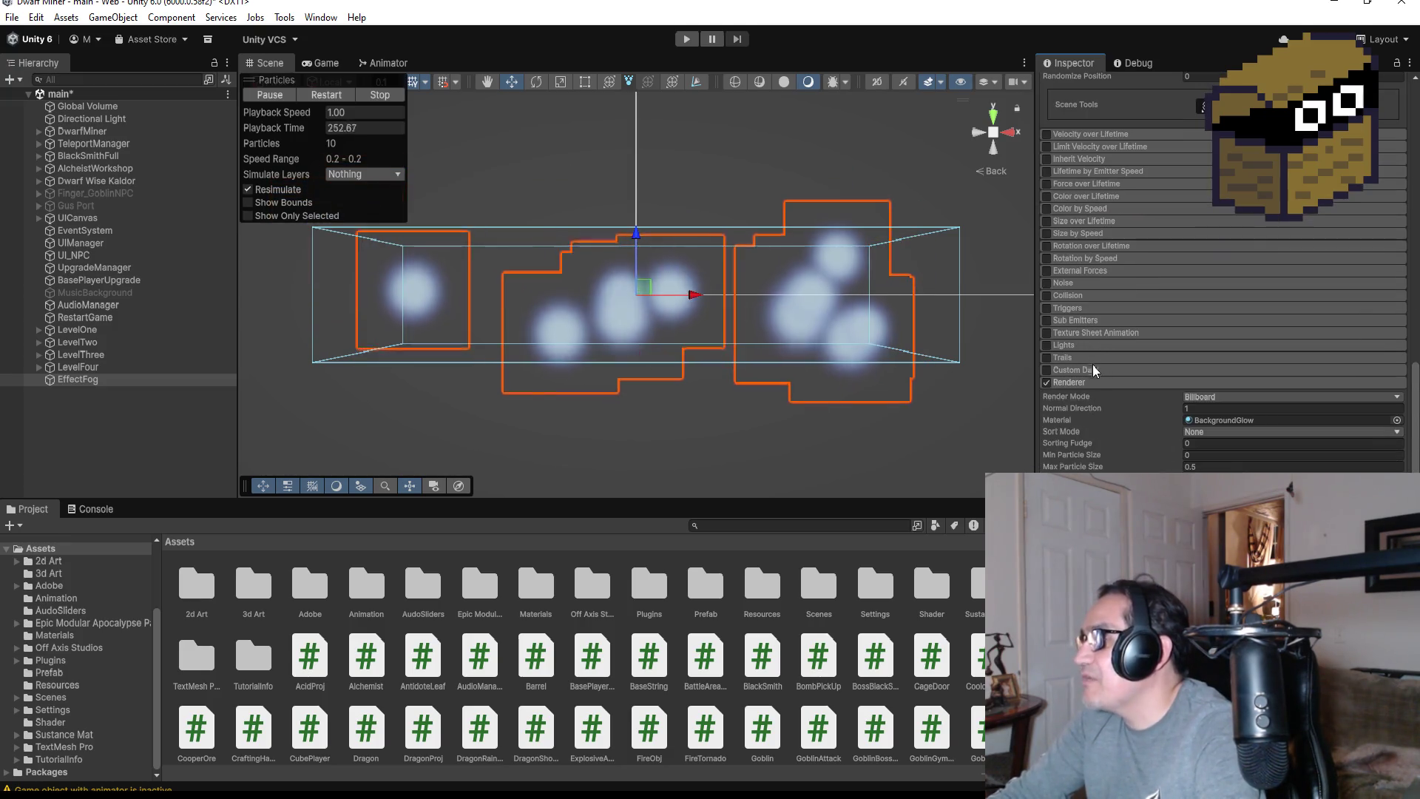
scroll(1102, 372, "up", 2)
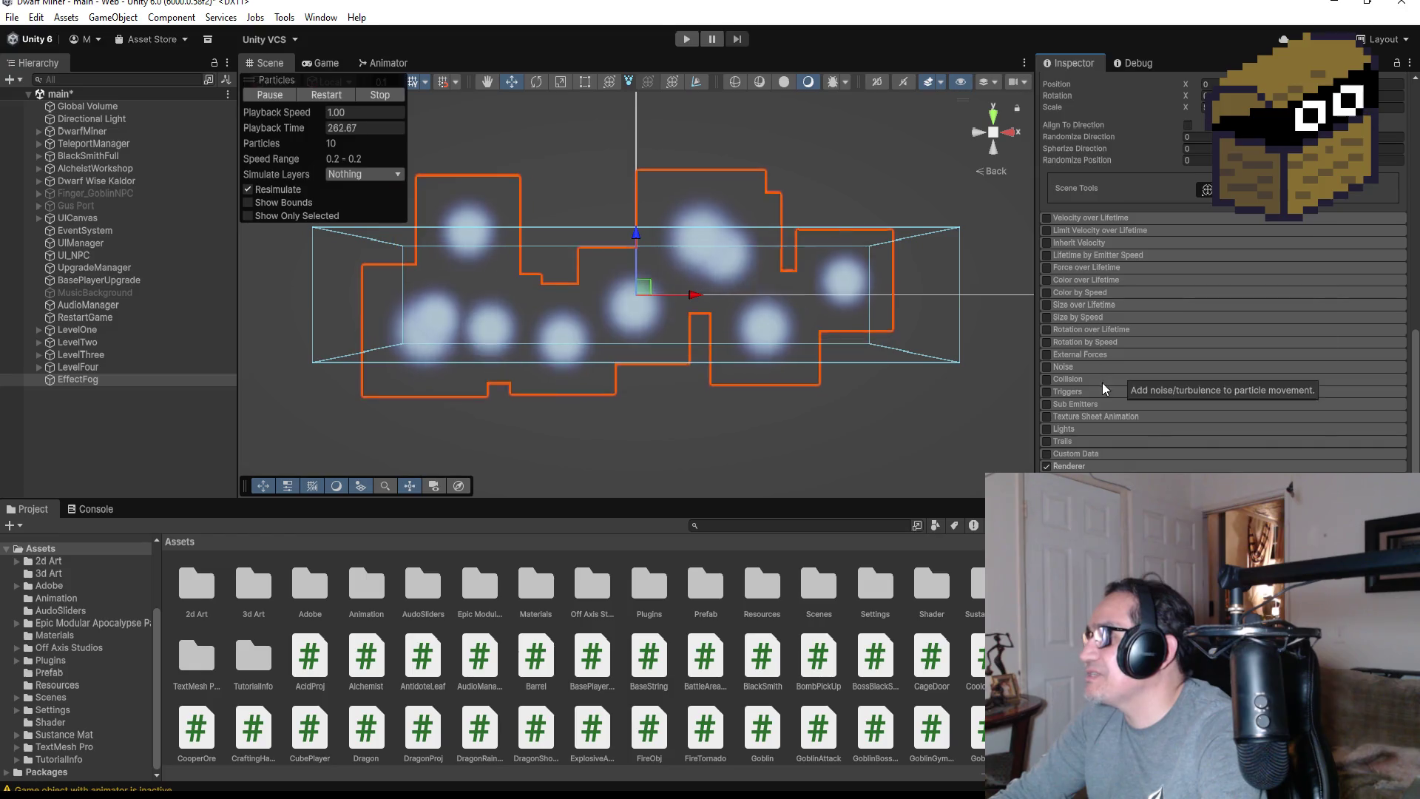
scroll(1092, 352, "up", 3)
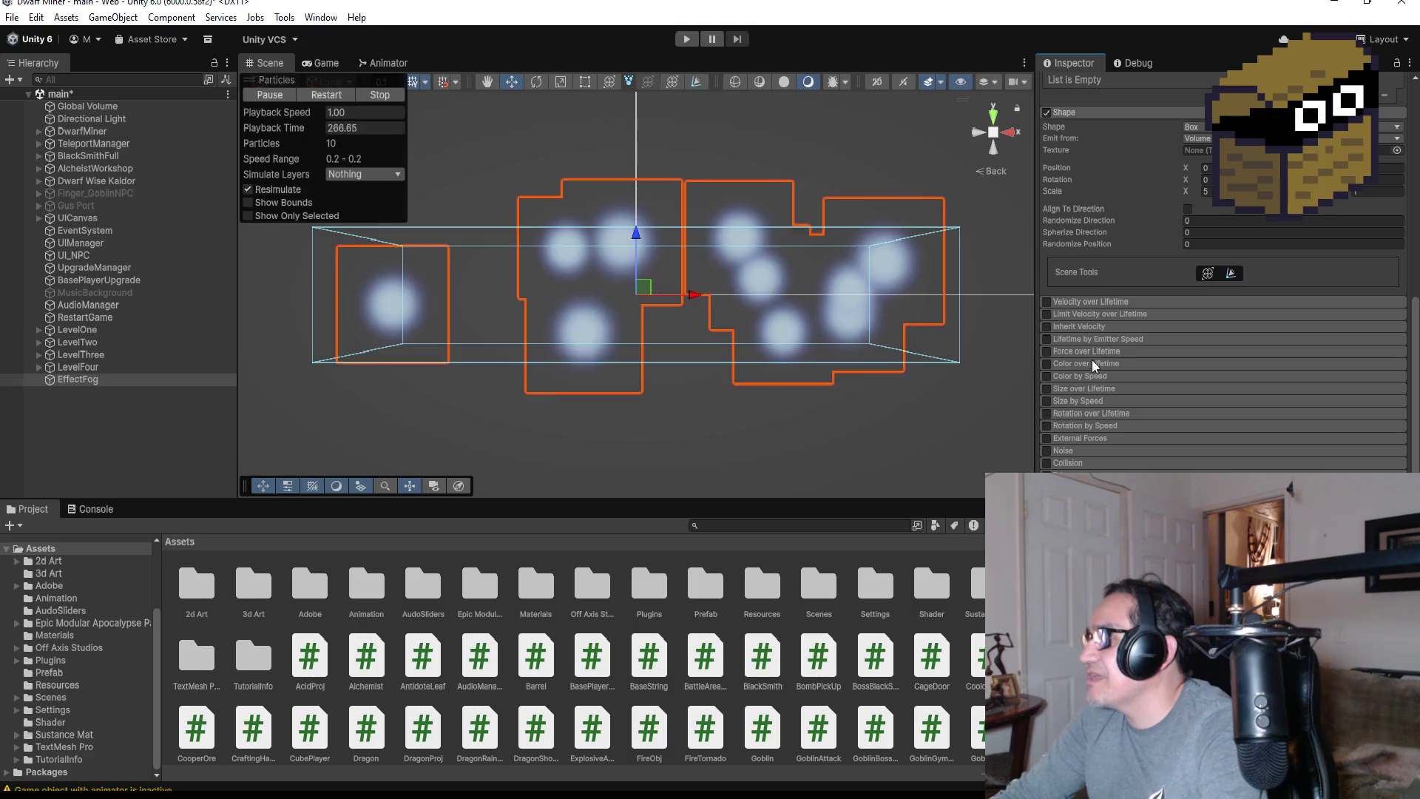
Enable Color over Lifetime with a gradient fading from opaque white to alpha 0
left_click(1076, 364)
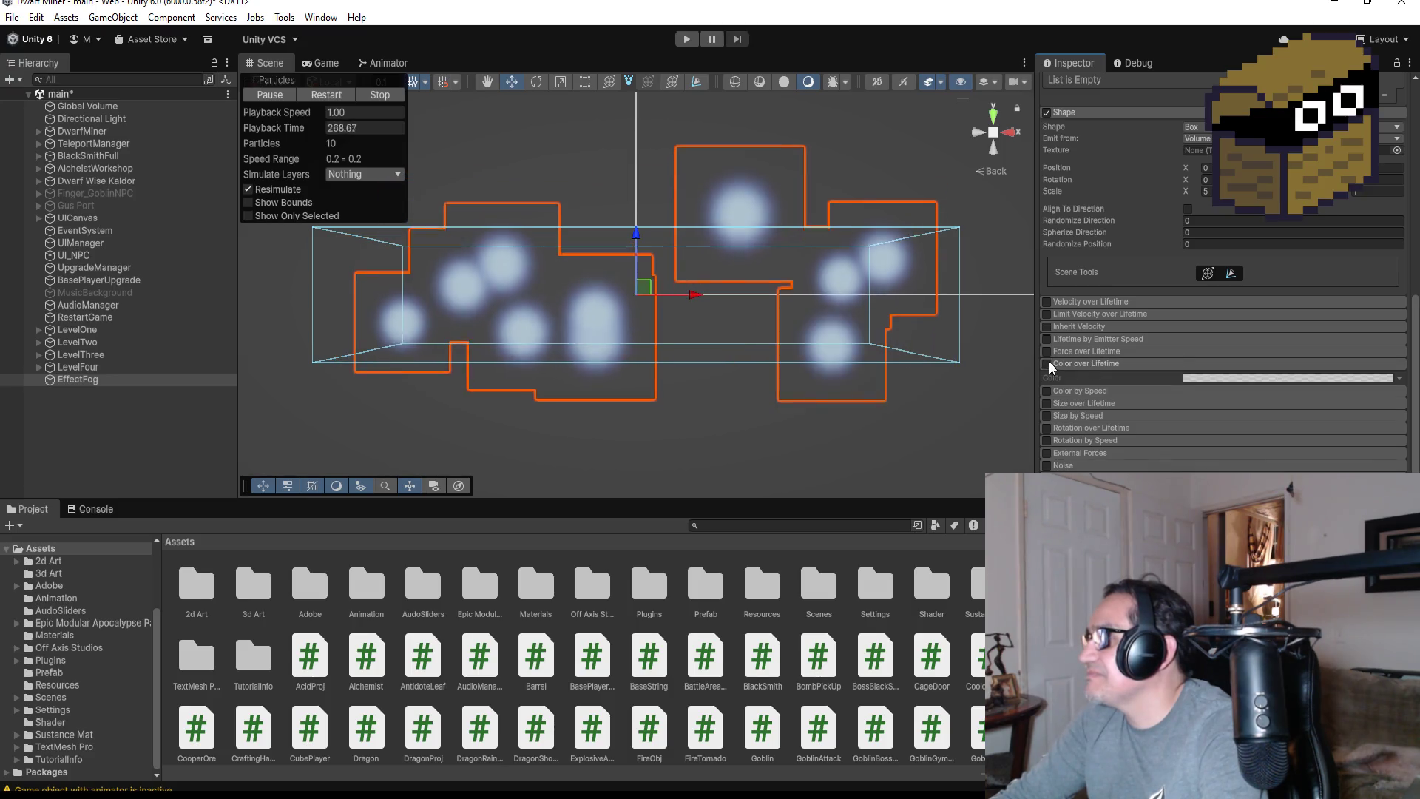
left_click(1186, 380)
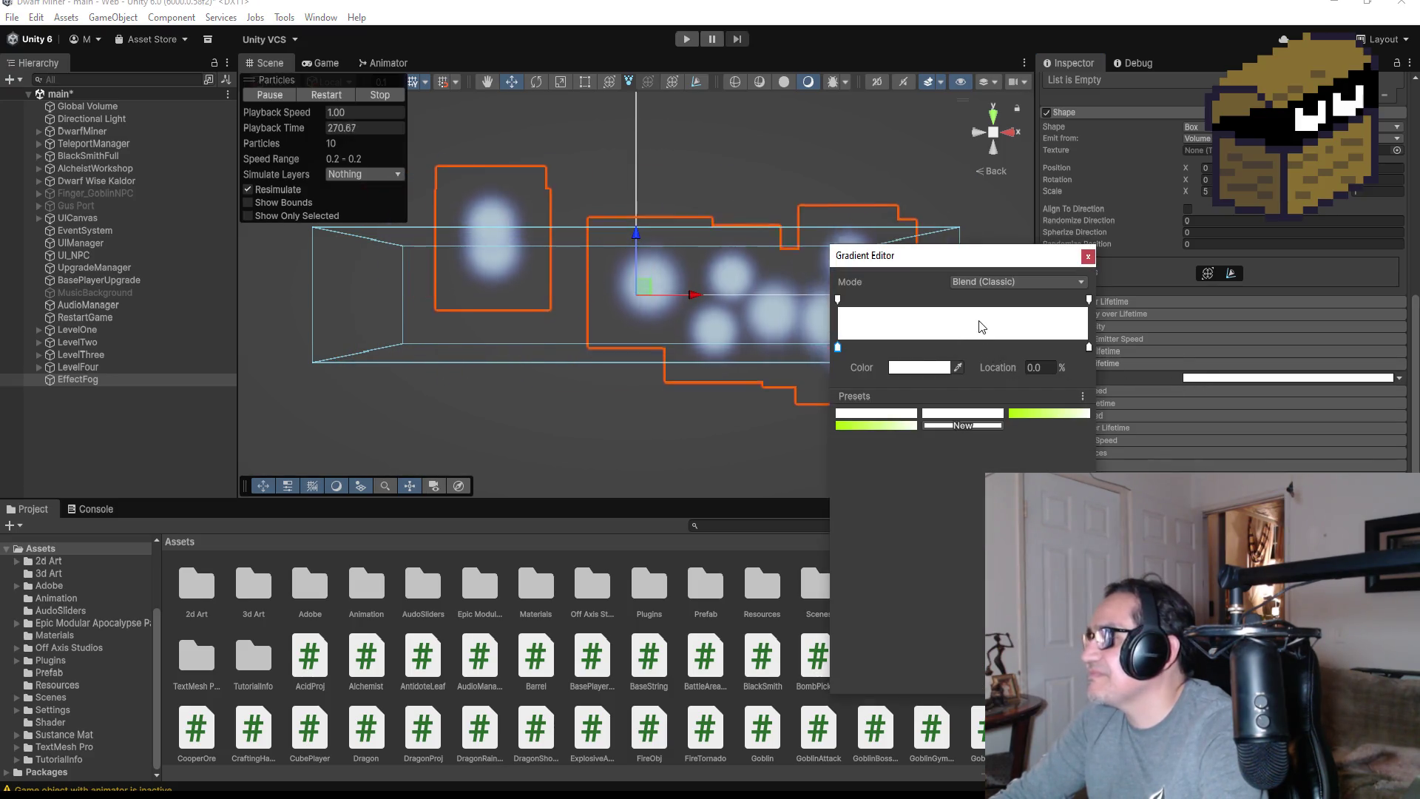
left_click(980, 302)
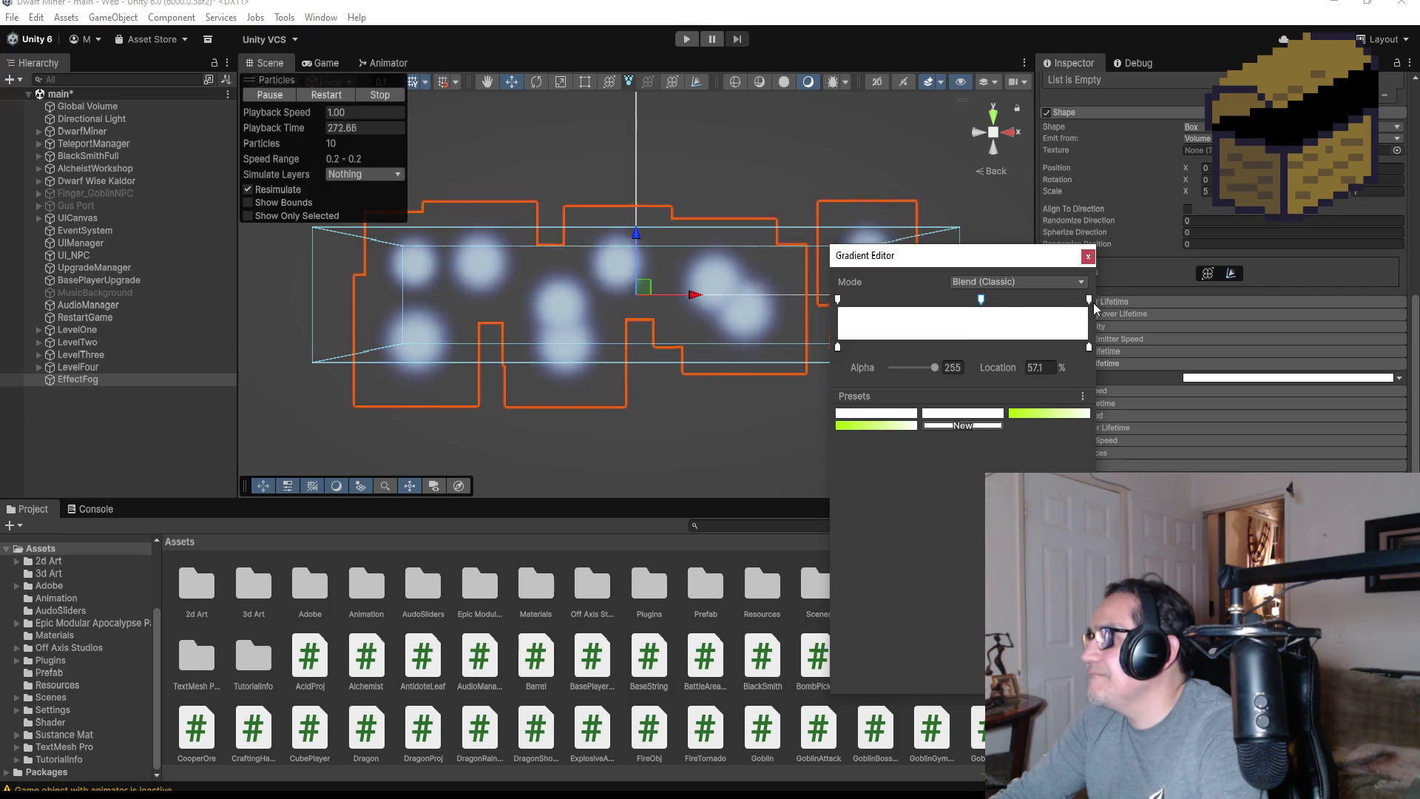
left_click_drag(936, 370, 848, 368)
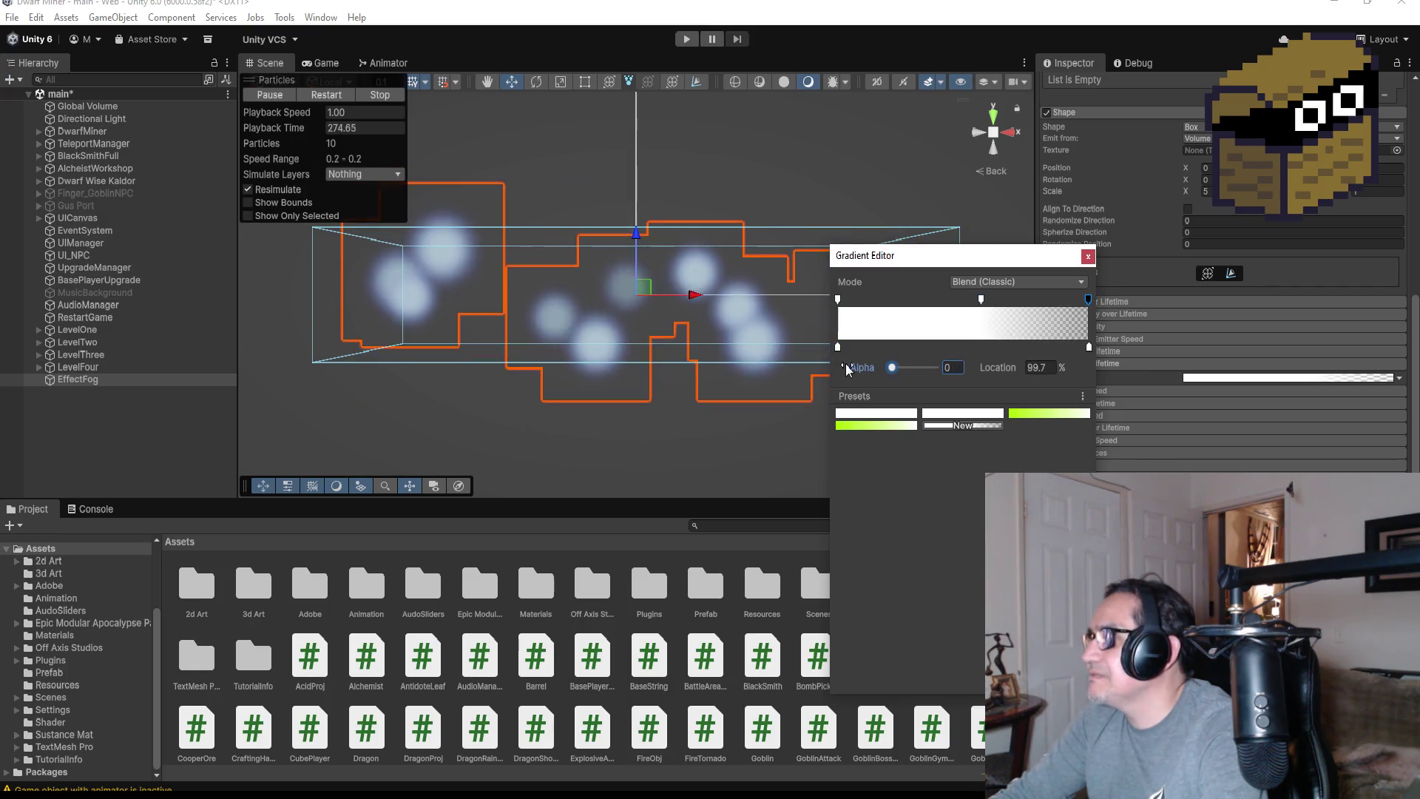
left_click(1088, 257)
scroll(1223, 326, "up", 10)
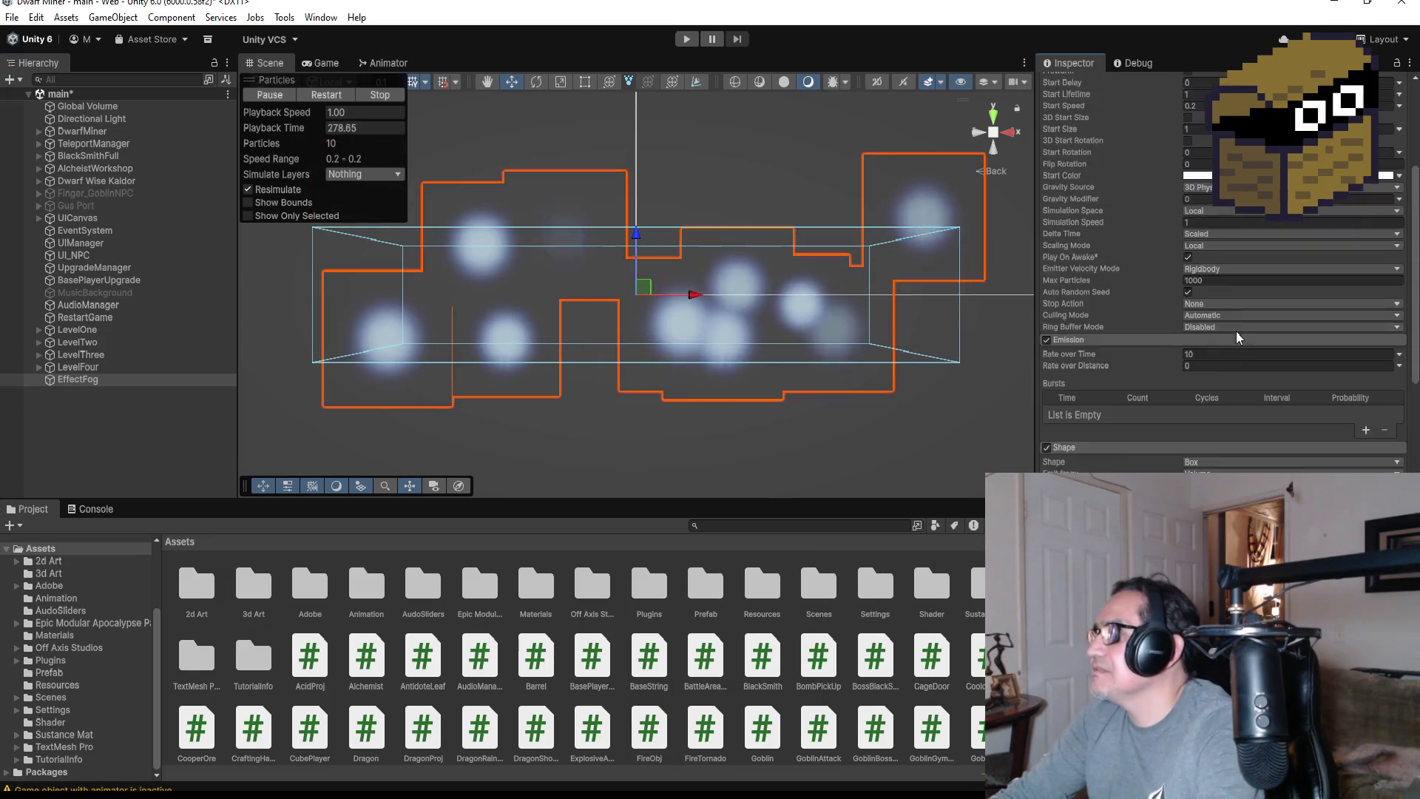
Set EffectFog's Duration to 1.5 and Start Lifetime to 1.5 in the main module
left_click(1212, 290)
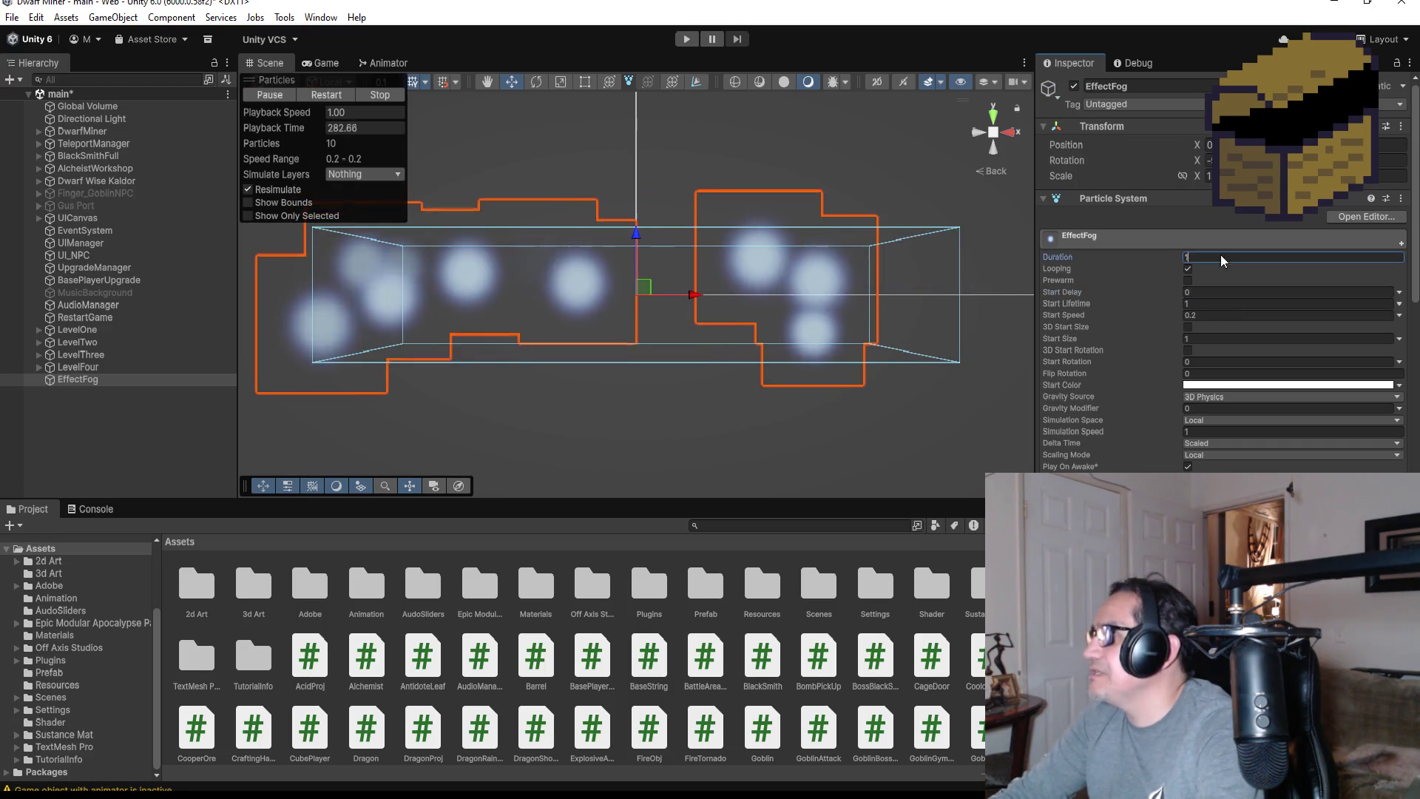
left_click(1220, 257)
type("1.5")
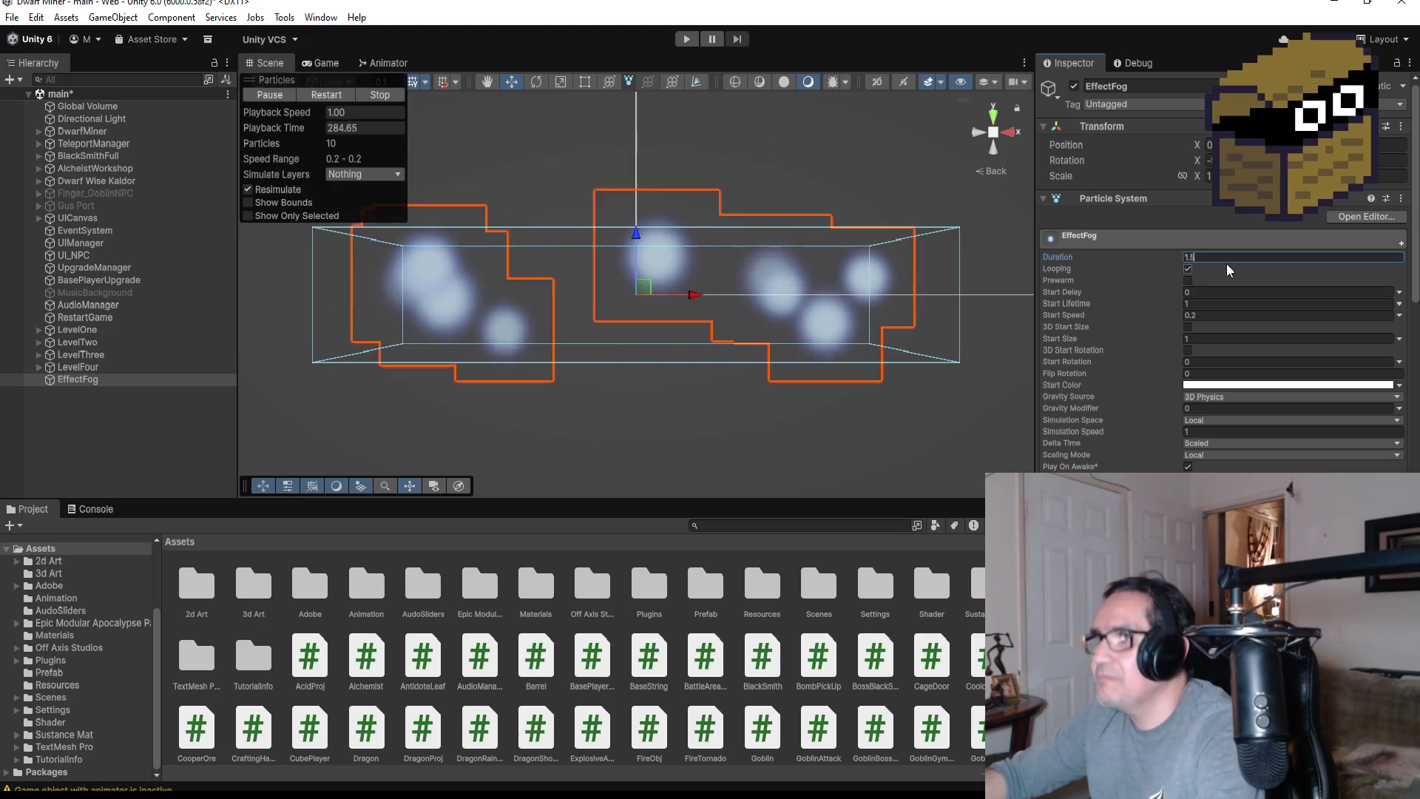
left_click(1210, 305)
type("1.5")
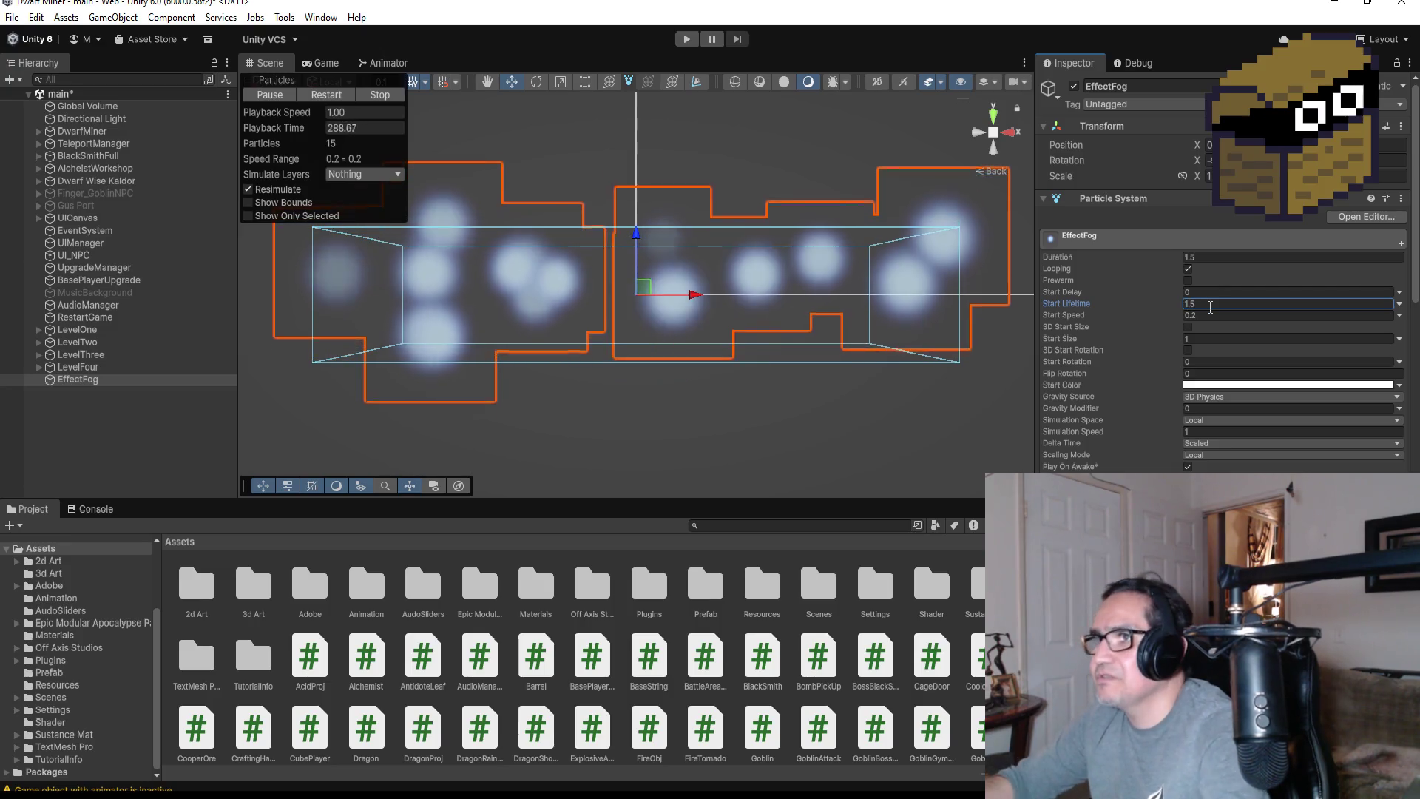
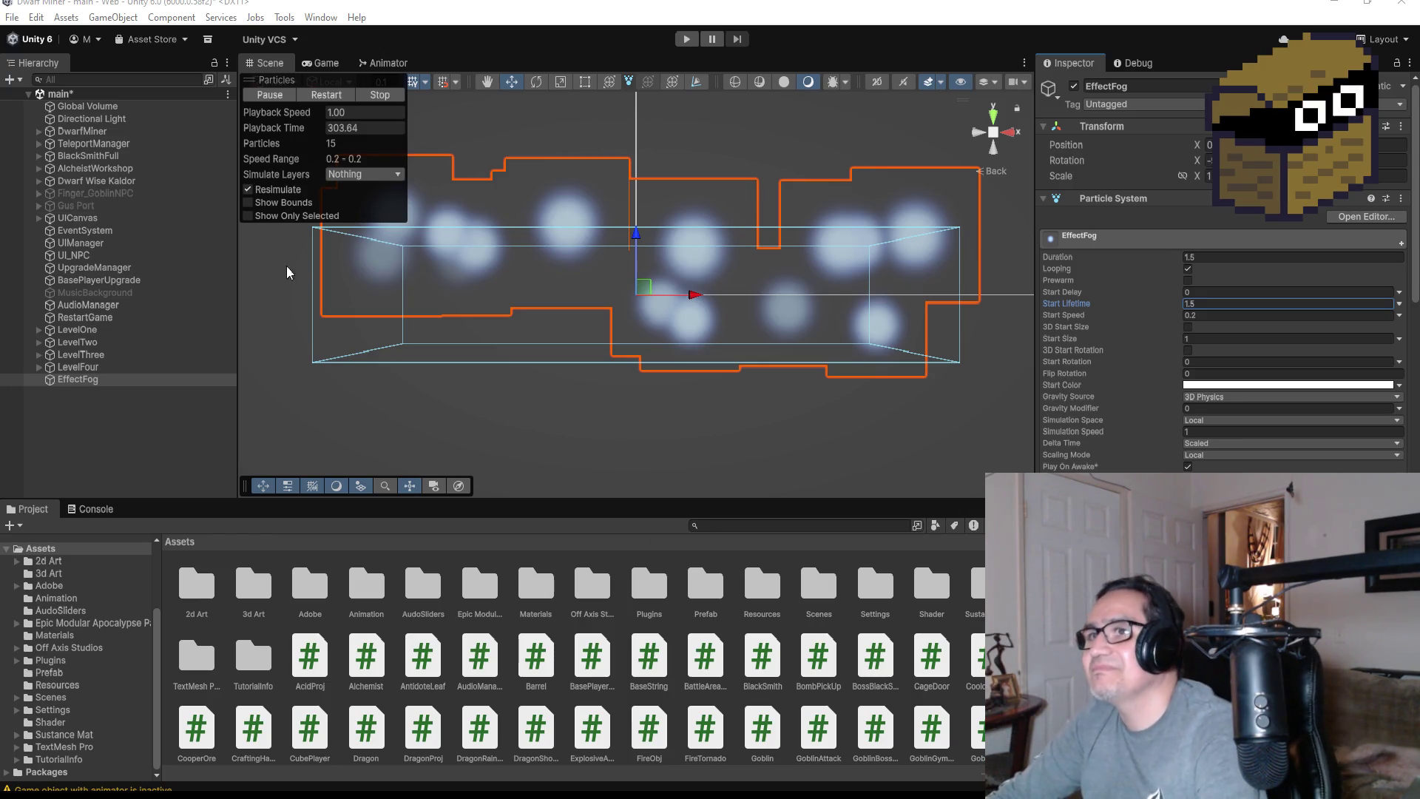
Set the EffectFog particle system's Start Speed to 0.1 and Start Size to 3
left_click(126, 384)
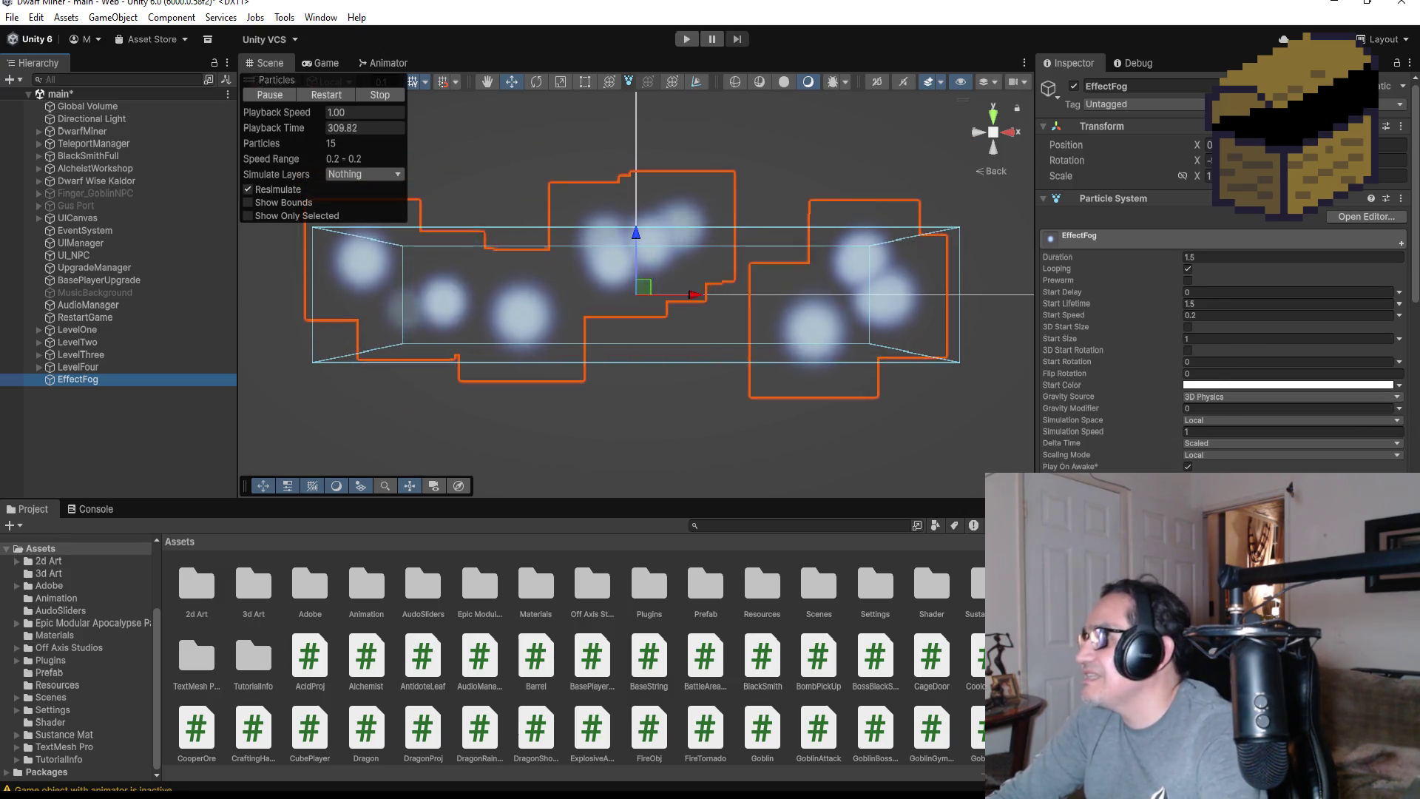
scroll(1231, 366, "down", 3)
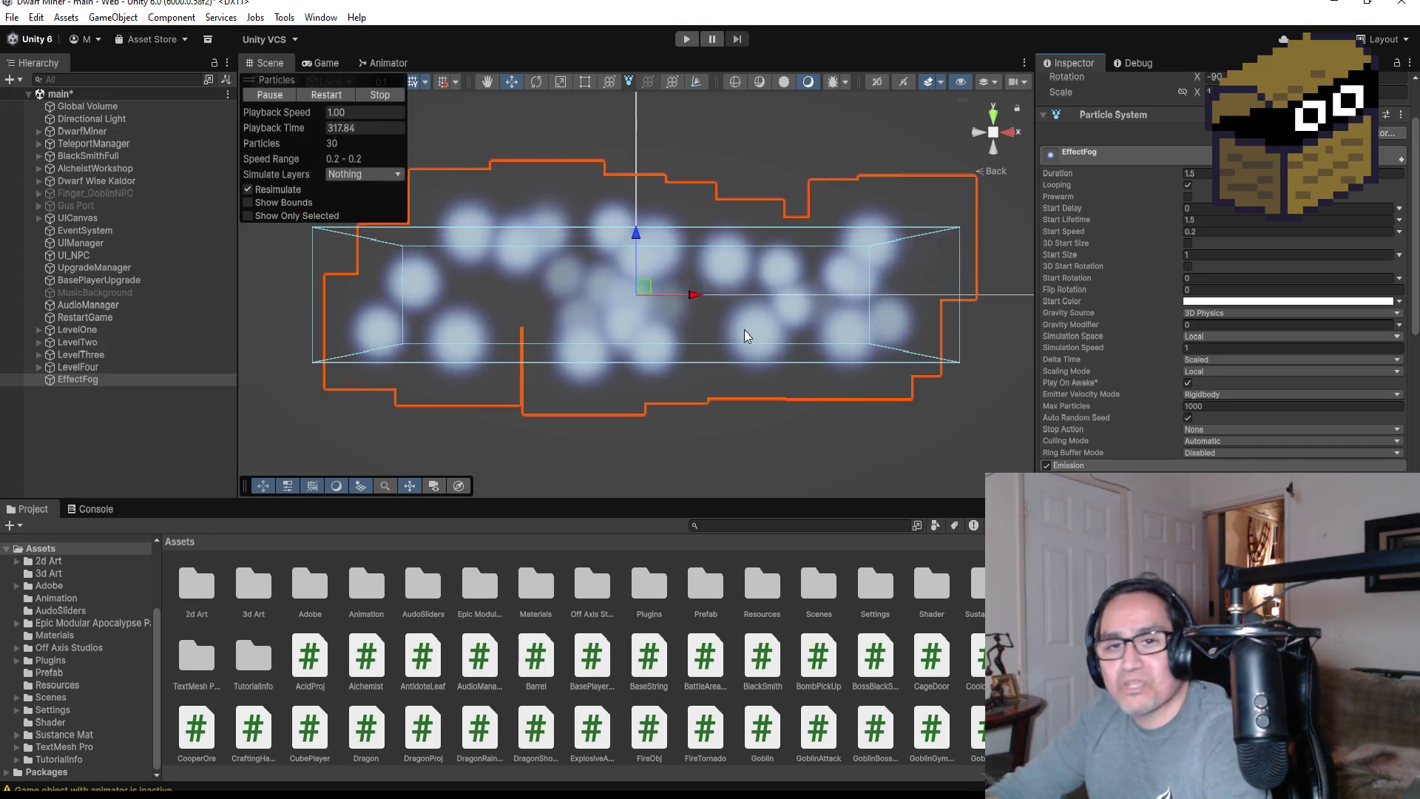
scroll(1228, 259, "up", 3)
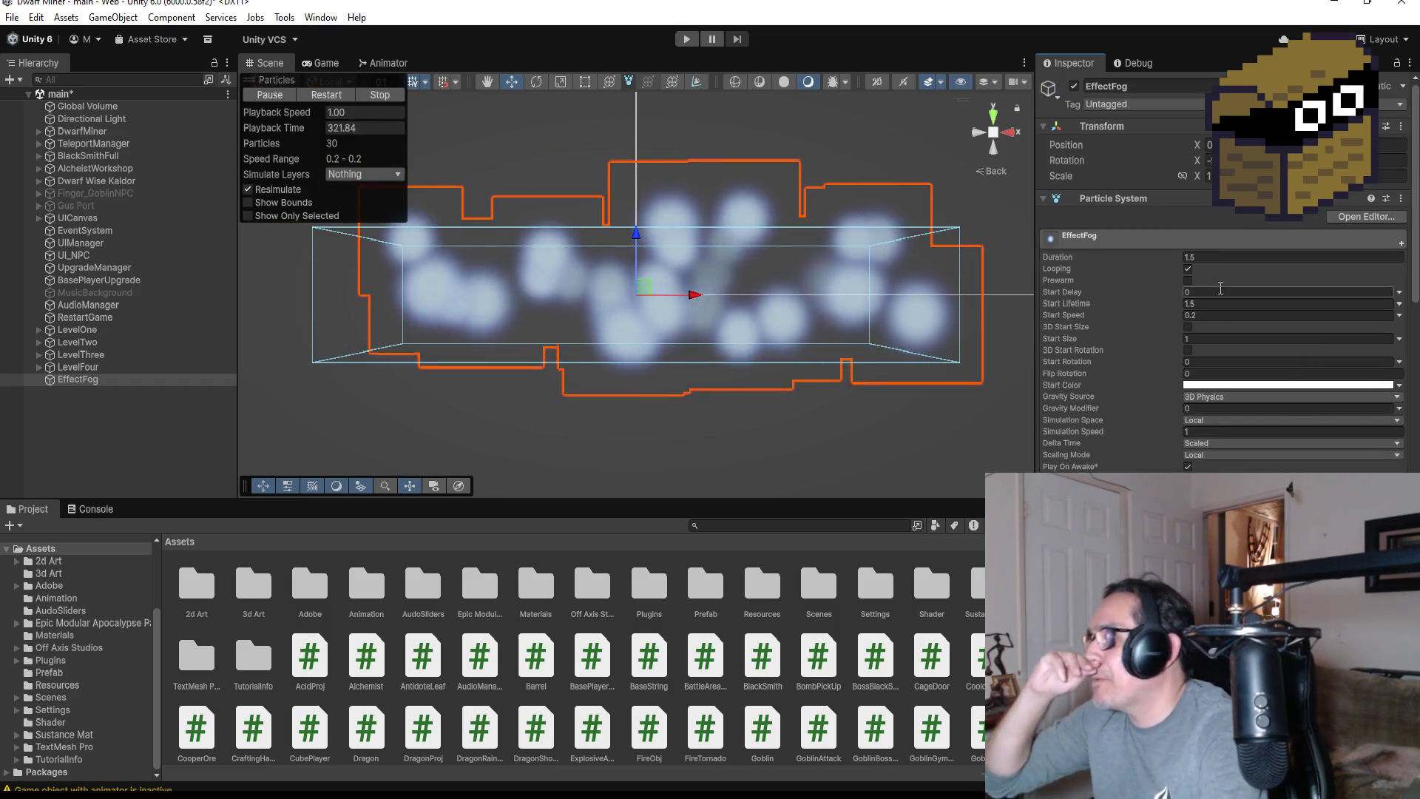
double_click(1217, 315)
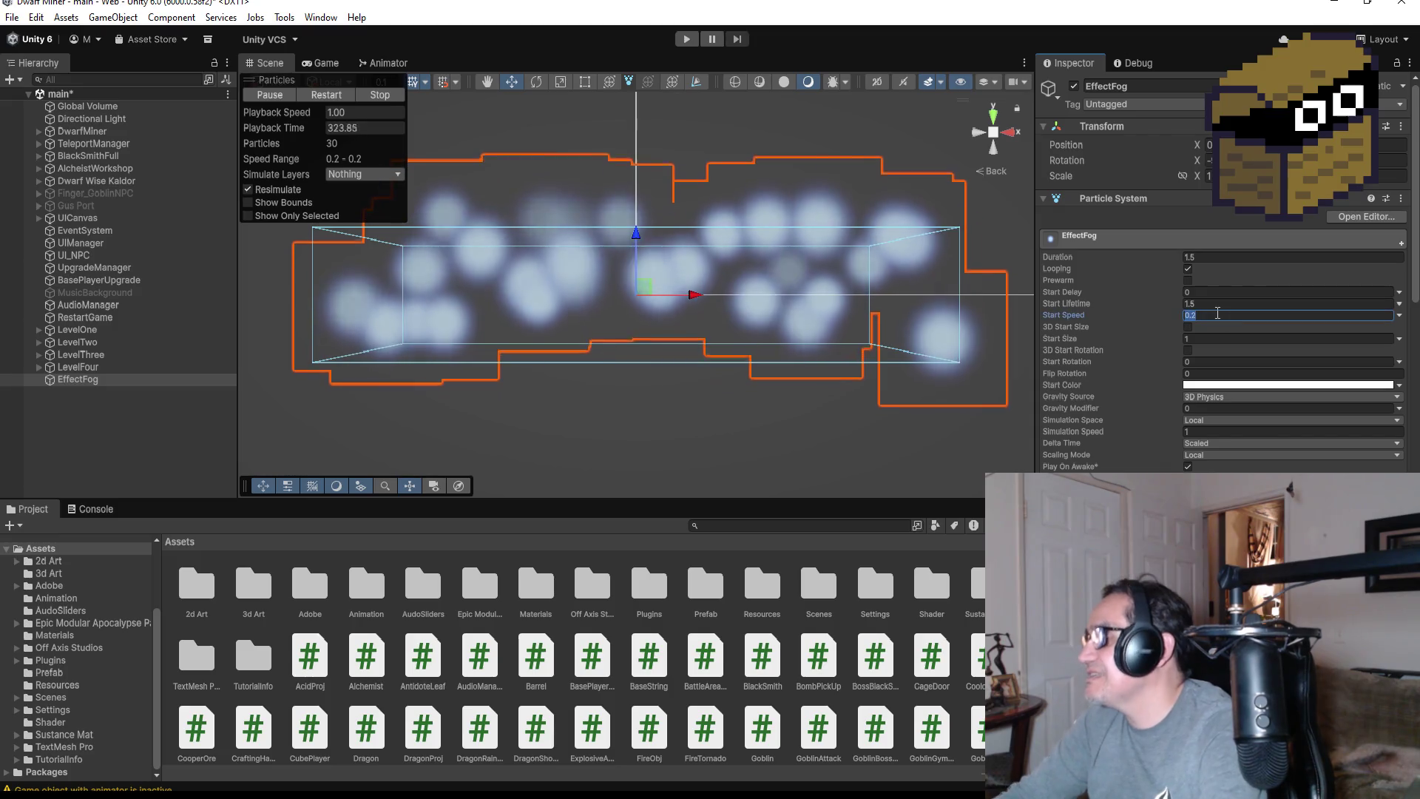
type("0.1")
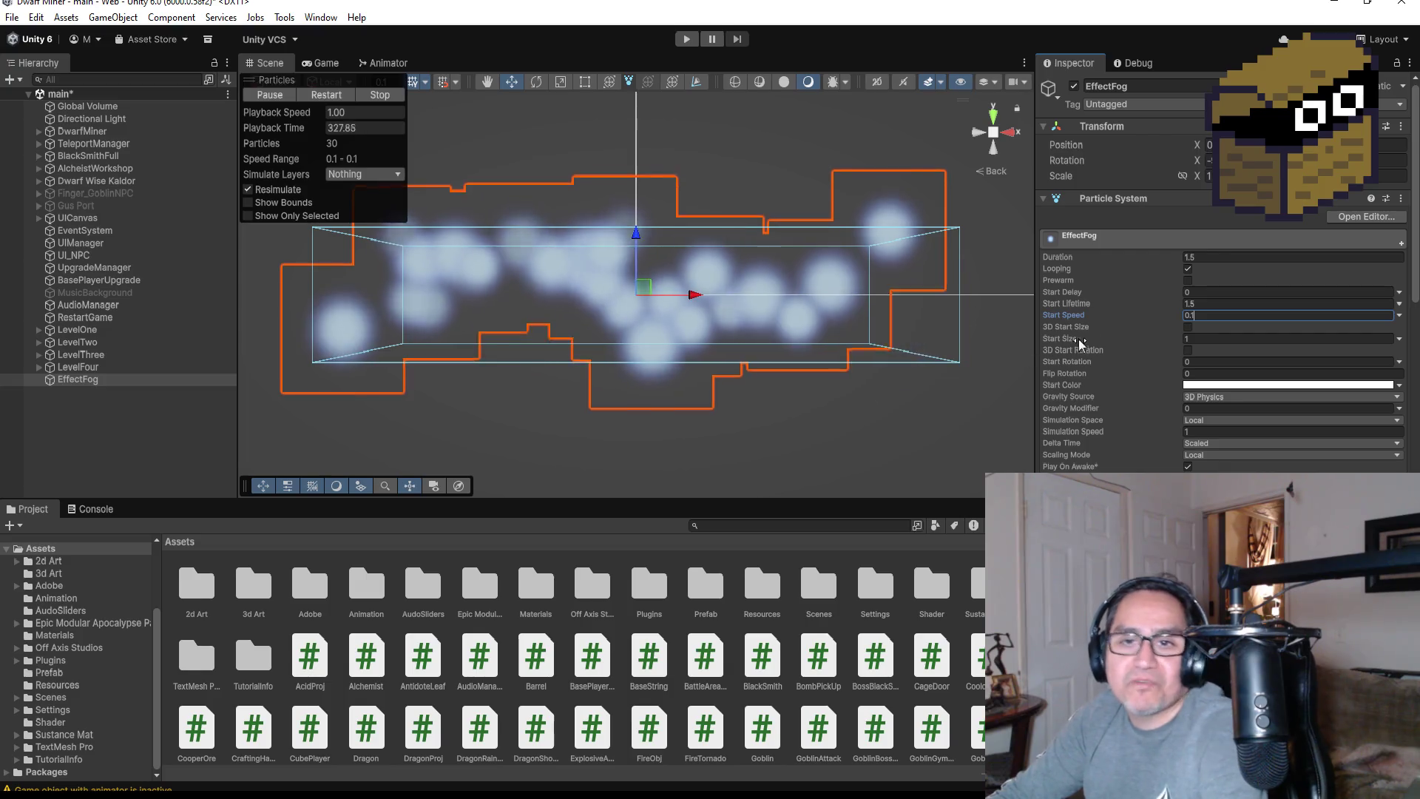
key("Return")
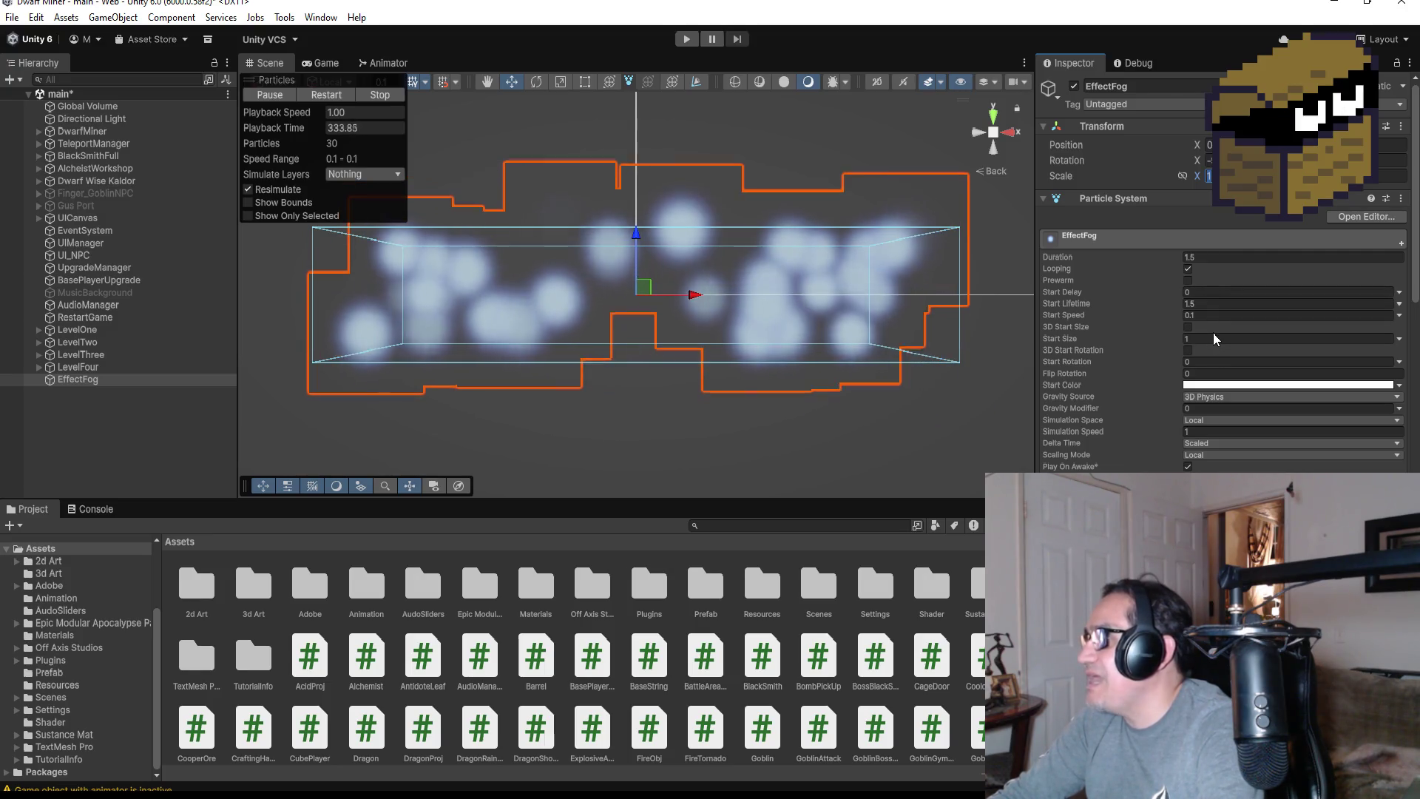
type("3")
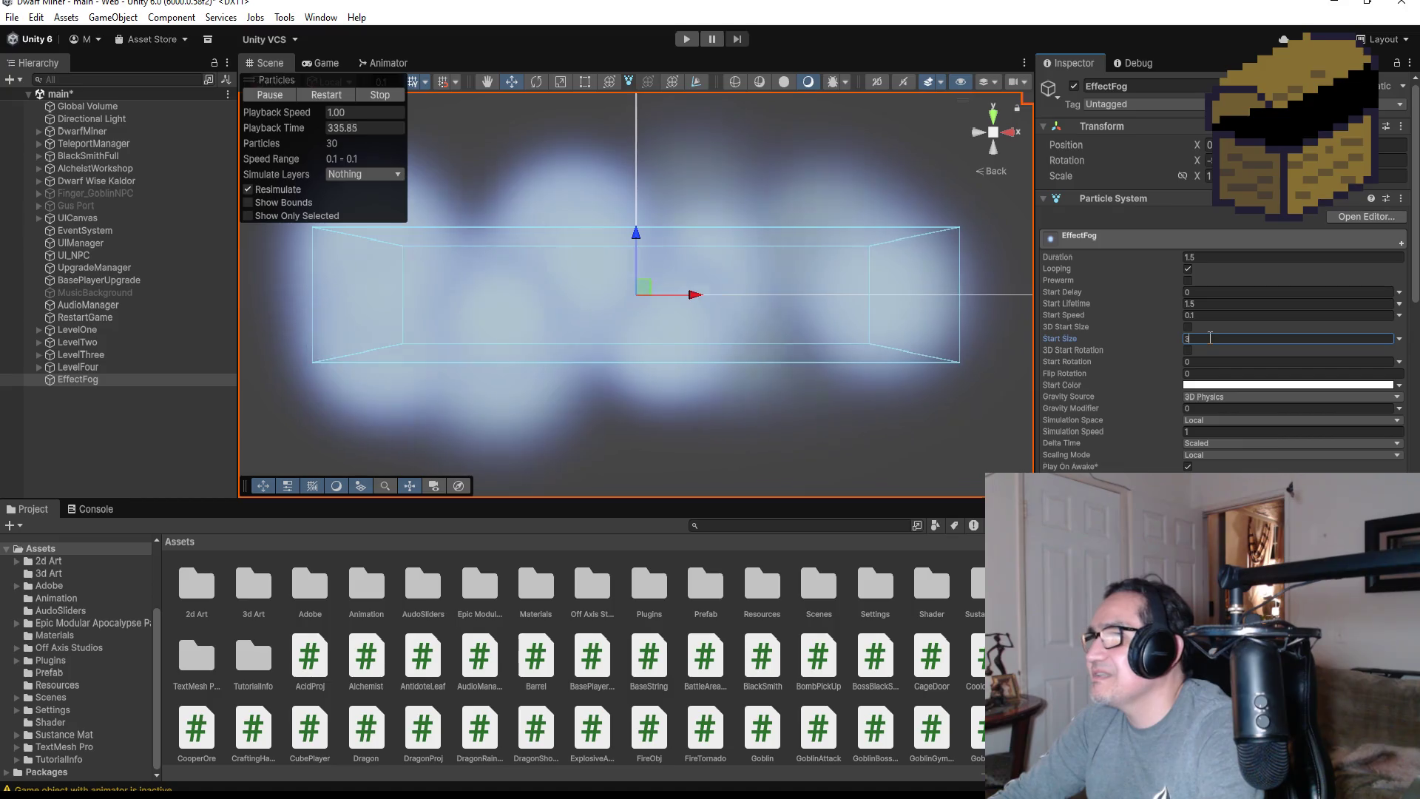
mouse_move(866, 210)
left_mouse_down()
mouse_move(761, 380)
mouse_move(926, 346)
left_mouse_up()
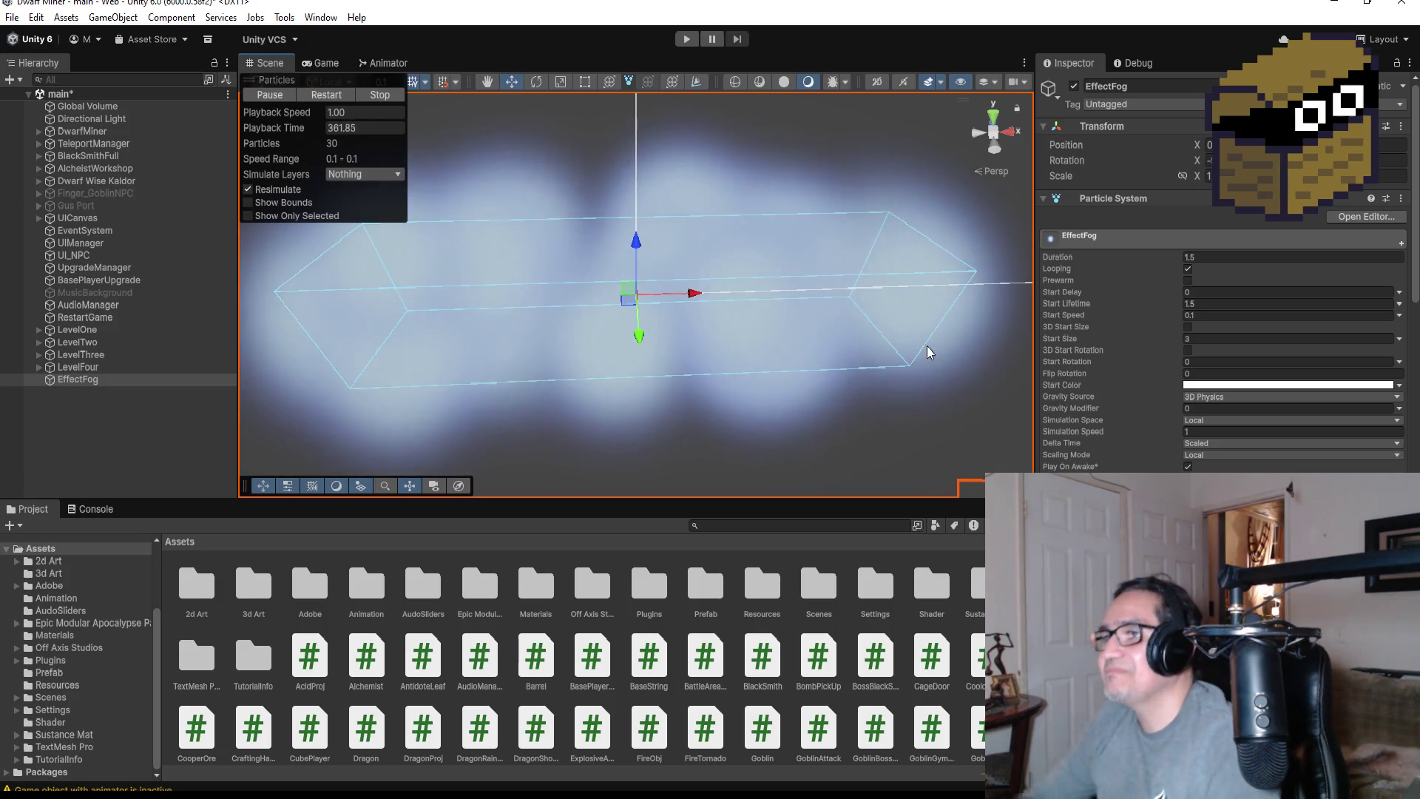
left_click(993, 116)
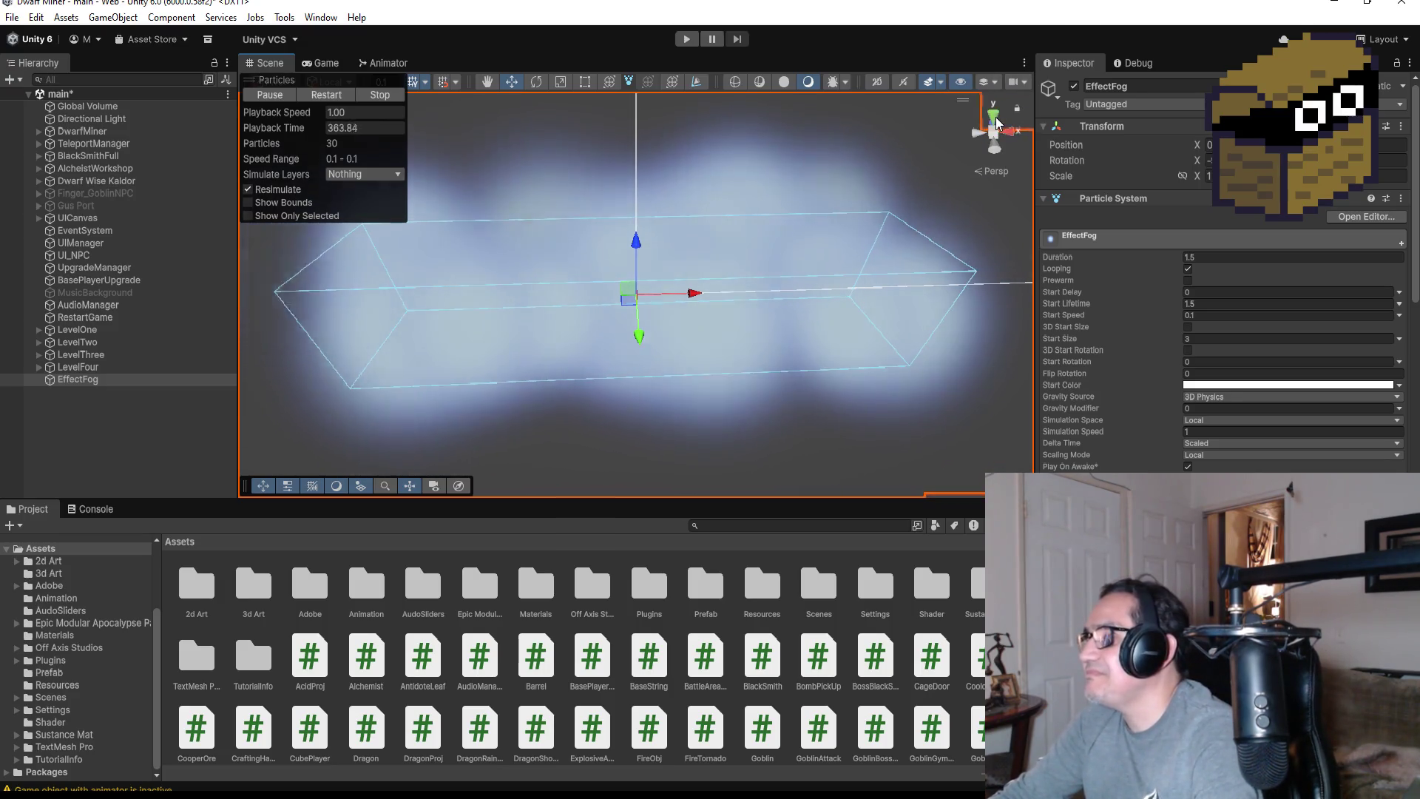
scroll(1119, 375, "down", 10)
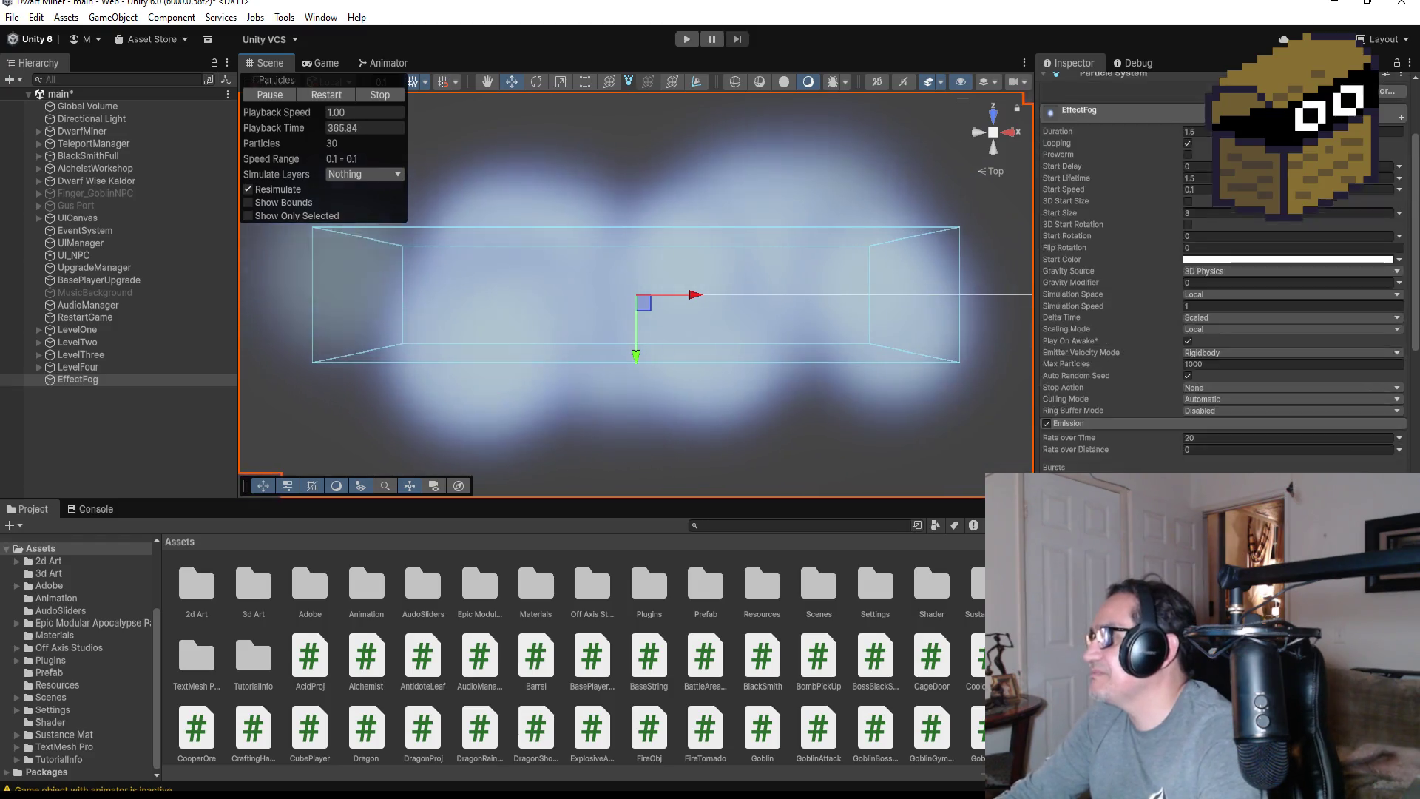
Set the Shape module's box Scale X and Y to 3, leaving Z at 1
double_click(1299, 442)
type("5")
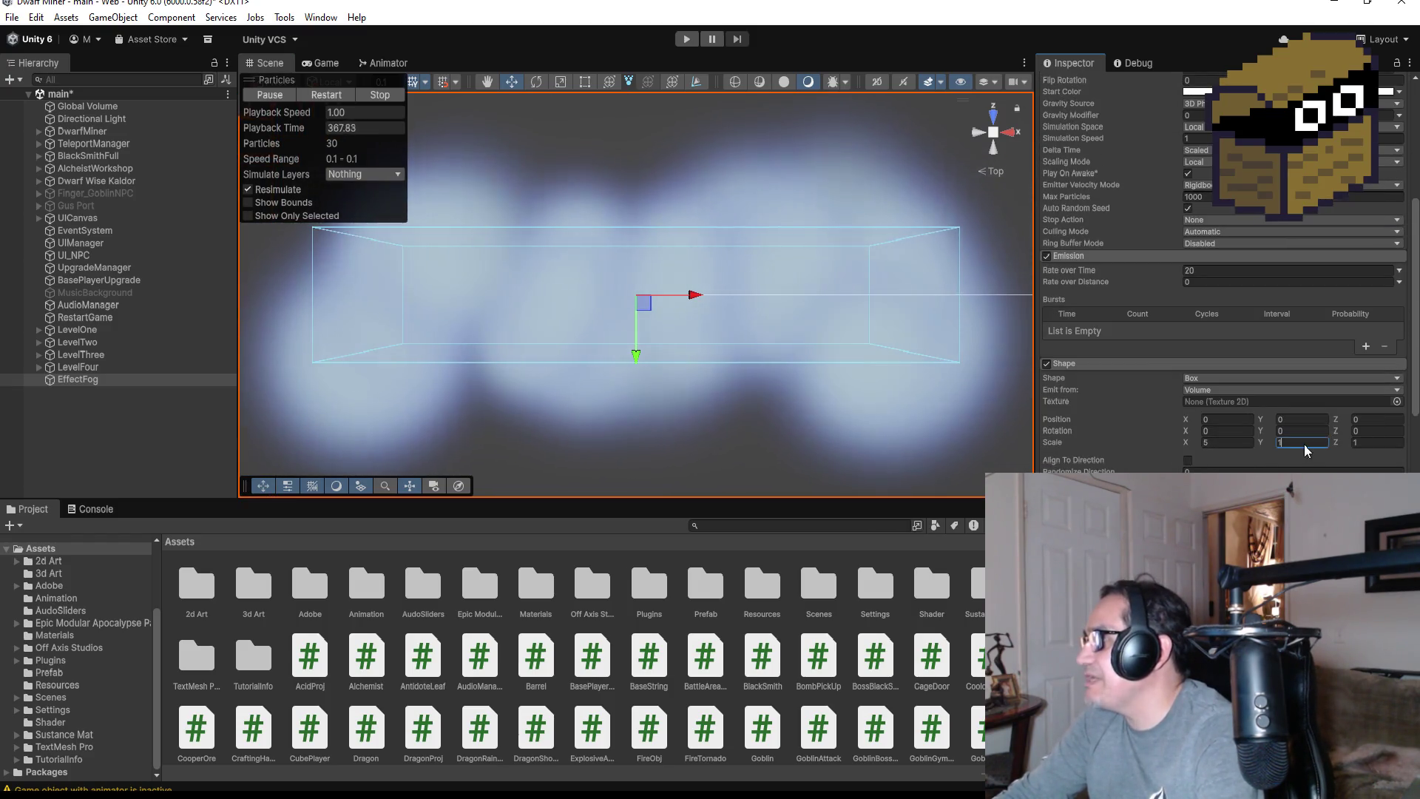
scroll(754, 334, "down", 5)
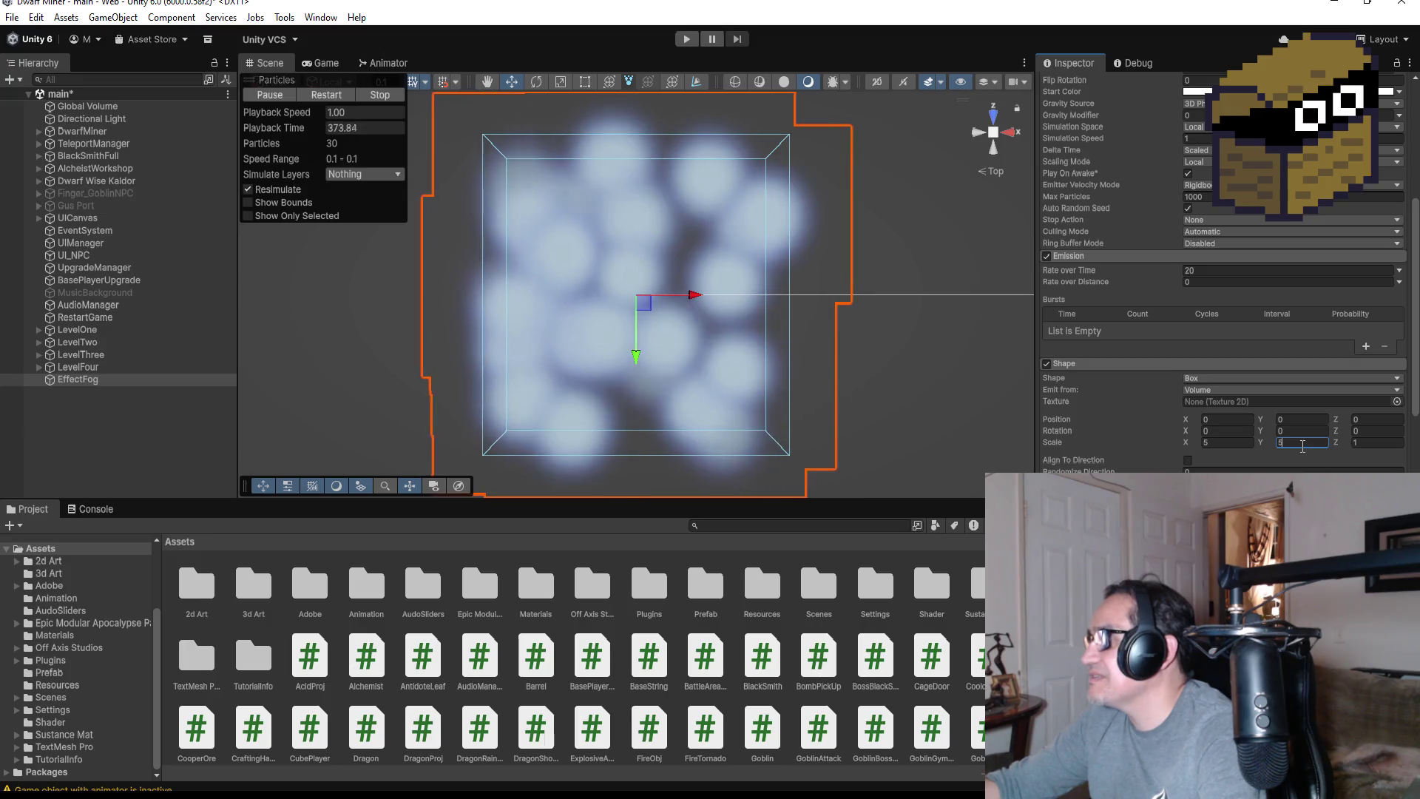
key("BackSpace")
type("3")
left_click(1227, 442)
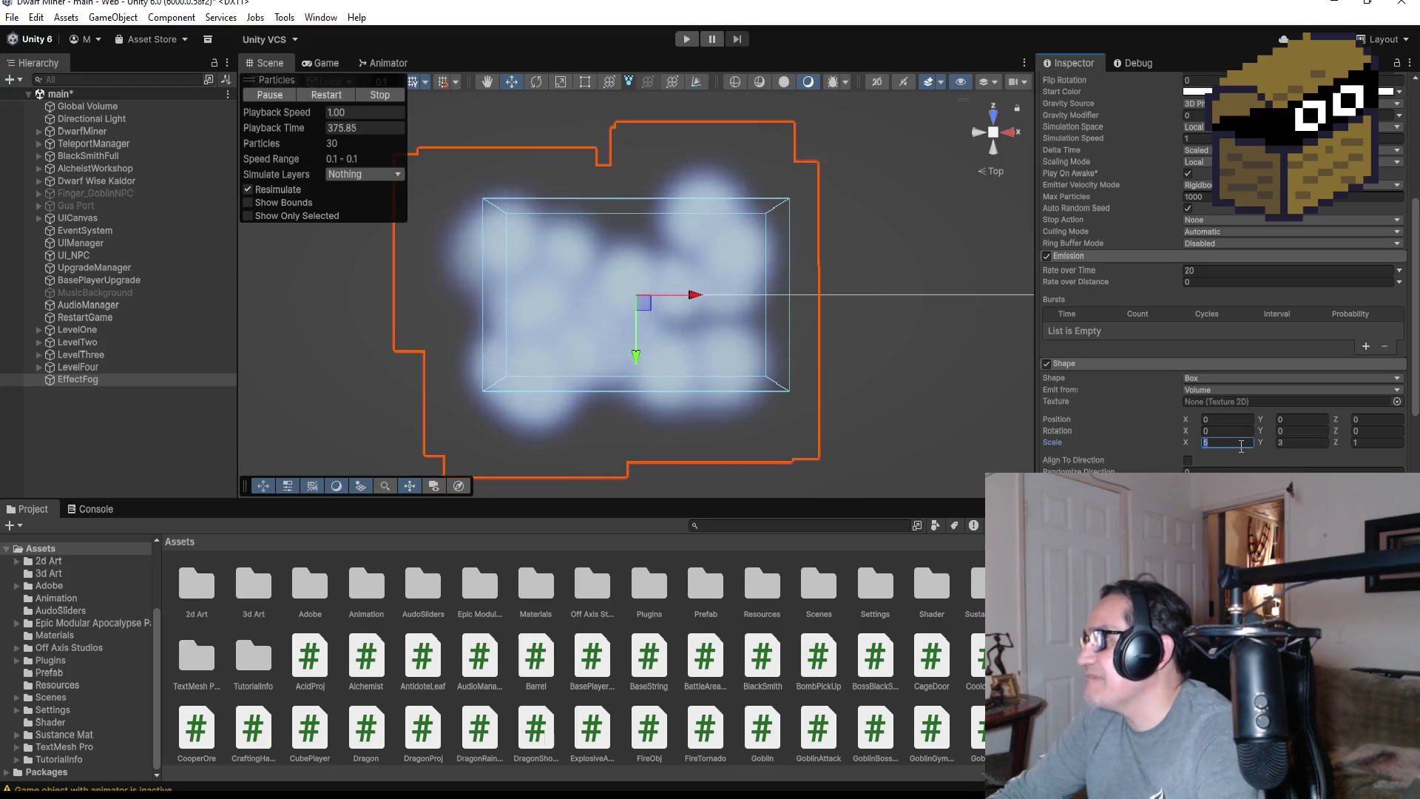
type("3")
mouse_move(770, 370)
left_mouse_down()
mouse_move(792, 397)
mouse_move(781, 143)
mouse_move(751, 244)
mouse_move(726, 241)
mouse_move(725, 222)
left_mouse_up()
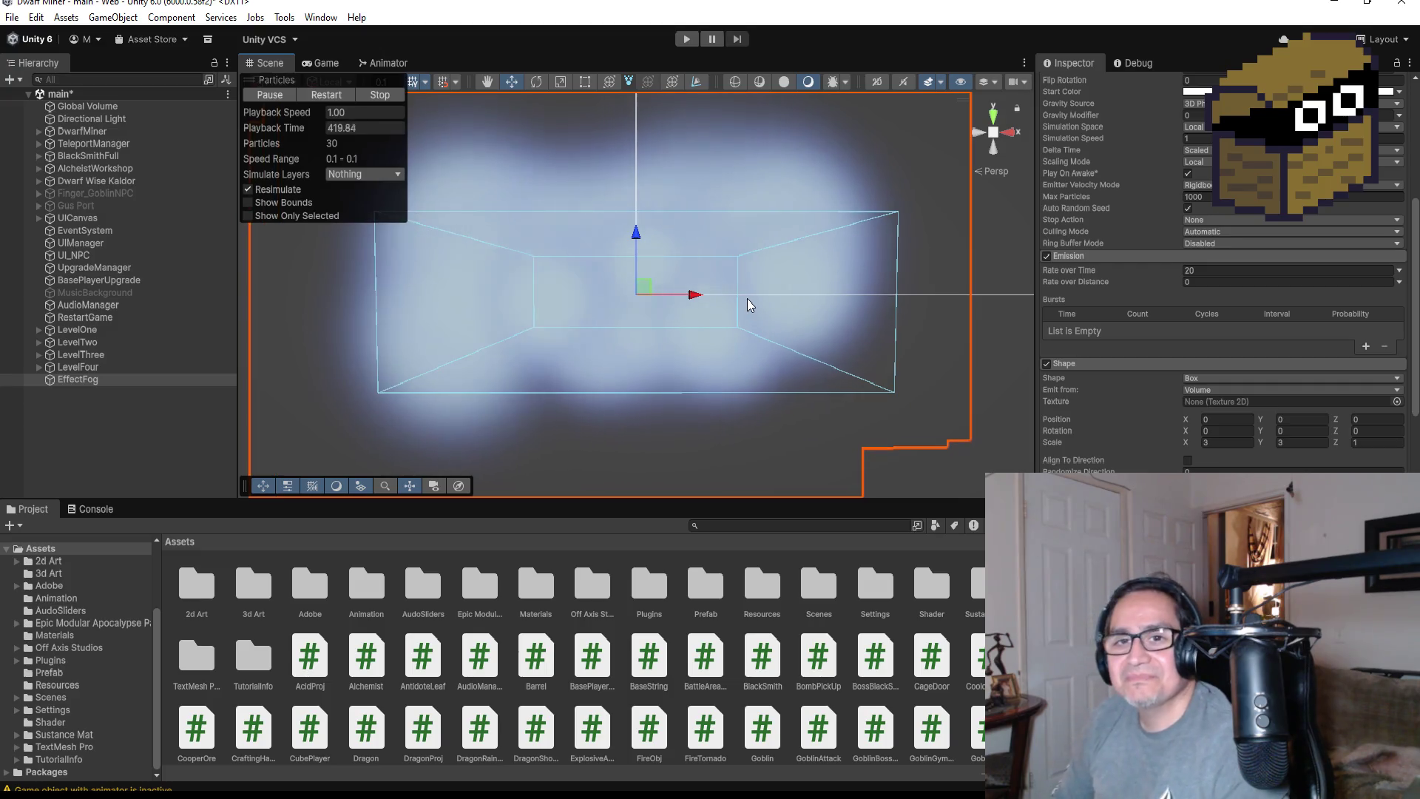
Darken EffectFog's Start Color from white to light grey C3C3C3
left_click(993, 115)
left_click_drag(726, 435, 758, 122)
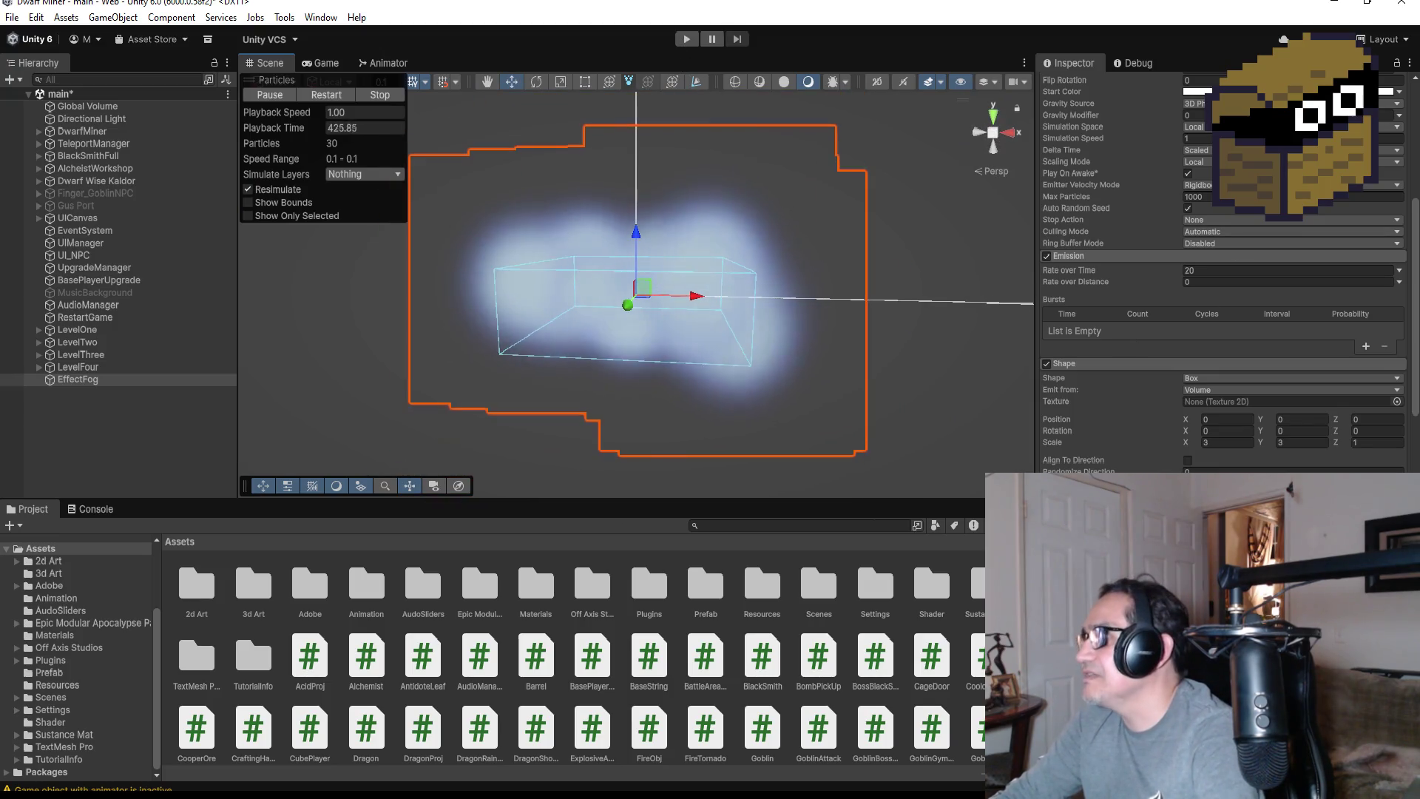
left_click(1196, 91)
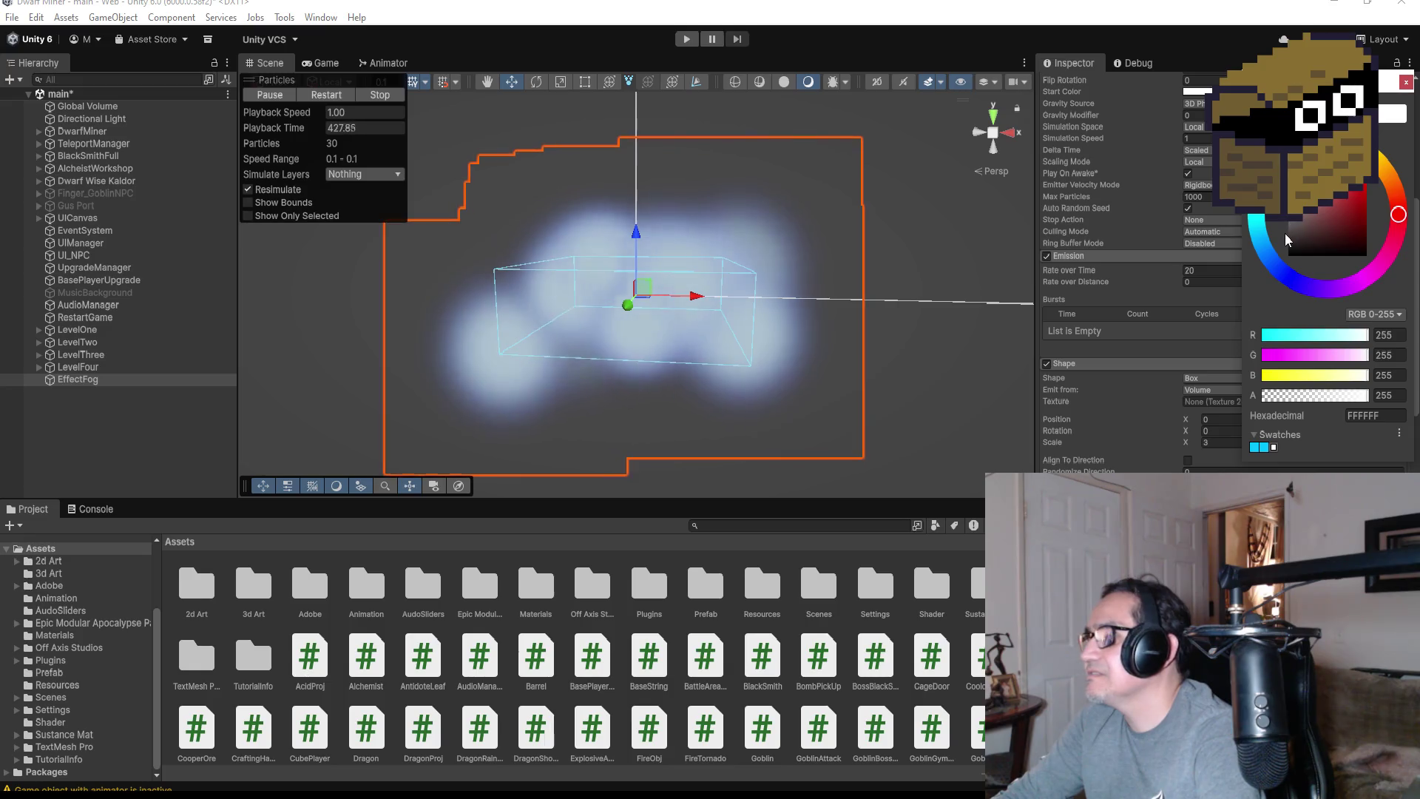
left_click_drag(1293, 224, 1291, 174)
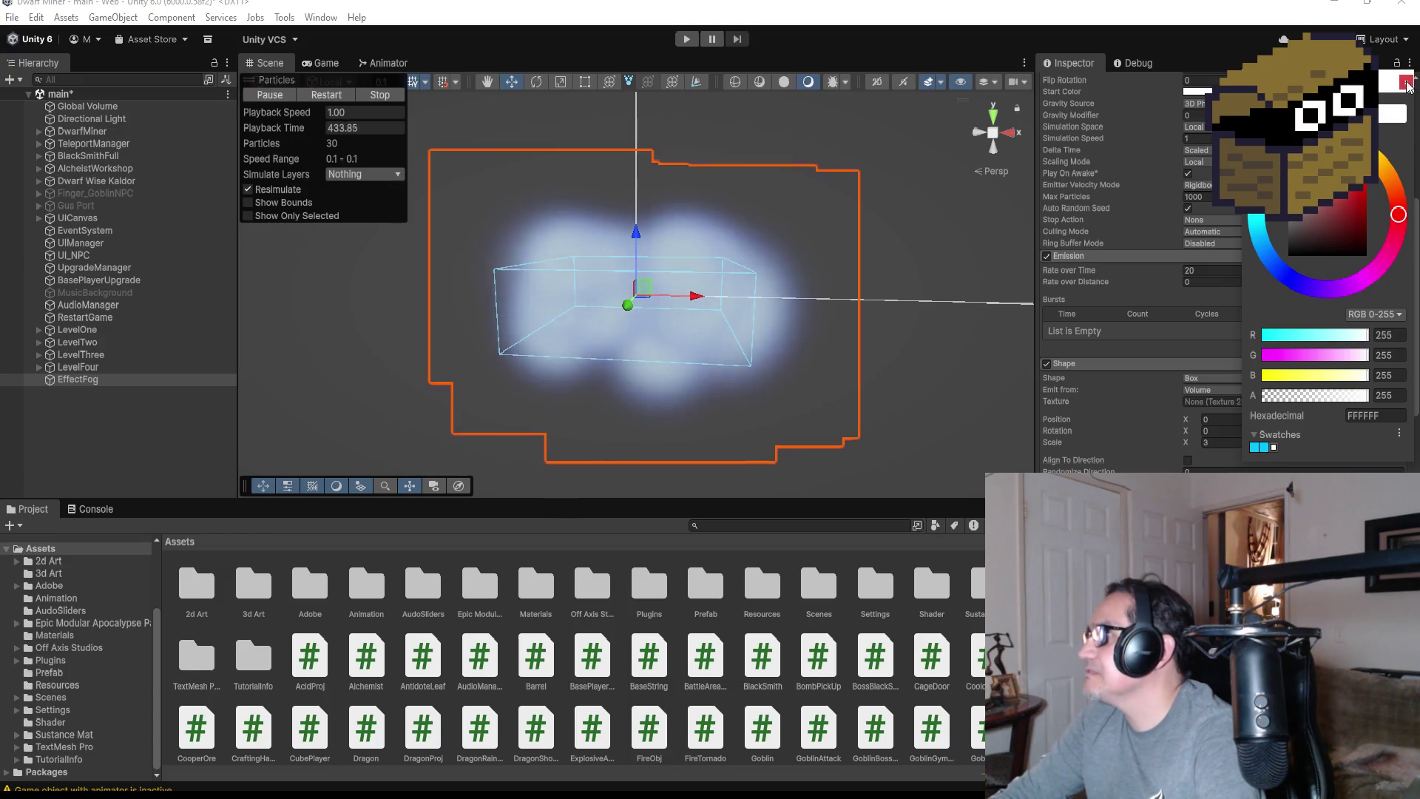
left_click(1176, 455)
scroll(1176, 458, "down", 5)
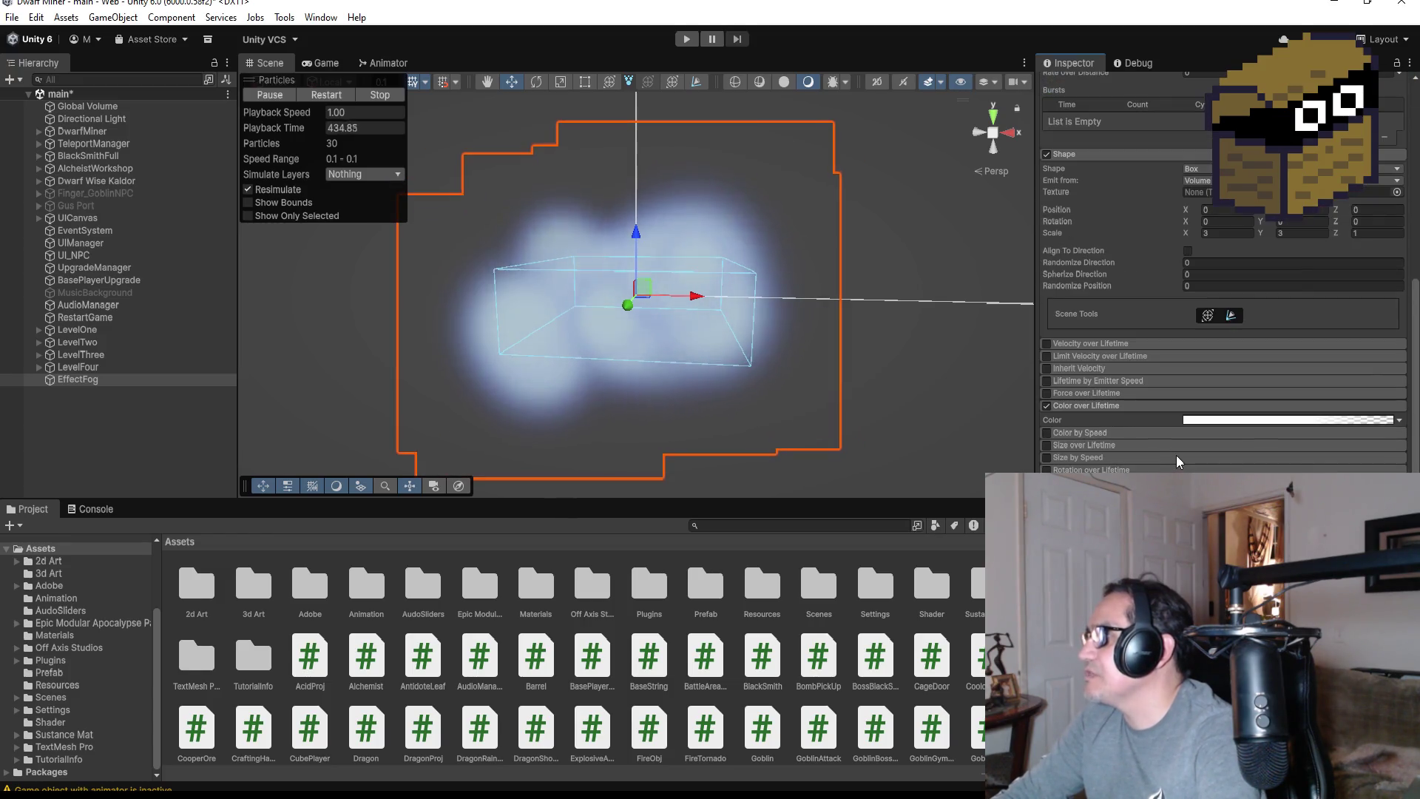
Give the Color over Lifetime gradient a near-transparent start alpha and an opaque key near 38%
left_click(1204, 421)
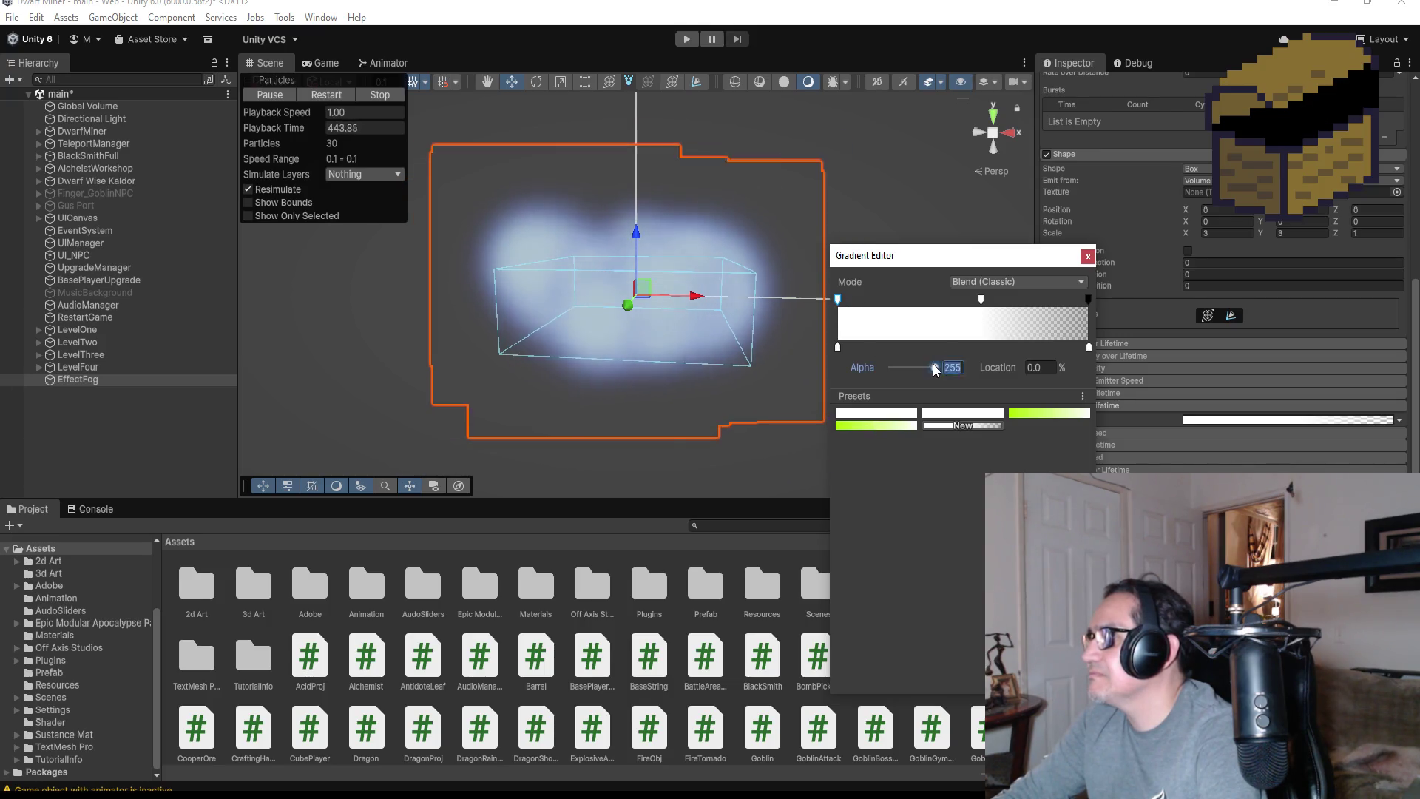
left_click_drag(934, 366, 897, 367)
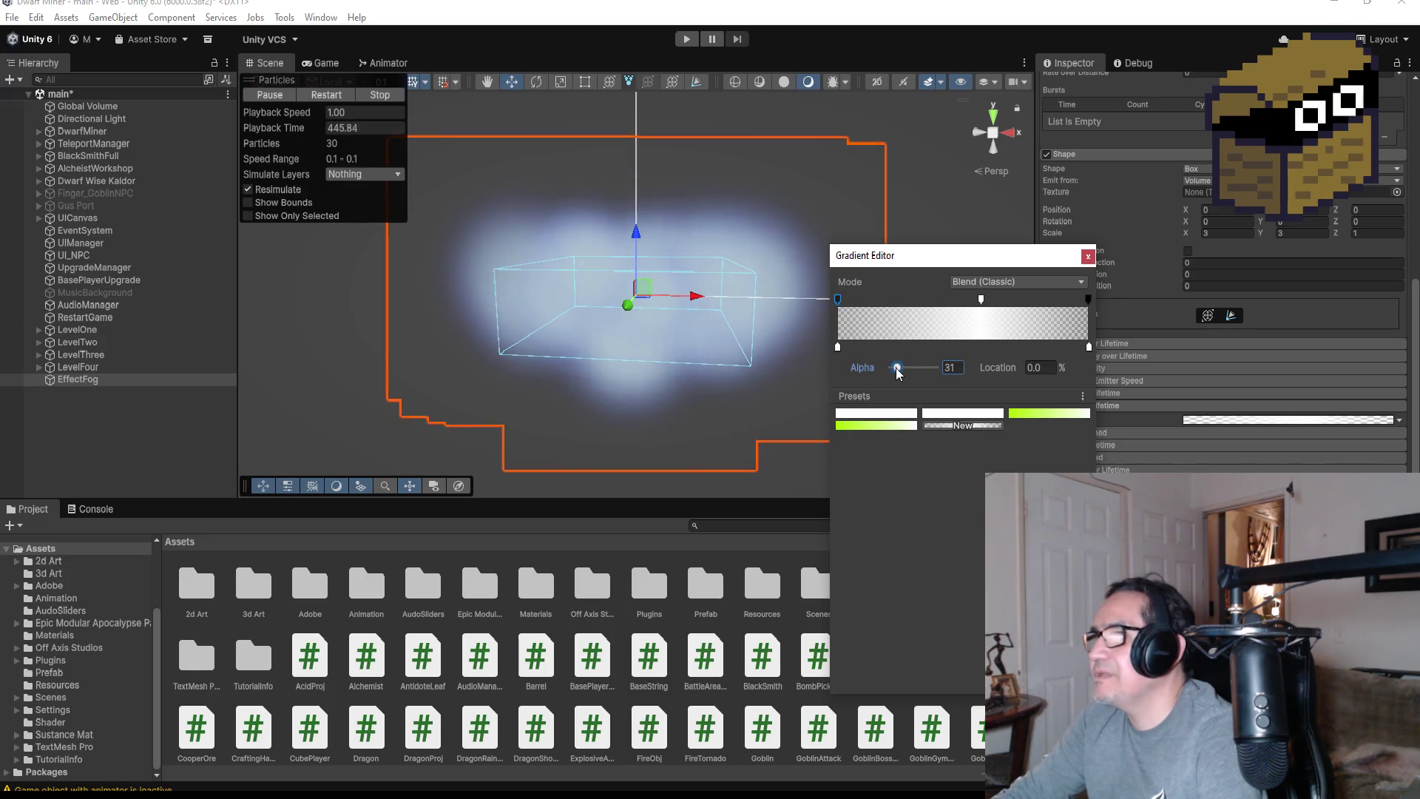
left_click(909, 299)
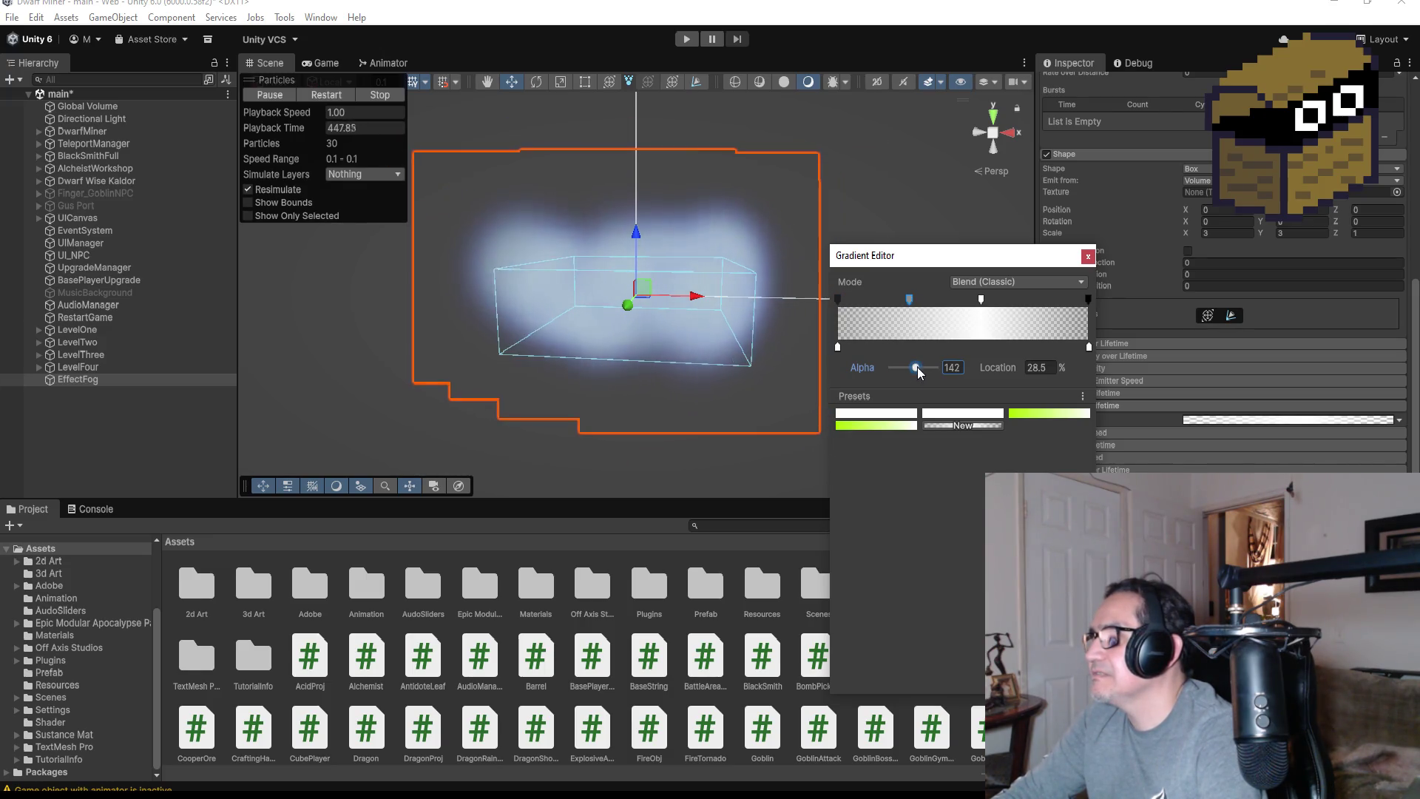
left_click_drag(926, 372, 939, 367)
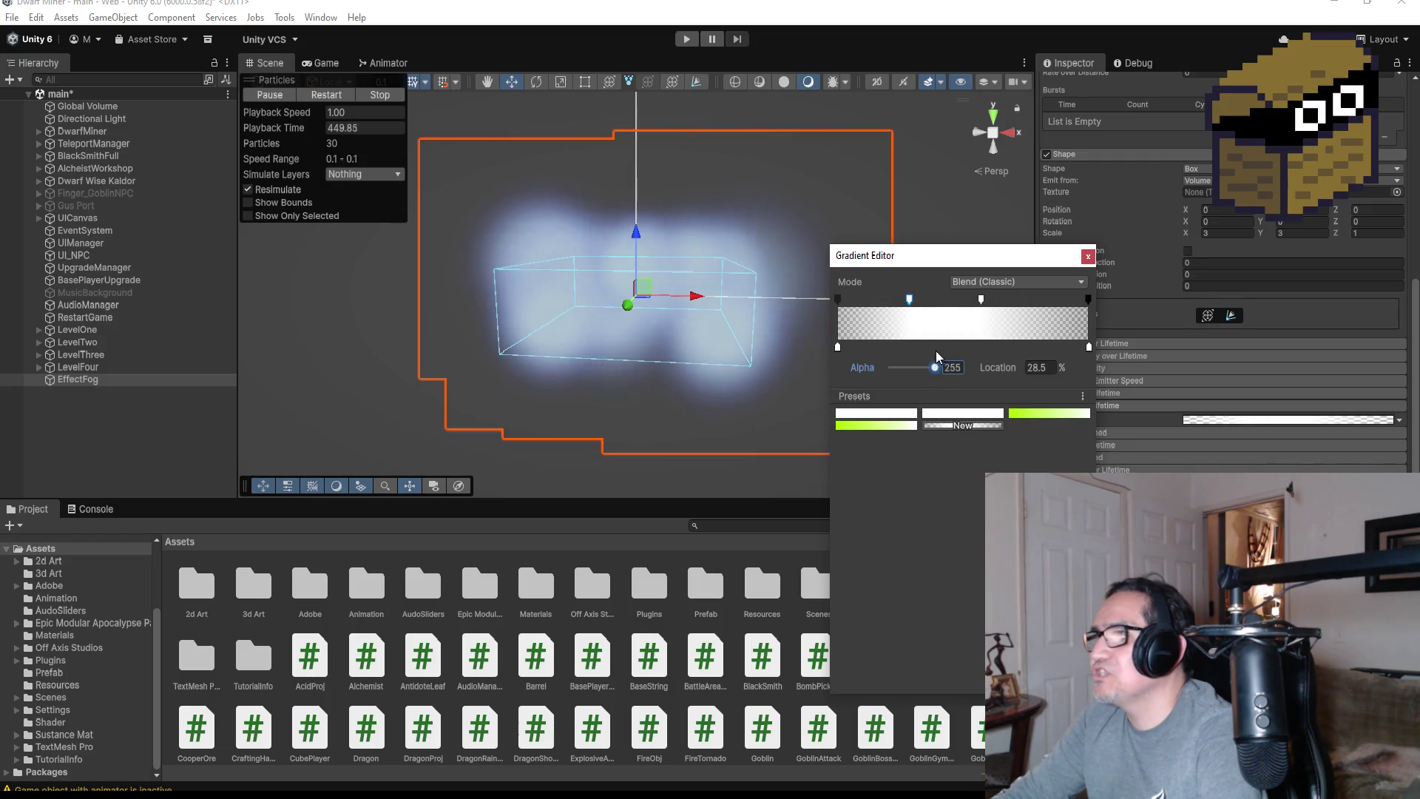
left_click(837, 298)
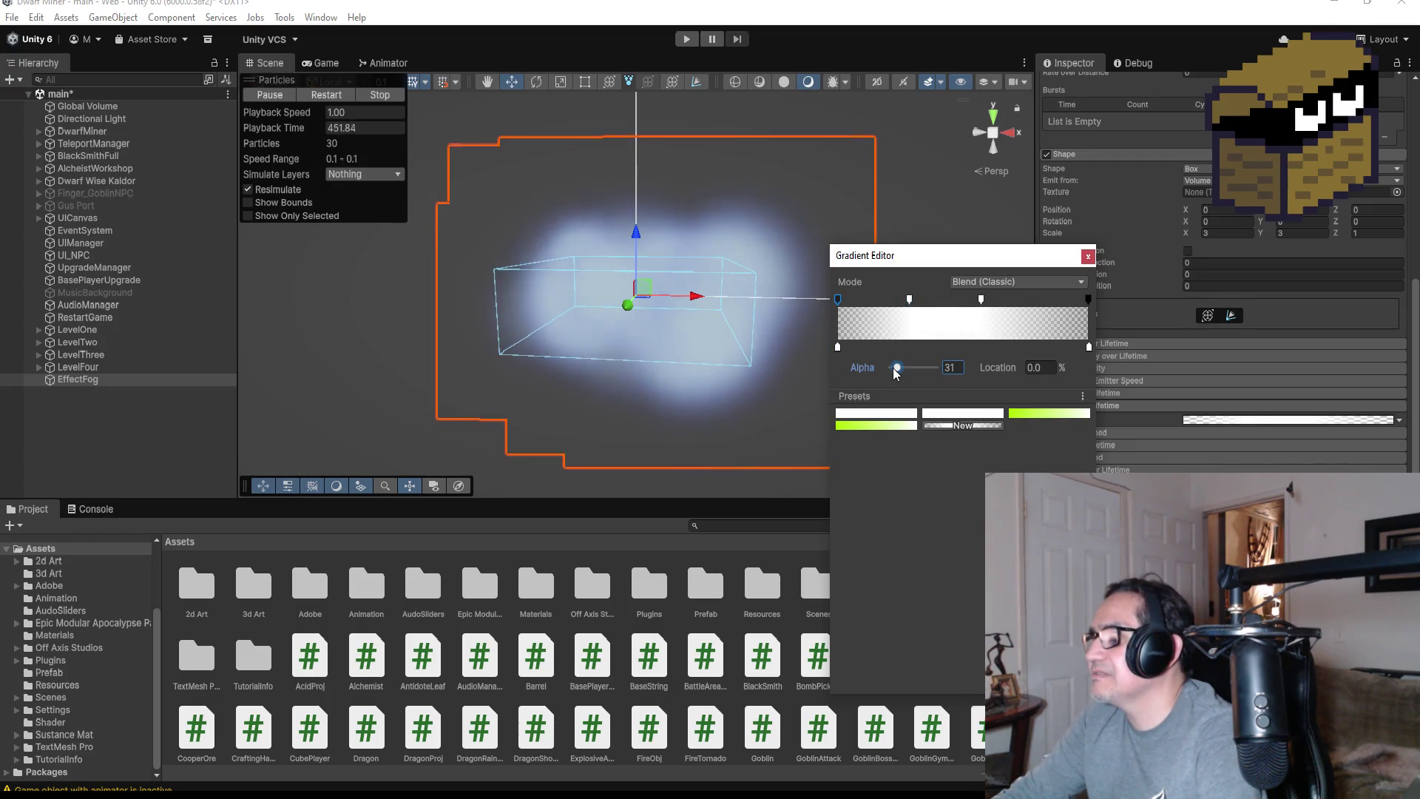
left_click_drag(897, 368, 891, 370)
left_click_drag(910, 299, 934, 299)
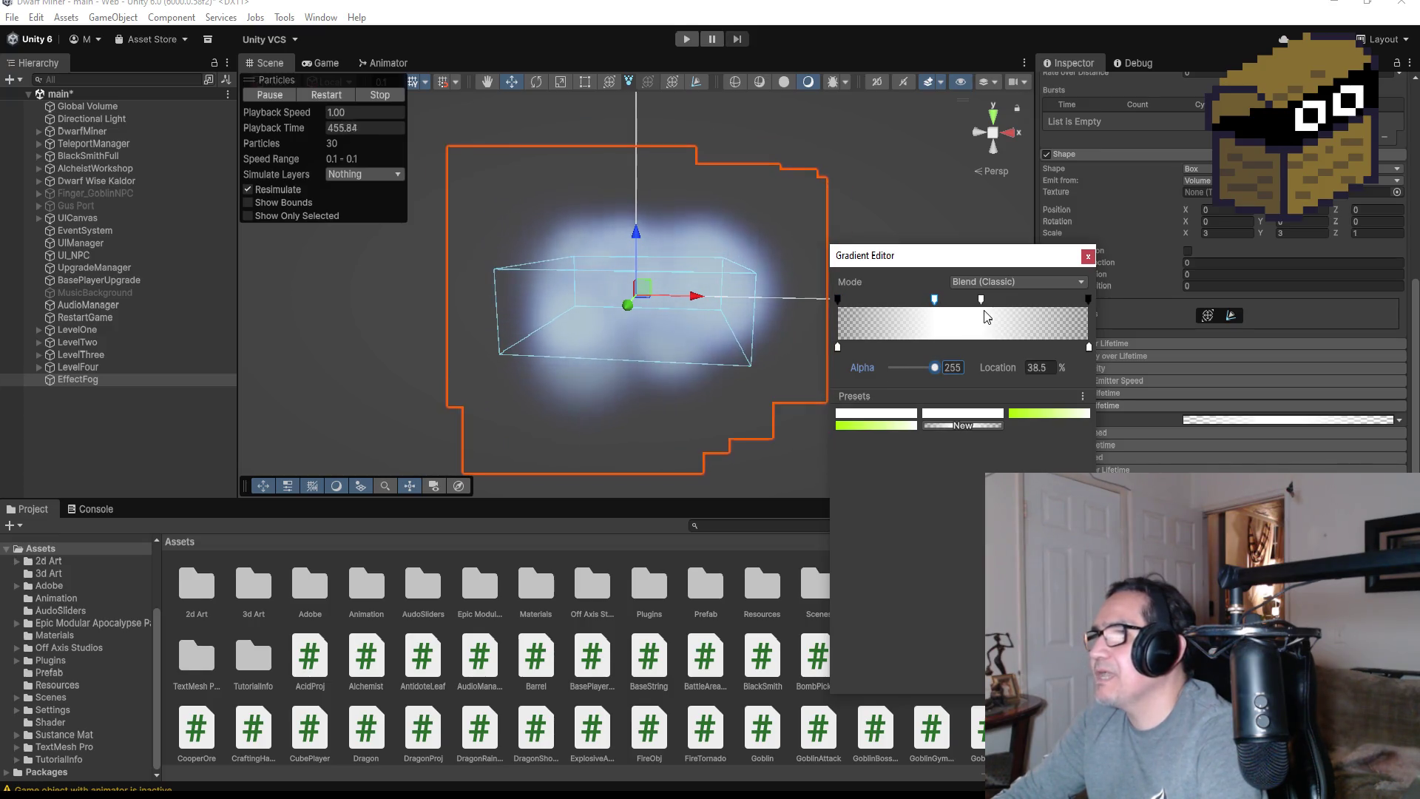
left_click(1087, 257)
scroll(688, 311, "up", 6)
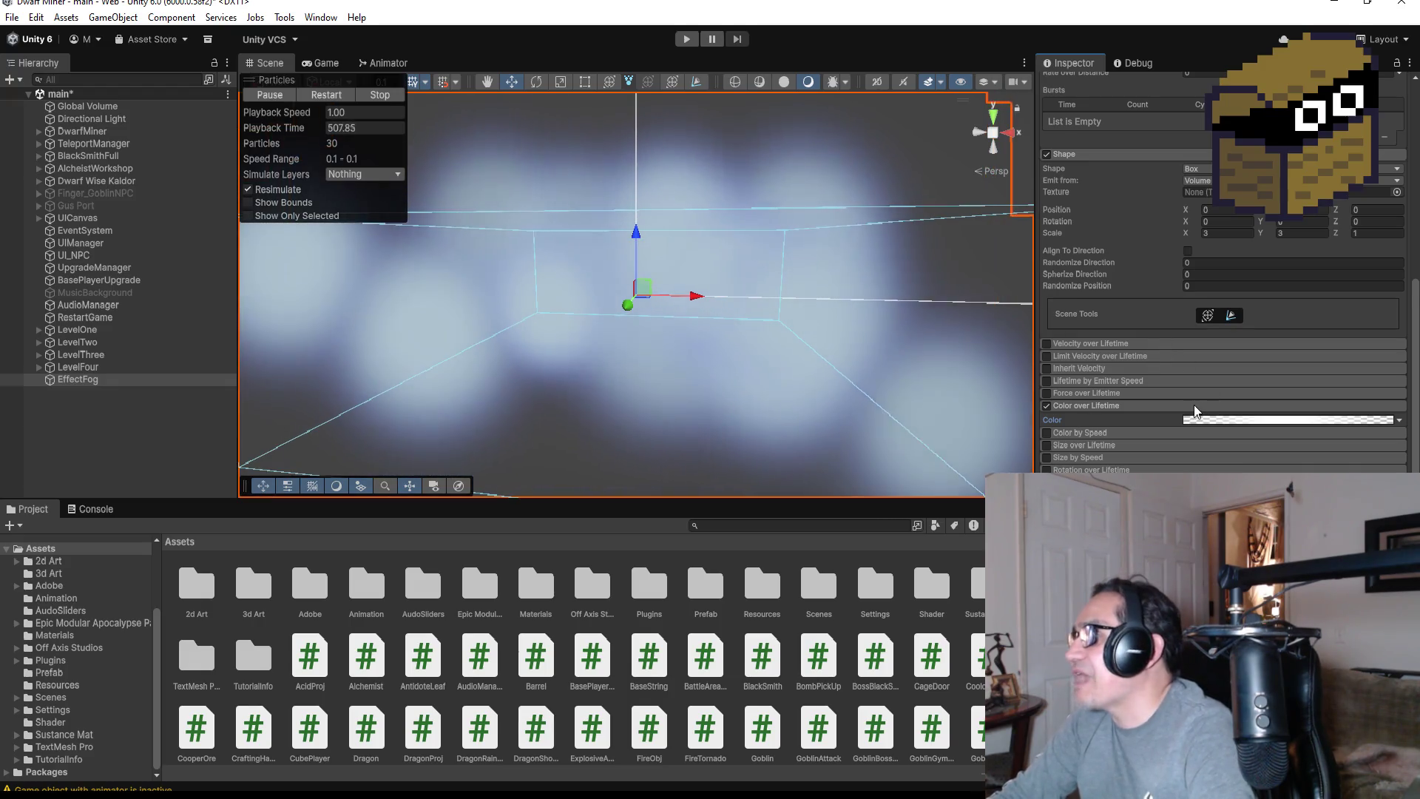
Inspect the fog's Start Color in the colour picker without changing it
scroll(1194, 405, "down", 5)
scroll(1246, 455, "up", 10)
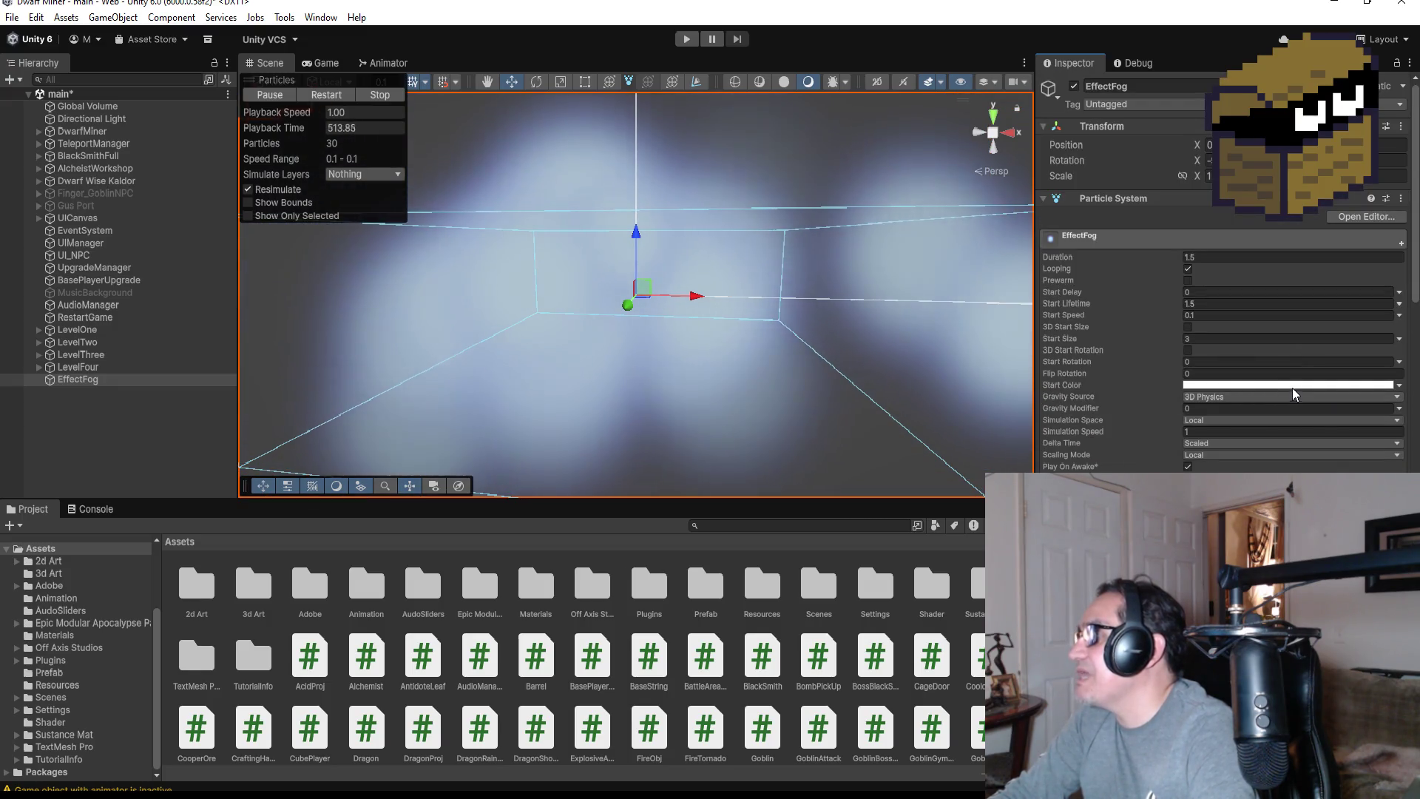
left_click(1294, 385)
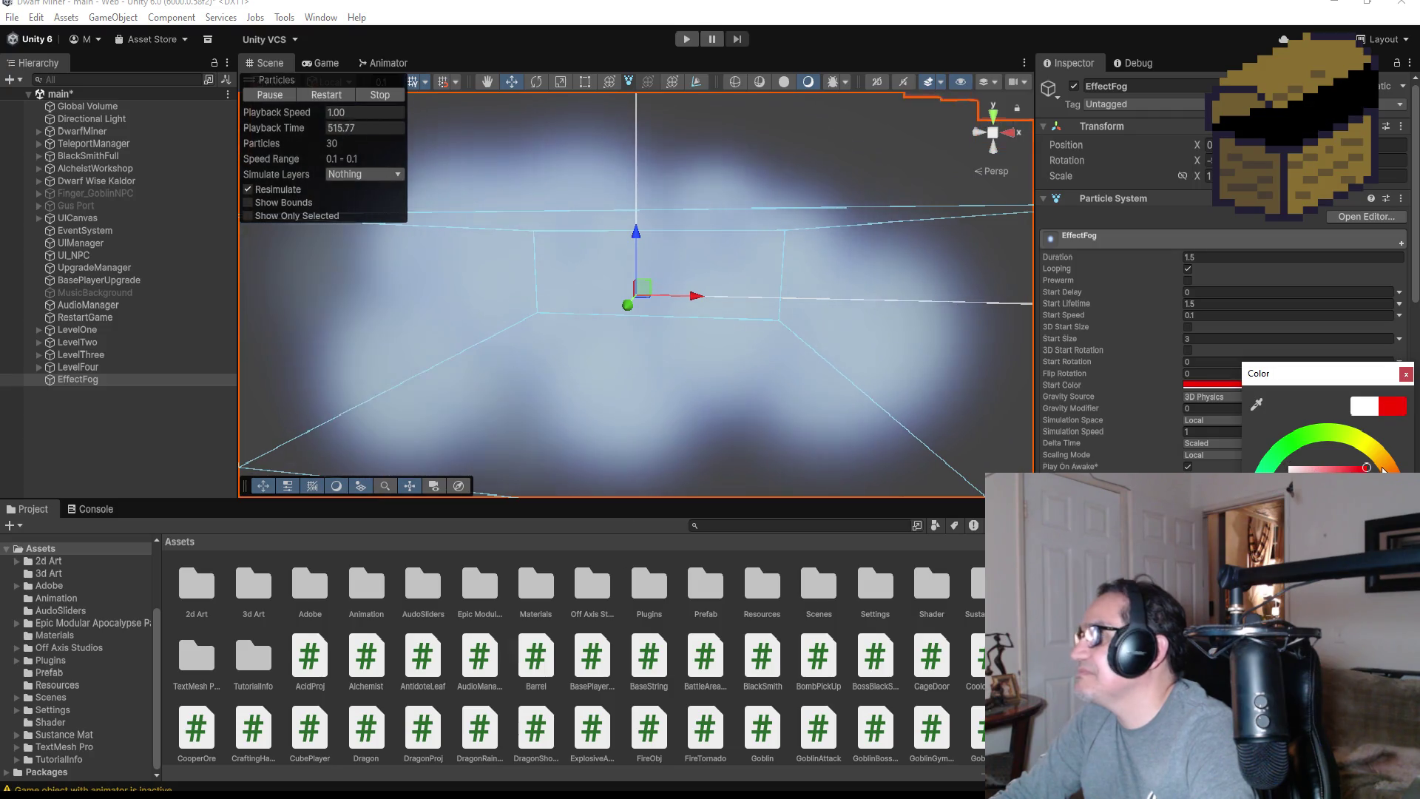
left_click(1405, 373)
Assign the grey particle material in the Renderer, then reselect EffectFog
scroll(1358, 454, "down", 10)
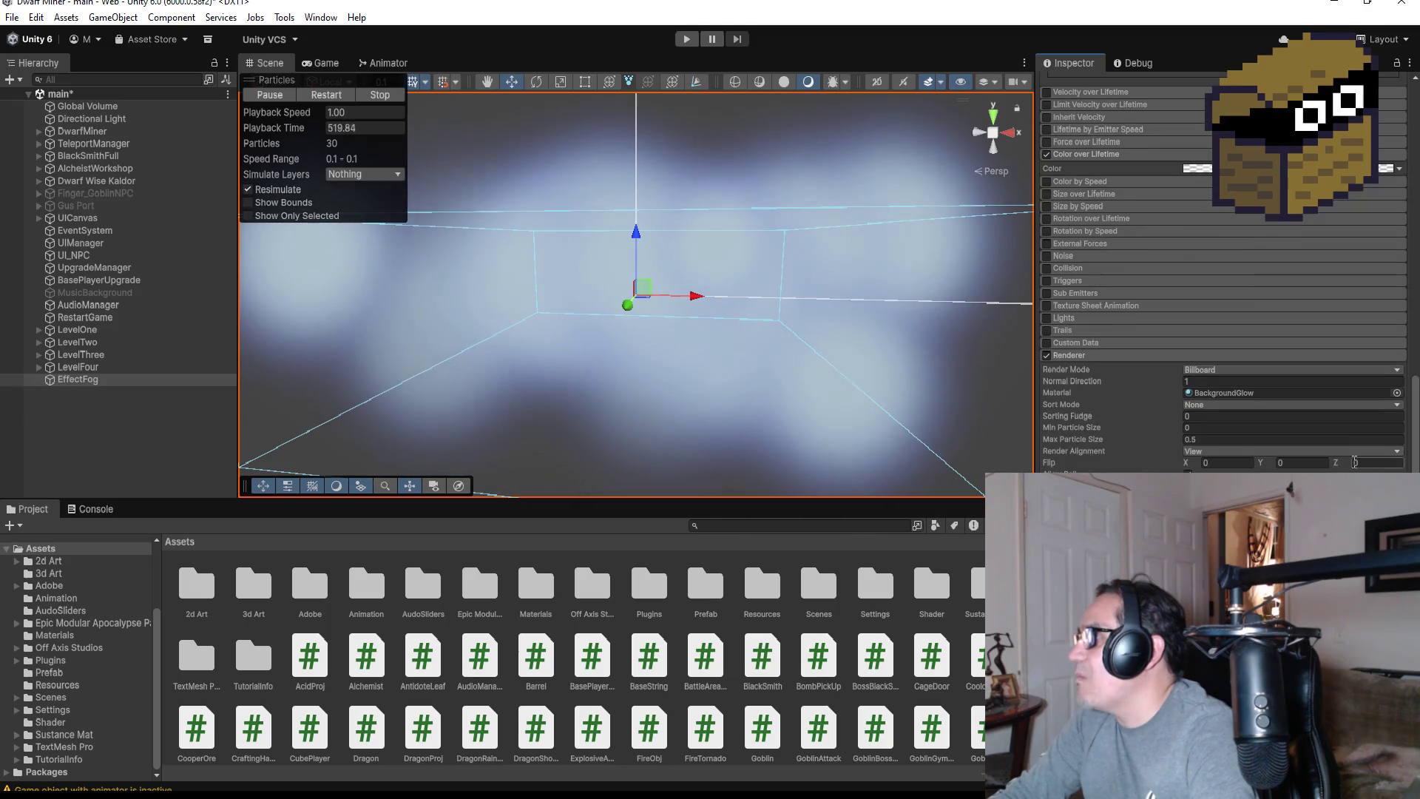
scroll(1358, 456, "down", 3)
left_click(1397, 306)
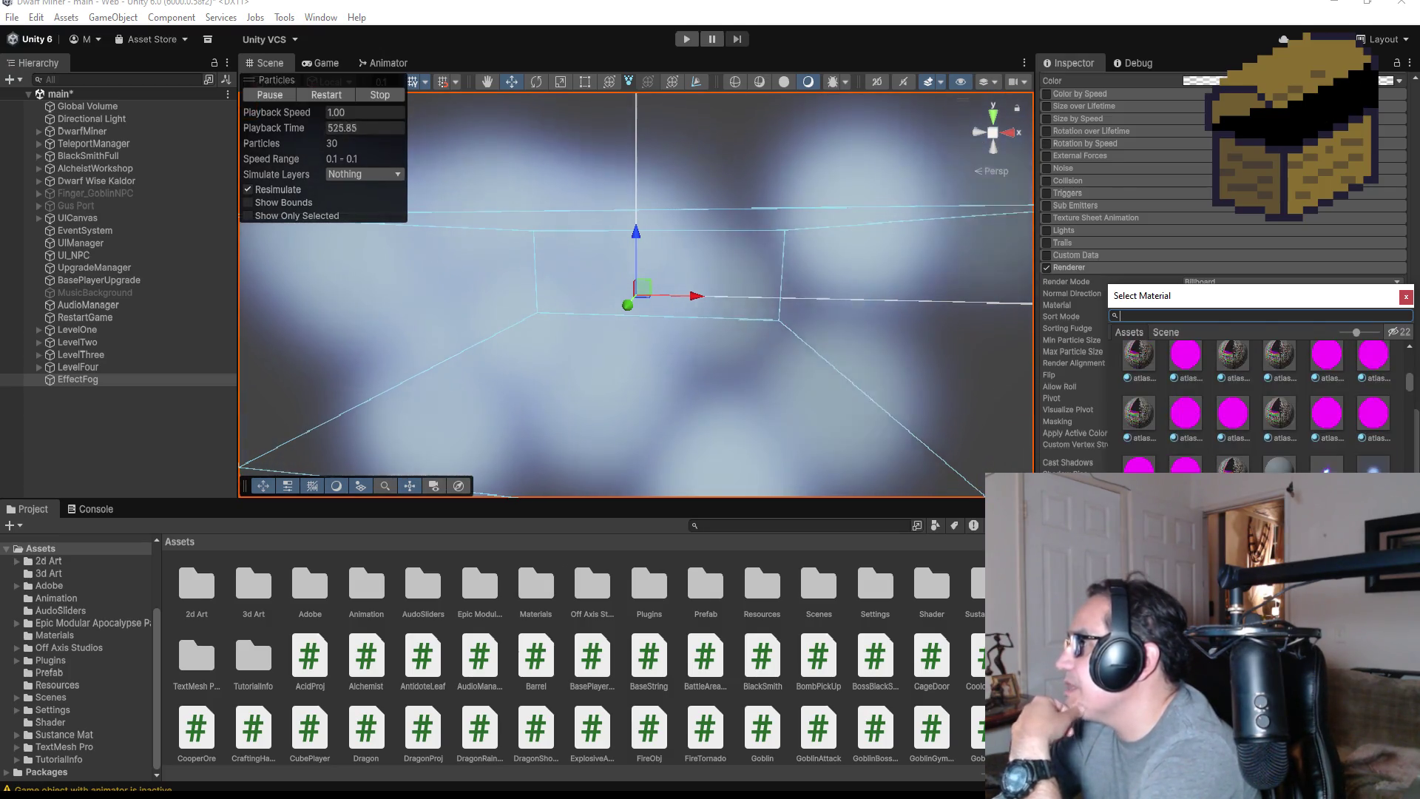
scroll(1257, 399, "down", 3)
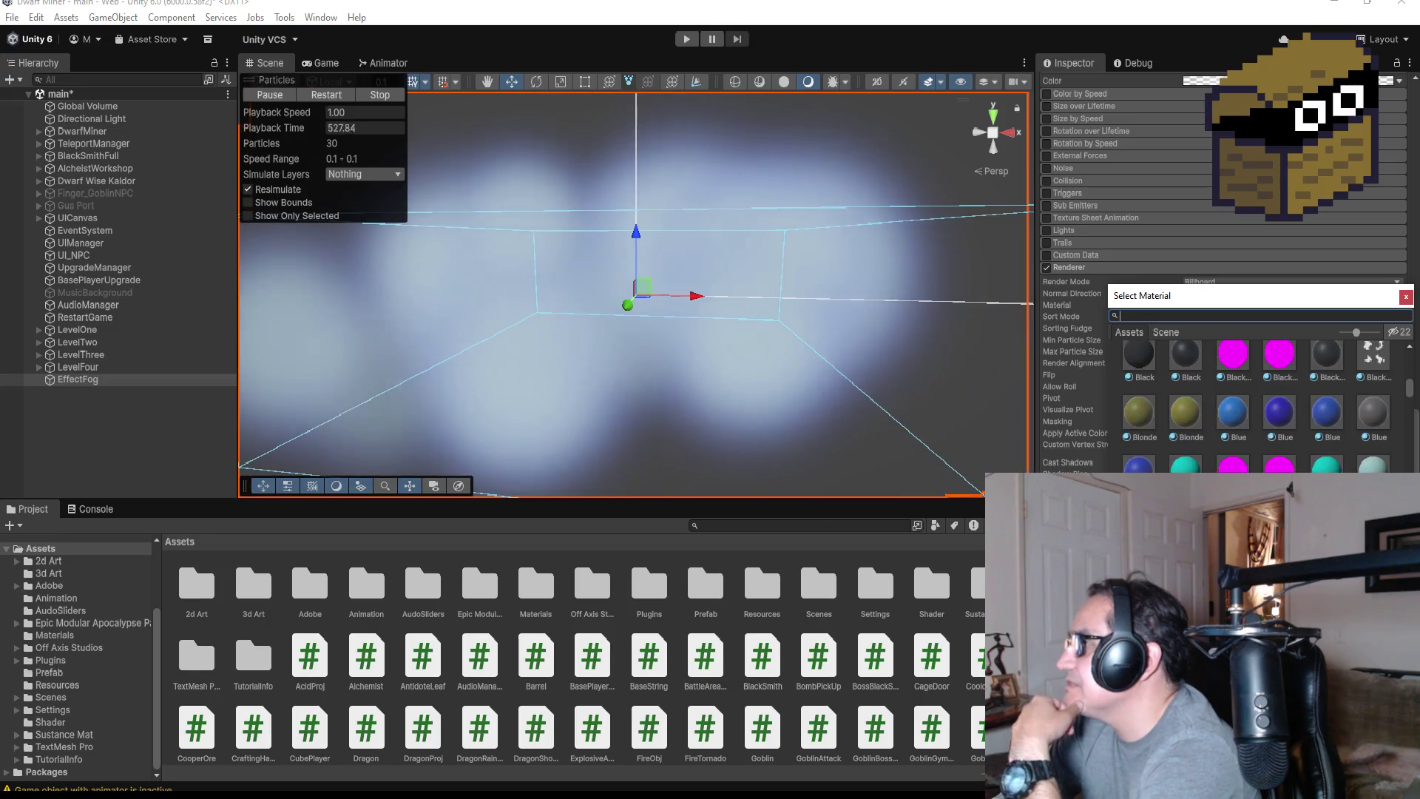
scroll(1257, 400, "down", 5)
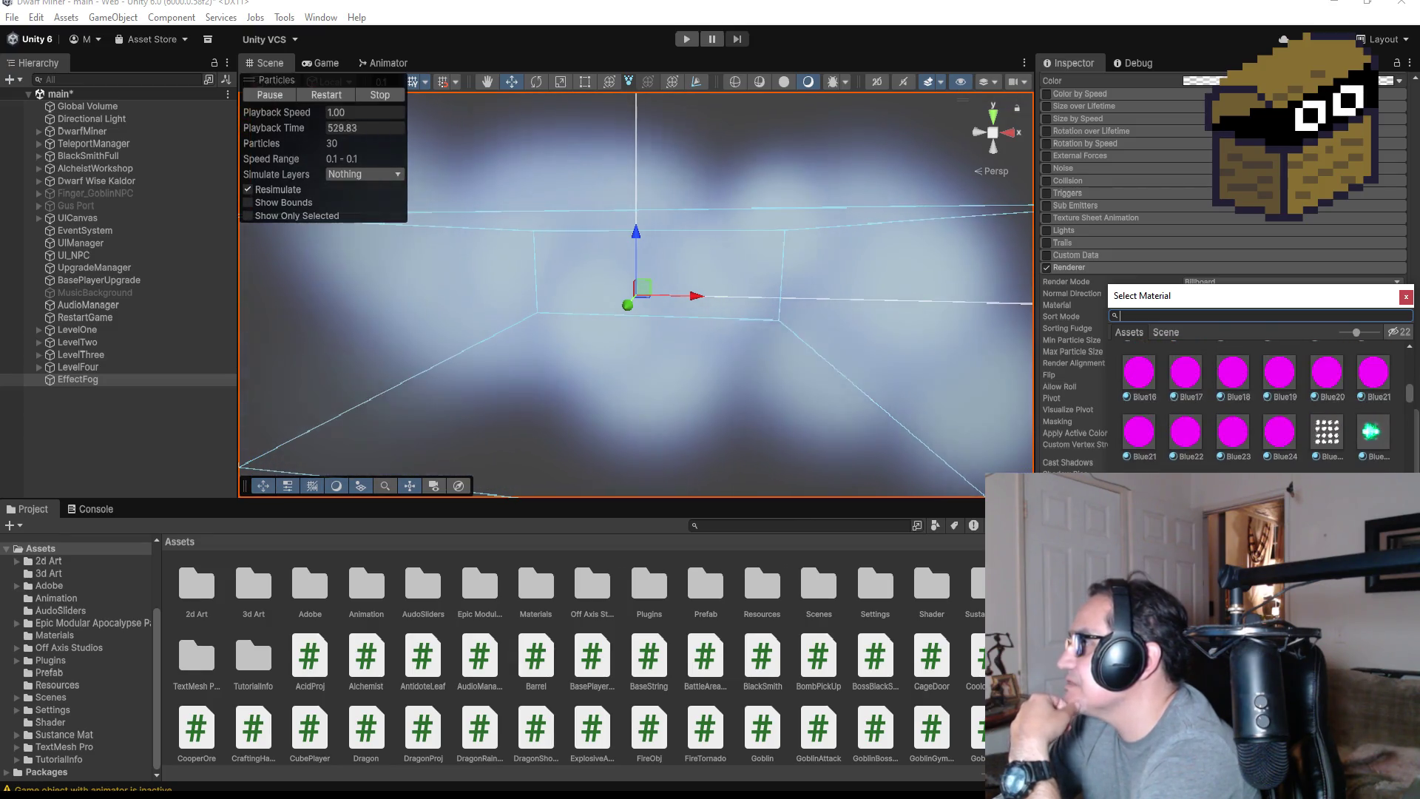
scroll(1360, 433, "down", 5)
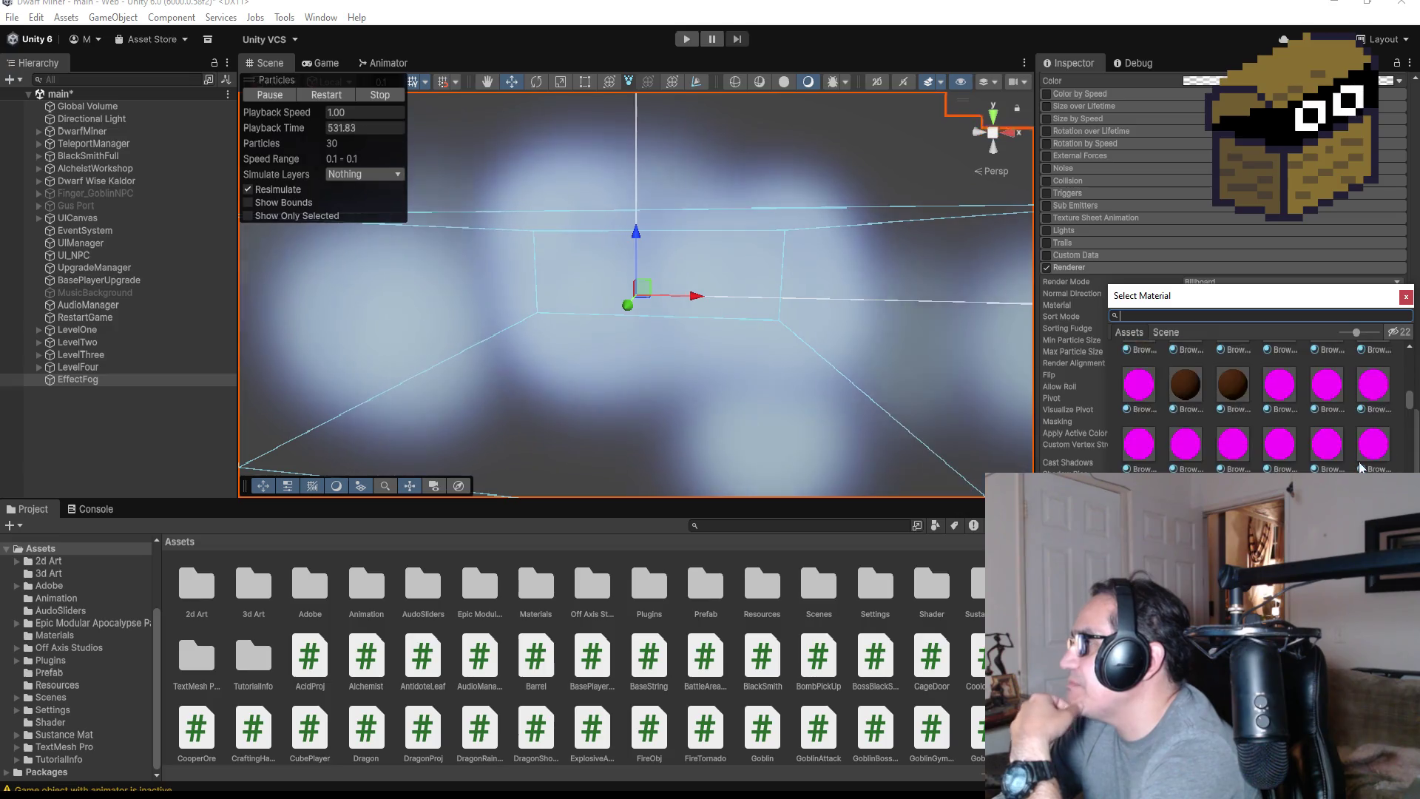
scroll(1360, 443, "down", 5)
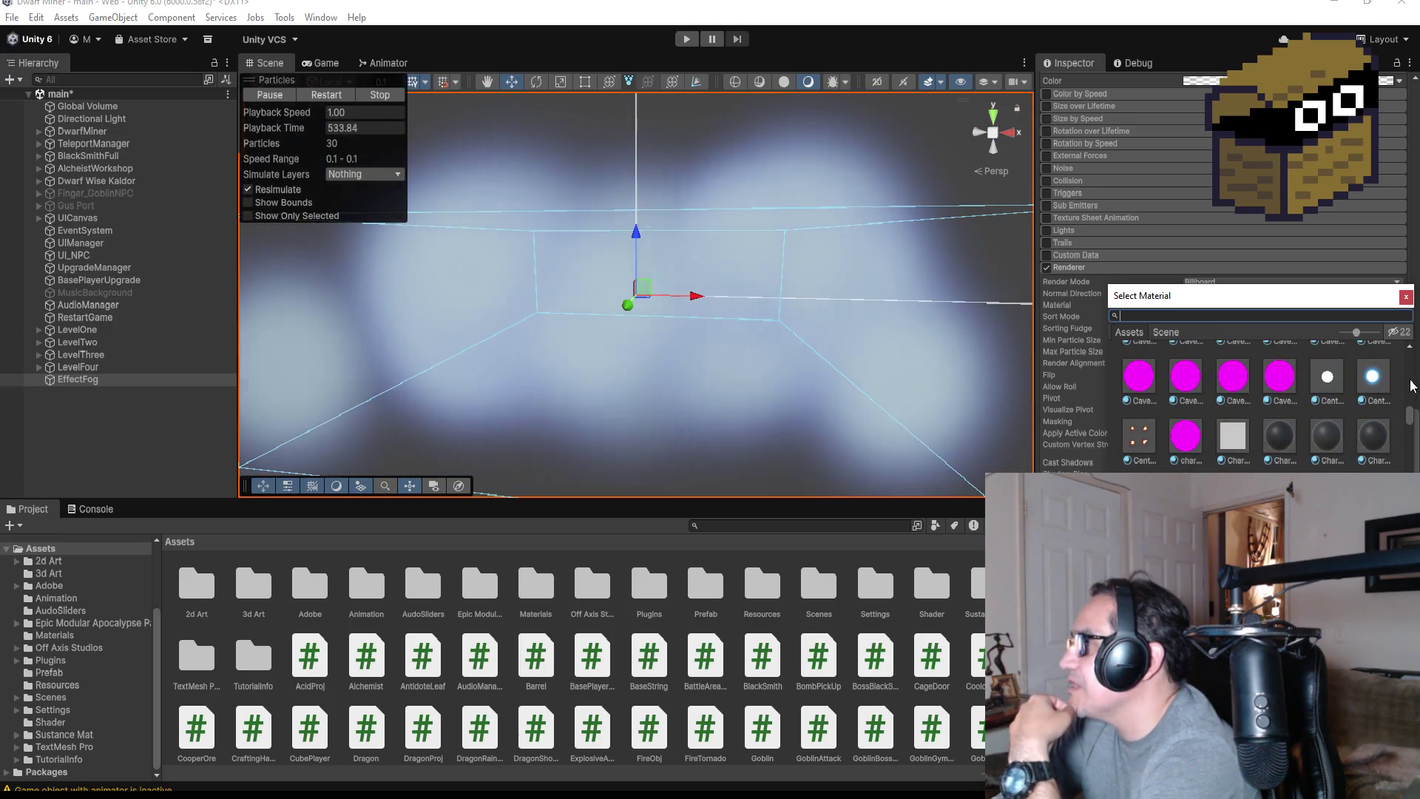
left_click_drag(1412, 423, 1411, 466)
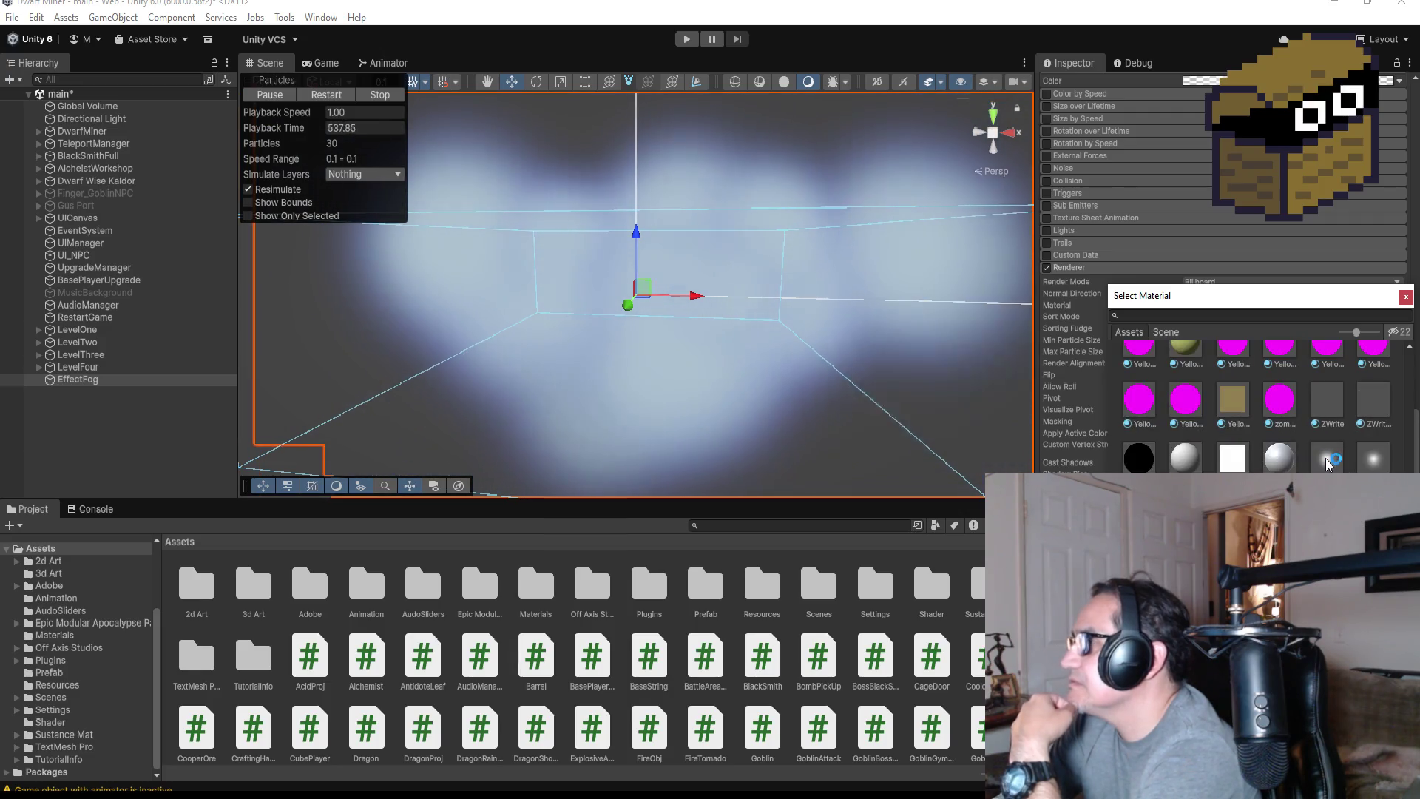
left_click(1327, 460)
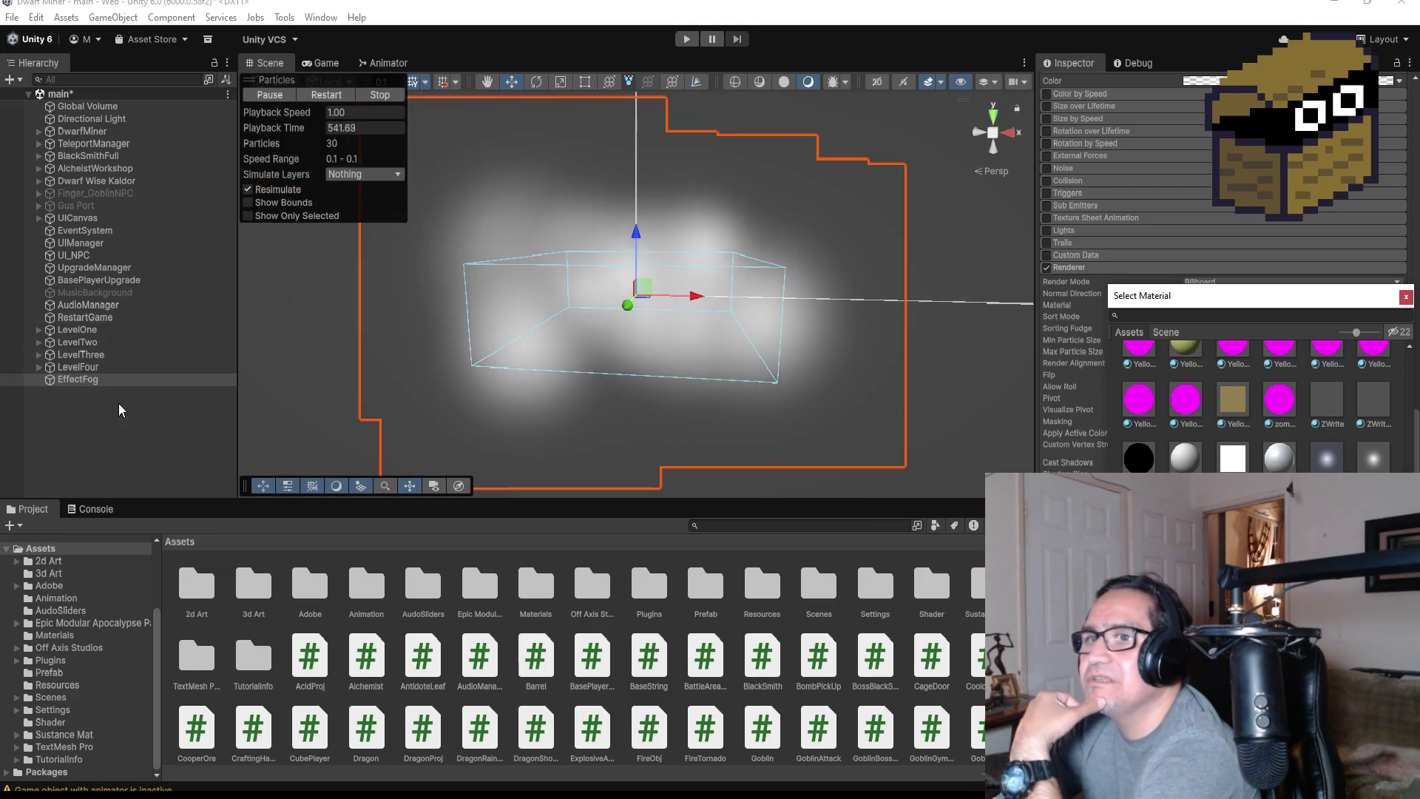
left_click(111, 399)
left_click(84, 383)
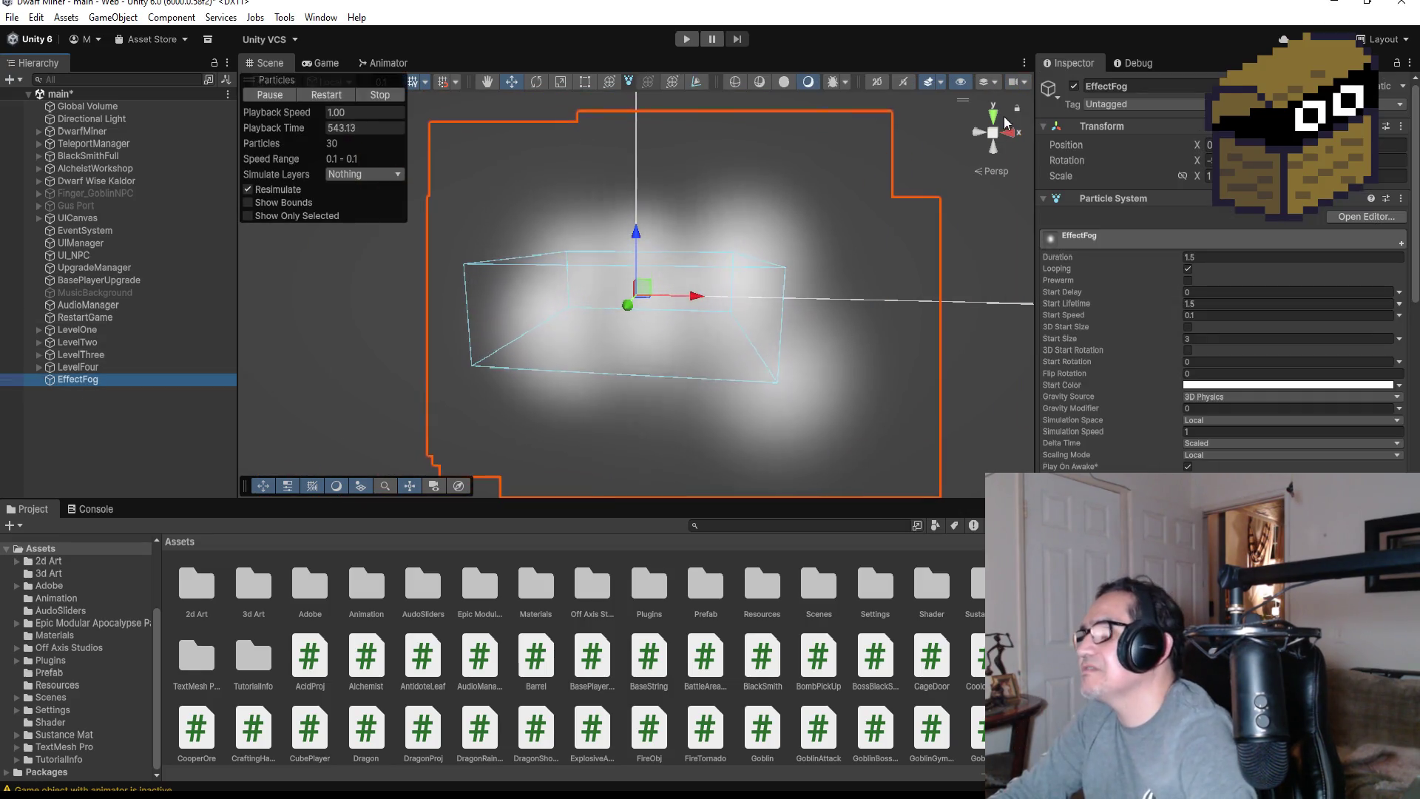
Set EffectFog's Emission Rate over Time to 15
left_click(994, 116)
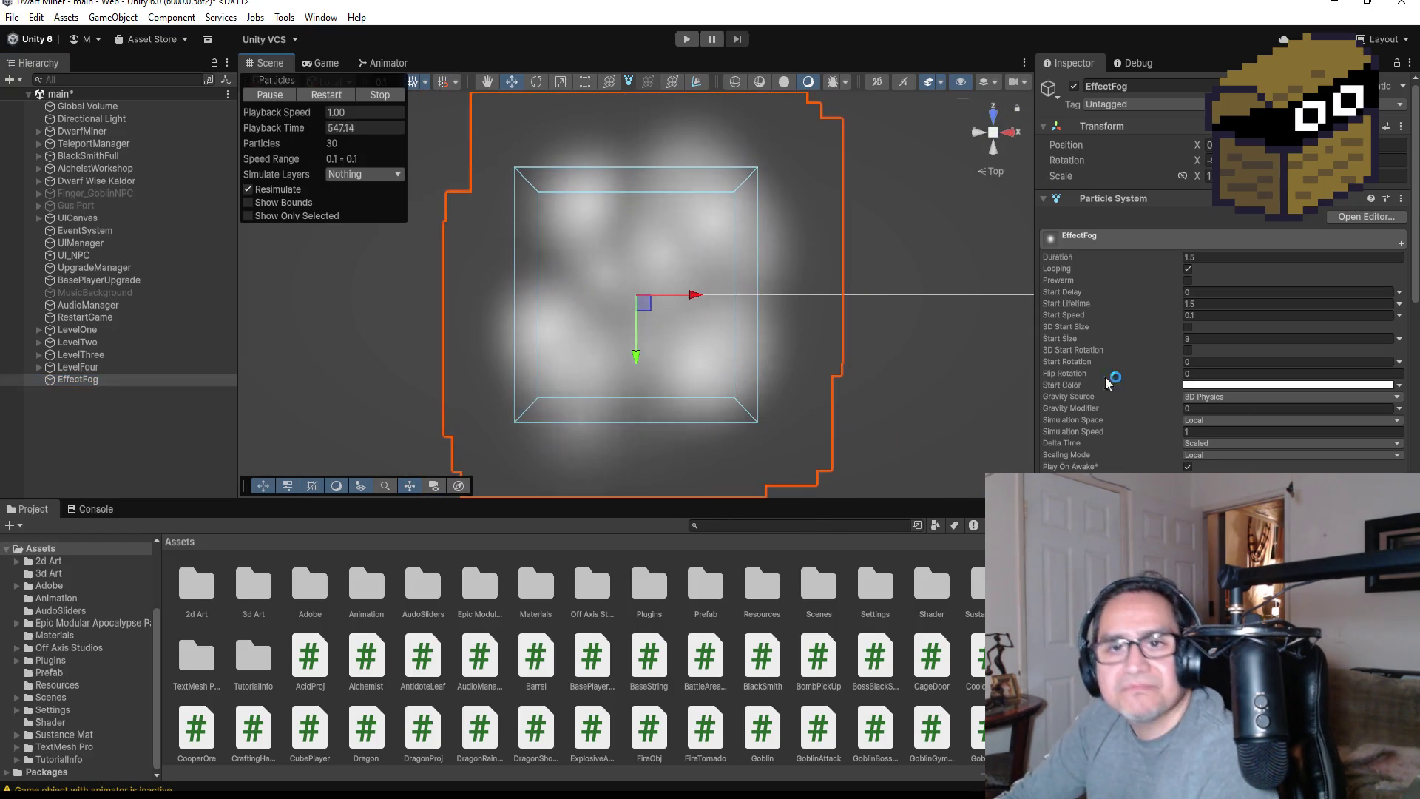
scroll(1227, 443, "down", 4)
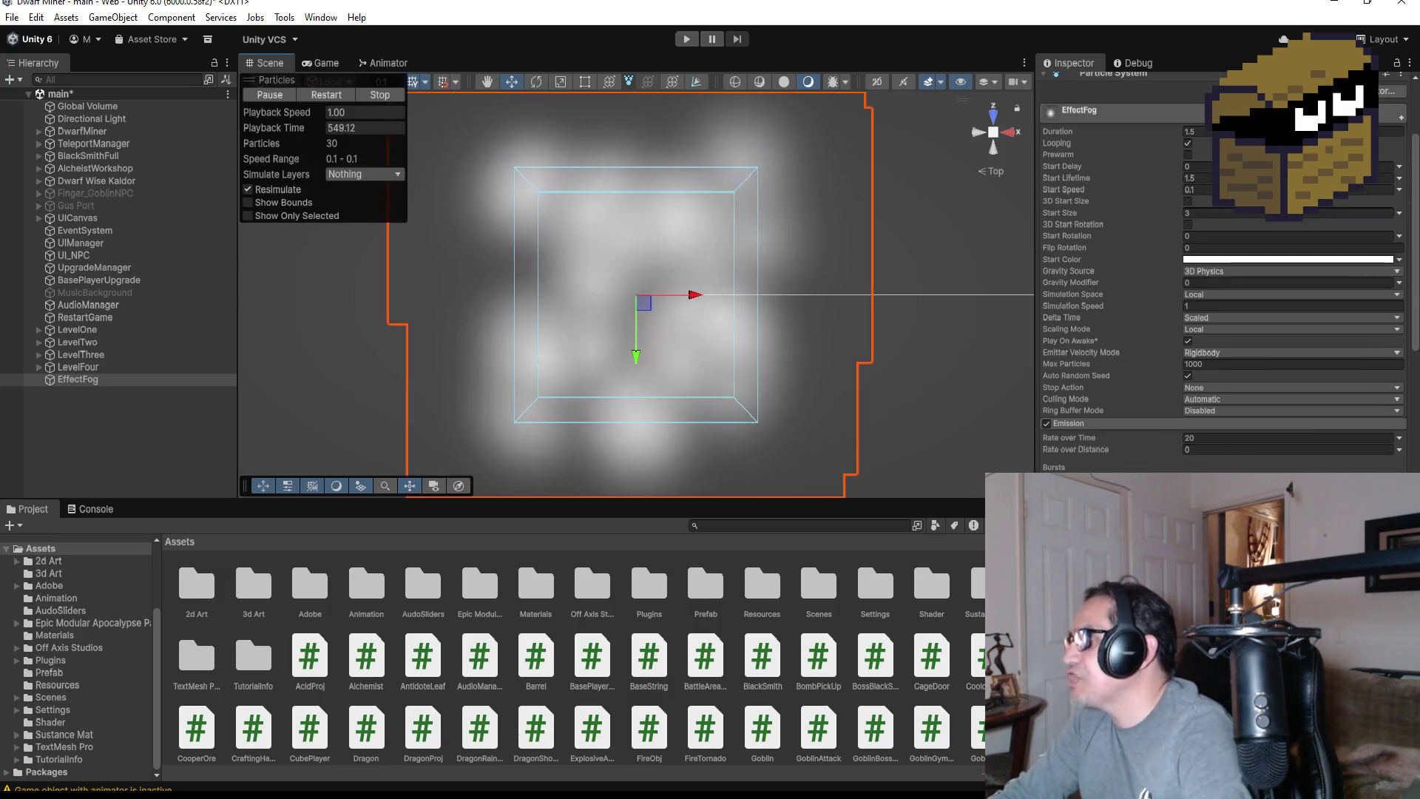
double_click(1223, 438)
type("15")
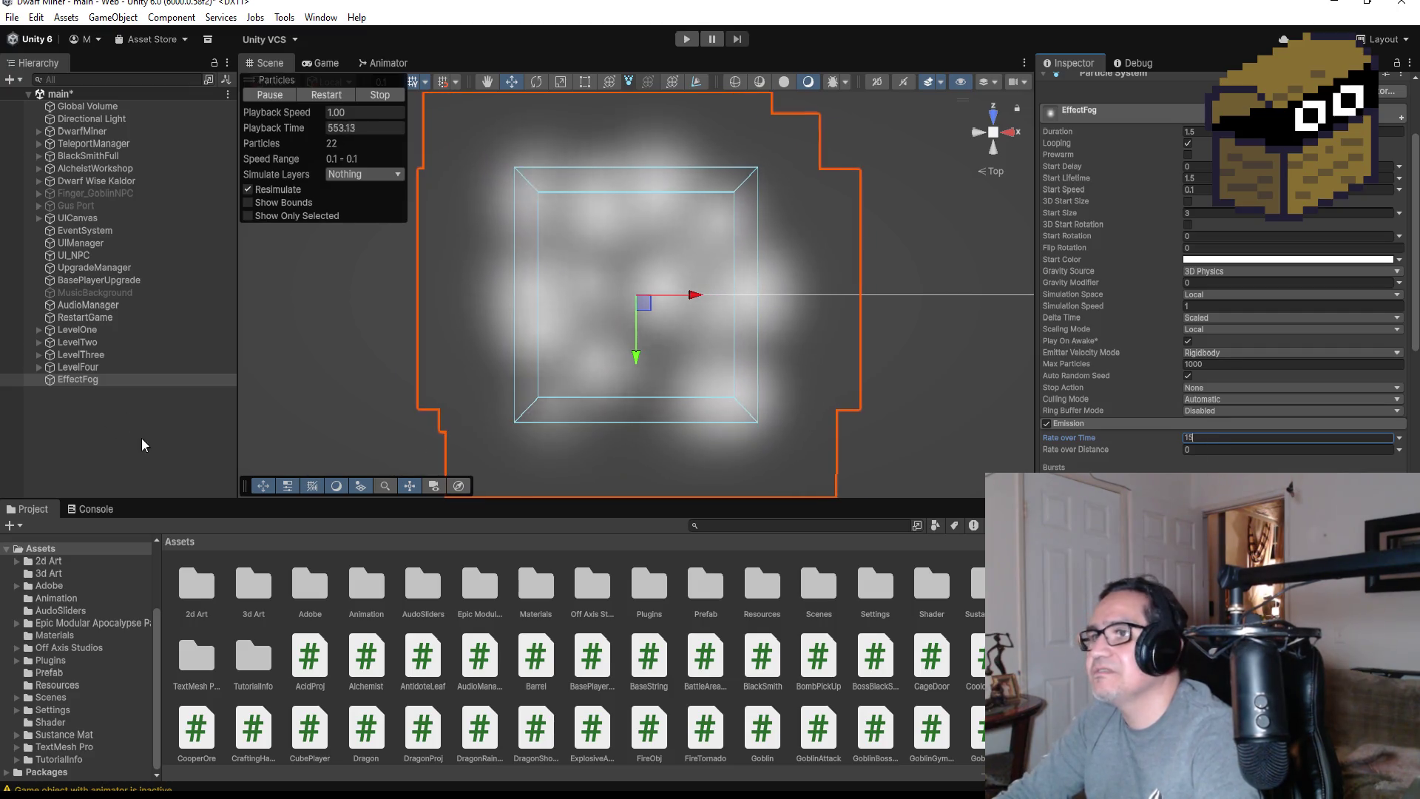
left_click(117, 377)
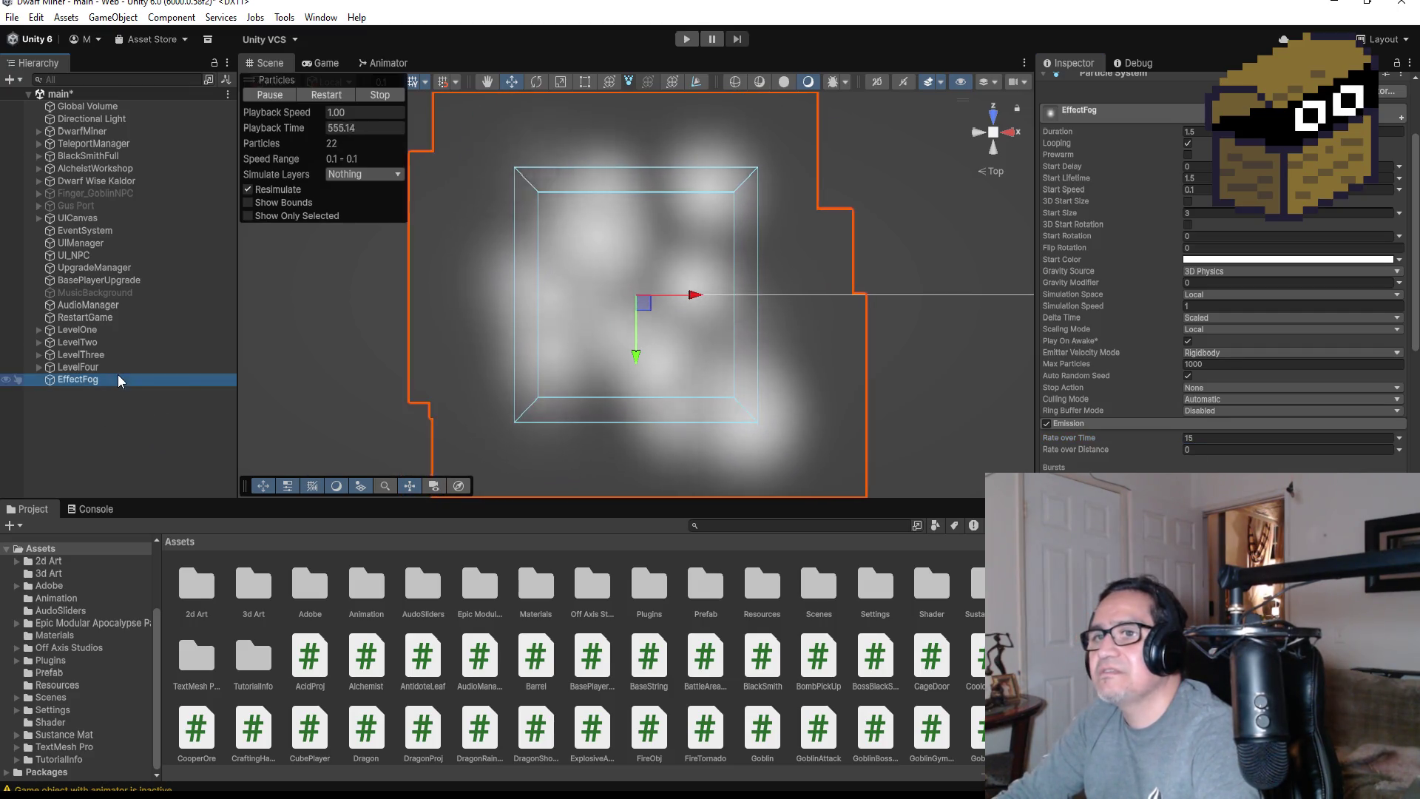
Lower the particles' Start Speed to 0.01
scroll(1229, 266, "up", 3)
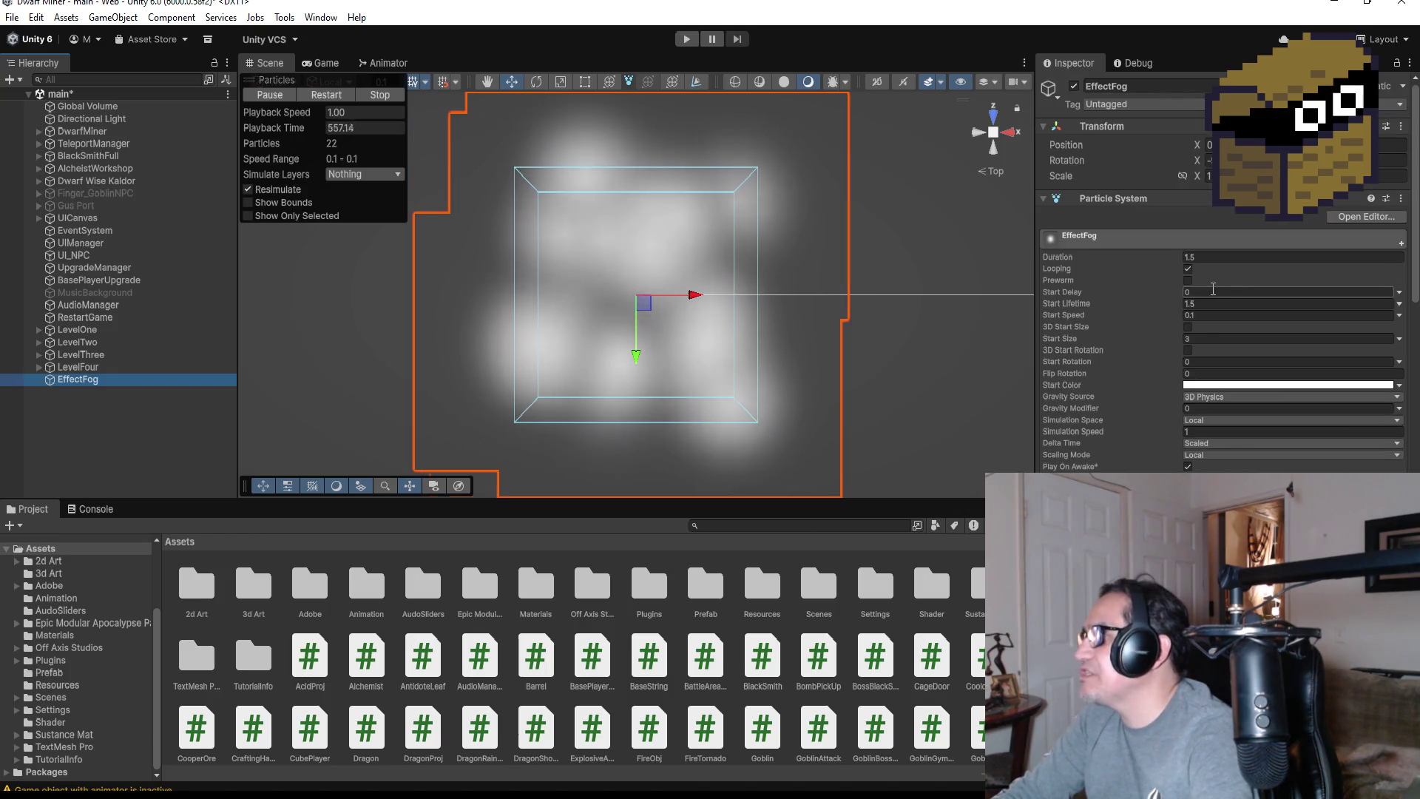
left_click(1218, 314)
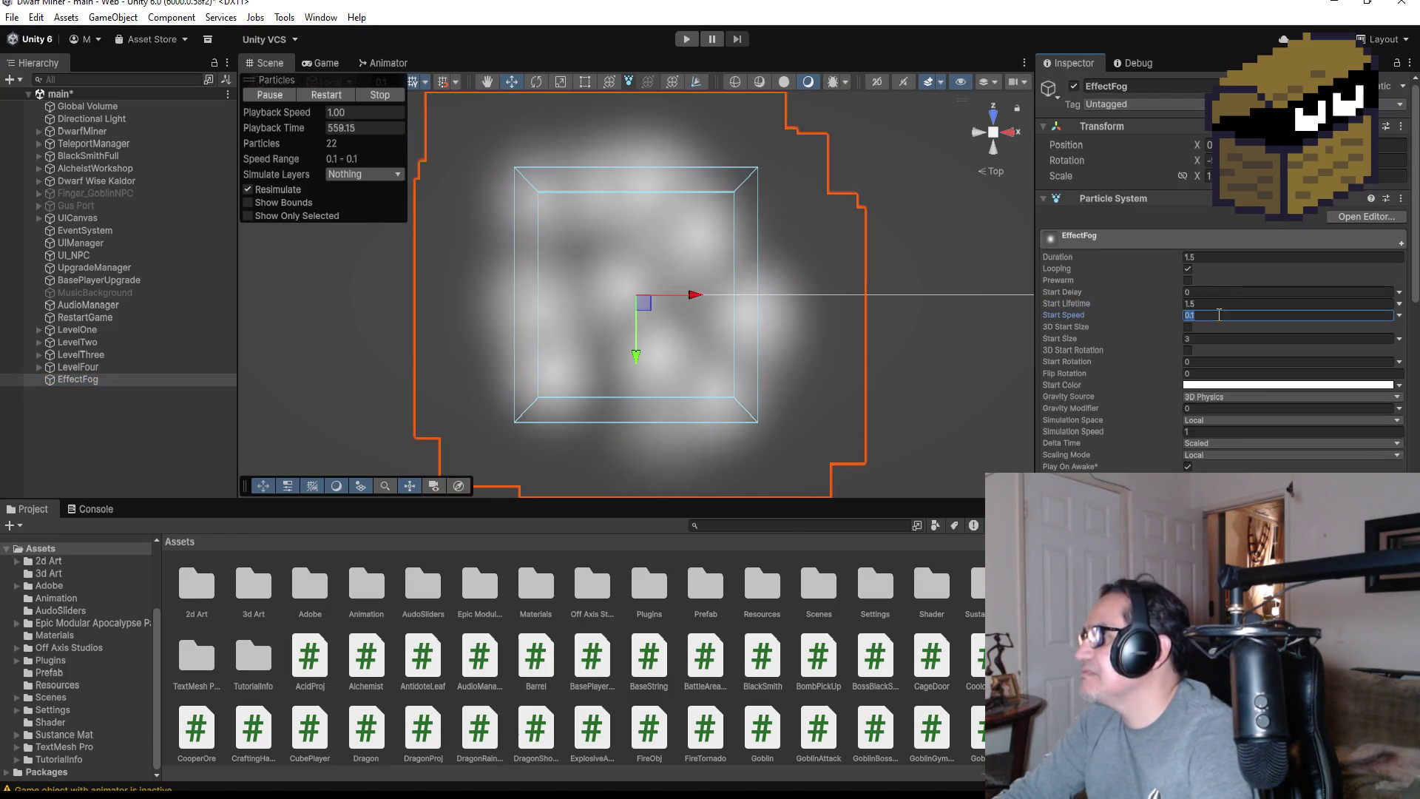
type("0.01")
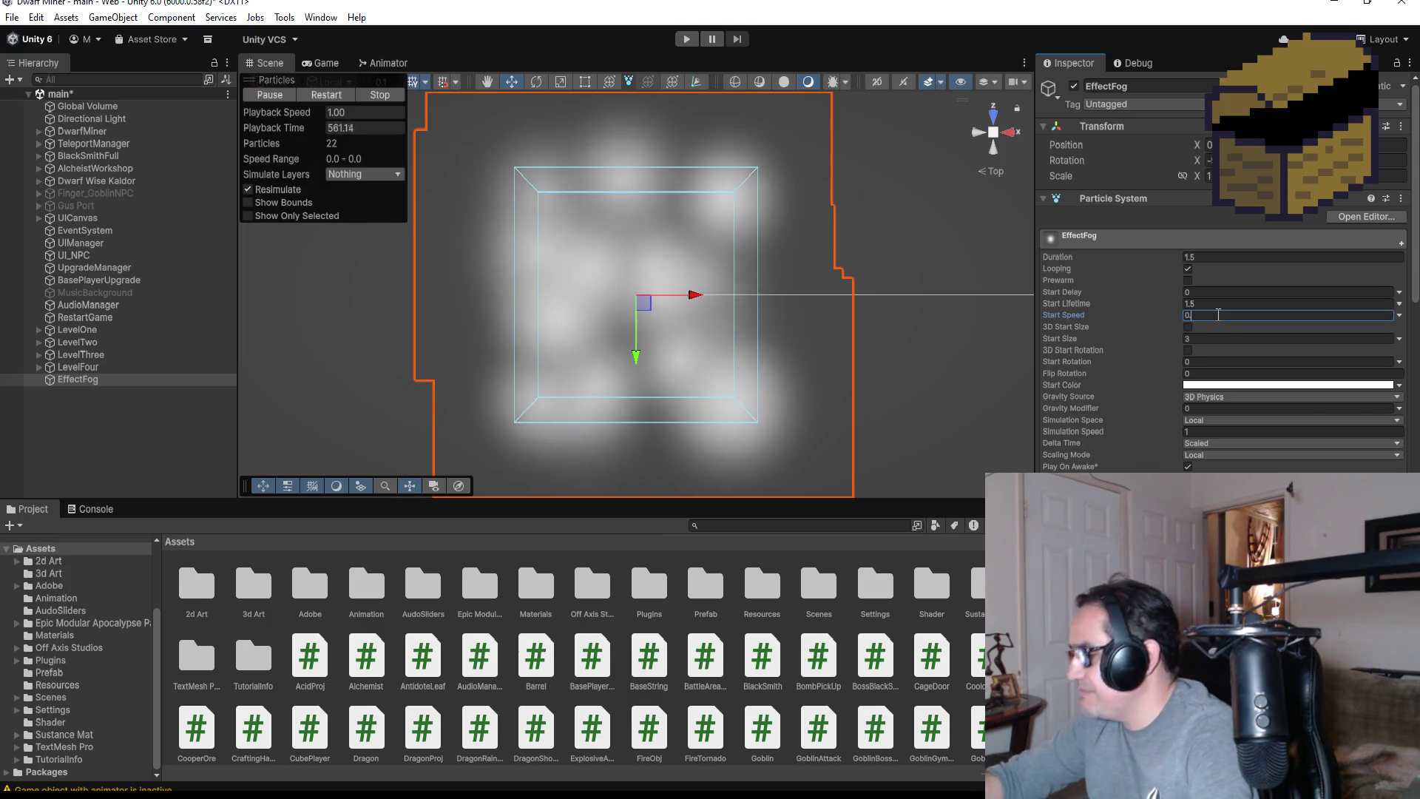
mouse_move(910, 414)
left_mouse_down()
mouse_move(921, 379)
mouse_move(929, 404)
mouse_move(916, 246)
mouse_move(869, 211)
left_mouse_up()
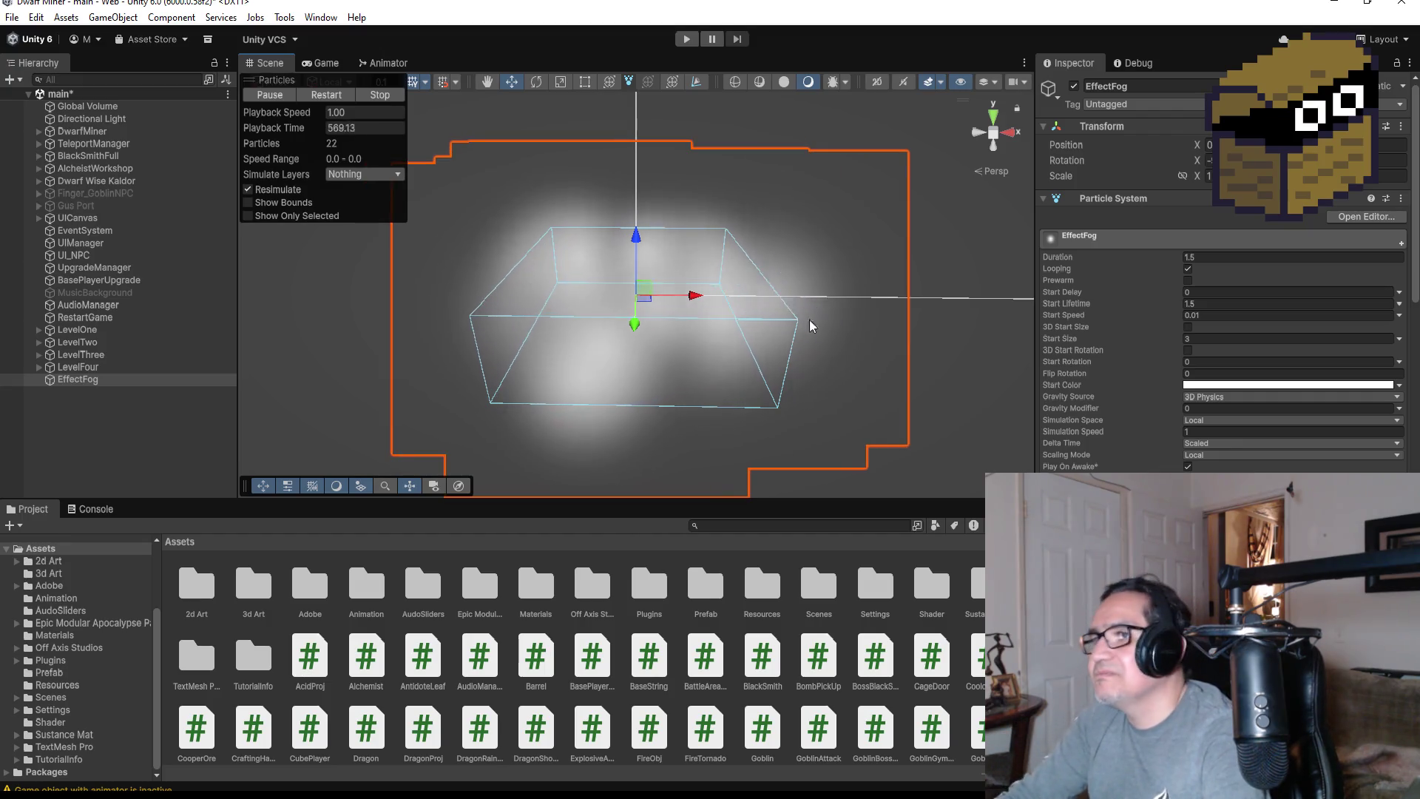
Frame EffectFog and drag it along its Y axis further down the corridor
left_click_drag(817, 367, 866, 274)
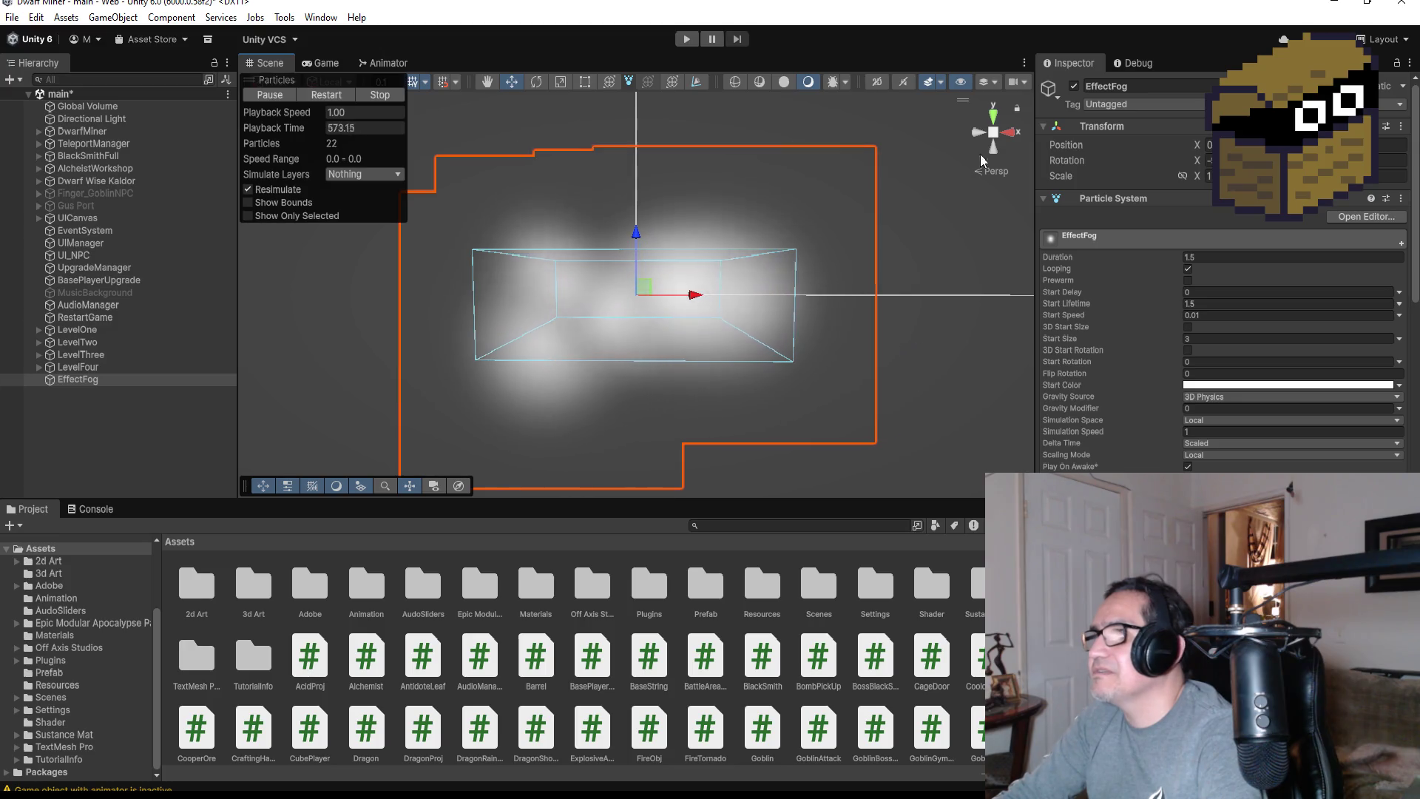
left_click(992, 117)
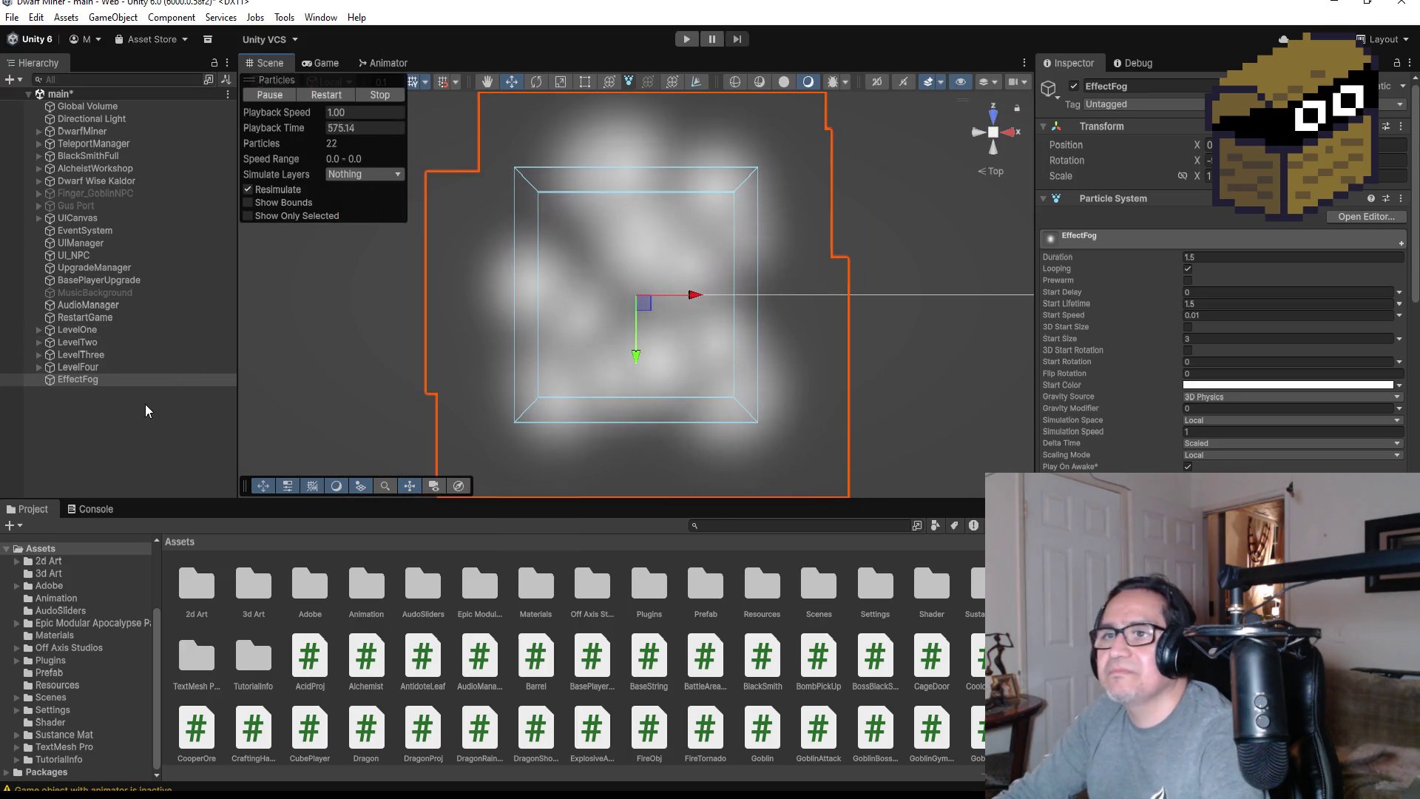
scroll(574, 294, "down", 5)
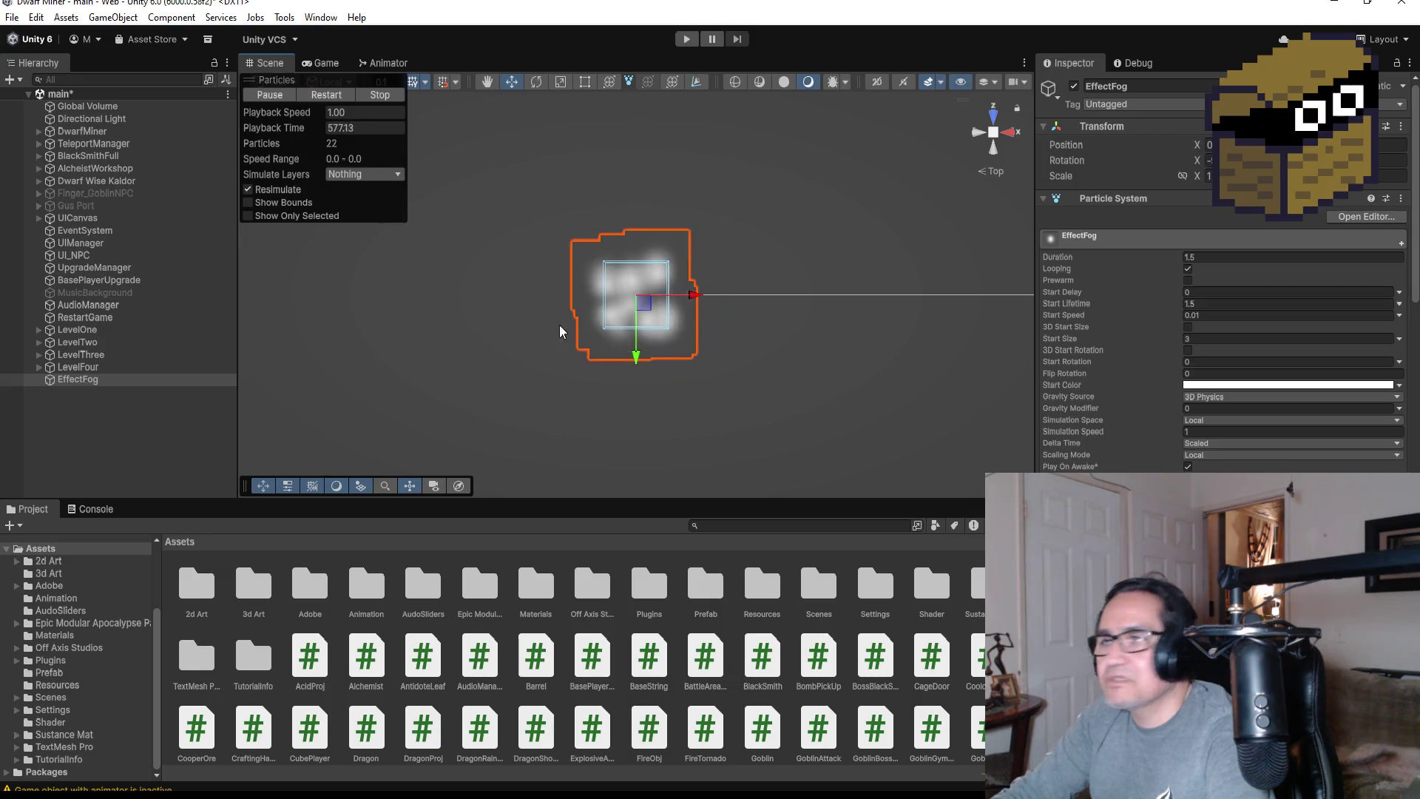
scroll(583, 323, "down", 2)
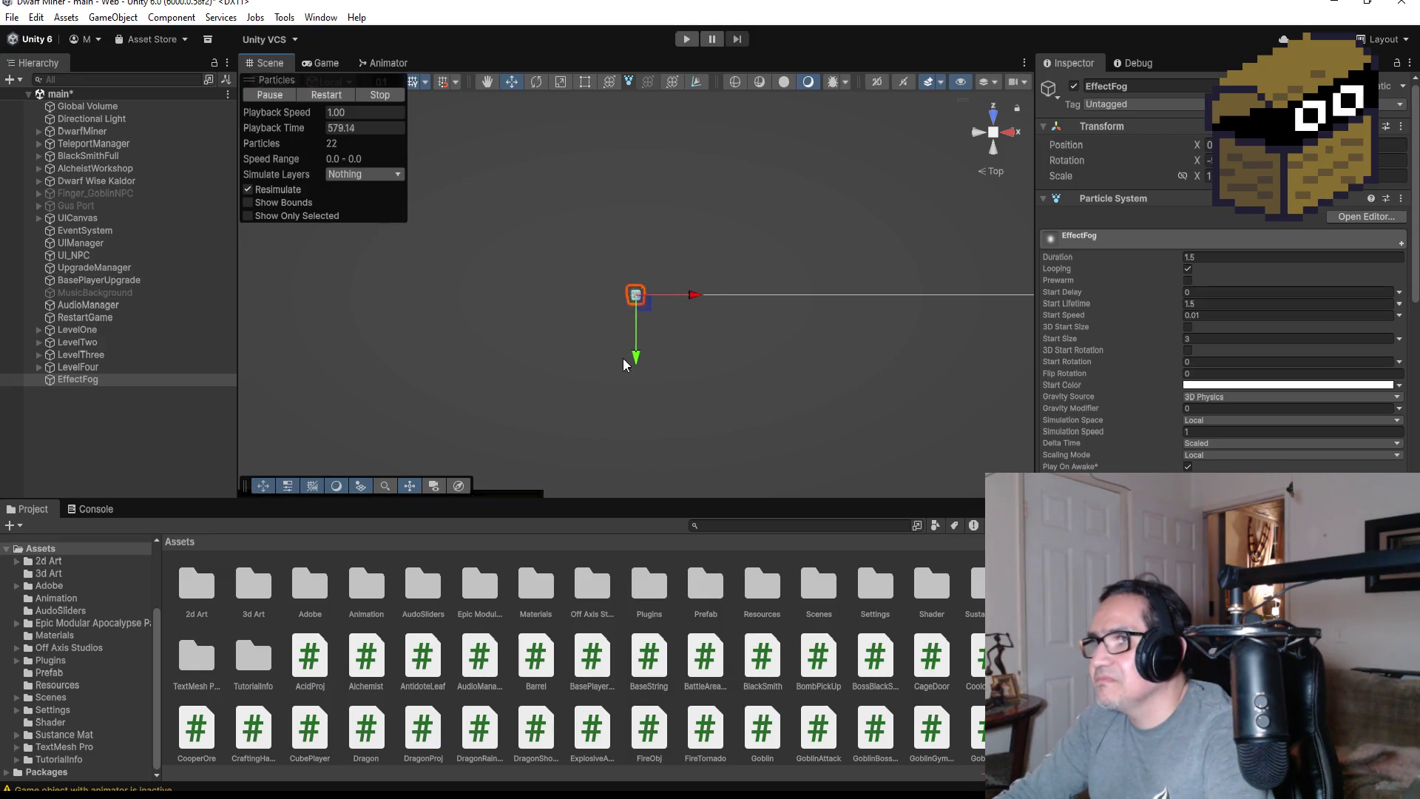
scroll(636, 357, "down", 2)
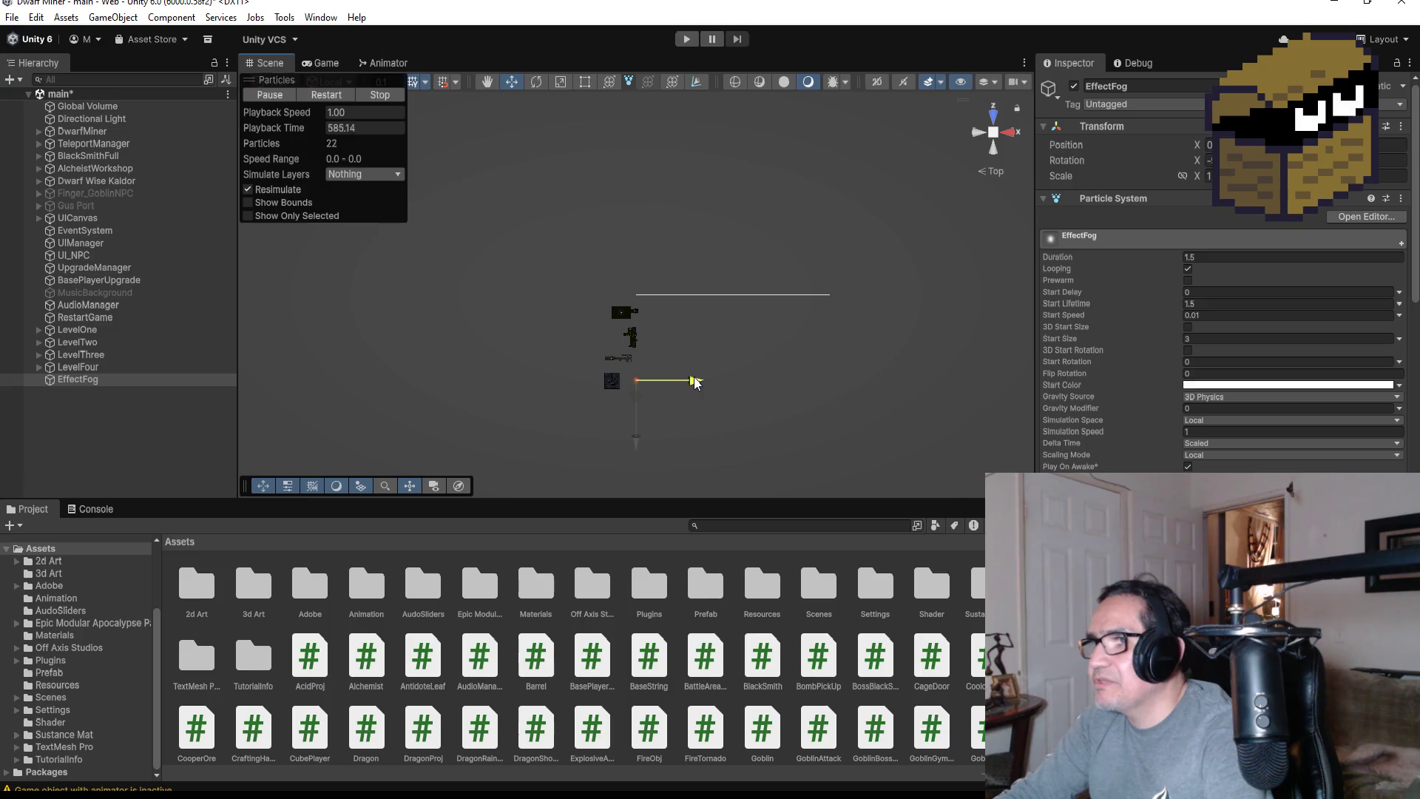
key("f")
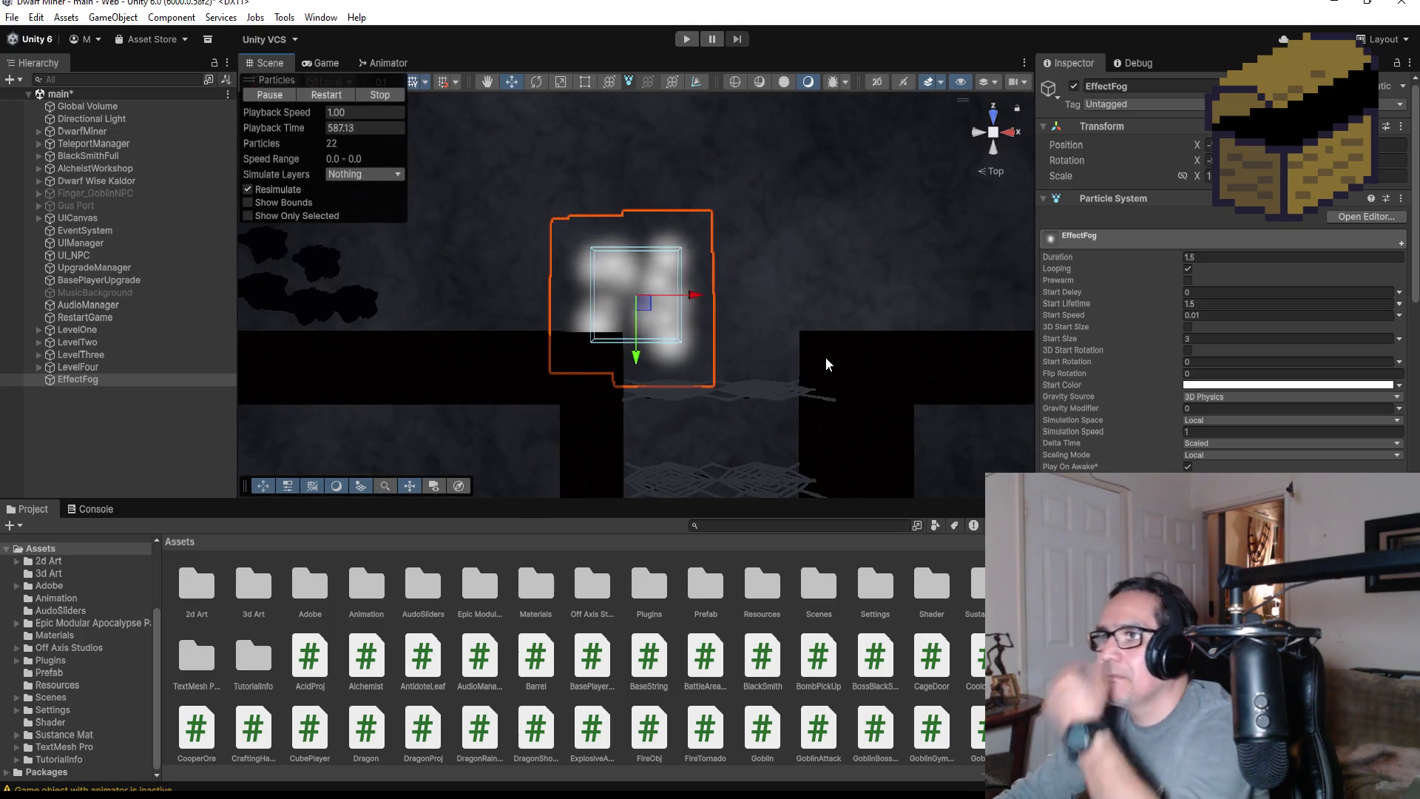
scroll(784, 363, "down", 2)
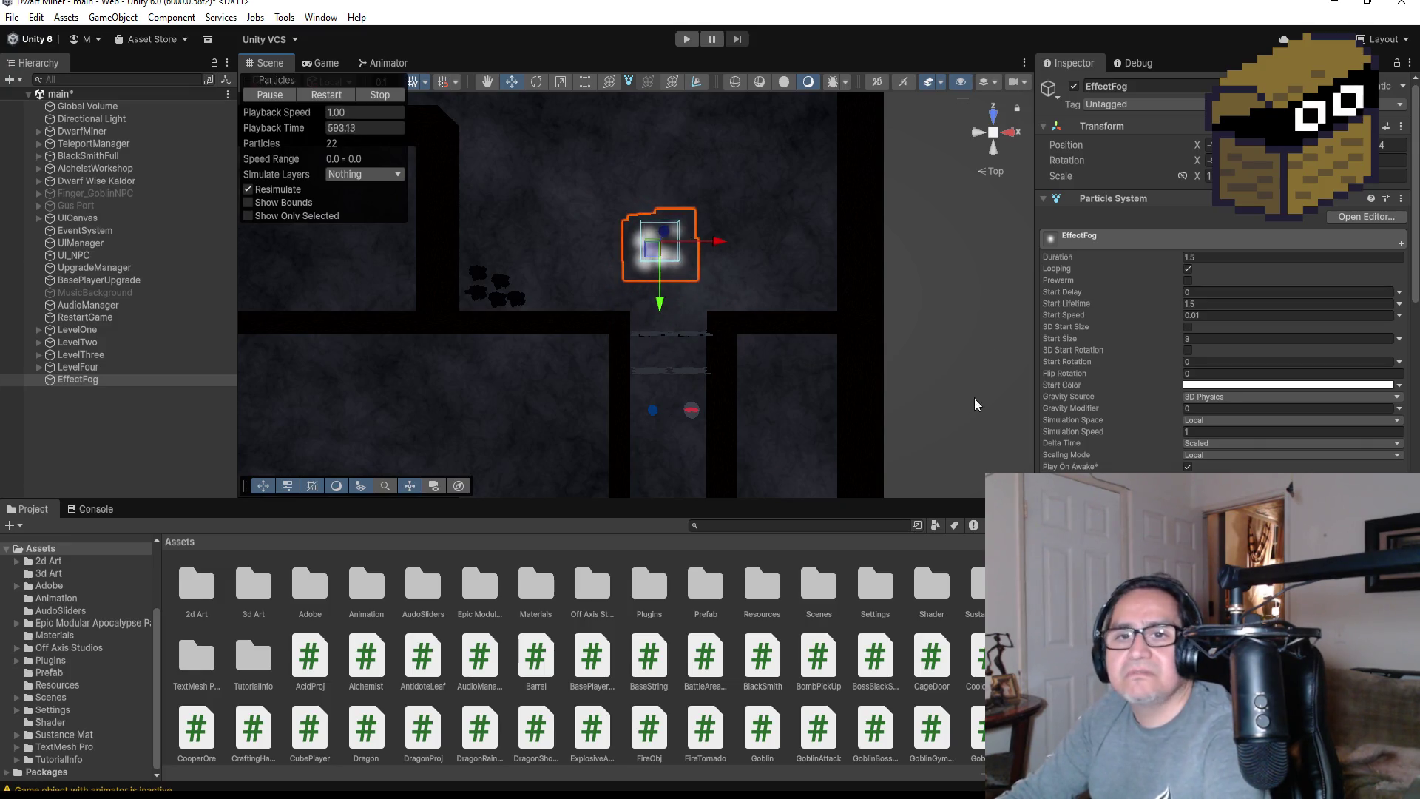
left_click_drag(665, 308, 655, 484)
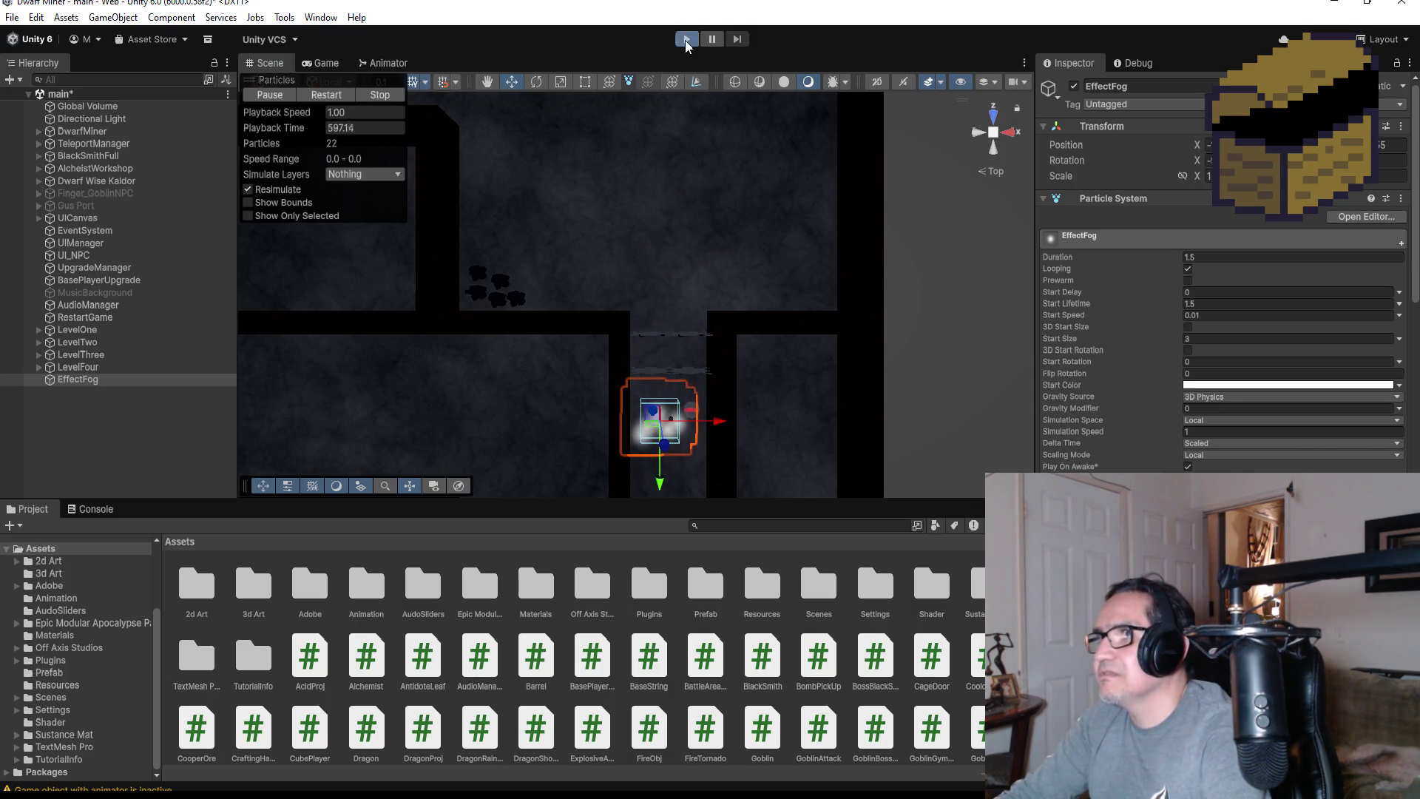
Enter Play mode, equip the dagger and walk through the fog toward the spider web
left_click(685, 40)
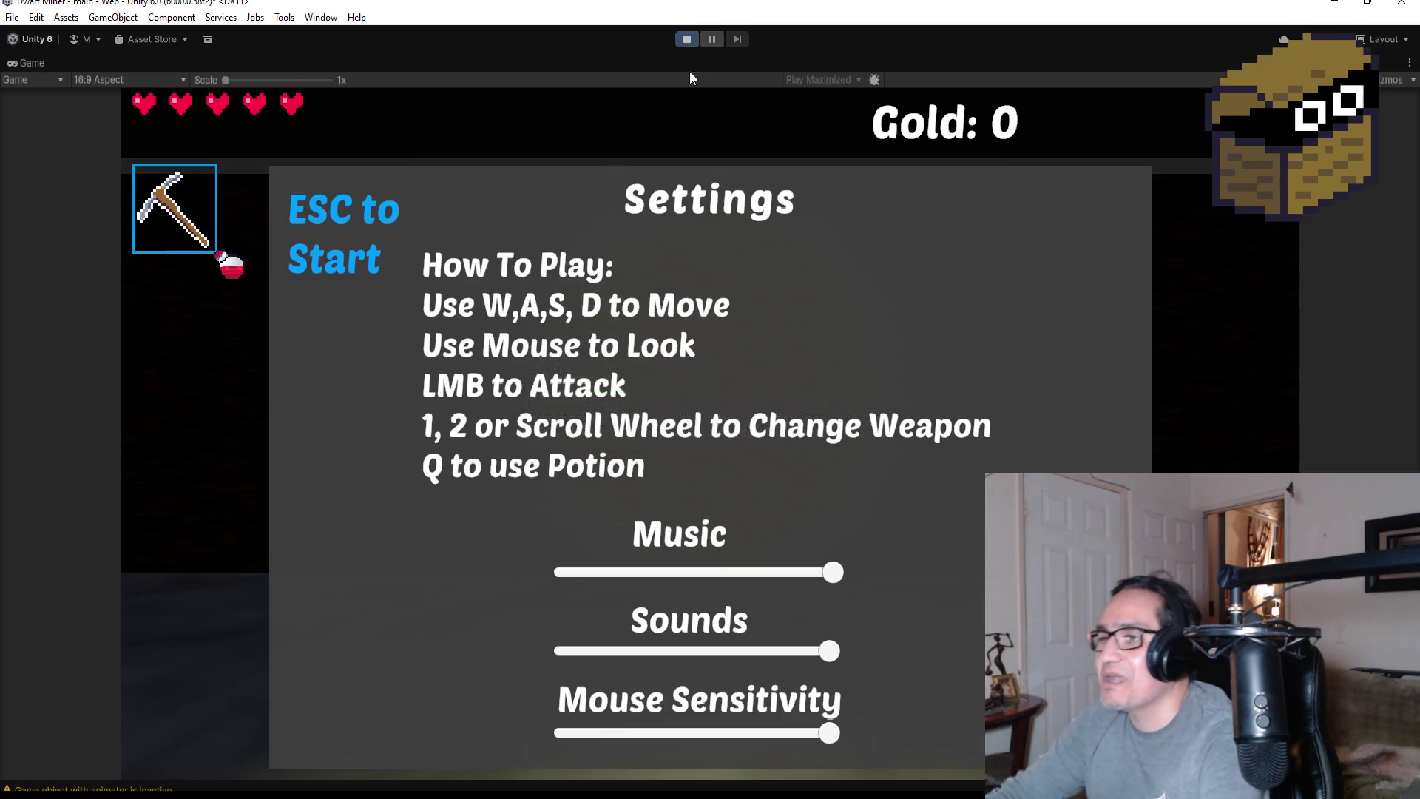
key("Escape")
left_click(725, 447)
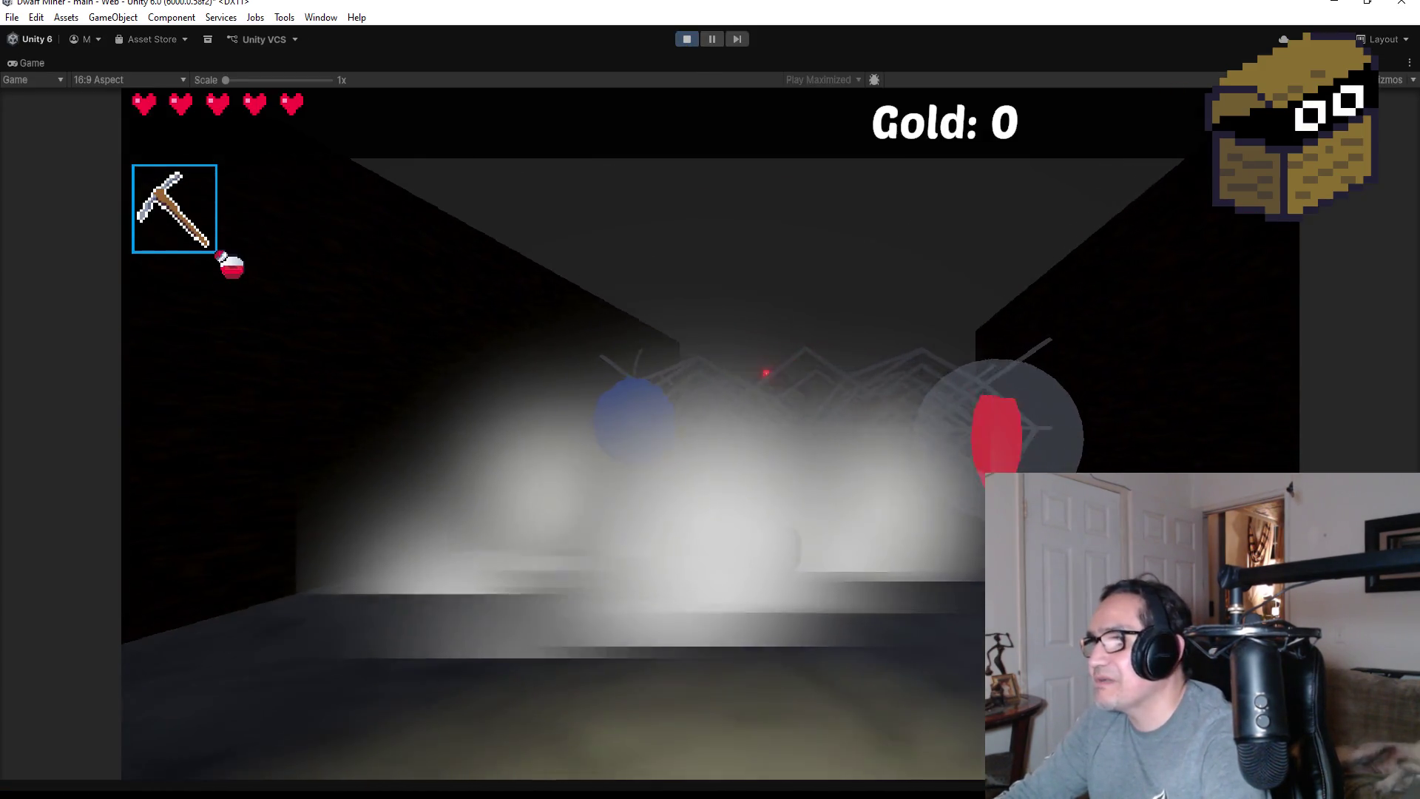
key("2")
key("w")
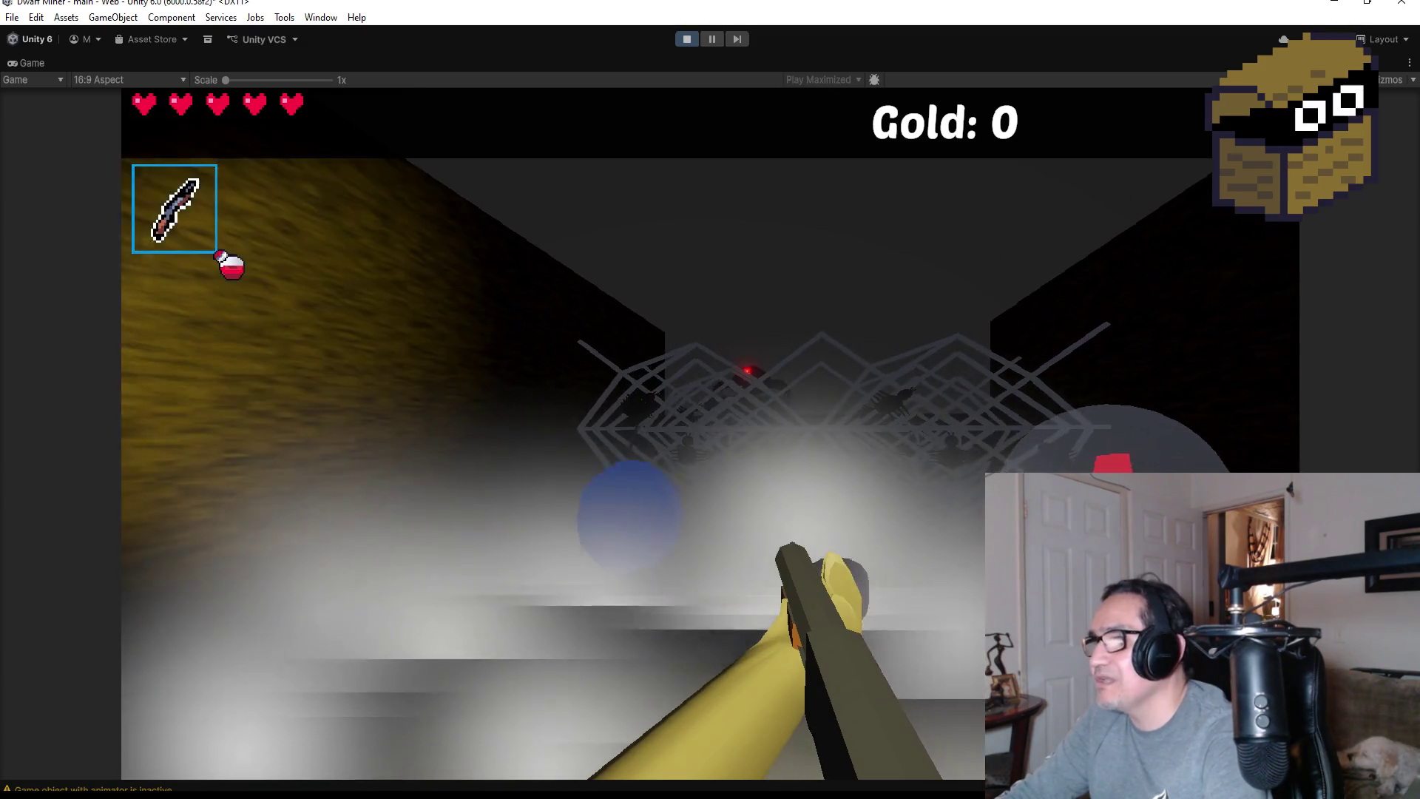
key("s")
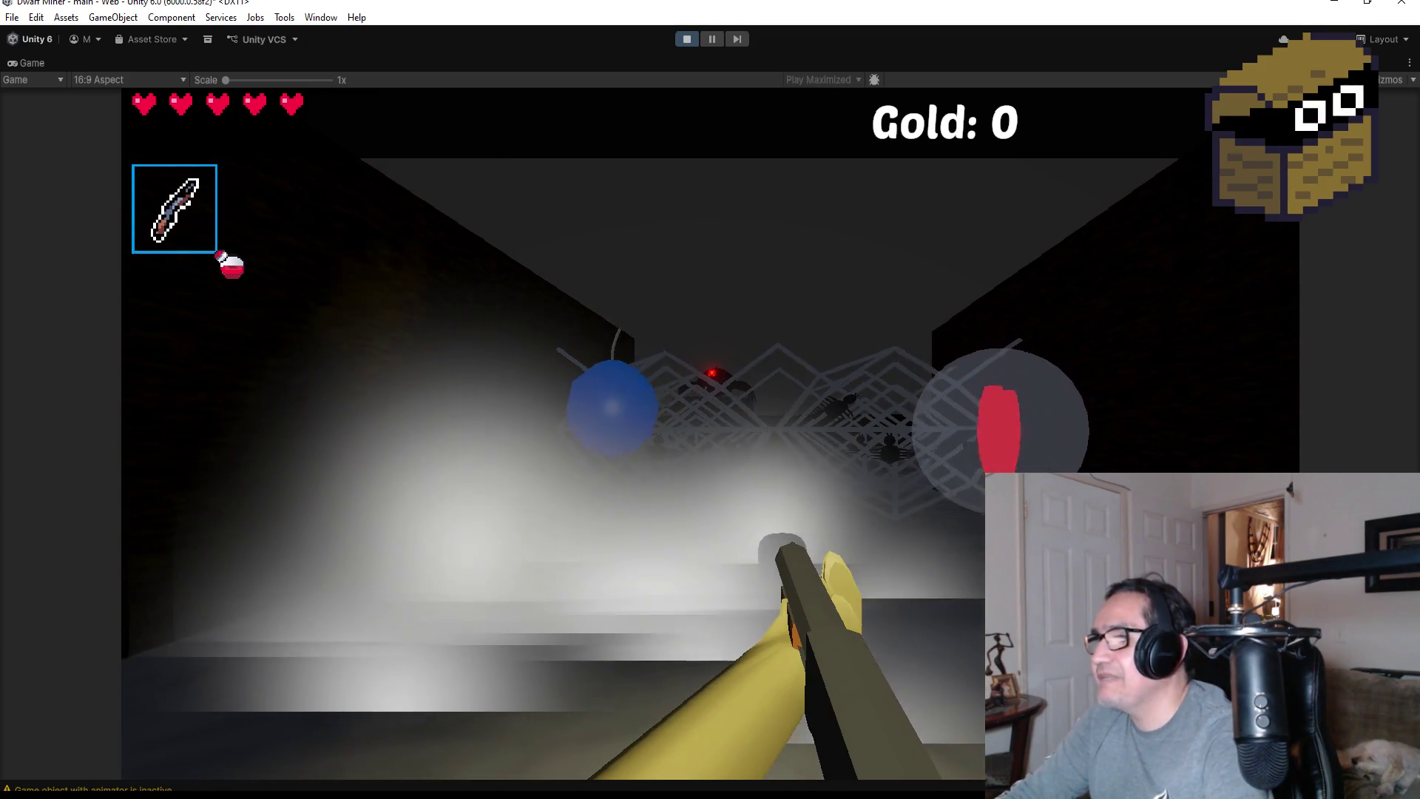
key("w")
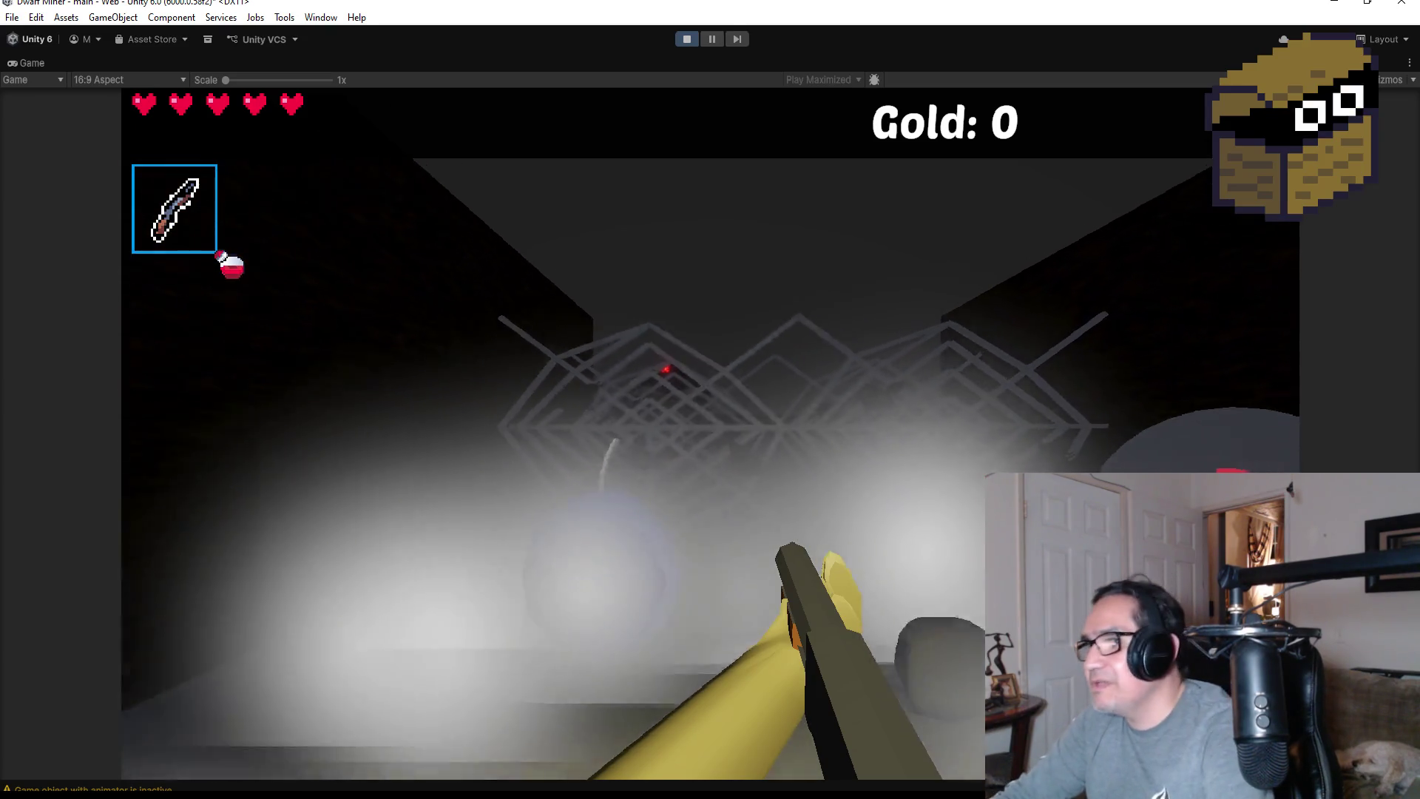
key("w")
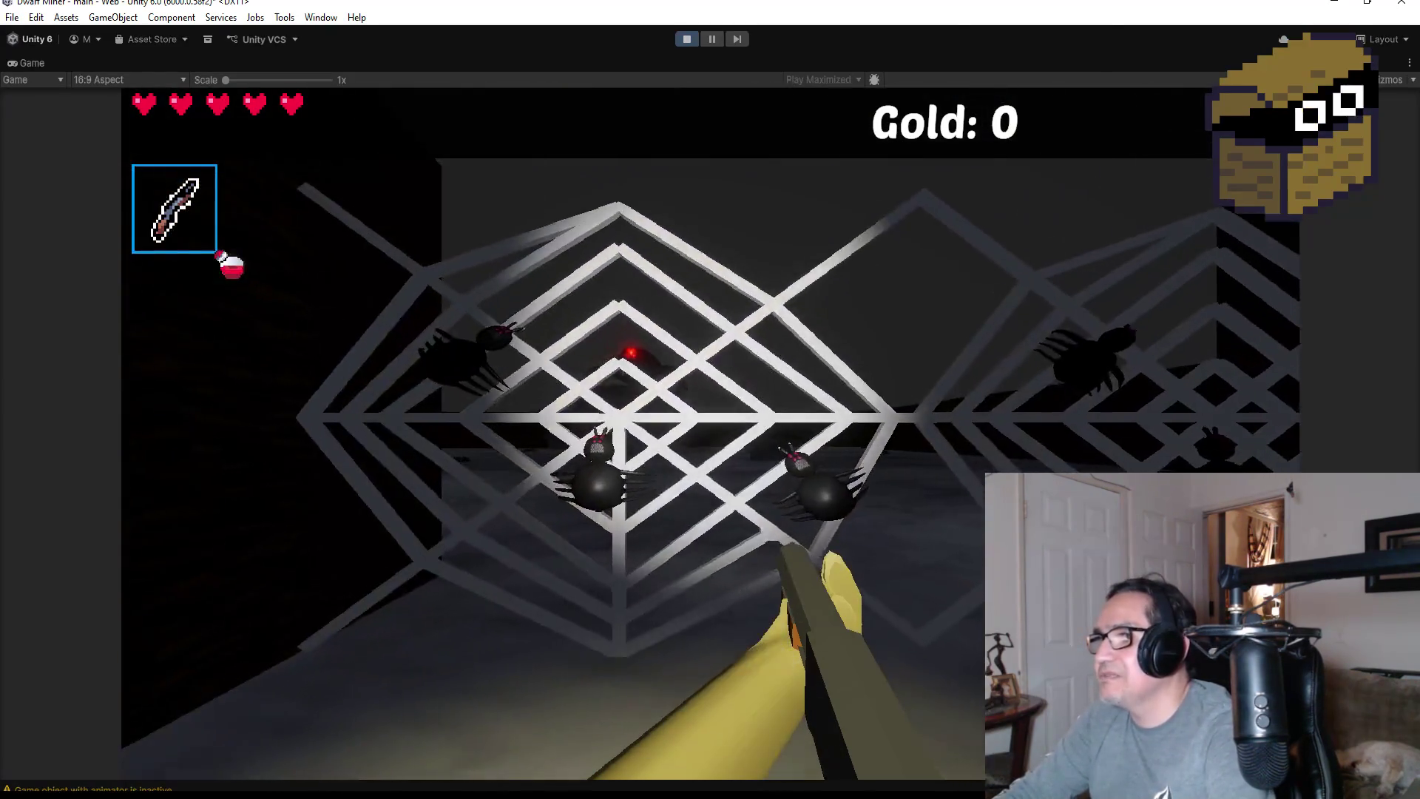
key("w")
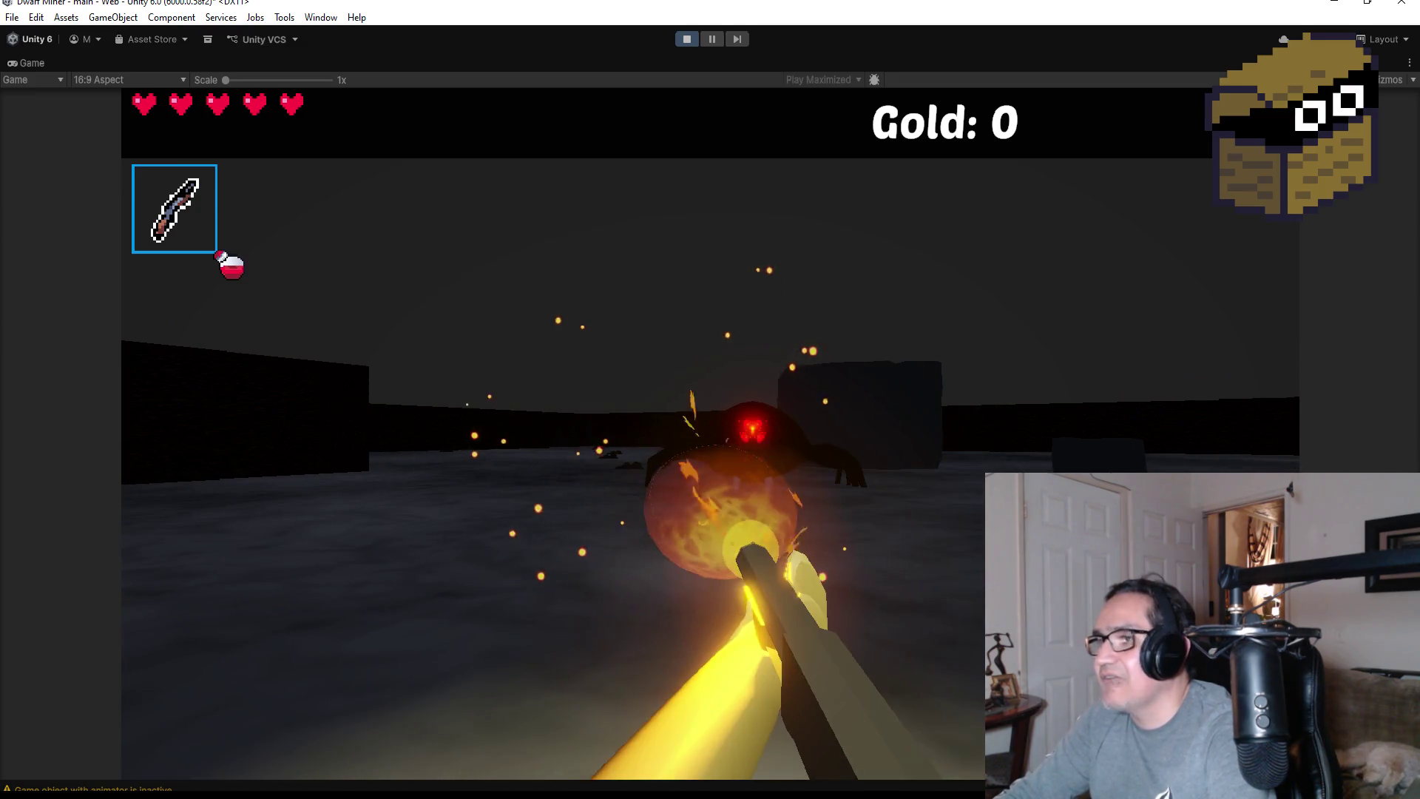
Fire four fireballs at the spider boss, then exit Play mode
left_click(710, 434)
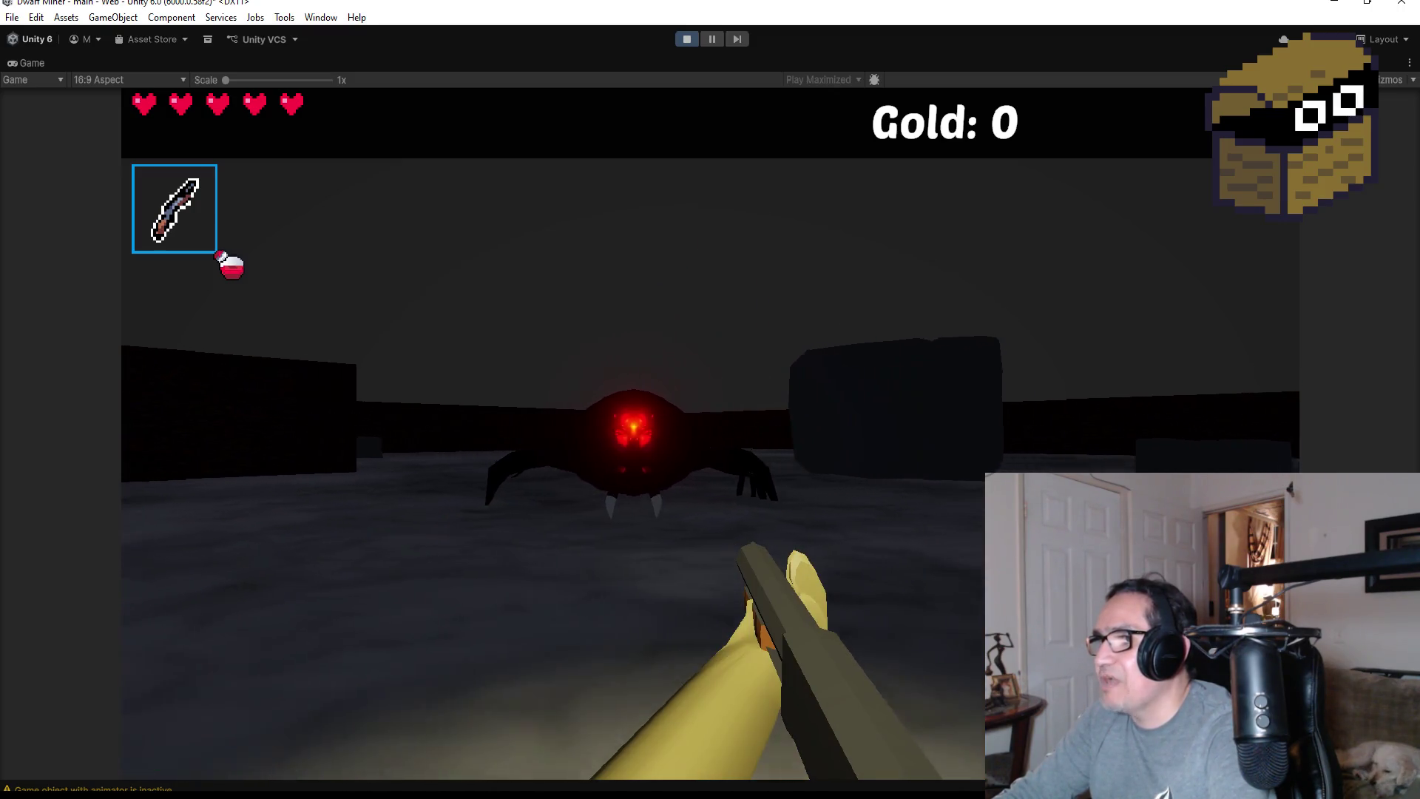
left_click(710, 434)
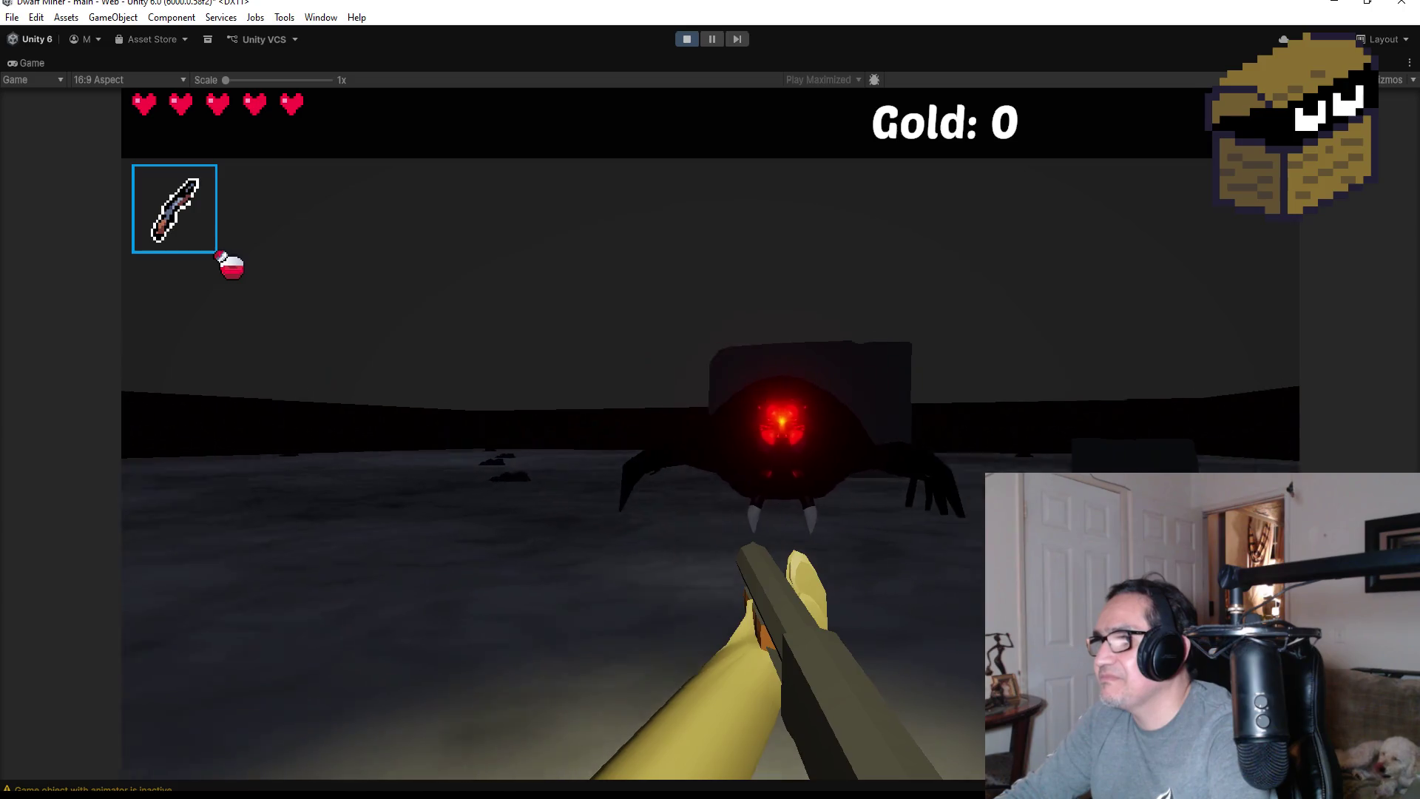
left_click(710, 434)
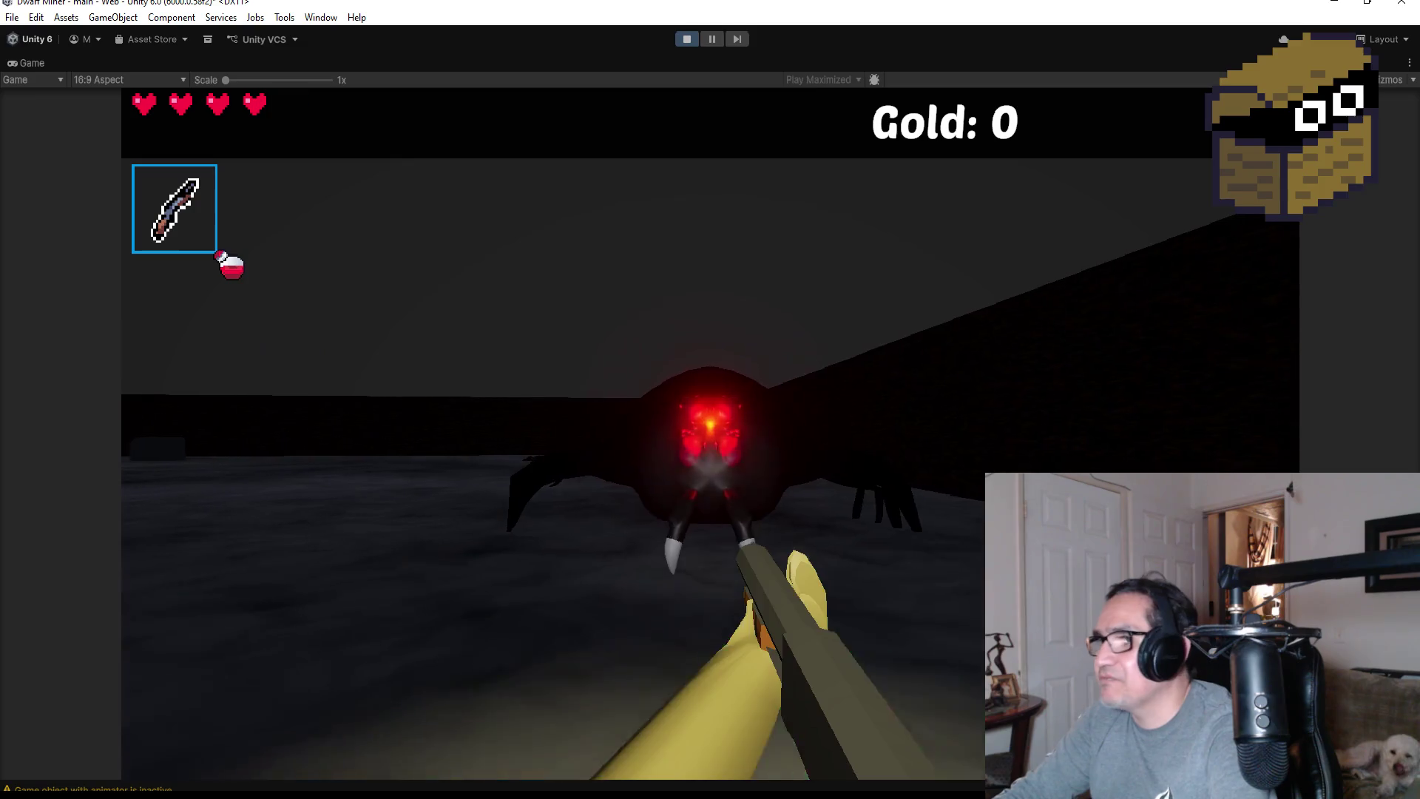
left_click(710, 434)
key("Escape")
left_click(685, 45)
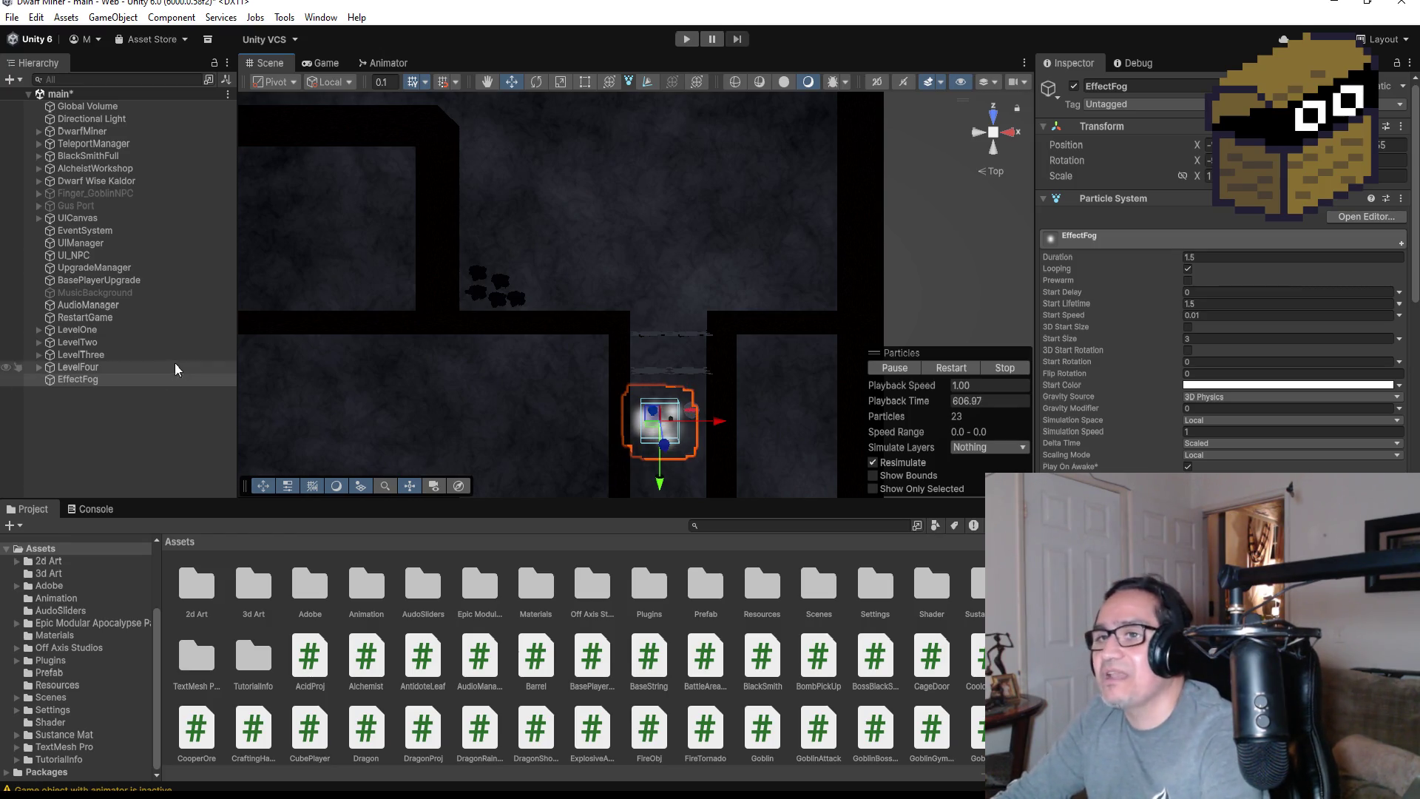
Raise the EffectFog box higher in the corridor, check its Start Color, and enter Play mode
double_click(130, 380)
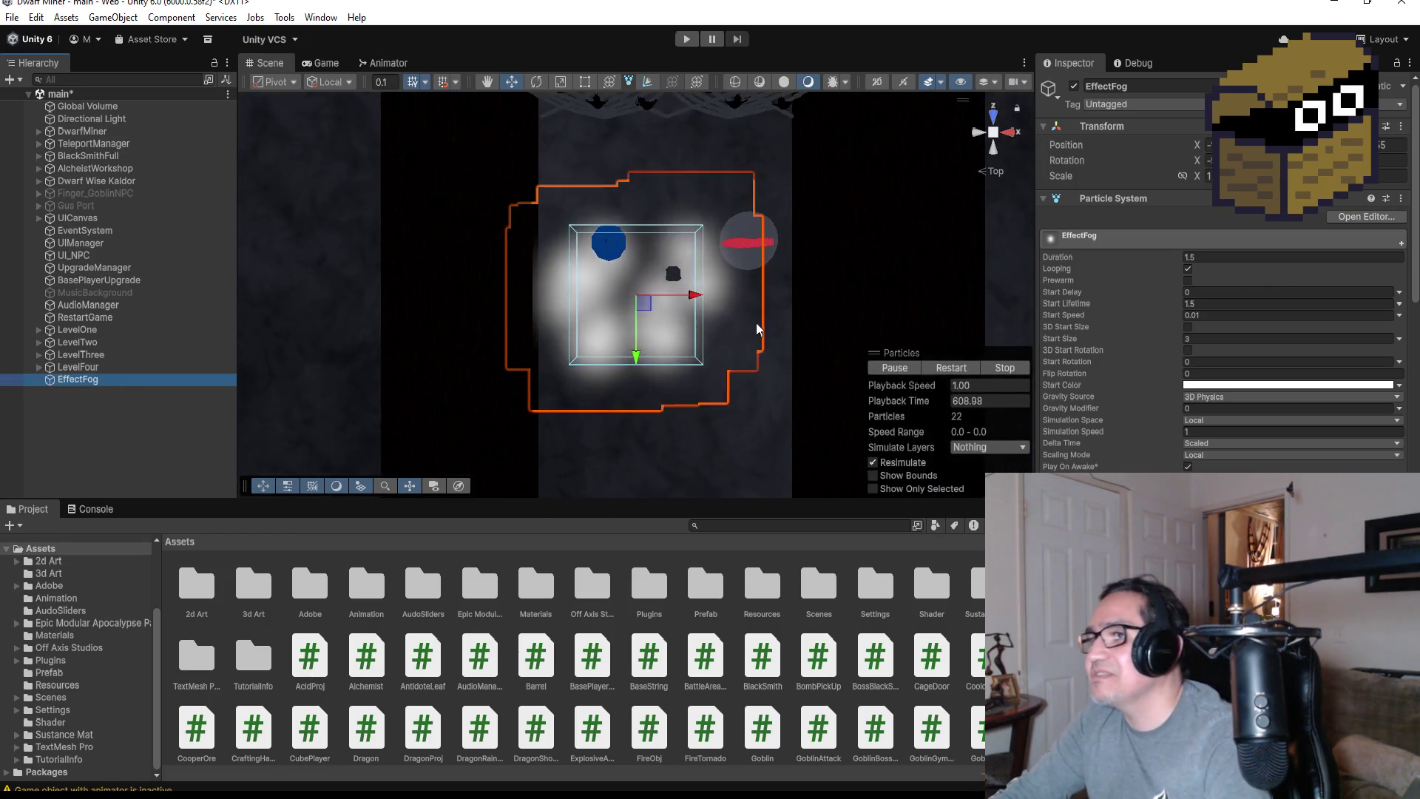
mouse_move(786, 370)
left_mouse_down()
mouse_move(777, 56)
mouse_move(749, 142)
left_mouse_up()
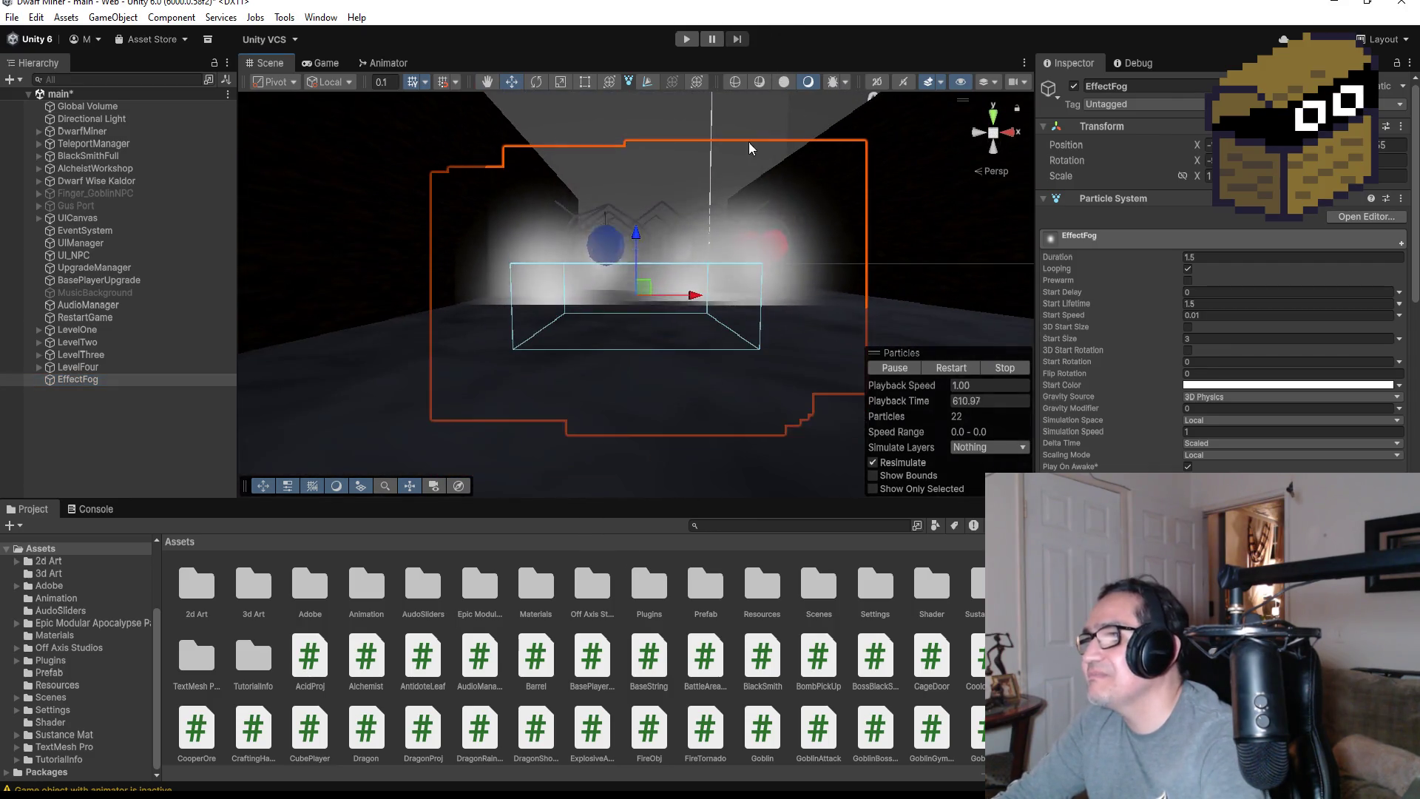
left_click_drag(636, 231, 636, 216)
mouse_move(1071, 354)
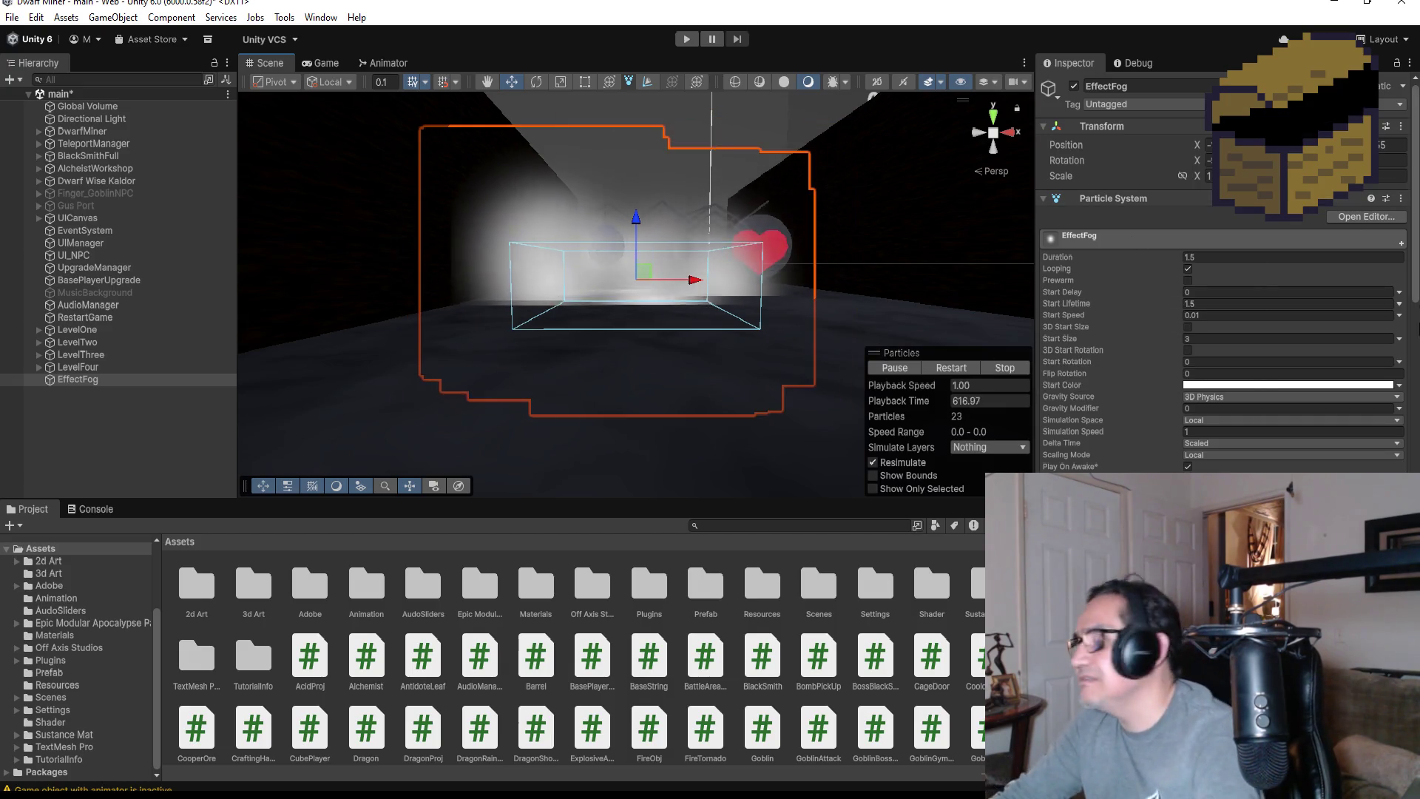
left_click(1217, 386)
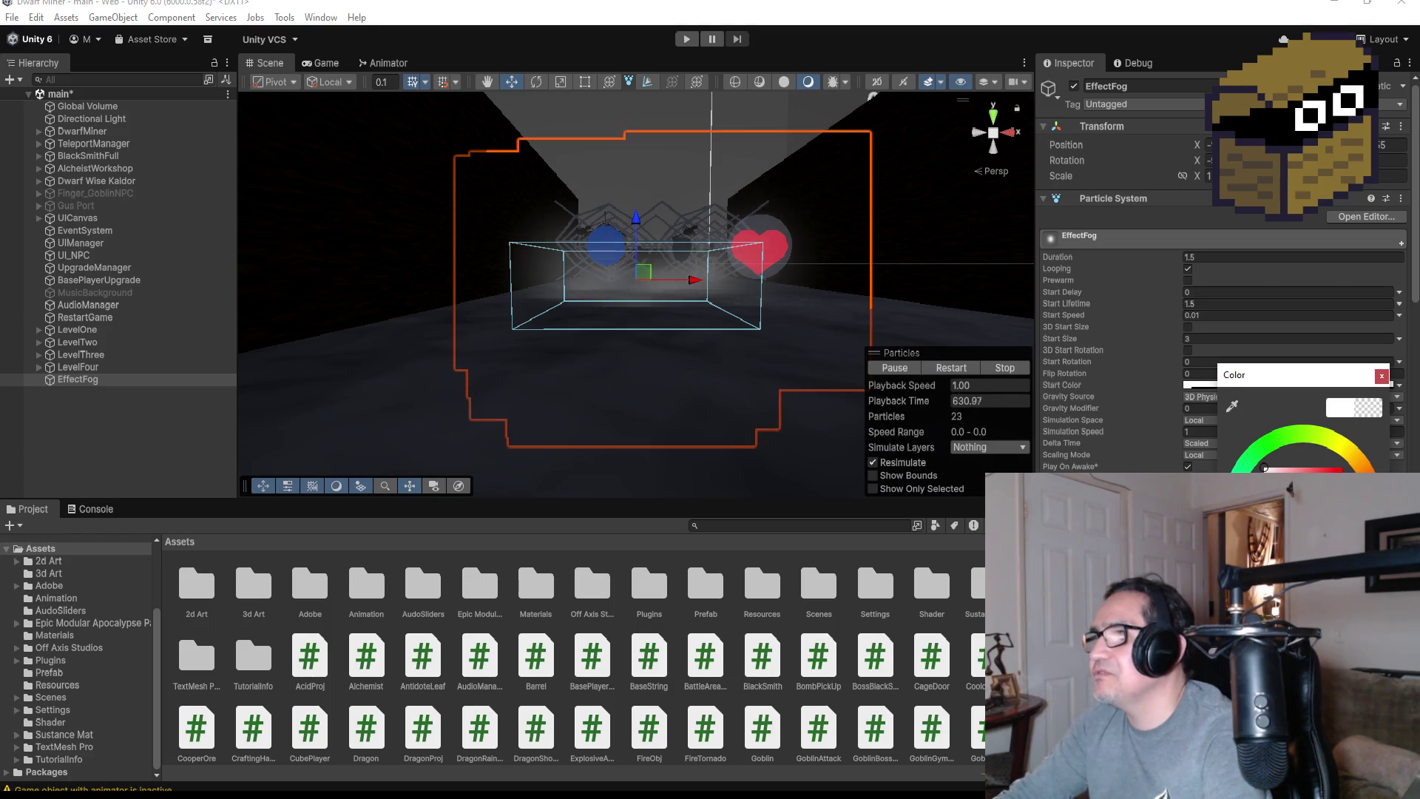
left_click(1380, 376)
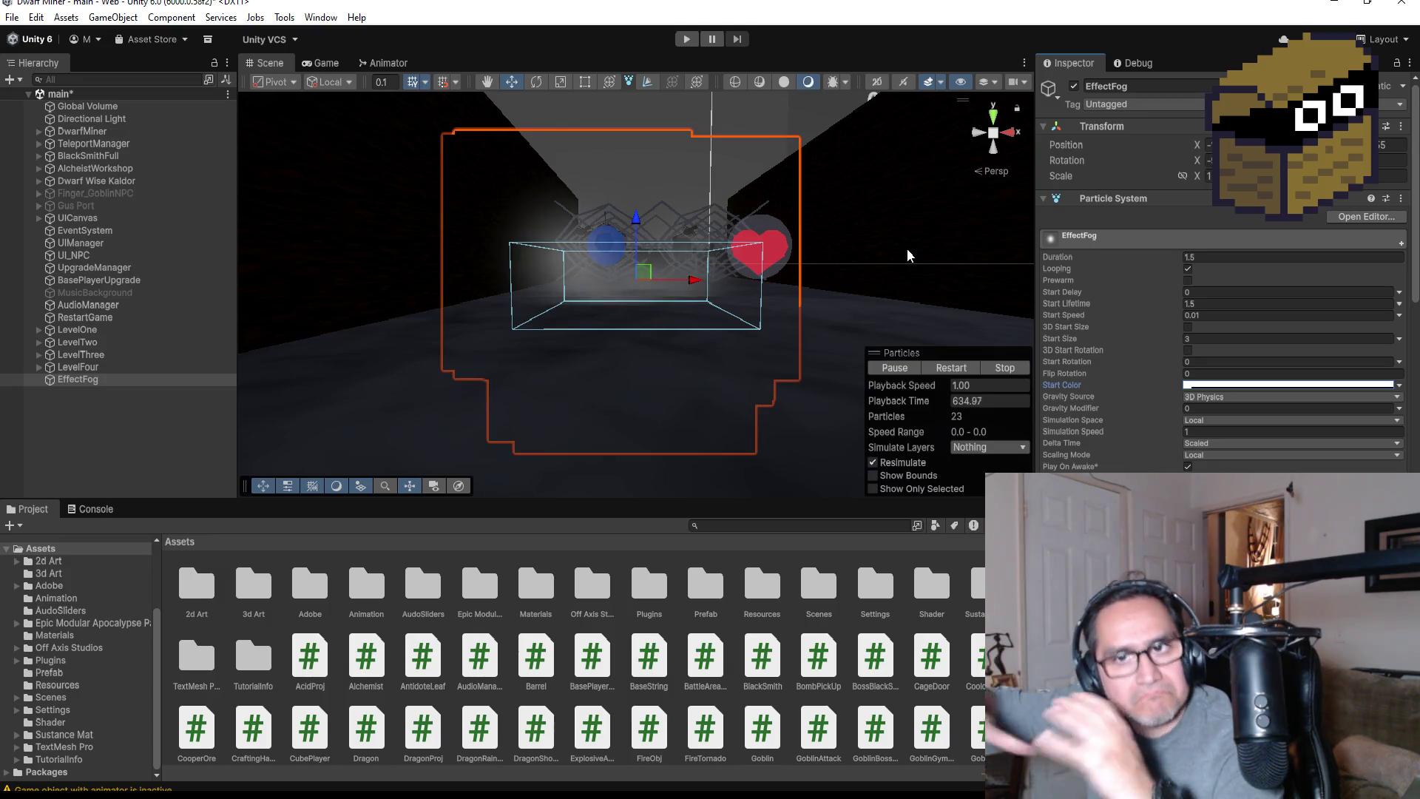
left_click(682, 40)
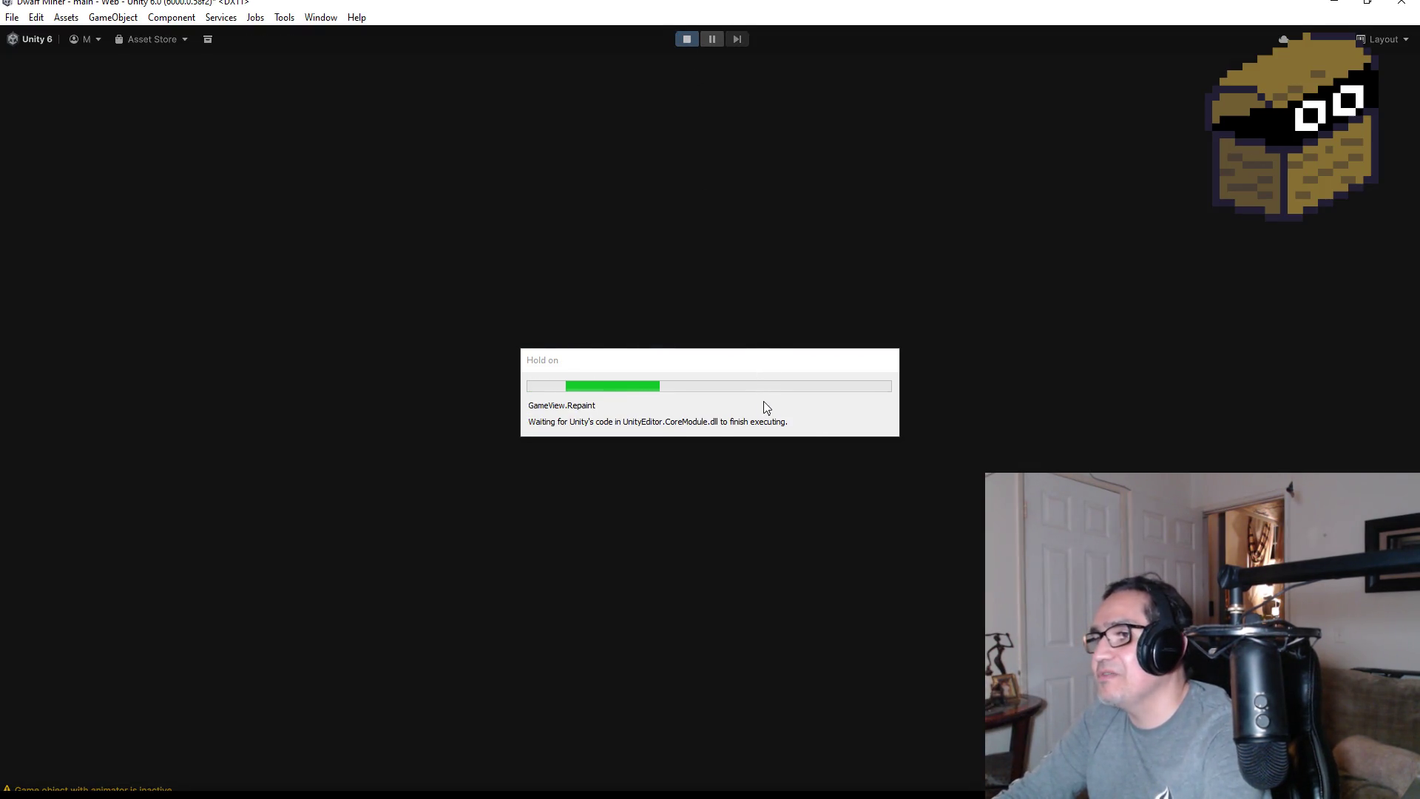
Equip the knife, pace back and forth by the spider web, then stop Play mode
key("Escape")
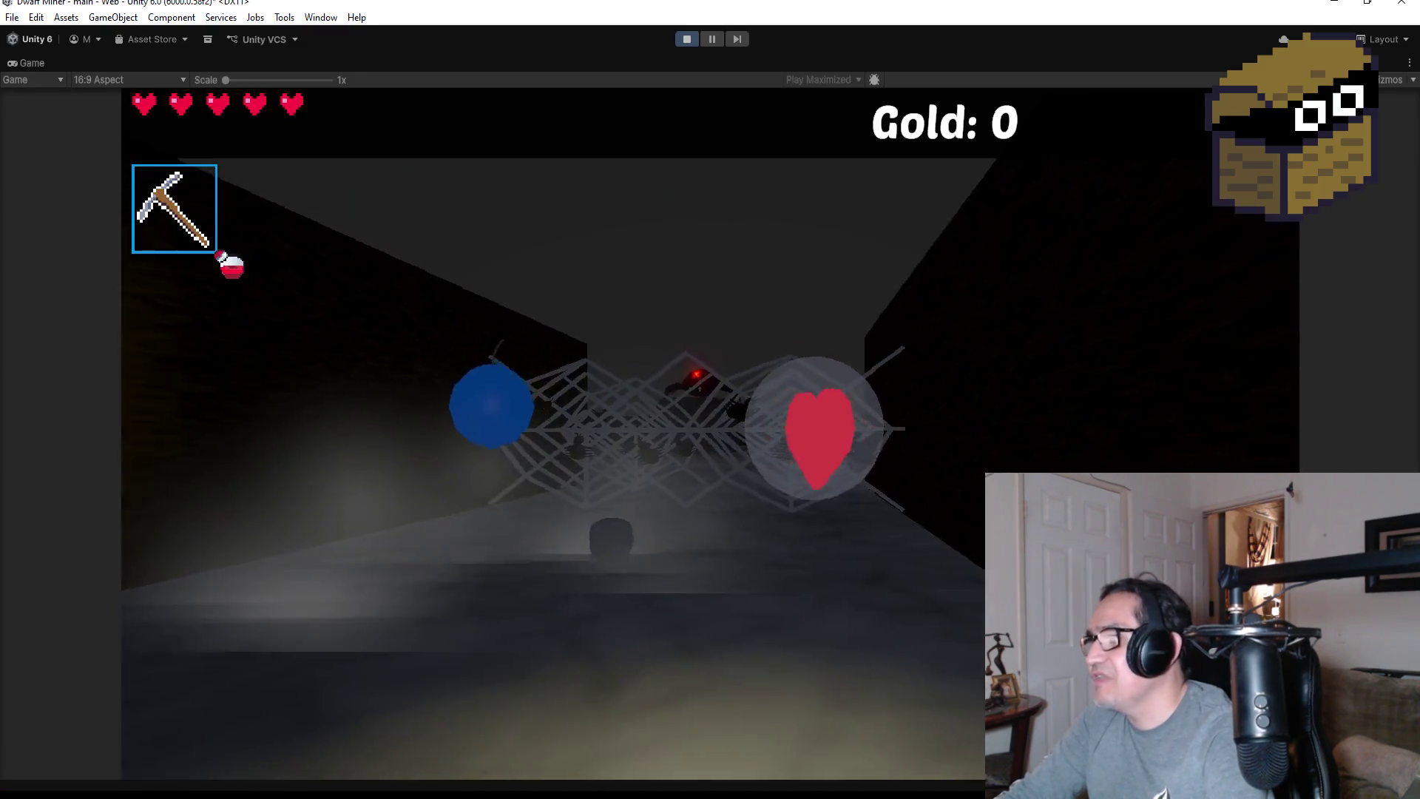
key("2")
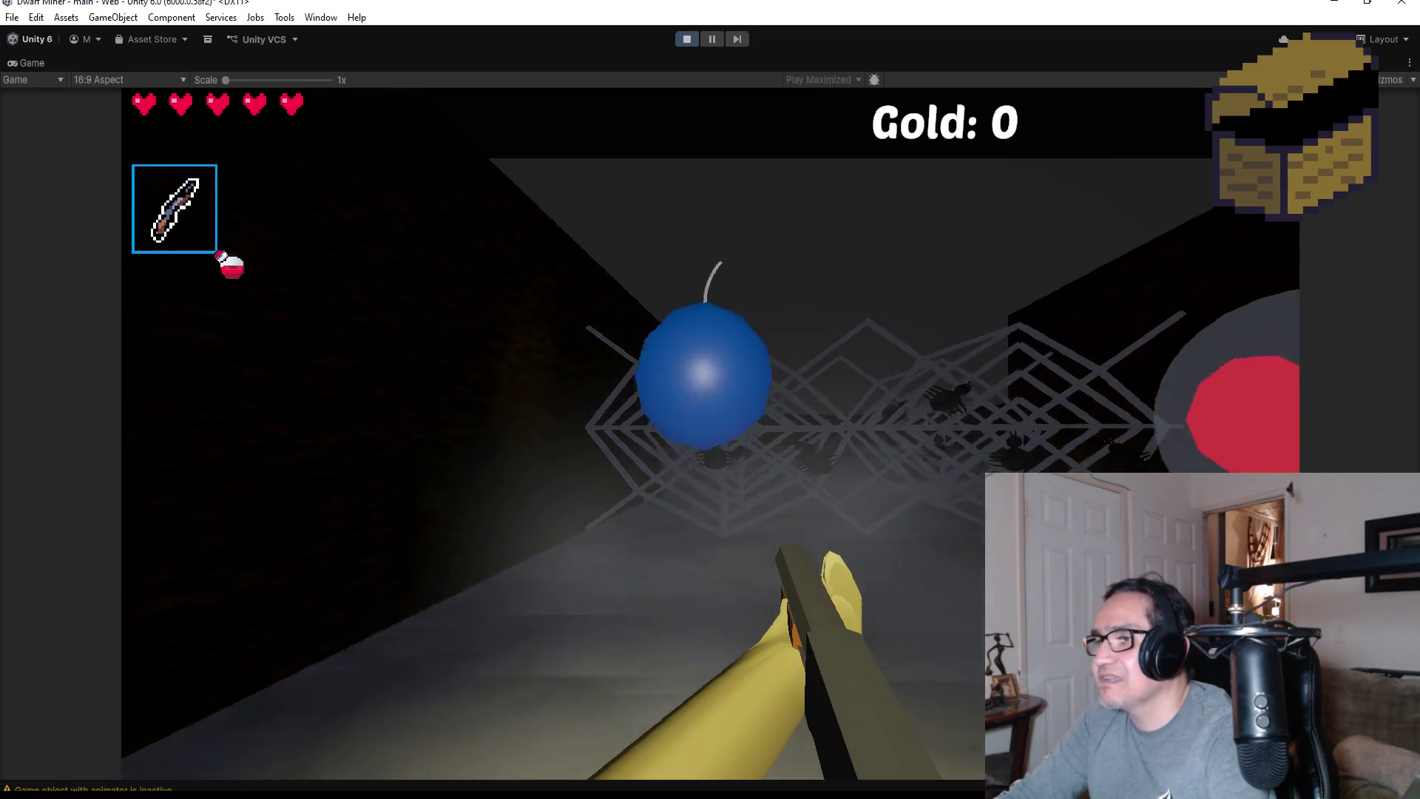
key("w")
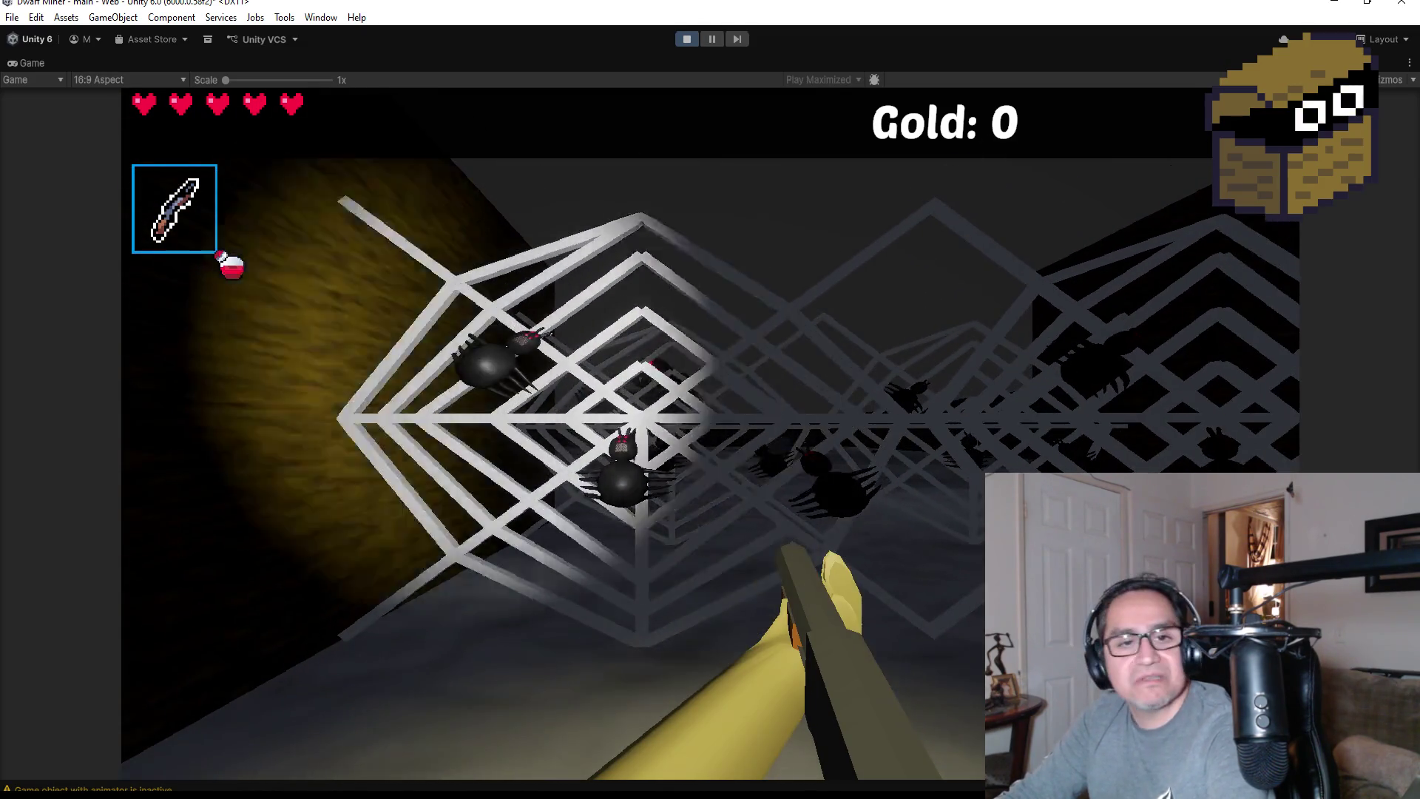
key("s")
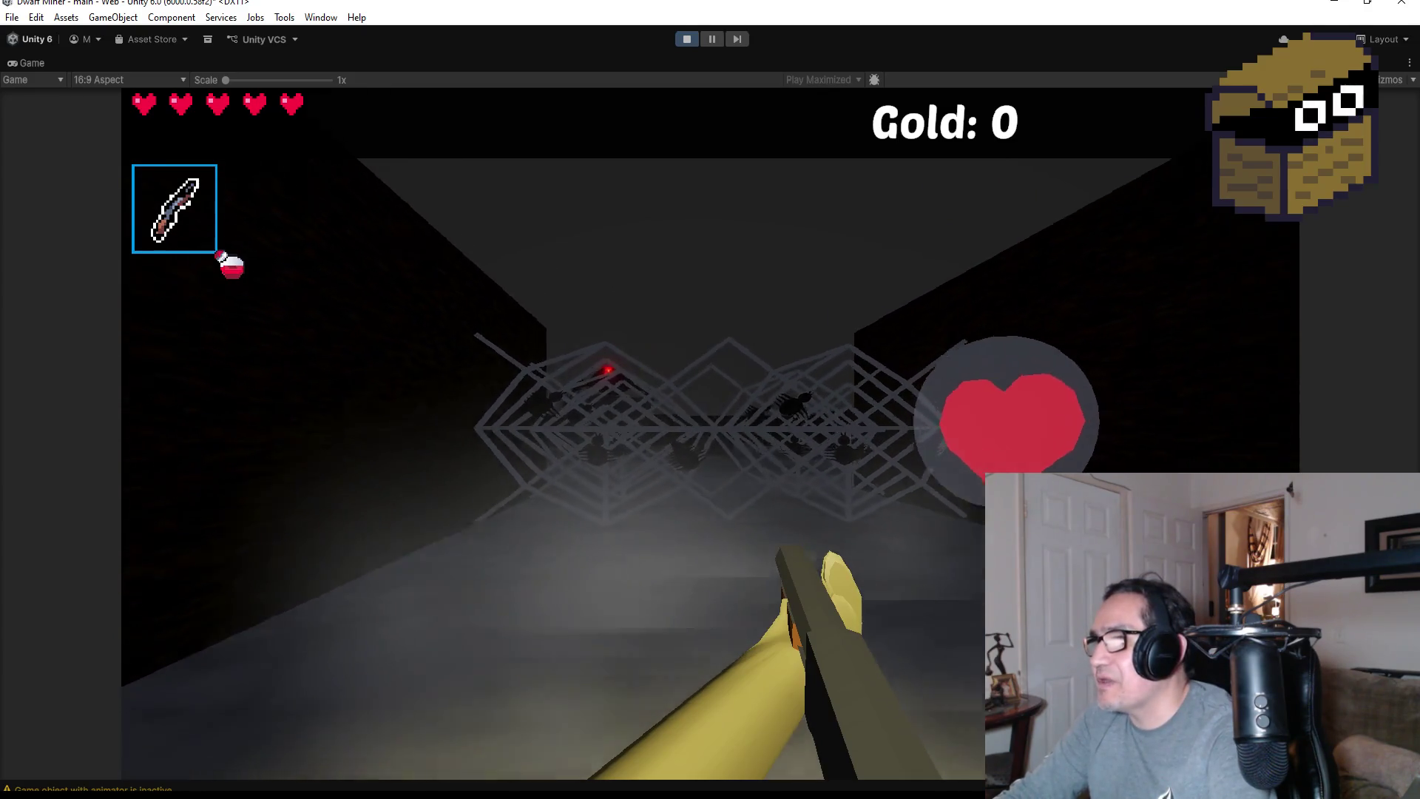
key("w")
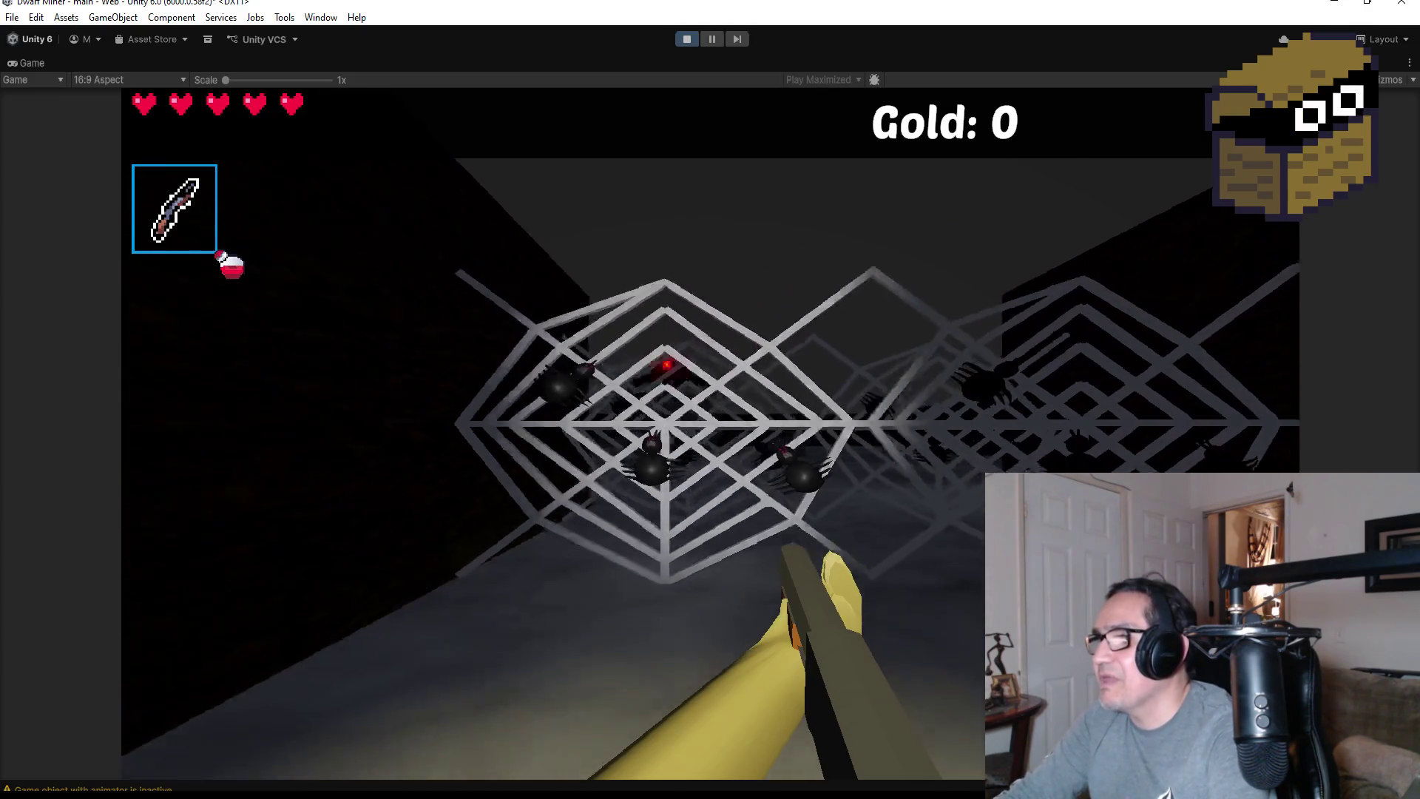
key("s")
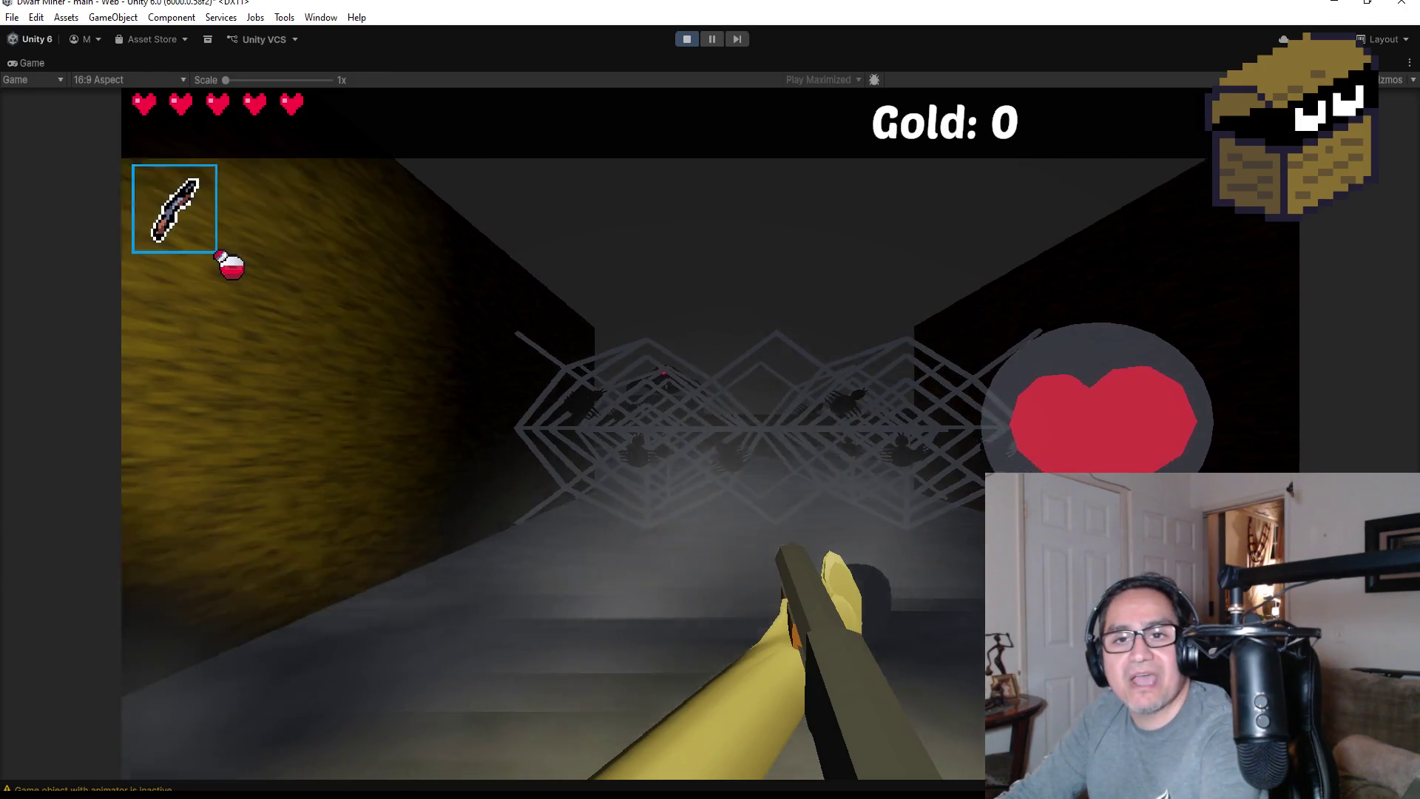
key("Escape")
left_click(685, 43)
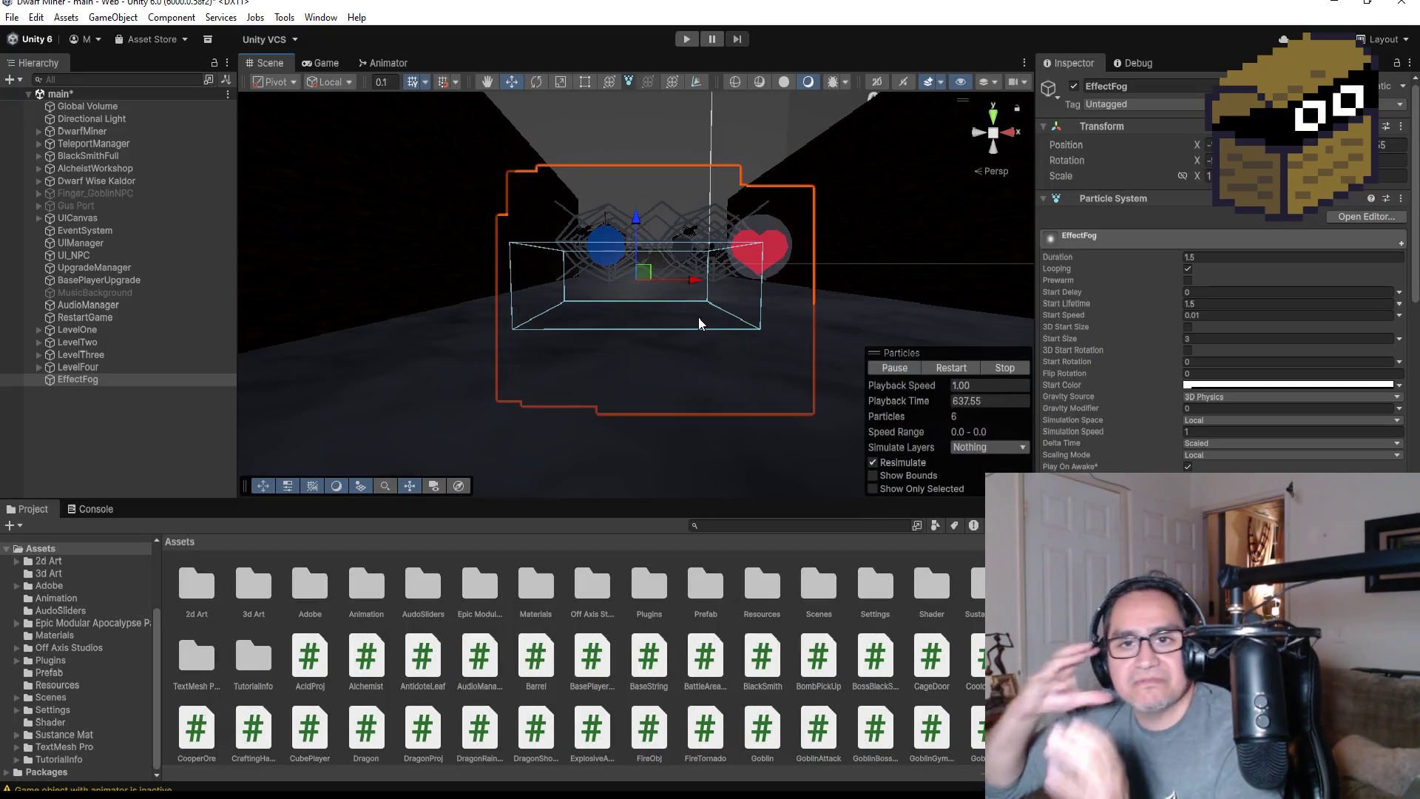
Select EffectFog and review its Particle System modules in the Inspector
left_click(87, 409)
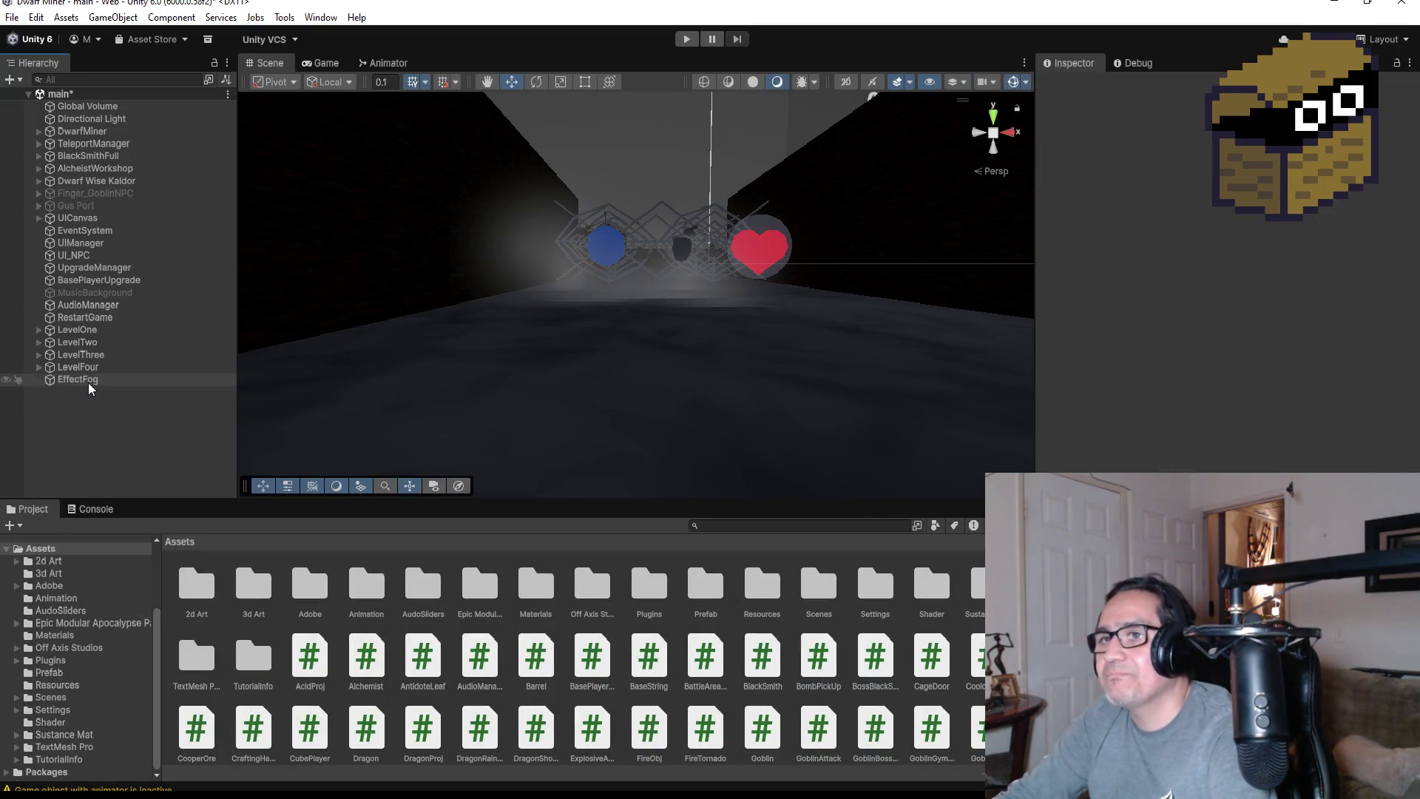
left_click(96, 380)
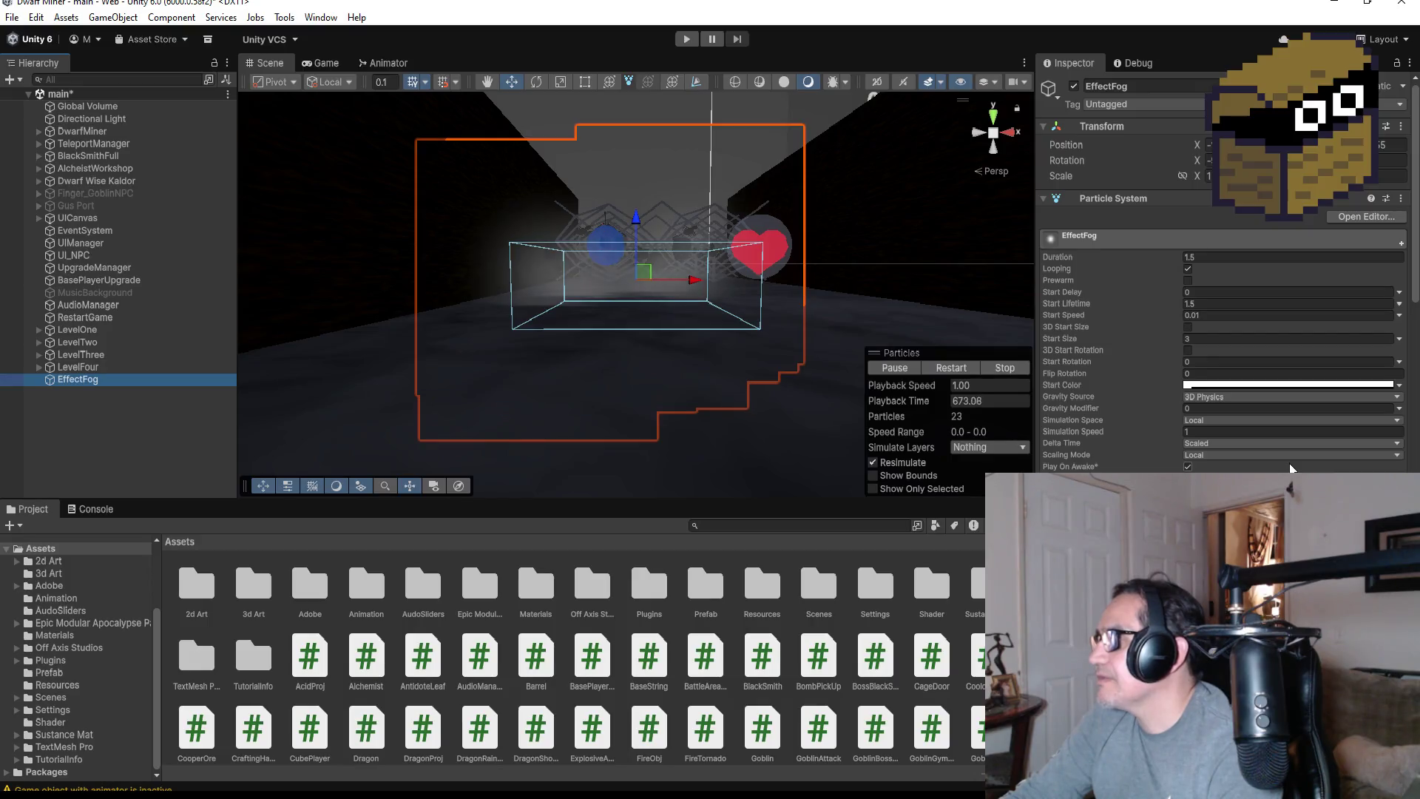
scroll(1277, 455, "down", 5)
scroll(1277, 460, "down", 8)
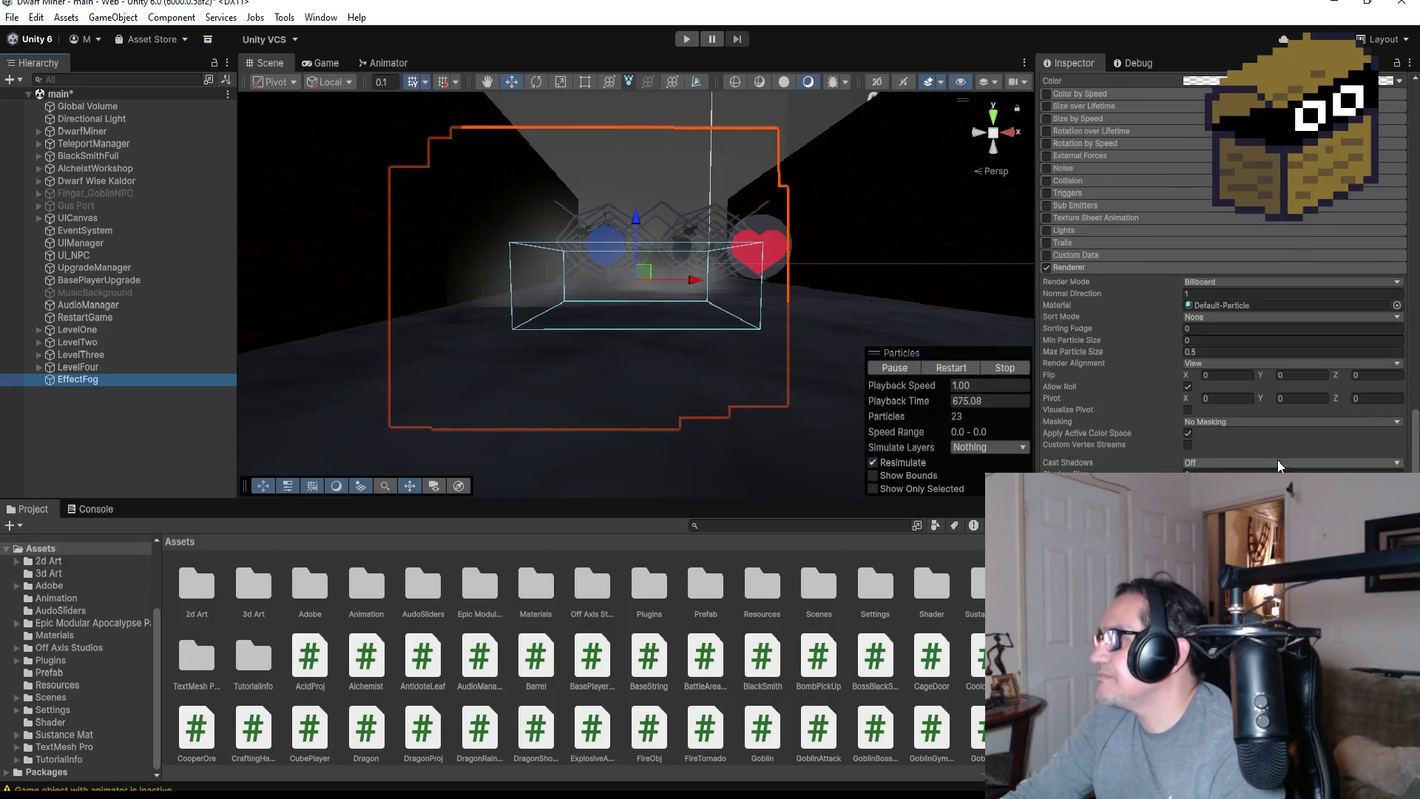
scroll(1258, 444, "up", 15)
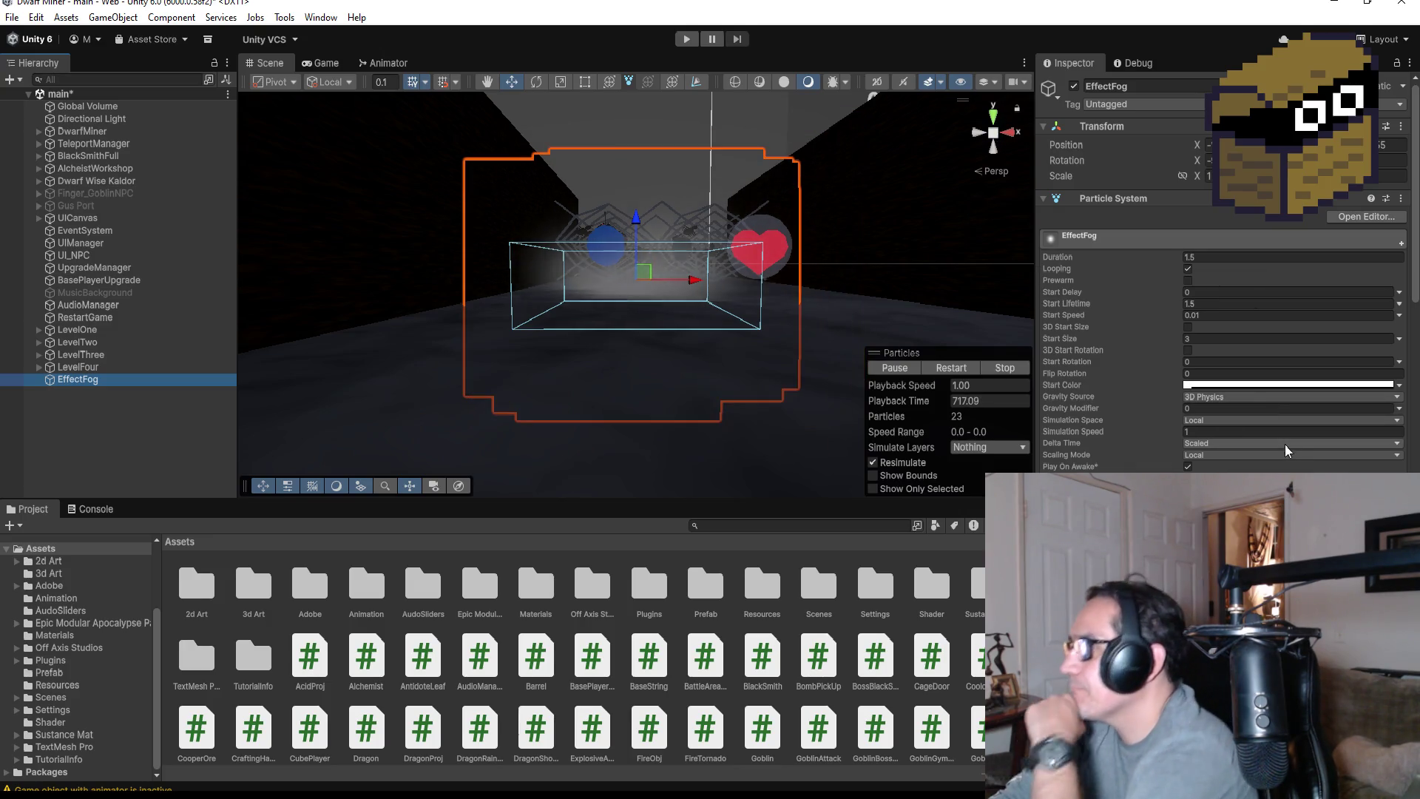
Set EffectFog's Particle System simulation space to World
left_click(1258, 420)
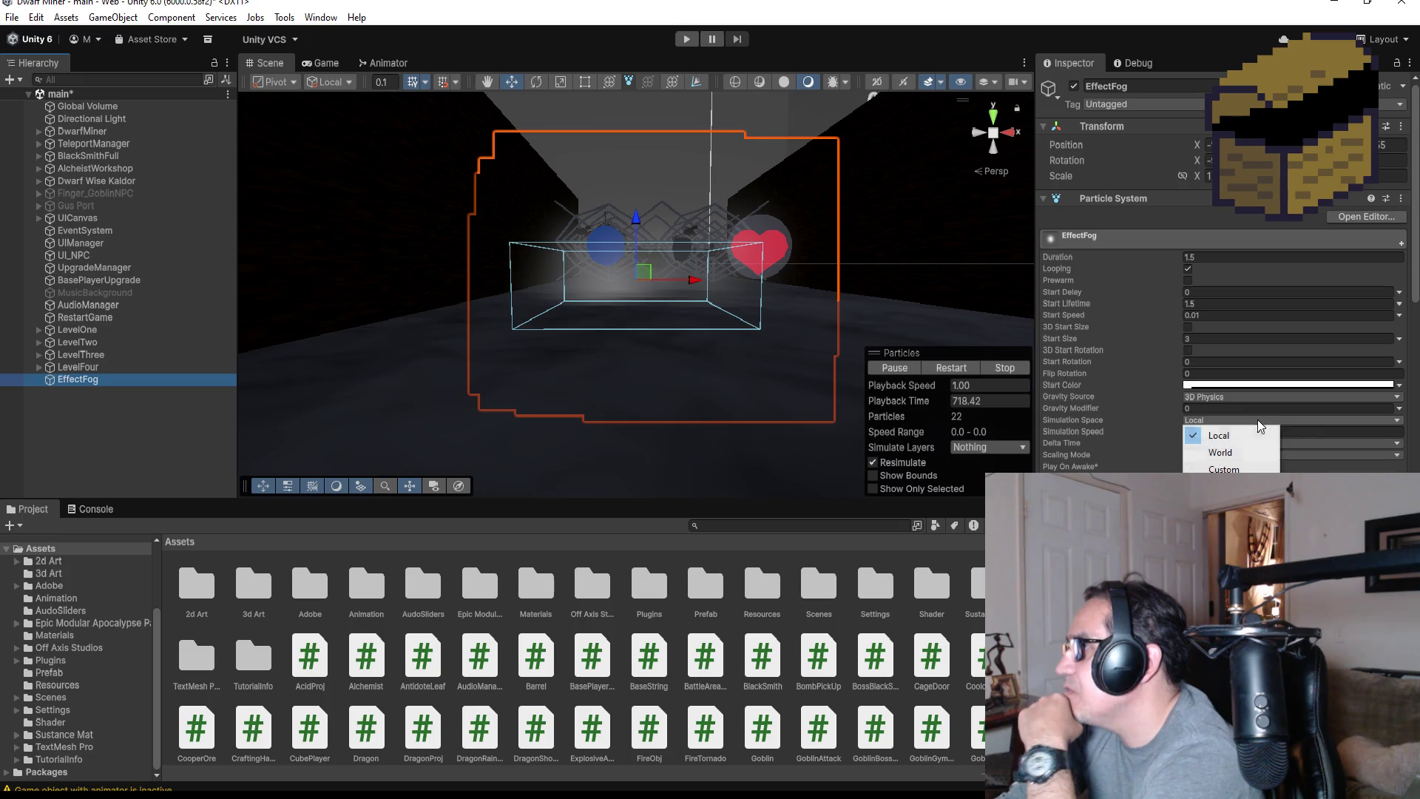
left_click(1233, 454)
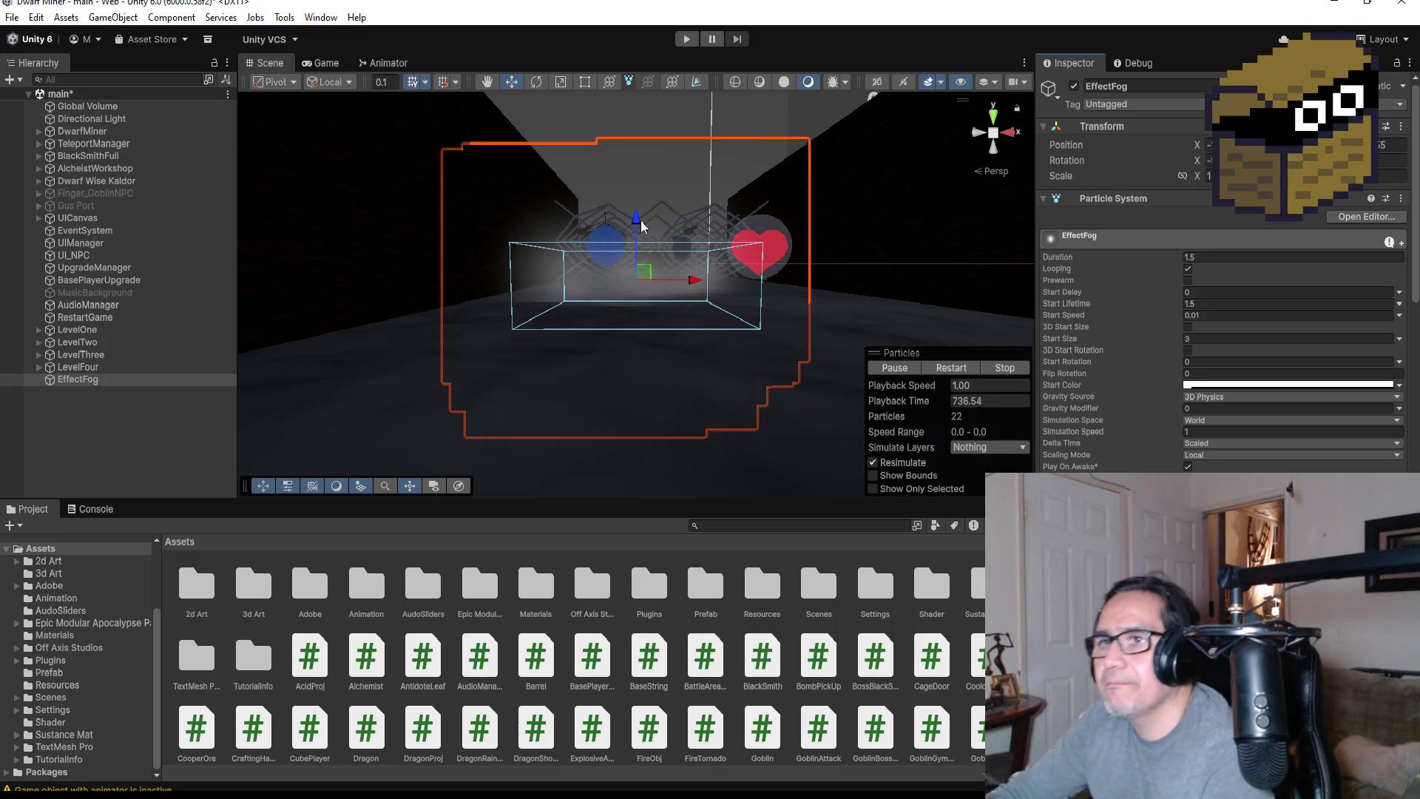
left_click(129, 433)
left_click(109, 381)
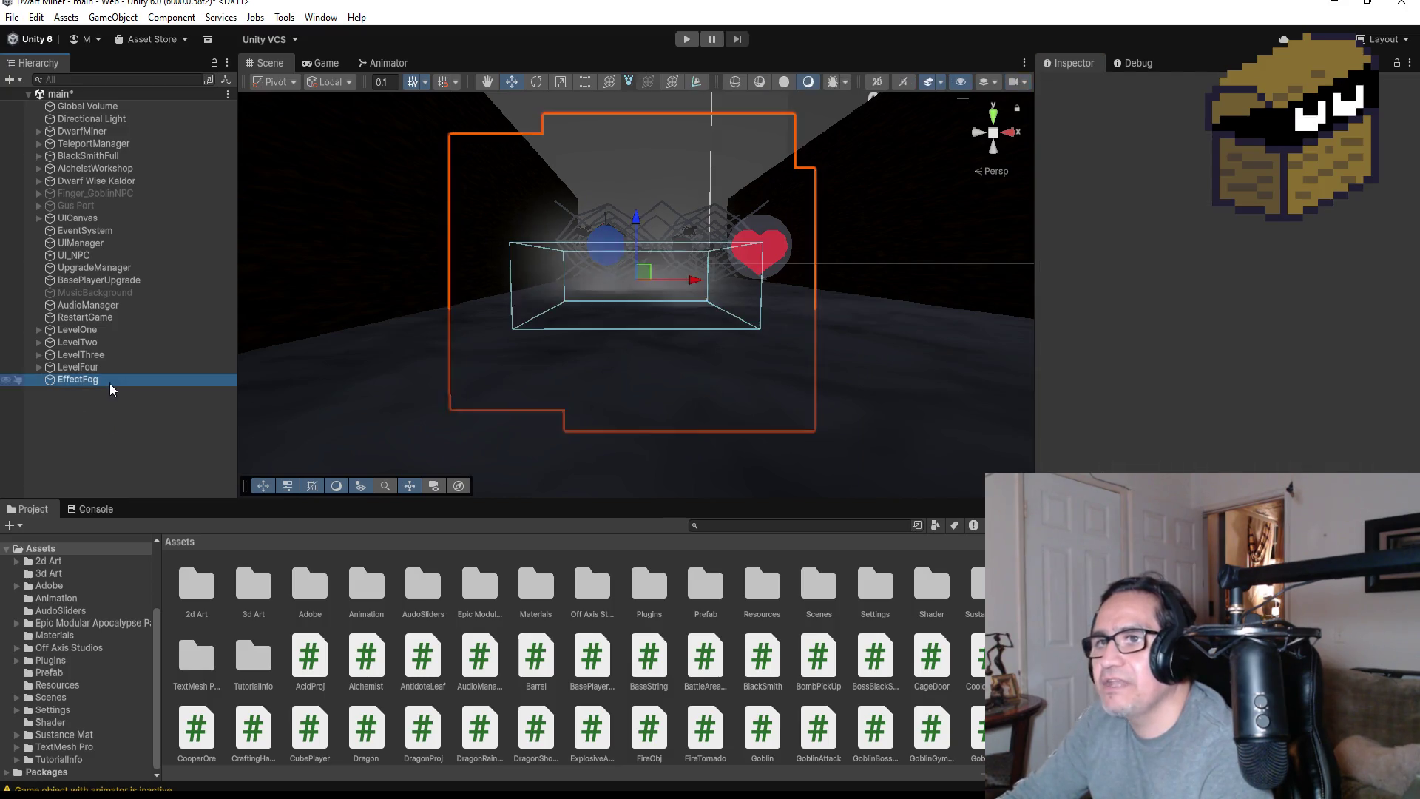
From a top-down view, duplicate EffectFog into EffectFog (1)
left_click(995, 116)
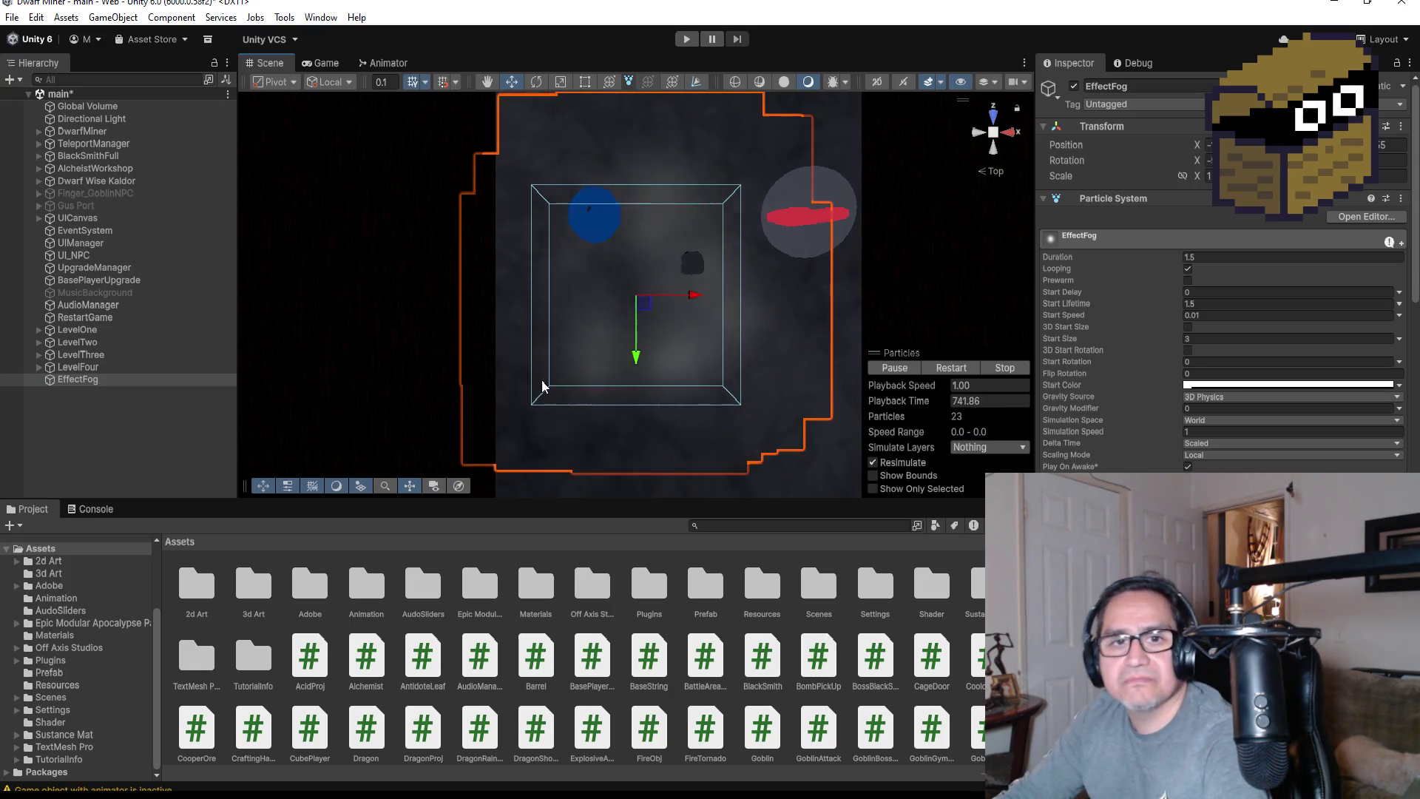
scroll(517, 358, "down", 2)
scroll(647, 313, "down", 5)
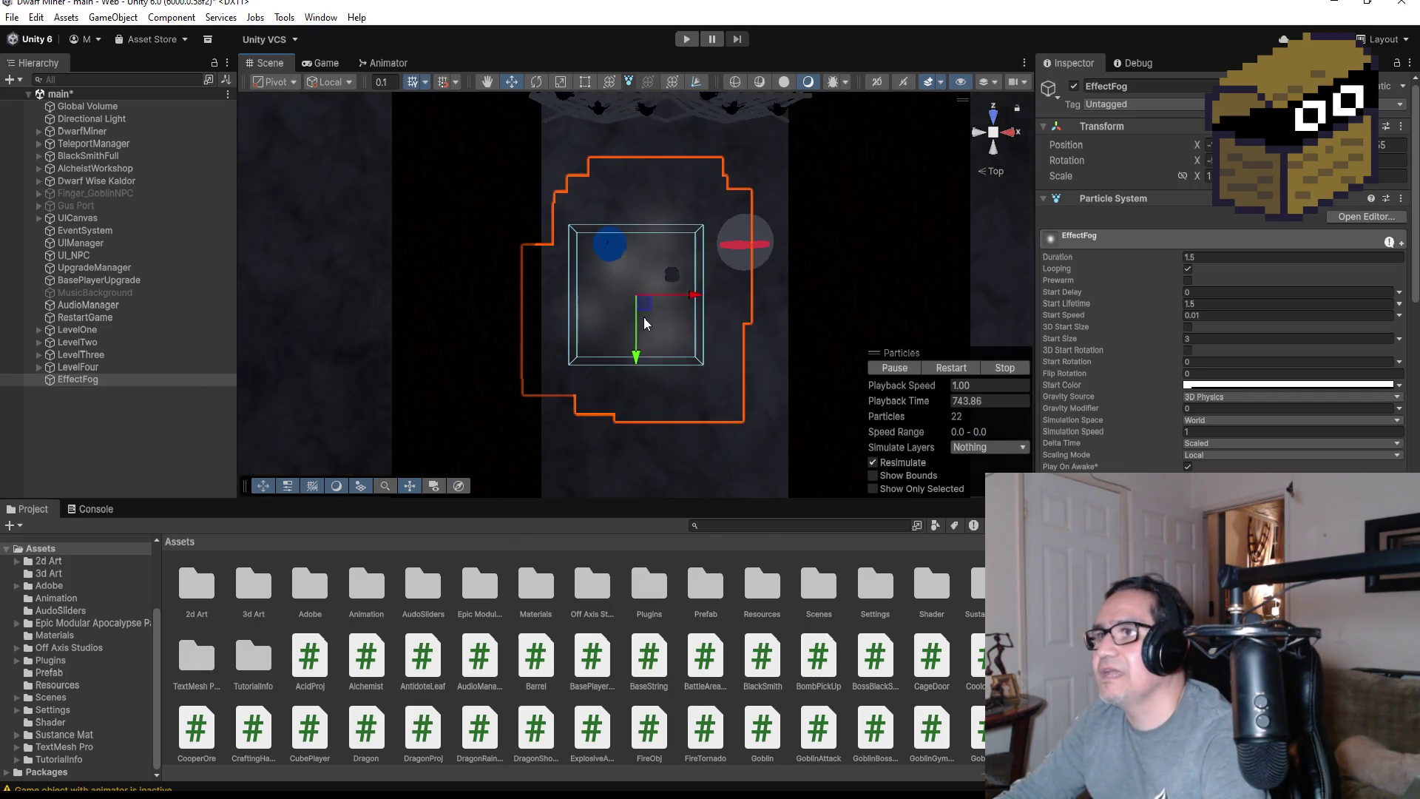
scroll(662, 309, "down", 5)
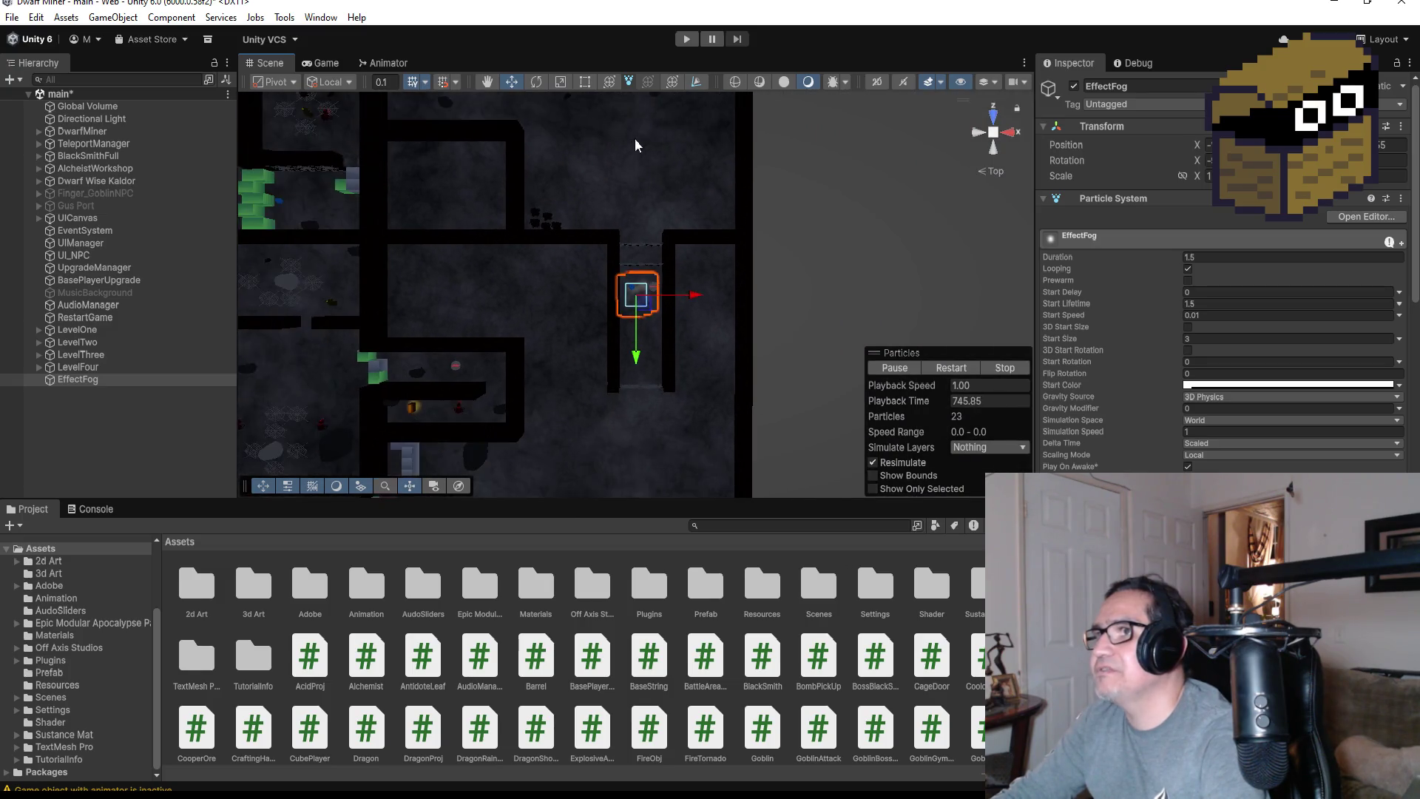
left_click(103, 380)
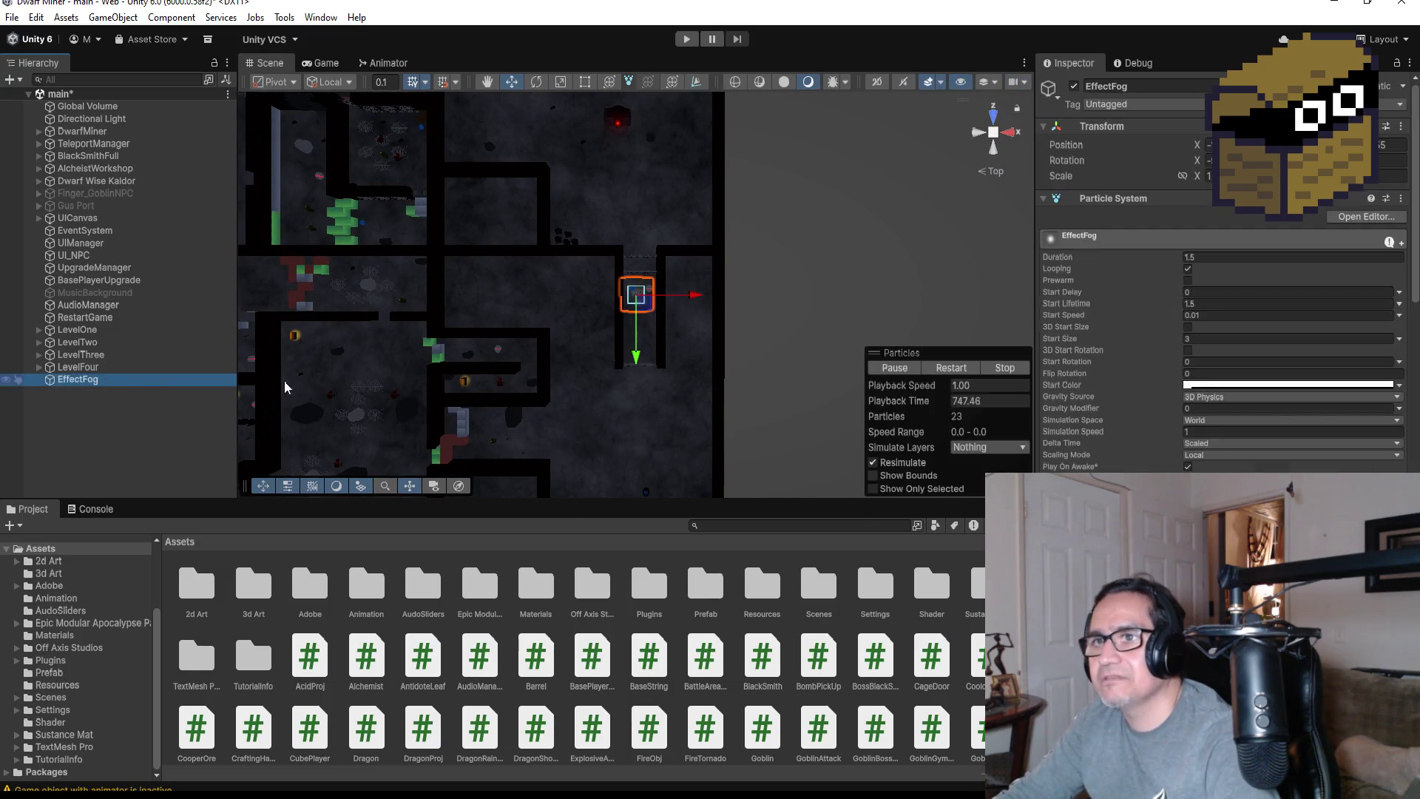
key("ctrl+d")
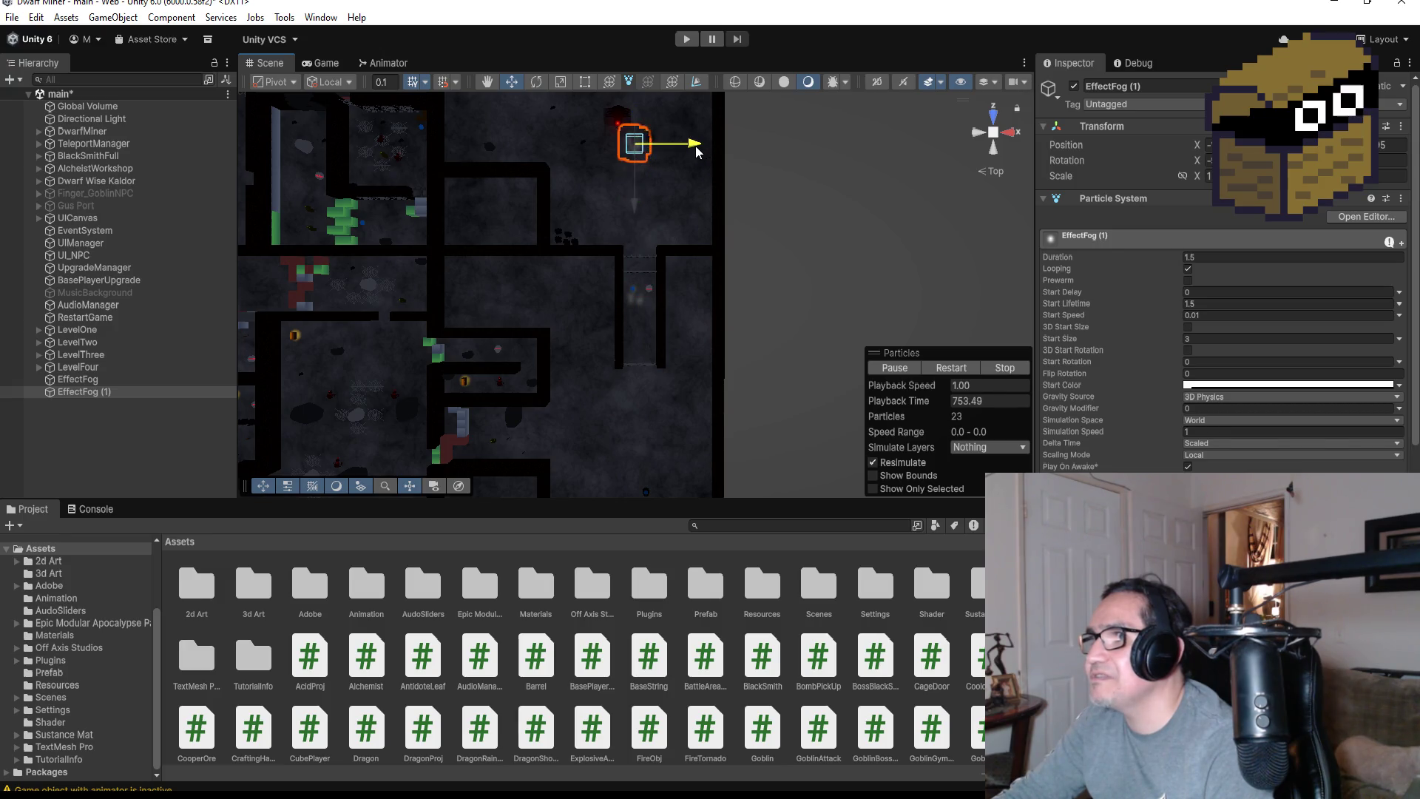
Duplicate EffectFog (1) and move the new EffectFog (2) left of the spider
key("f")
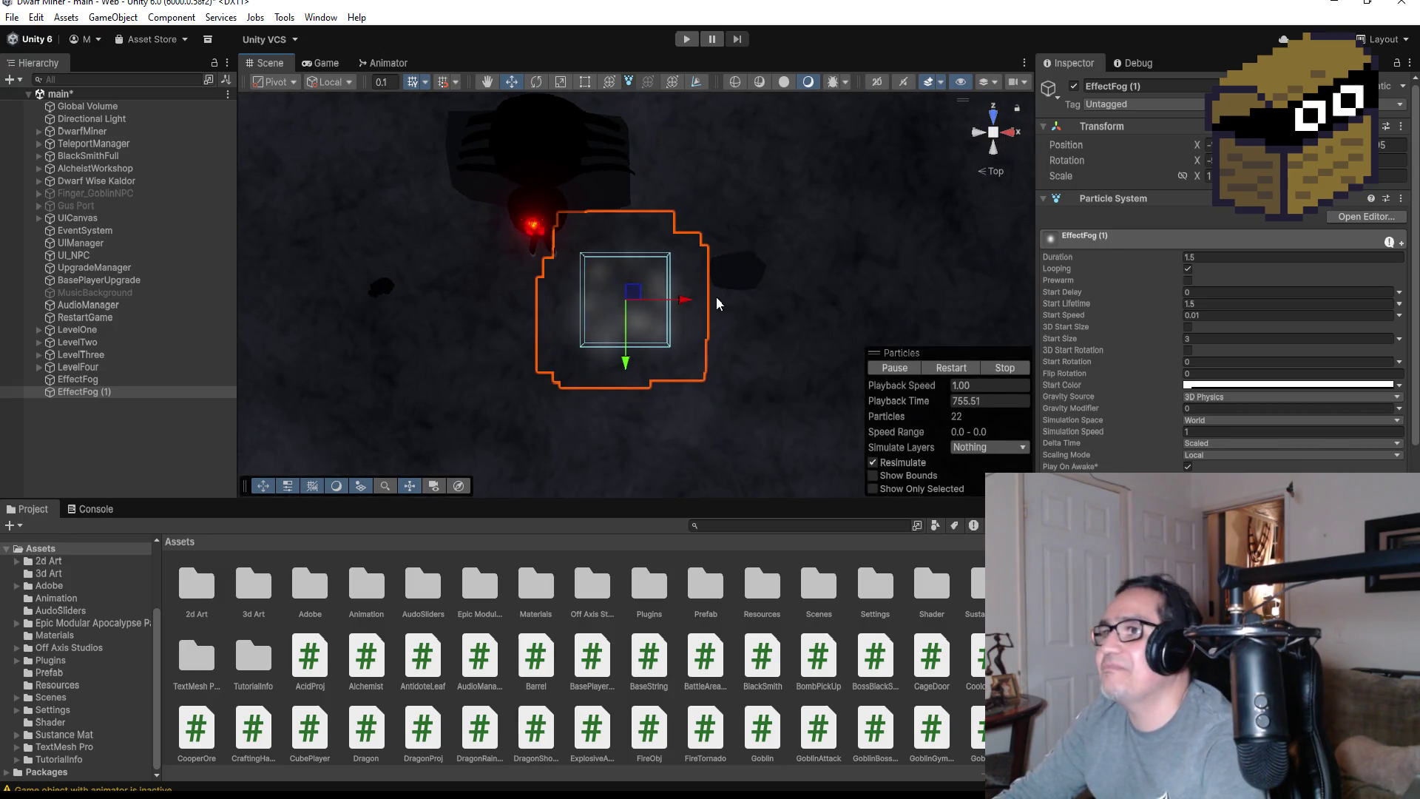
mouse_move(748, 333)
left_mouse_down()
mouse_move(737, 86)
mouse_move(736, 103)
left_mouse_up()
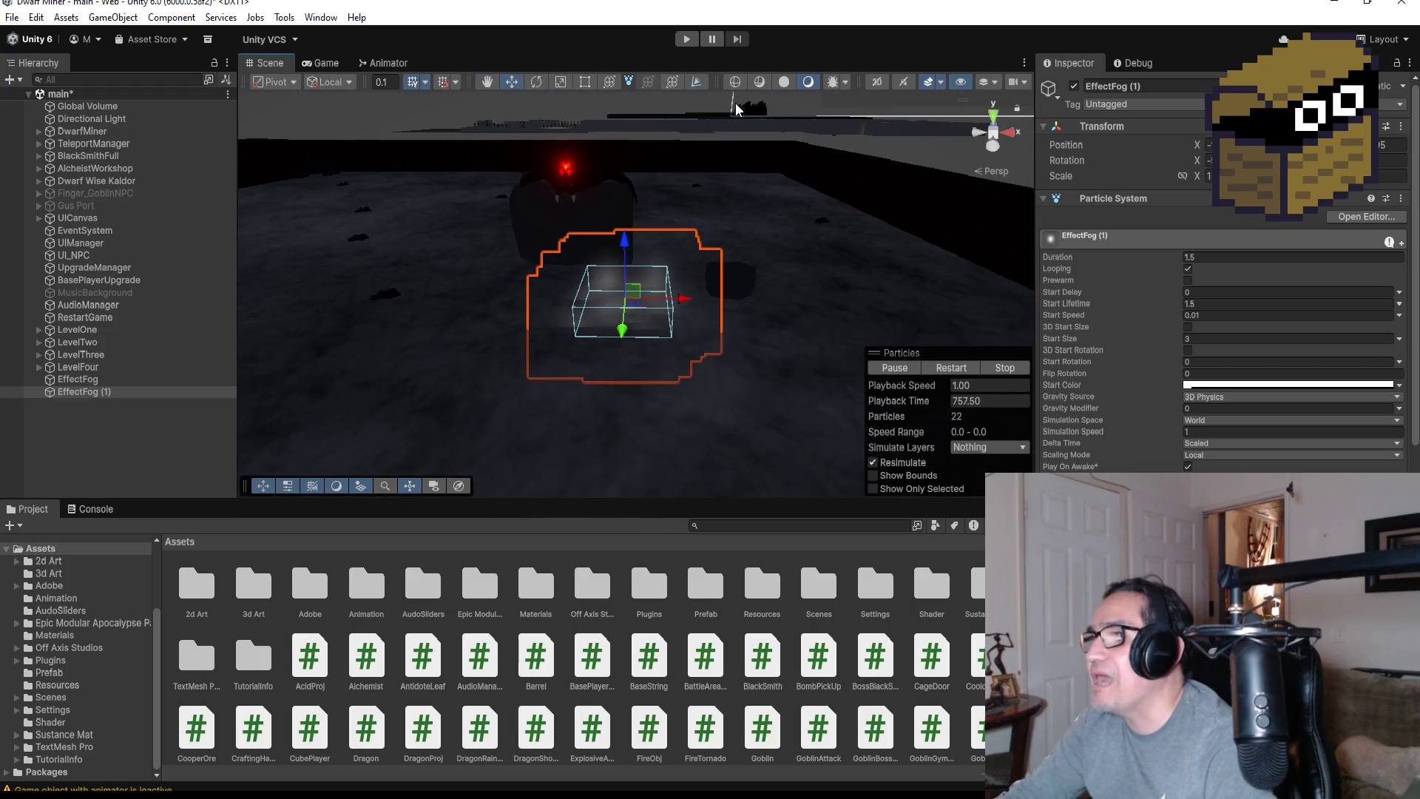
left_click(994, 117)
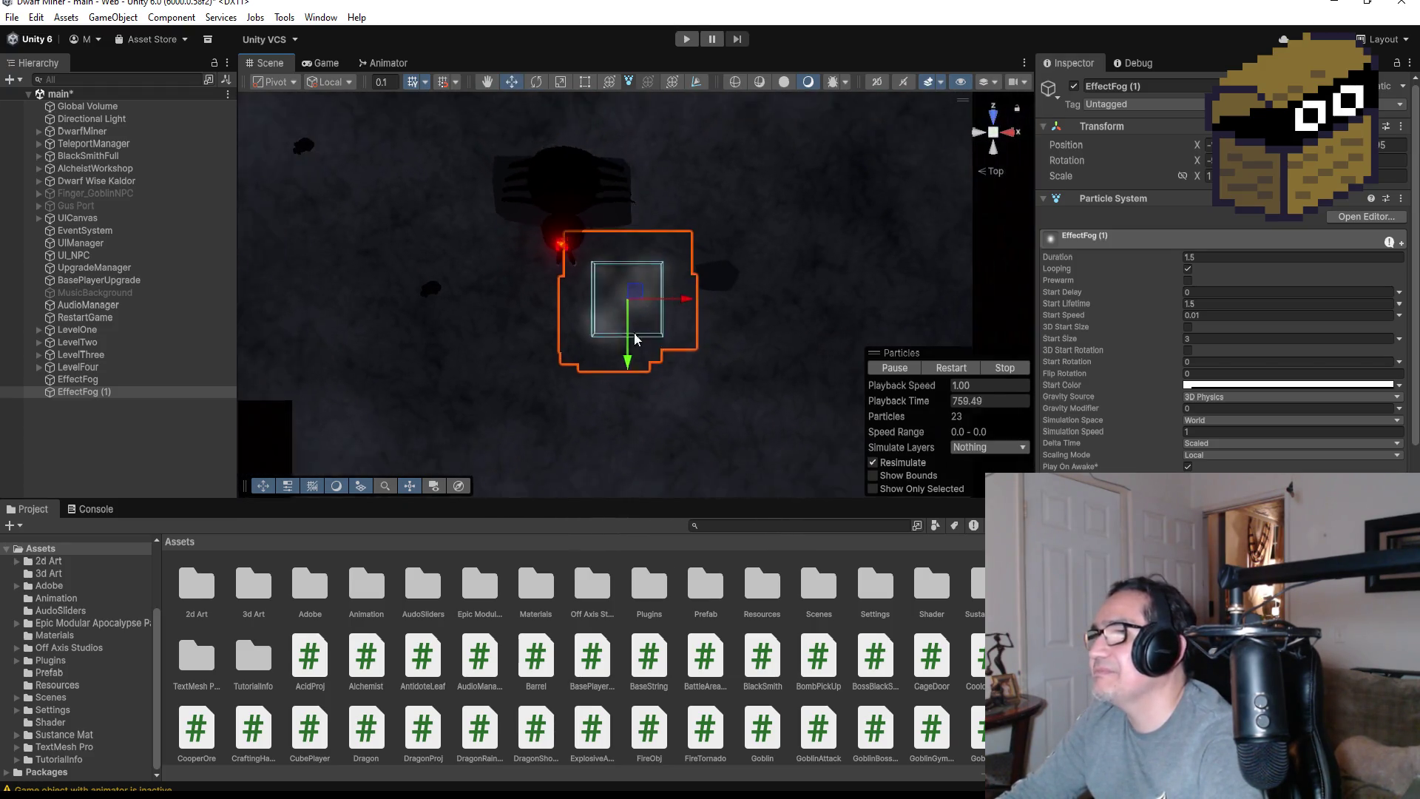
left_click(162, 431)
left_click(132, 395)
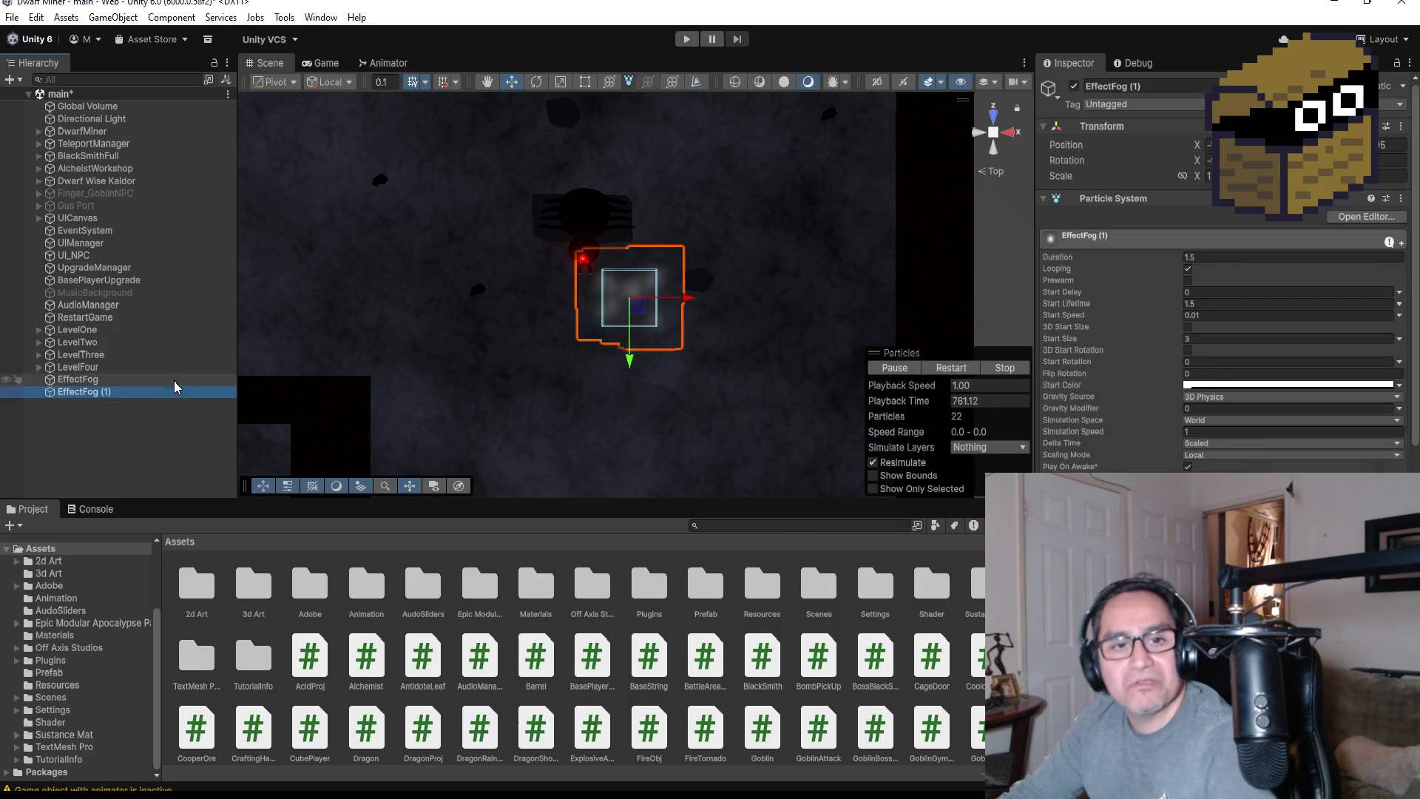
key("ctrl+d")
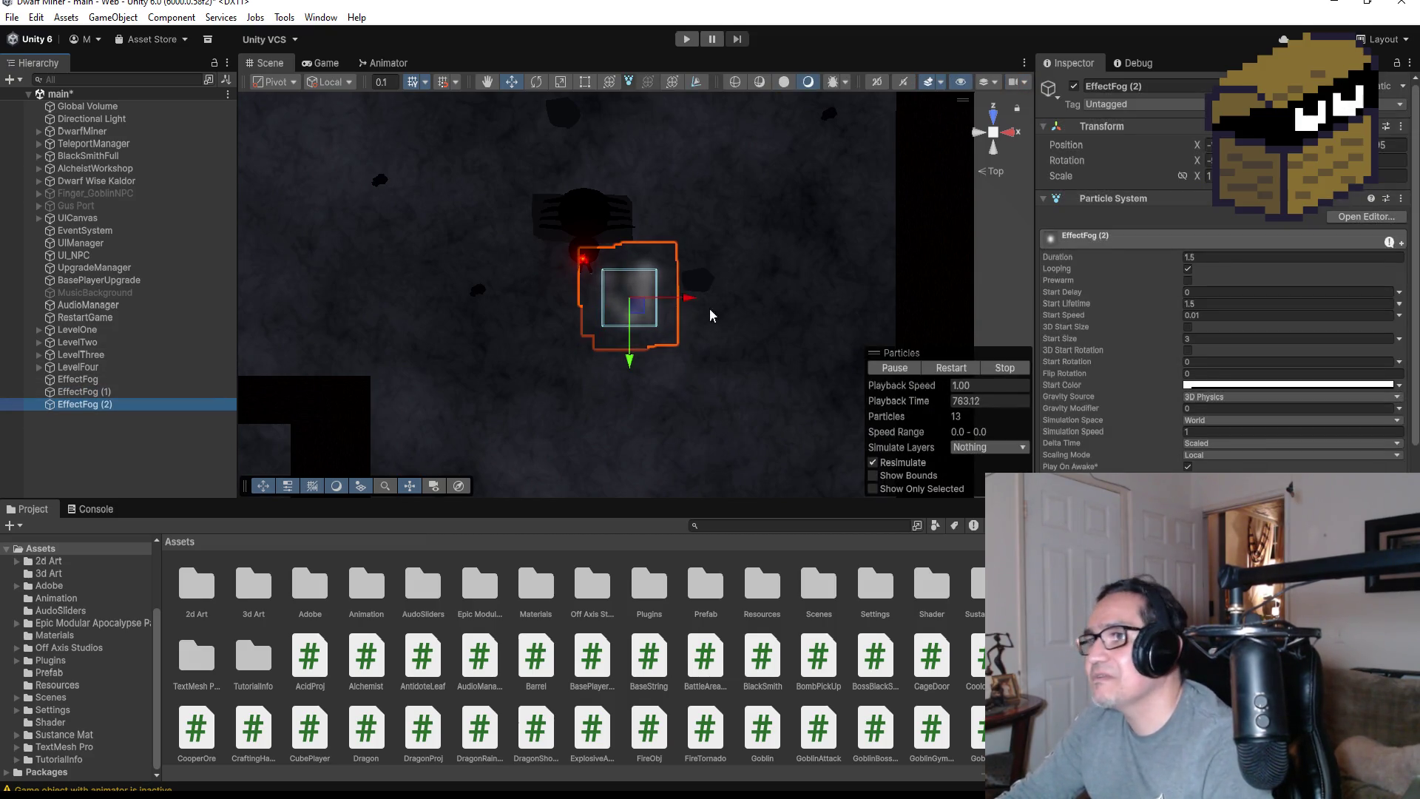
mouse_move(692, 304)
left_mouse_down()
mouse_move(469, 295)
mouse_move(406, 348)
mouse_move(407, 214)
left_mouse_up()
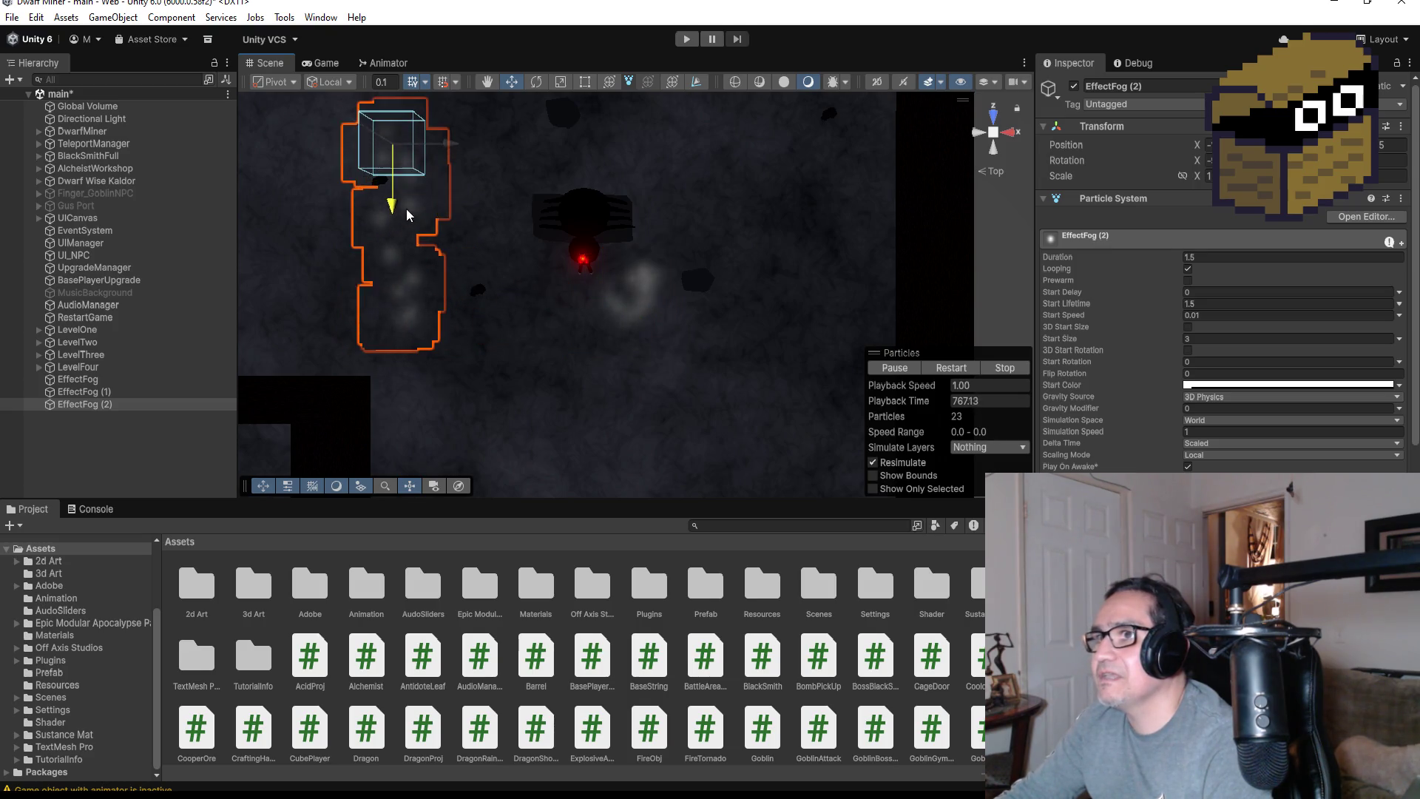
scroll(569, 374, "down", 4)
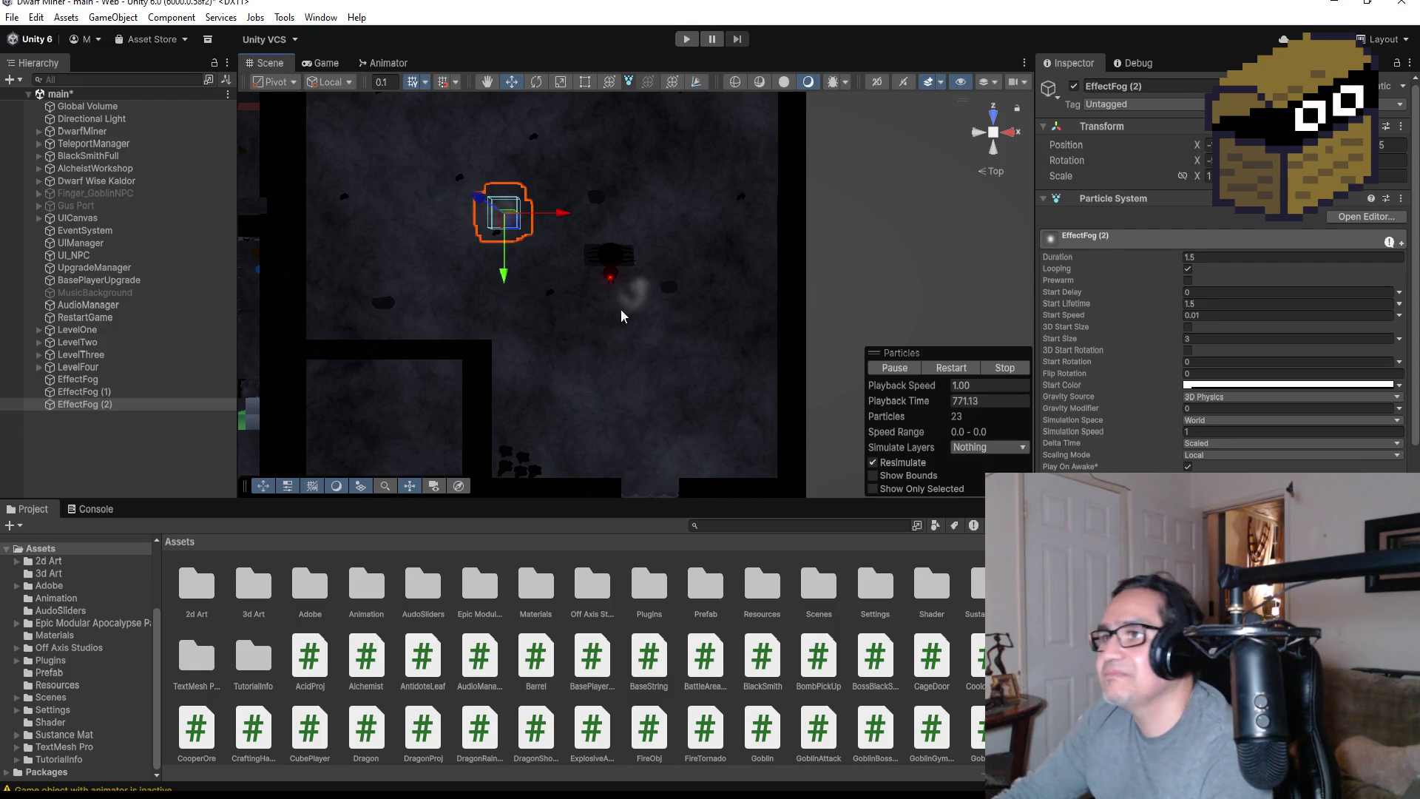
Reselect EffectFog (2) to check it, then select the spider in the boss room
left_click(136, 424)
left_click(100, 369)
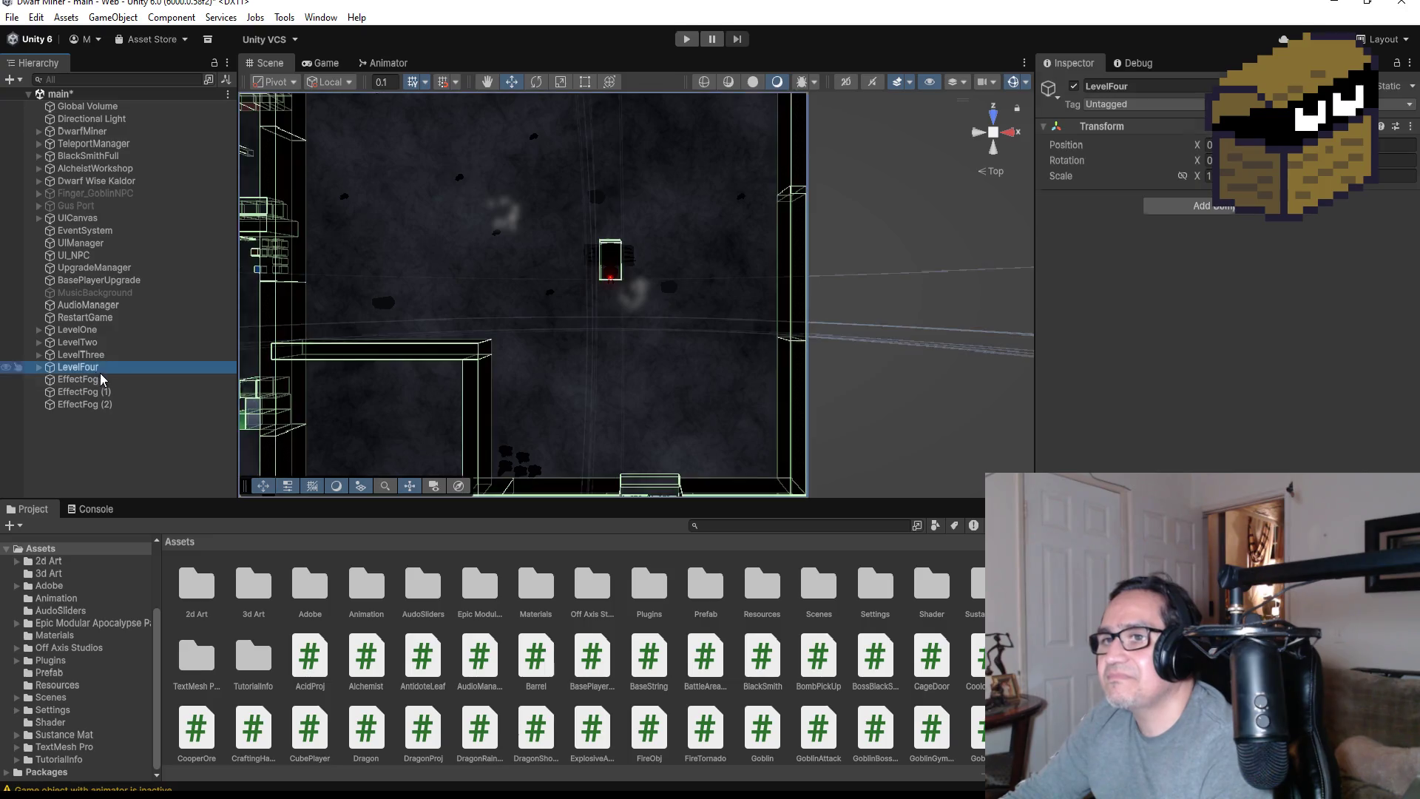
left_click(101, 406)
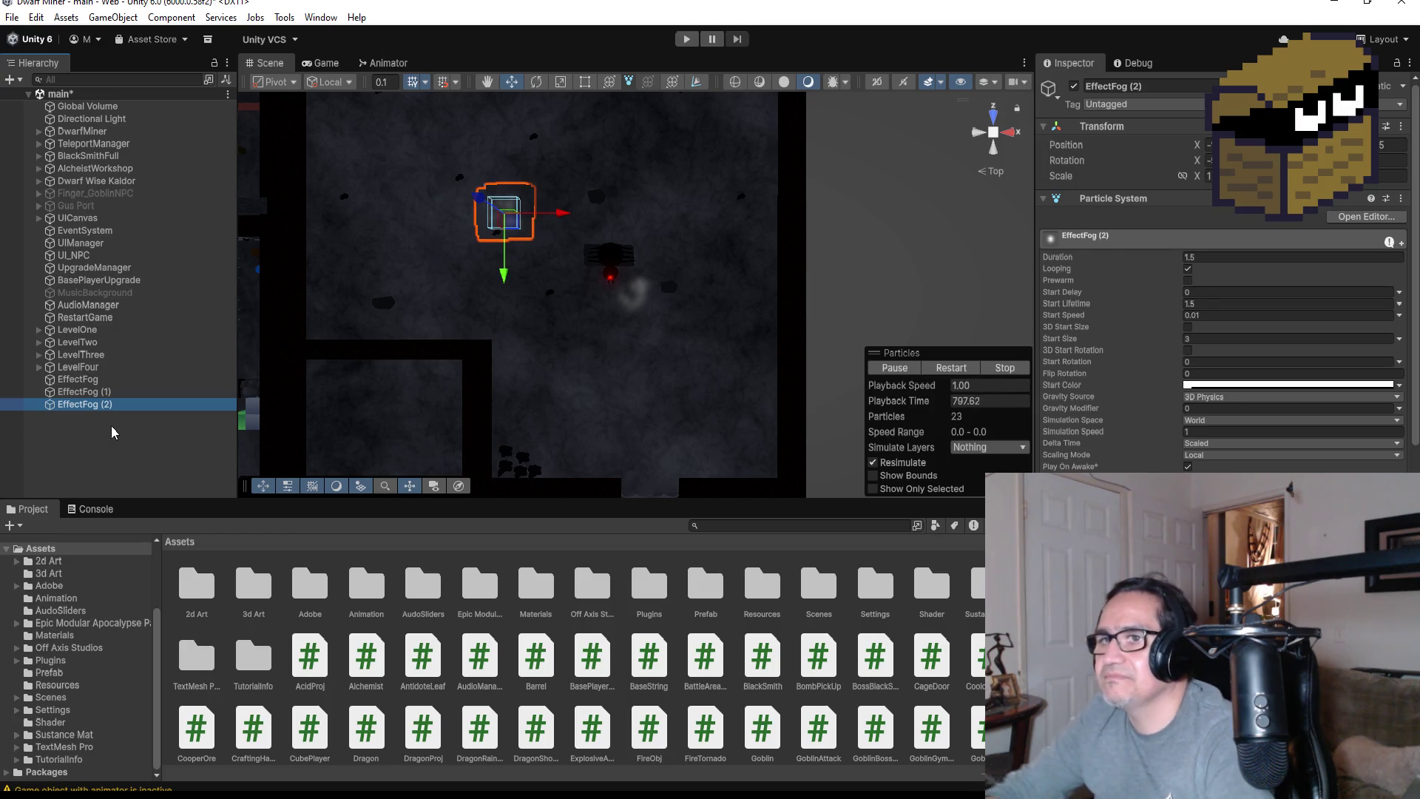
scroll(663, 327, "down", 2)
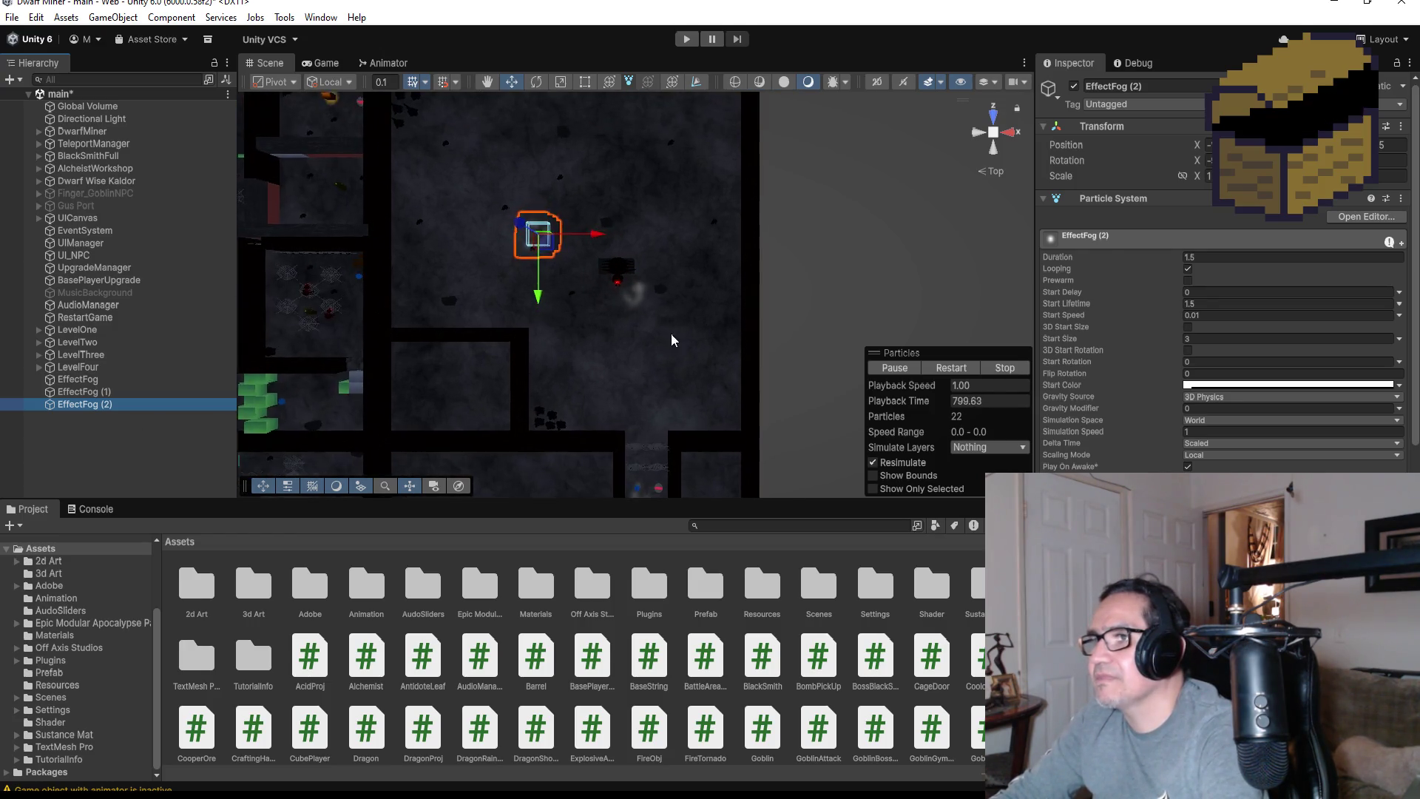
scroll(643, 325, "up", 6)
left_click(563, 200)
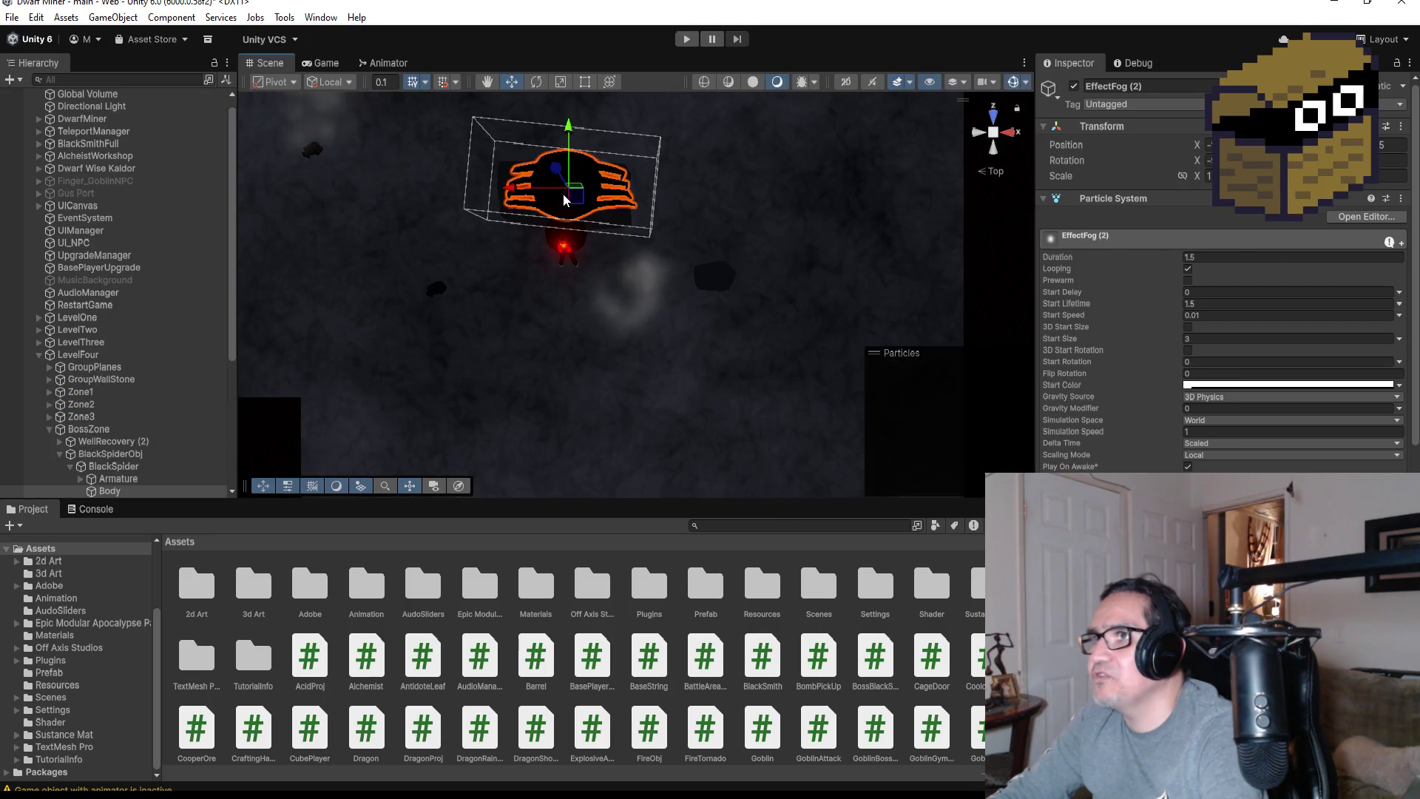
Select the BlackSpider object under BlackSpiderObj and collapse its children
mouse_move(563, 200)
left_mouse_down()
mouse_move(769, 291)
mouse_move(736, 453)
mouse_move(727, 128)
mouse_move(731, 178)
left_mouse_up()
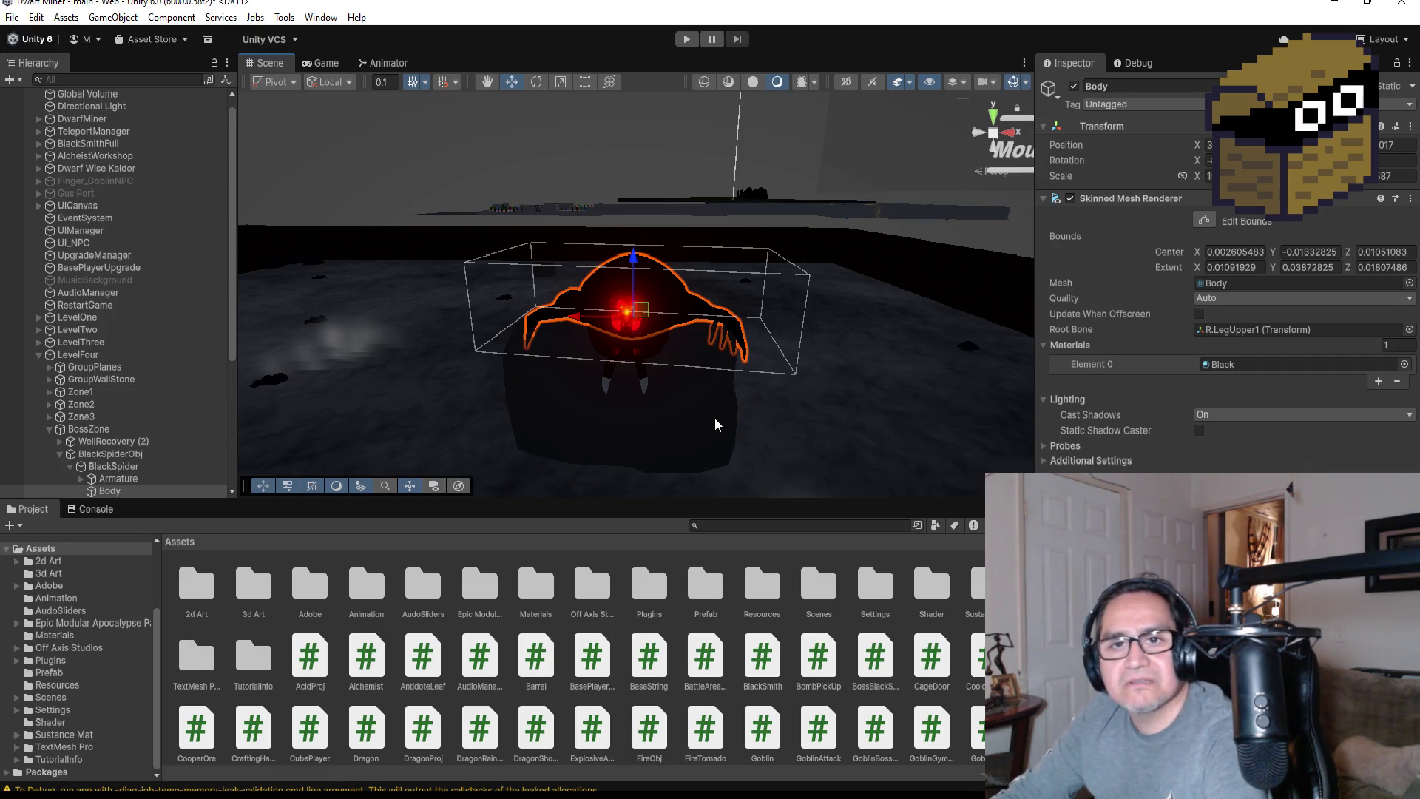
mouse_move(771, 357)
left_mouse_down()
mouse_move(806, 351)
mouse_move(777, 347)
left_mouse_up()
left_click_drag(585, 321, 583, 322)
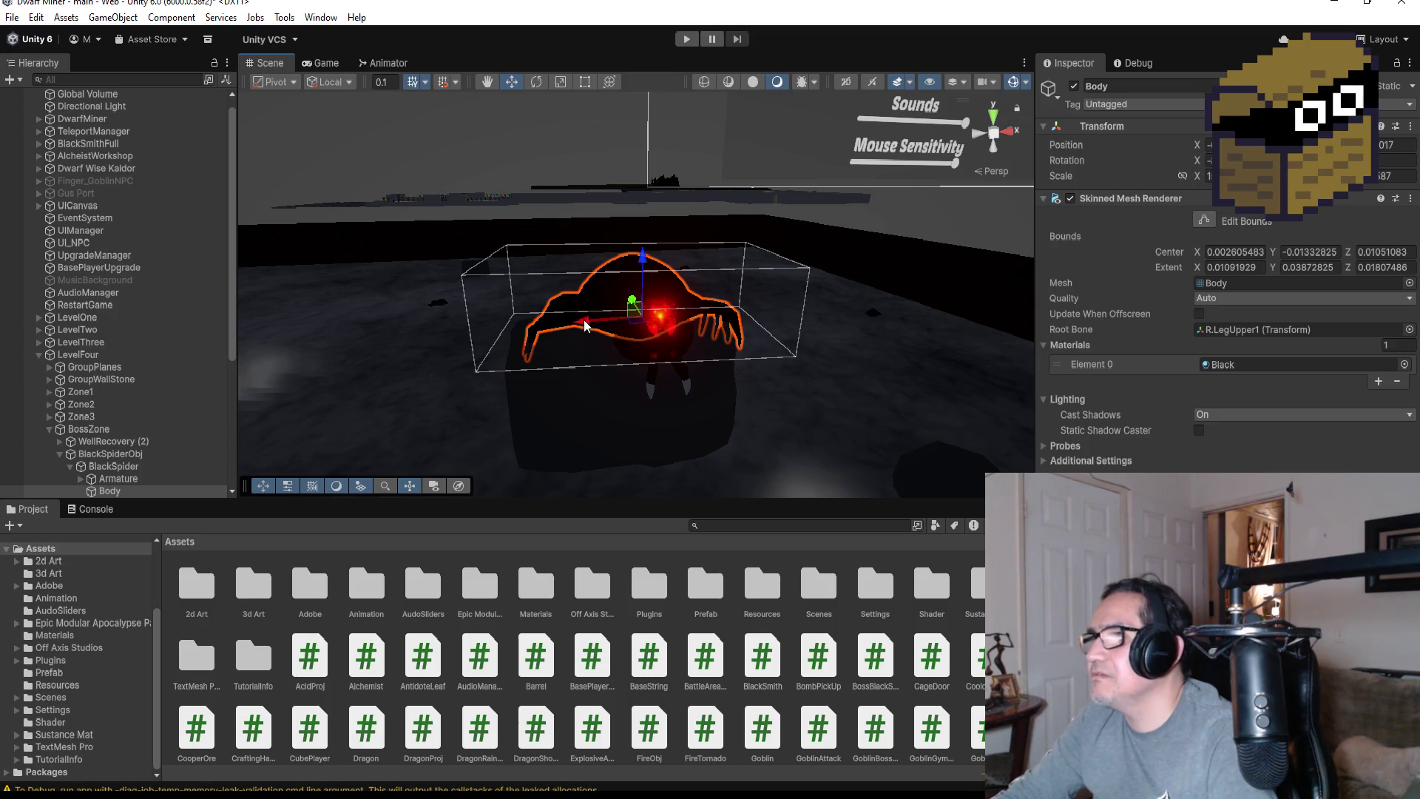
left_click(107, 454)
left_click(97, 467)
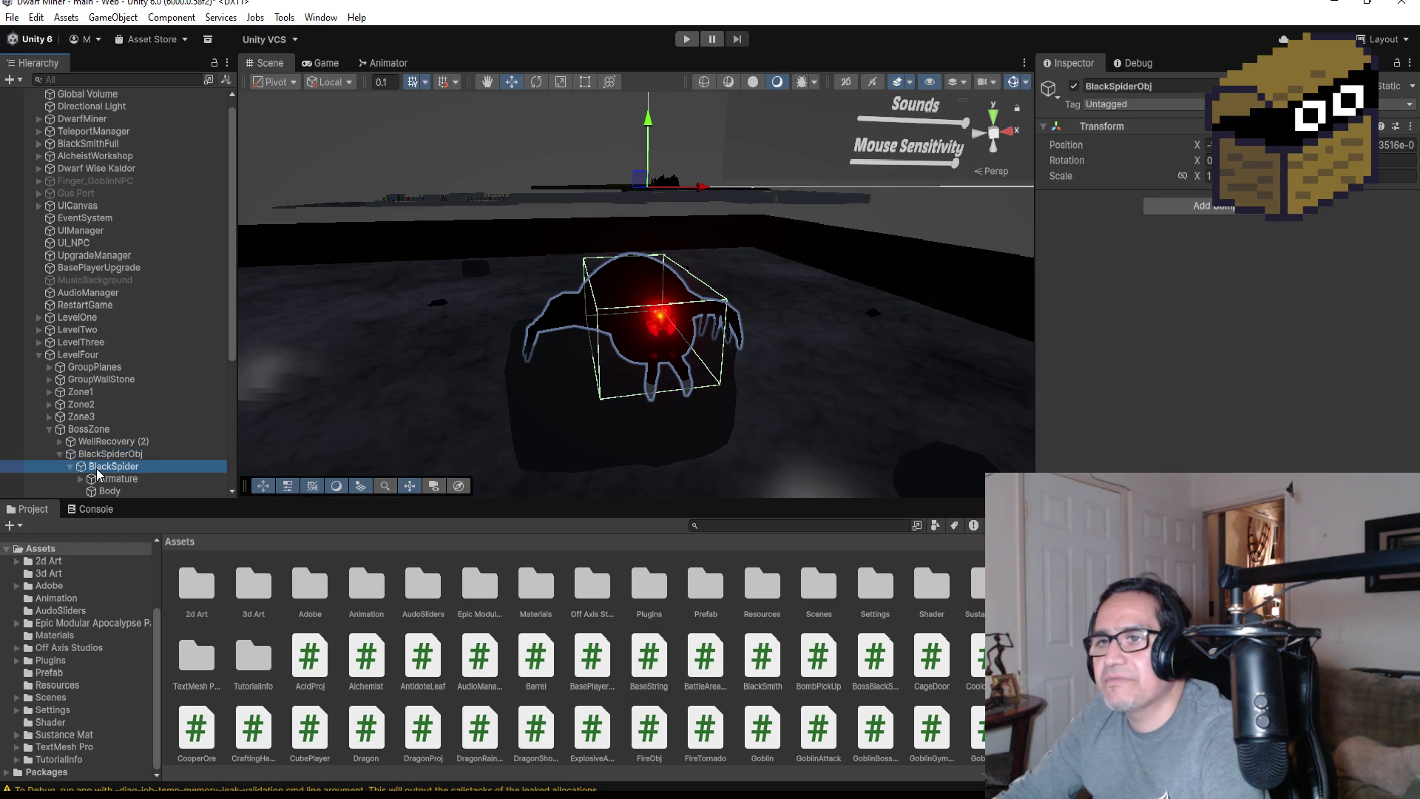
left_click(73, 466)
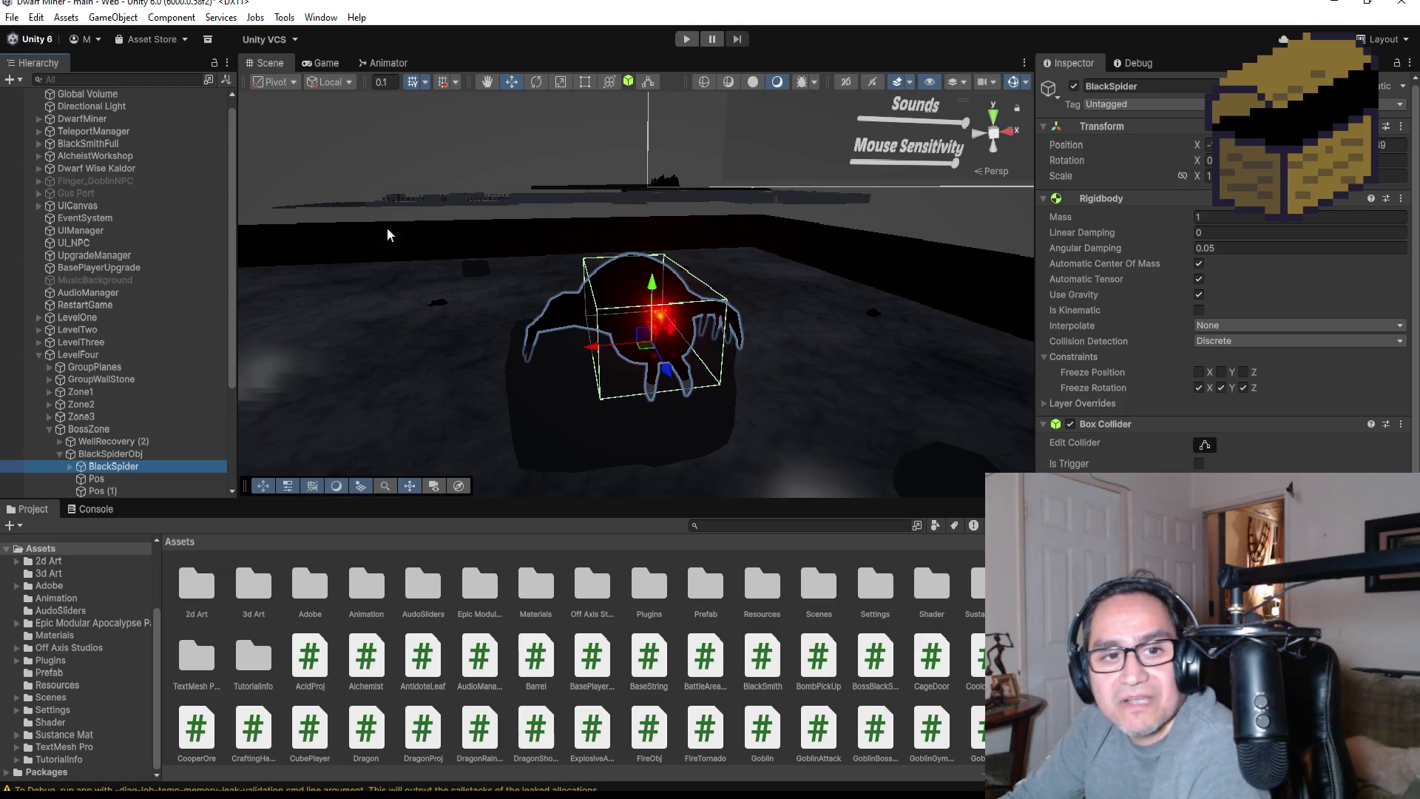
Rotate BlackSpider slightly around its vertical axis using the Rotate tool from top view
left_click(993, 116)
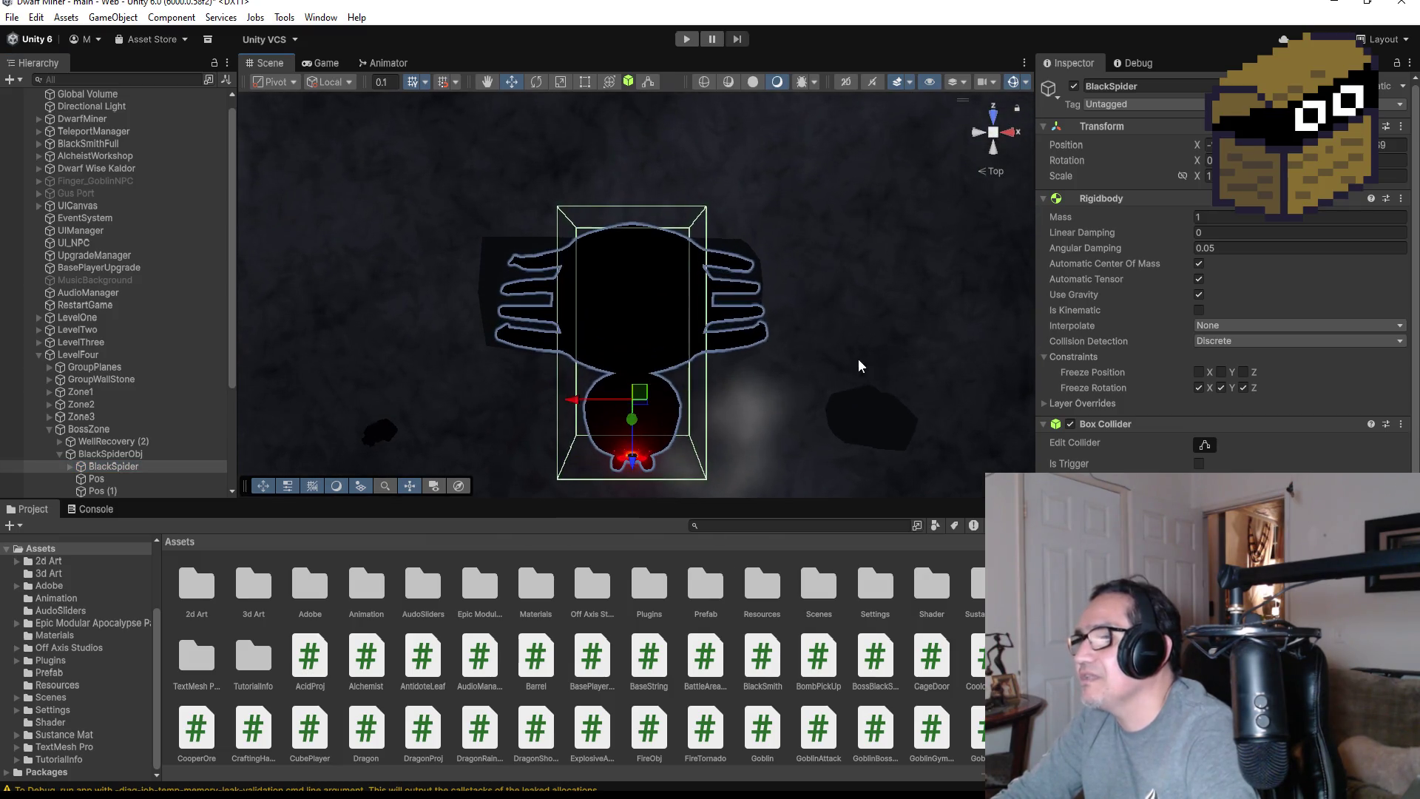
left_click_drag(856, 390, 855, 377)
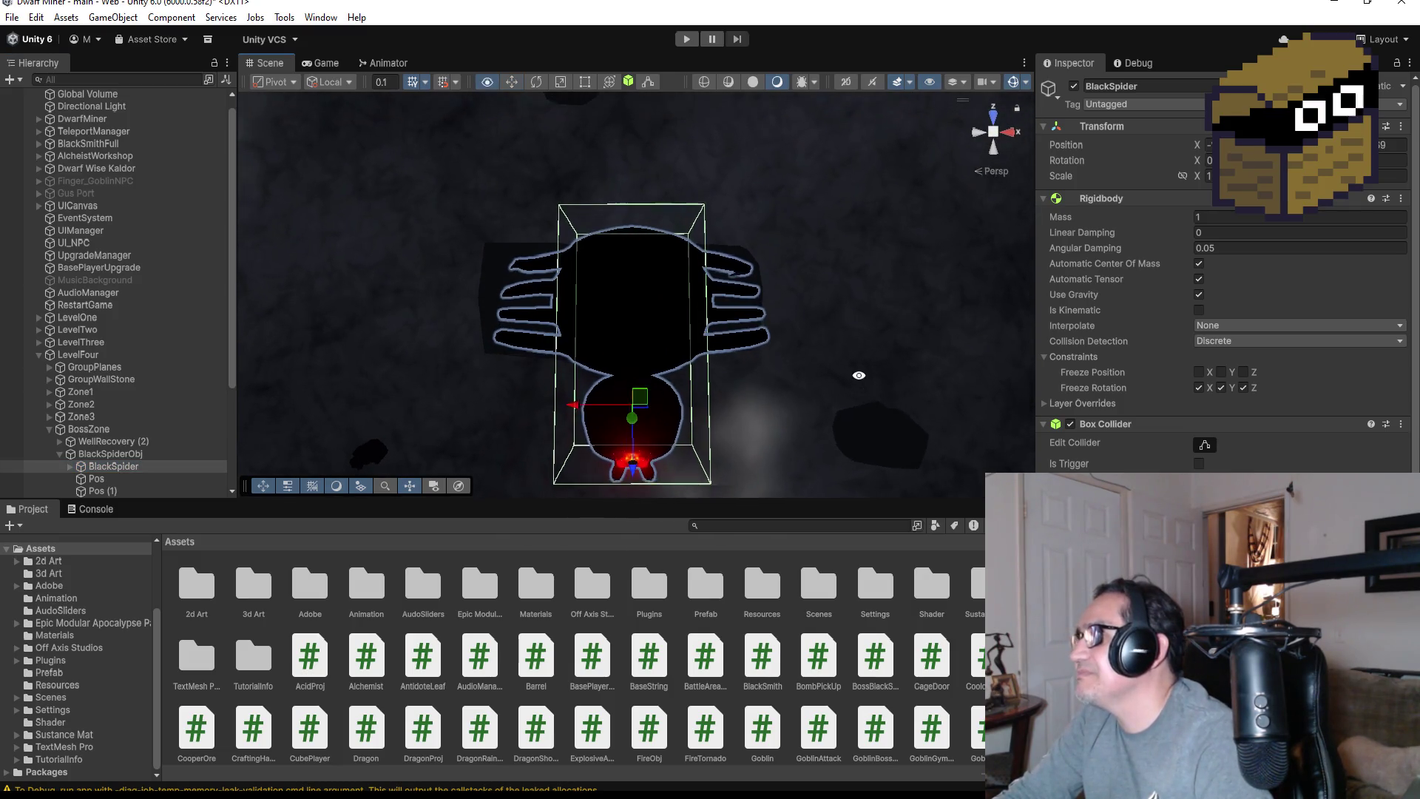
left_click(1004, 114)
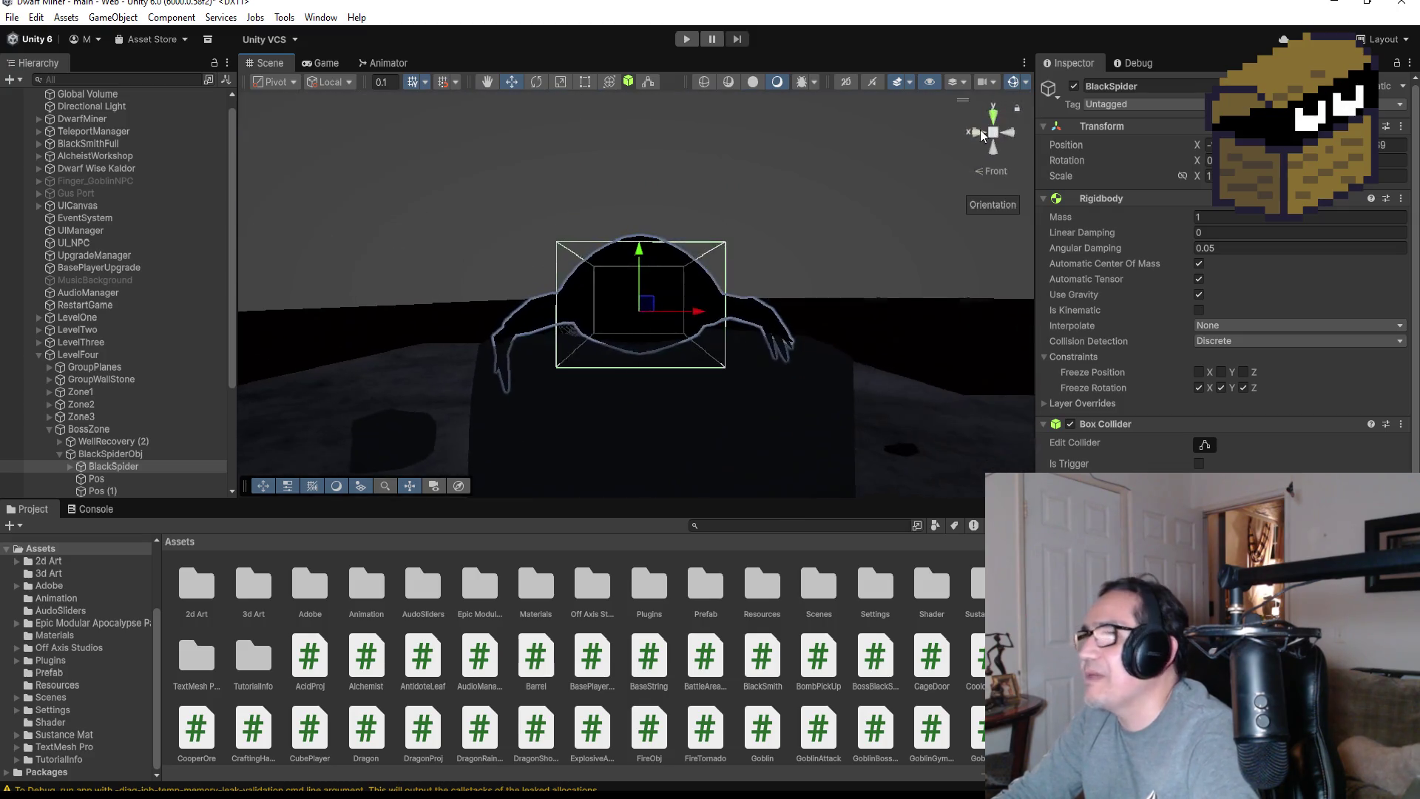
left_click(987, 122)
left_click(536, 81)
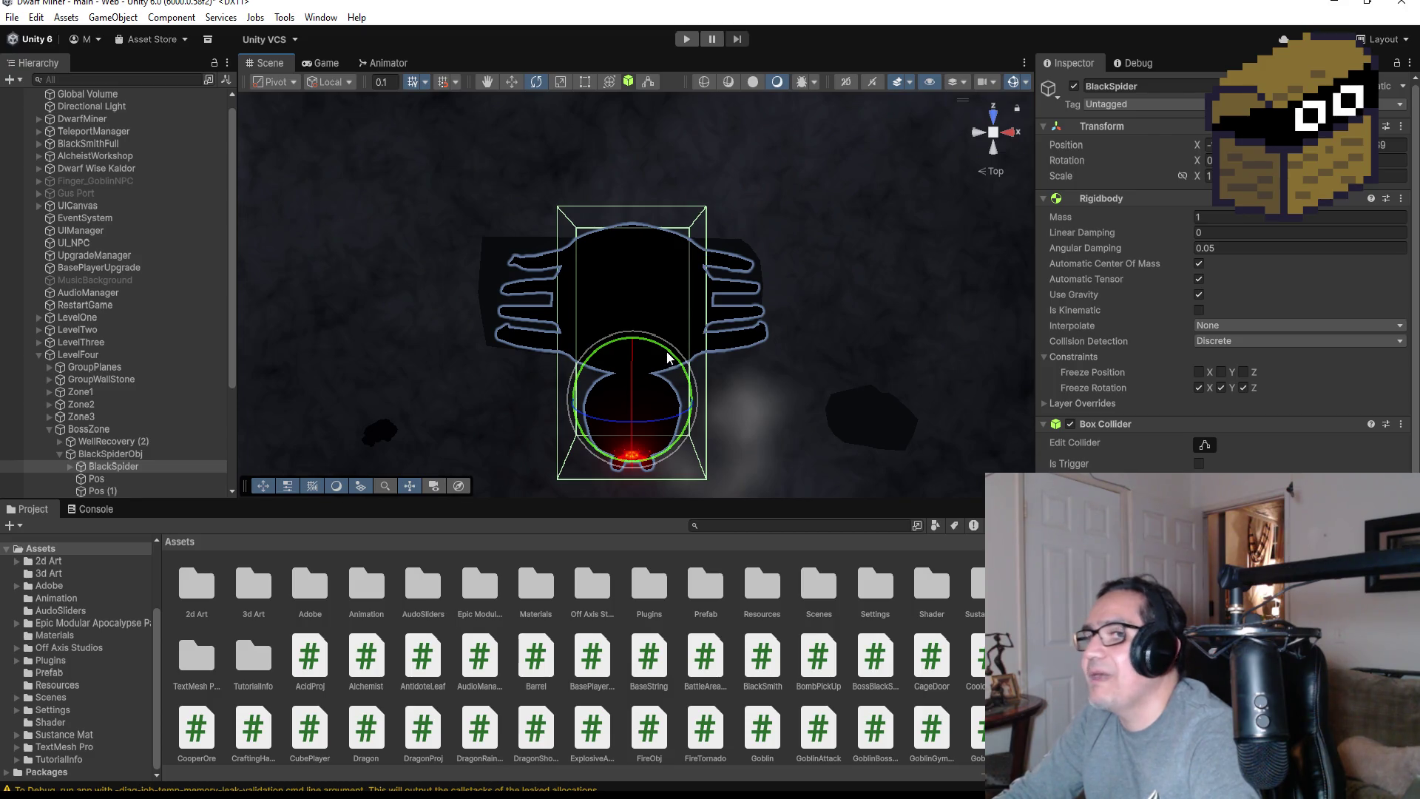
left_click_drag(668, 358, 657, 345)
mouse_move(842, 418)
left_mouse_down()
mouse_move(821, 333)
mouse_move(830, 249)
left_mouse_up()
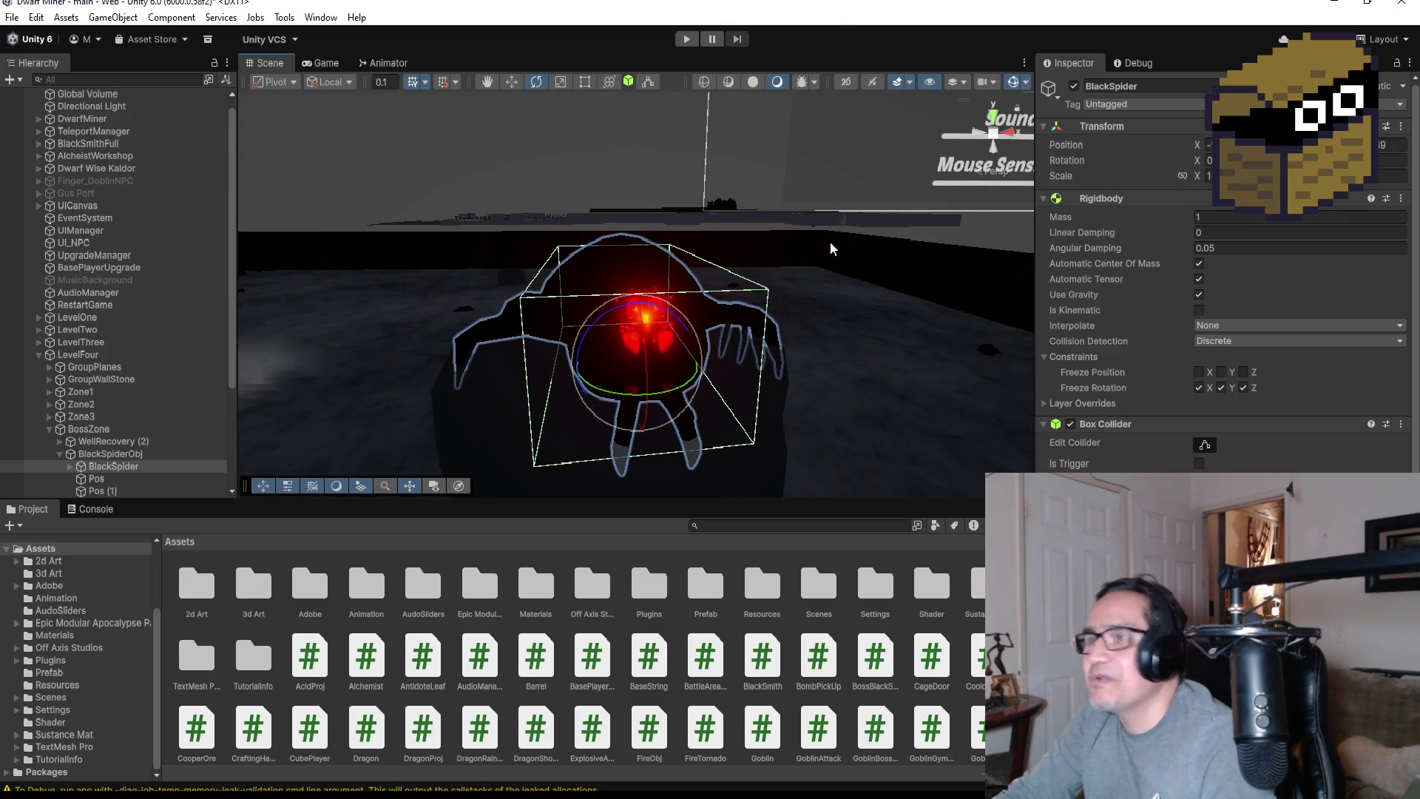
scroll(821, 348, "down", 3)
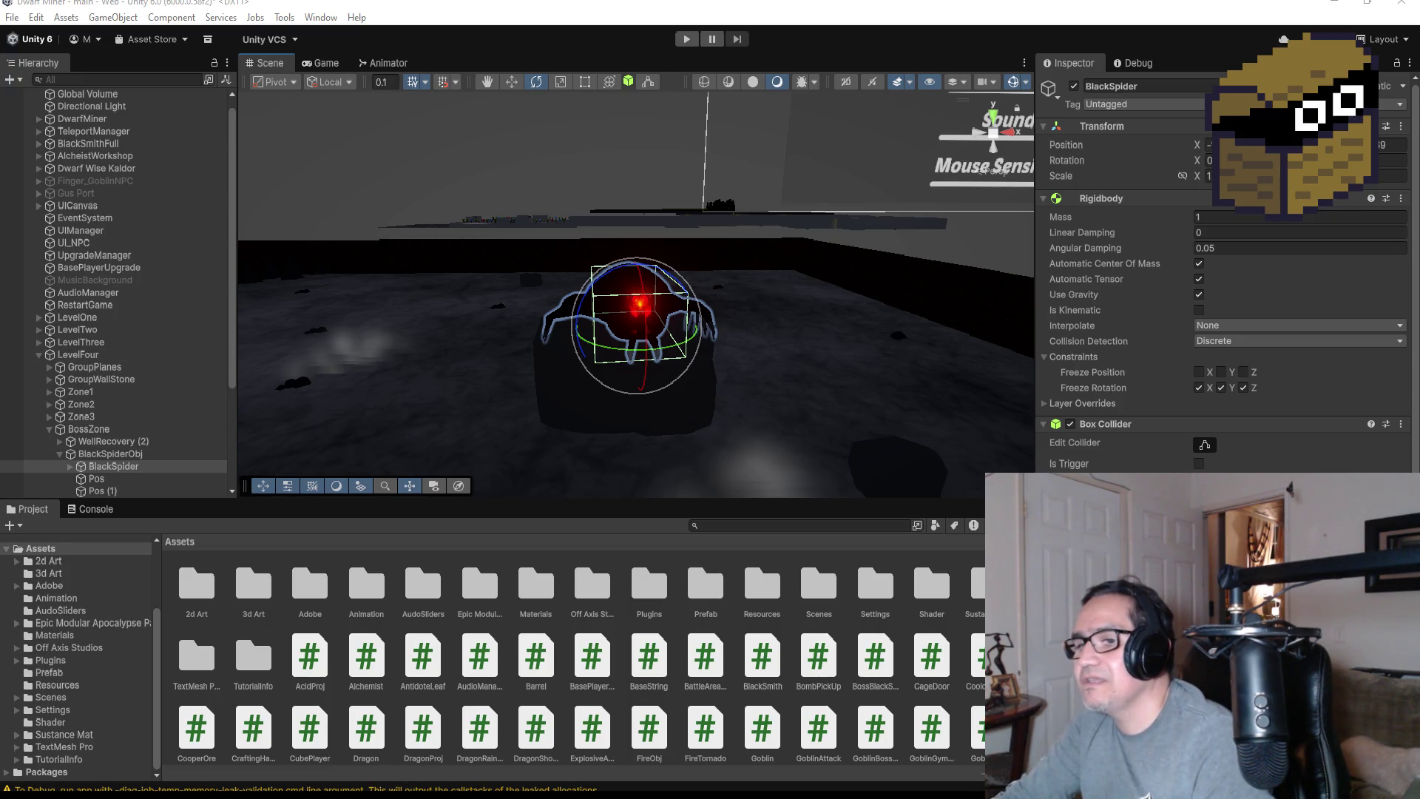
key("alt+Tab")
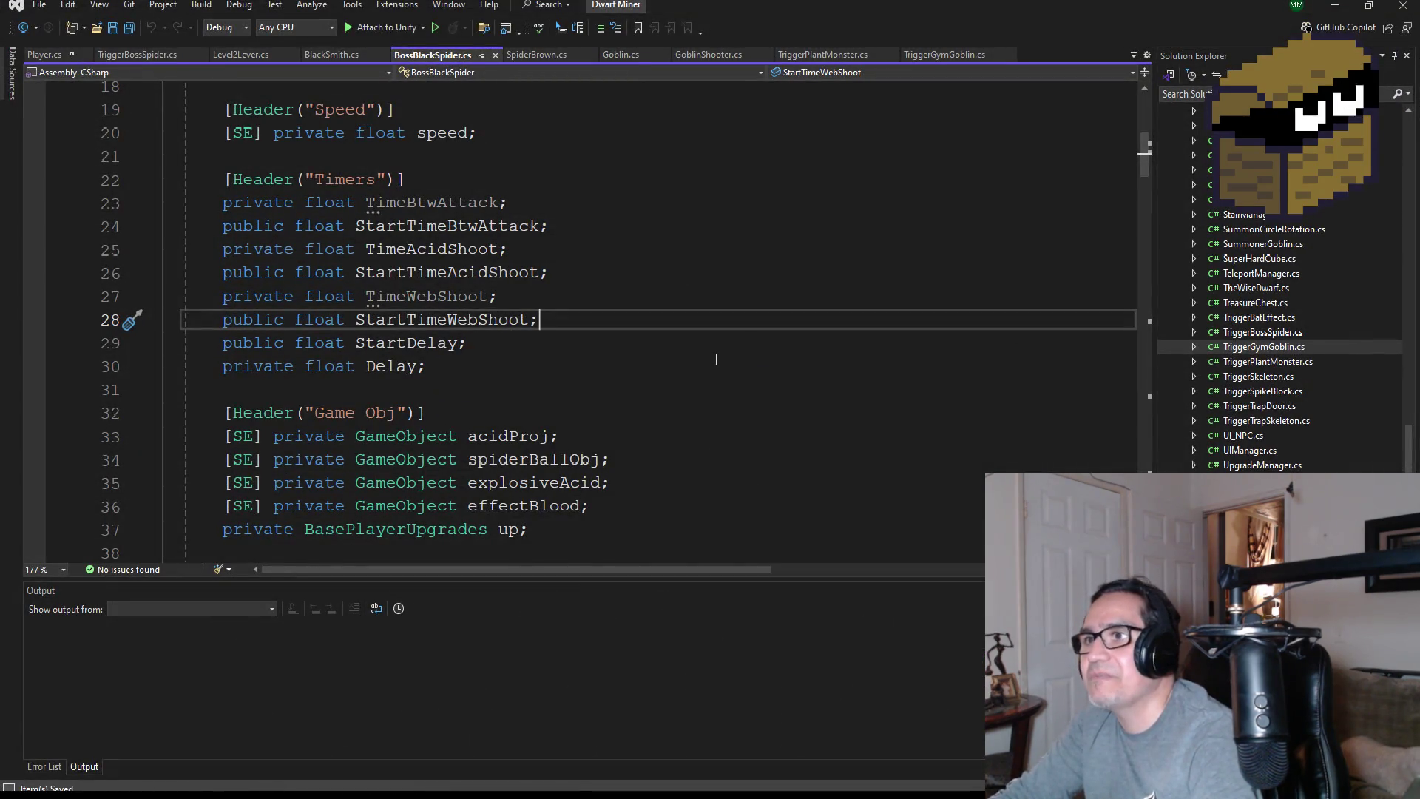
Add 'private float introTimer;' below the Delay field and save BossBlackSpider.cs
scroll(607, 362, "up", 6)
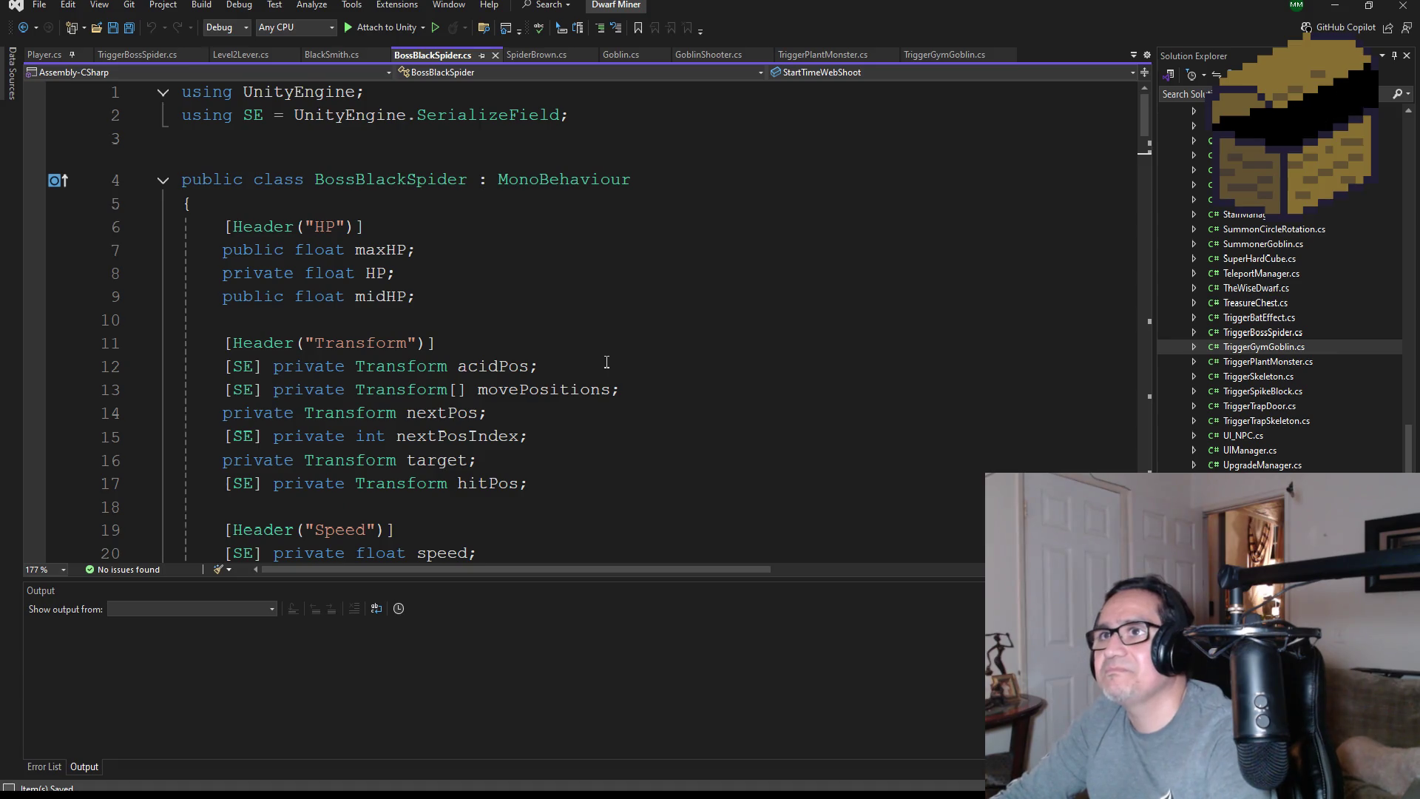
scroll(607, 432, "down", 5)
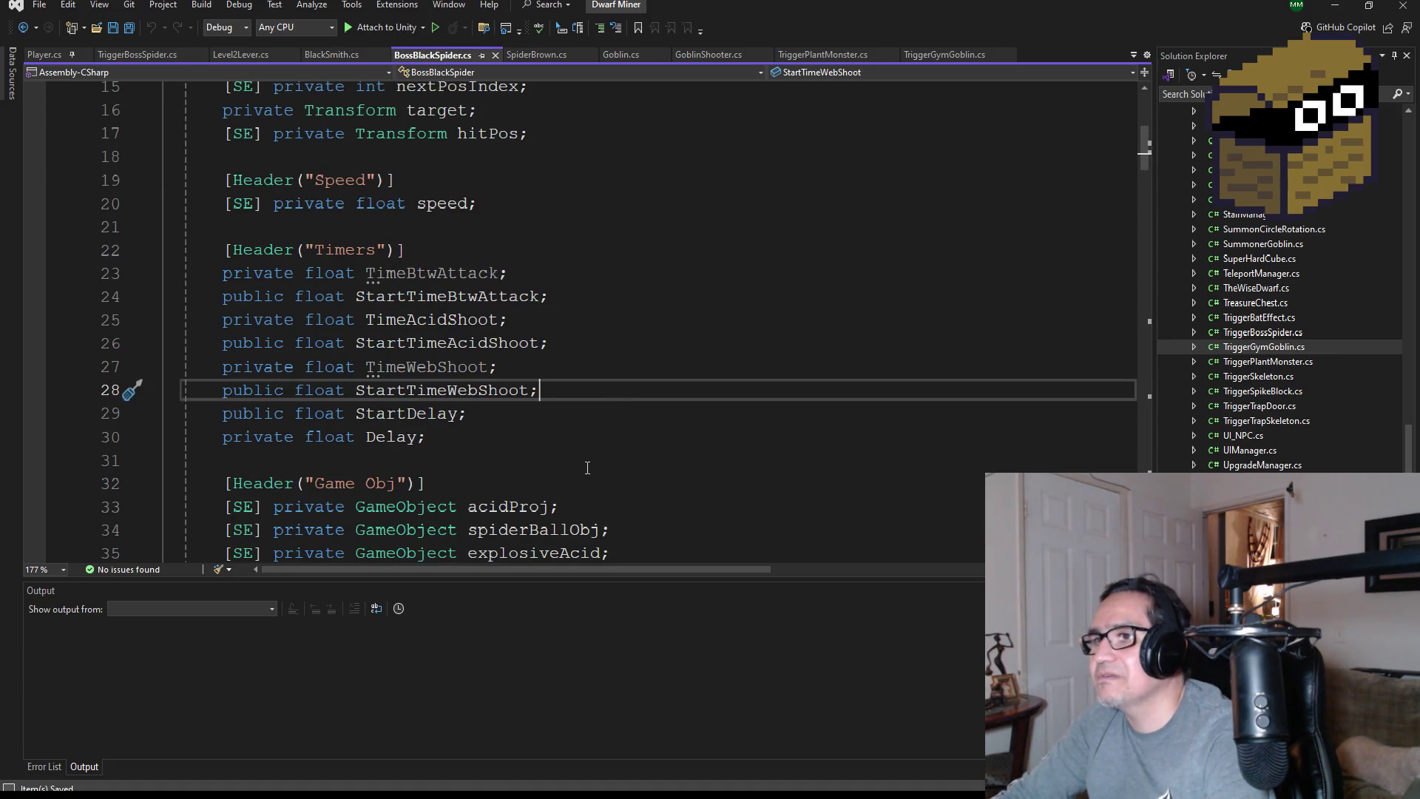
key("Return")
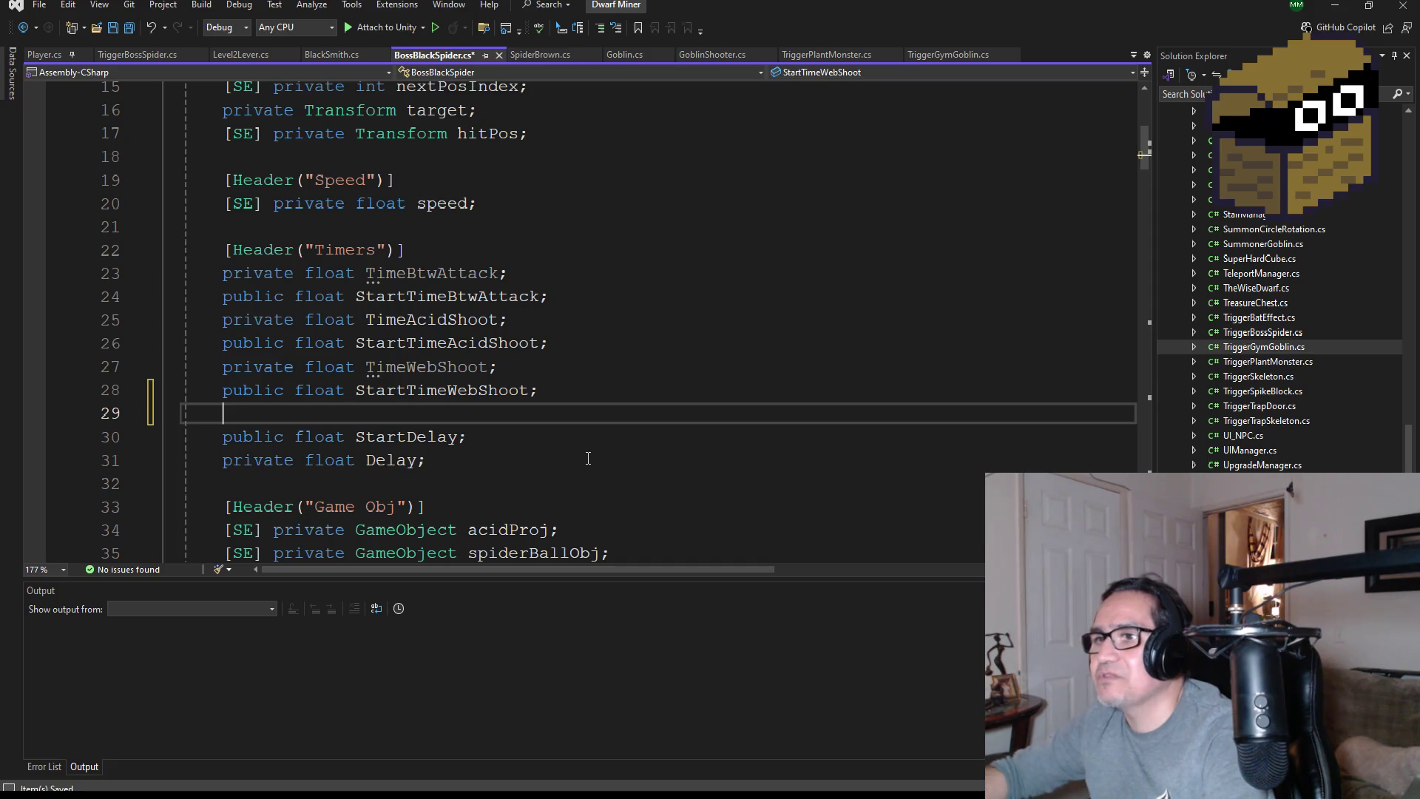
key("BackSpace")
key("Down")
key("Down")
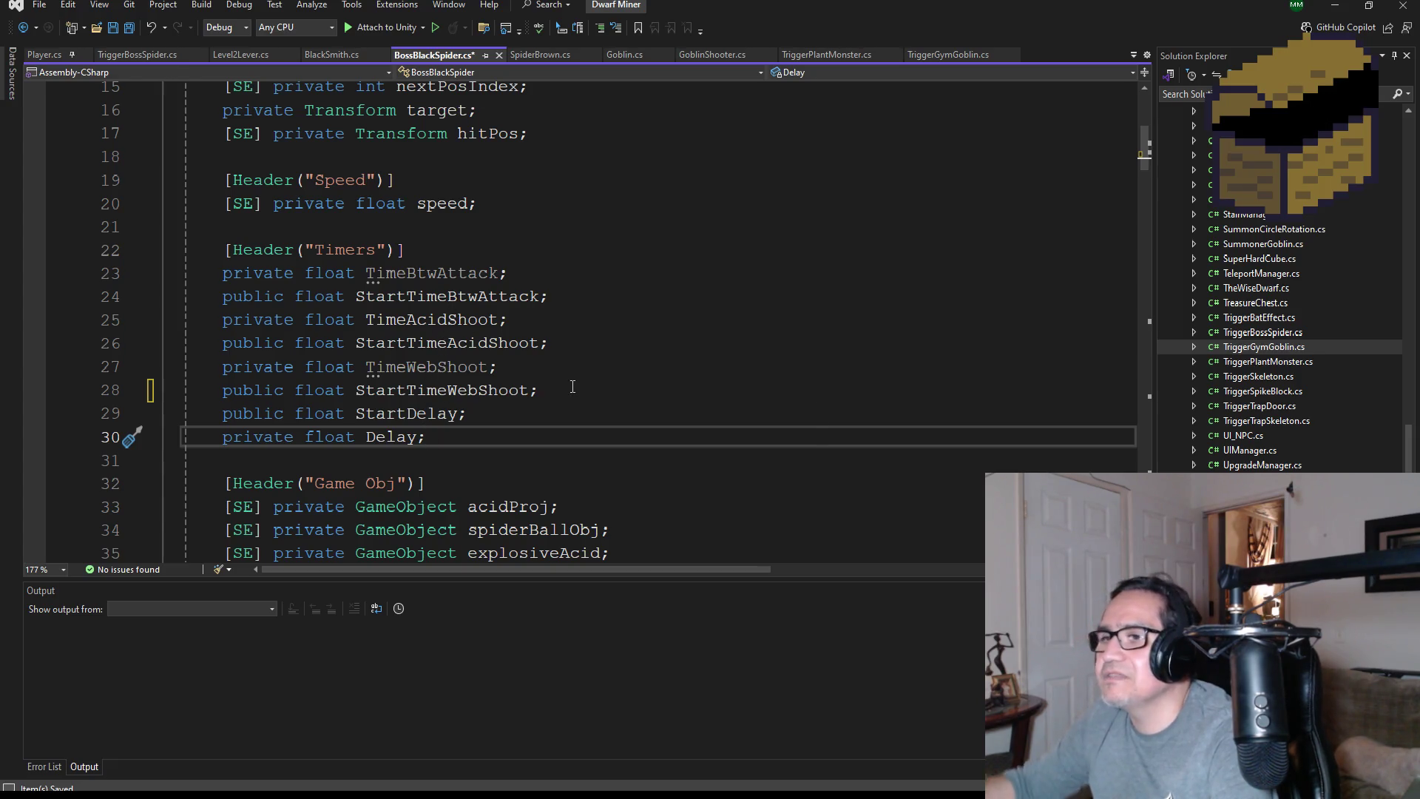
key("Return")
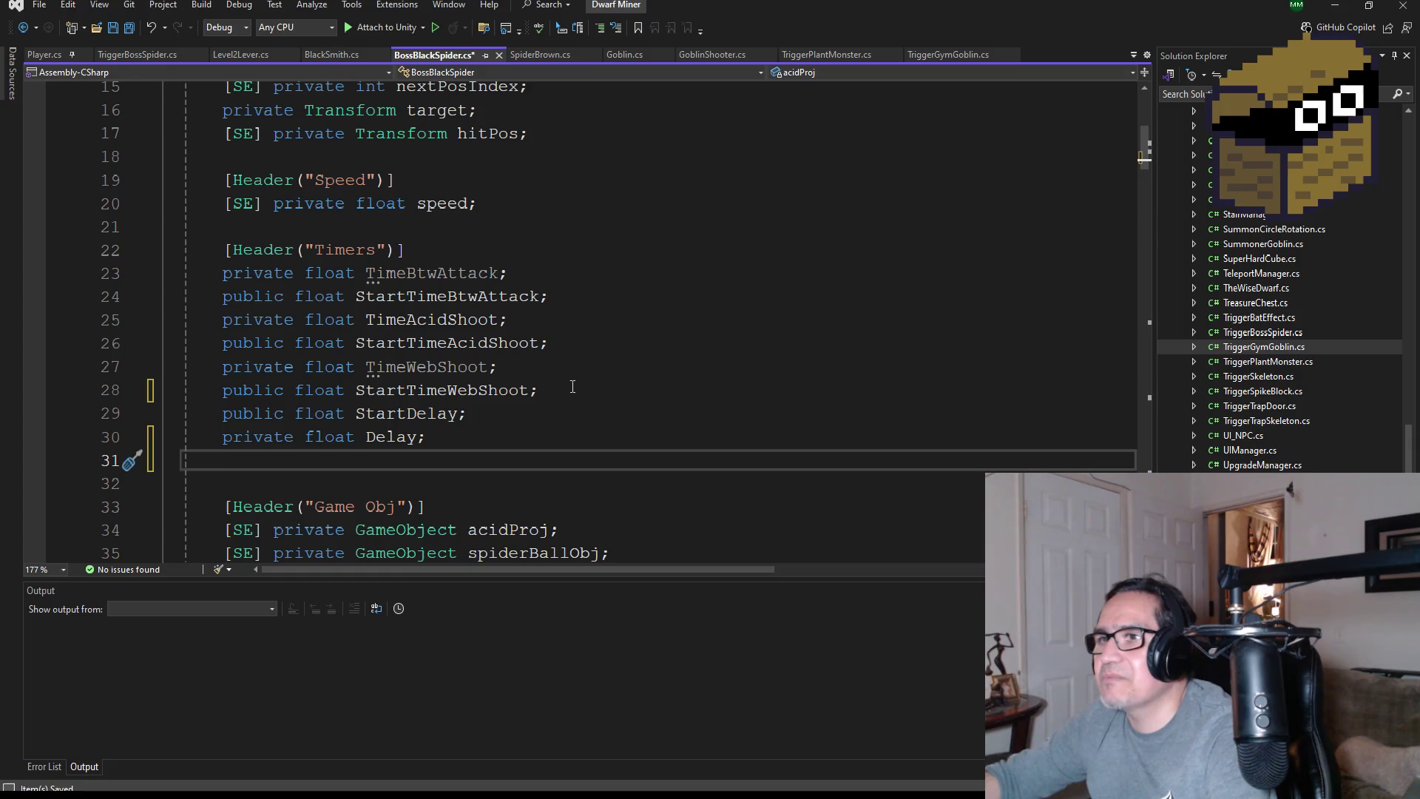
type("privat")
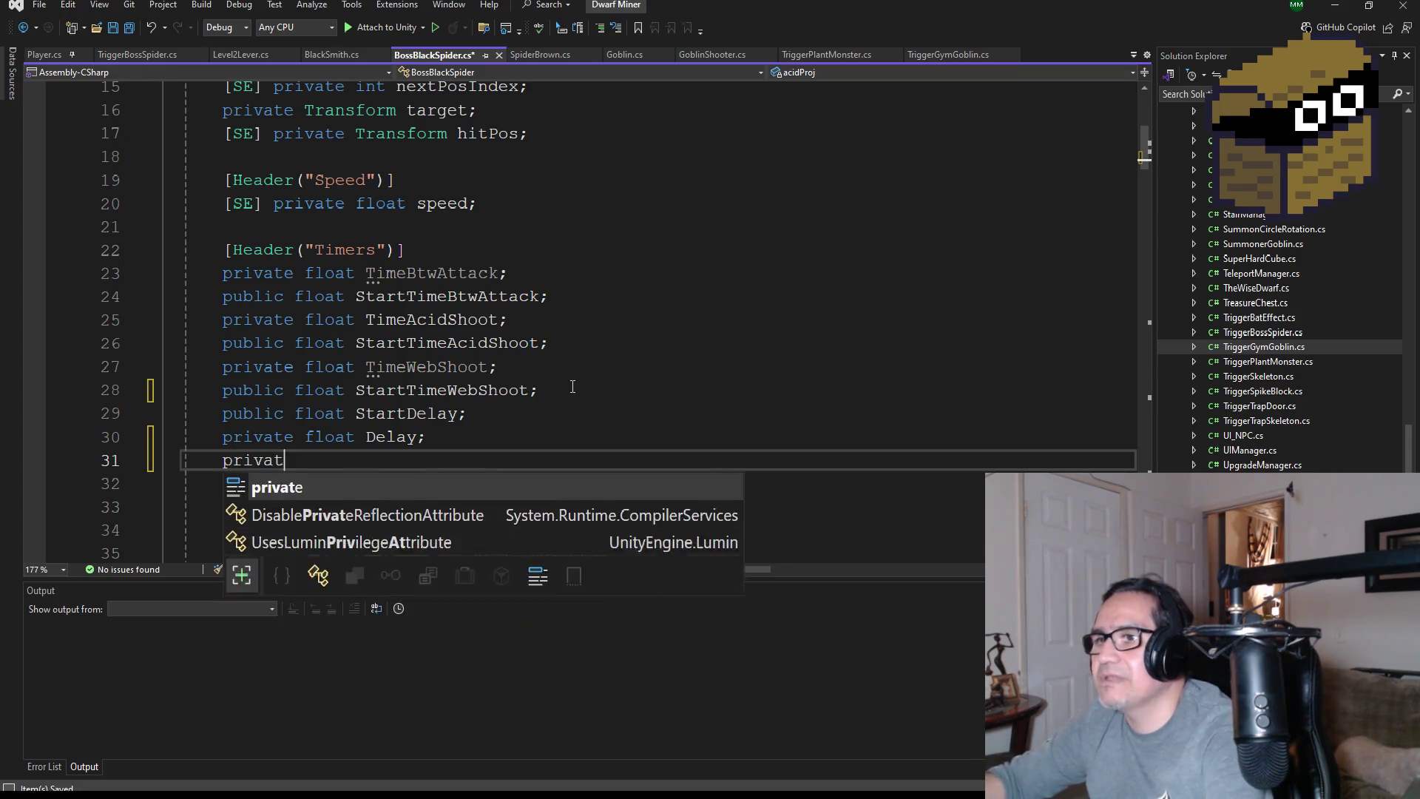
type("e float int")
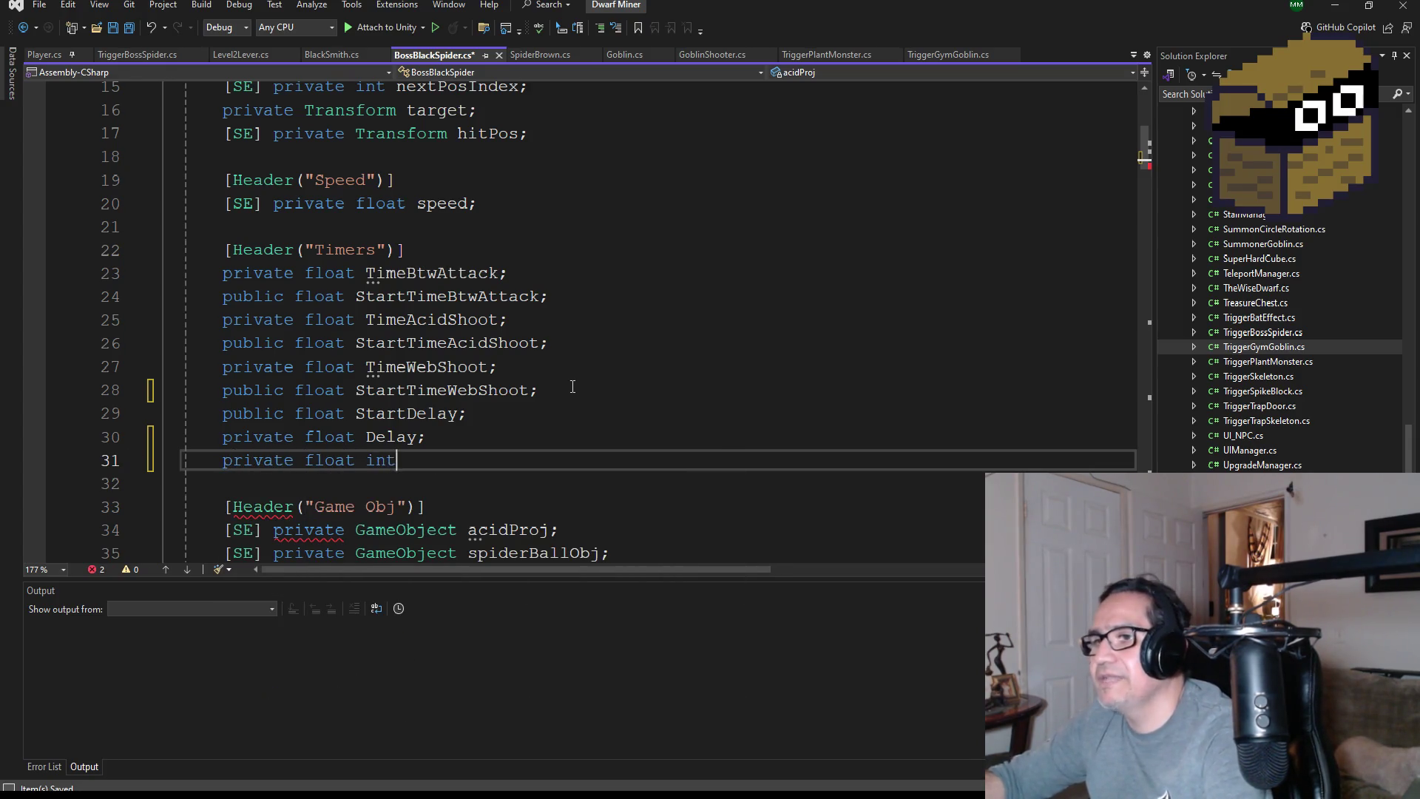
type("roTimer;")
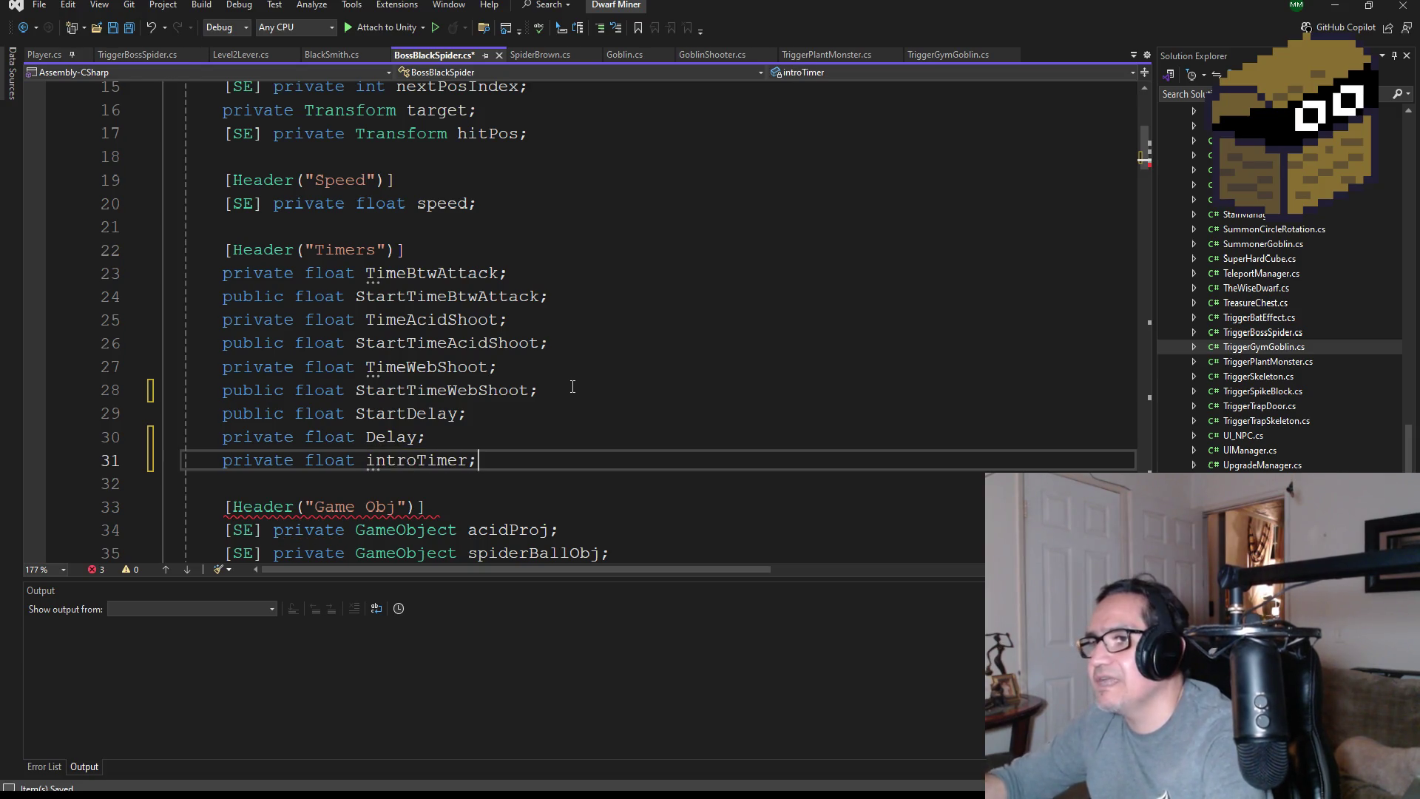
scroll(577, 377, "down", 3)
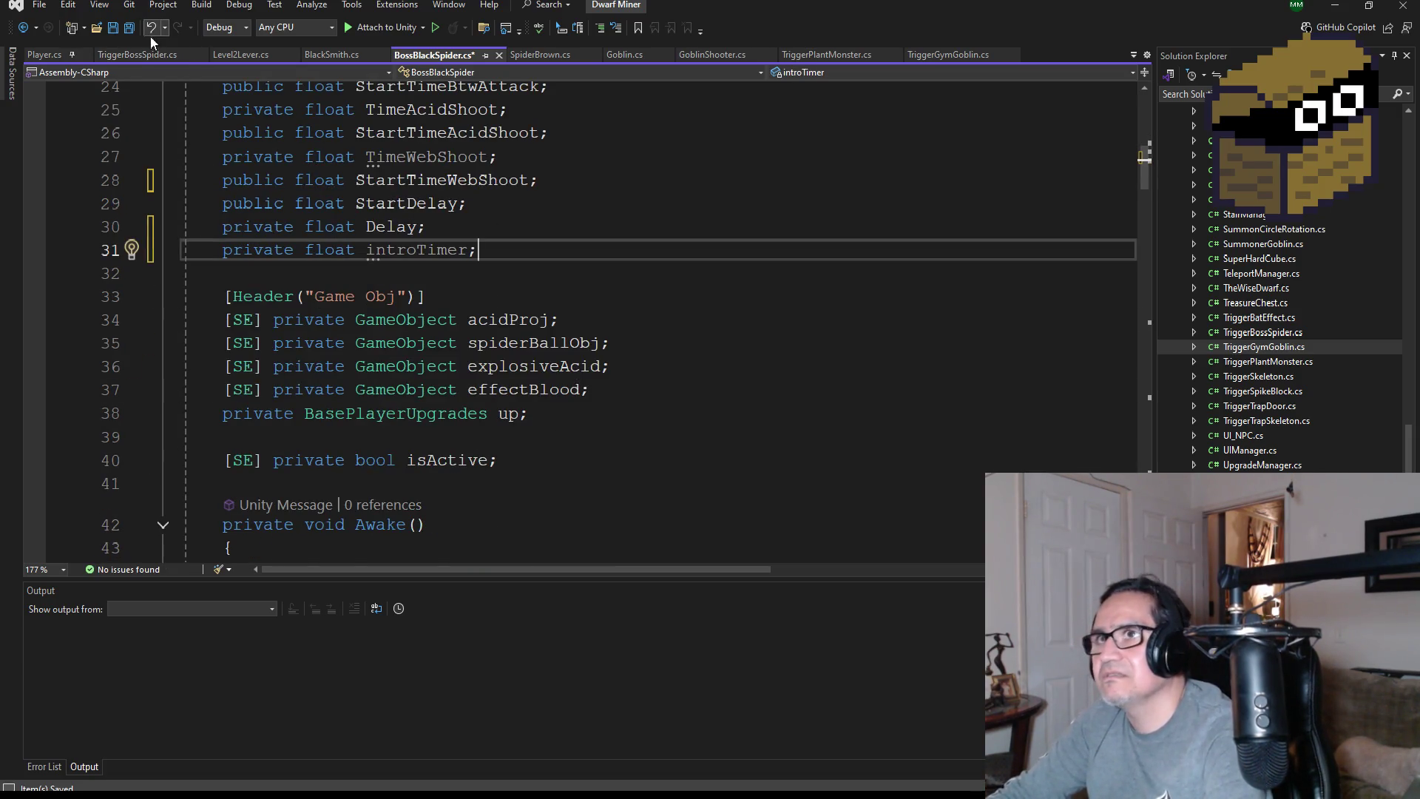
key("ctrl+s")
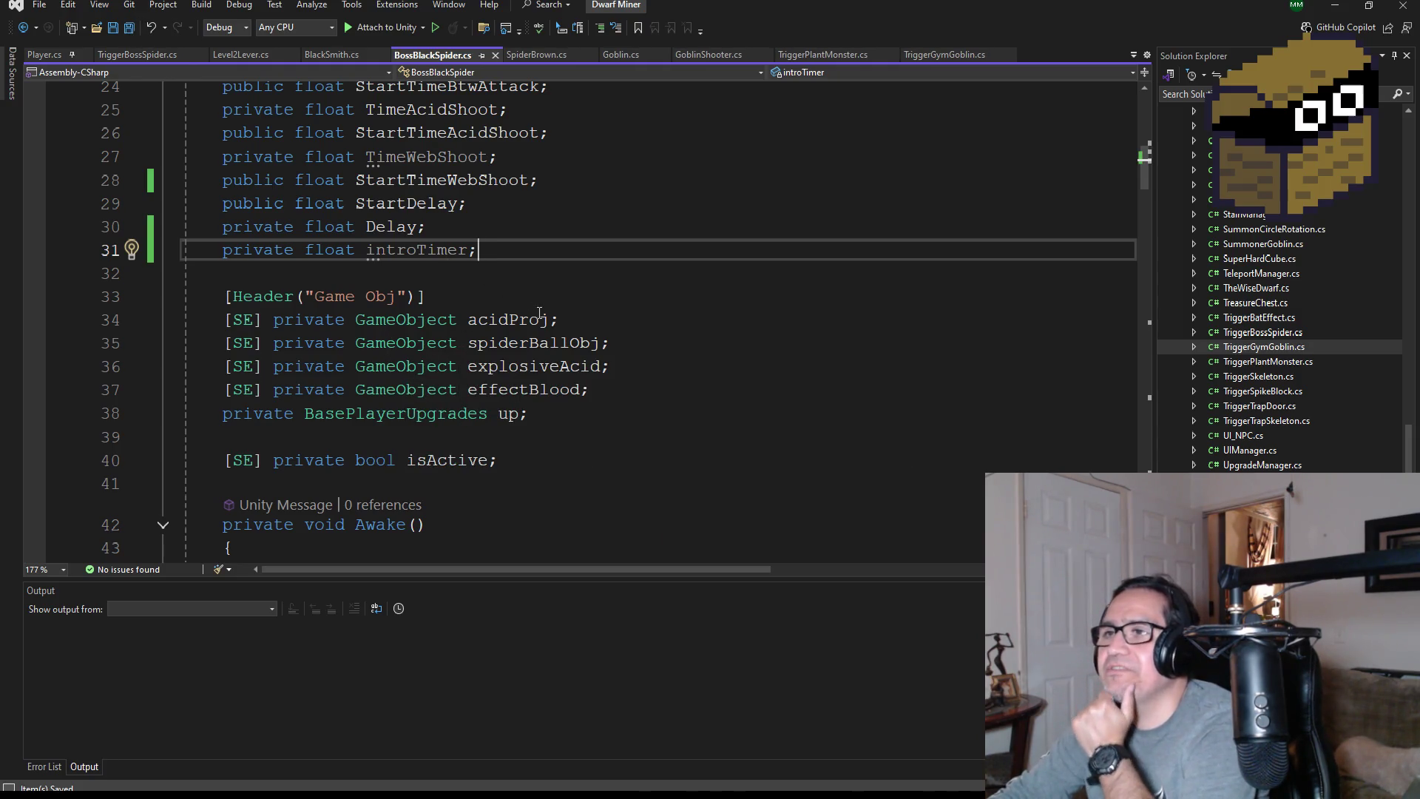
scroll(419, 357, "down", 5)
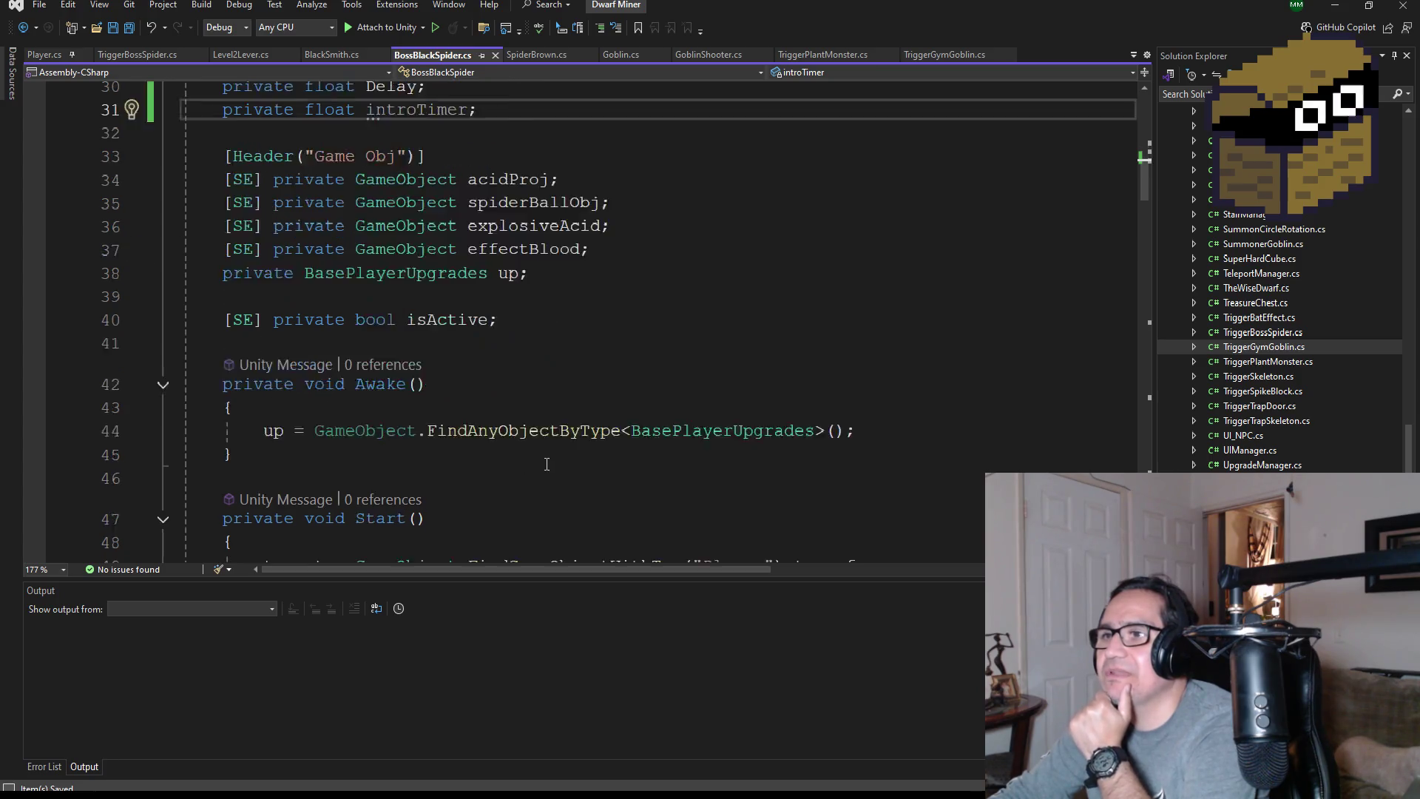
left_click(437, 428)
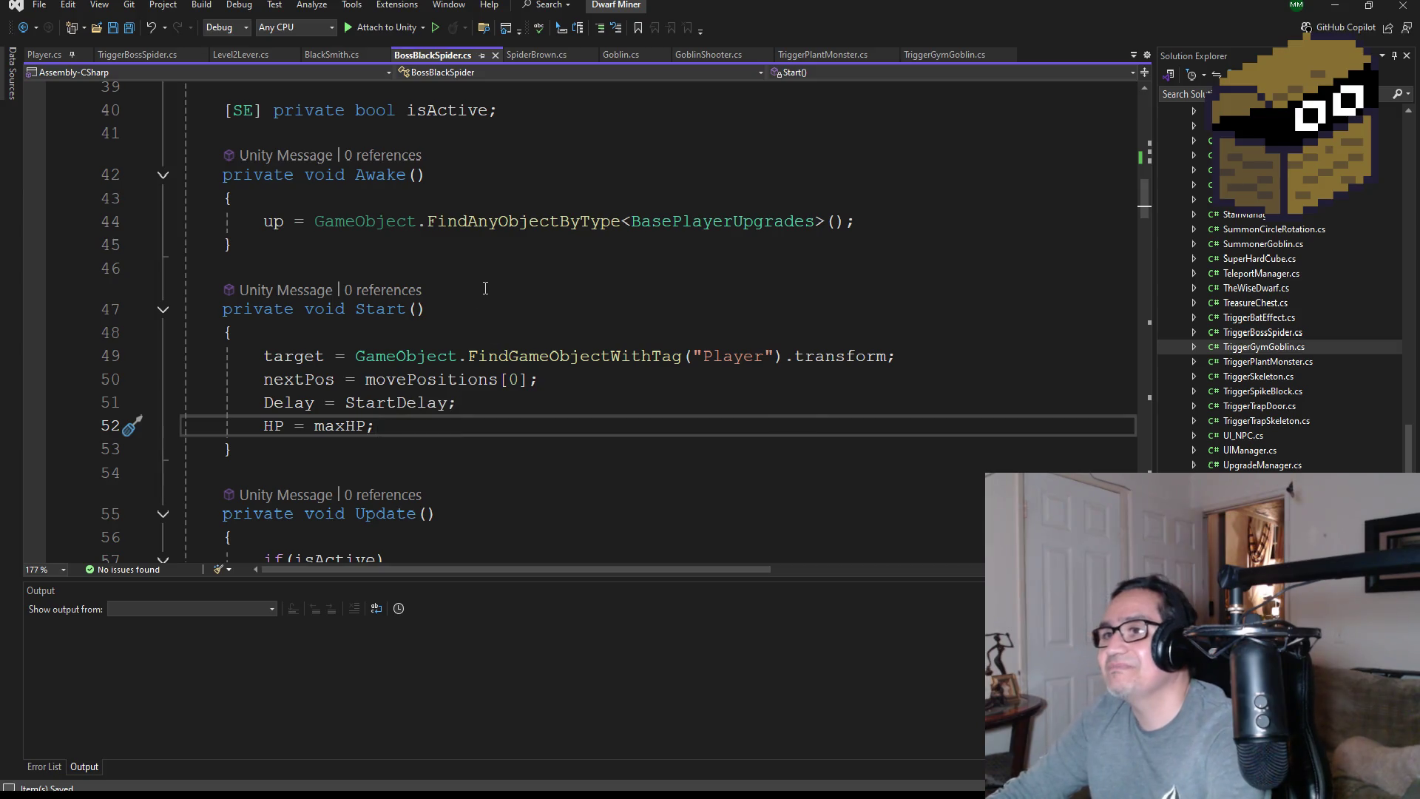
Insert a blank line after 'HP = maxHP;' in the Start() method
scroll(485, 288, "up", 3)
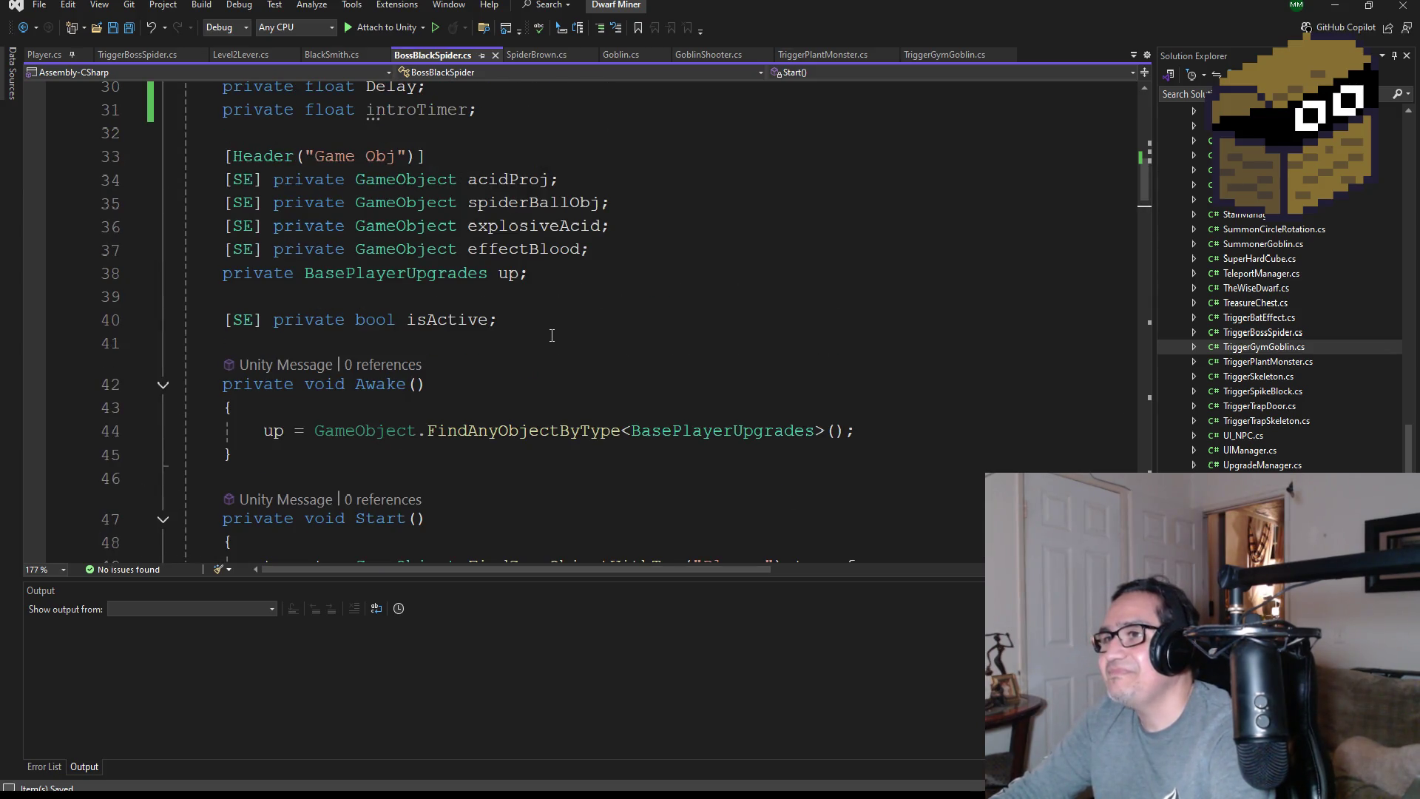
scroll(552, 335, "down", 2)
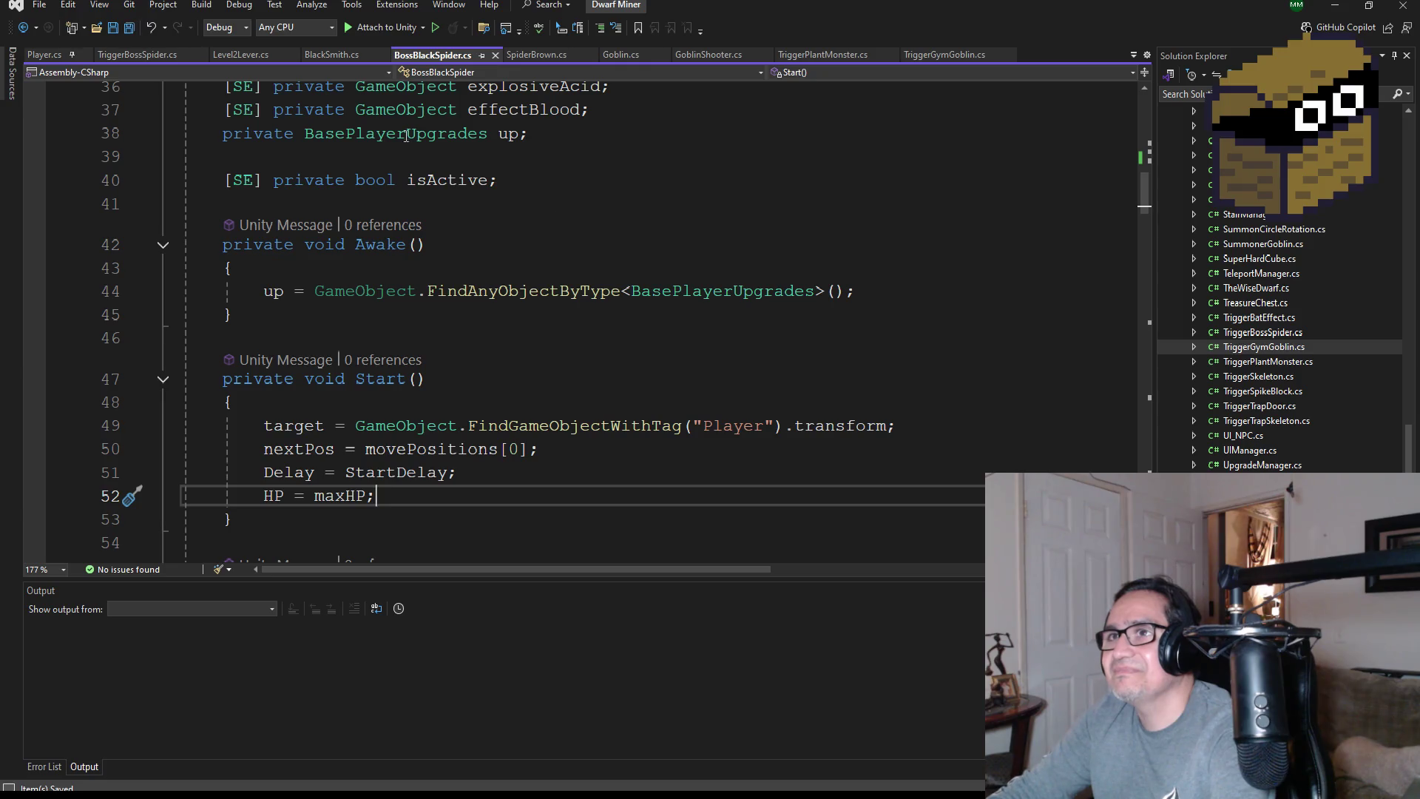
scroll(406, 136, "up", 4)
scroll(578, 337, "down", 2)
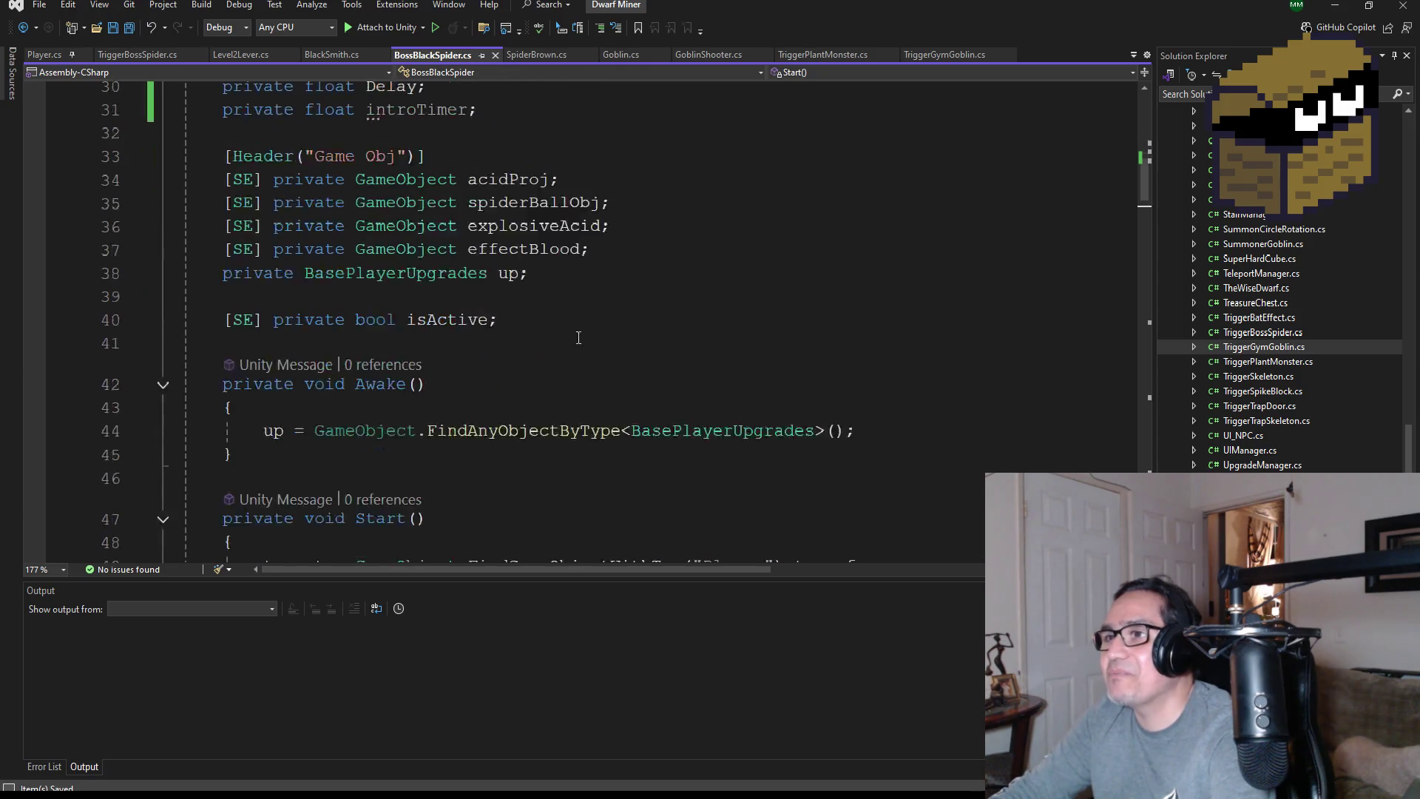
scroll(578, 337, "down", 4)
key("Return")
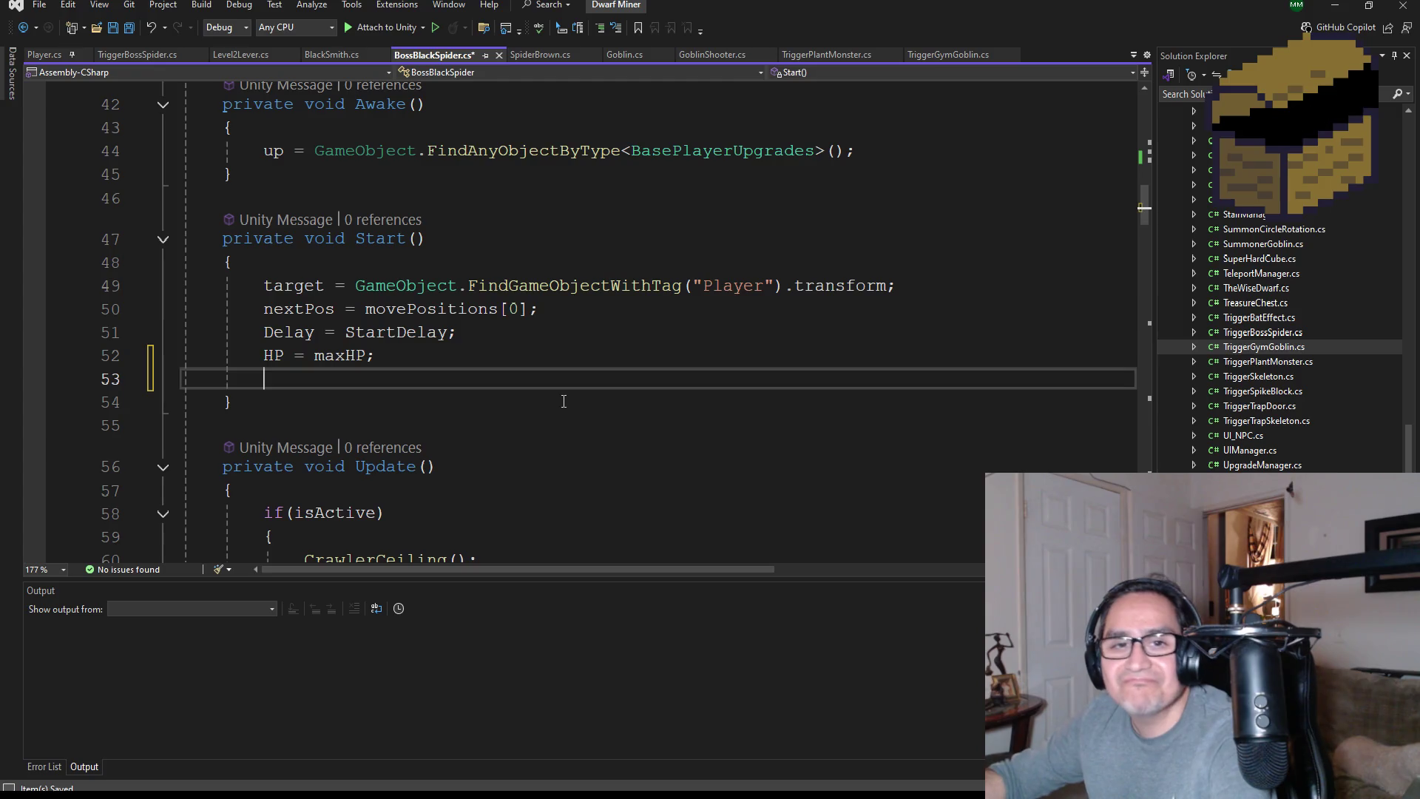
Set 'introTimer = 3f;' in Start() and save the script
type("intro")
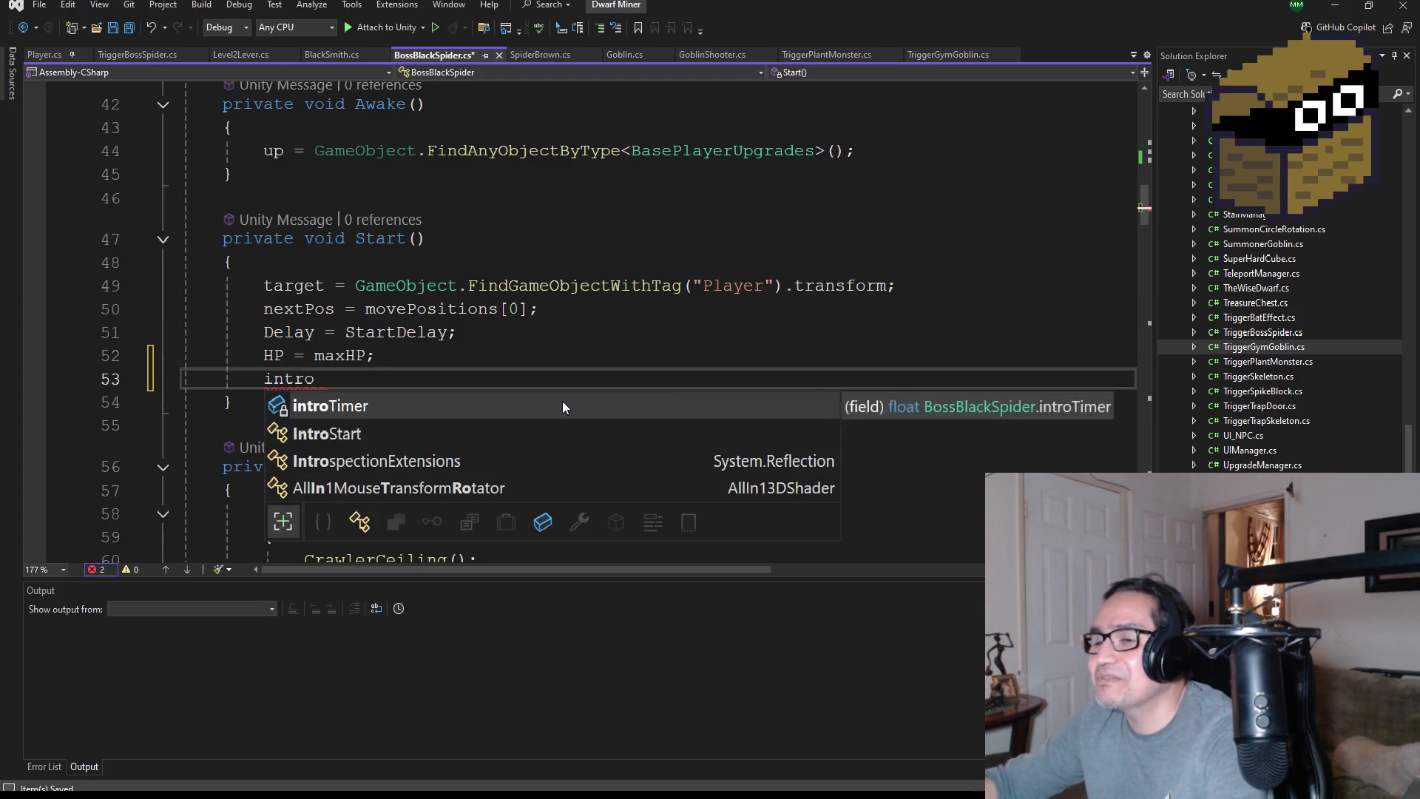
type(" = 3;")
key("Left")
type("f")
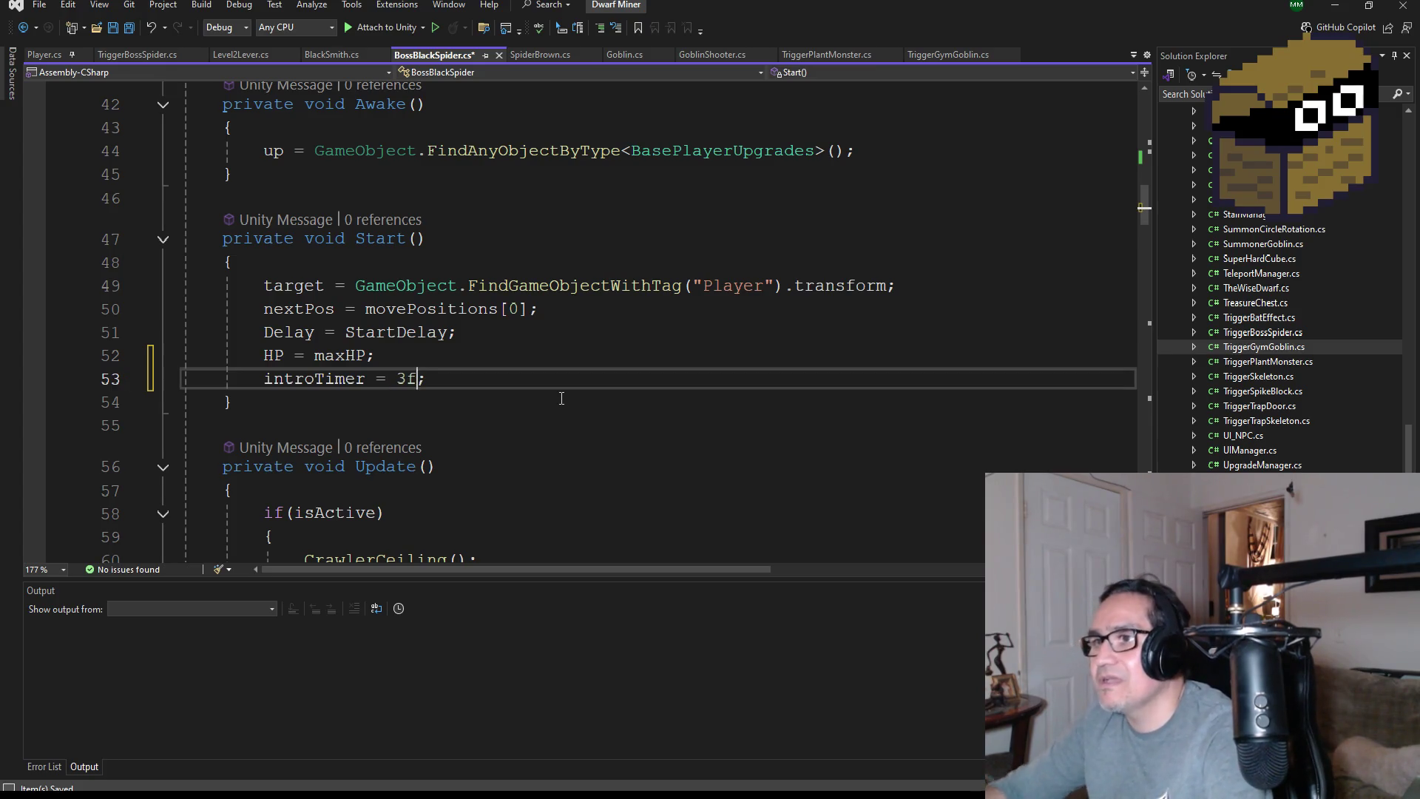
key("ctrl+s")
Add an empty line at the top of Update's isActive block
scroll(498, 376, "down", 1)
scroll(499, 376, "down", 3)
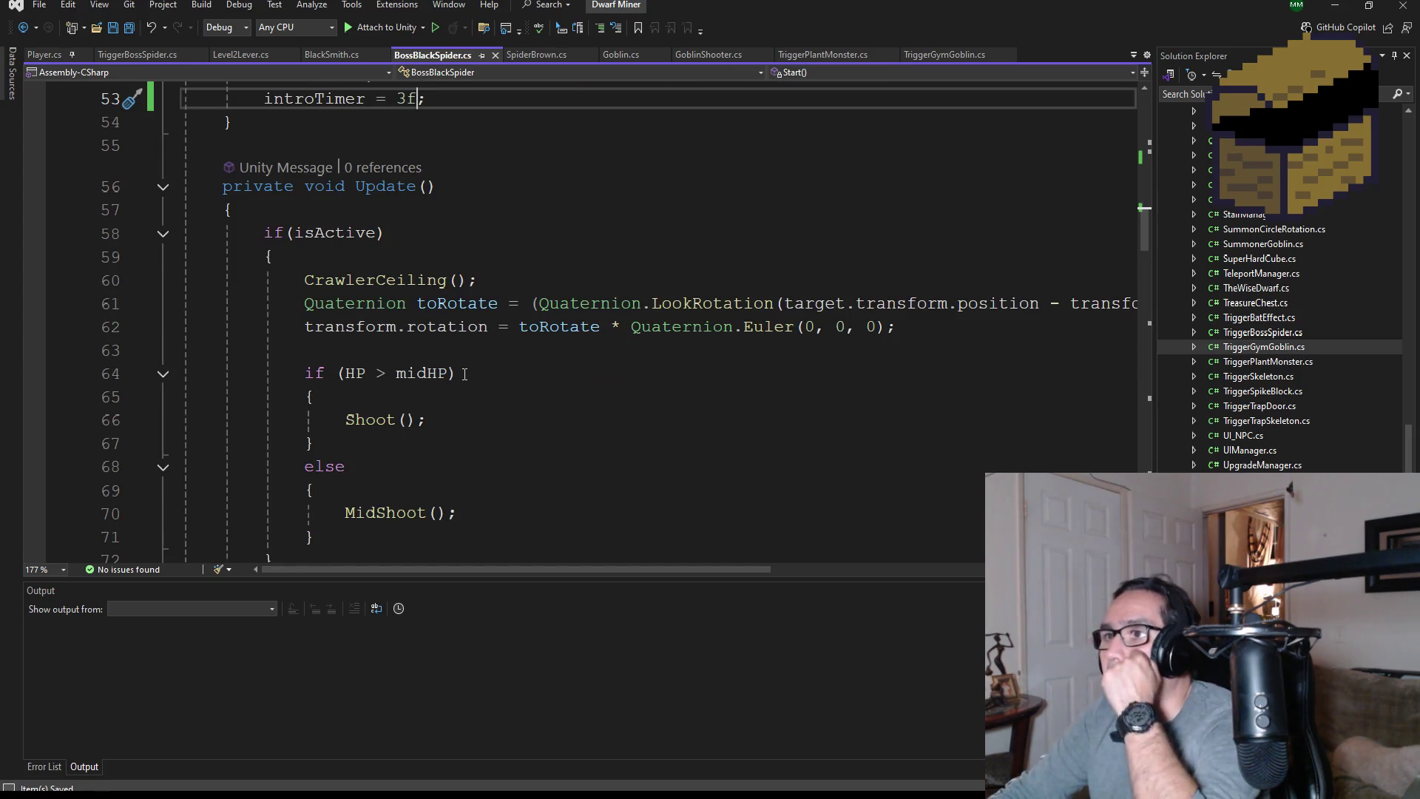
left_click(326, 264)
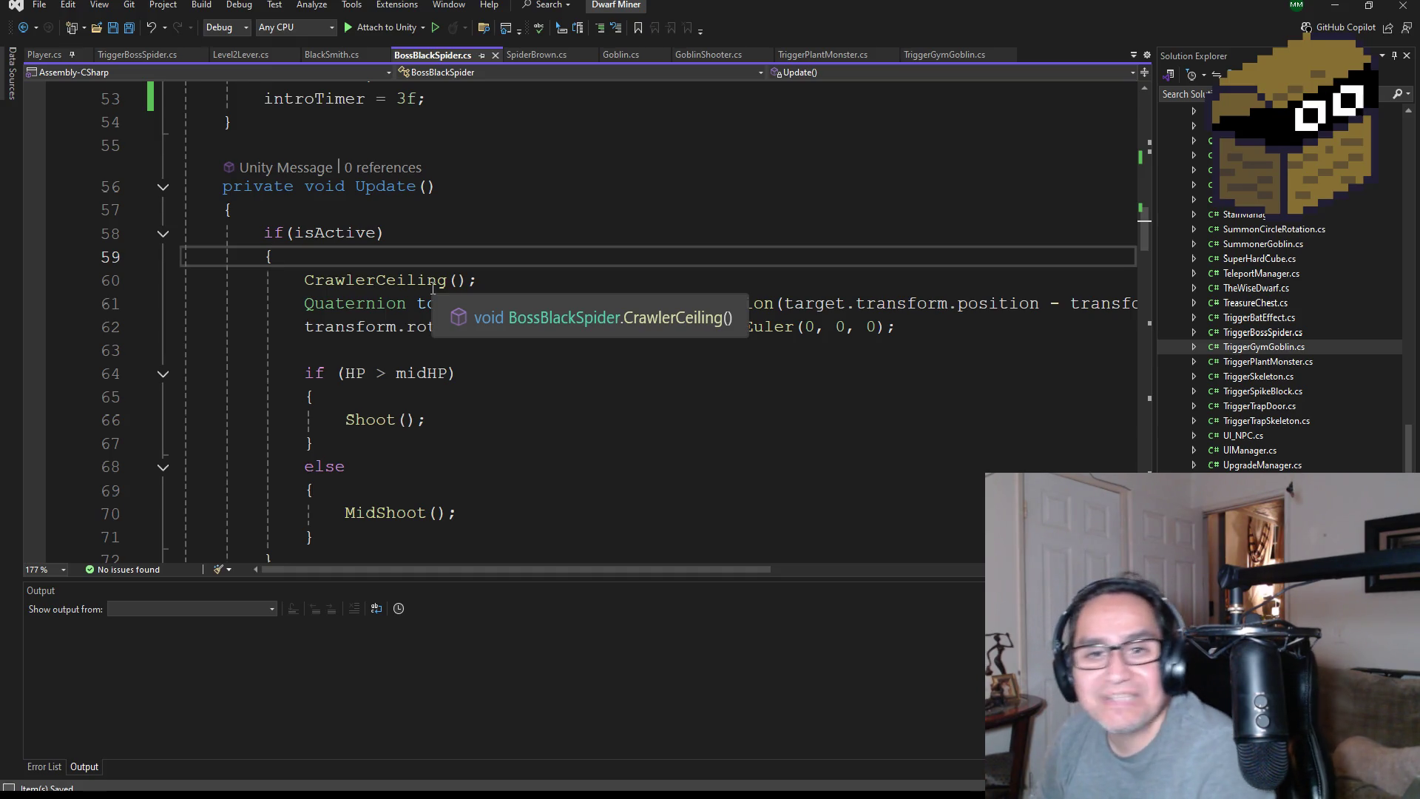
key("Return")
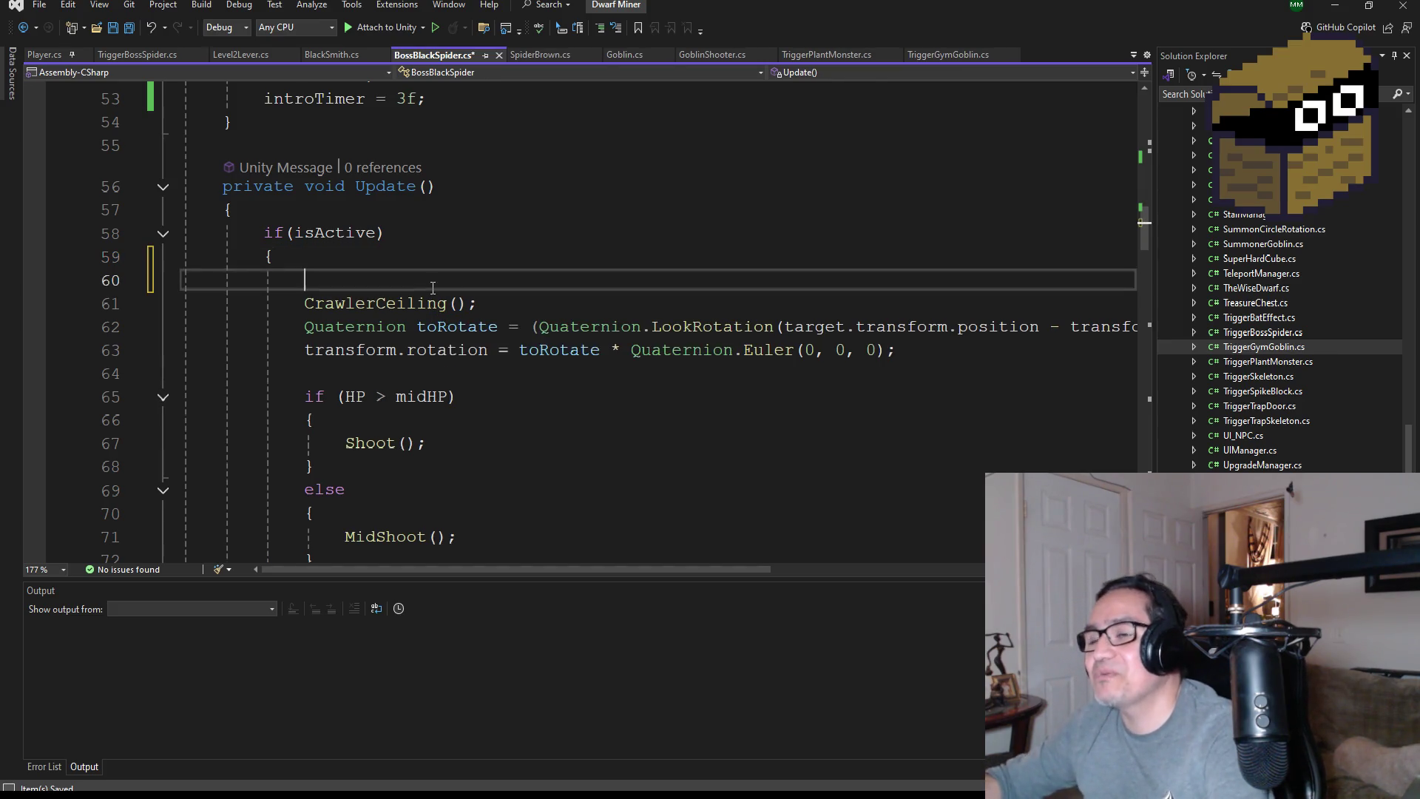
Write 'if (introTimer <= 0)' with an opening brace in the isActive block
type("if(int")
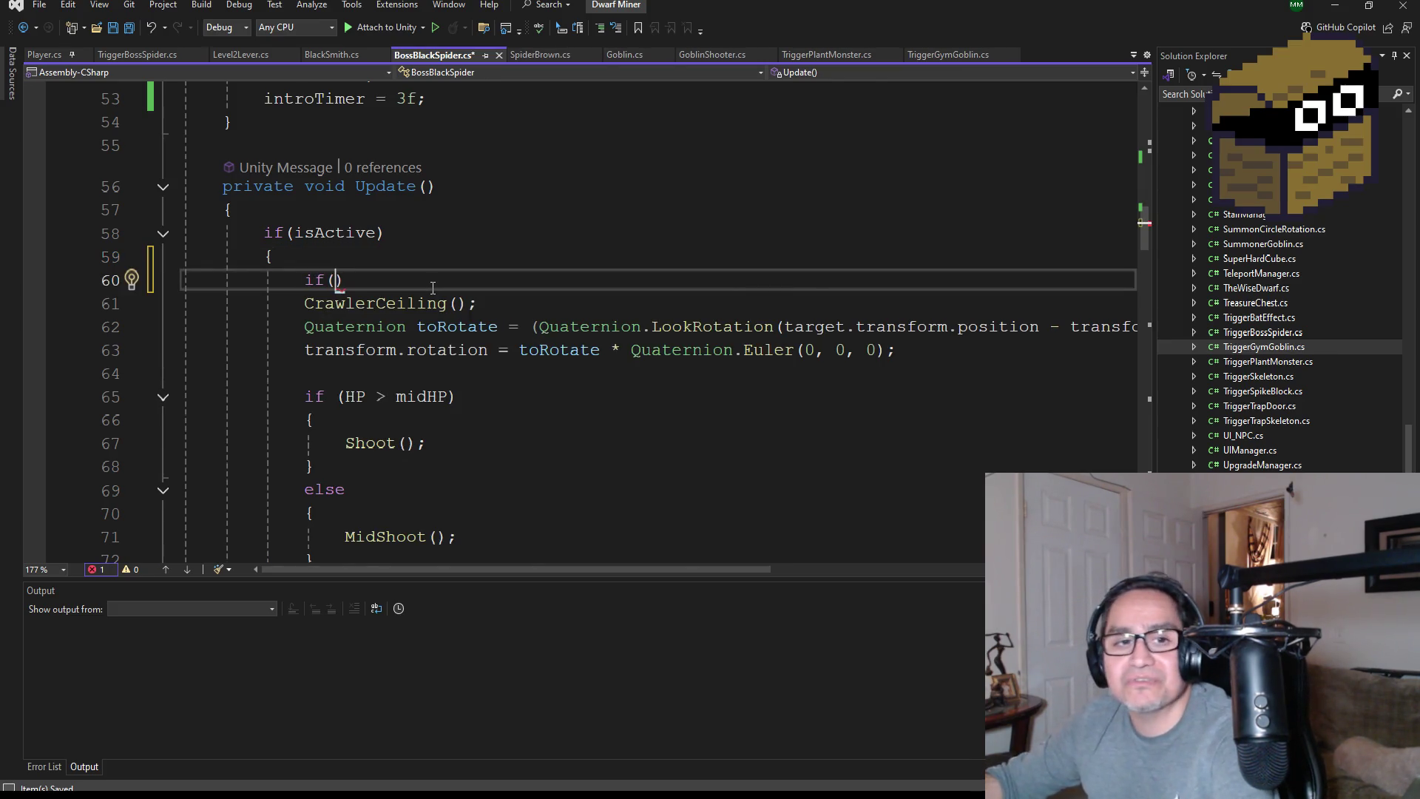
key("BackSpace")
key("BackSpace")
key("BackSpace")
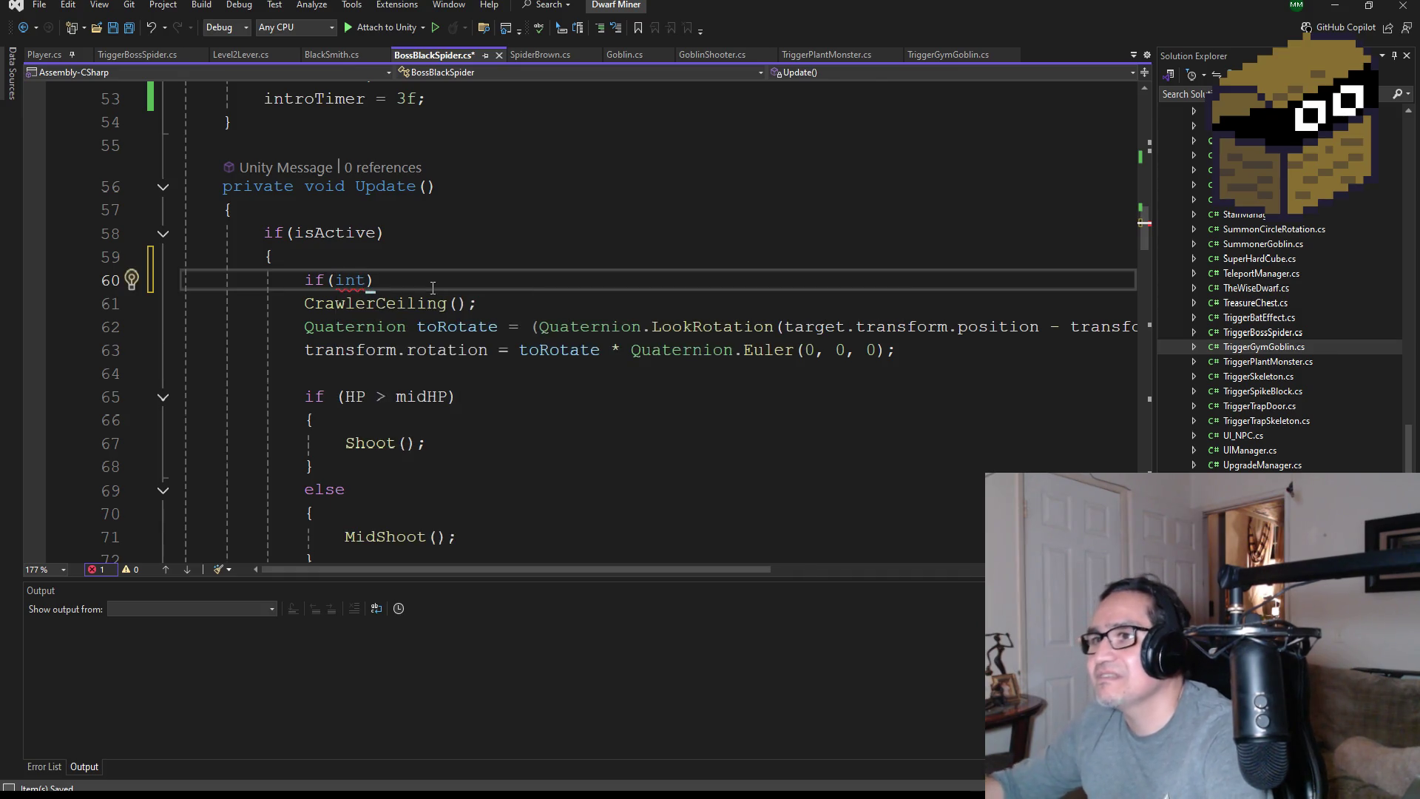
type("intr")
key("Tab")
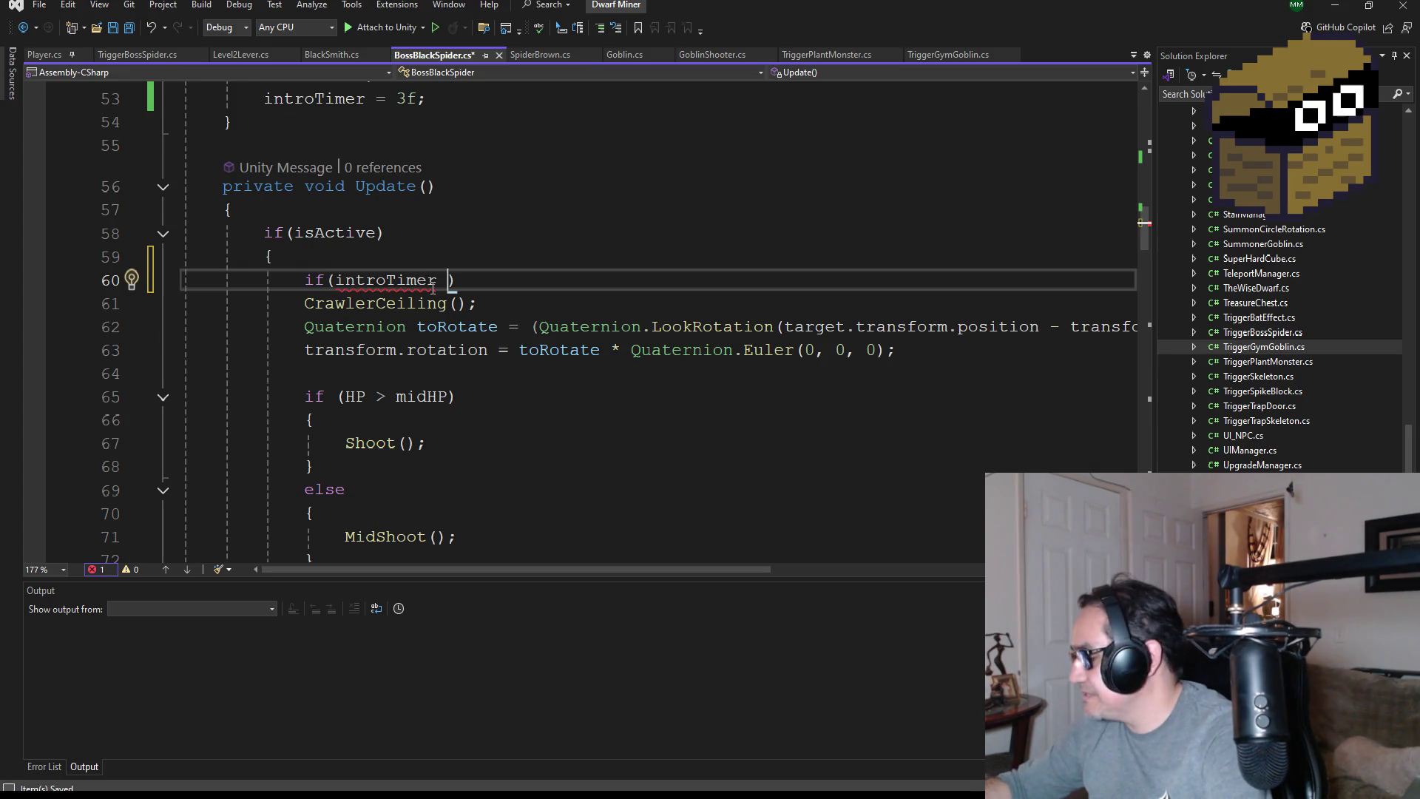
type("<= ")
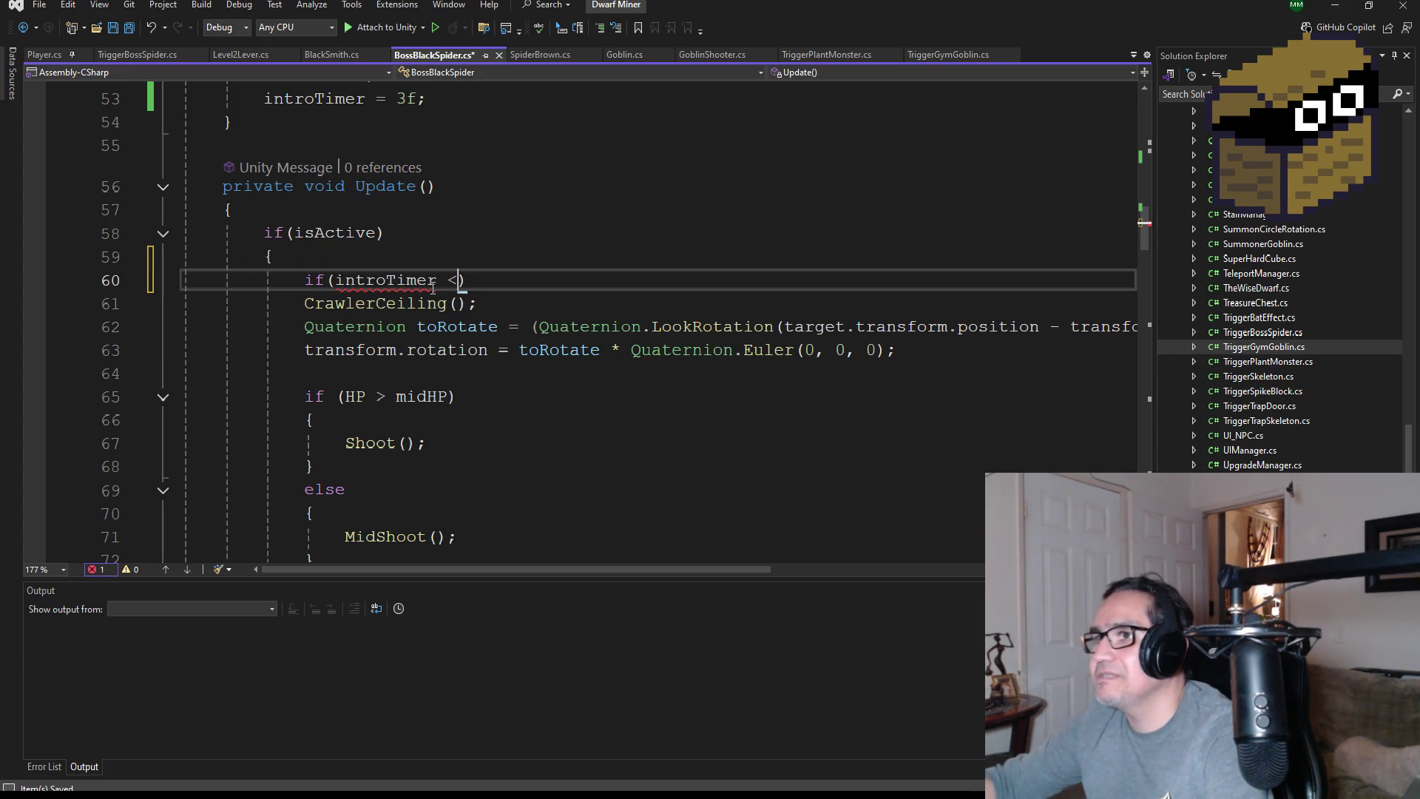
type("0")
key("End")
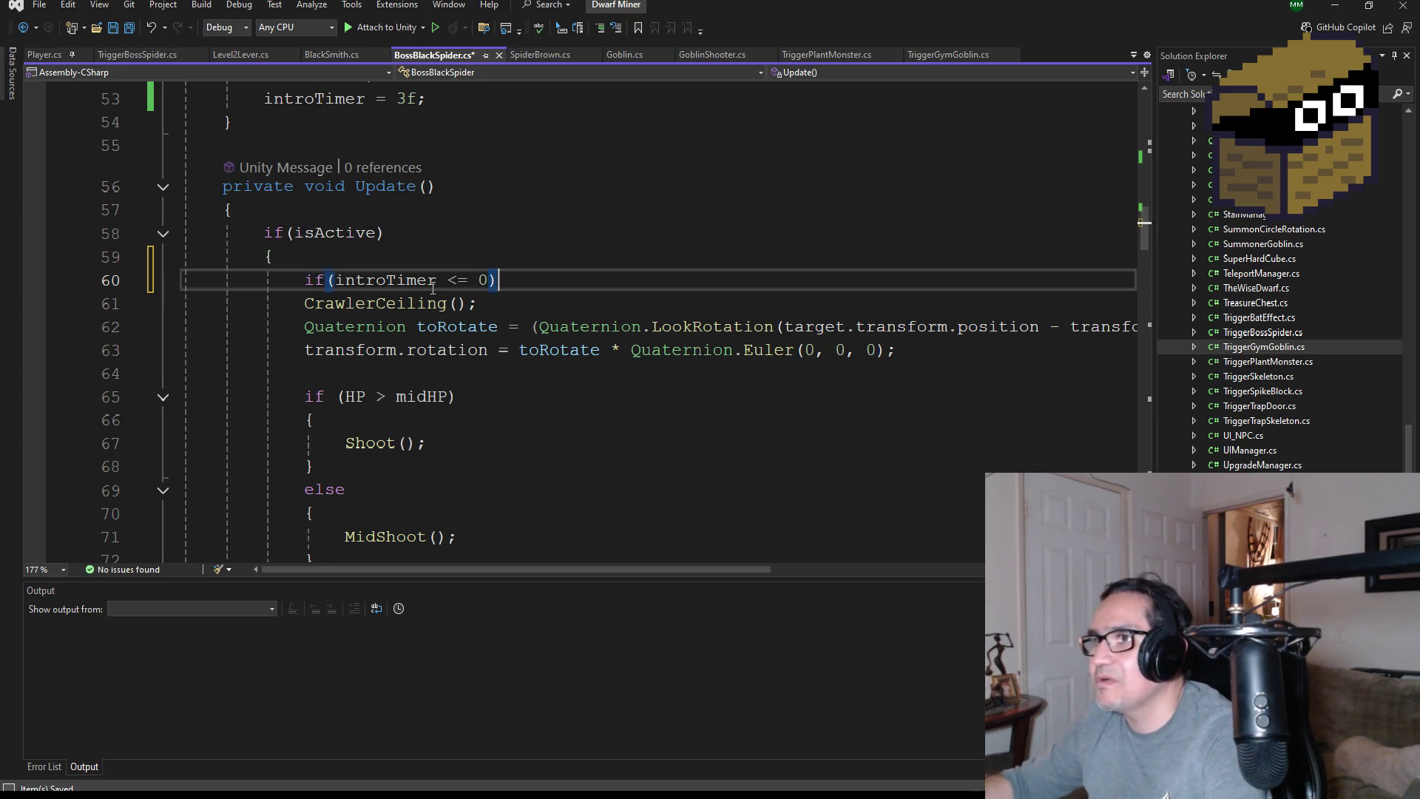
key("Return")
type("{")
key("Return")
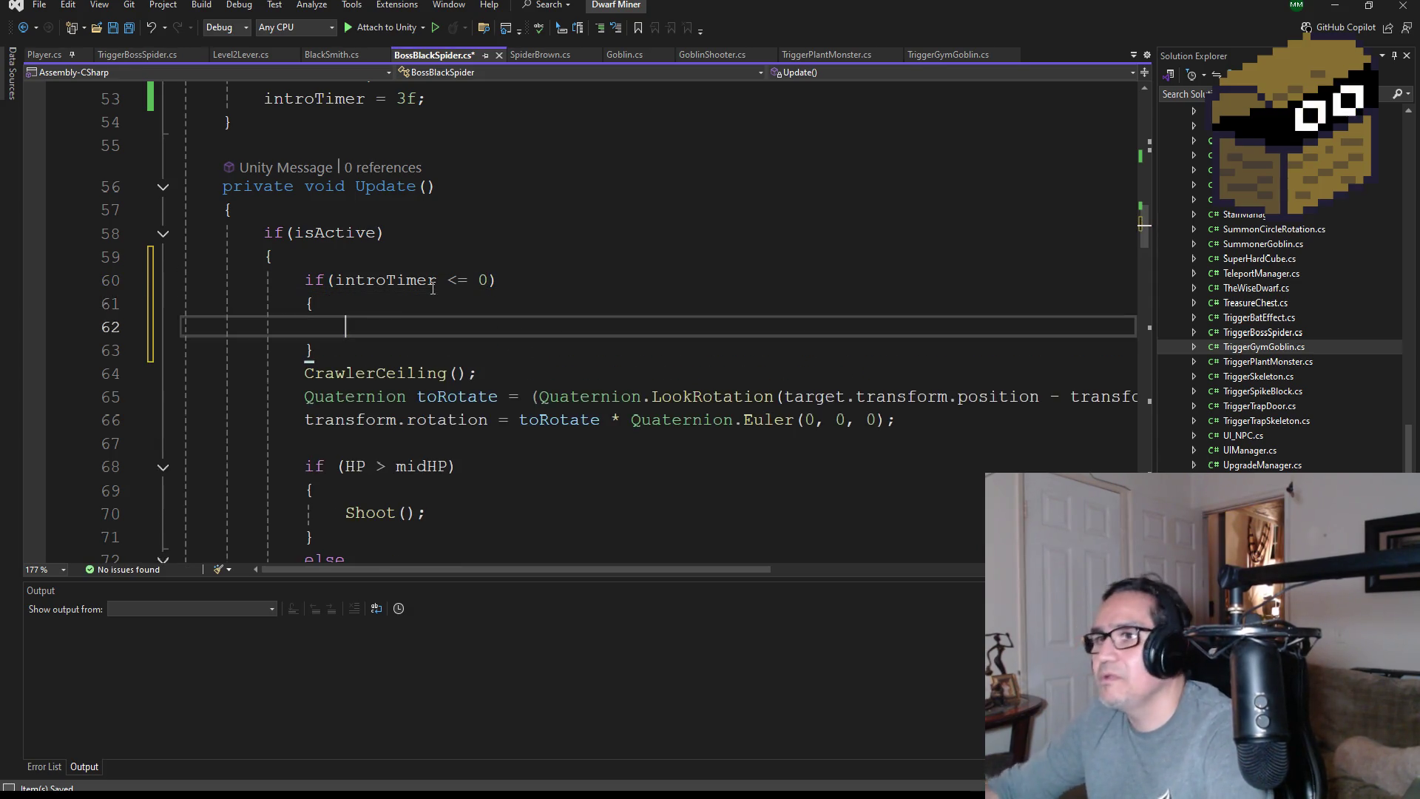
Move the CrawlerCeiling-to-MidShoot code inside the new if block and add a line after it
scroll(410, 315, "down", 5)
scroll(410, 315, "up", 2)
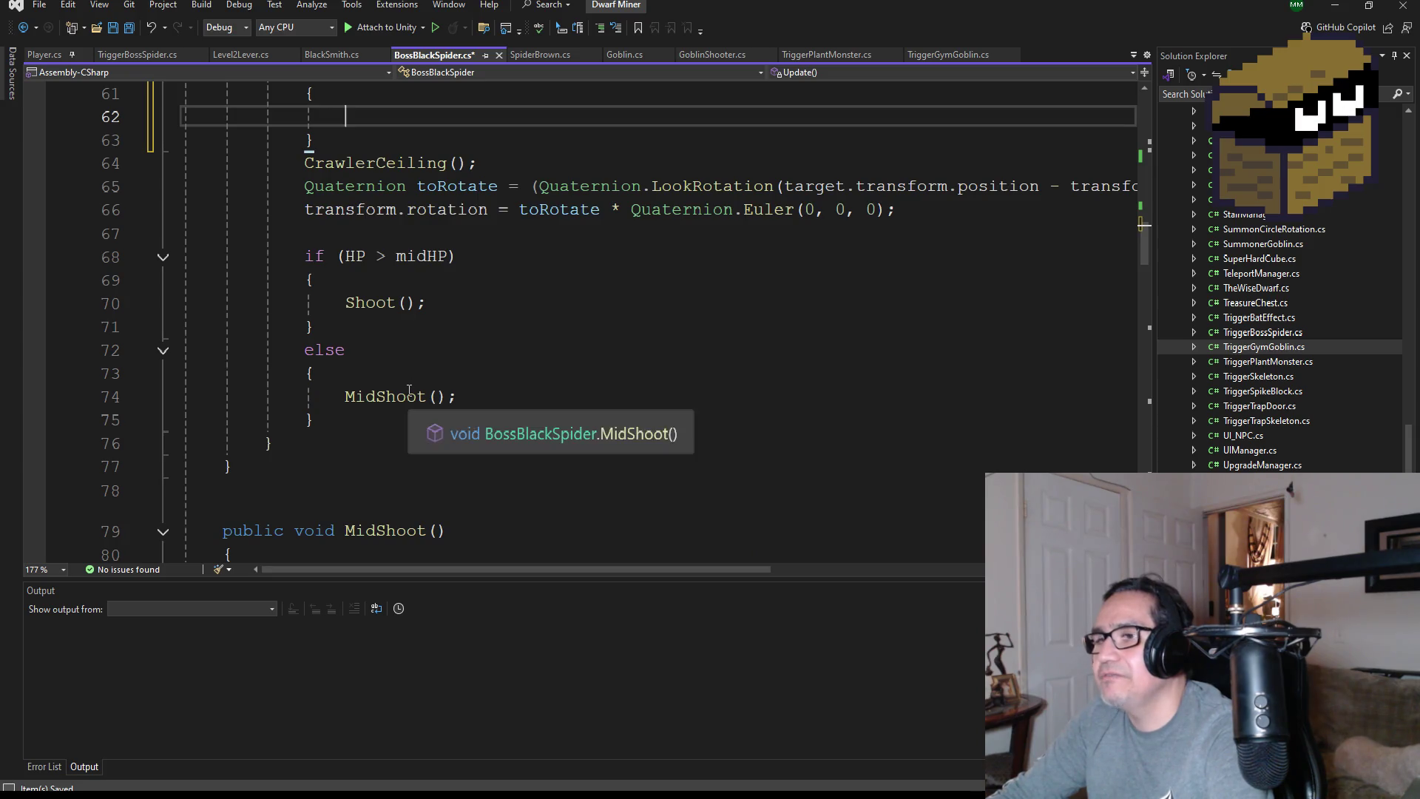
left_click(360, 422)
left_click_drag(360, 423, 185, 164)
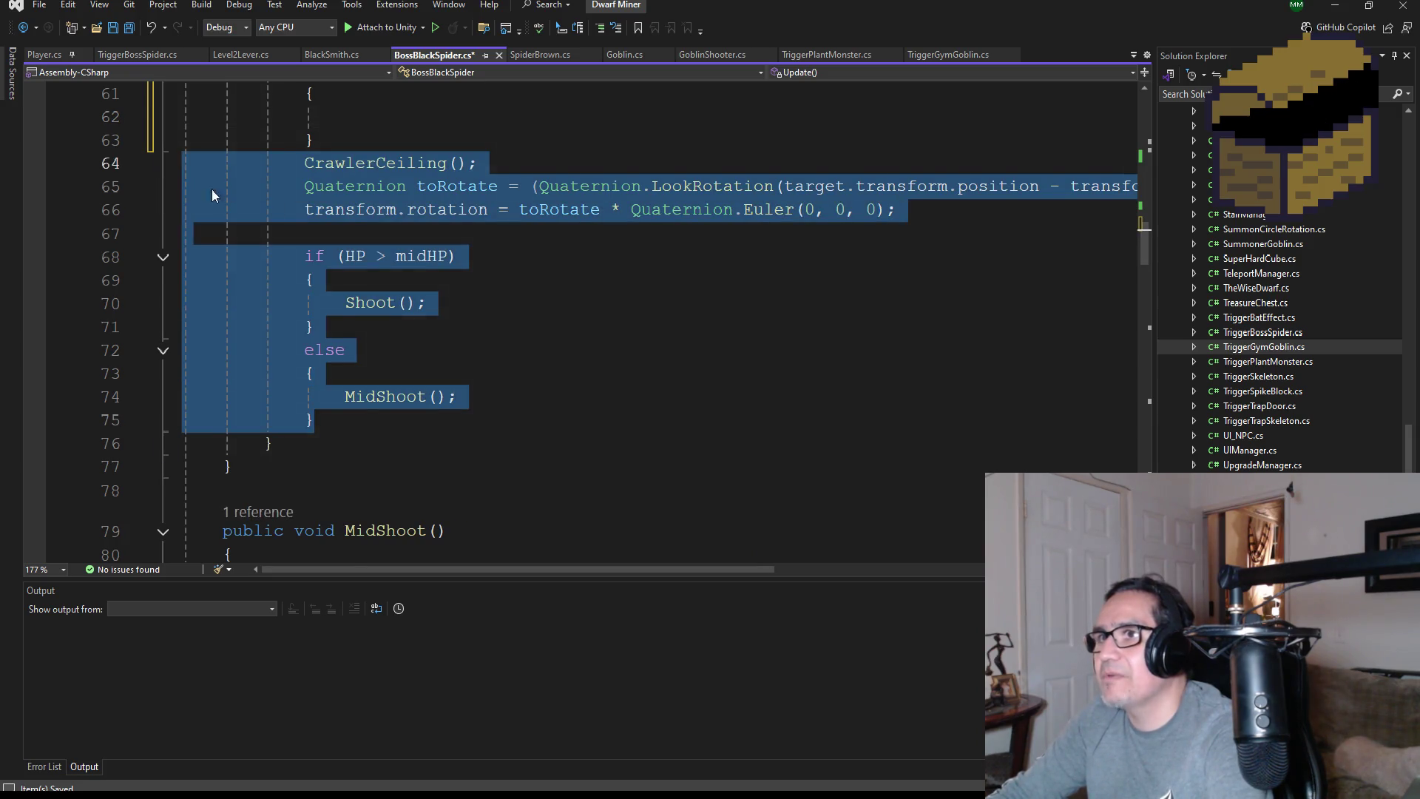
scroll(563, 352, "up", 3)
key("ctrl+x")
left_click(378, 326)
key("ctrl+v")
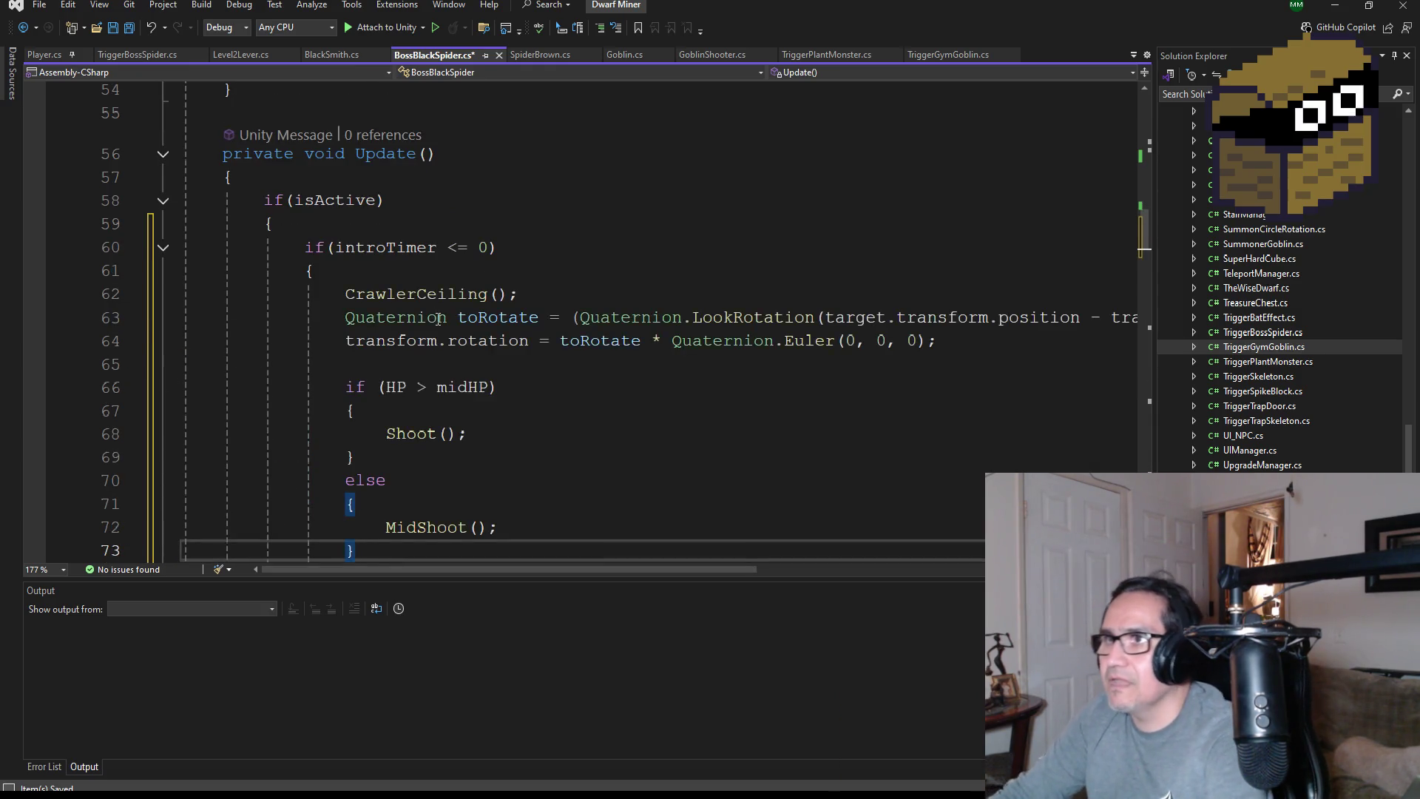
scroll(373, 333, "down", 3)
left_click(364, 370)
key("Return")
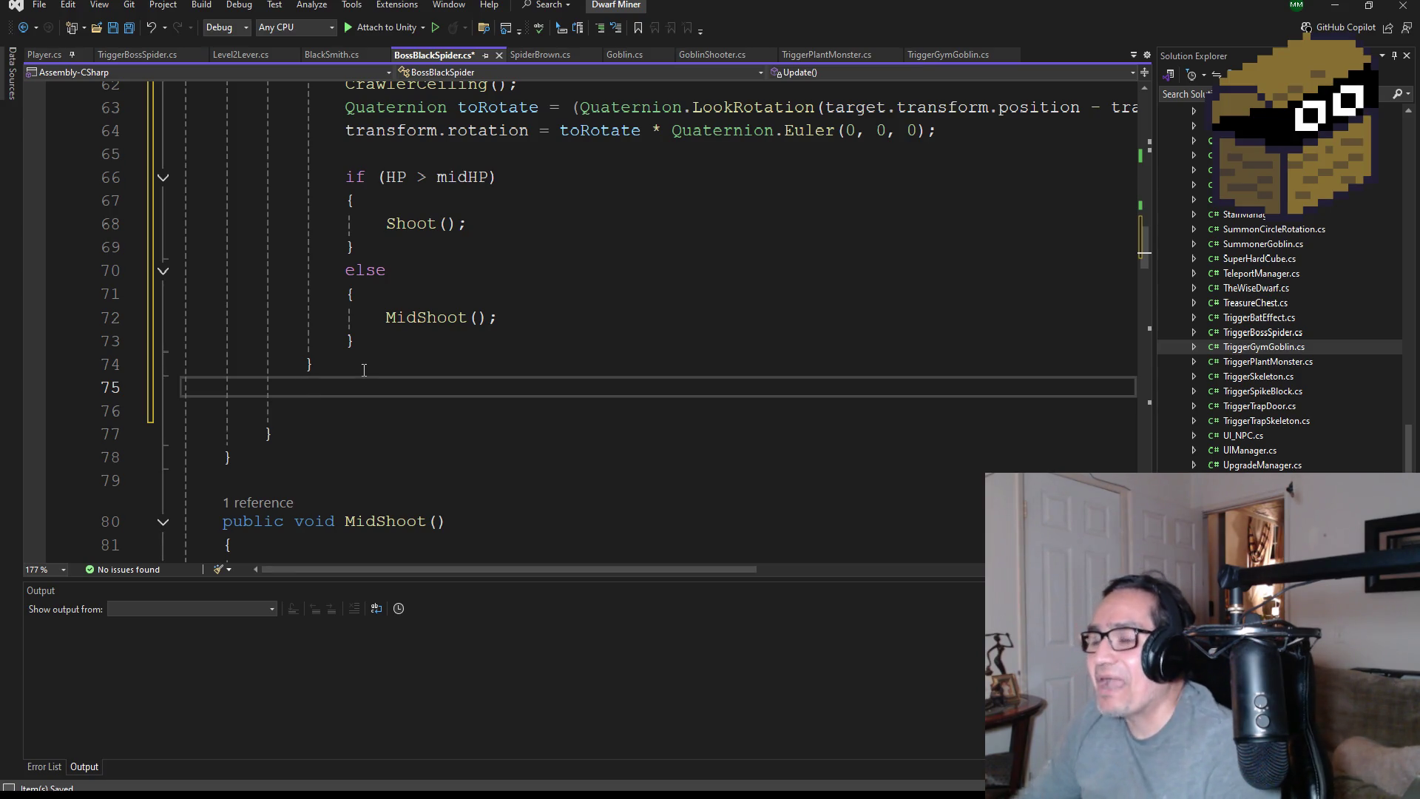
scroll(413, 303, "up", 4)
scroll(480, 437, "down", 3)
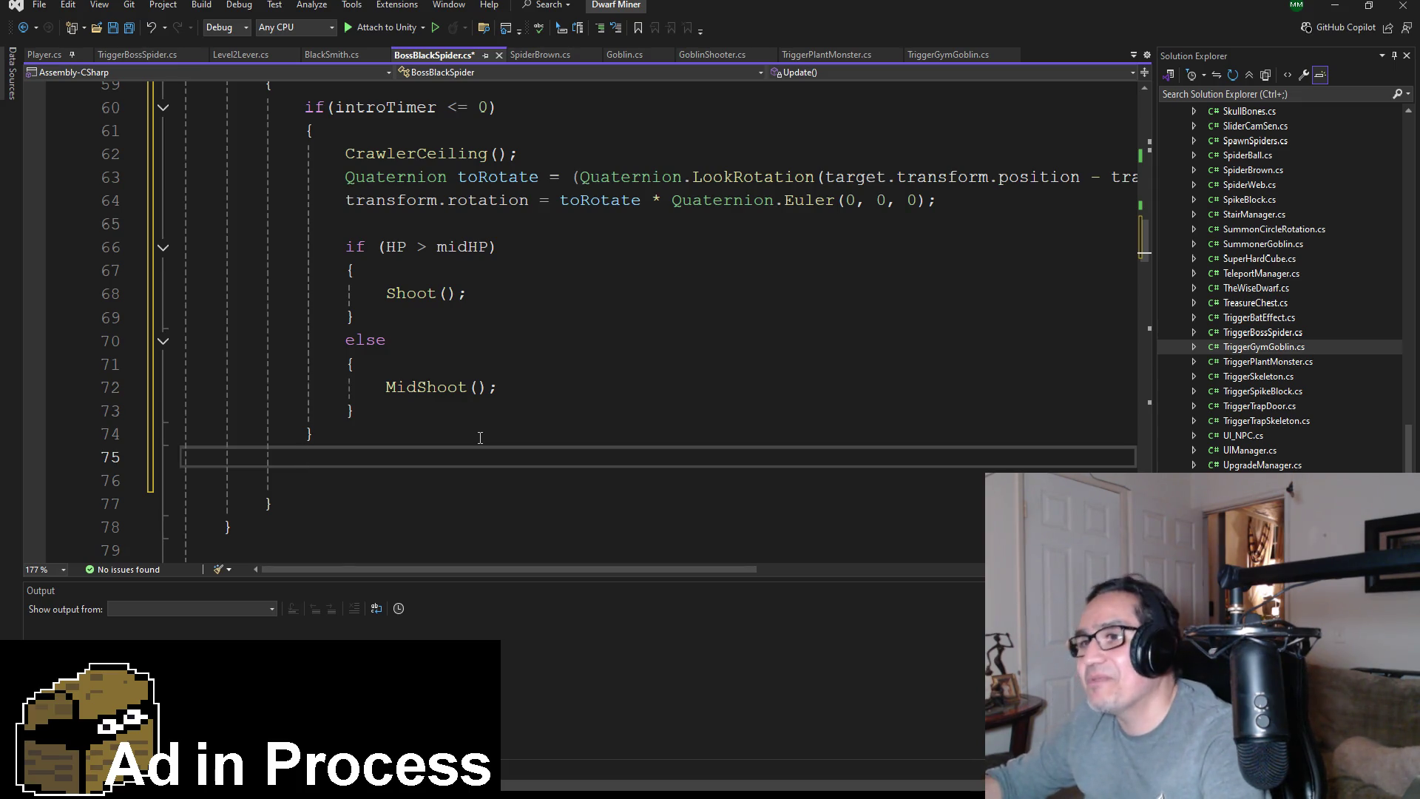
type("intro")
key("Tab")
type("-= Tim")
key("Tab")
type(".de")
key("Tab")
type(";")
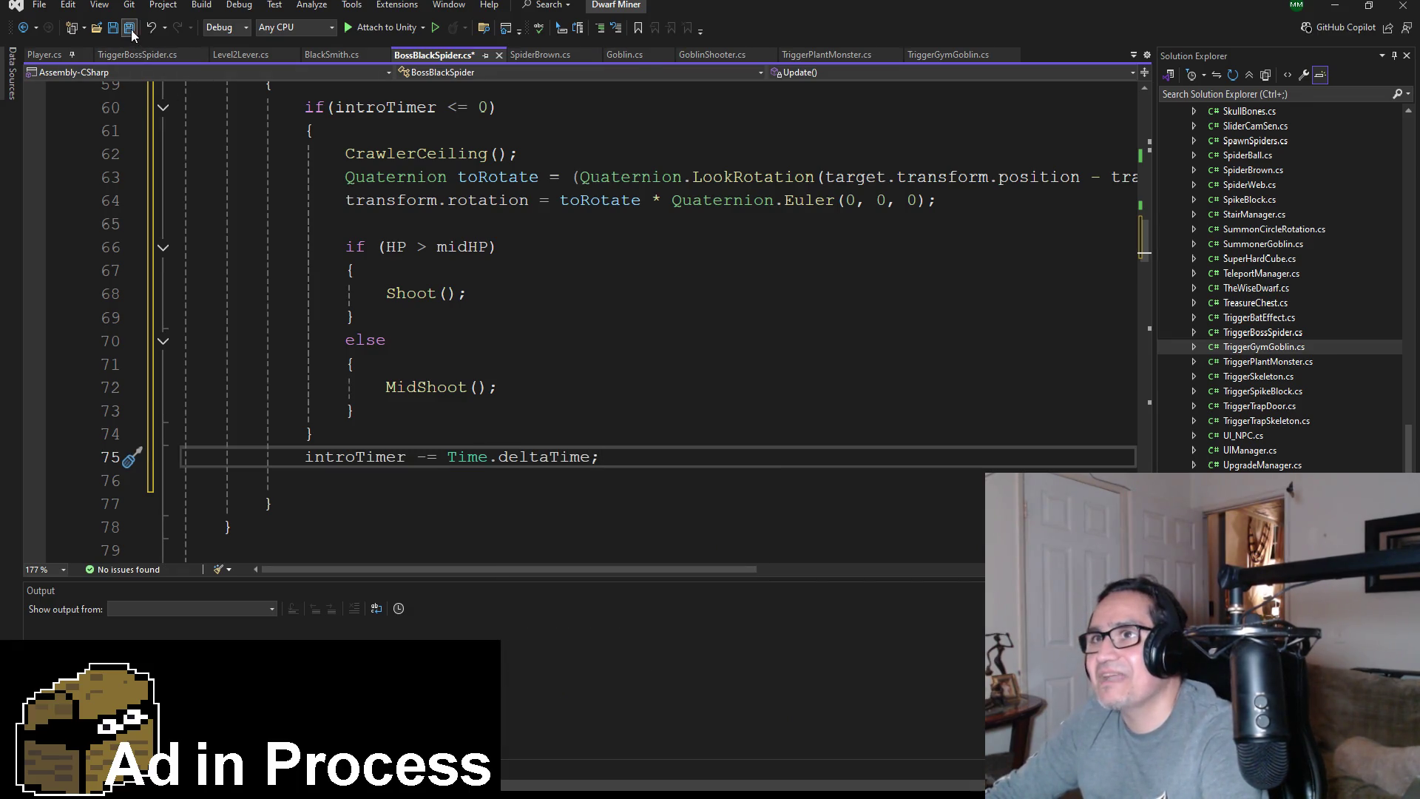
left_click(130, 33)
scroll(500, 357, "up", 3)
scroll(501, 357, "down", 2)
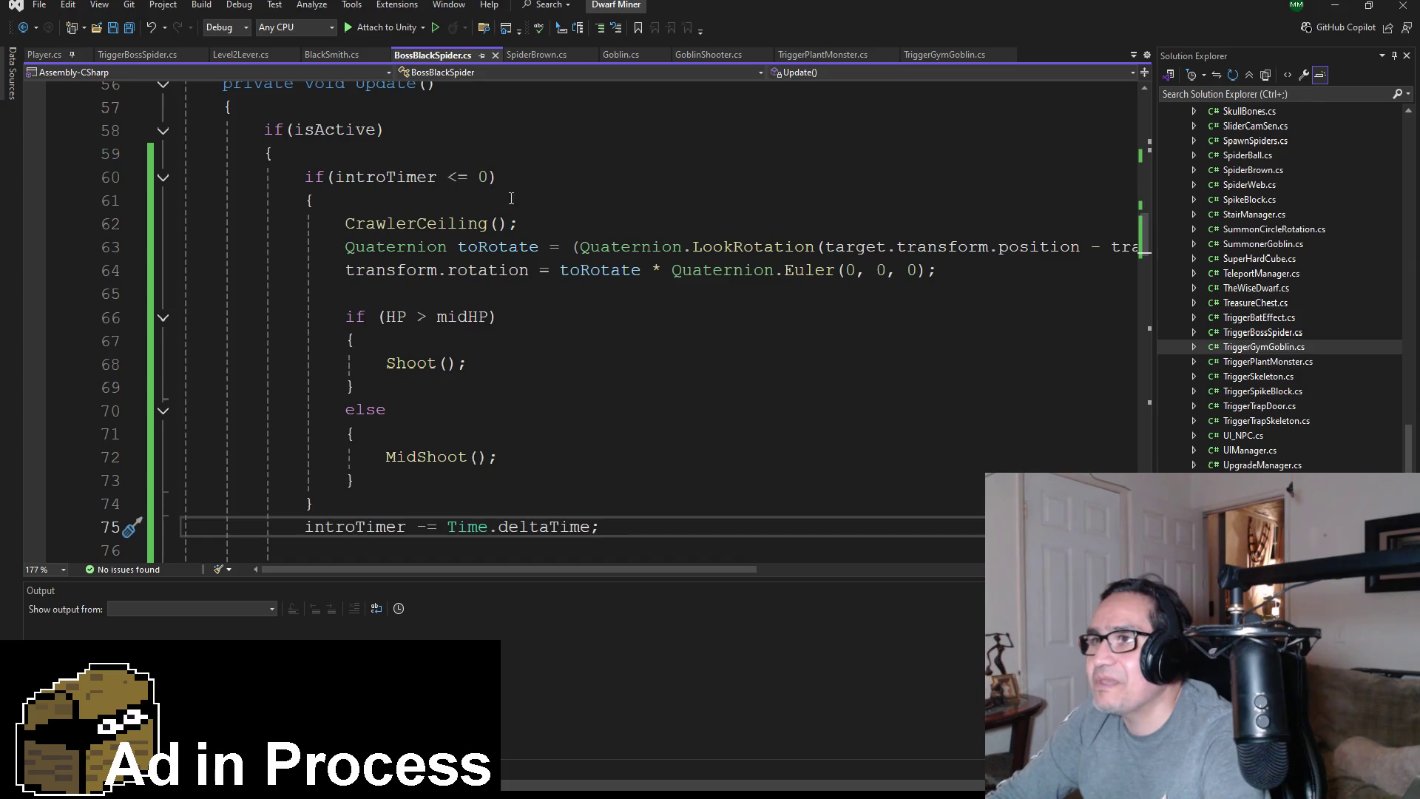
scroll(427, 415, "down", 1)
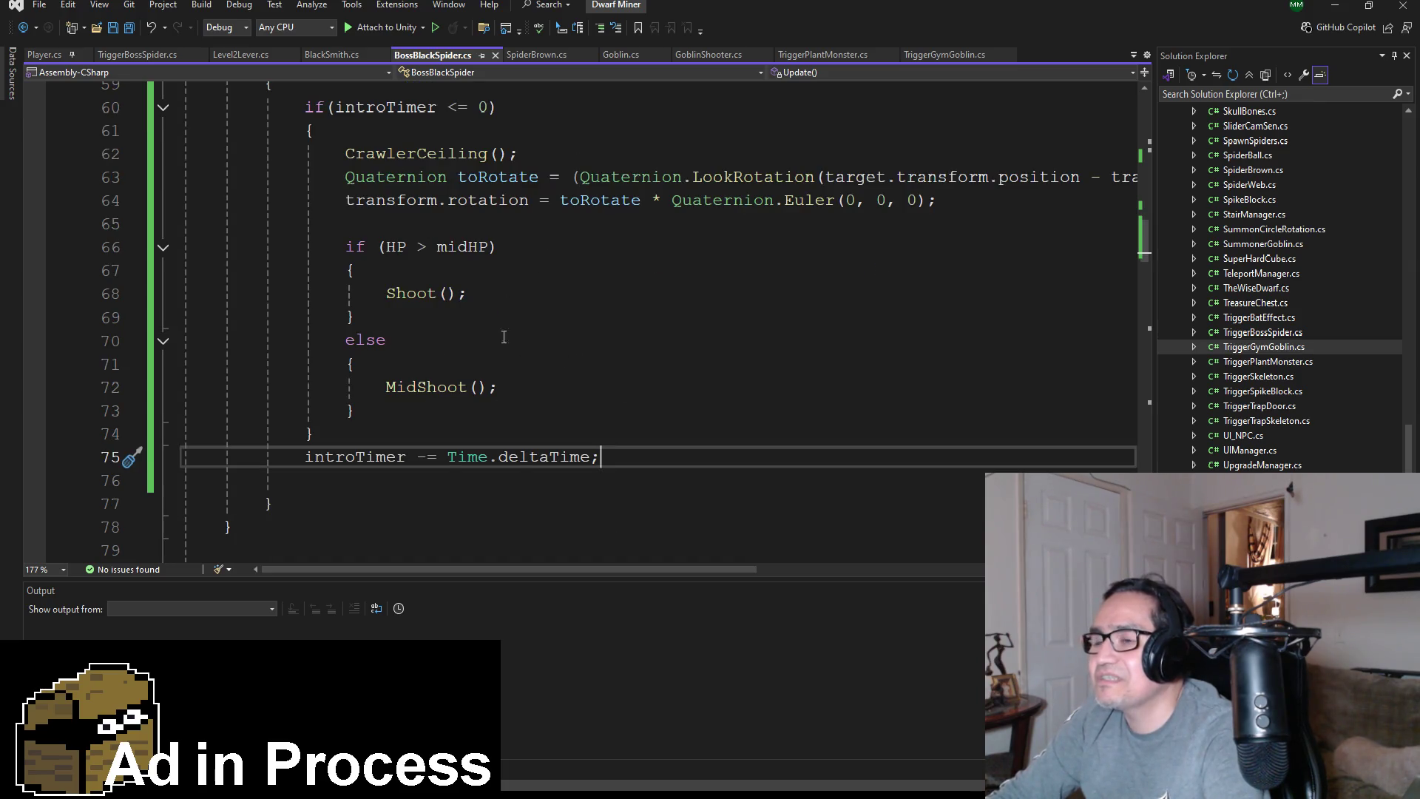
scroll(504, 337, "up", 2)
scroll(558, 386, "down", 3)
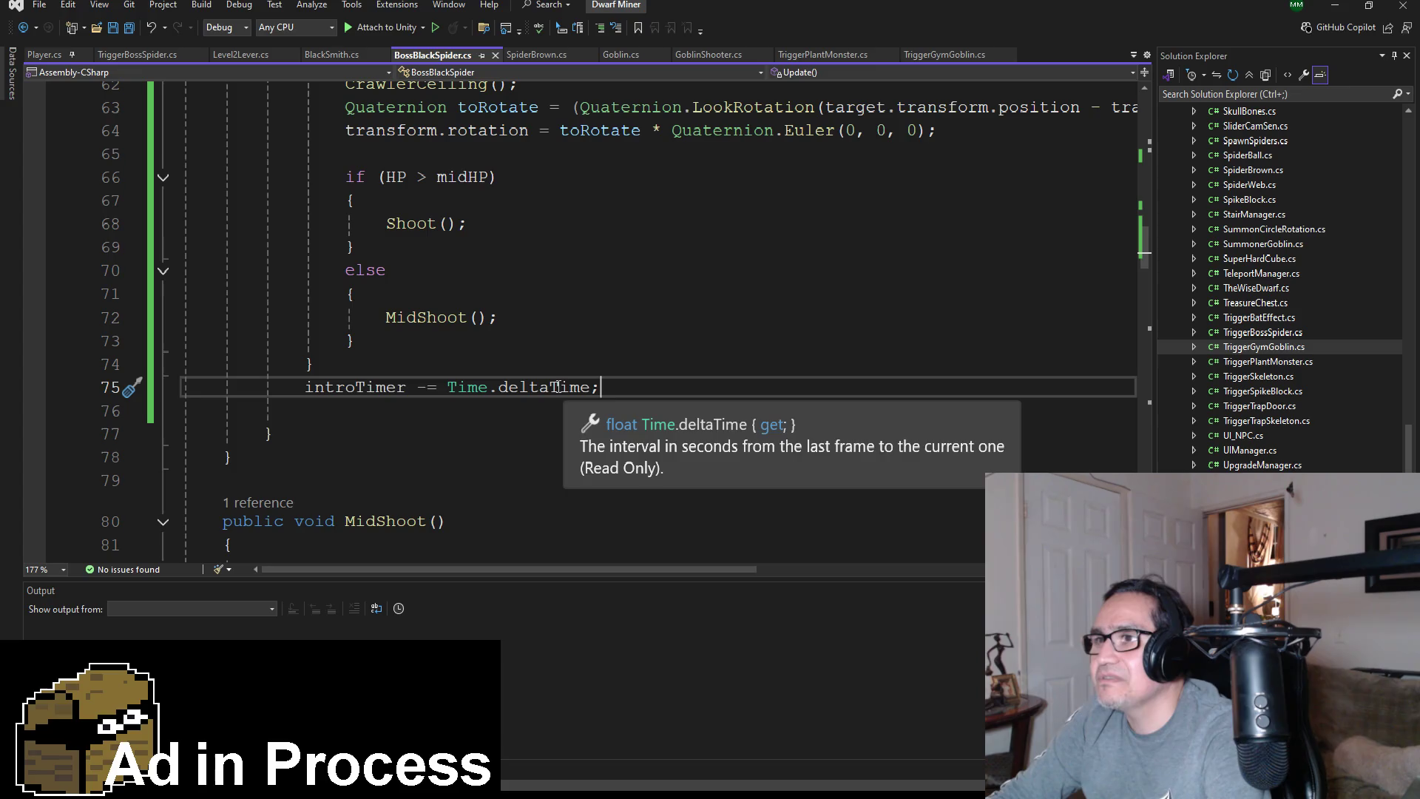
left_click(338, 420)
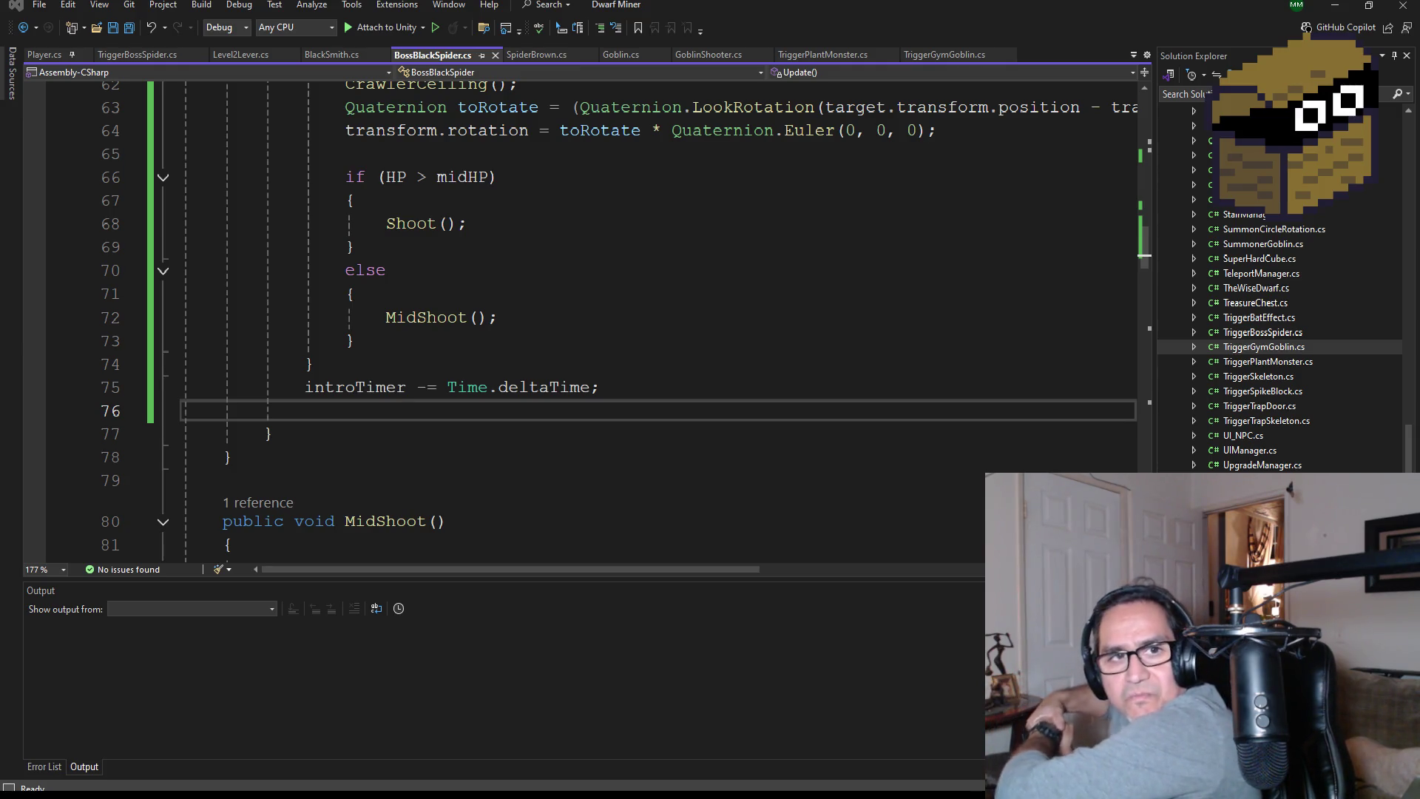
Save BossBlackSpider.cs with Save All and return to the Unity Editor
scroll(743, 336, "up", 4)
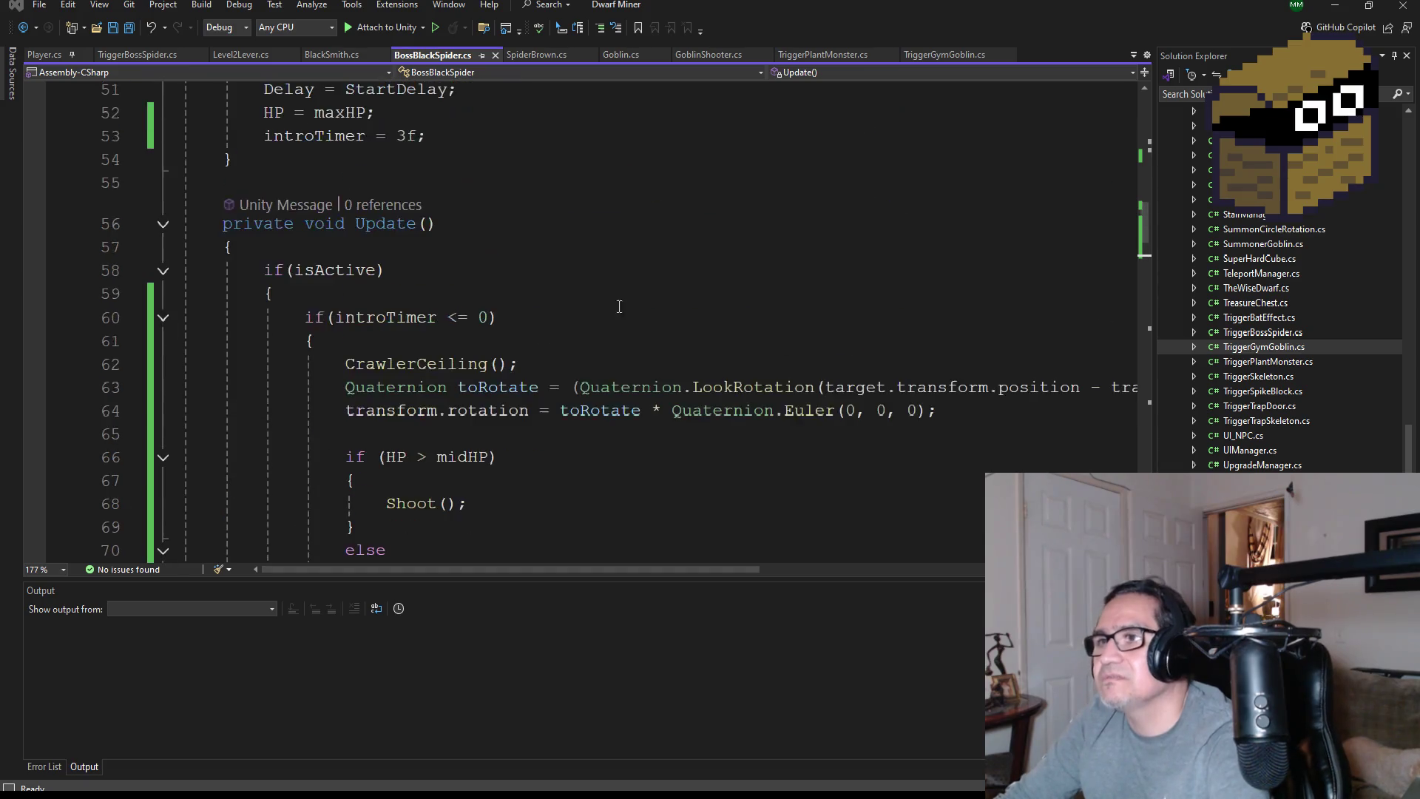
left_click(132, 29)
scroll(466, 318, "down", 2)
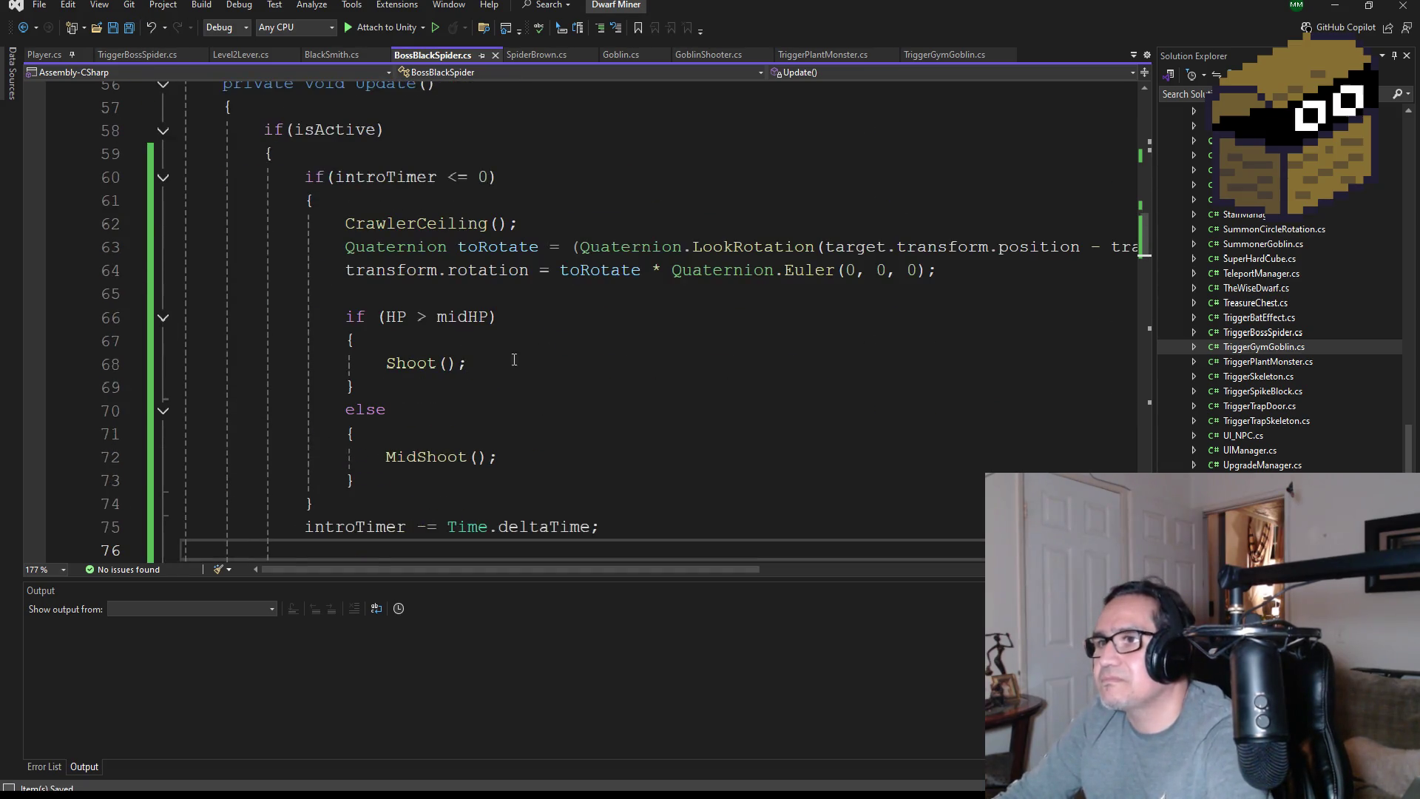
scroll(613, 382, "down", 2)
scroll(557, 397, "up", 3)
scroll(574, 403, "down", 3)
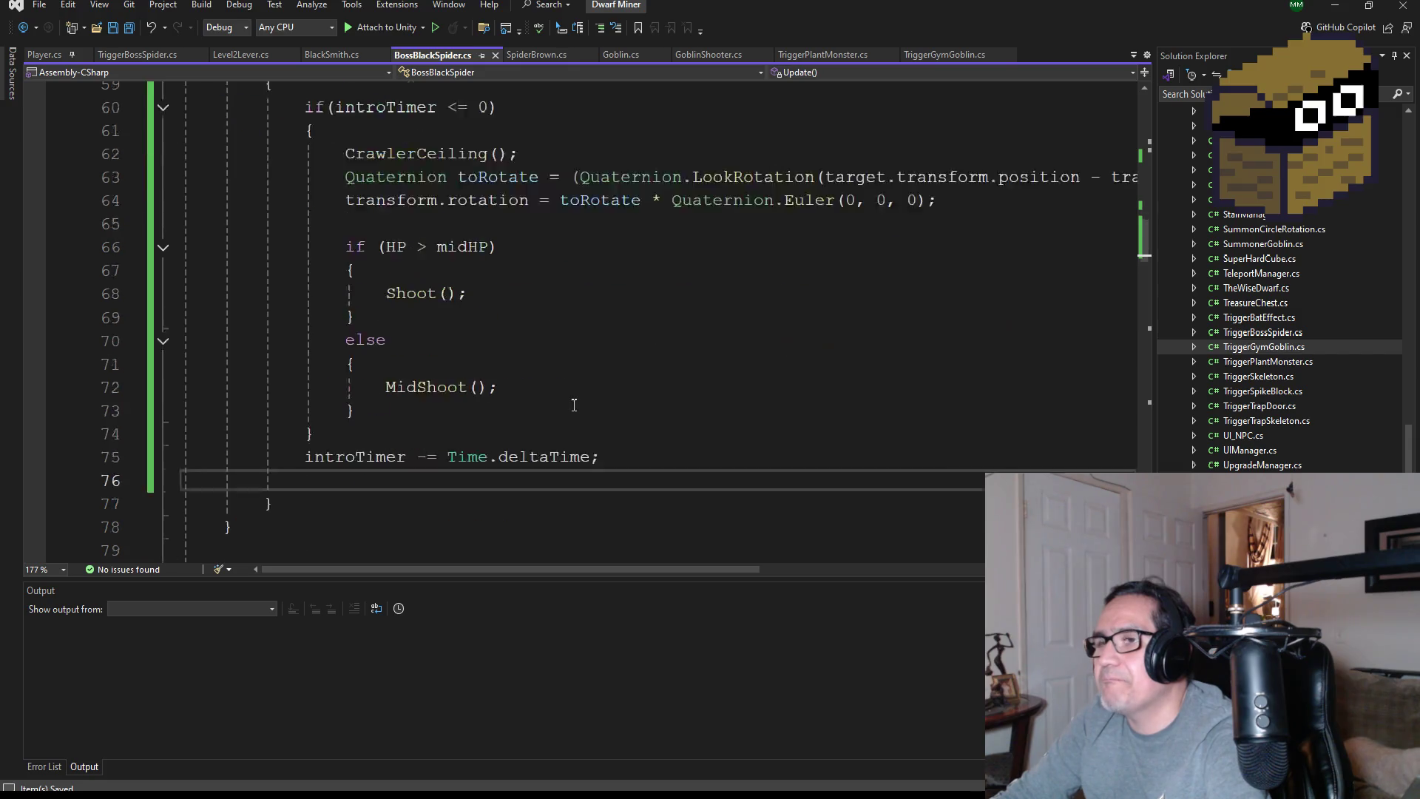
left_click(422, 410)
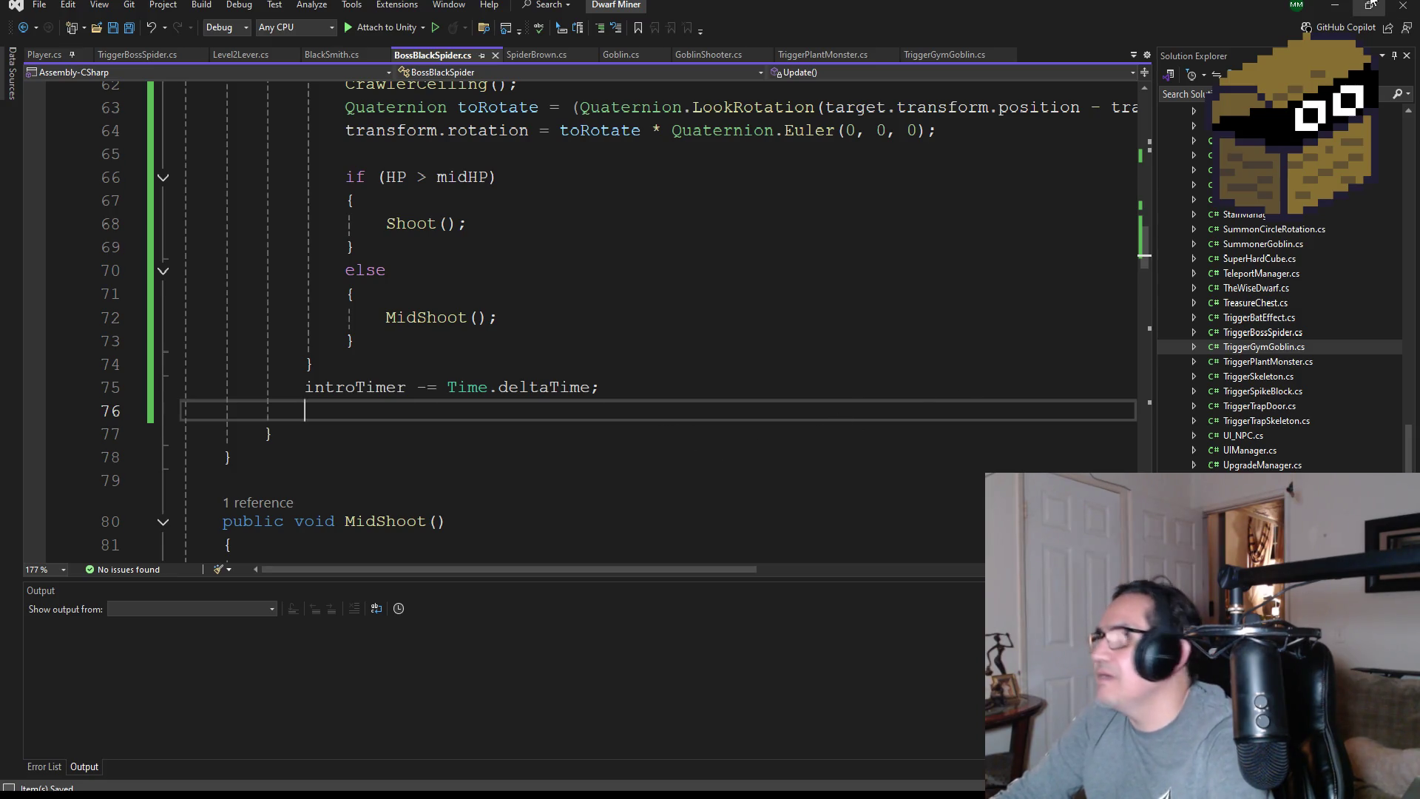
left_click(1337, 7)
Open Window > Animation > Animation for BlackSpider and view the spider from the front
scroll(797, 281, "up", 5)
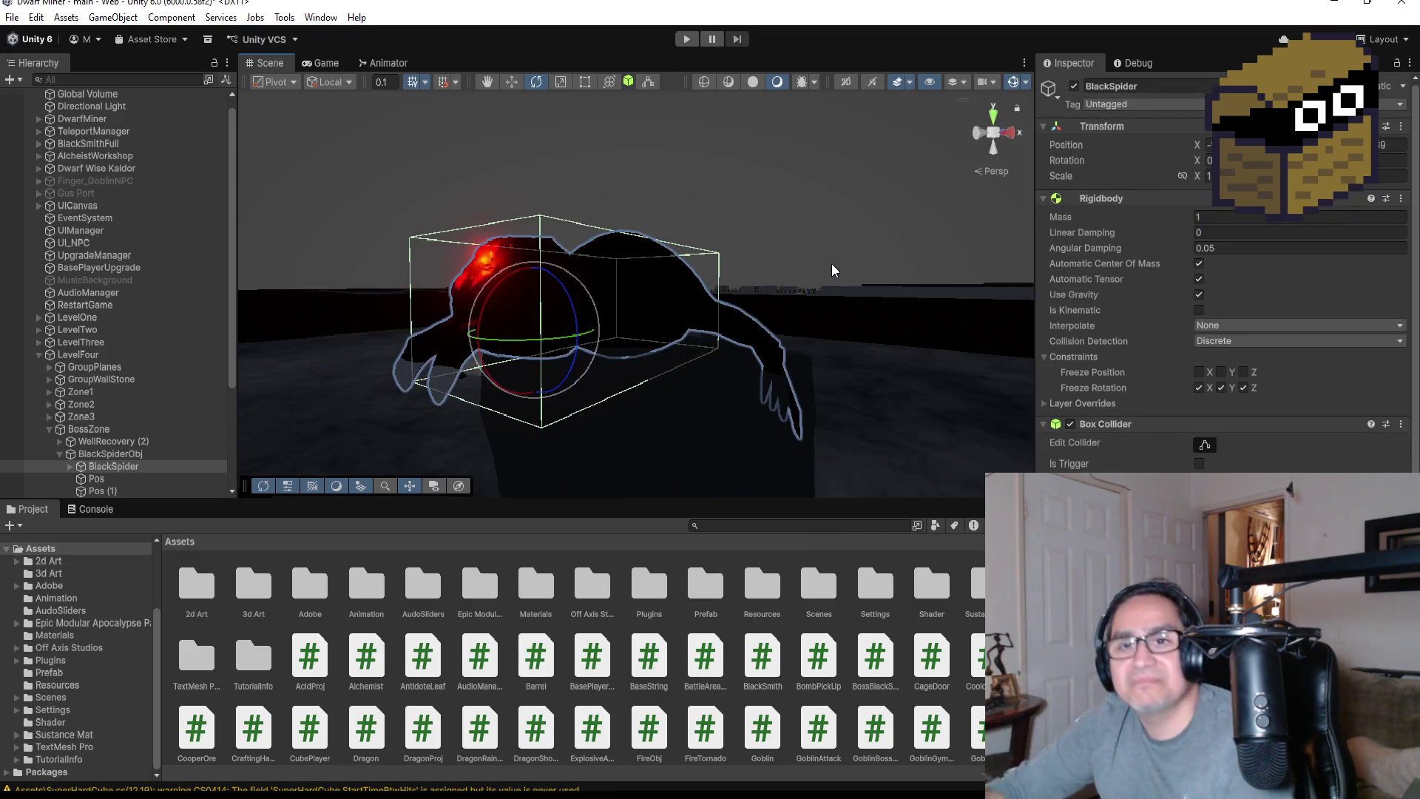
mouse_move(777, 346)
left_mouse_down("alt")
mouse_move(680, 370)
mouse_move(831, 317)
mouse_move(976, 306)
left_mouse_up("alt")
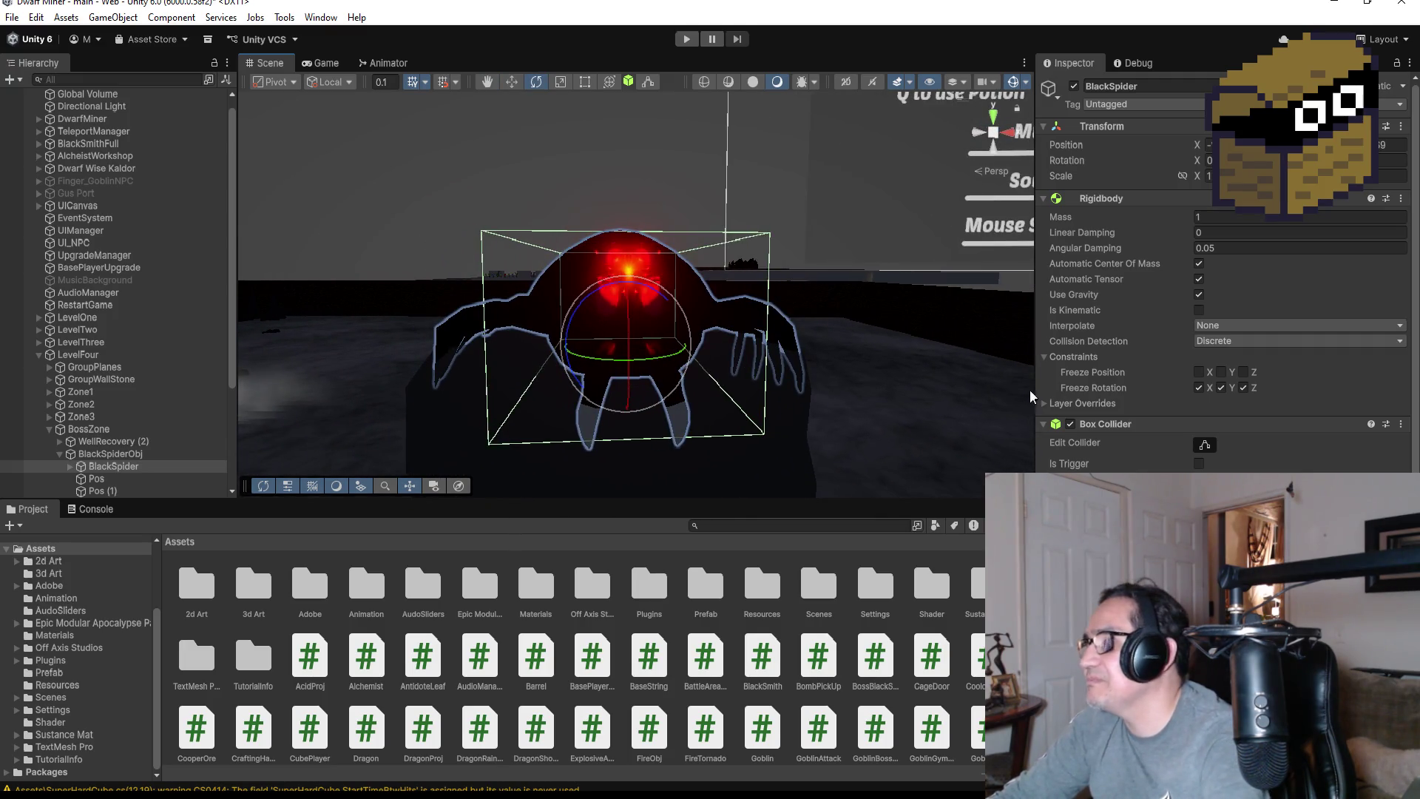
scroll(1257, 333, "down", 5)
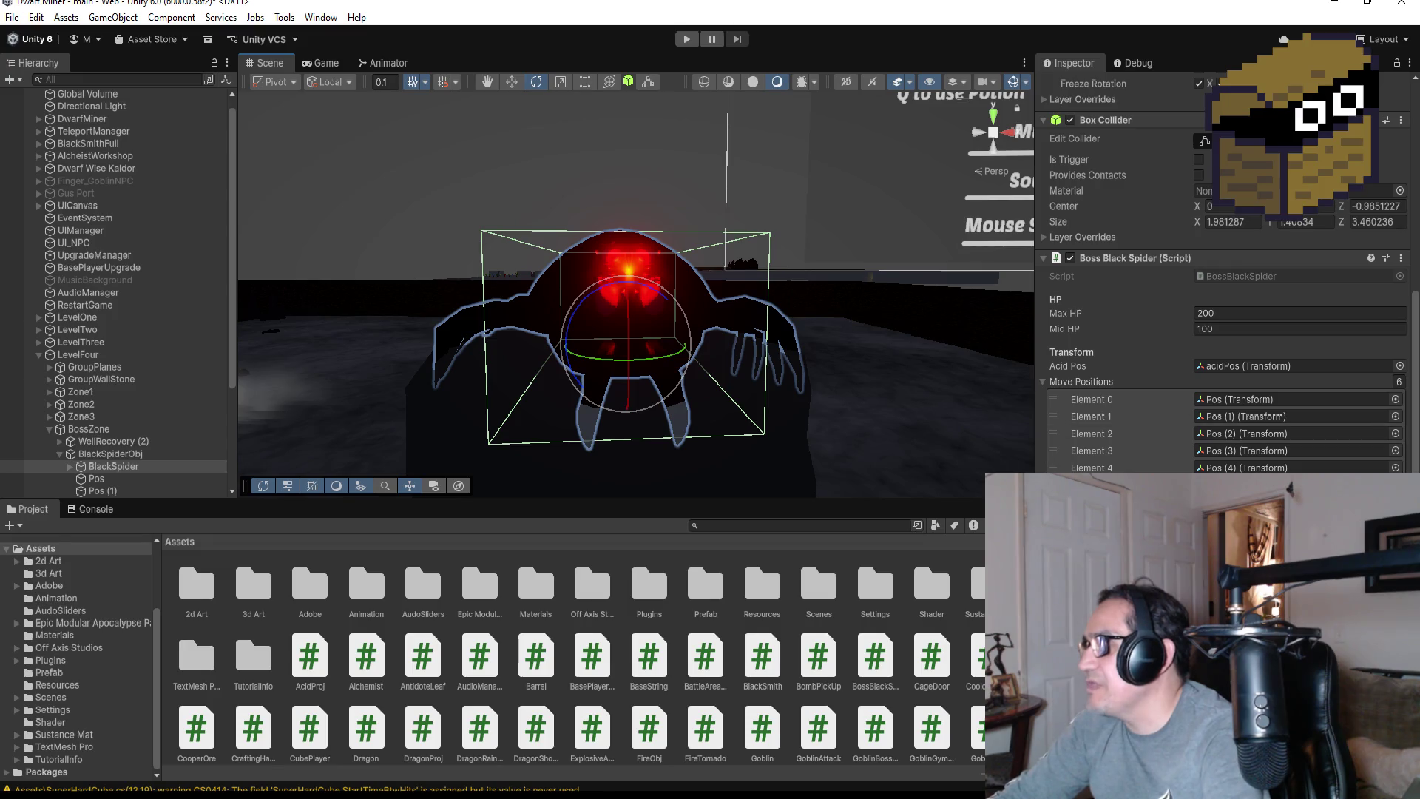
left_click(318, 19)
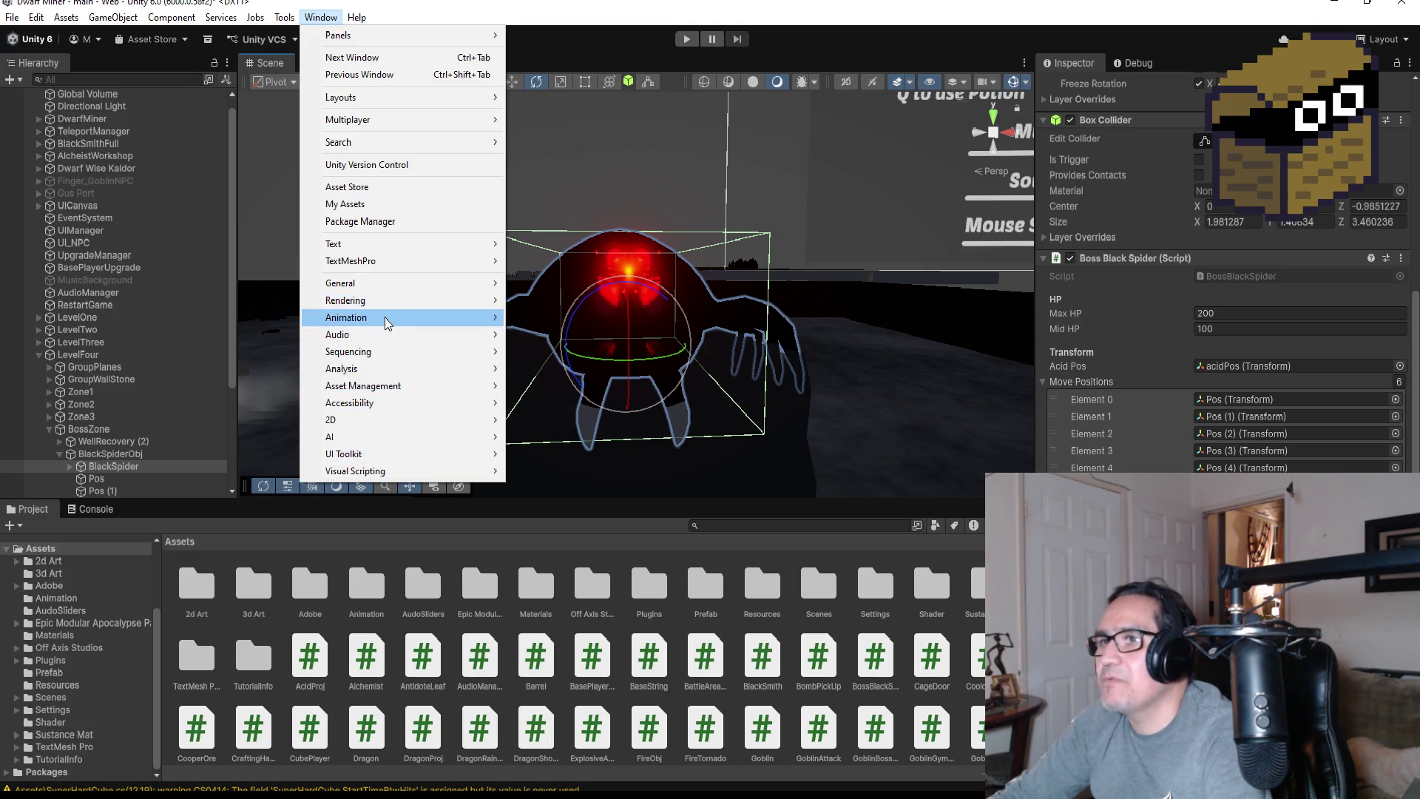
mouse_move(389, 318)
left_click(570, 320)
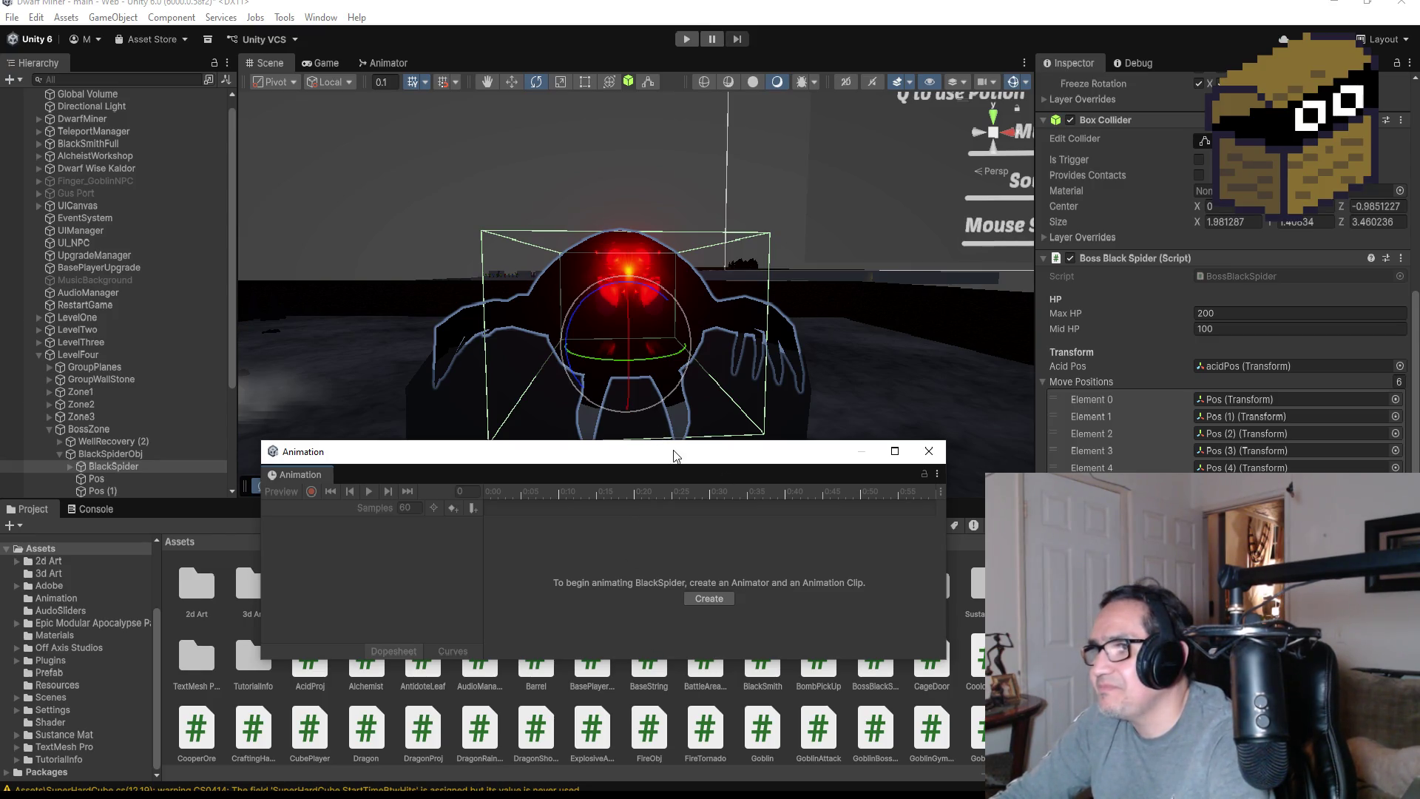
left_click_drag(673, 454, 683, 473)
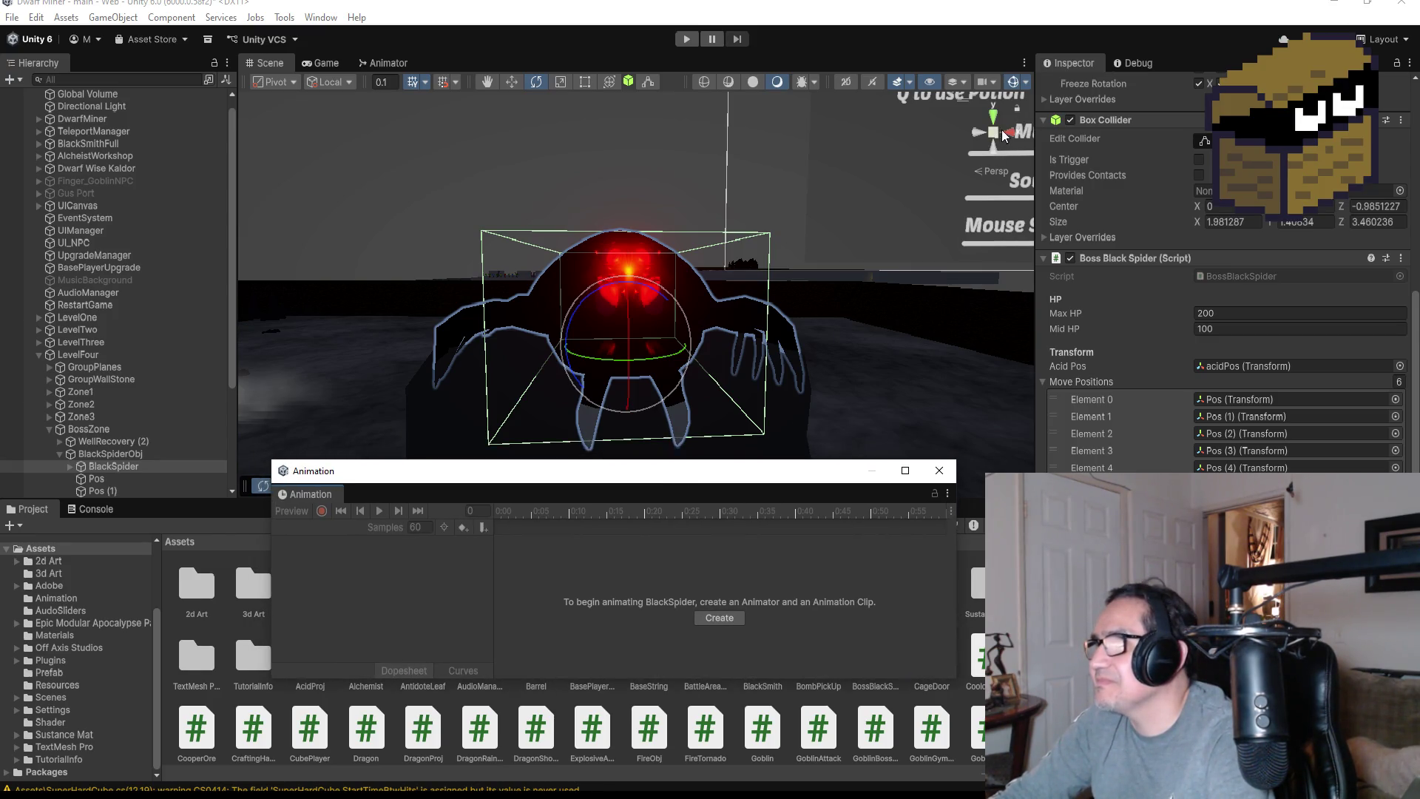
left_click(1002, 133)
left_click(978, 132)
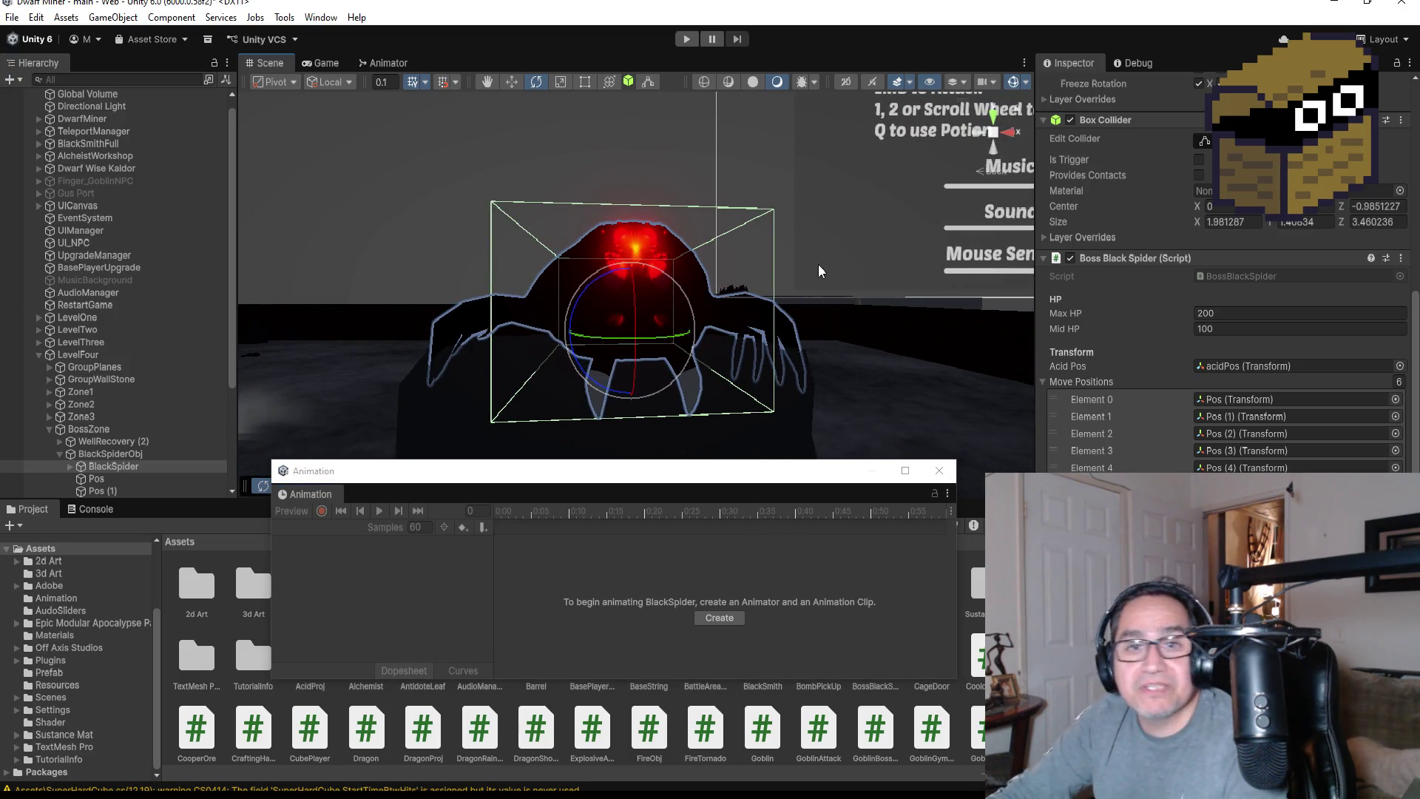
left_click_drag(819, 273, 850, 260)
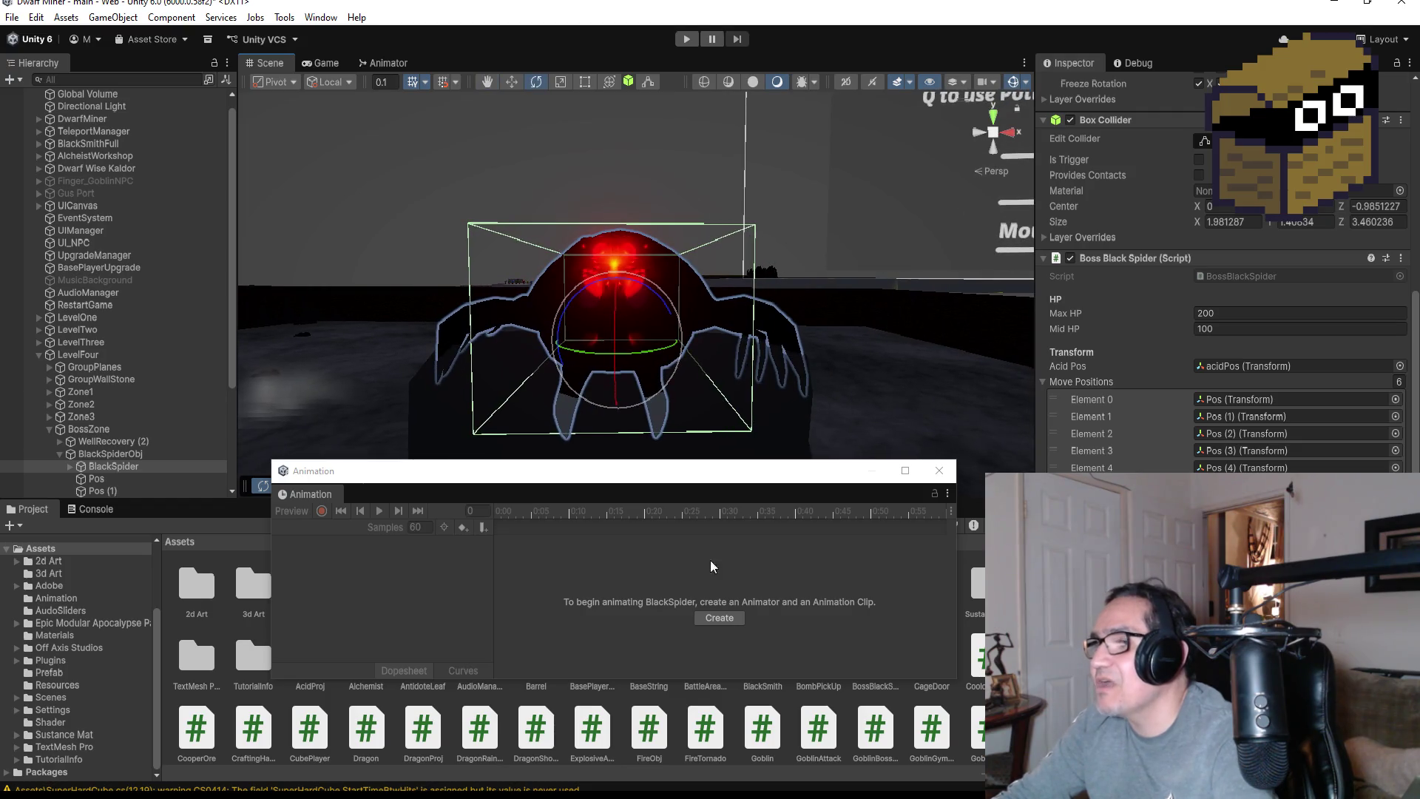
Start a new animation clip and point the save dialog at Assets/Animation
left_click(702, 617)
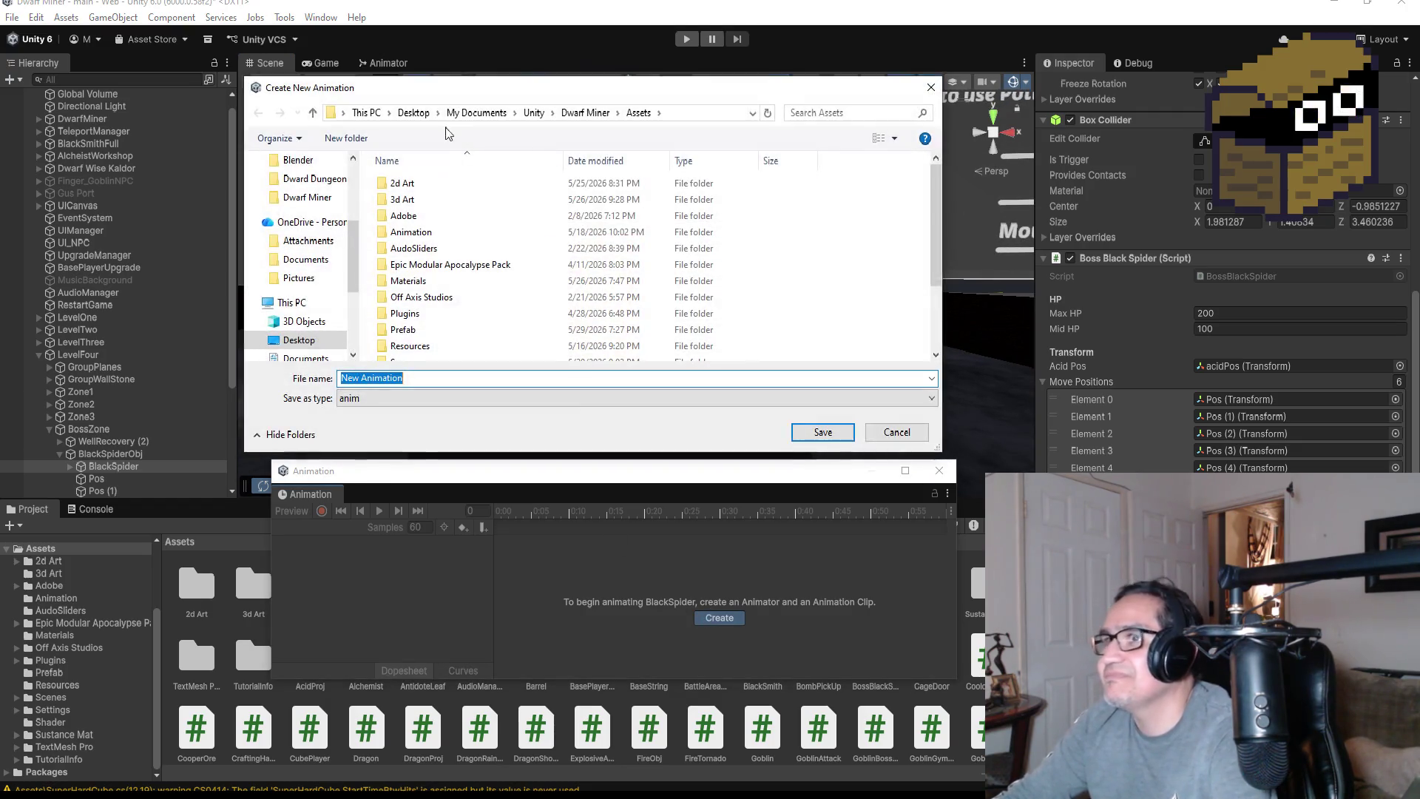
left_click(587, 113)
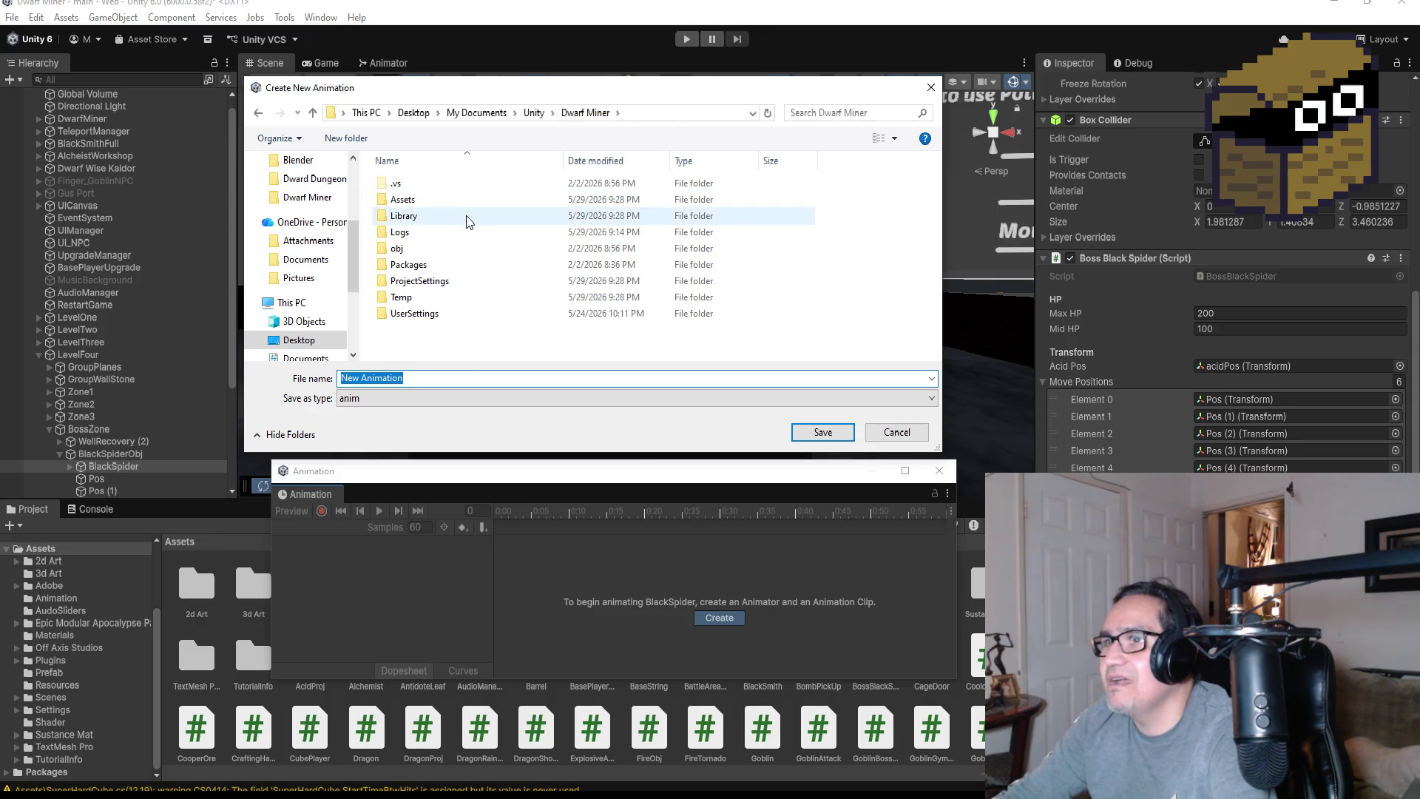
double_click(403, 199)
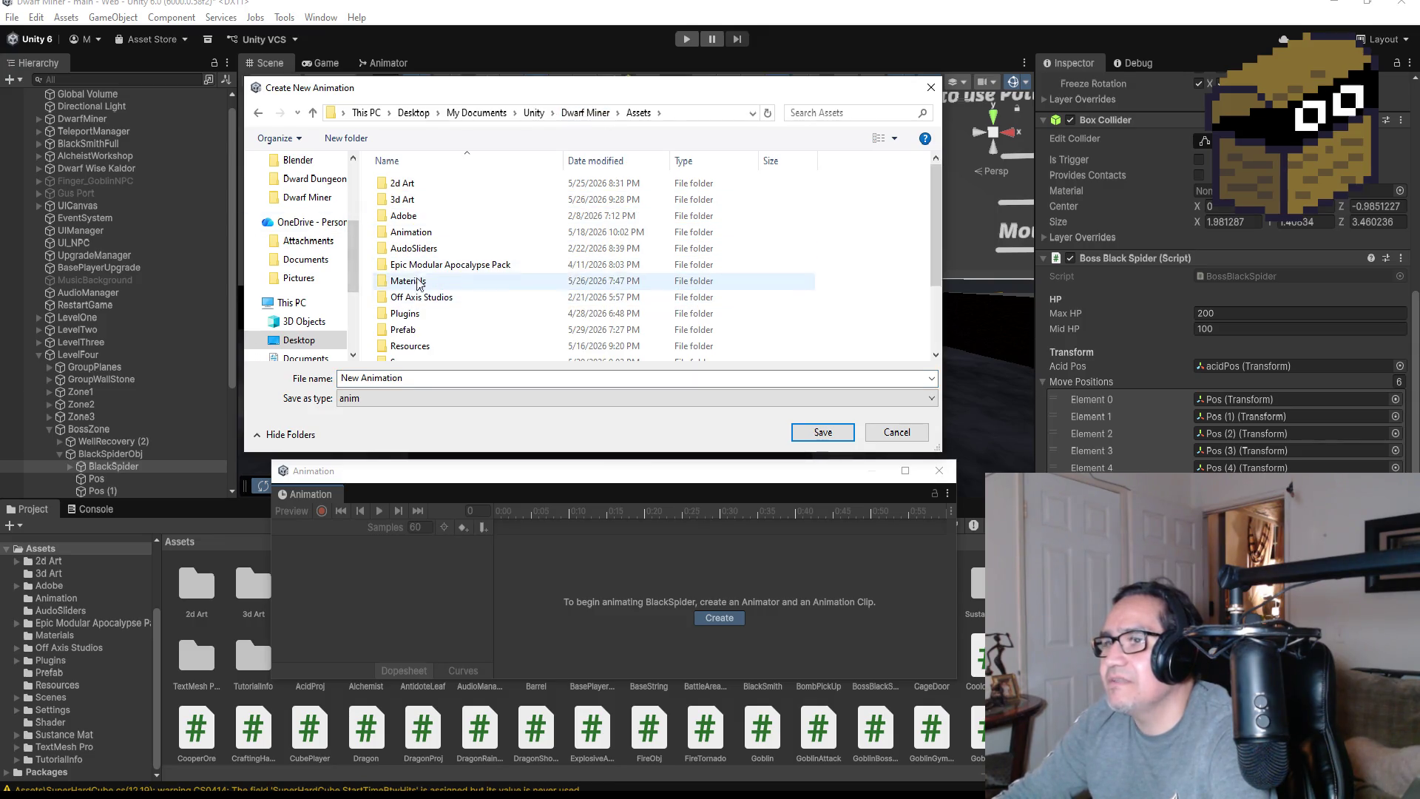
double_click(414, 232)
mouse_move(565, 95)
left_mouse_down()
mouse_move(605, 356)
mouse_move(588, 381)
mouse_move(575, 339)
left_mouse_up()
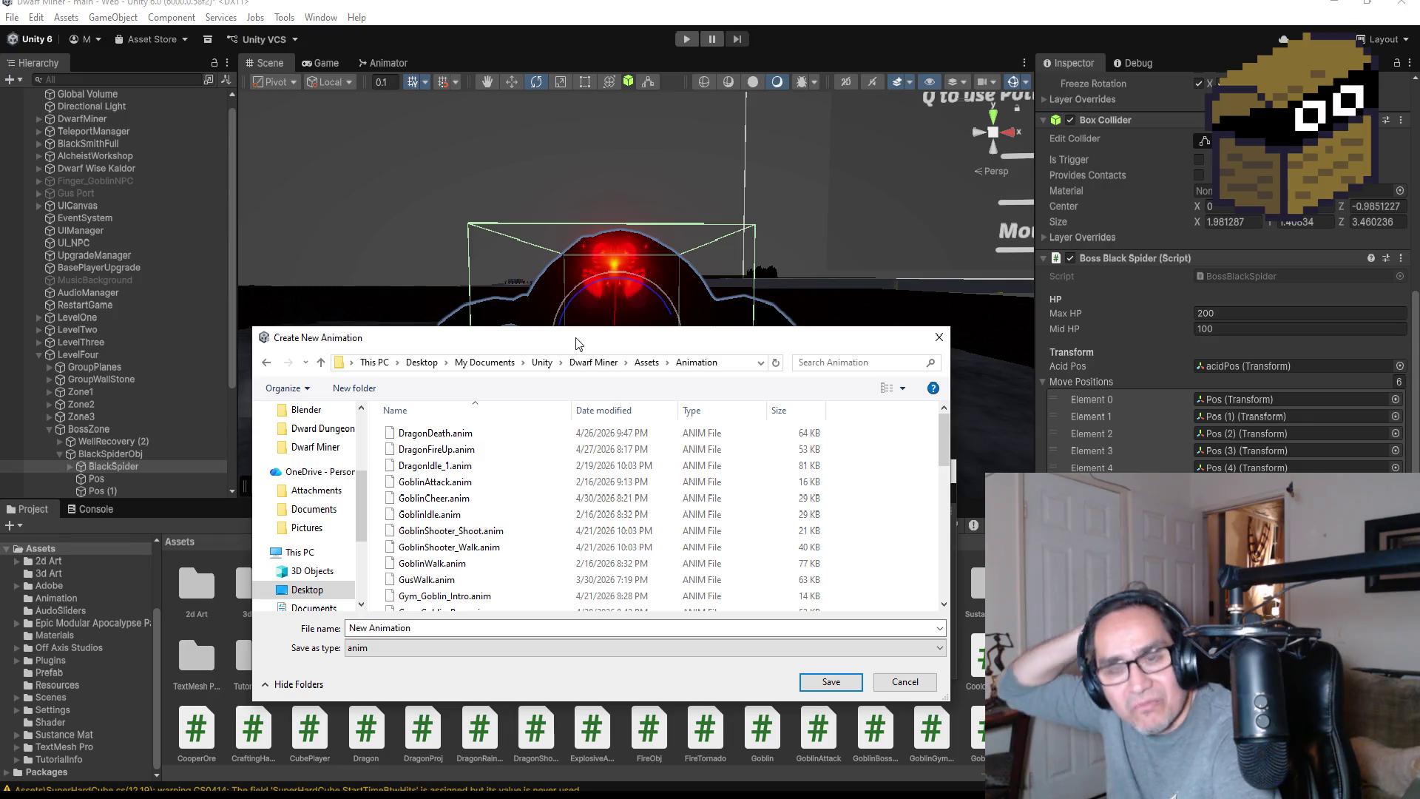
Name the clip BossSpiderIntro and save it
left_click(442, 627)
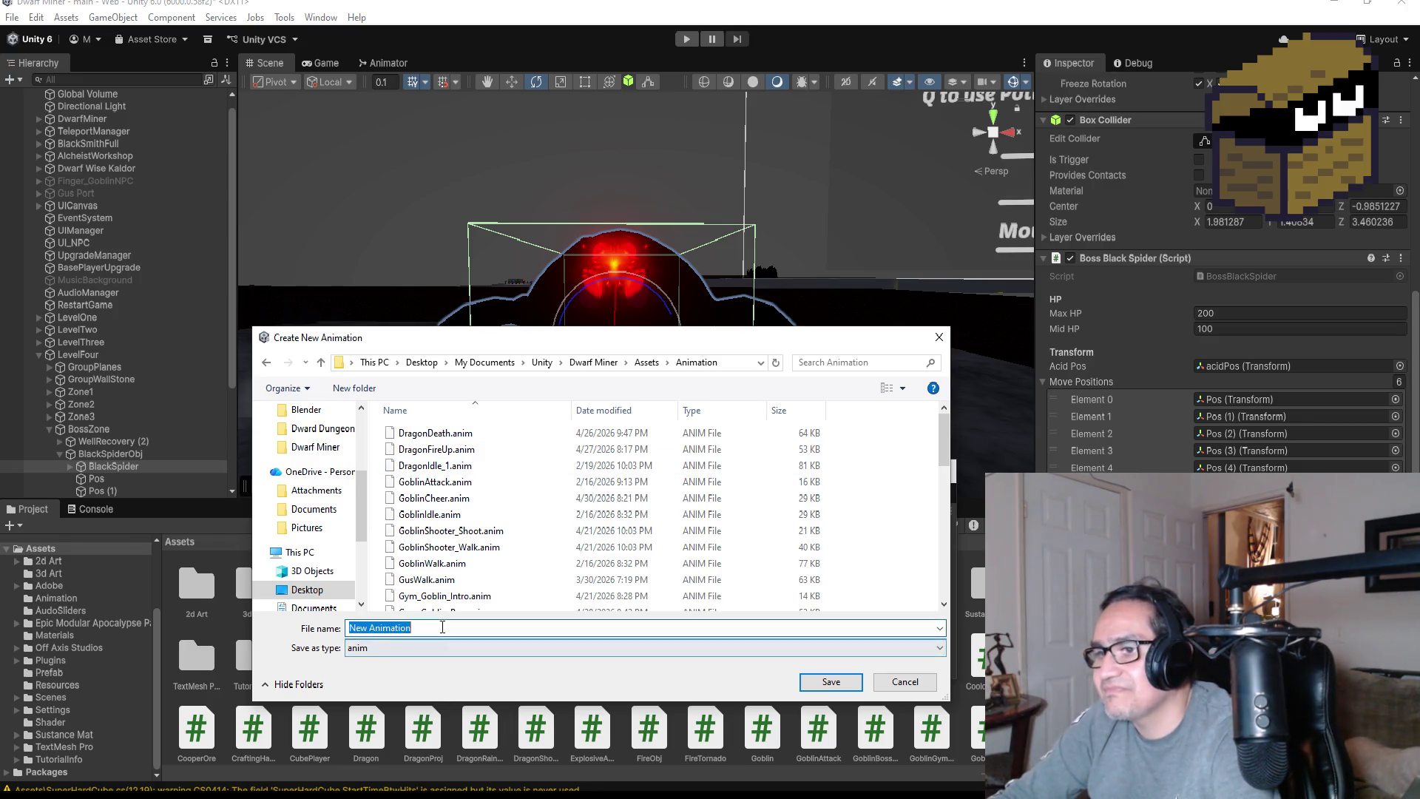
key("BackSpace")
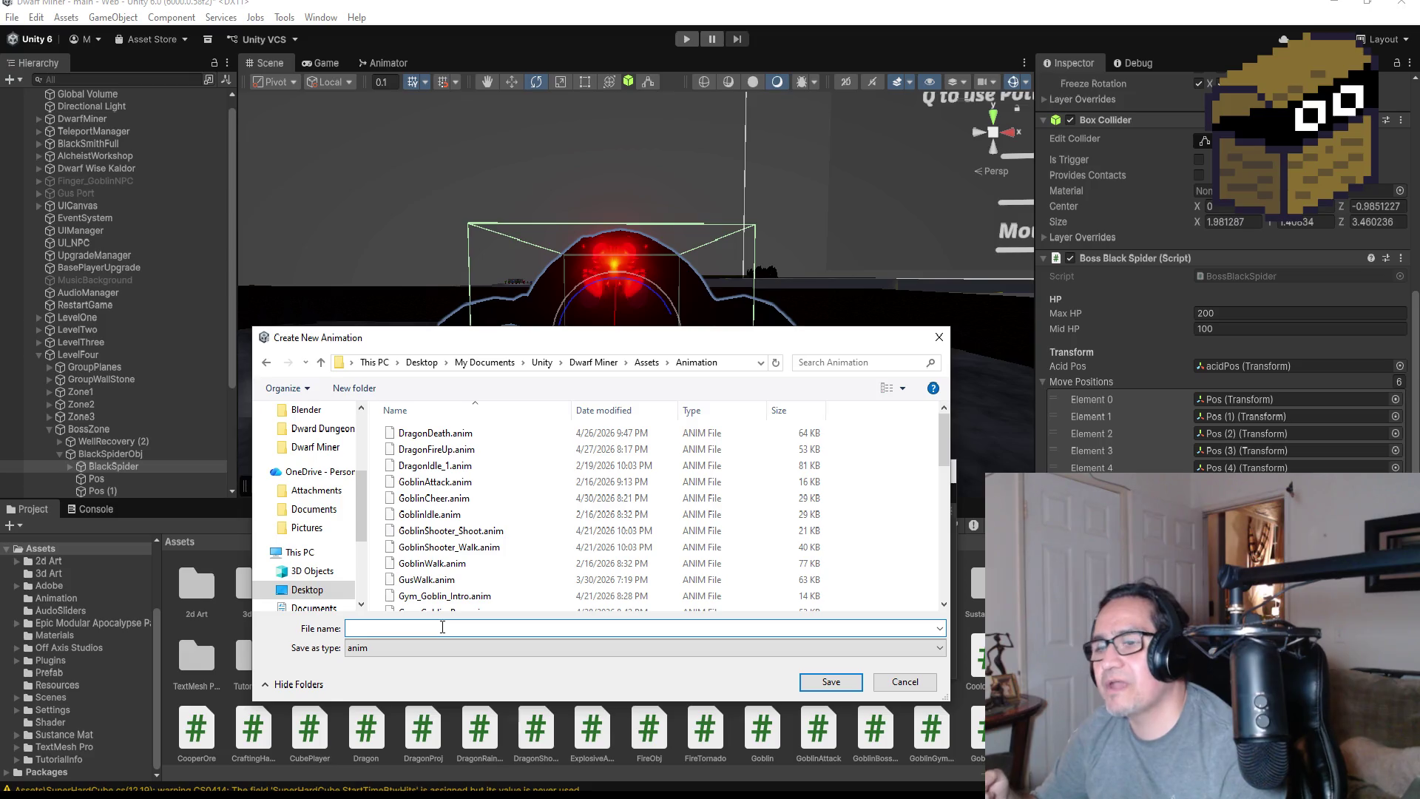
type("Spi")
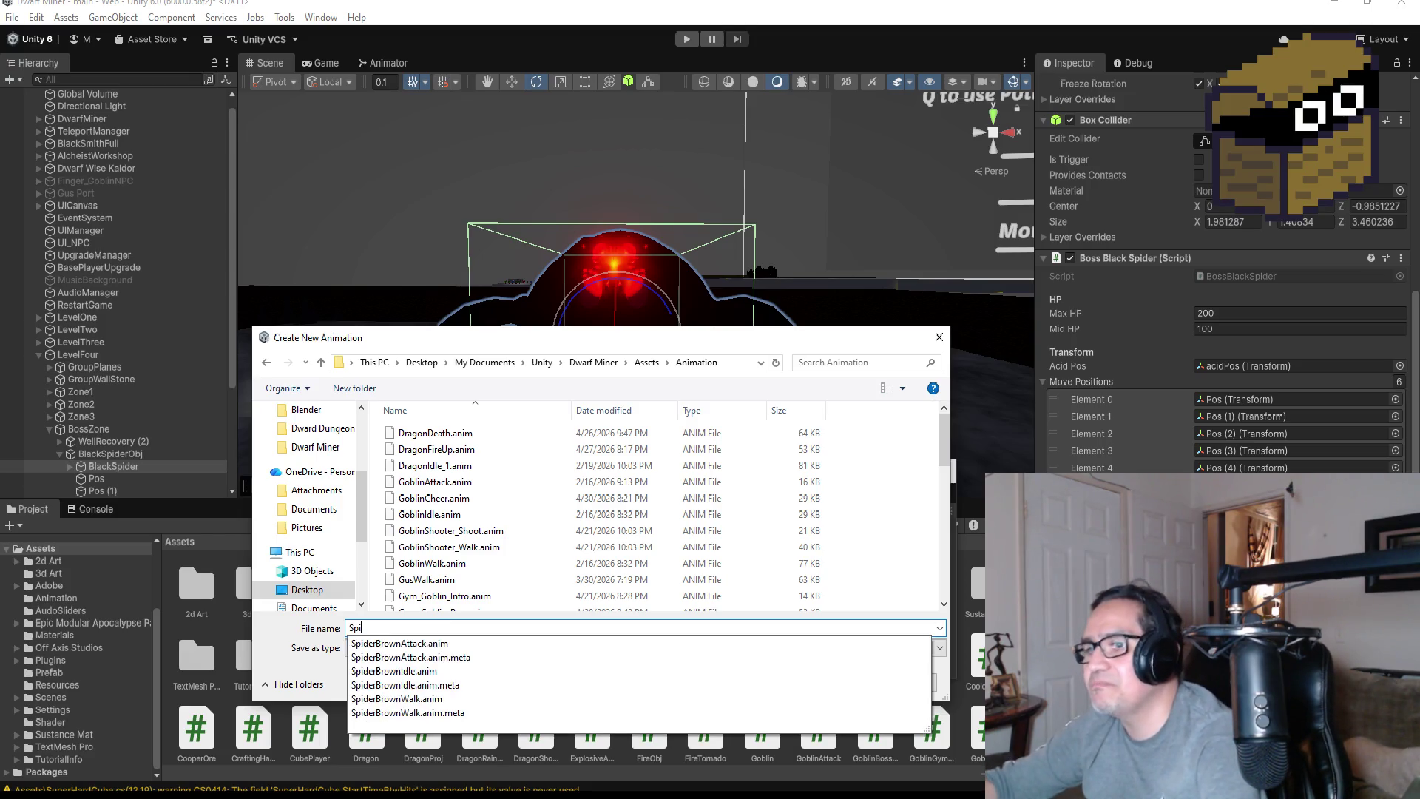
key("BackSpace")
key("BackSpace")
key("BackSpace")
type("BossSpider")
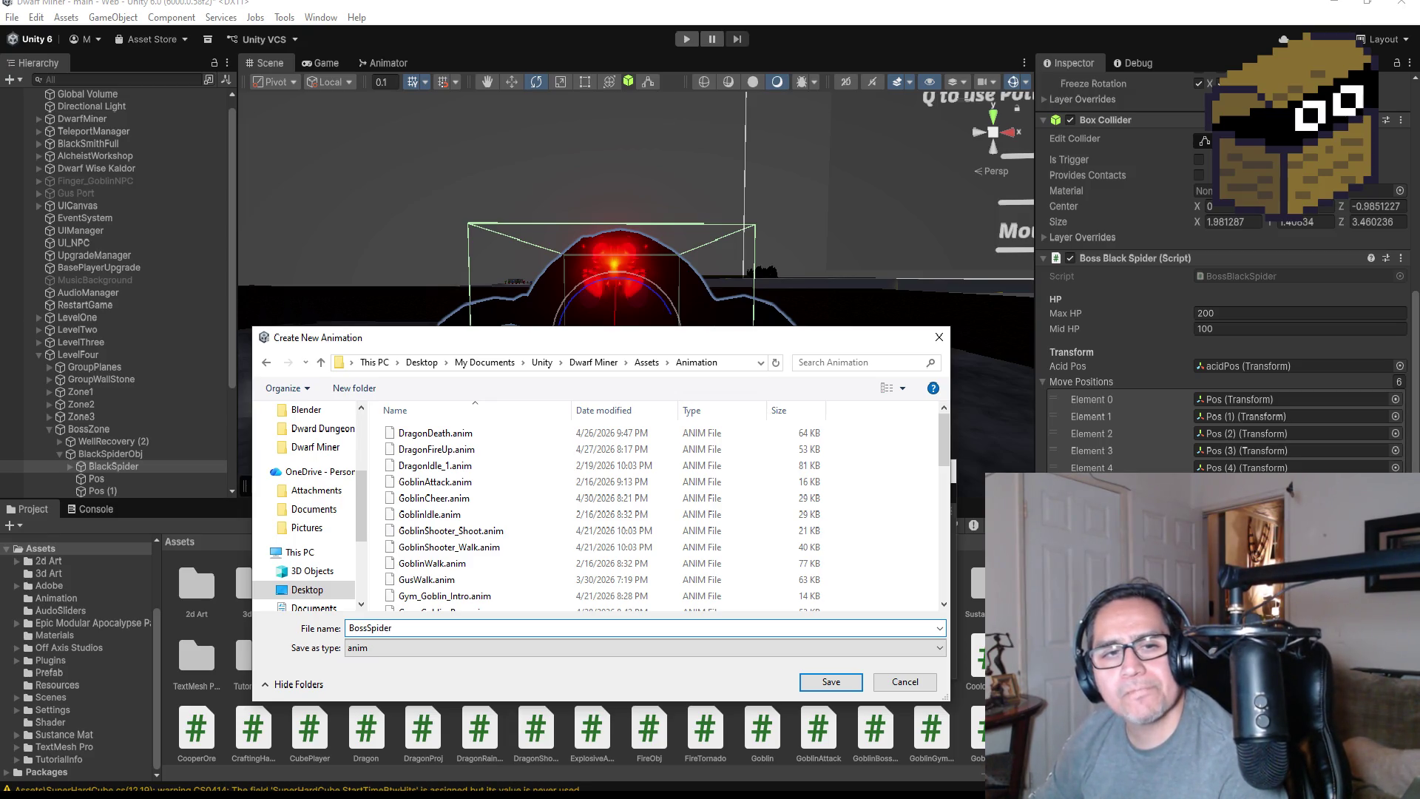
type("Intro")
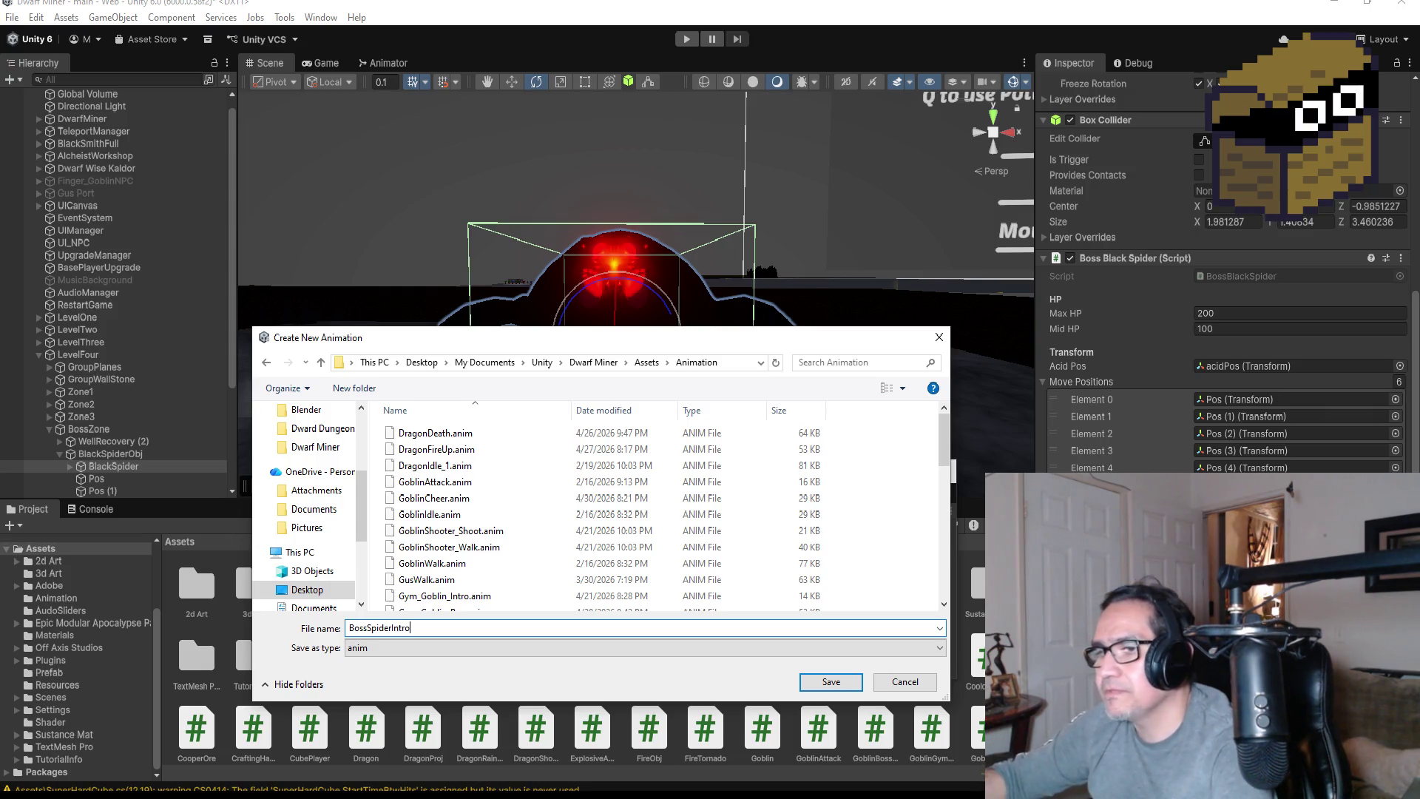
key("Return")
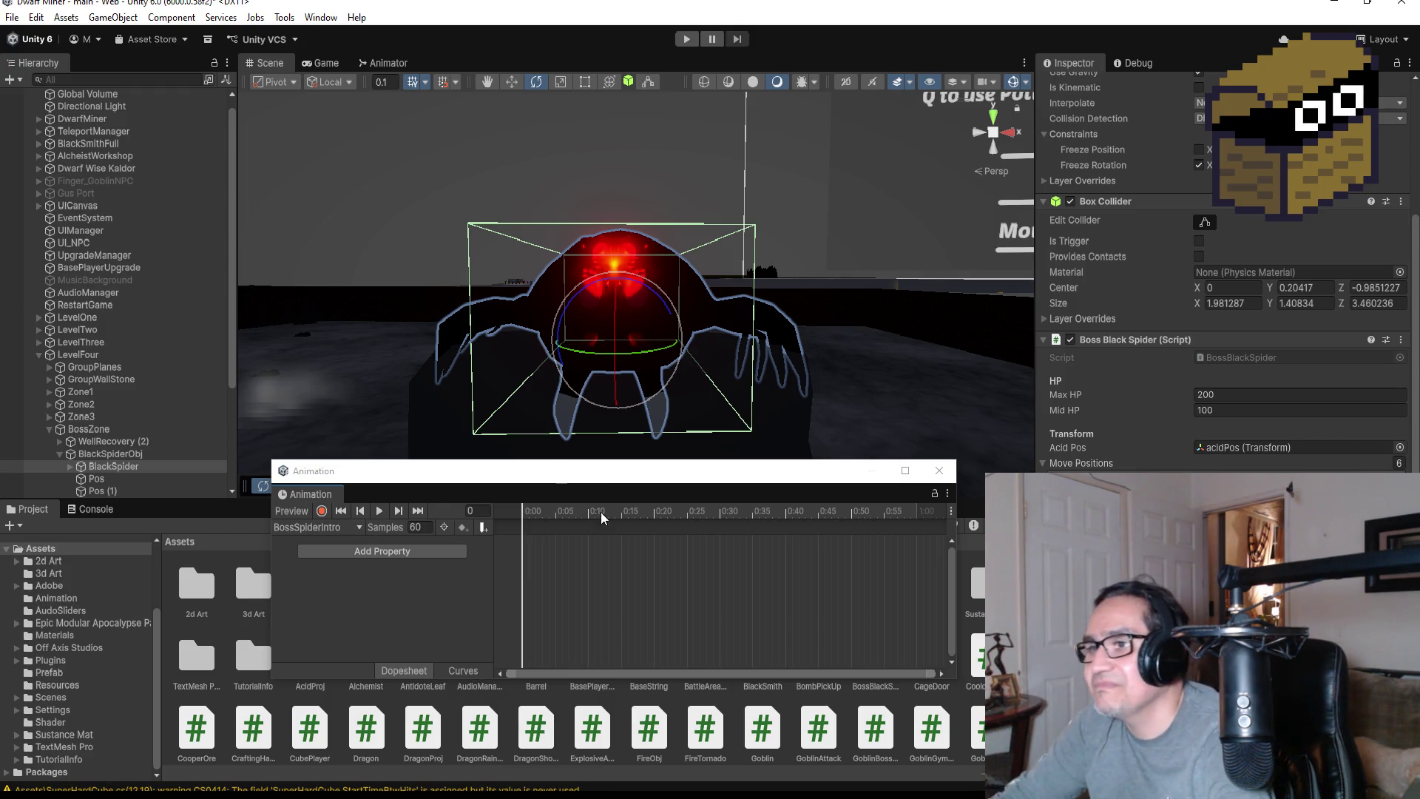
right_click(526, 529)
left_click(565, 535)
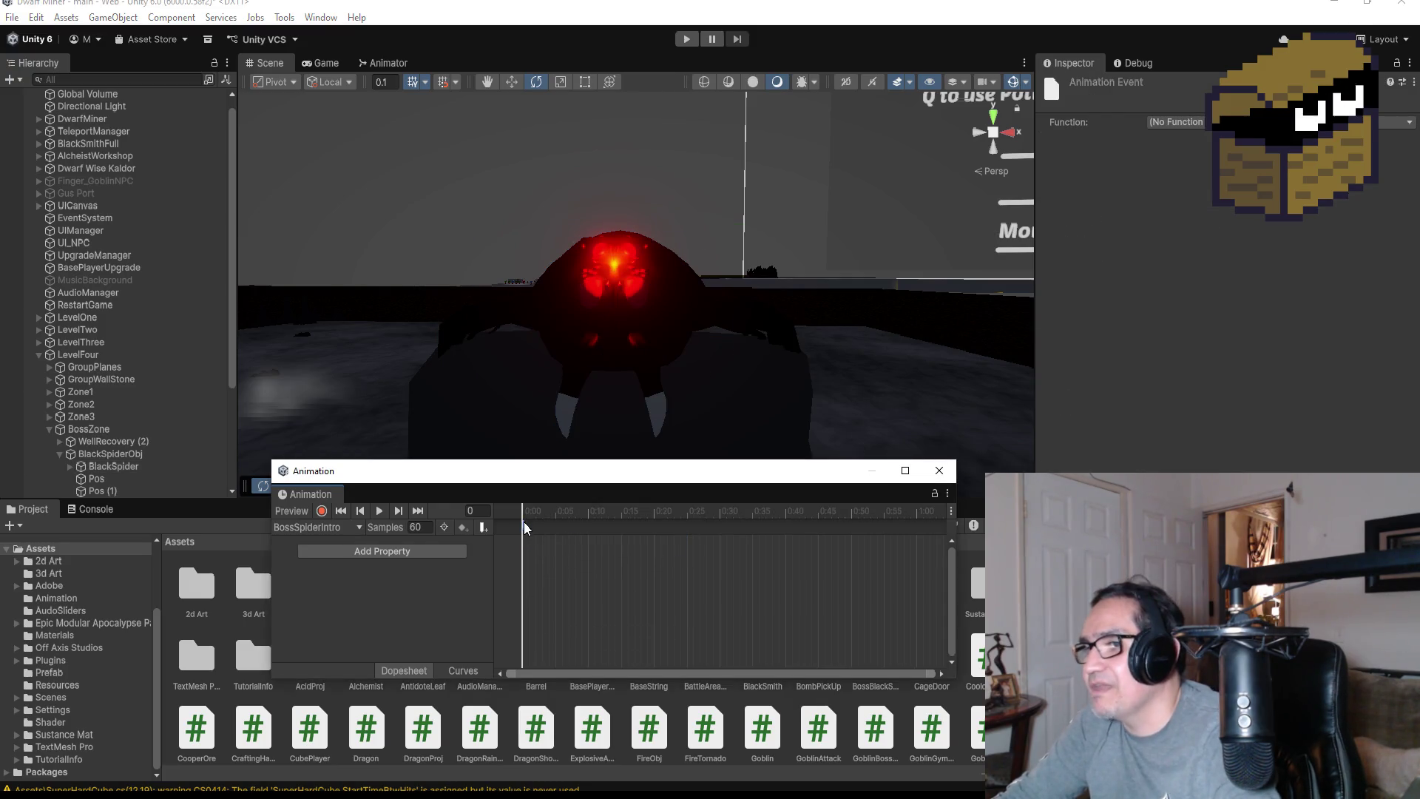
key("Delete")
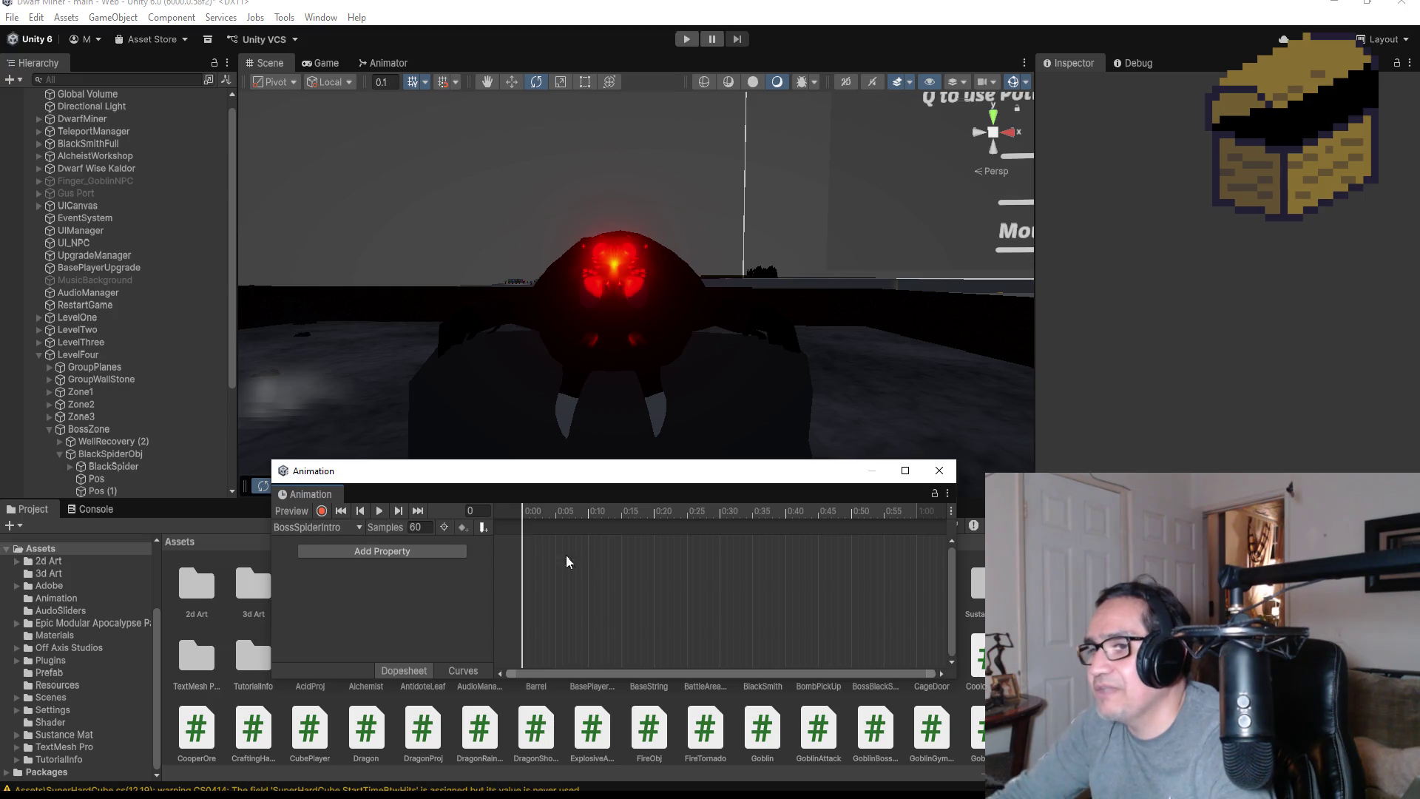
left_click(393, 554)
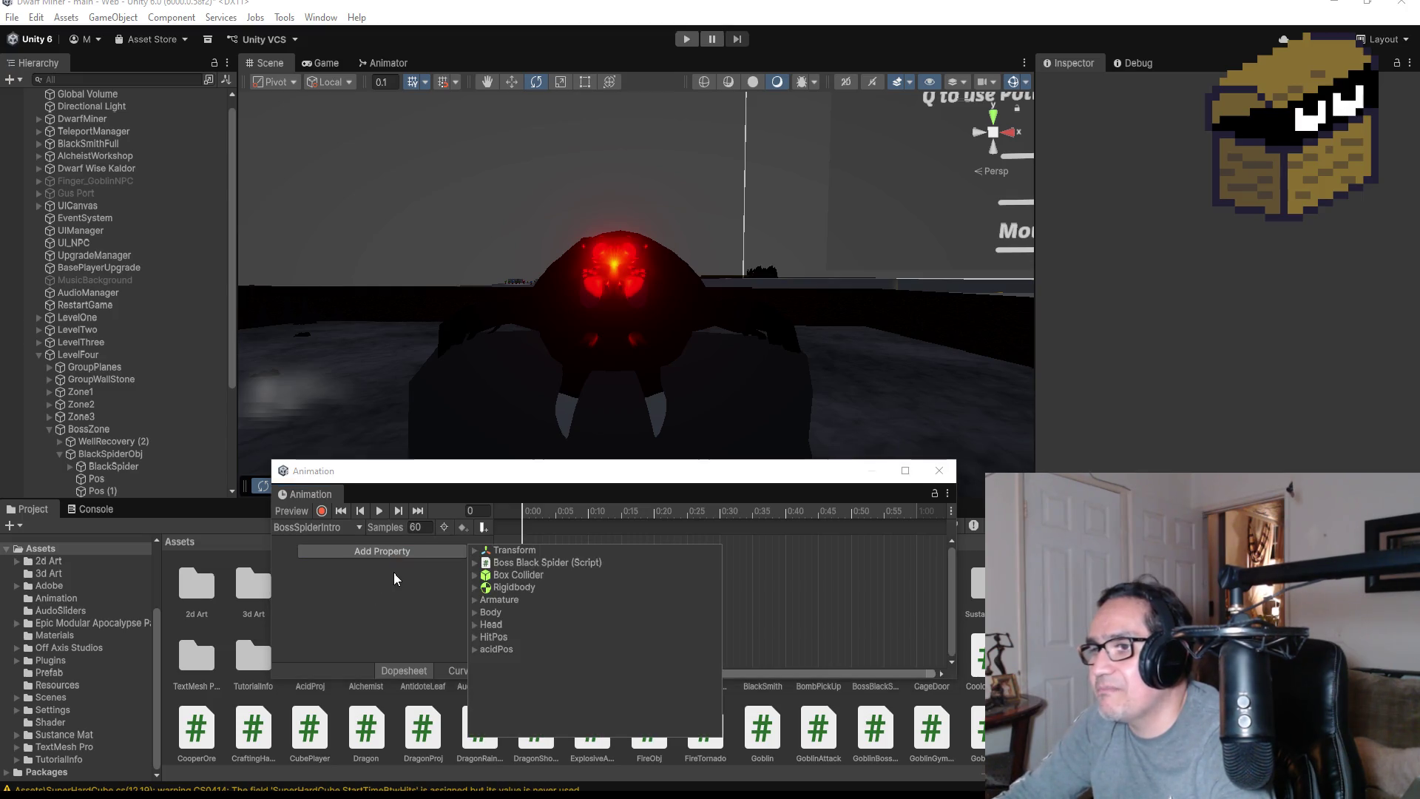
Add an Armature : Rotation track, move its end key to about frame 15, and preview the last frame
left_click(475, 550)
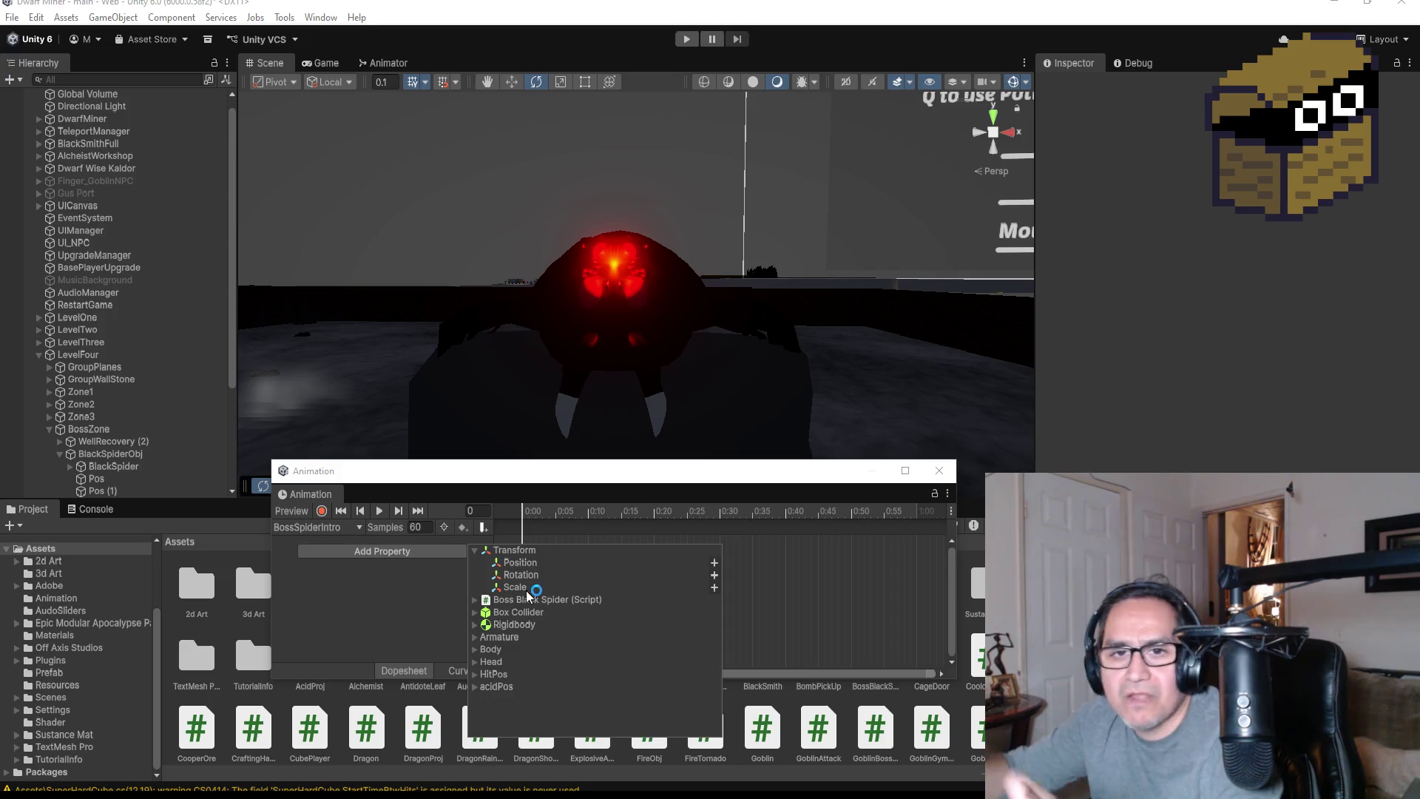
left_click(537, 575)
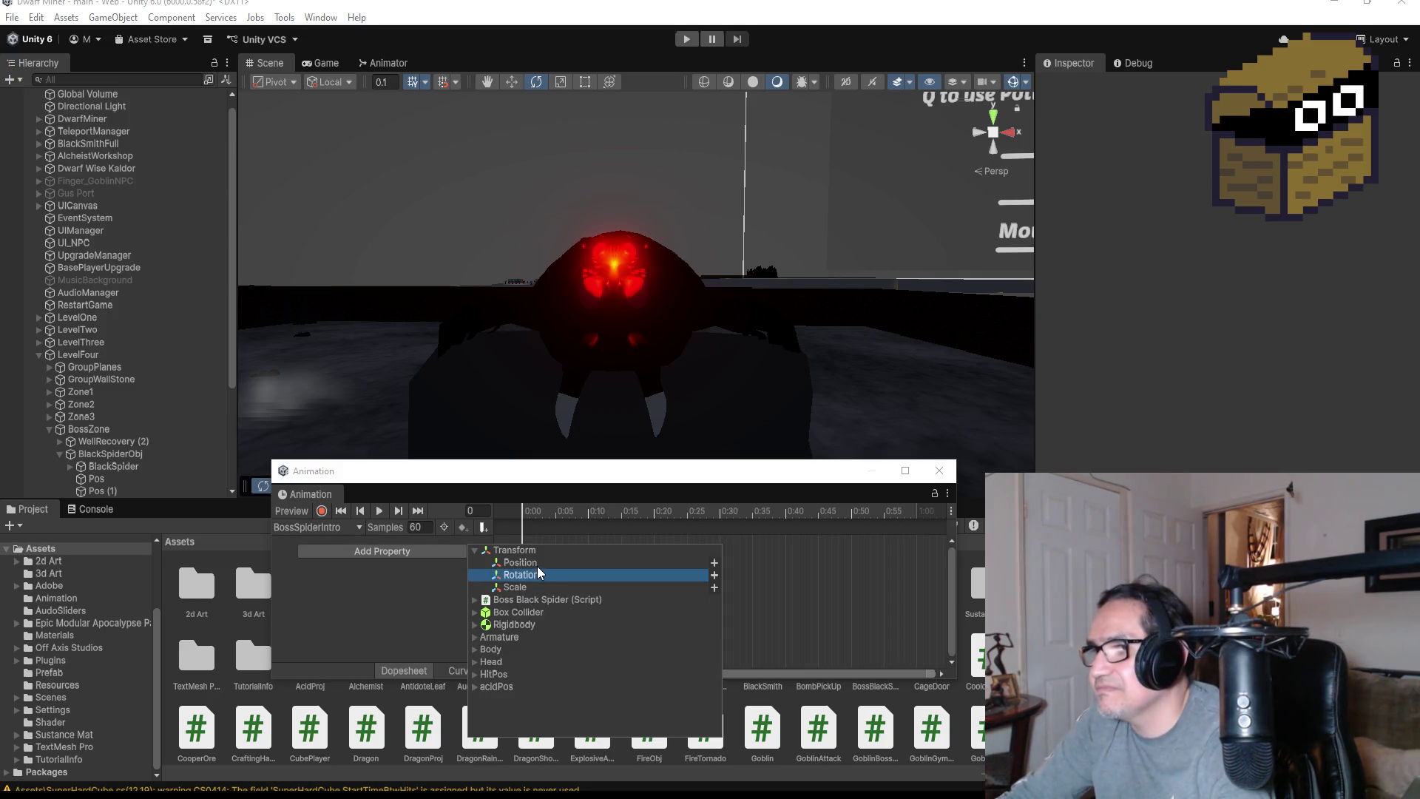
left_click(537, 566)
left_click(516, 577)
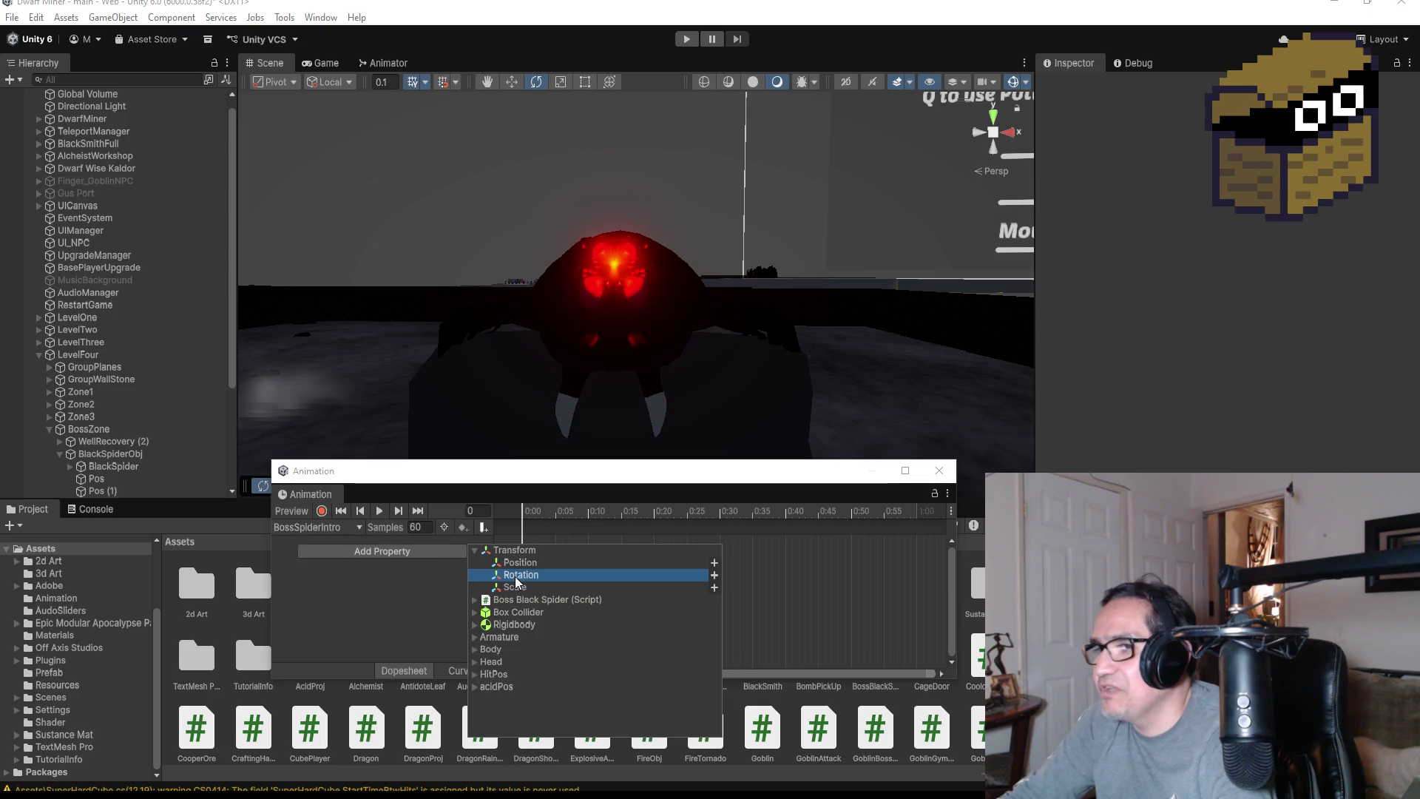
left_click(476, 637)
scroll(521, 658, "down", 3)
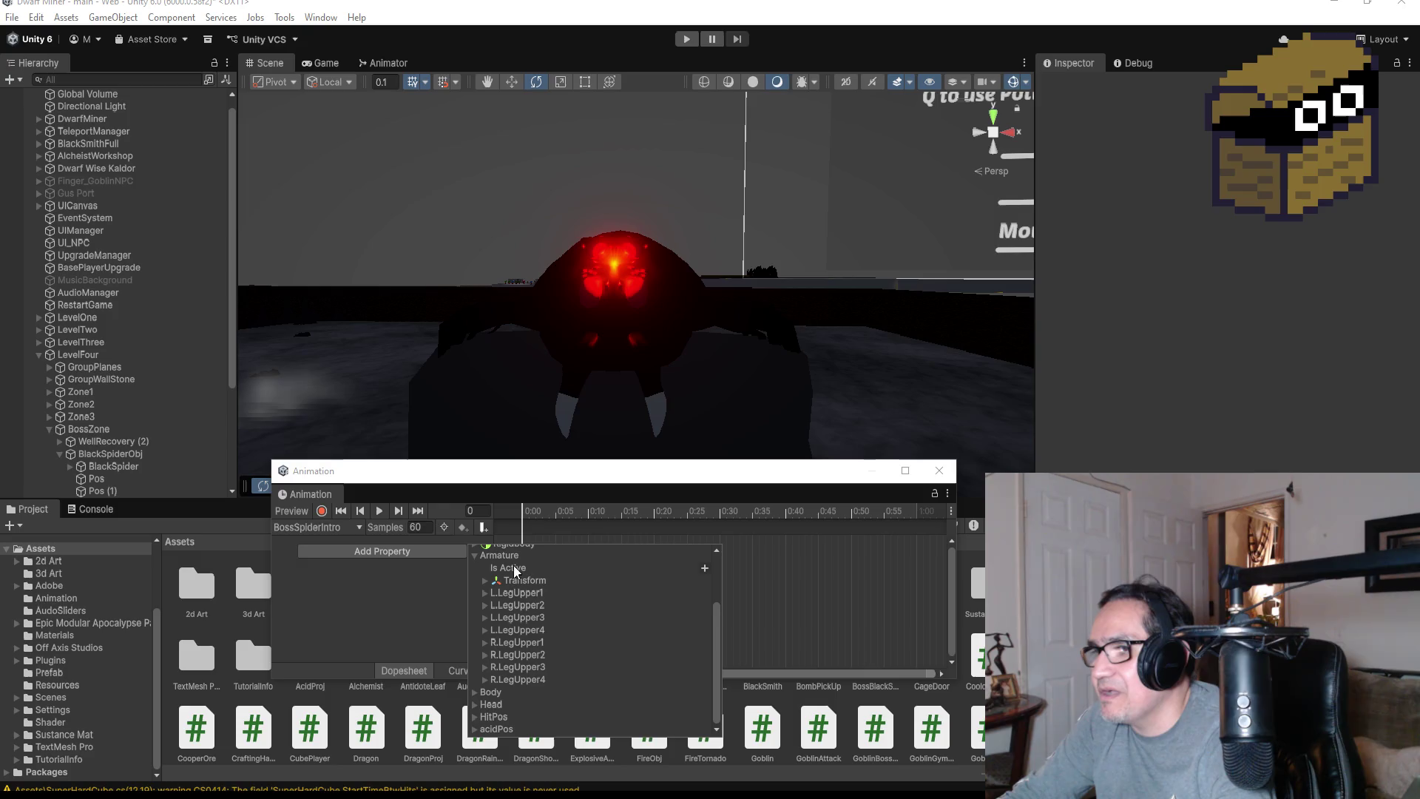
left_click(486, 582)
left_click(596, 606)
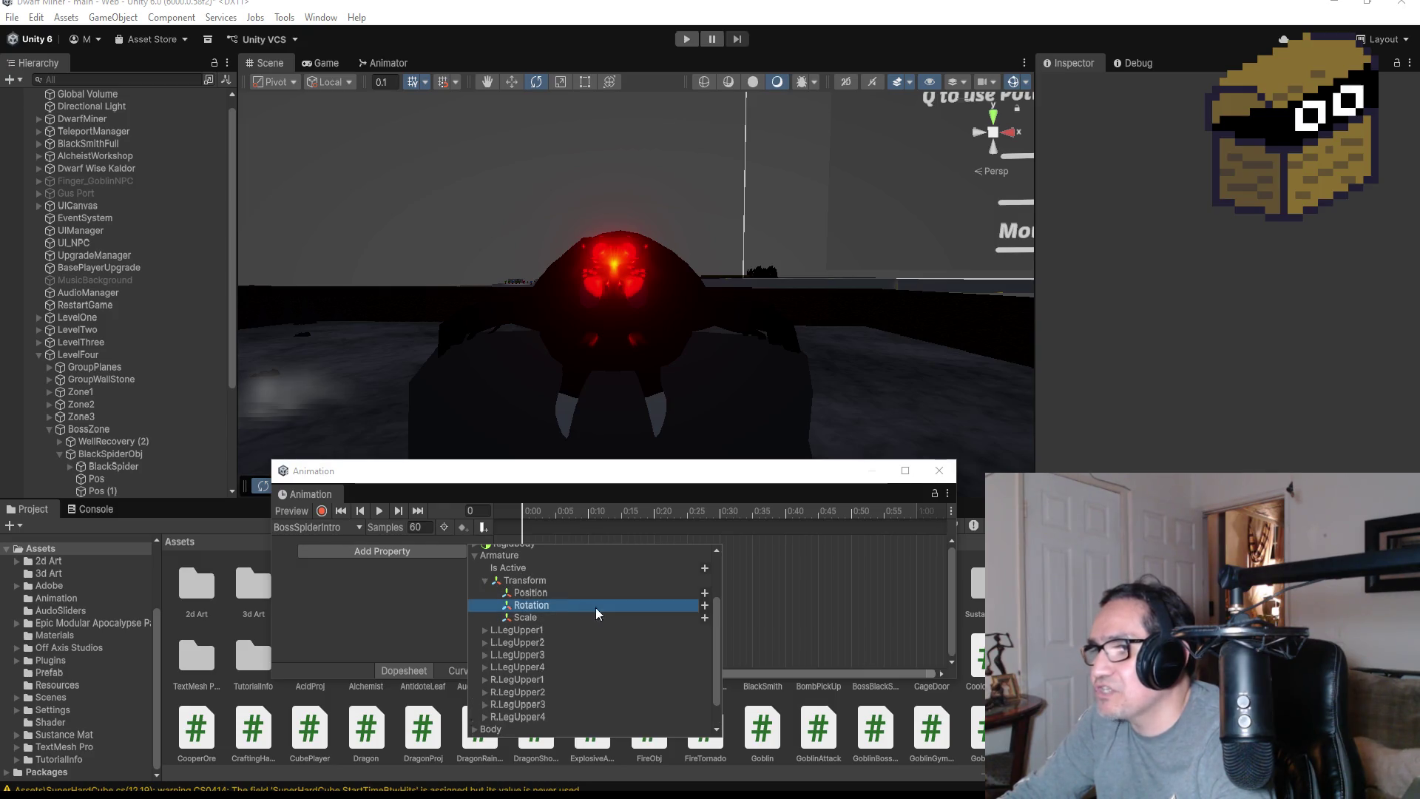
left_click(704, 606)
mouse_move(918, 548)
left_mouse_down()
mouse_move(632, 539)
mouse_move(597, 552)
mouse_move(613, 543)
left_mouse_up()
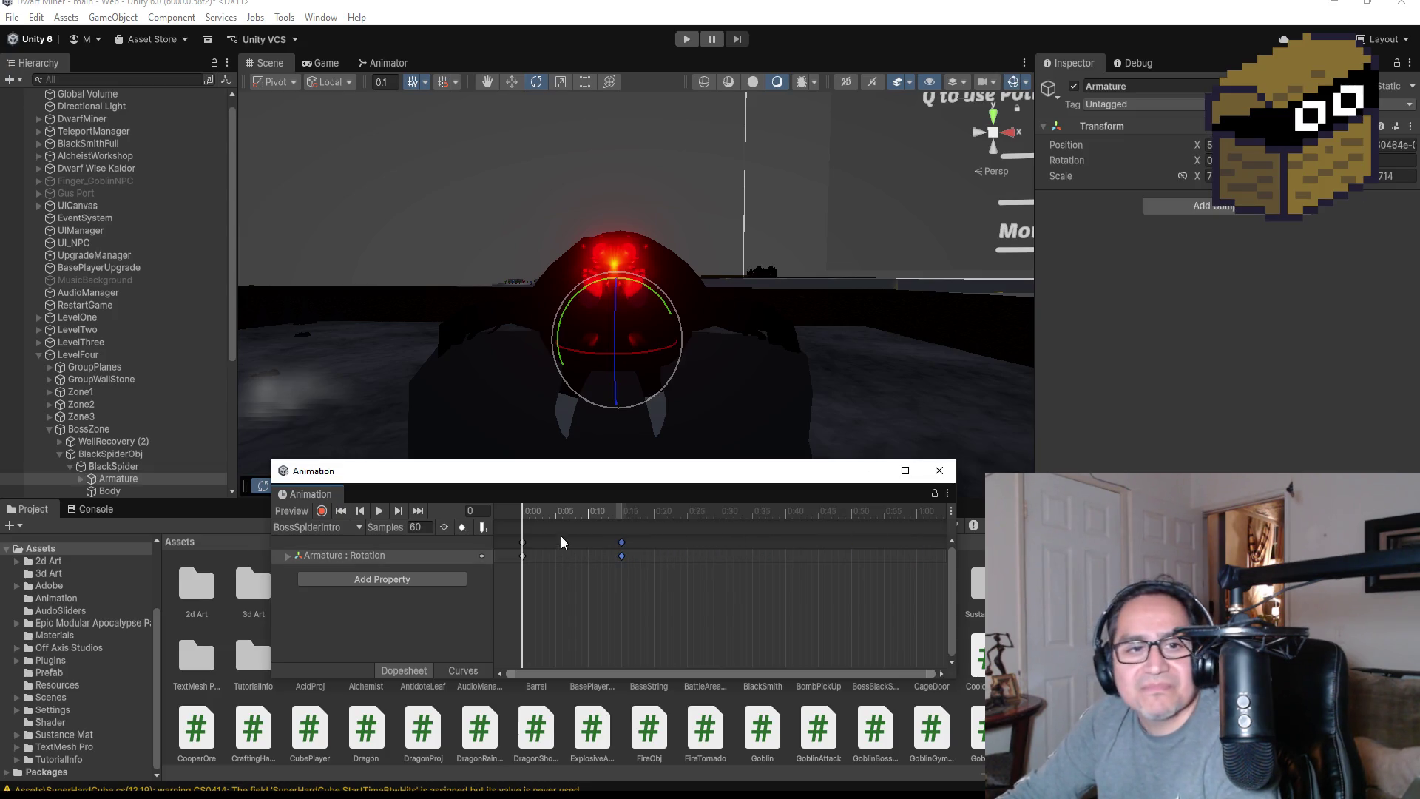
left_click(420, 511)
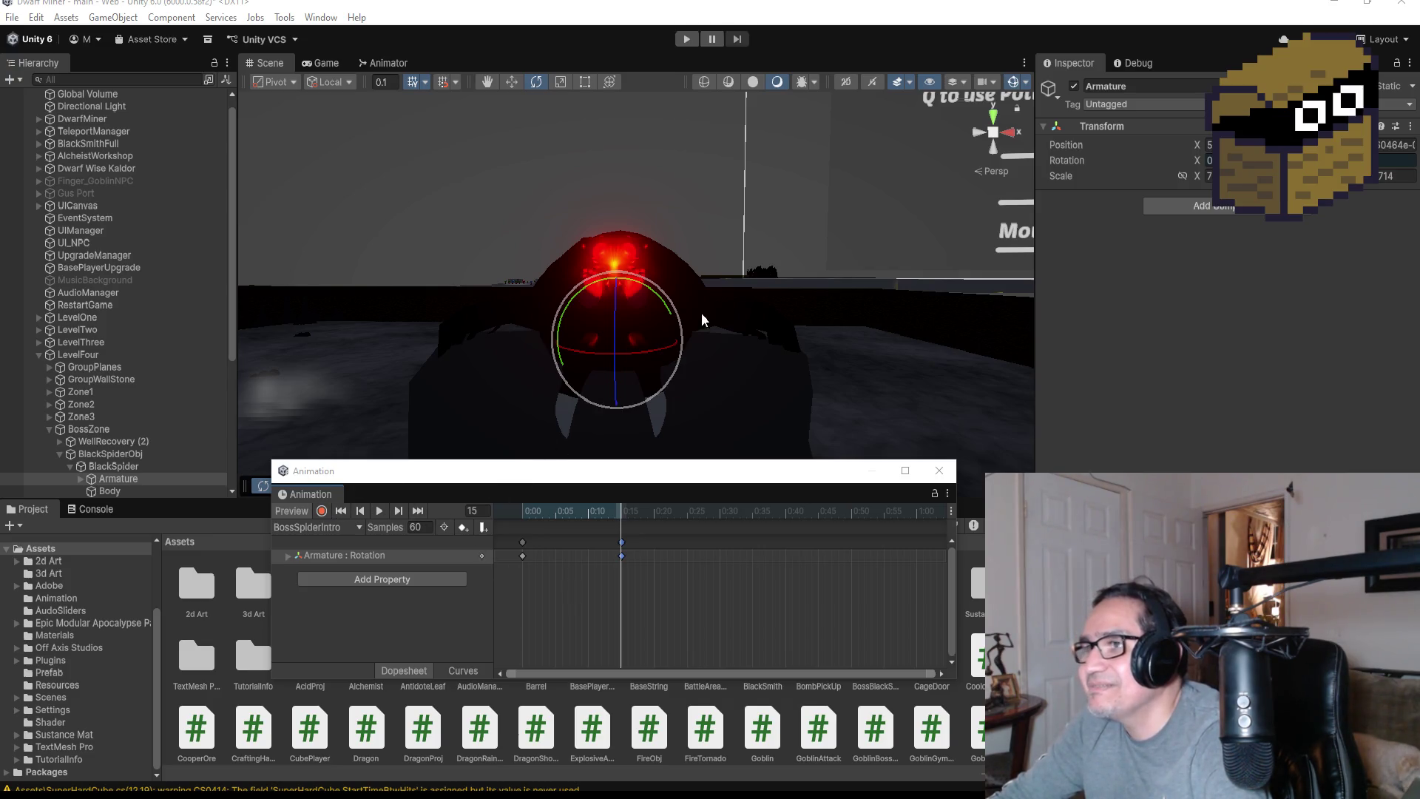
Switch to the Right view, turn on keyframe recording, and expand the Armature's bones
left_click(1010, 132)
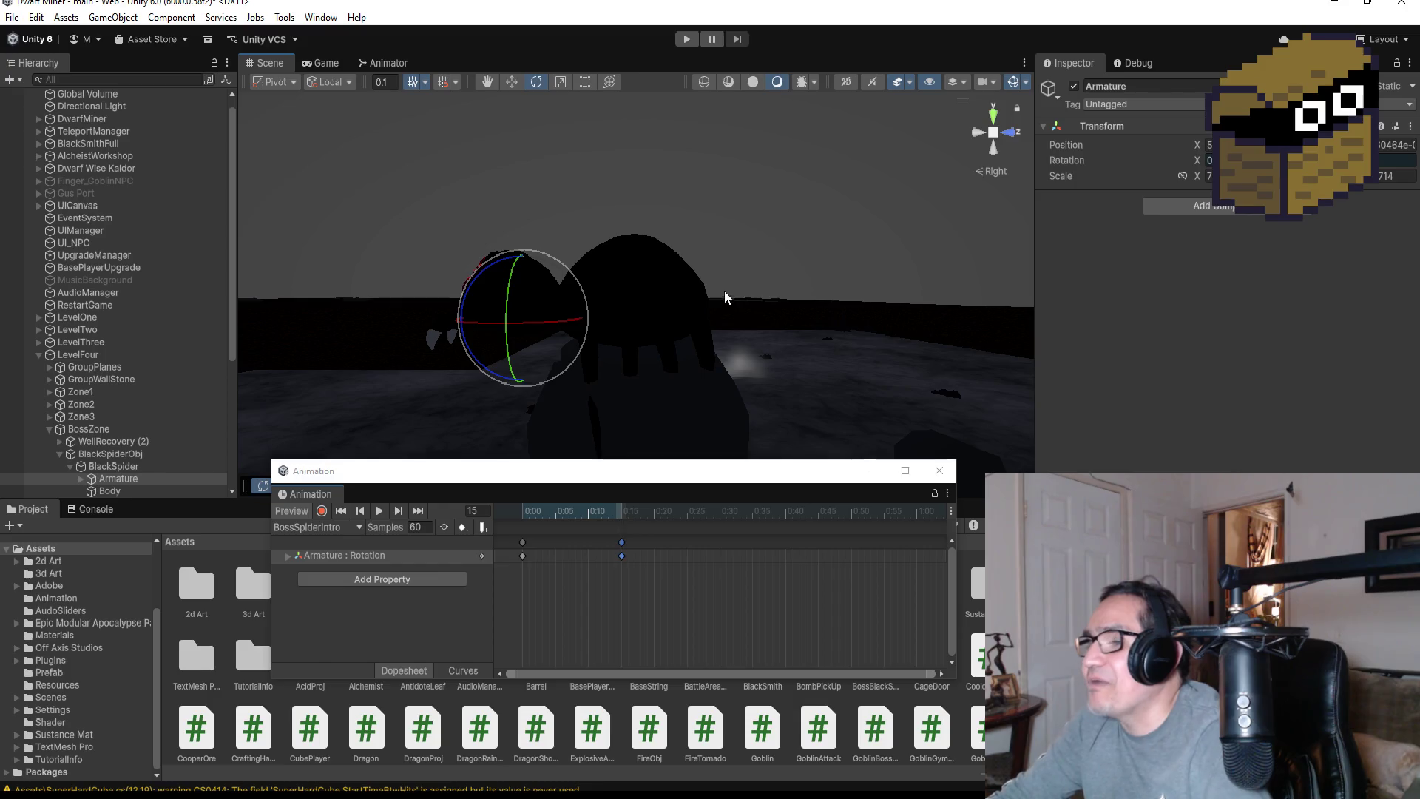
left_click(322, 511)
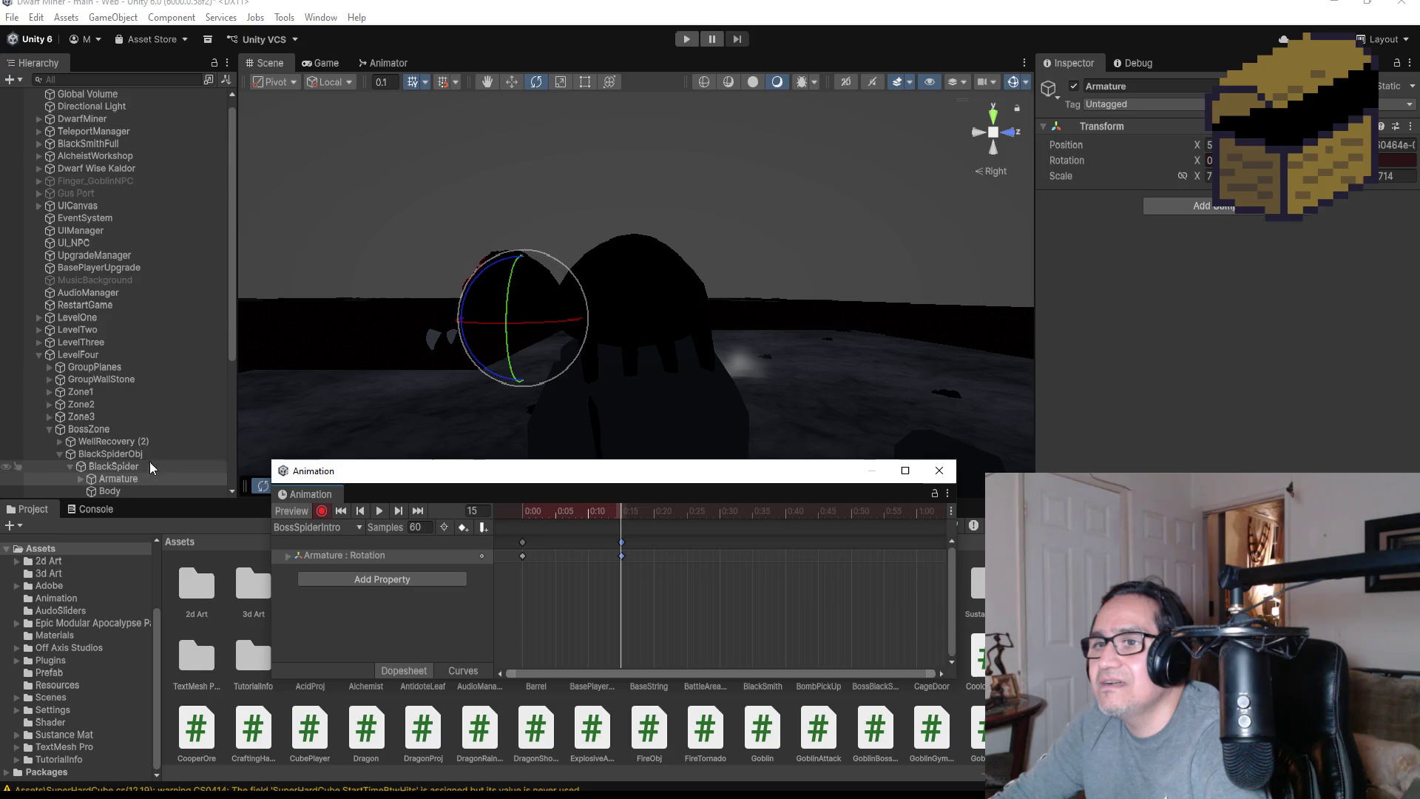
scroll(152, 459, "down", 3)
left_click(83, 386)
left_click(82, 385)
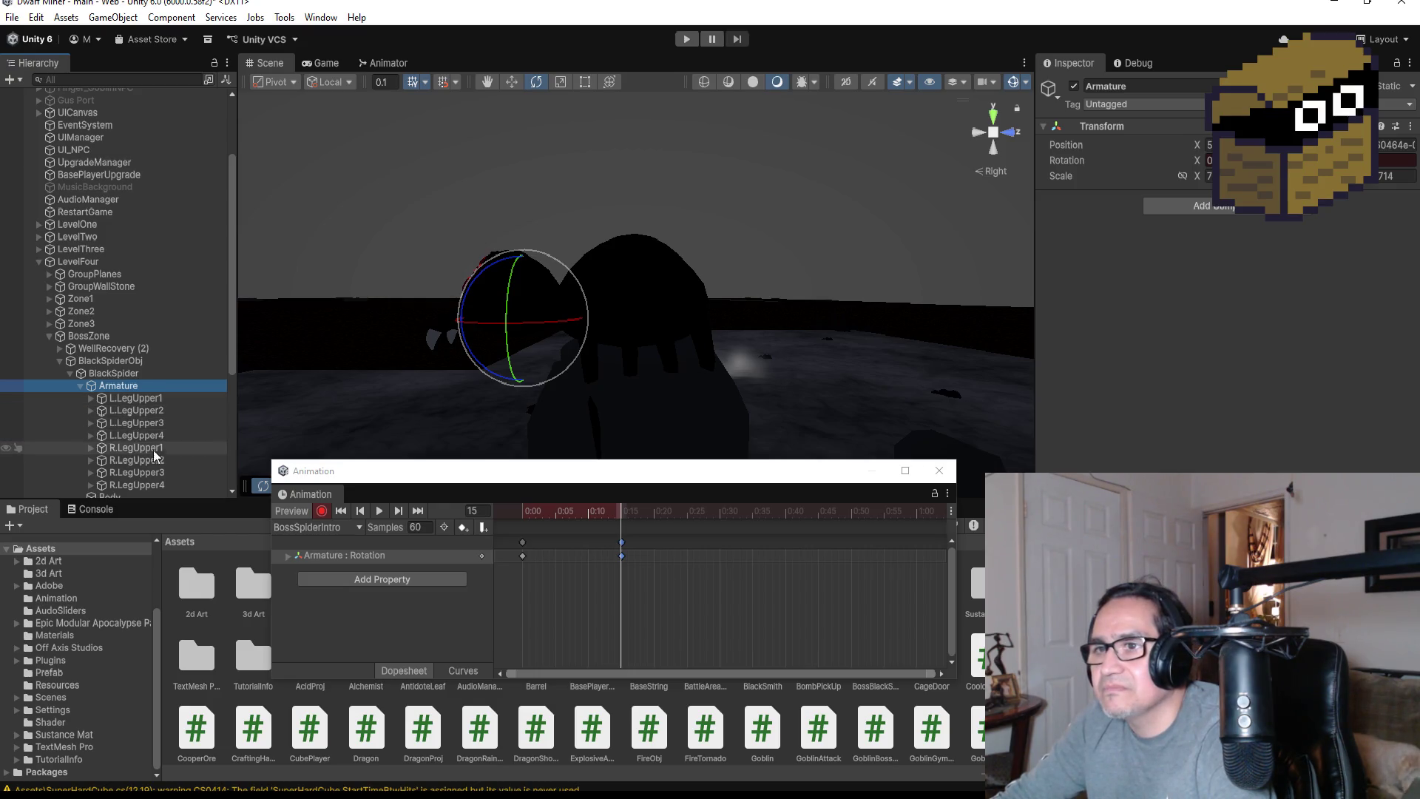
Try rotating the Head, undo it, and select the R.LegUpper2 bone
scroll(158, 462, "down", 2)
left_click(122, 464)
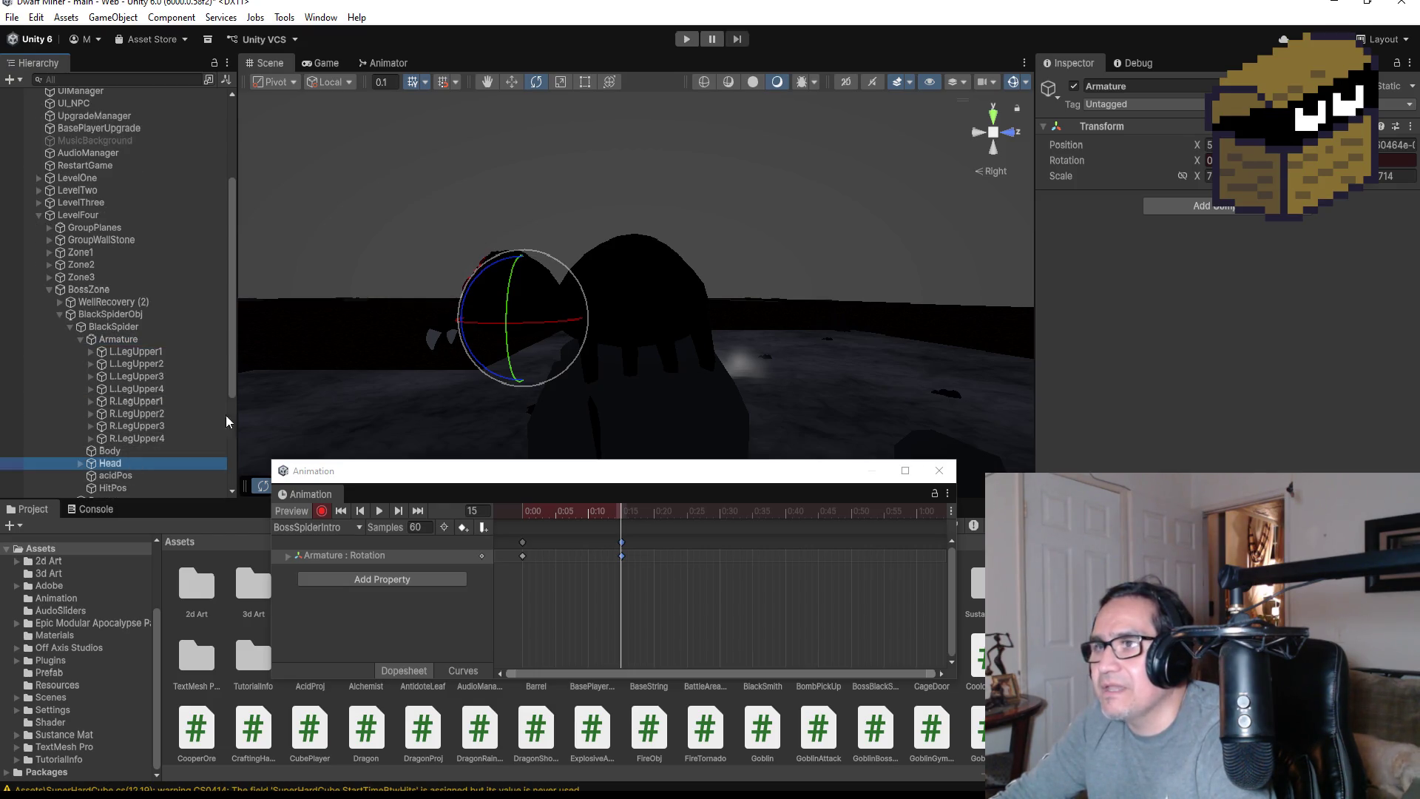
left_click_drag(526, 229, 561, 233)
key("ctrl+z")
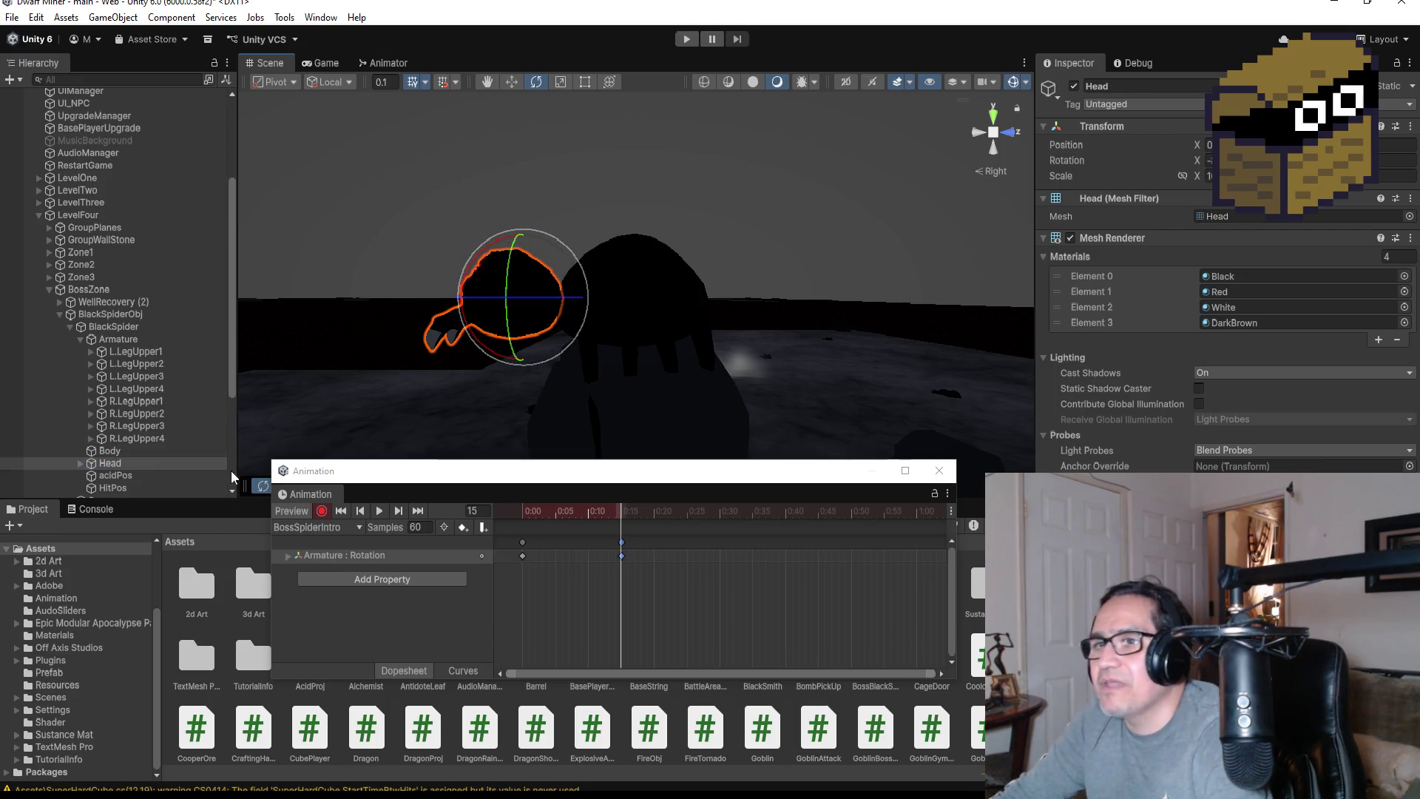
left_click(144, 415)
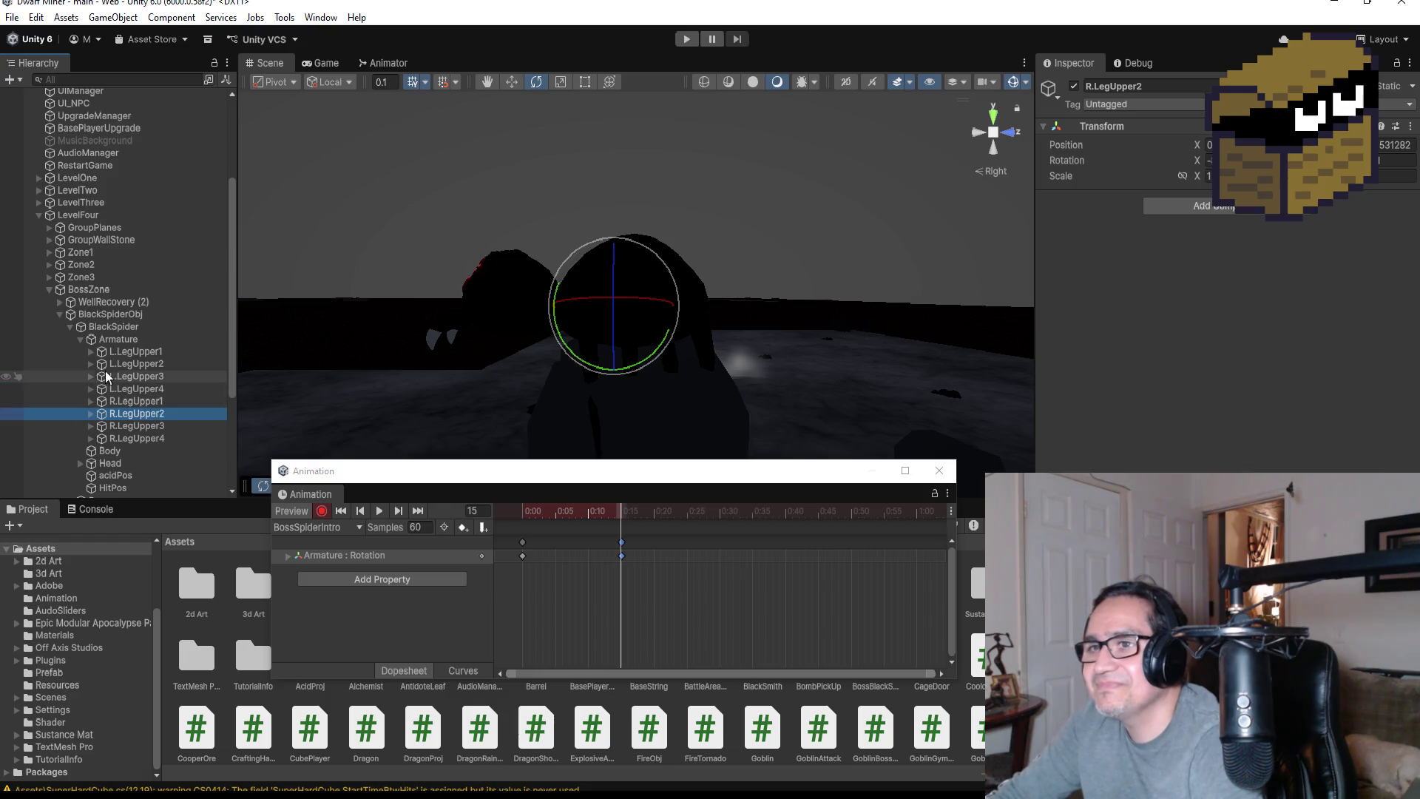
Expand the L.LegUpper2 bone chain and orbit the scene around the spider's legs
left_click(92, 365)
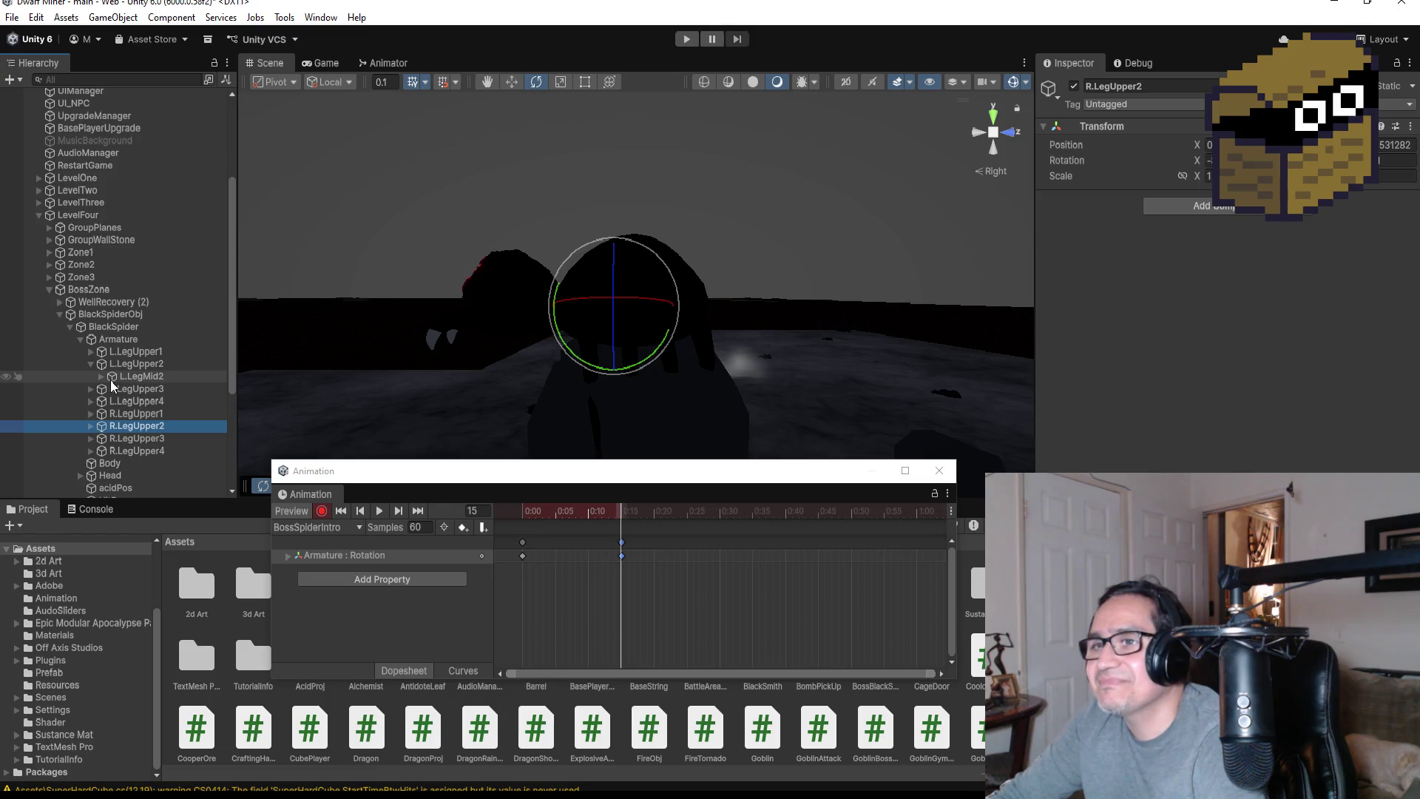
left_click(112, 378)
left_click(102, 378)
mouse_move(598, 304)
left_mouse_down()
mouse_move(777, 279)
mouse_move(966, 288)
mouse_move(843, 293)
mouse_move(766, 229)
left_mouse_up()
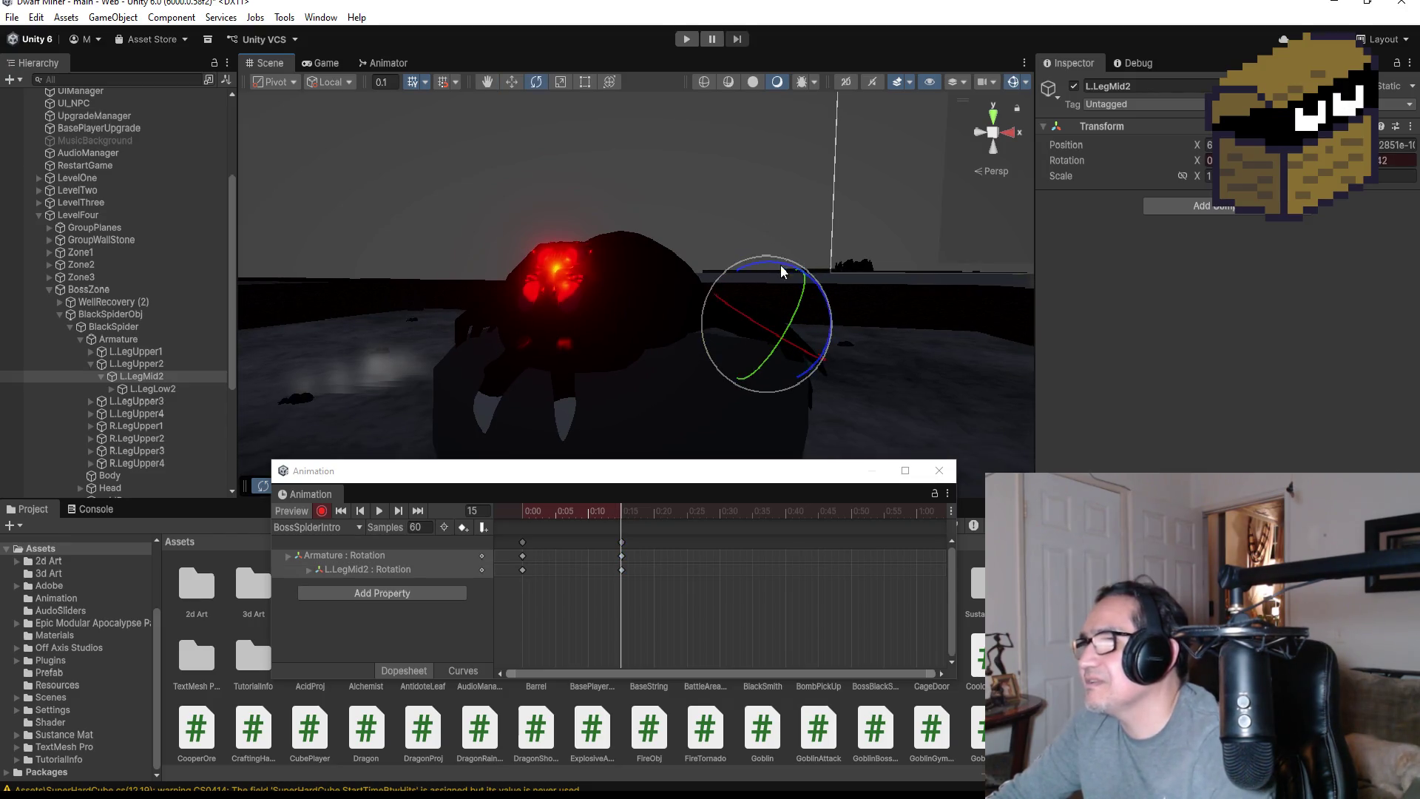
mouse_move(916, 328)
left_mouse_down()
mouse_move(650, 384)
mouse_move(517, 318)
mouse_move(678, 326)
mouse_move(874, 310)
mouse_move(629, 355)
left_mouse_up()
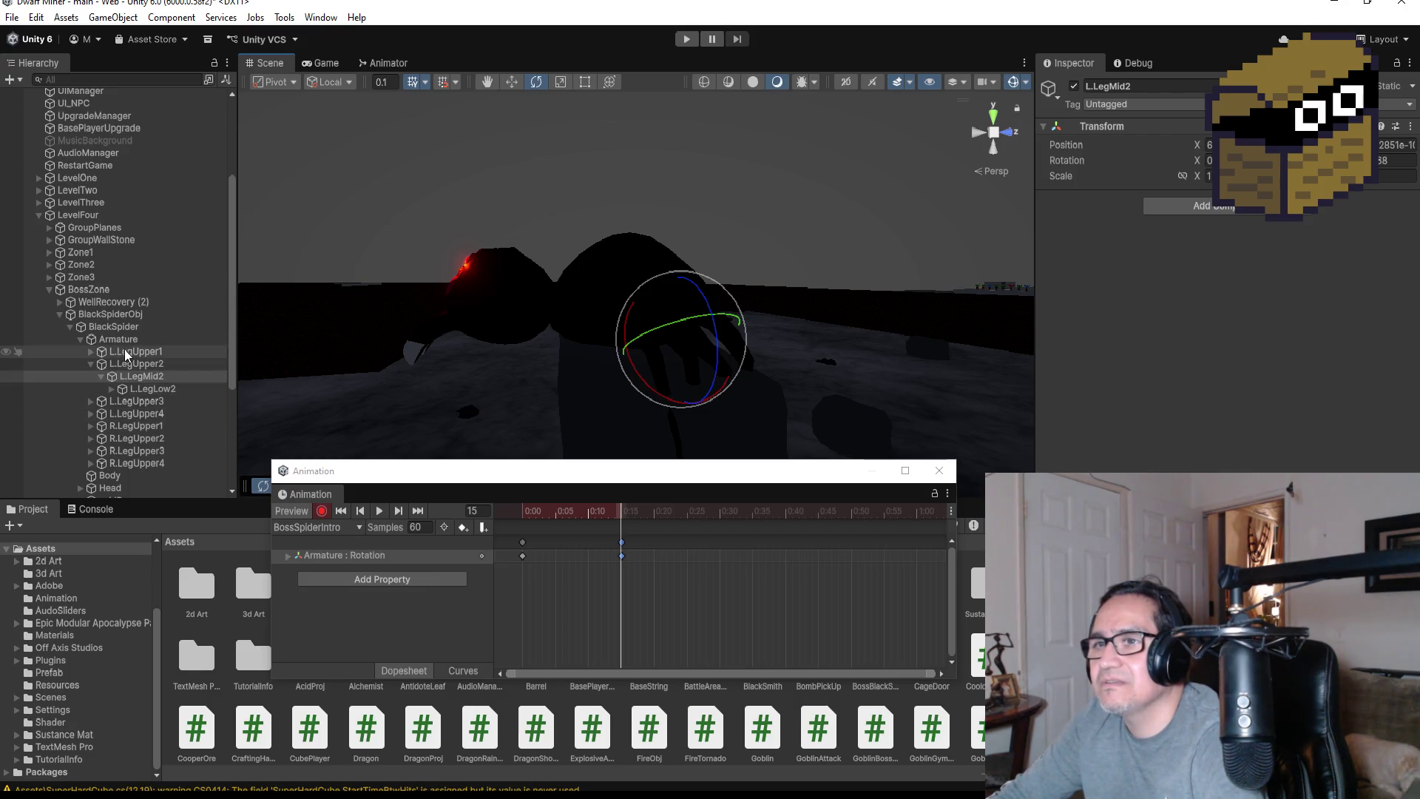
scroll(136, 435, "down", 3)
left_click(126, 416)
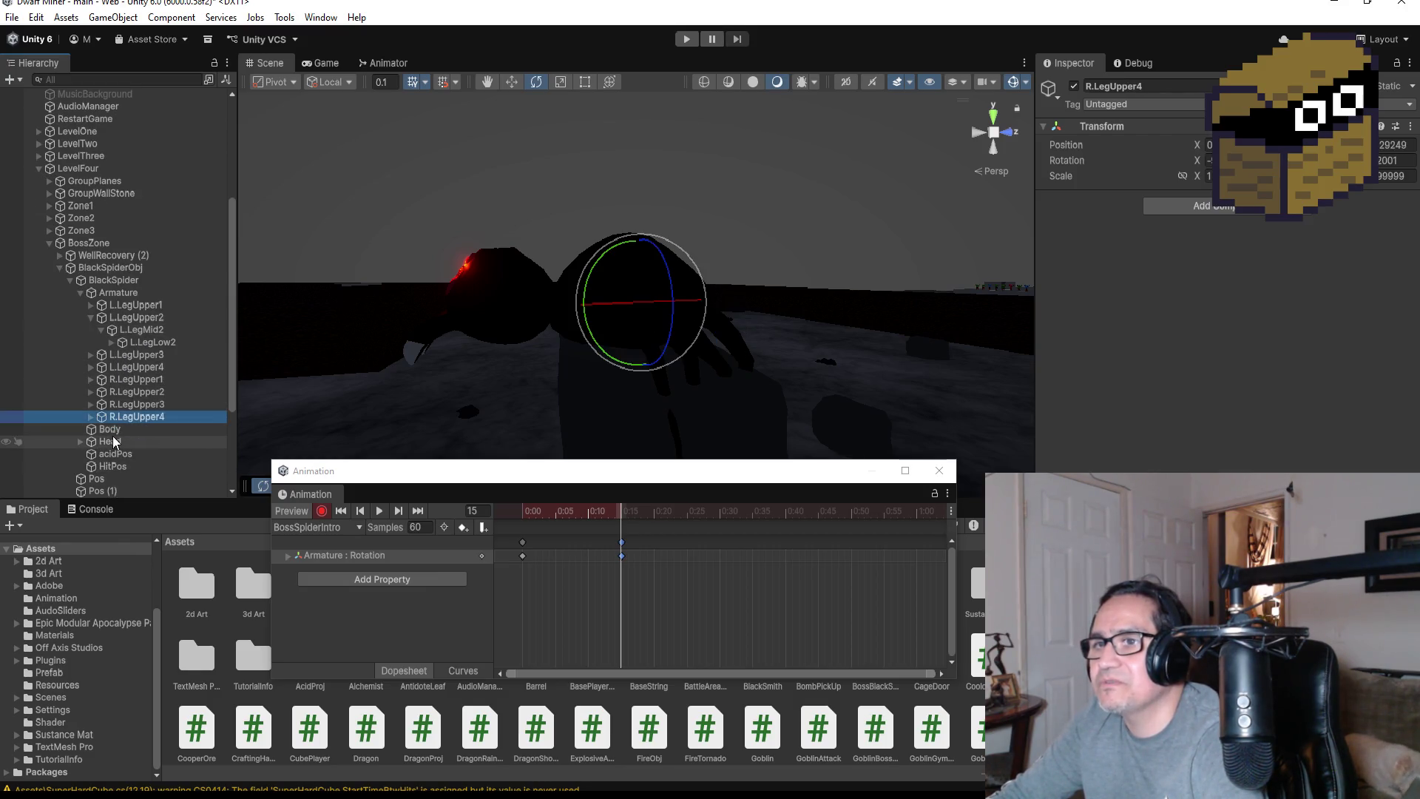
left_click(111, 429)
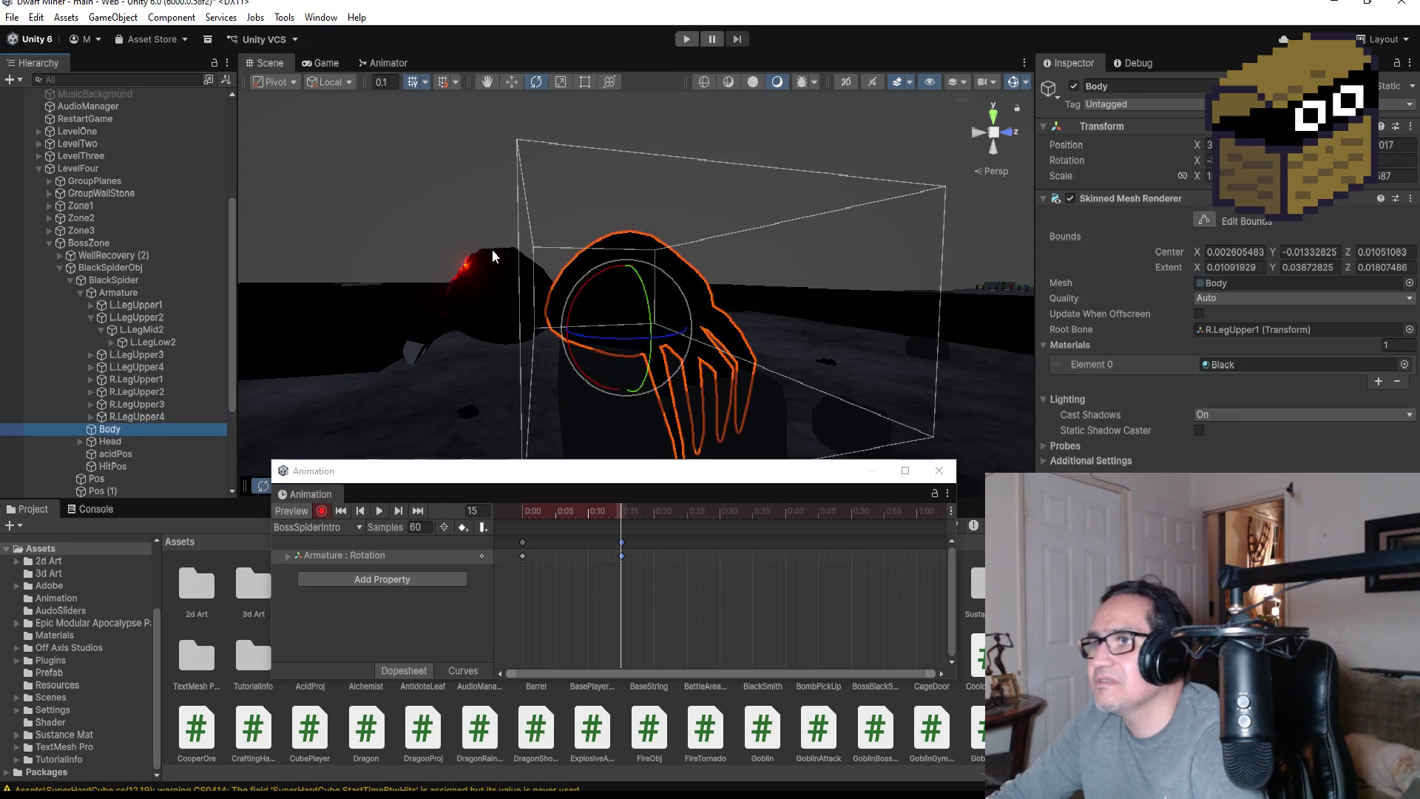
left_click(624, 264)
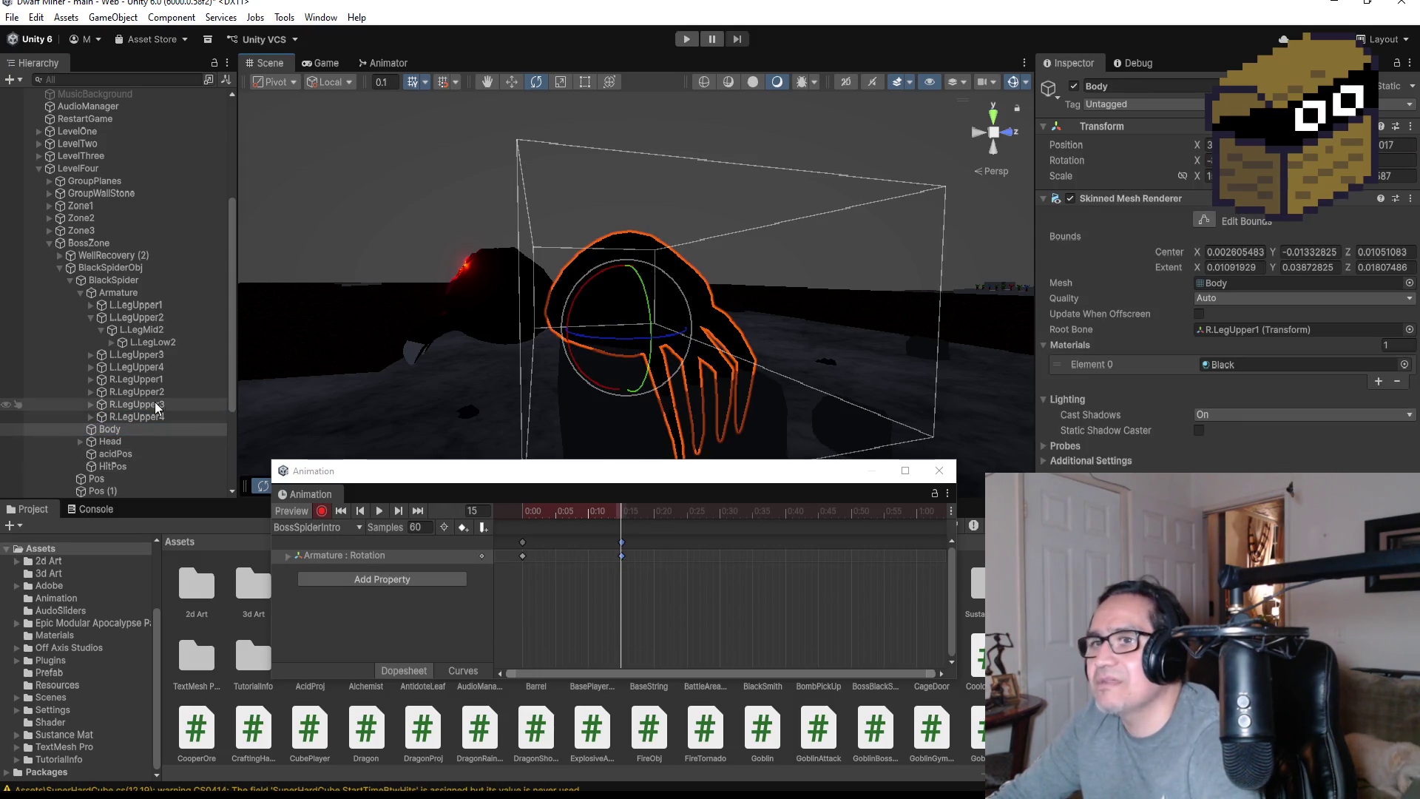
Rotate the Head and raise L.LegUpper2 at frame 15 to key both rotations
left_click(121, 440)
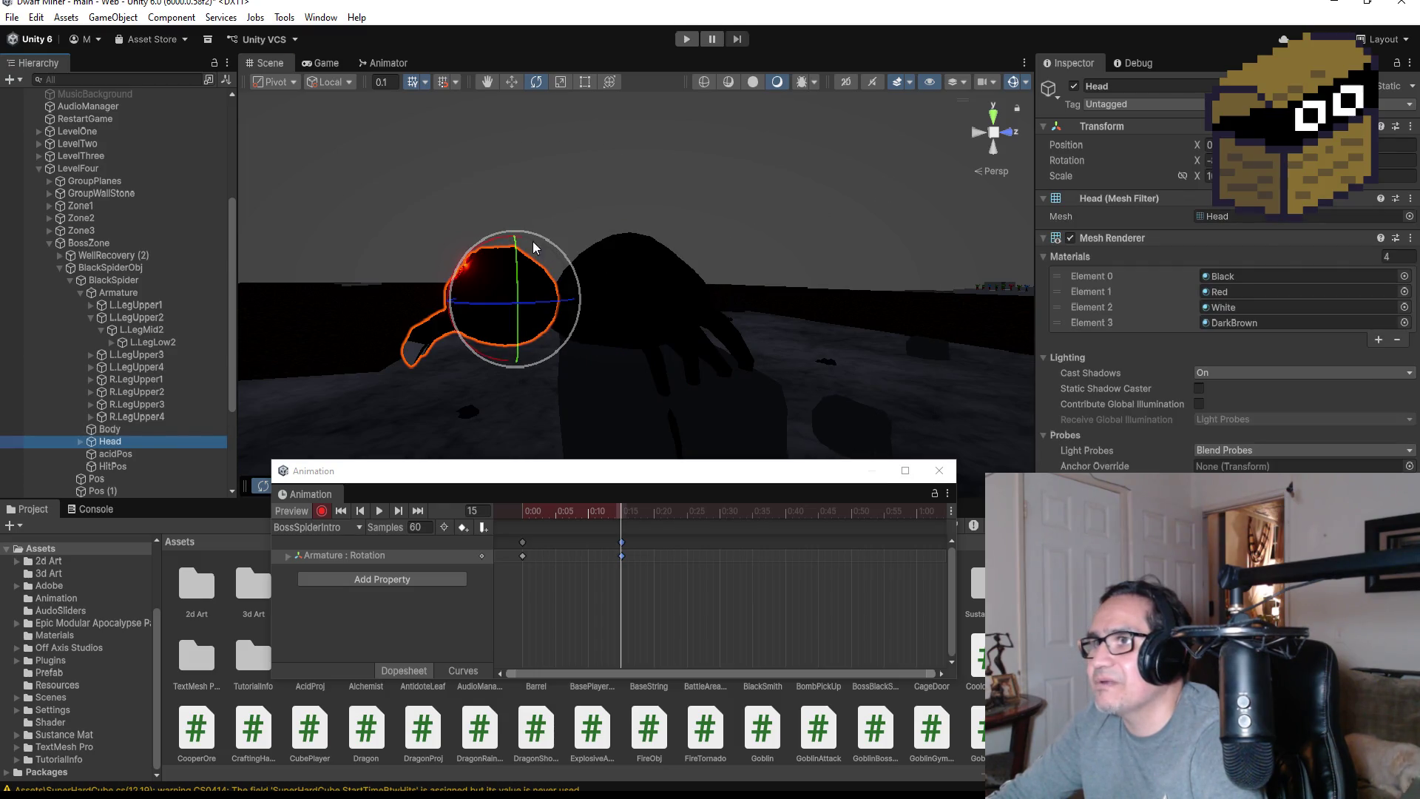
left_click_drag(535, 247, 575, 237)
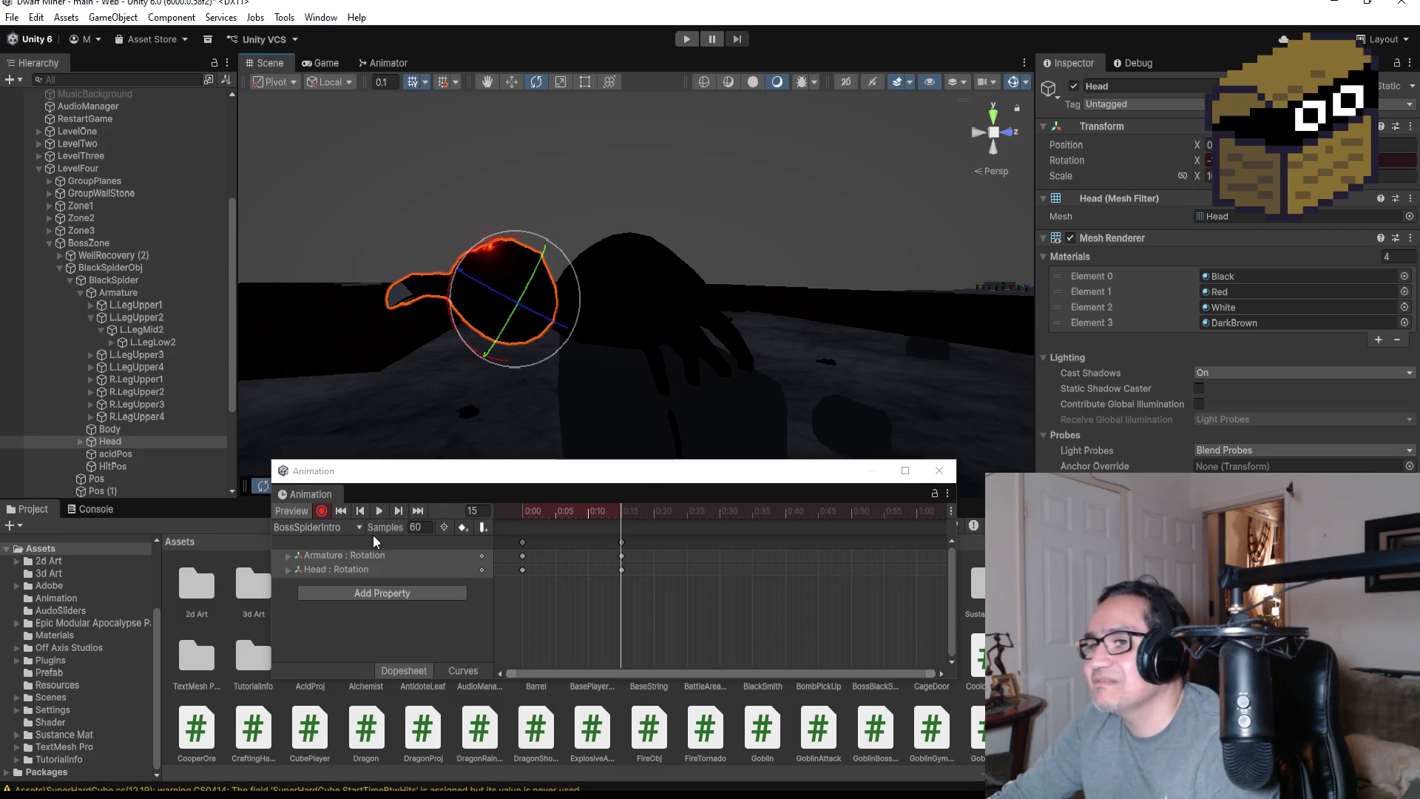
left_click_drag(562, 331, 934, 321)
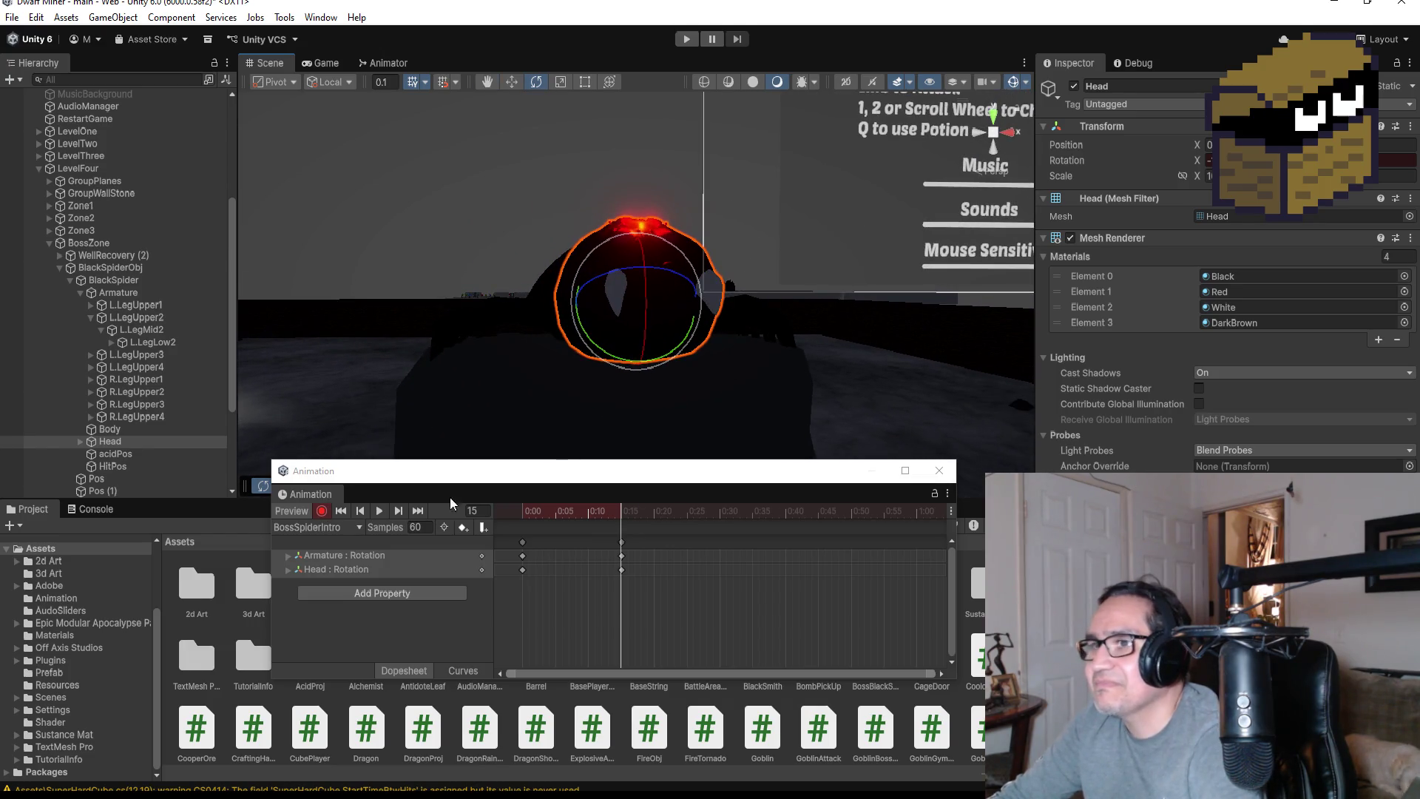
left_click(974, 132)
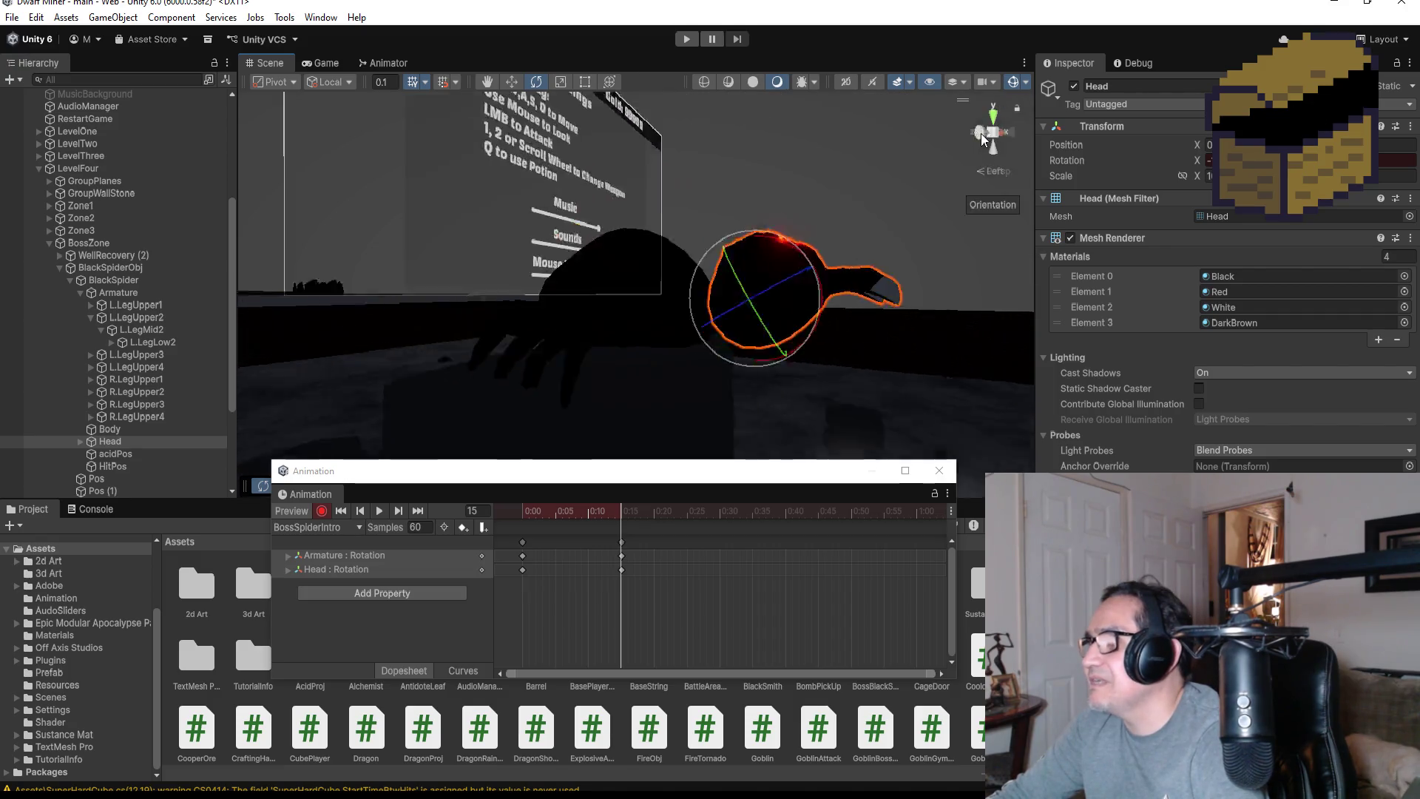
left_click(1011, 134)
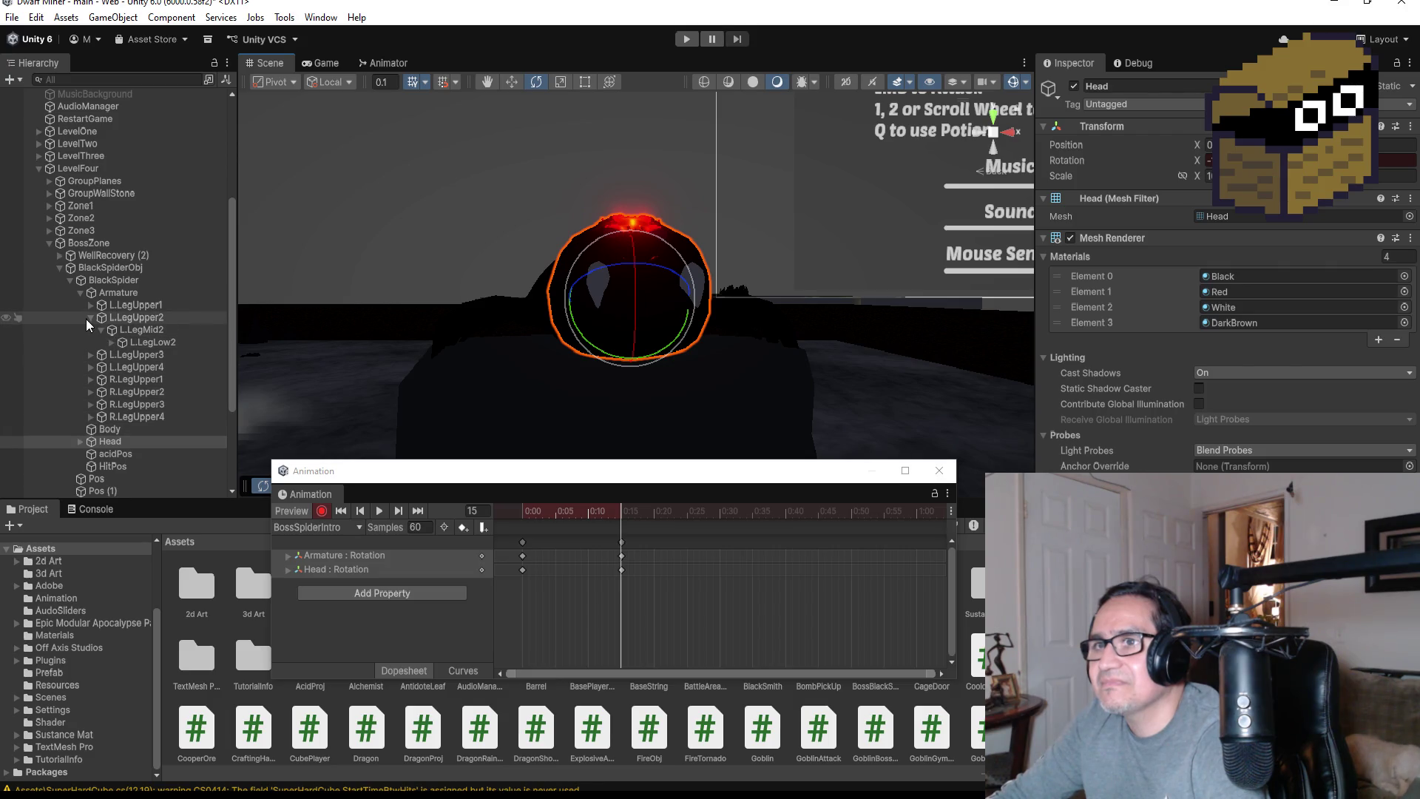
left_click(134, 319)
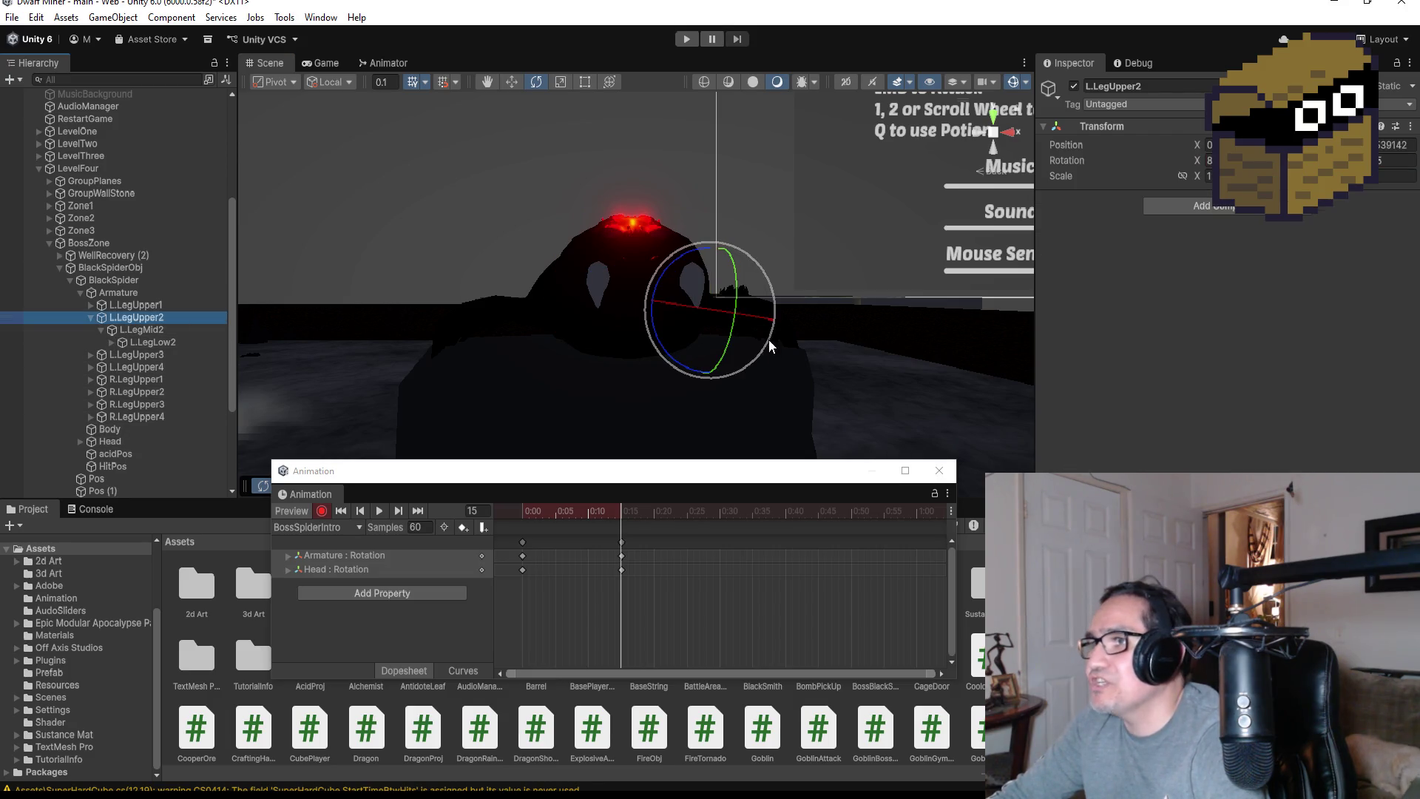
left_click_drag(755, 262, 702, 157)
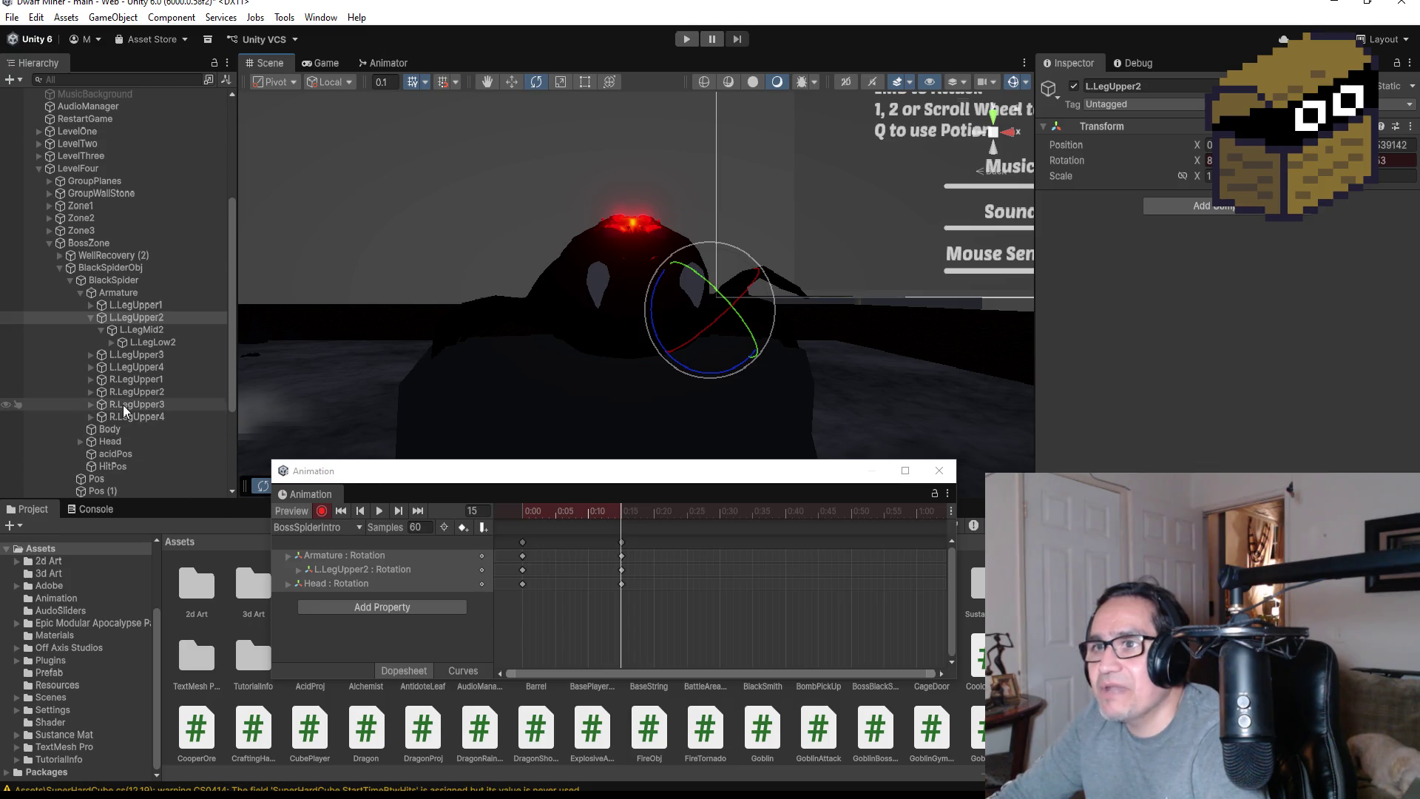
Key rotations for the L.LegMid1 and R.LegUpper1 bones while recording
left_click(91, 305)
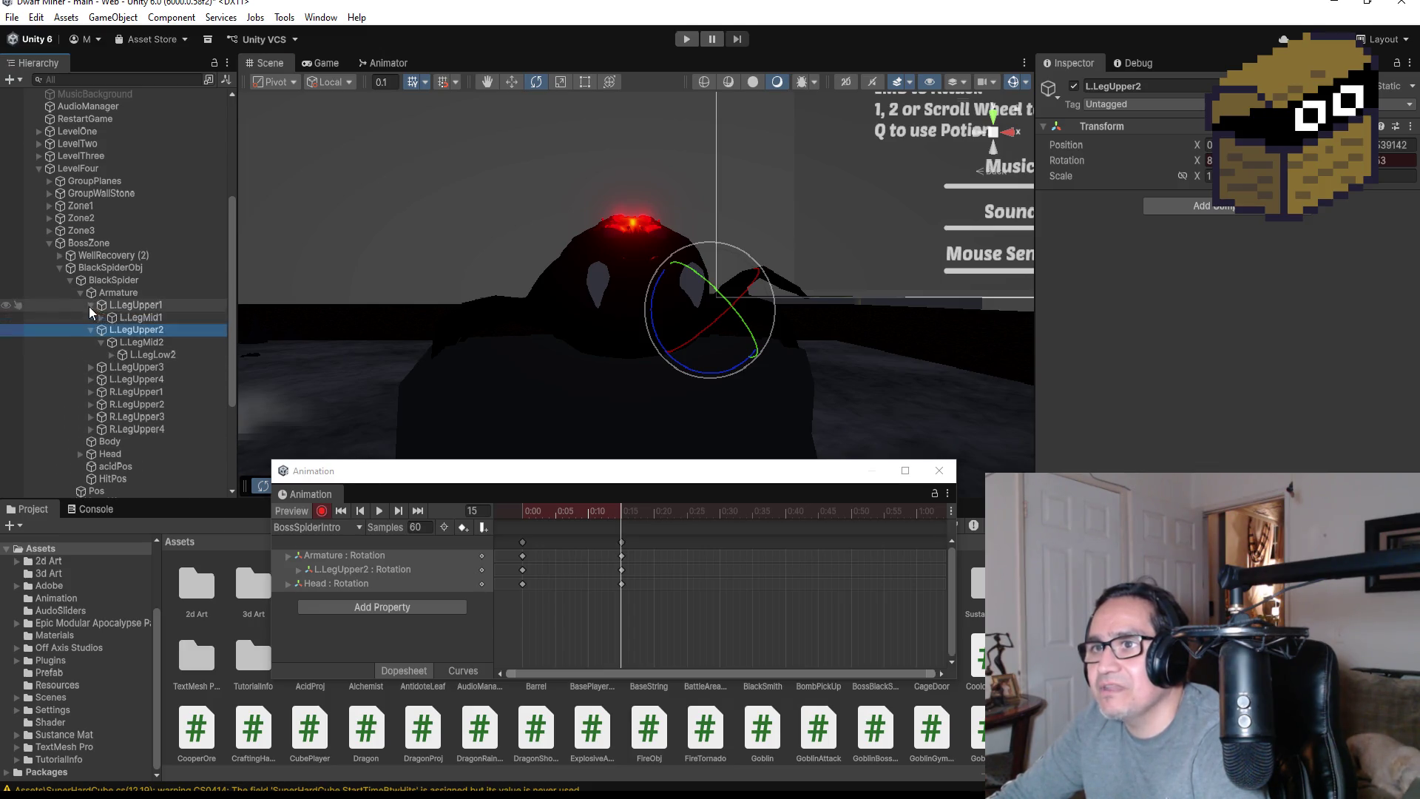
left_click(135, 318)
mouse_move(797, 256)
left_mouse_down()
mouse_move(691, 170)
mouse_move(770, 256)
left_mouse_up()
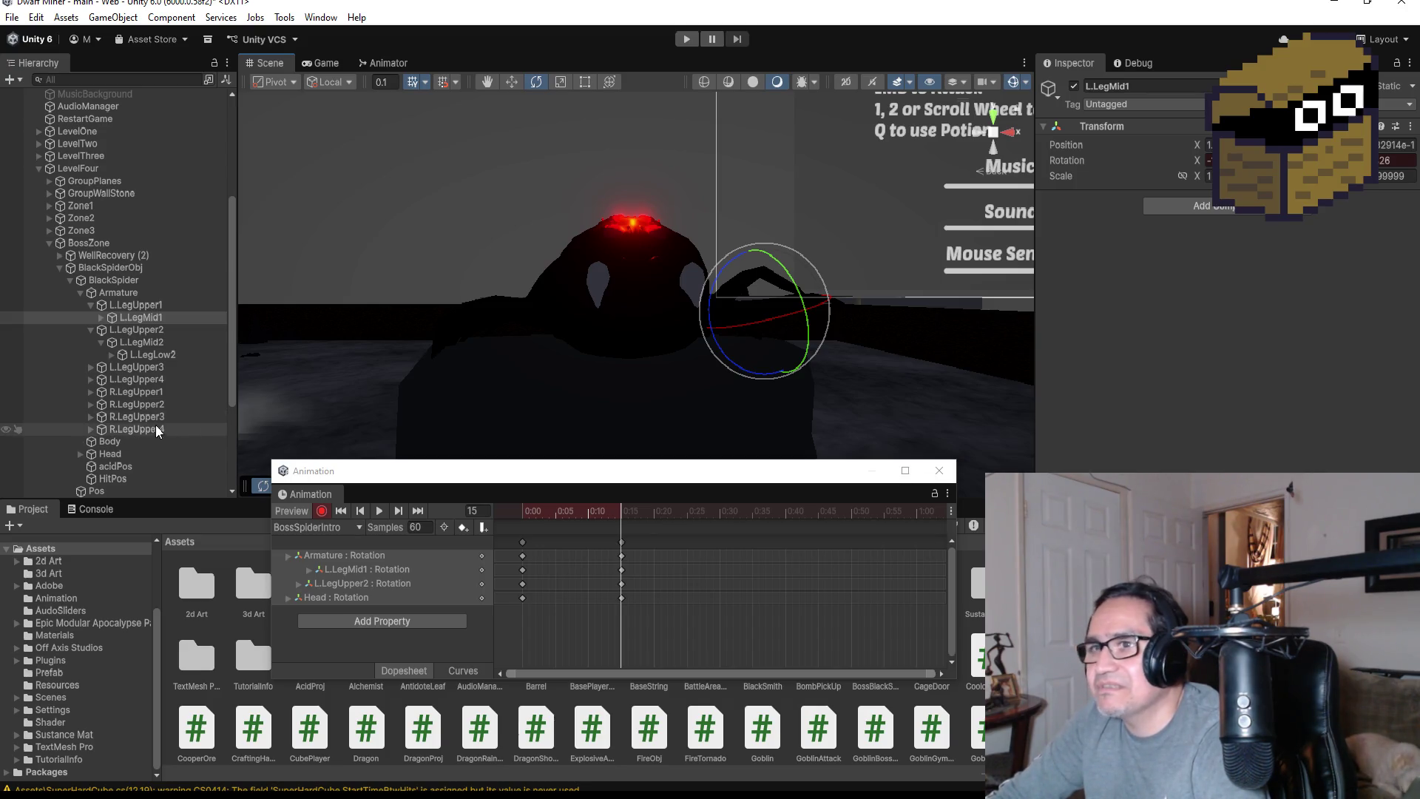
left_click(95, 393)
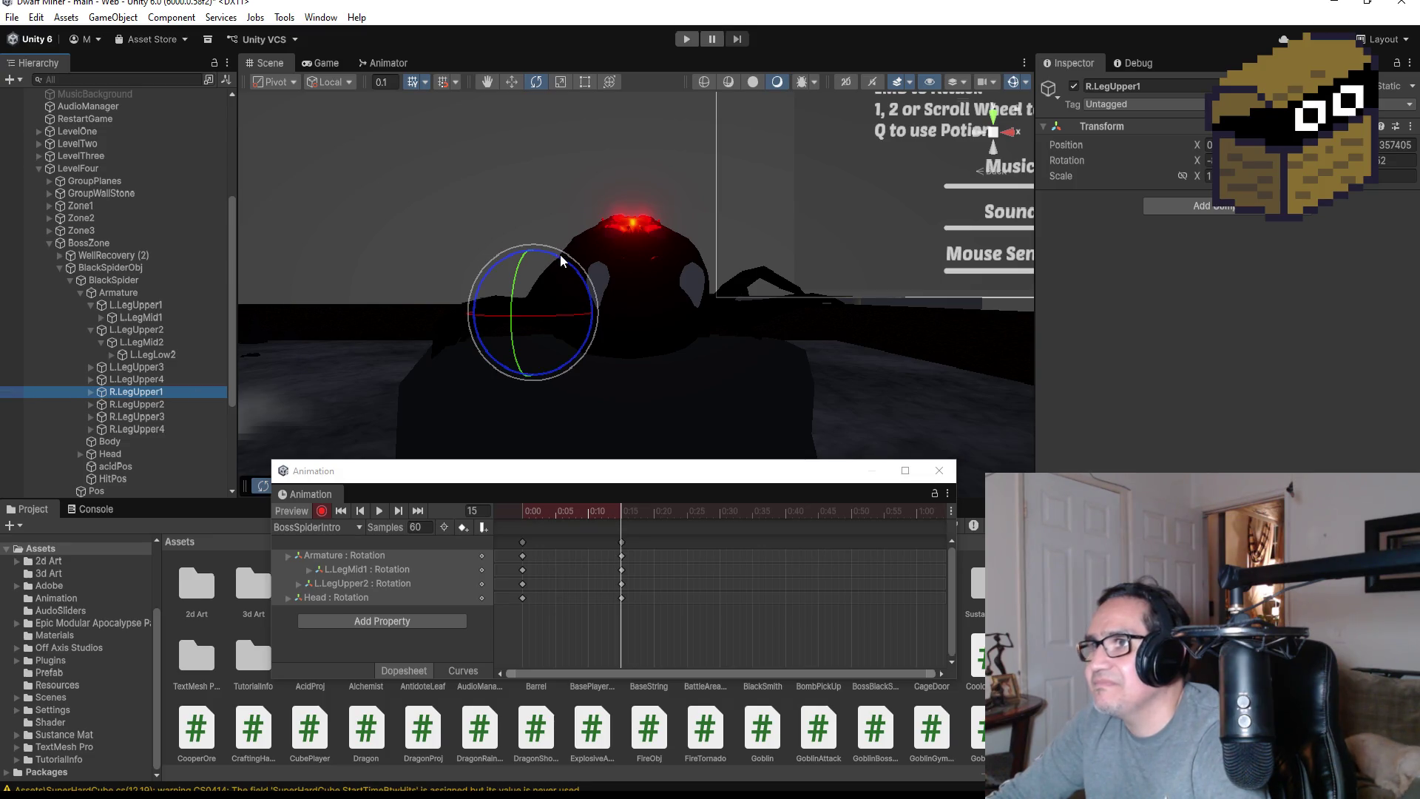
left_click(1010, 132)
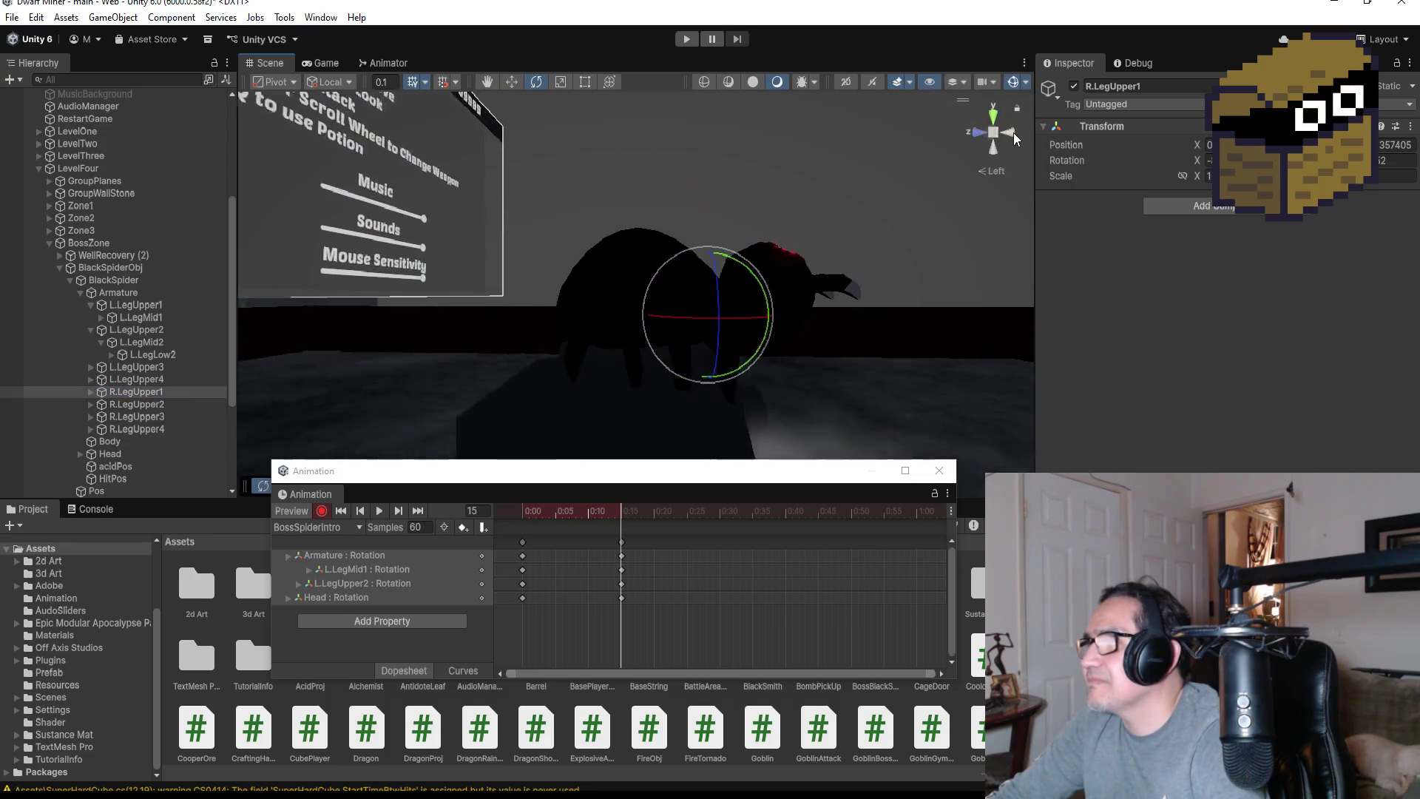
left_click_drag(535, 241, 619, 254)
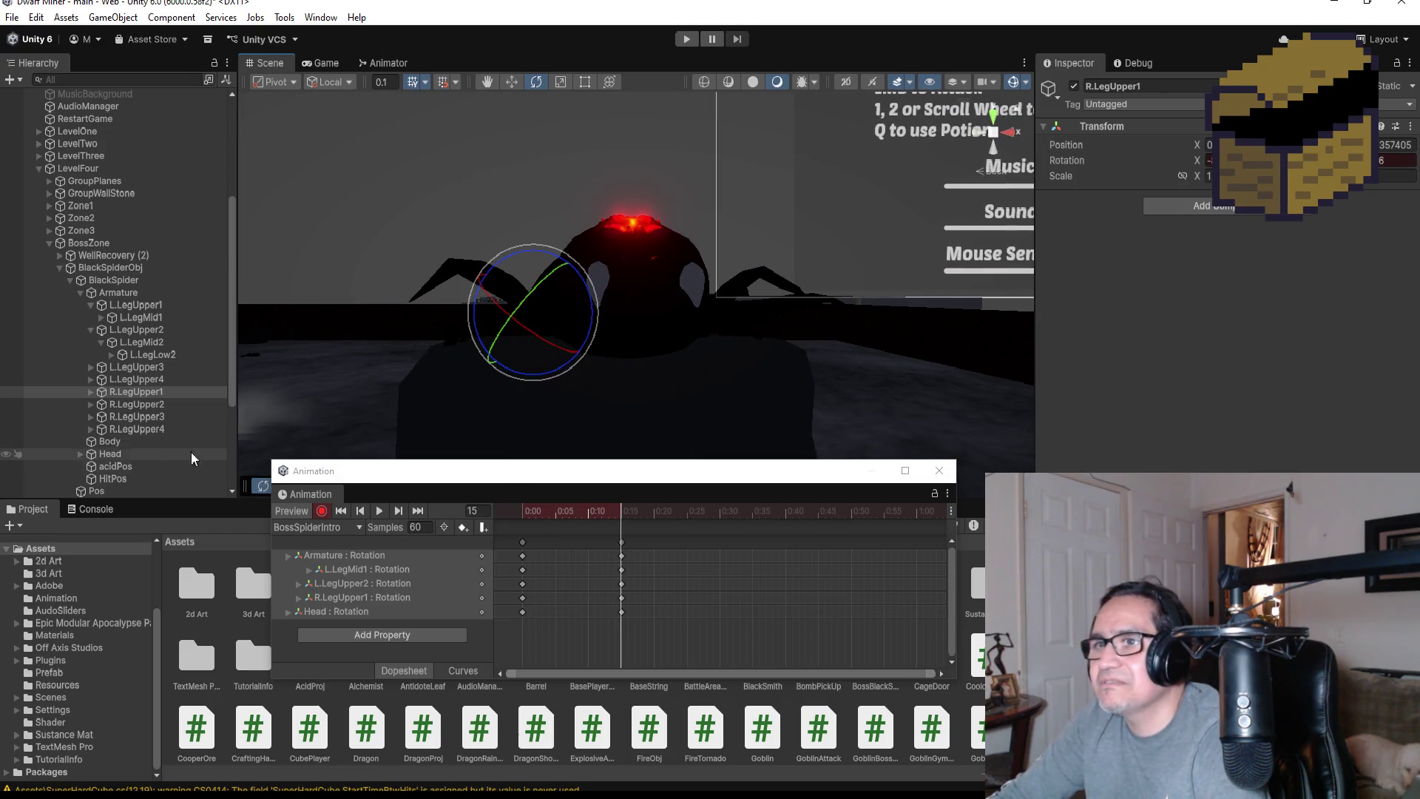
Rotate R.LegUpper2, stop recording, and shift the end keyframe column to 0:25
left_click(127, 406)
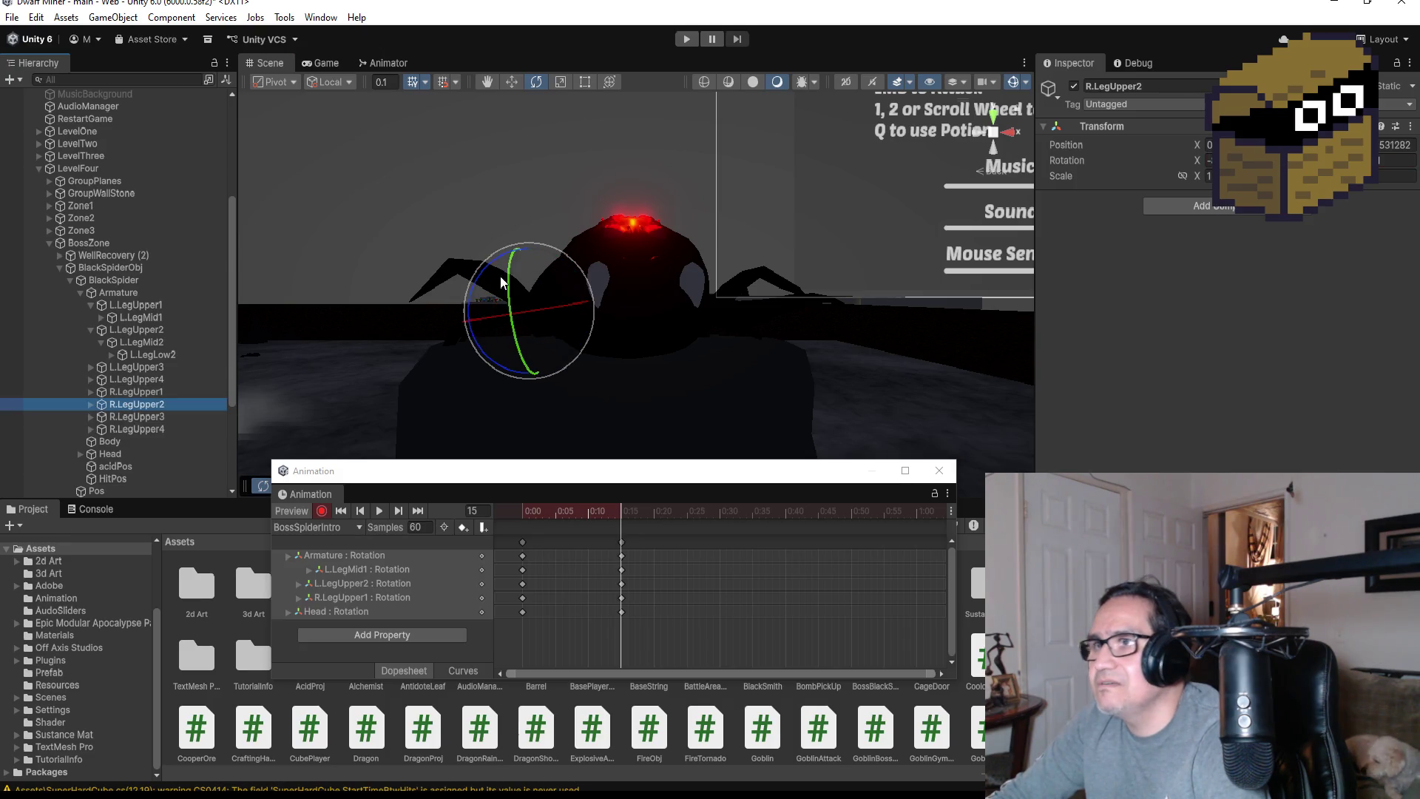
left_click_drag(543, 245, 621, 292)
mouse_move(824, 362)
left_mouse_down()
mouse_move(828, 333)
mouse_move(739, 351)
mouse_move(862, 355)
mouse_move(851, 359)
left_mouse_up()
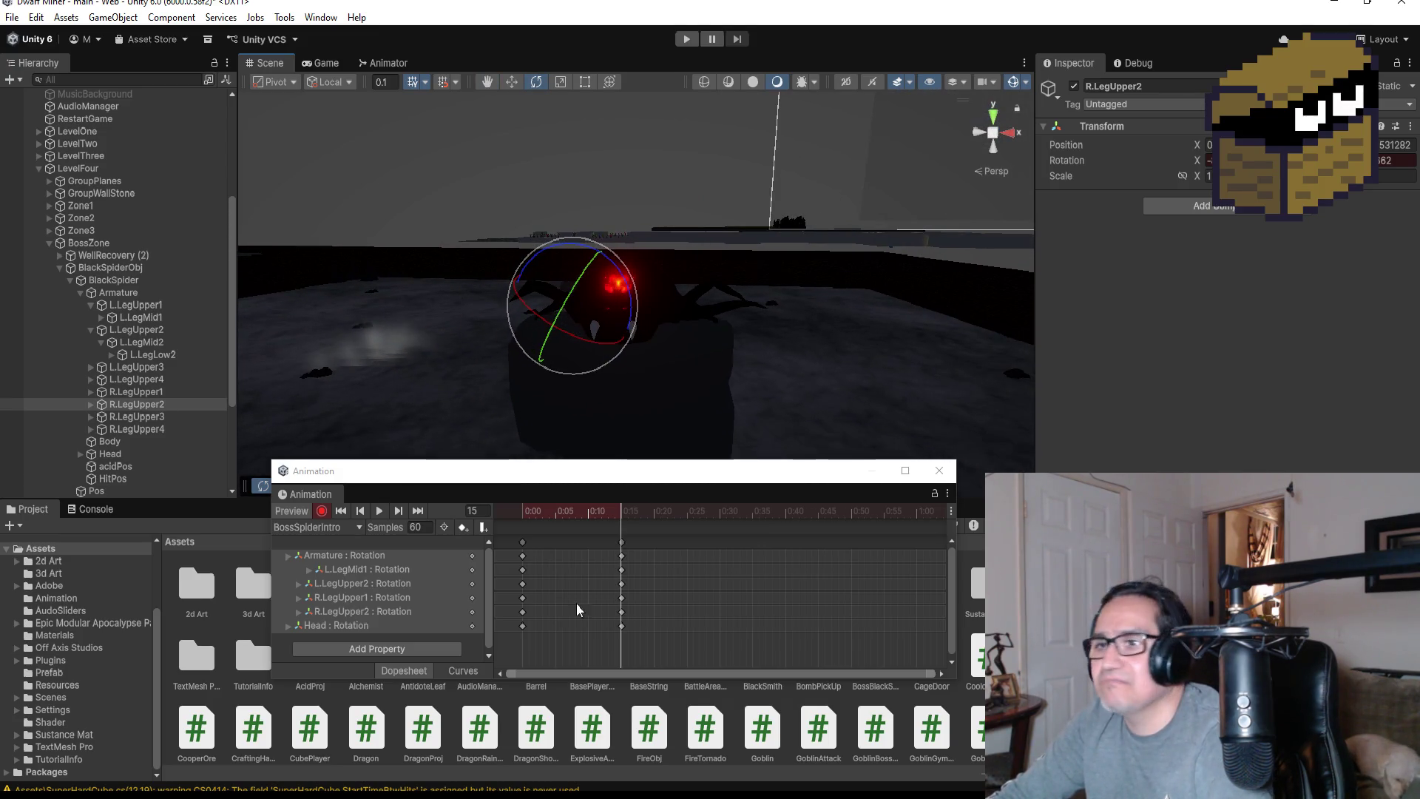
left_click(321, 510)
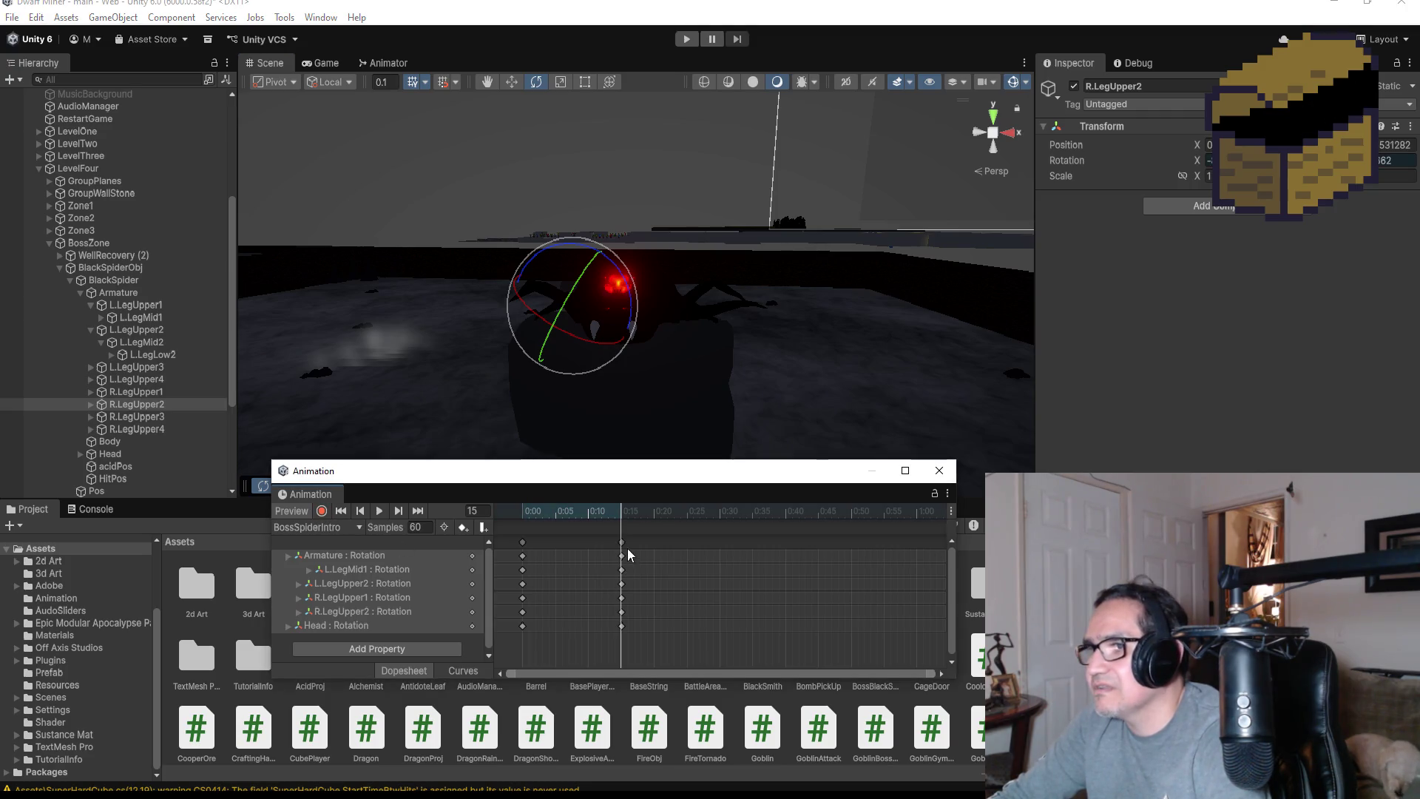
left_click_drag(620, 543, 720, 547)
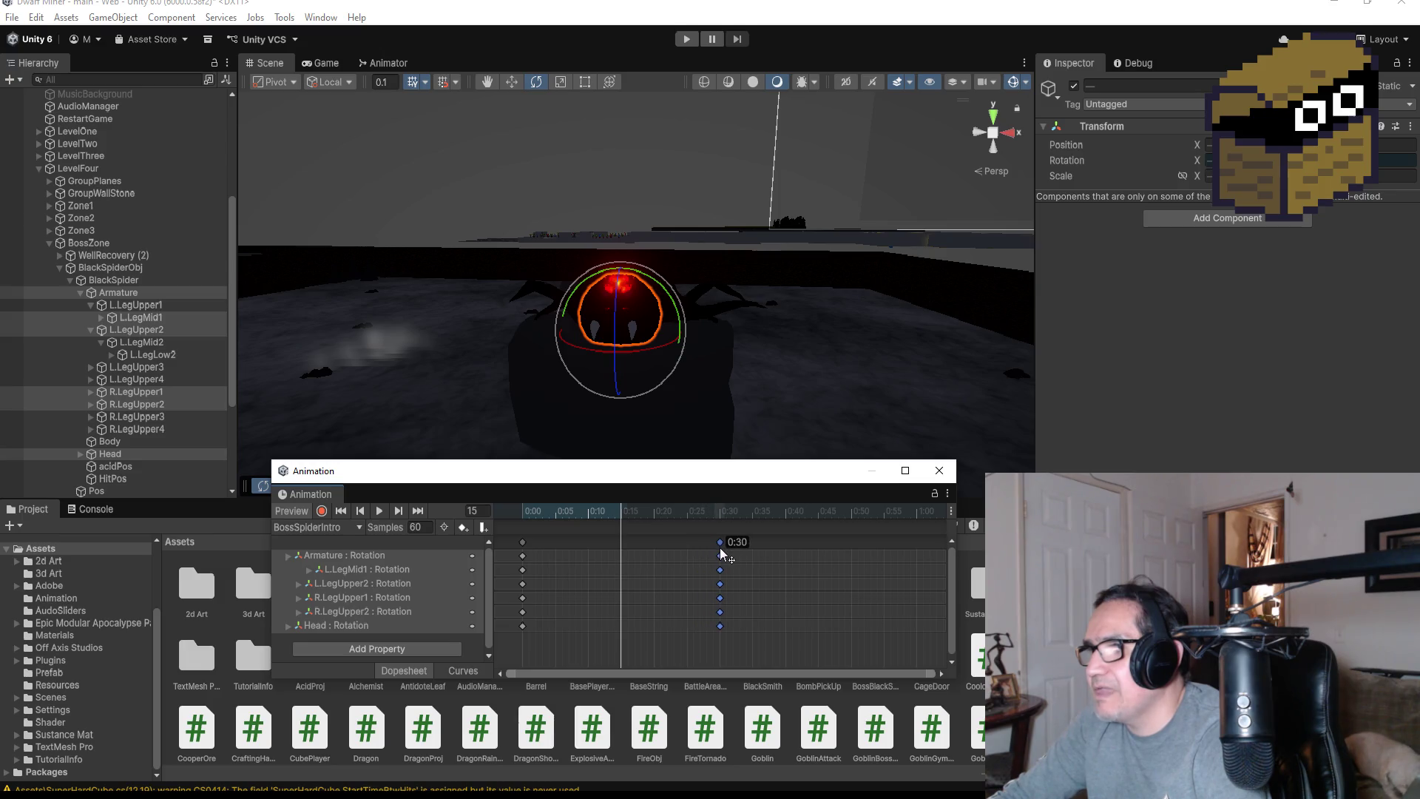
Preview the intro and move the middle keyframe column back to about 0:20
left_click(380, 511)
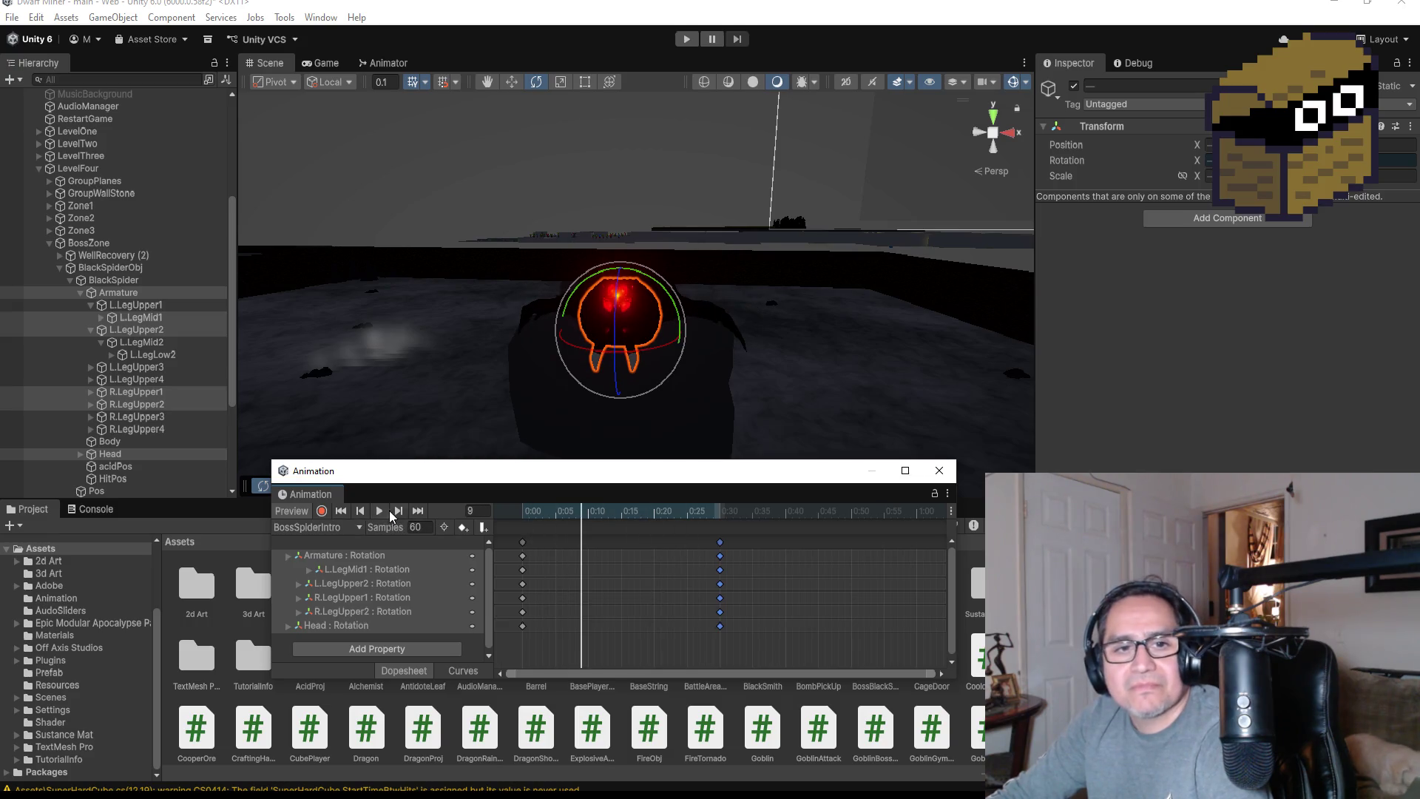
left_click_drag(682, 543, 657, 543)
left_click(377, 510)
left_click(377, 510)
left_click(418, 511)
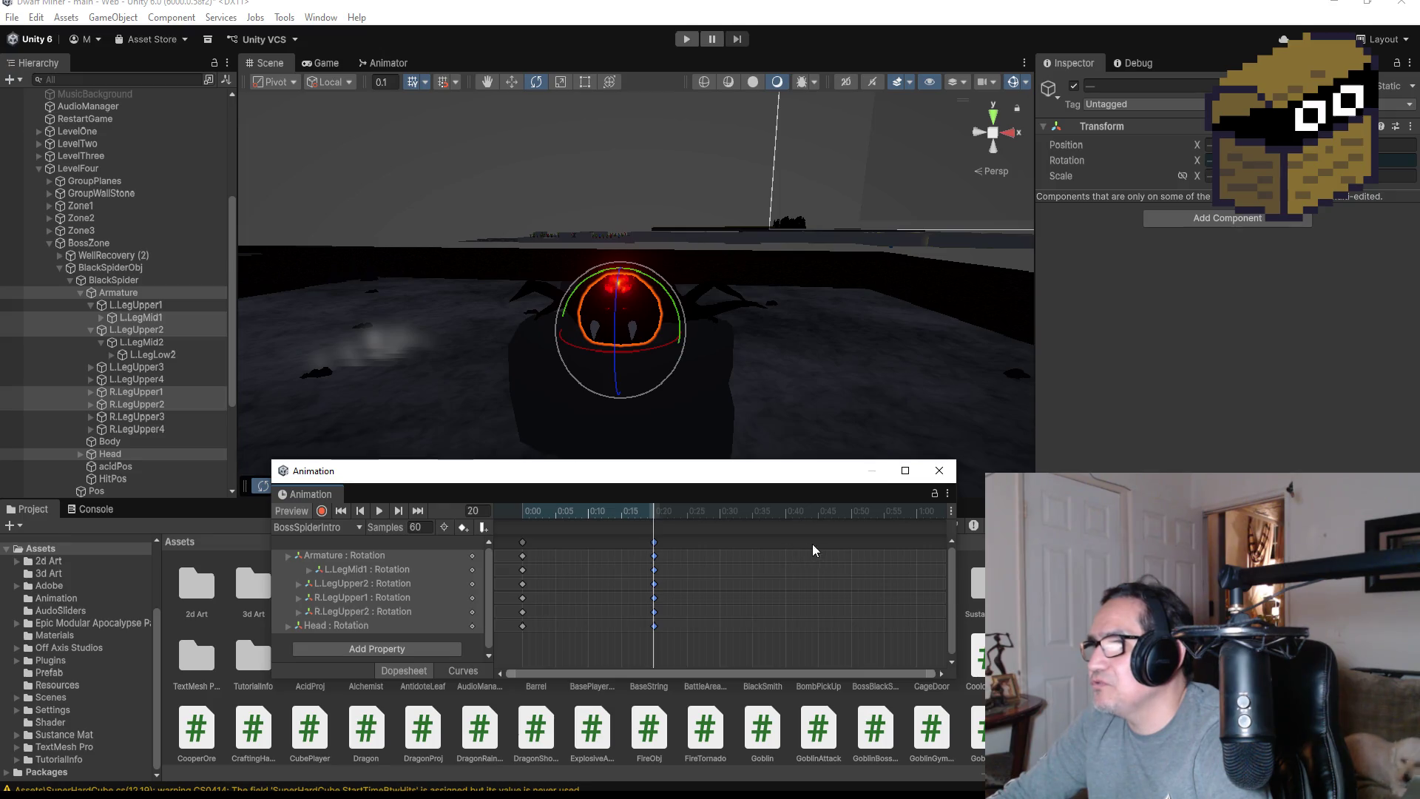
Add a keyframe column near 0:45, move it to 1:00, replay, and close the Animation window
right_click(850, 549)
left_click(854, 556)
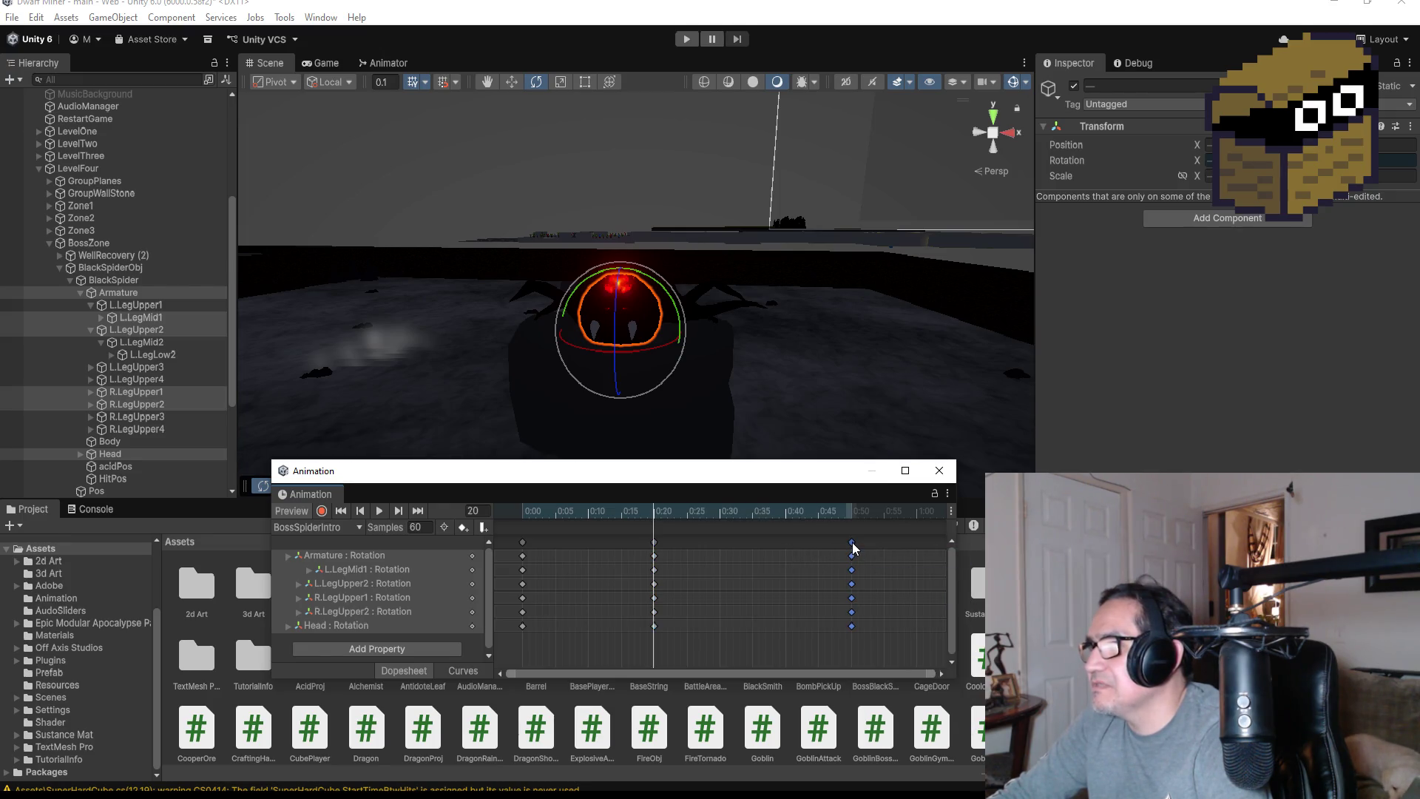
left_click_drag(878, 546, 915, 544)
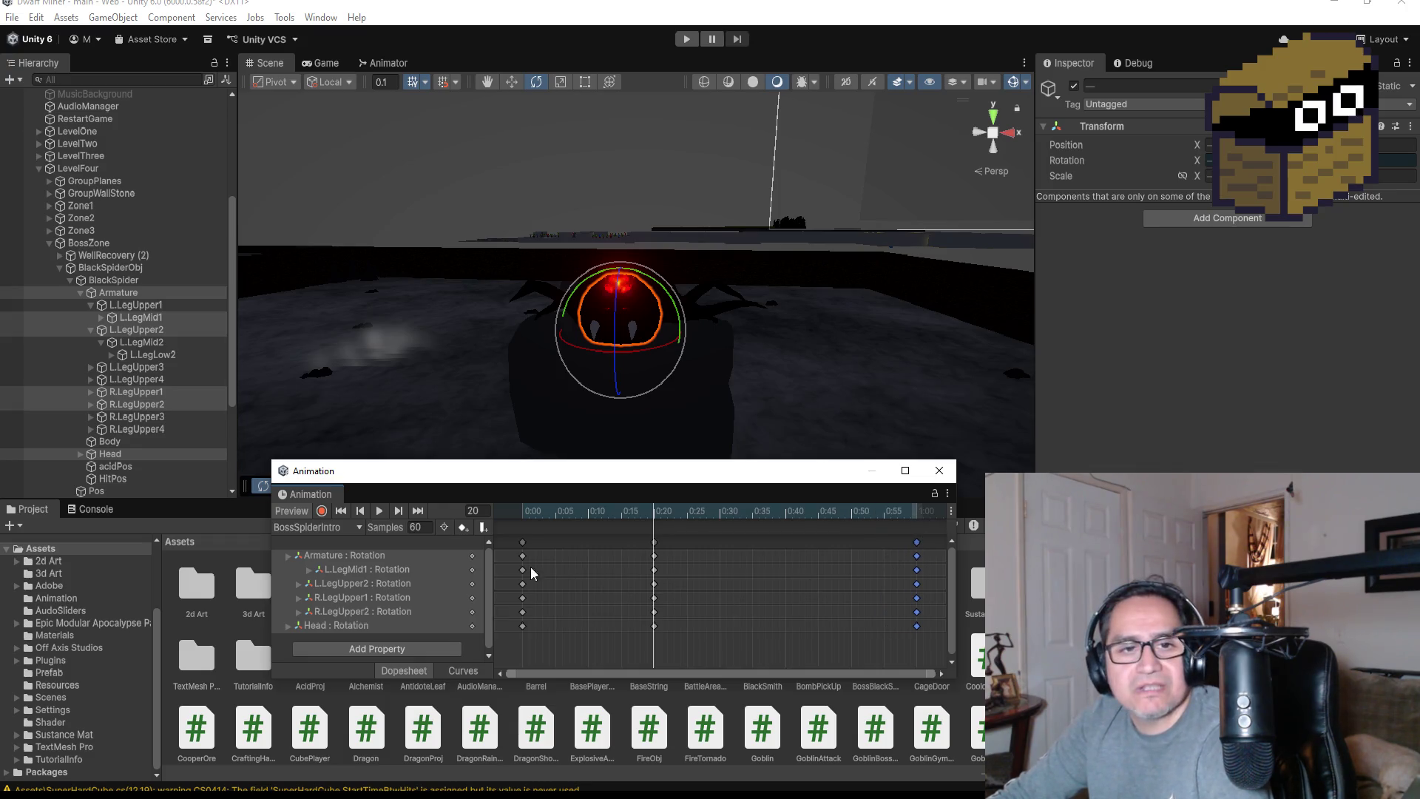
left_click(378, 510)
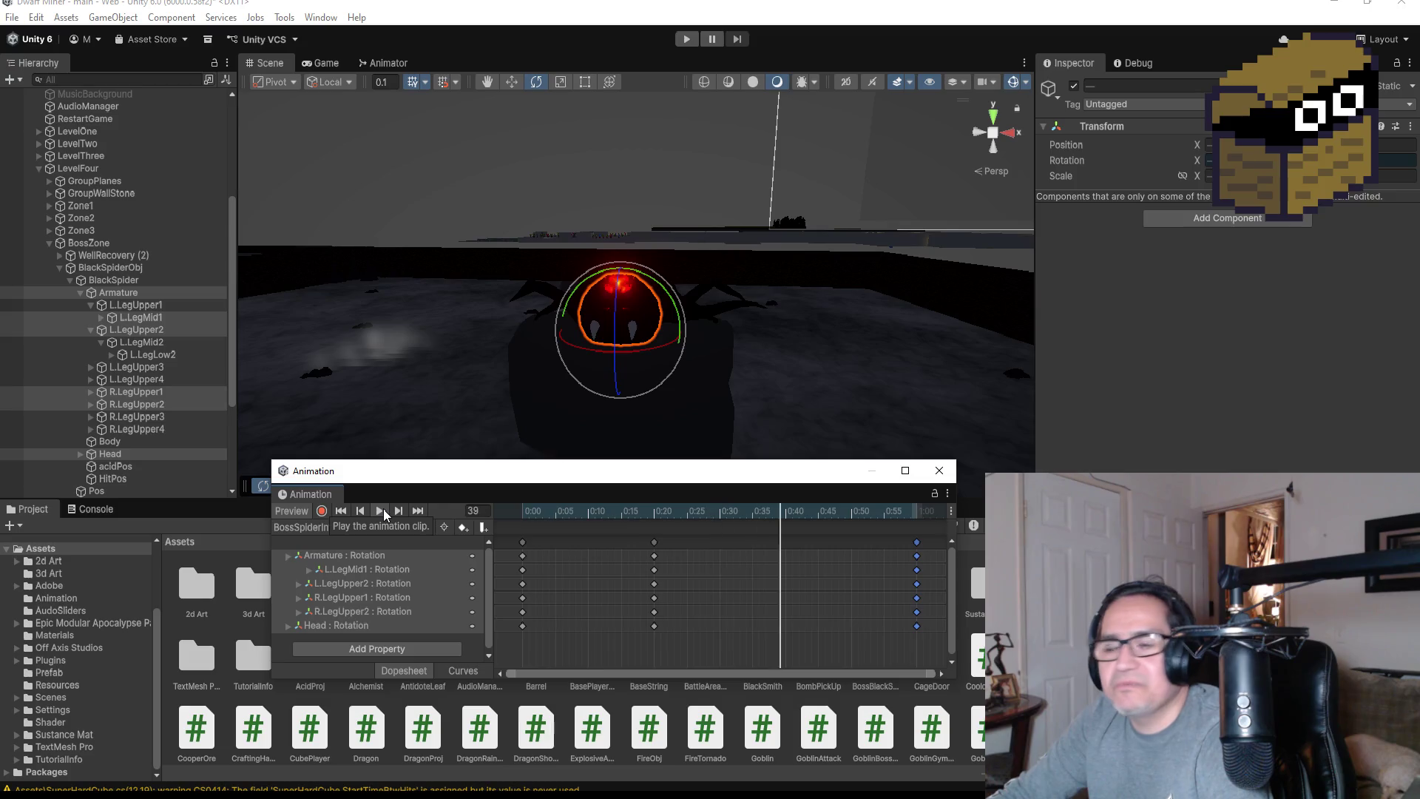
left_click(939, 471)
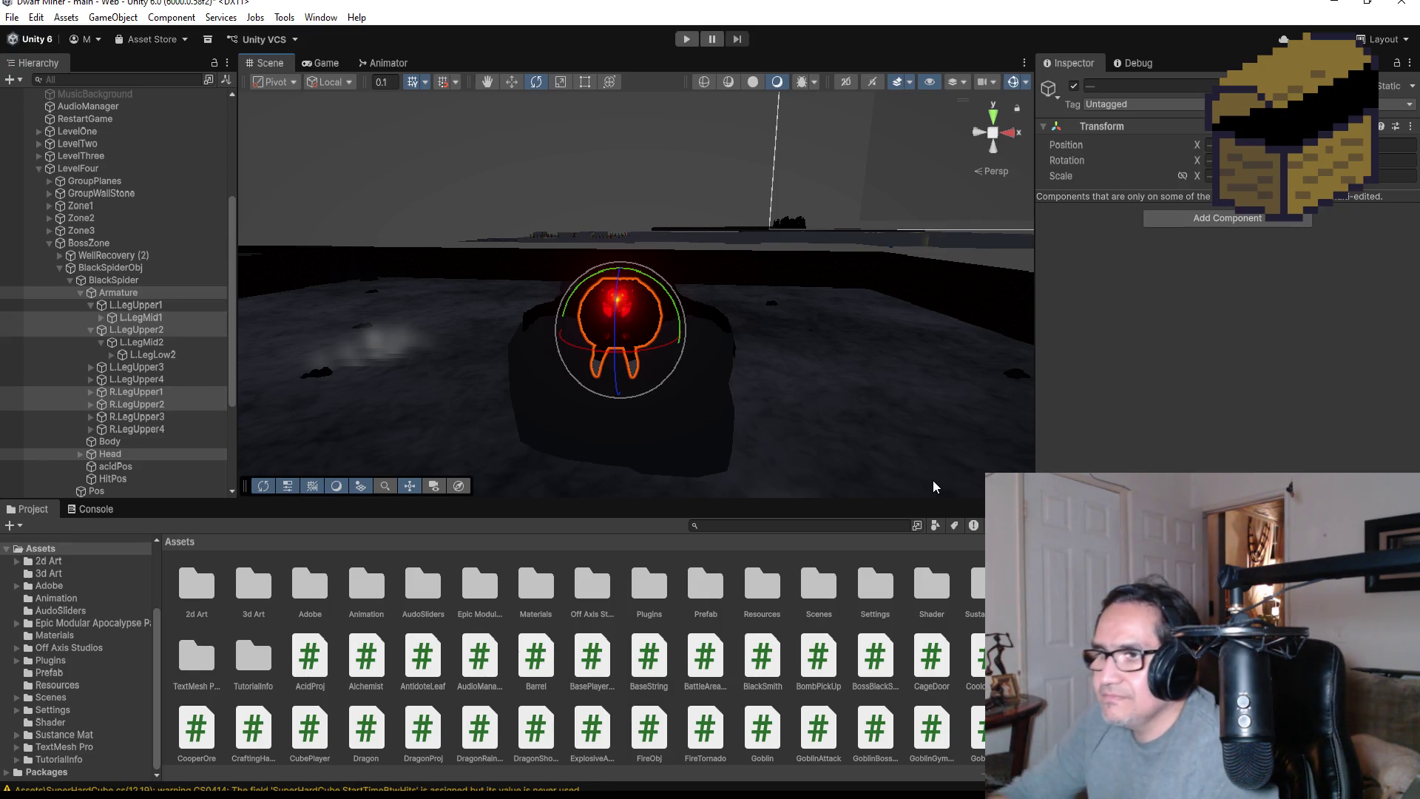
Turn off Loop Time on the BossSpiderIntro clip in Assets/Animation
left_click(365, 588)
double_click(364, 588)
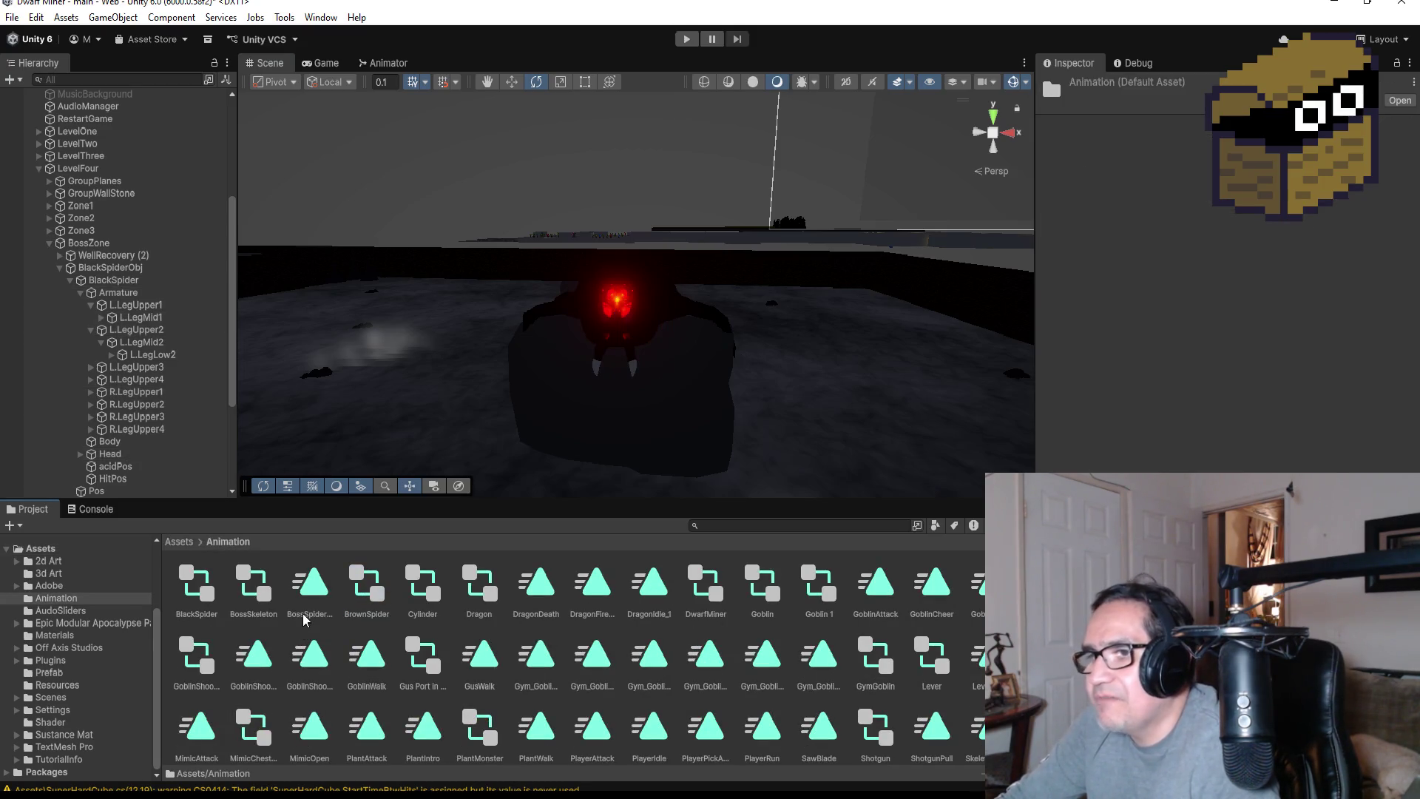
left_click(311, 592)
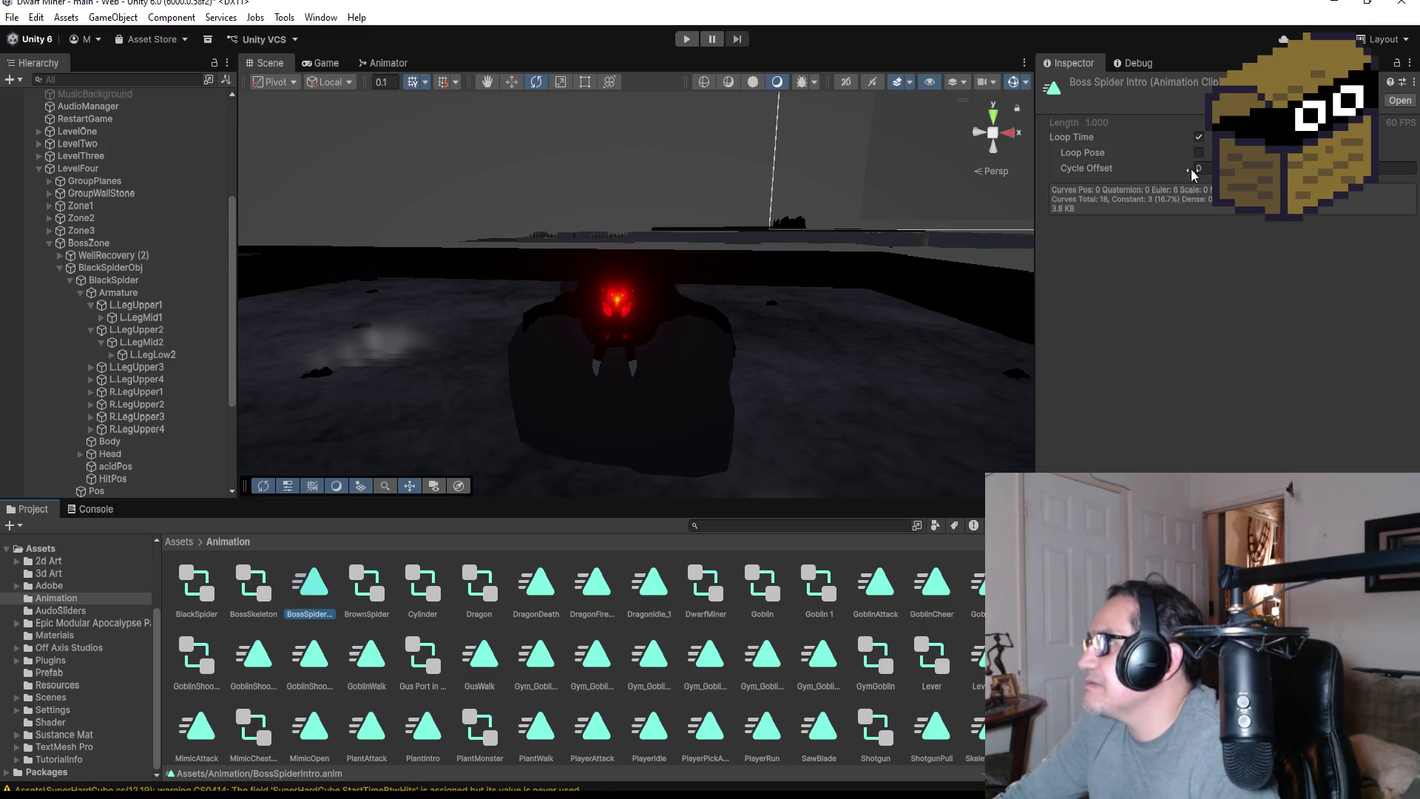
left_click(1199, 137)
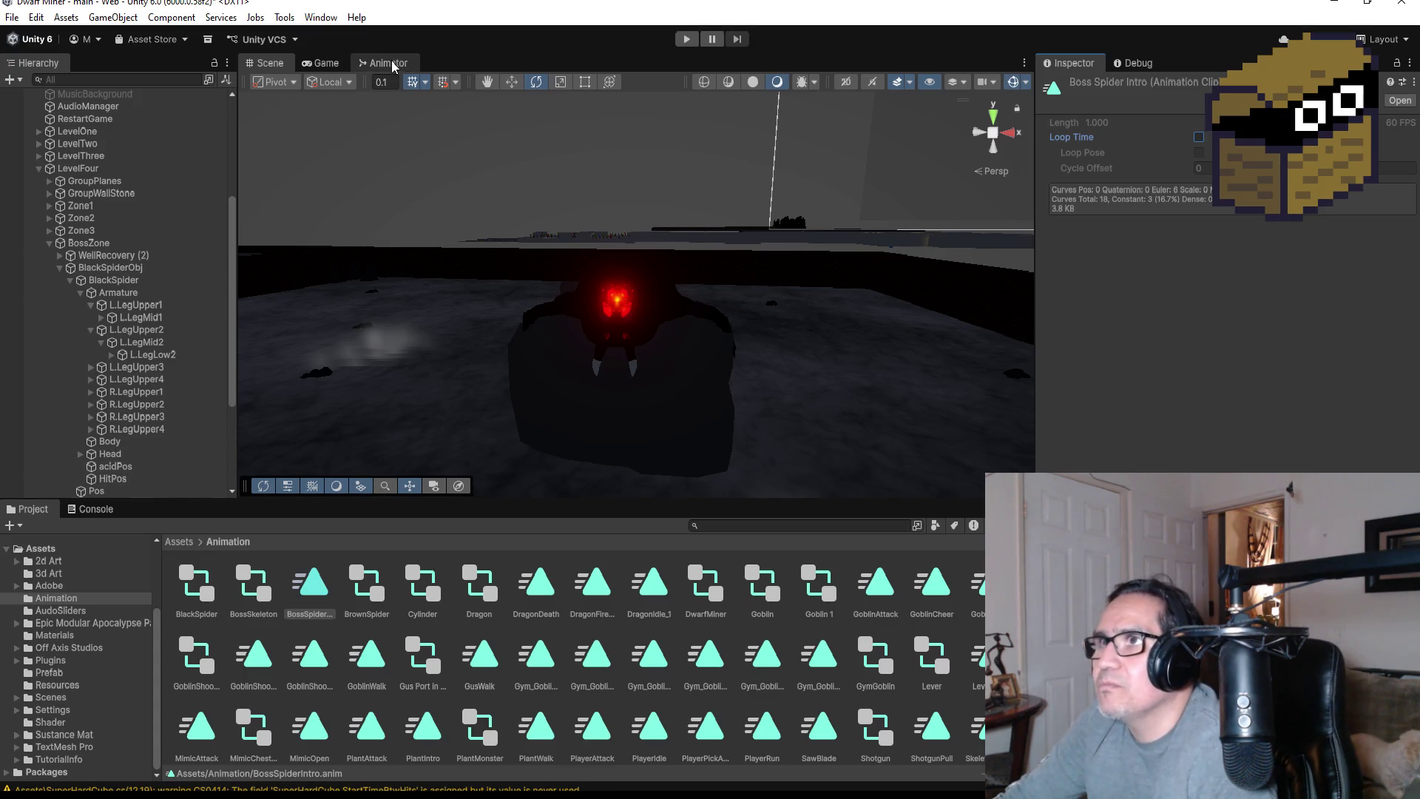
Show BlackSpider's Animator graph and move the BossSpiderIntro state lower
left_click(113, 280)
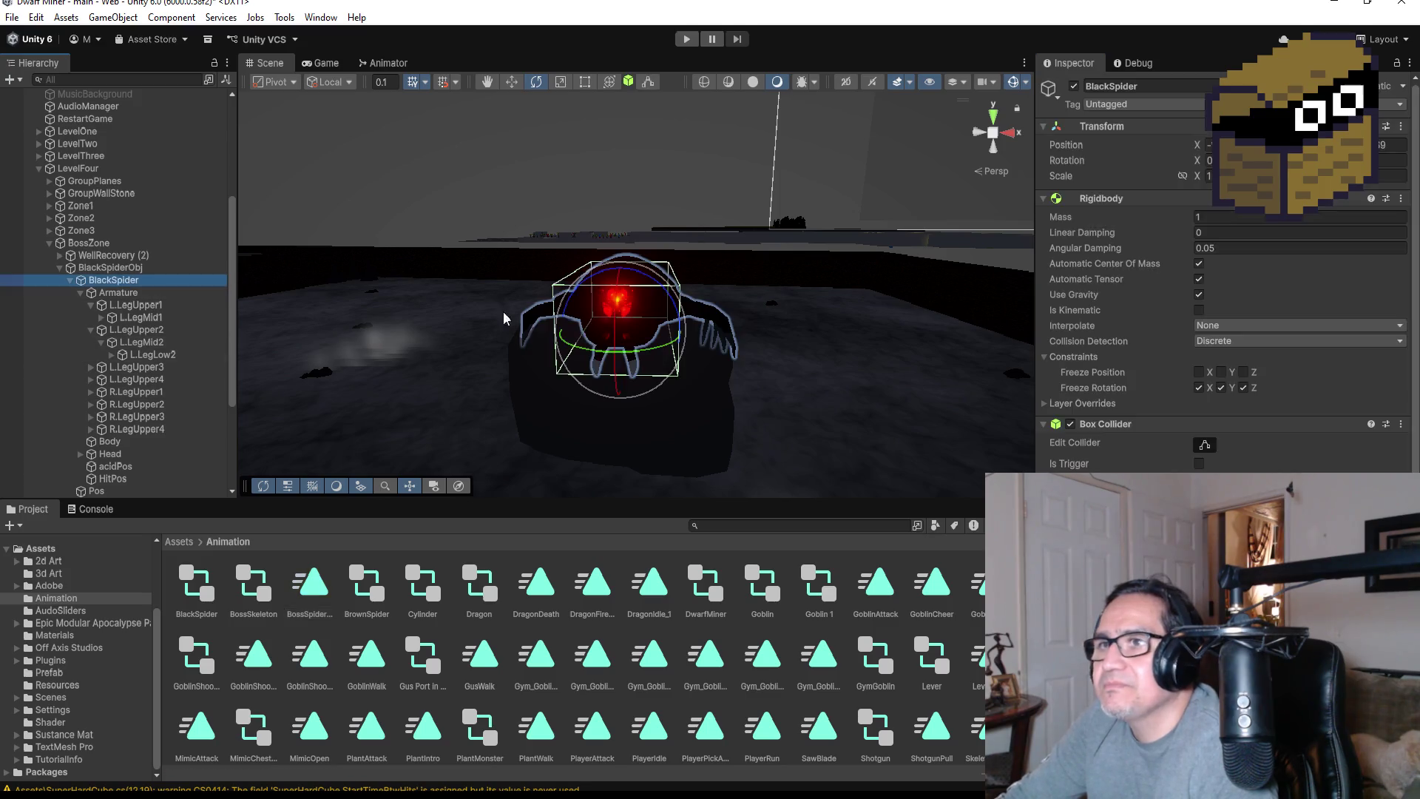
left_click(369, 62)
left_click_drag(550, 142, 578, 326)
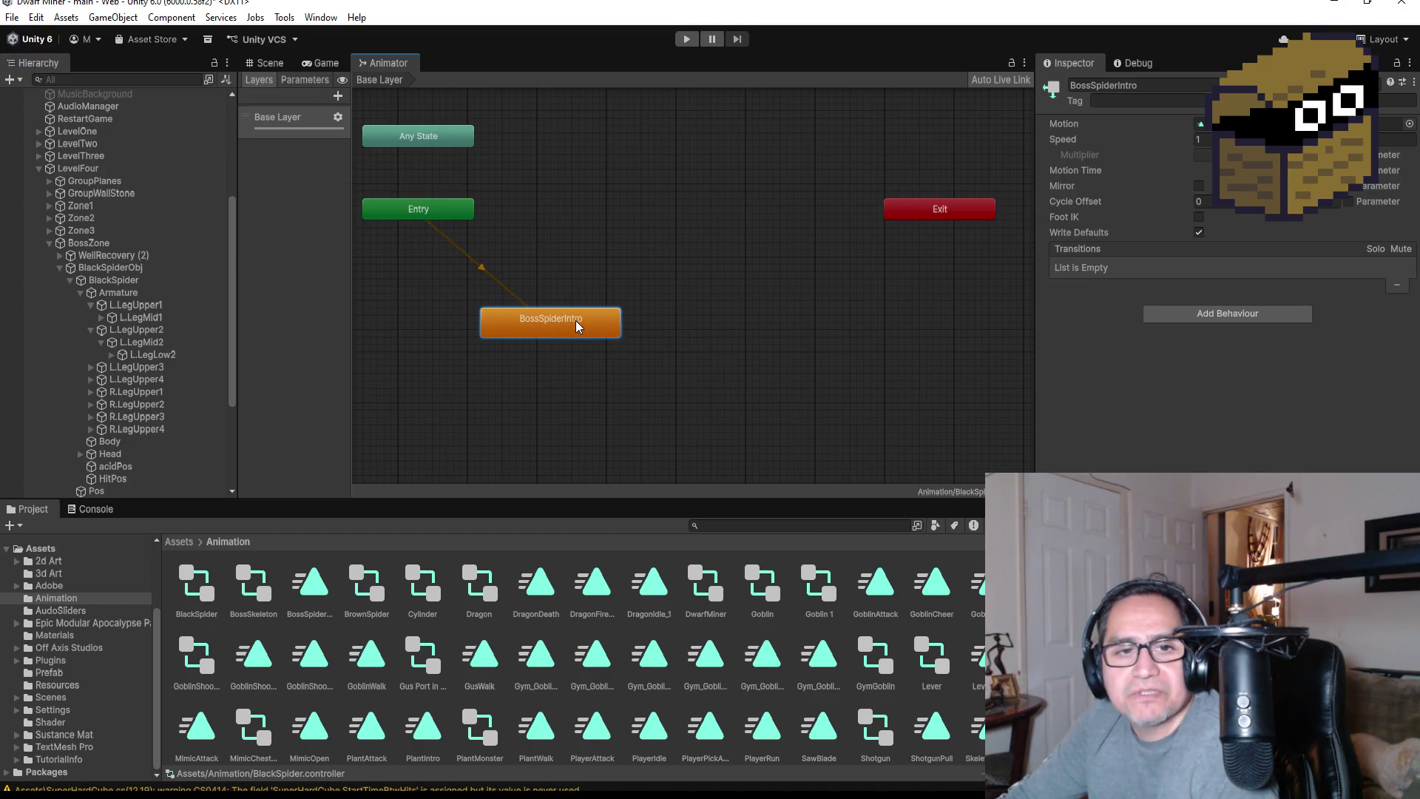
right_click(570, 262)
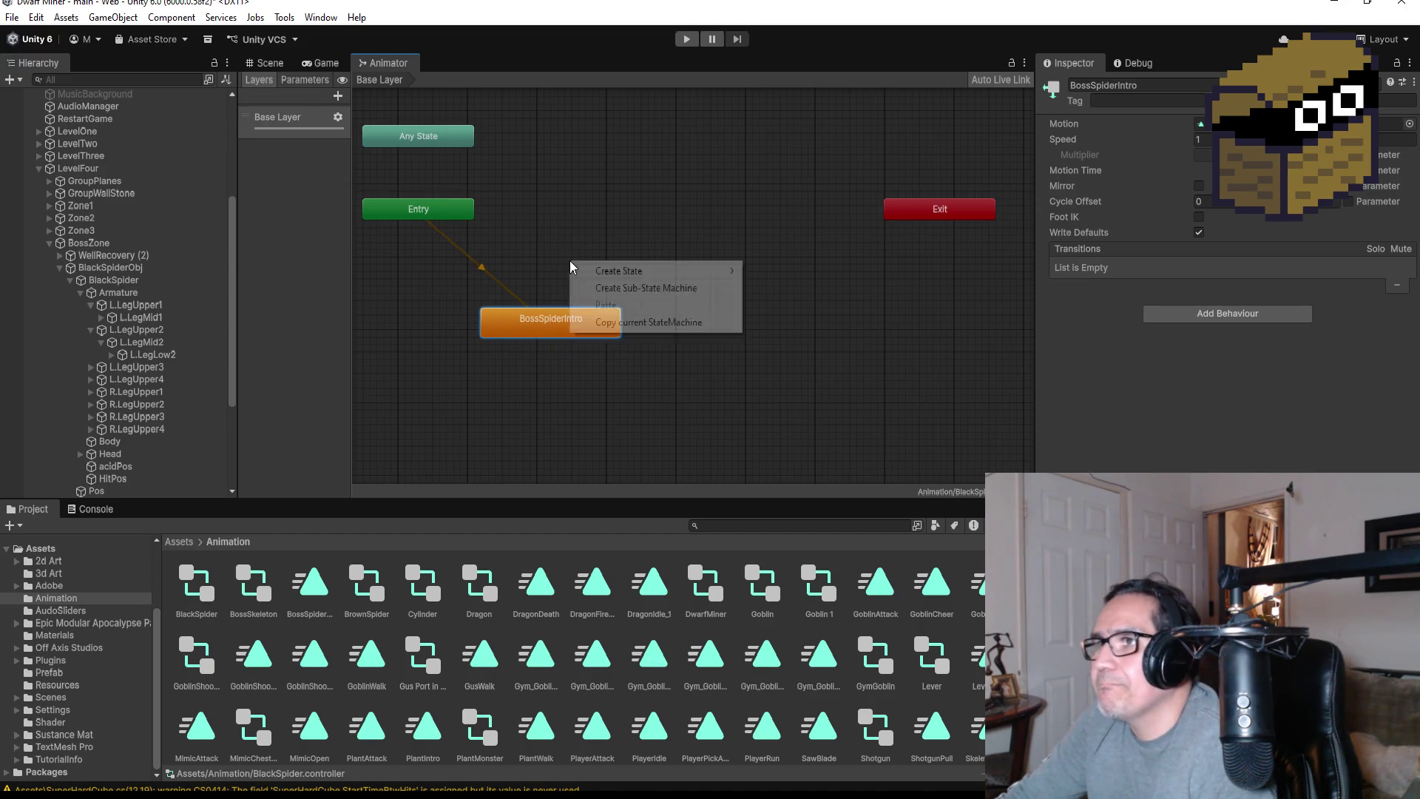
Create an empty New State above BossSpiderIntro, make it the layer default, and return to the Scene
mouse_move(661, 270)
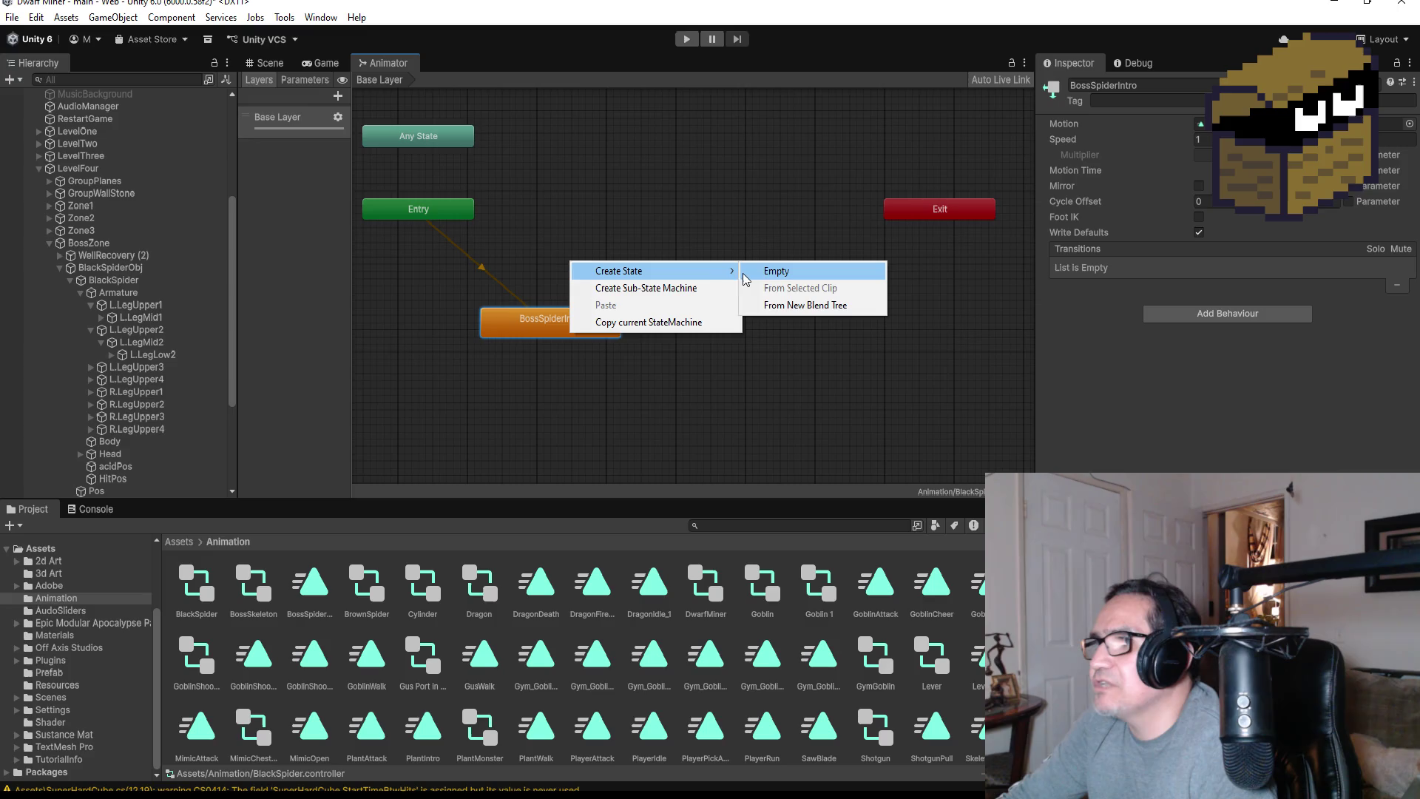
left_click(798, 278)
left_click_drag(669, 273, 581, 273)
right_click(547, 266)
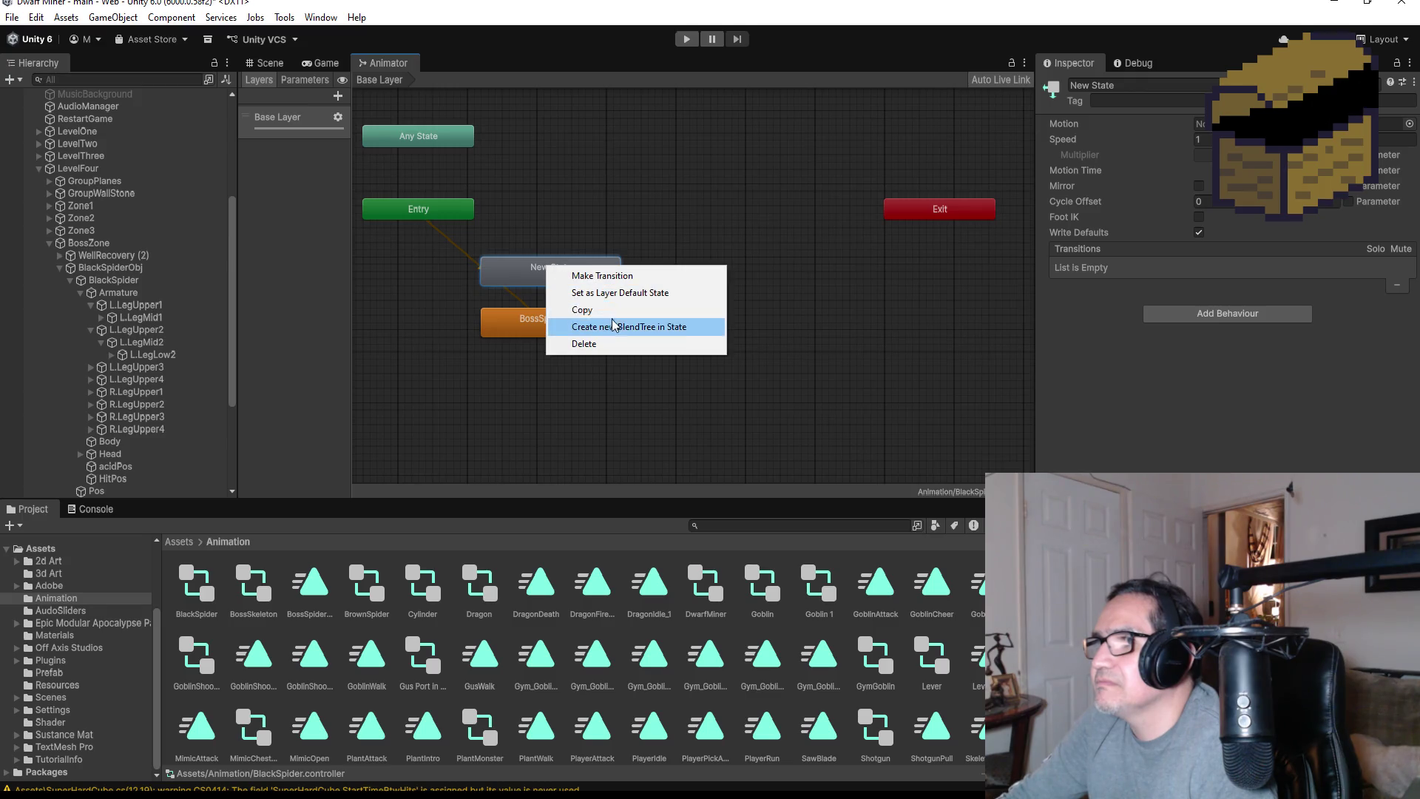
left_click(623, 293)
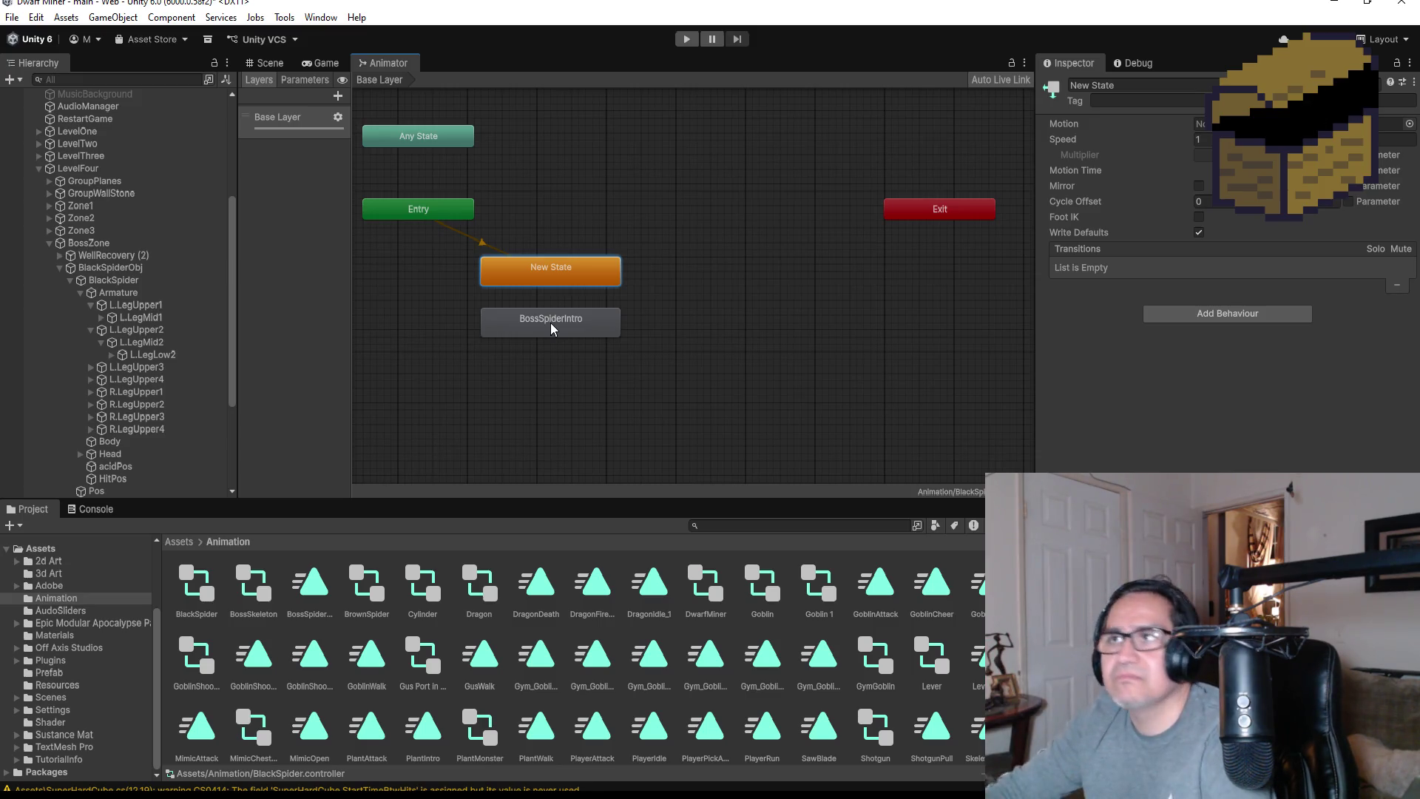
left_click(272, 64)
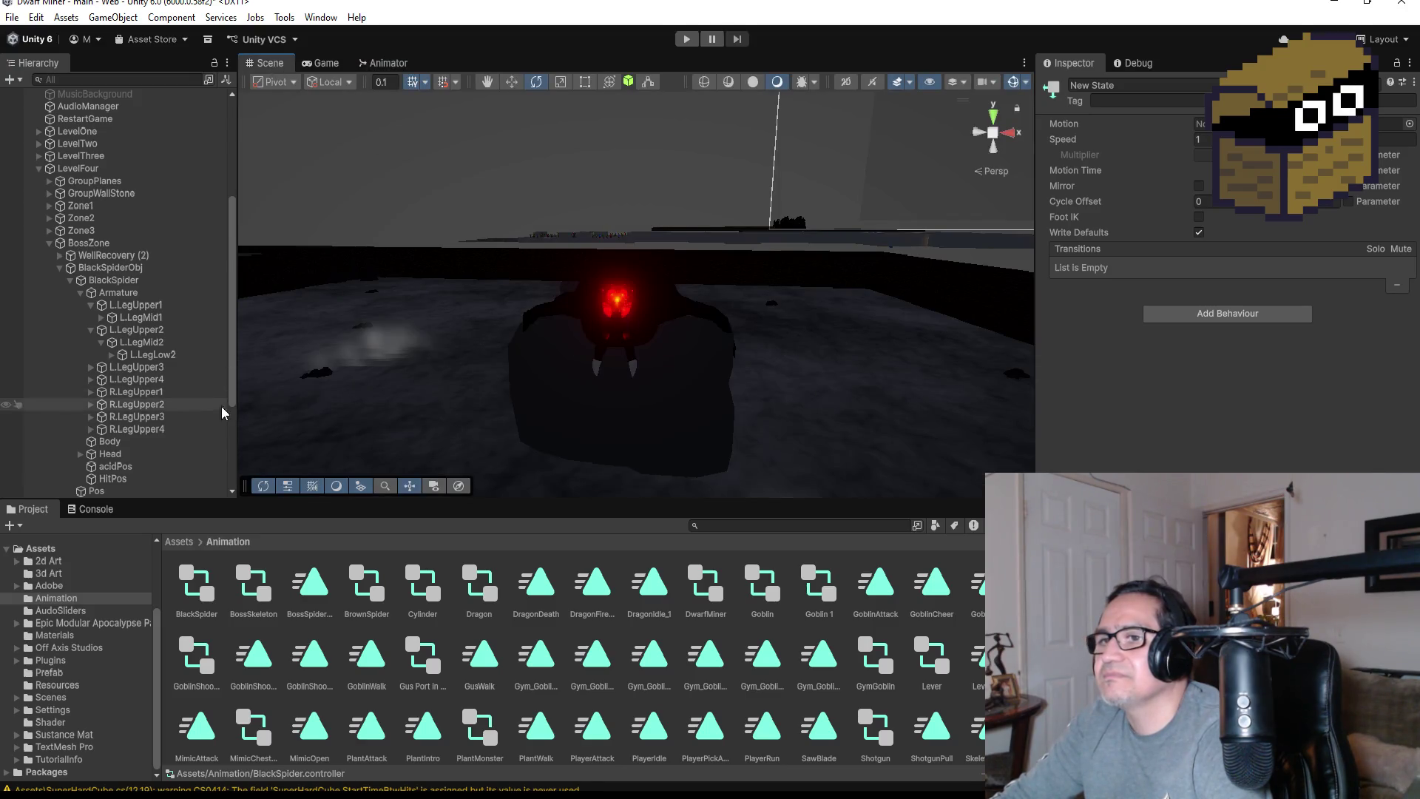
Create and save a new BossSpiderJump clip for BlackSpider in Assets/Animation
left_click(113, 281)
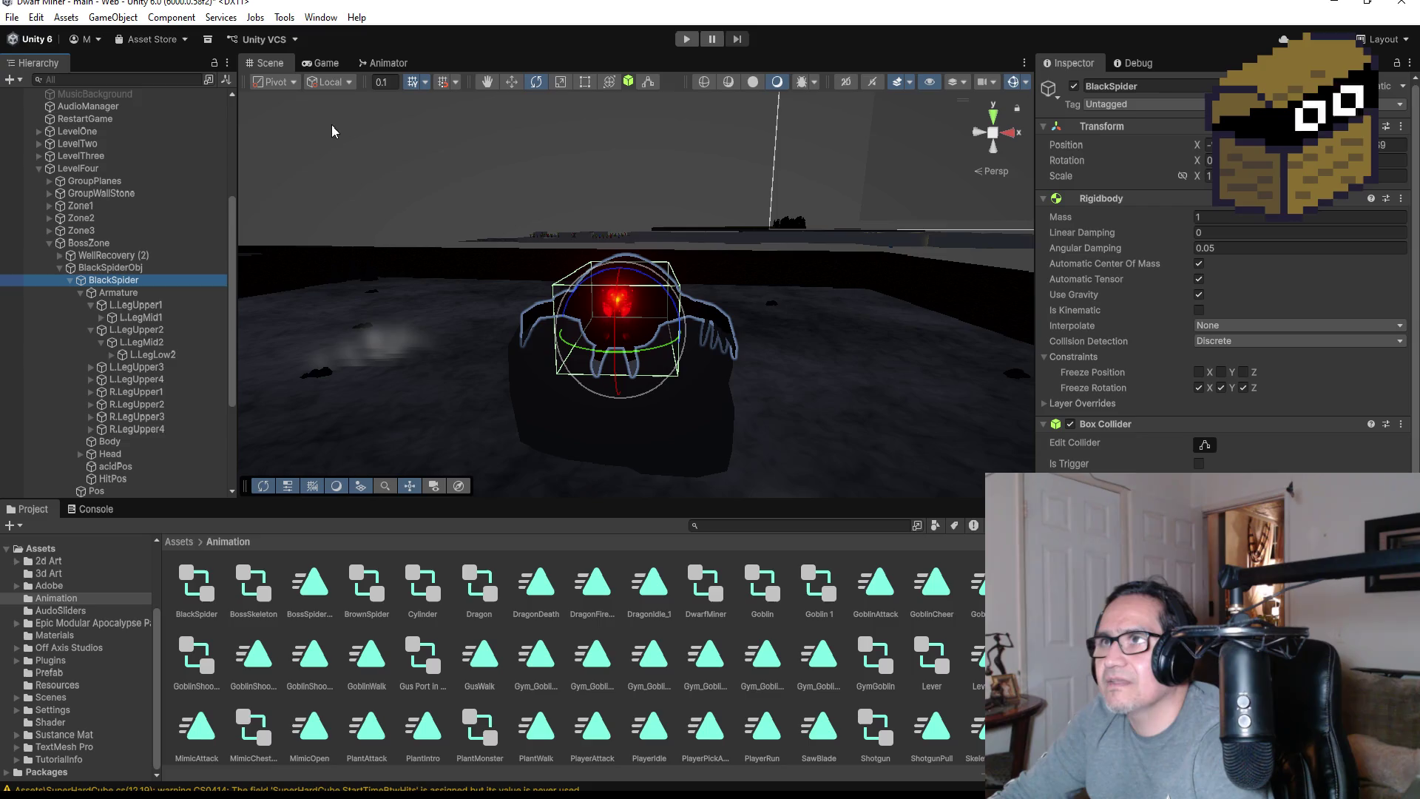
left_click(320, 17)
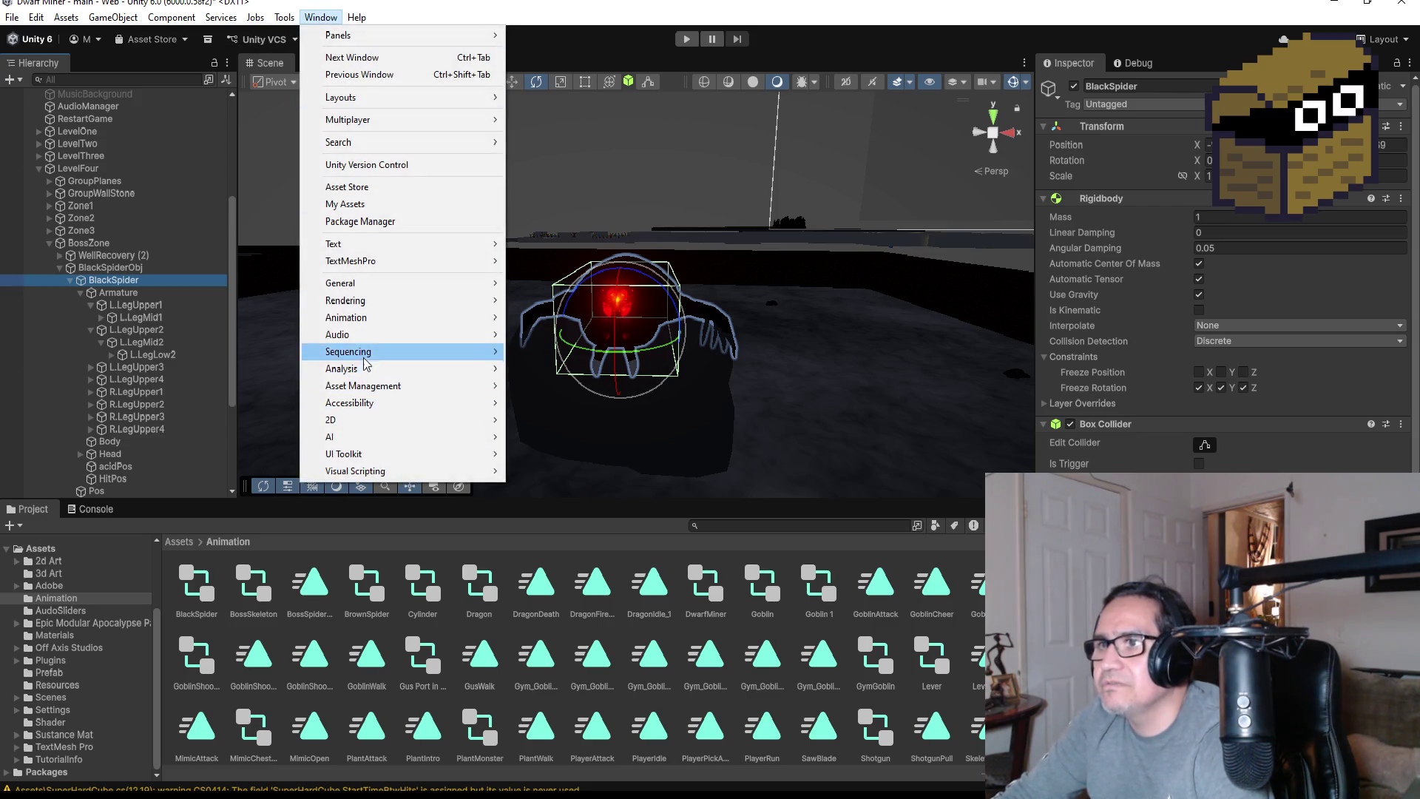
mouse_move(407, 318)
left_click(581, 320)
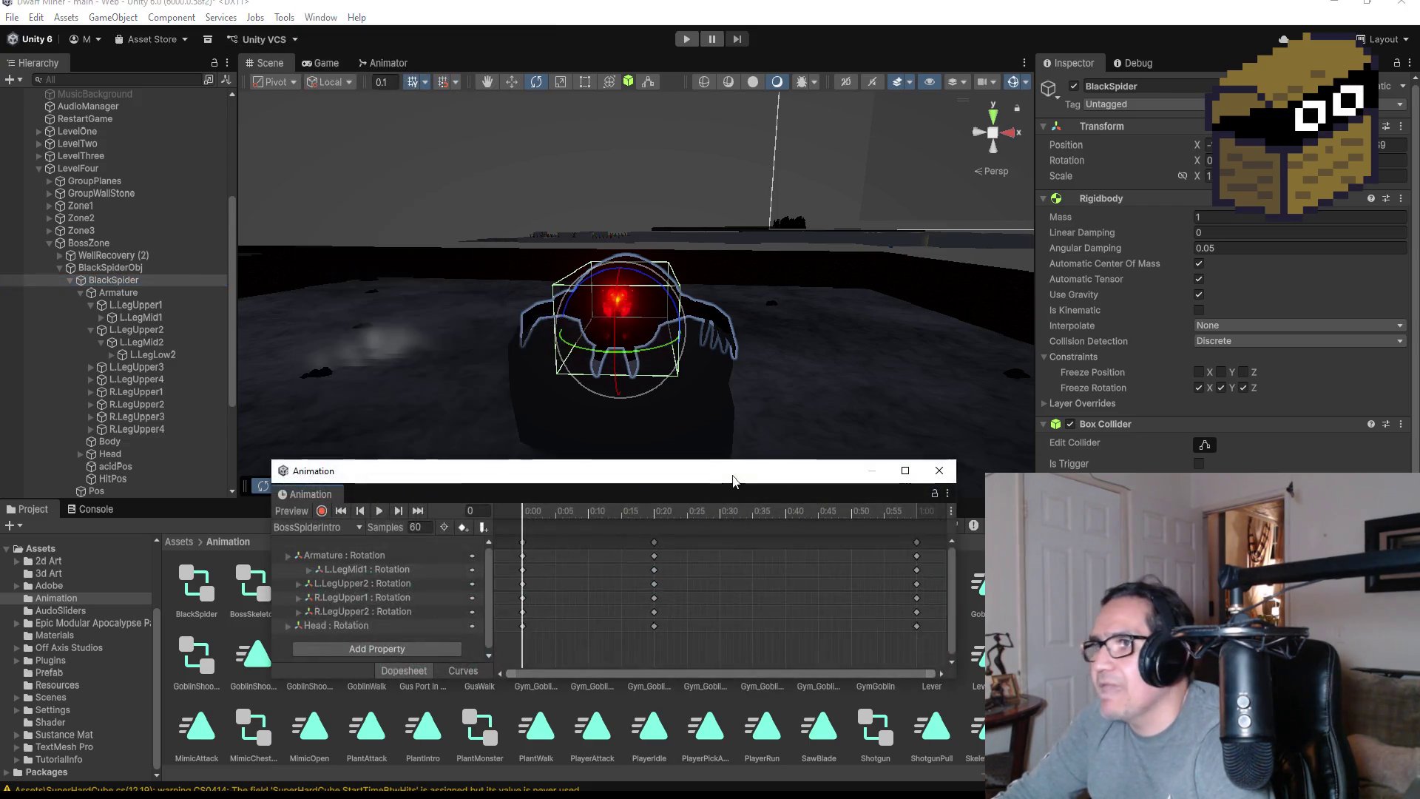
left_click(329, 528)
left_click(339, 567)
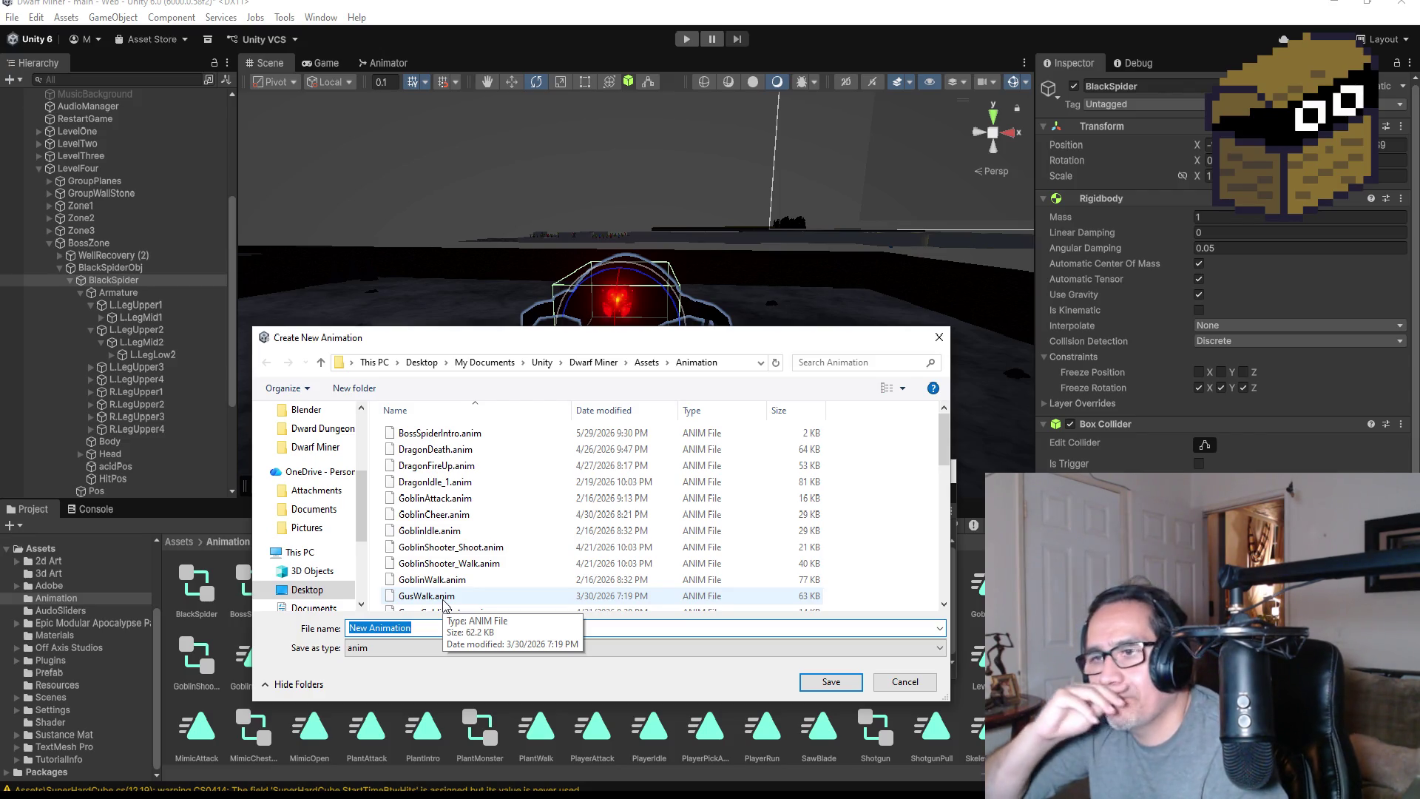
key("BackSpace")
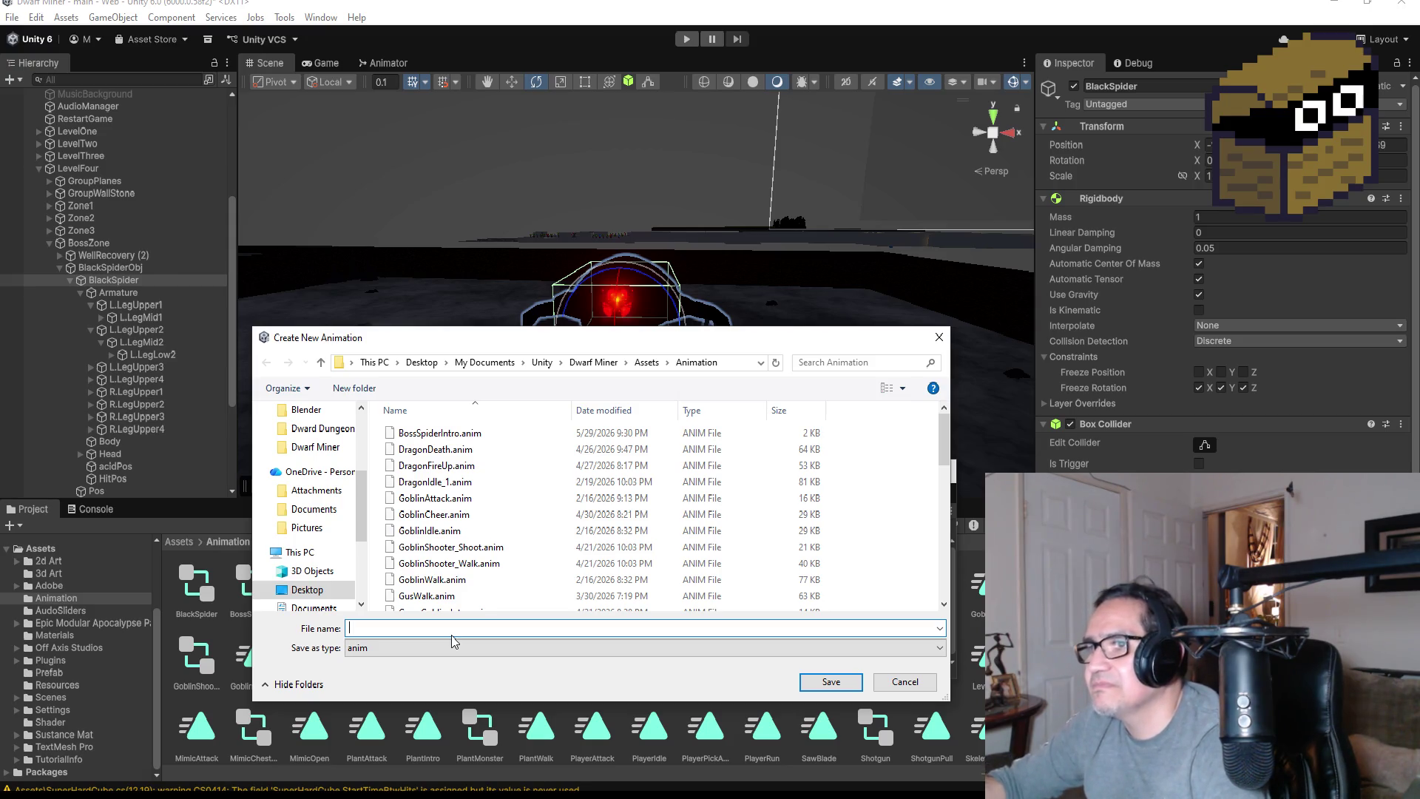
type("BossSpiderJump")
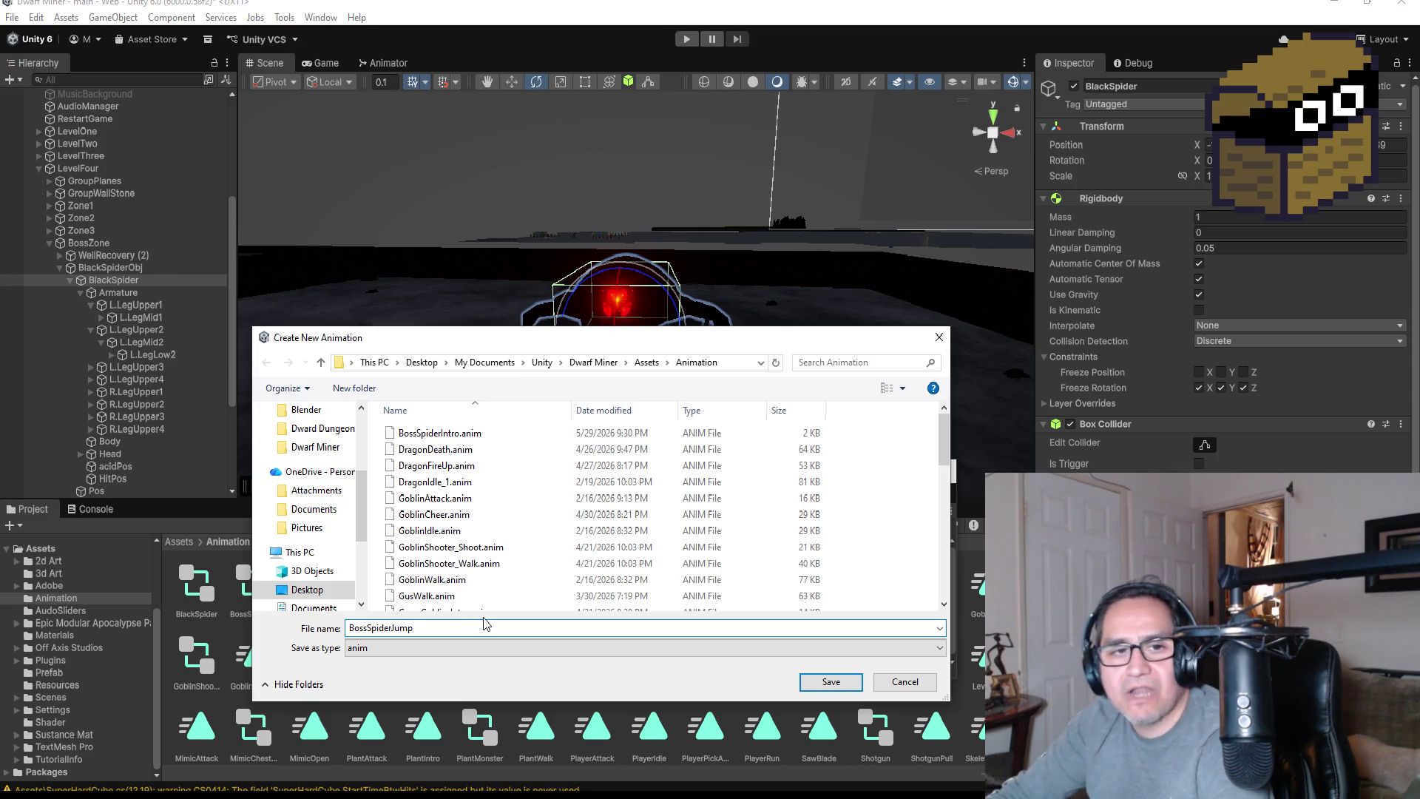
left_click(814, 686)
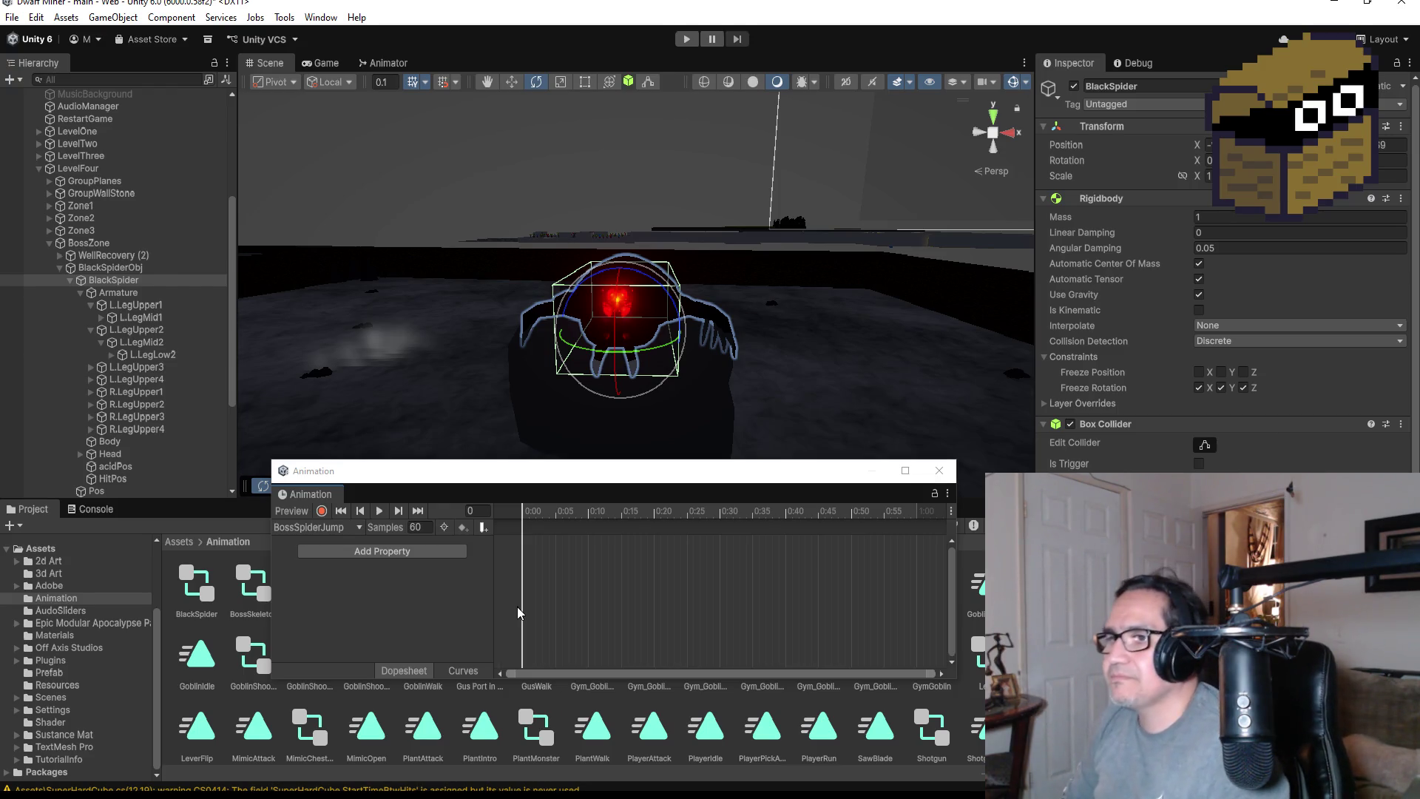
Add a BlackSpider Rotation track keyed only at 0:00 by deleting its end keys, then close the Animation window
left_click(421, 552)
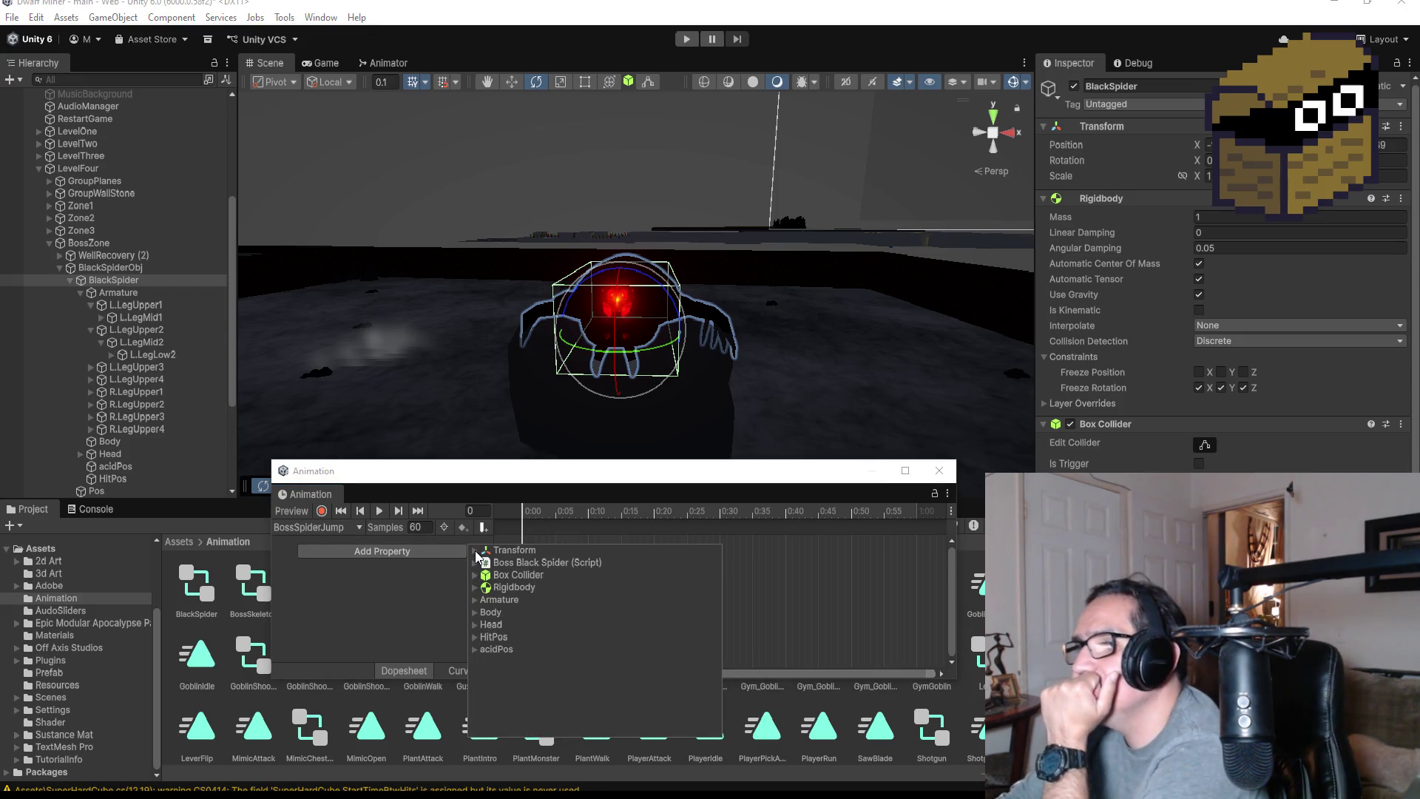
left_click(475, 601)
left_click(474, 600)
left_click(474, 551)
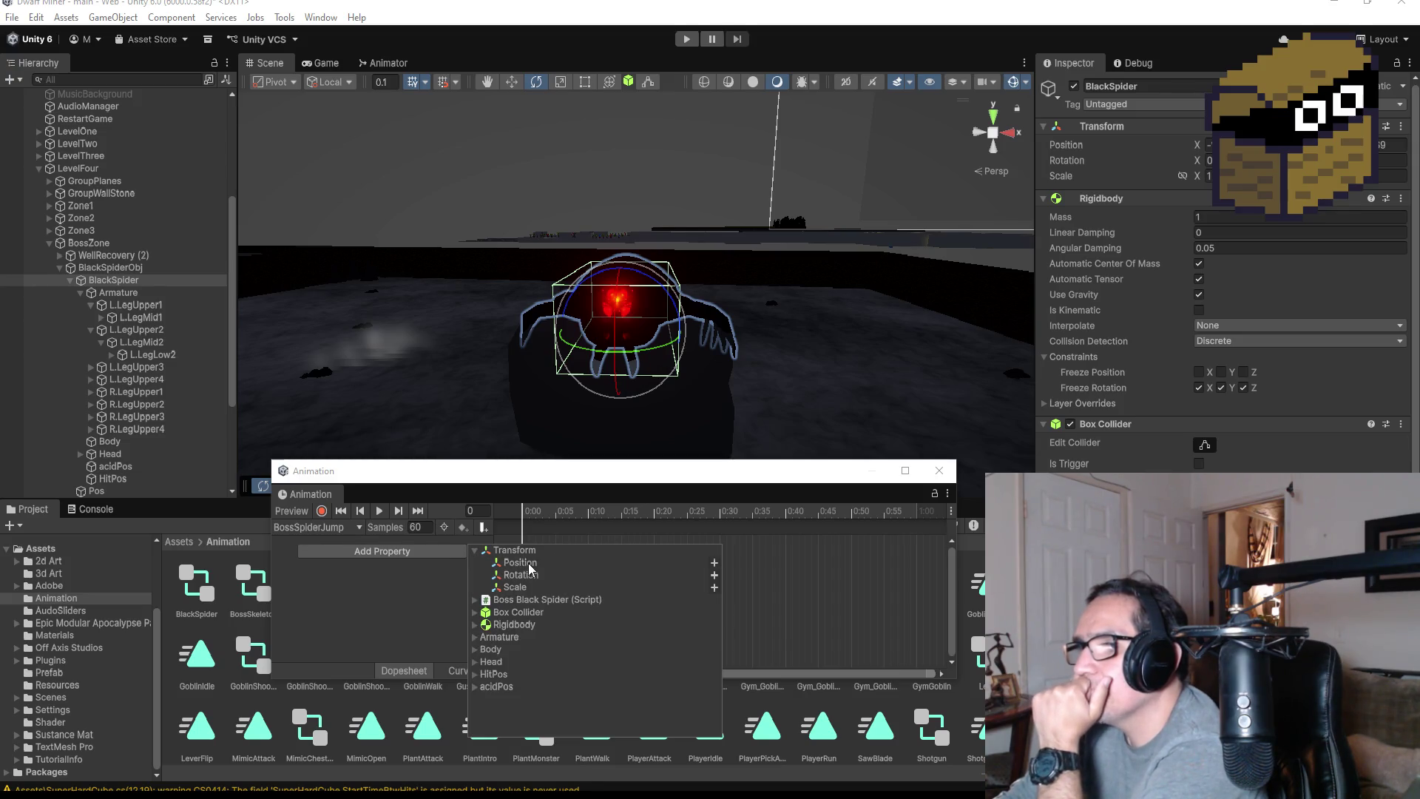
left_click(714, 576)
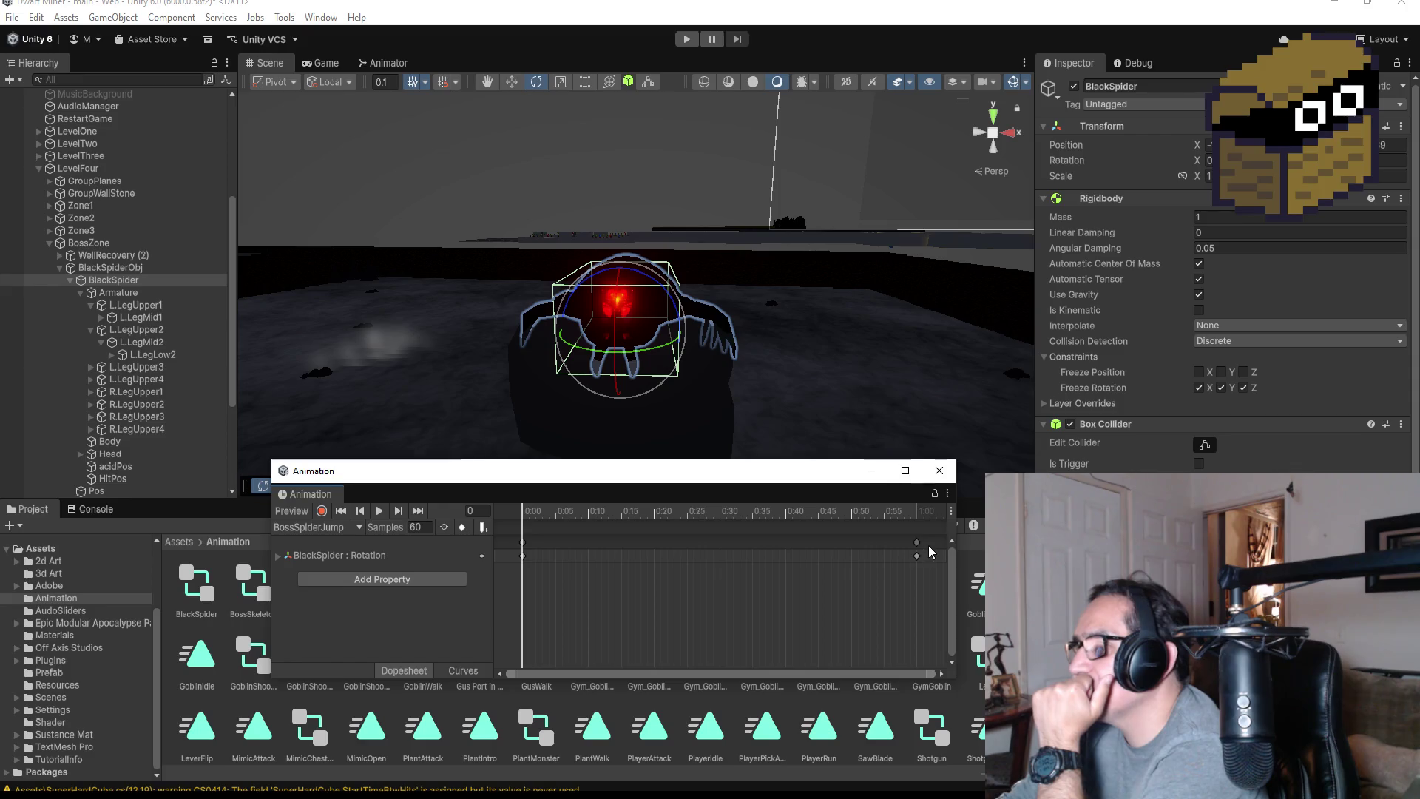
left_click_drag(917, 554, 649, 554)
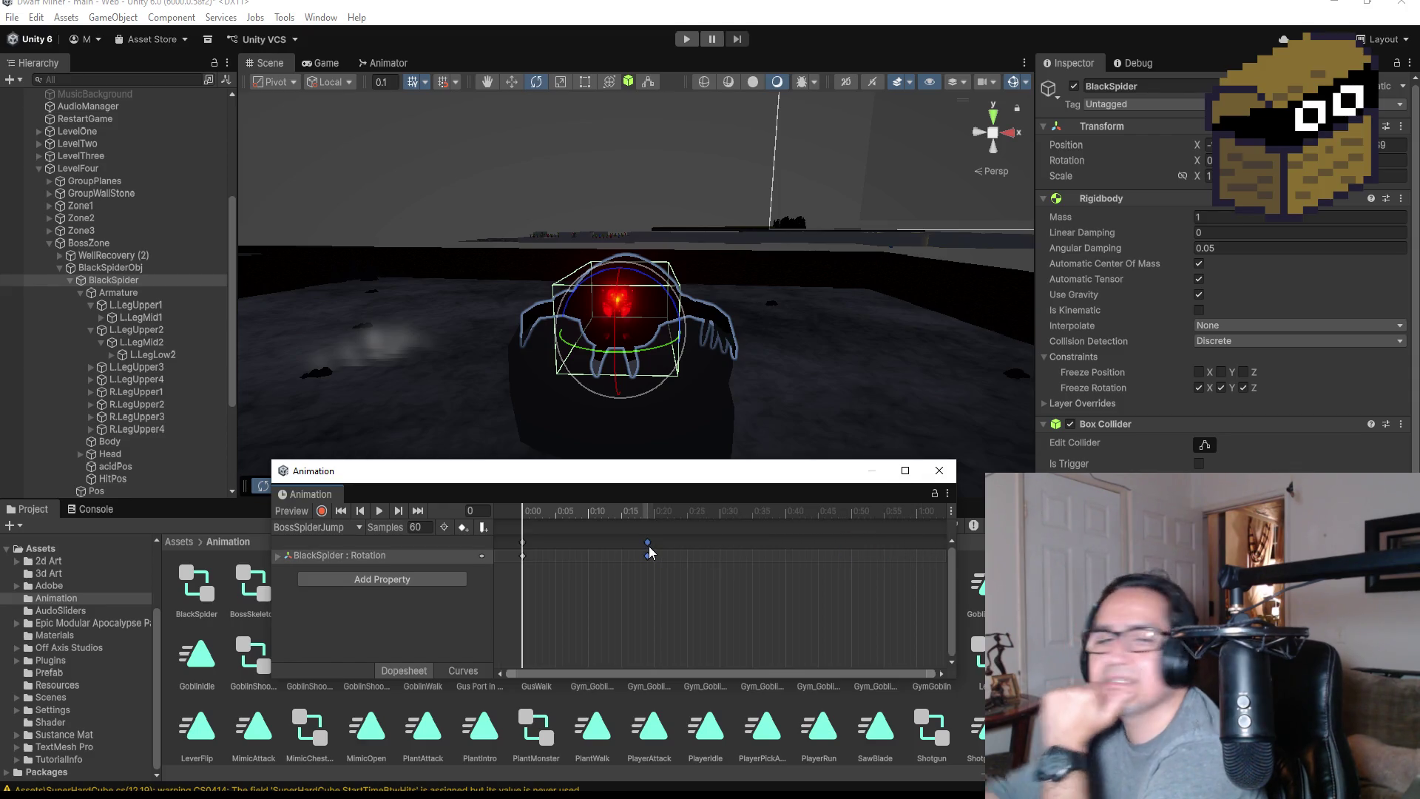
key("Delete")
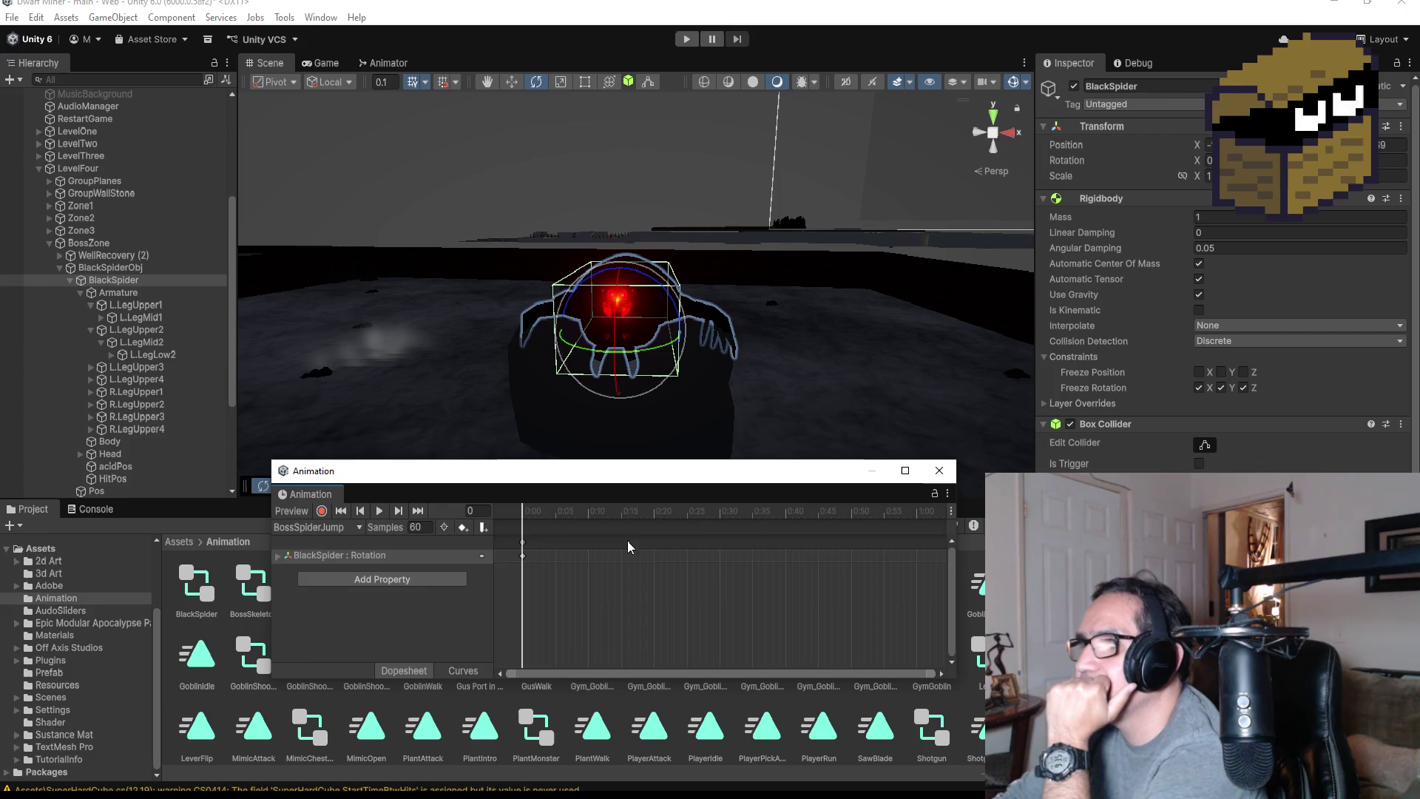
left_click(382, 512)
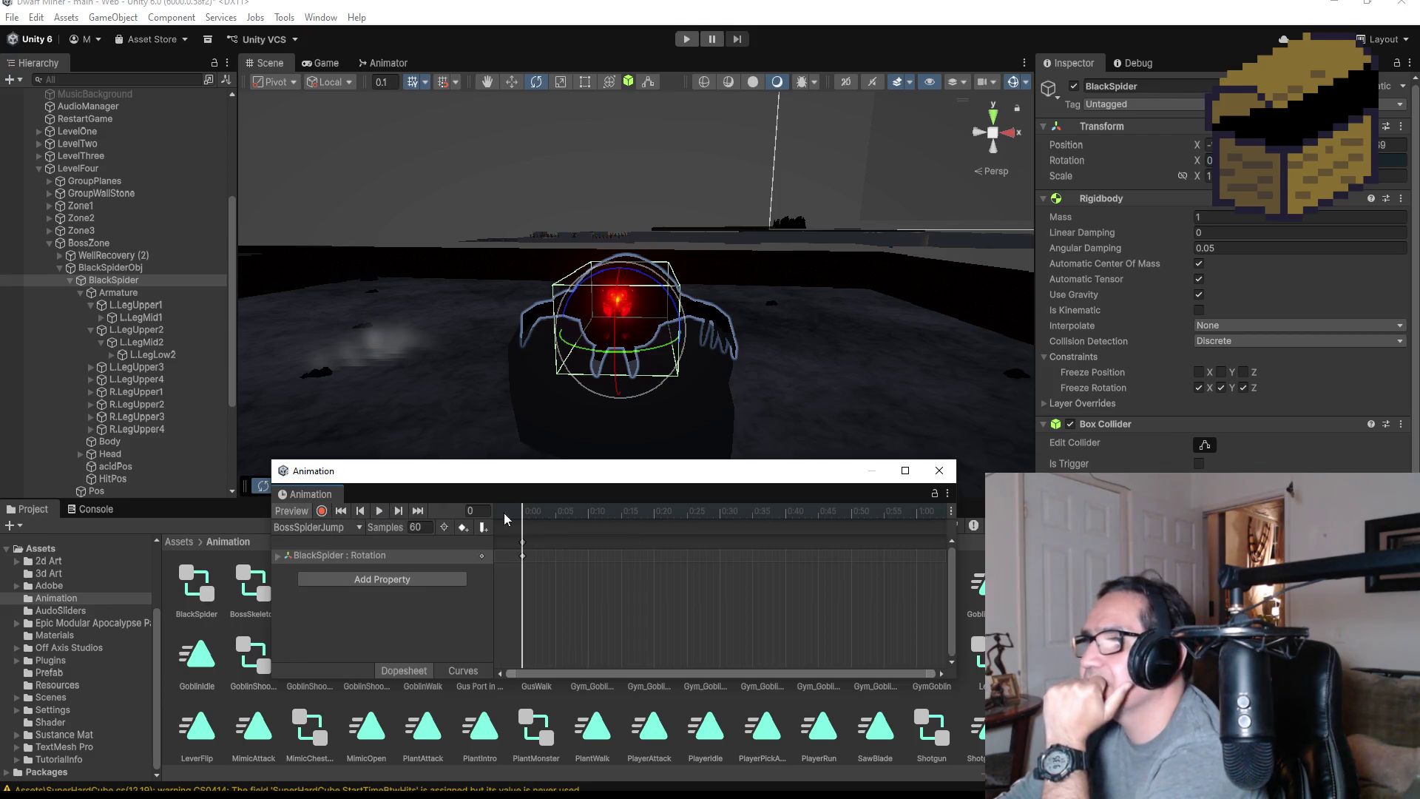
left_click(939, 472)
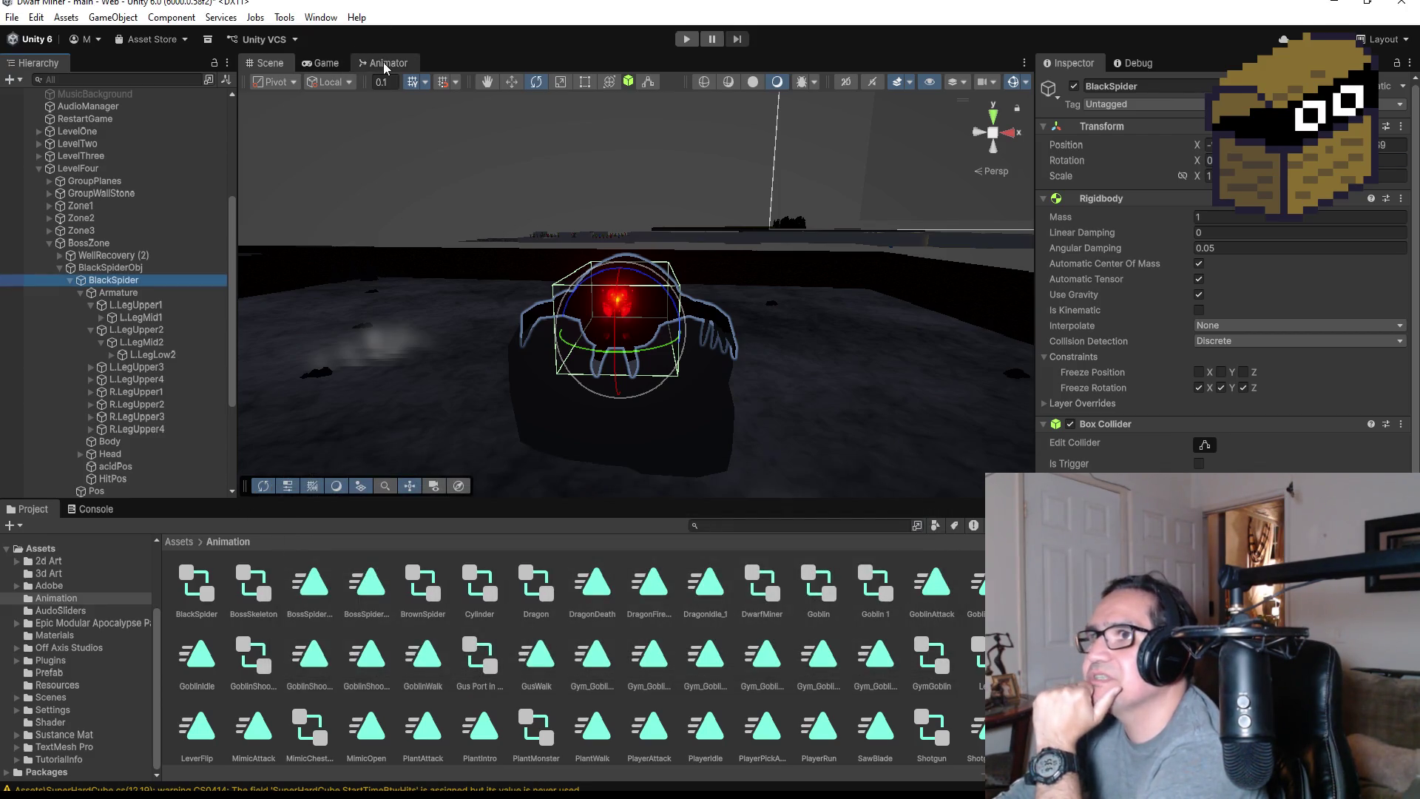
In the Animator graph, stack BossSpiderIntro under New State with BossSpiderJump directly beneath it
left_click(384, 63)
left_click_drag(551, 326, 562, 377)
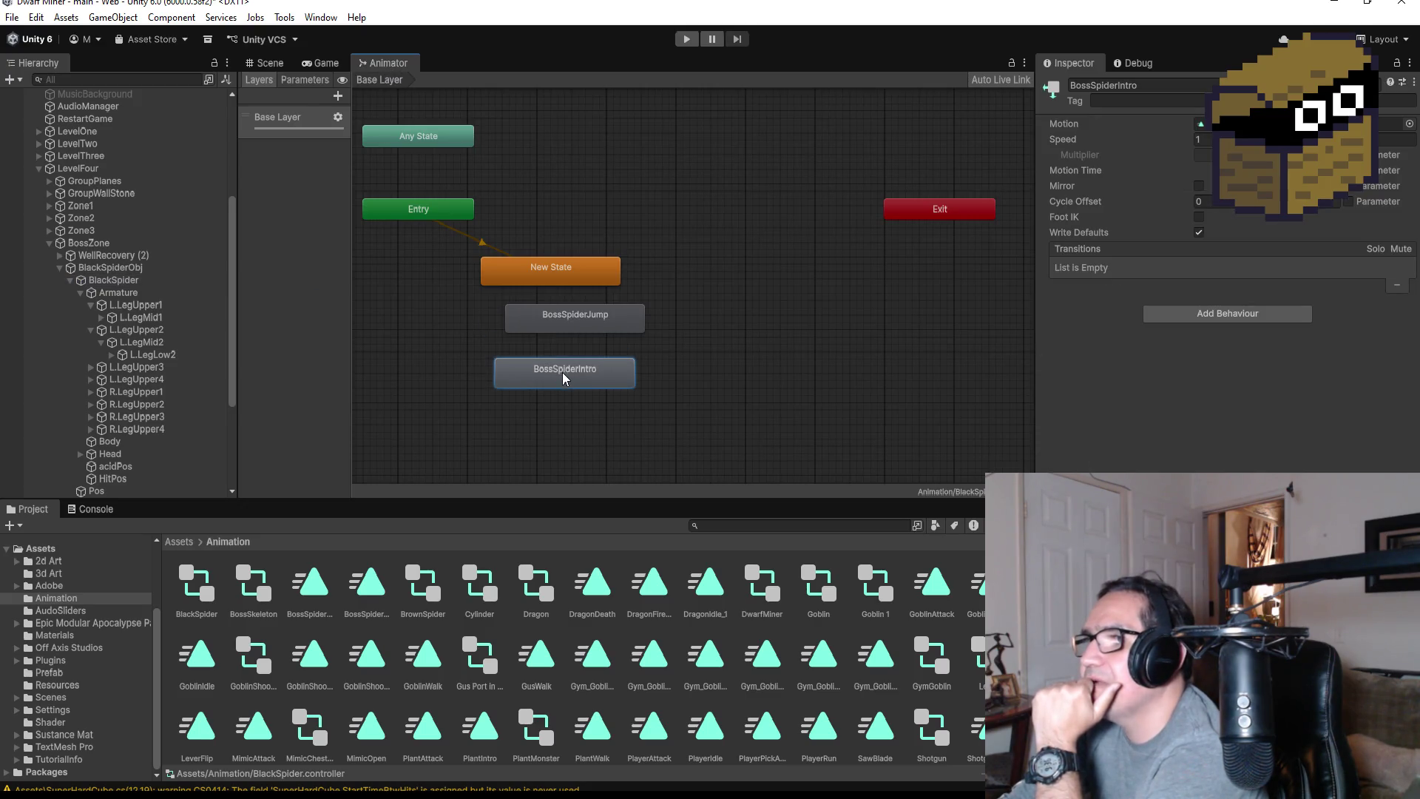
mouse_move(584, 315)
left_mouse_down()
mouse_move(568, 326)
mouse_move(575, 420)
mouse_move(567, 331)
left_mouse_up()
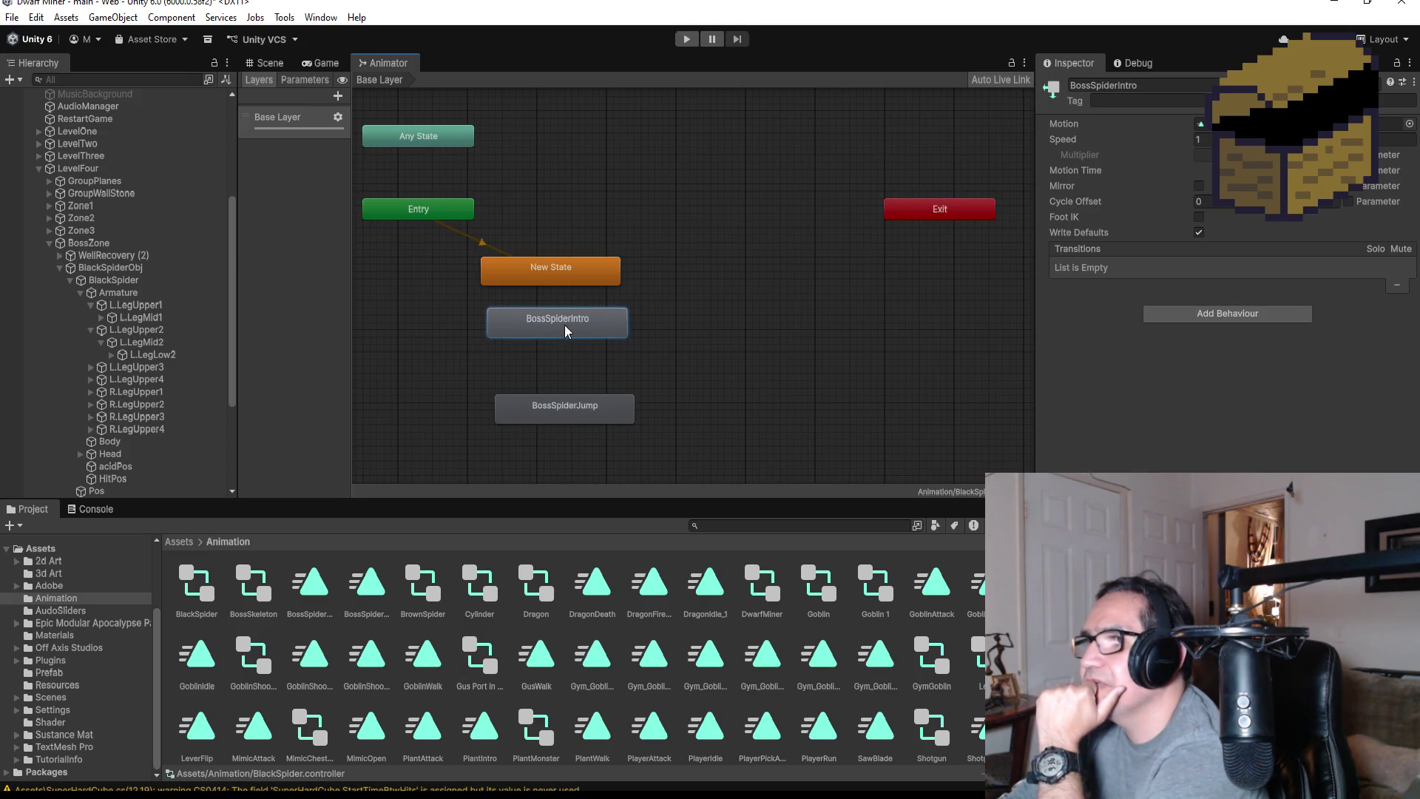
left_click_drag(561, 408, 547, 373)
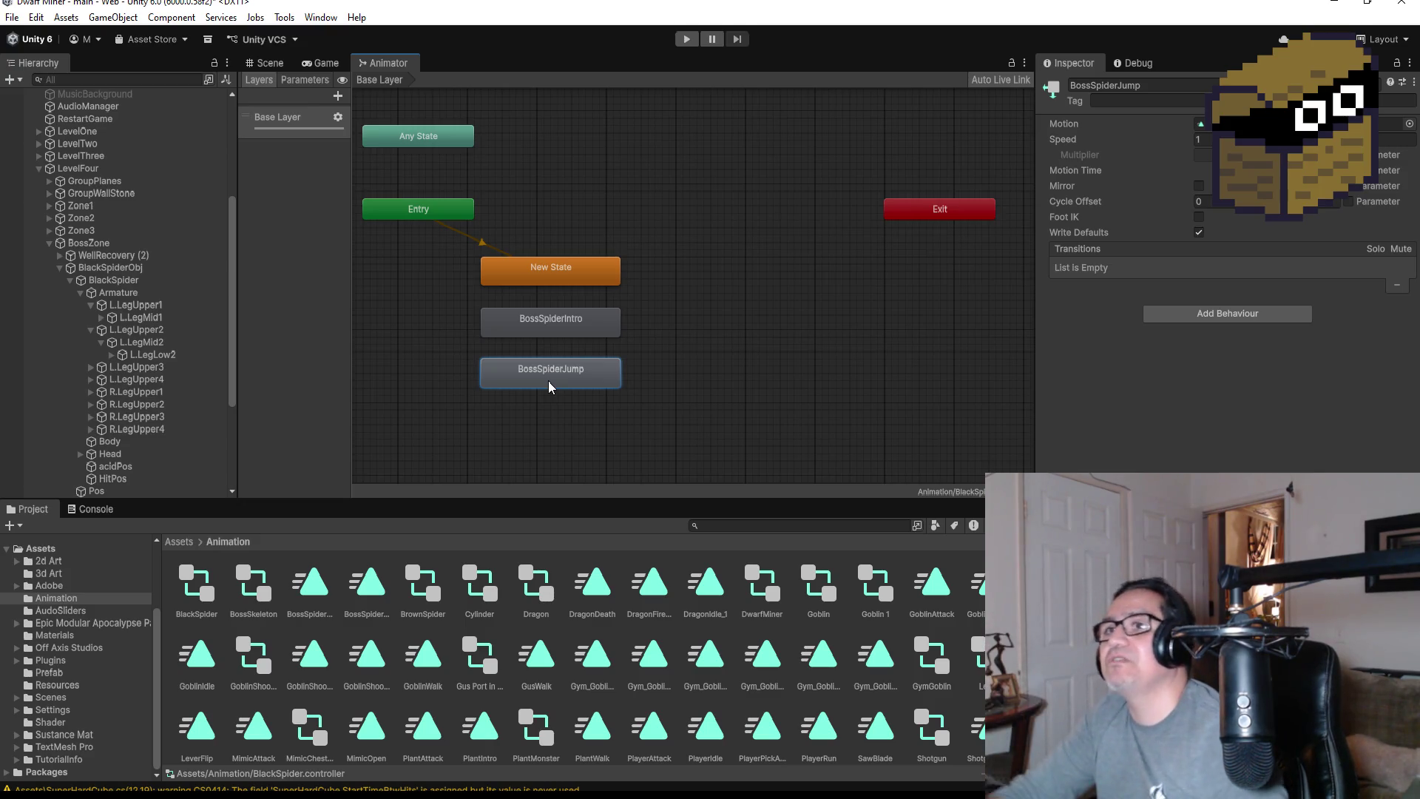
Save the scene via File > Save and go back to the Scene view
left_click(12, 17)
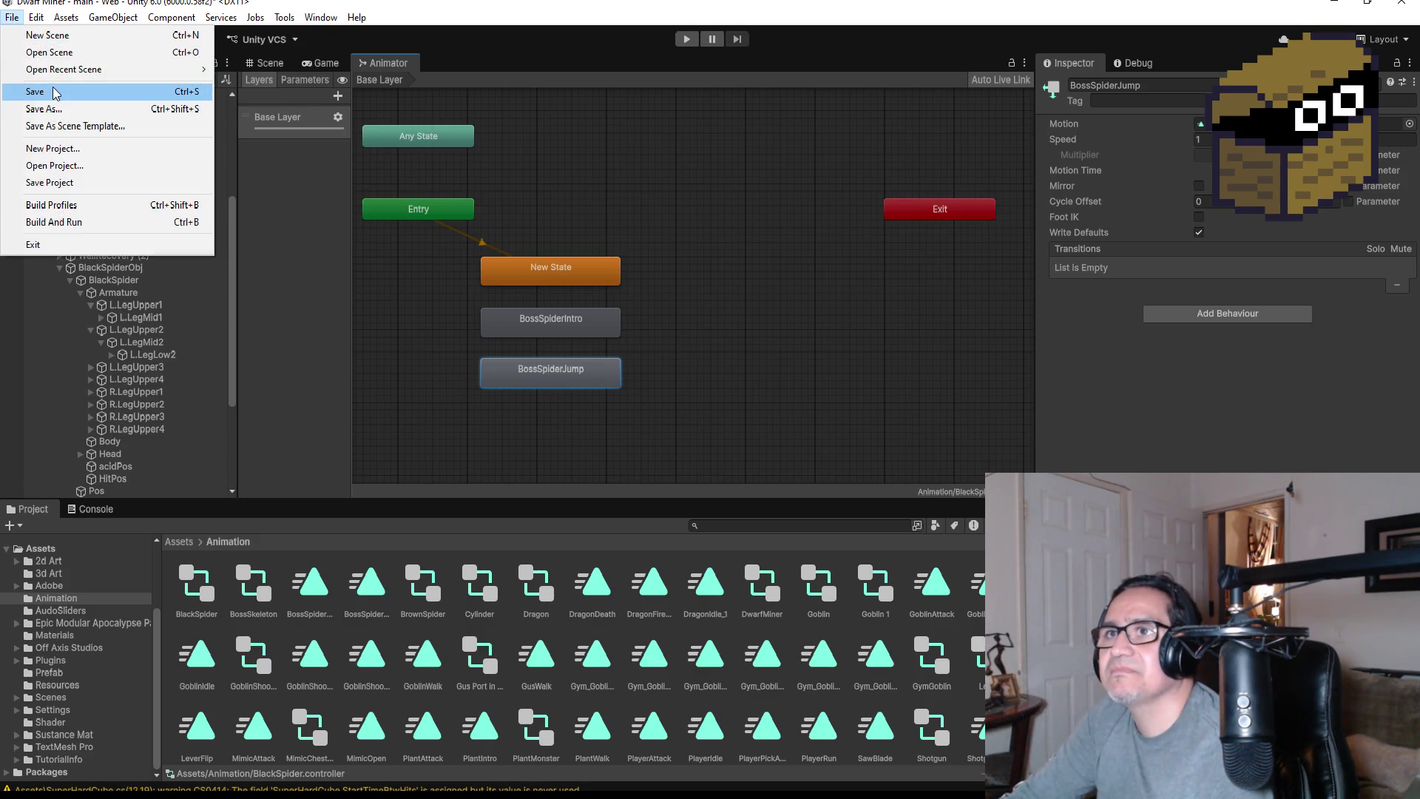
left_click(30, 91)
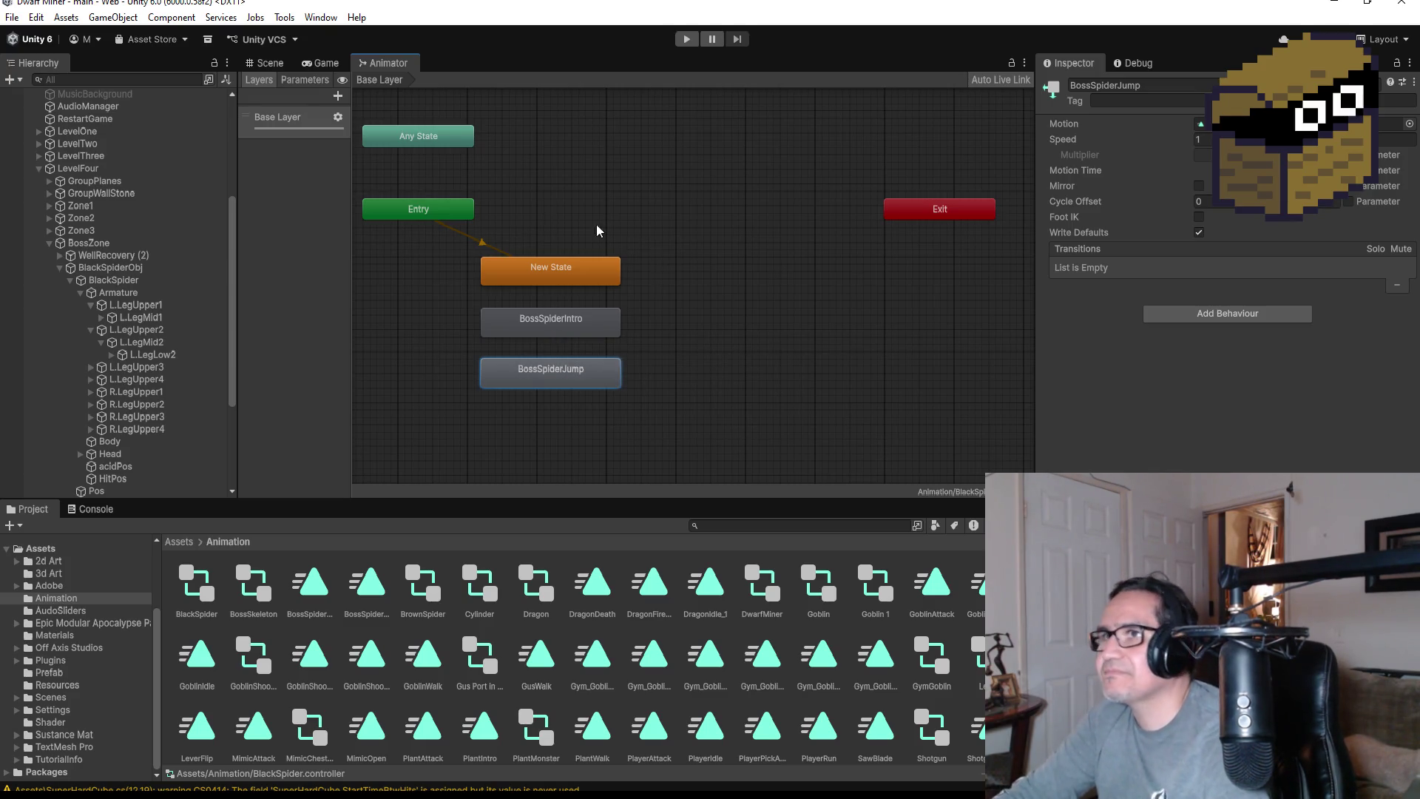
key("ctrl+2")
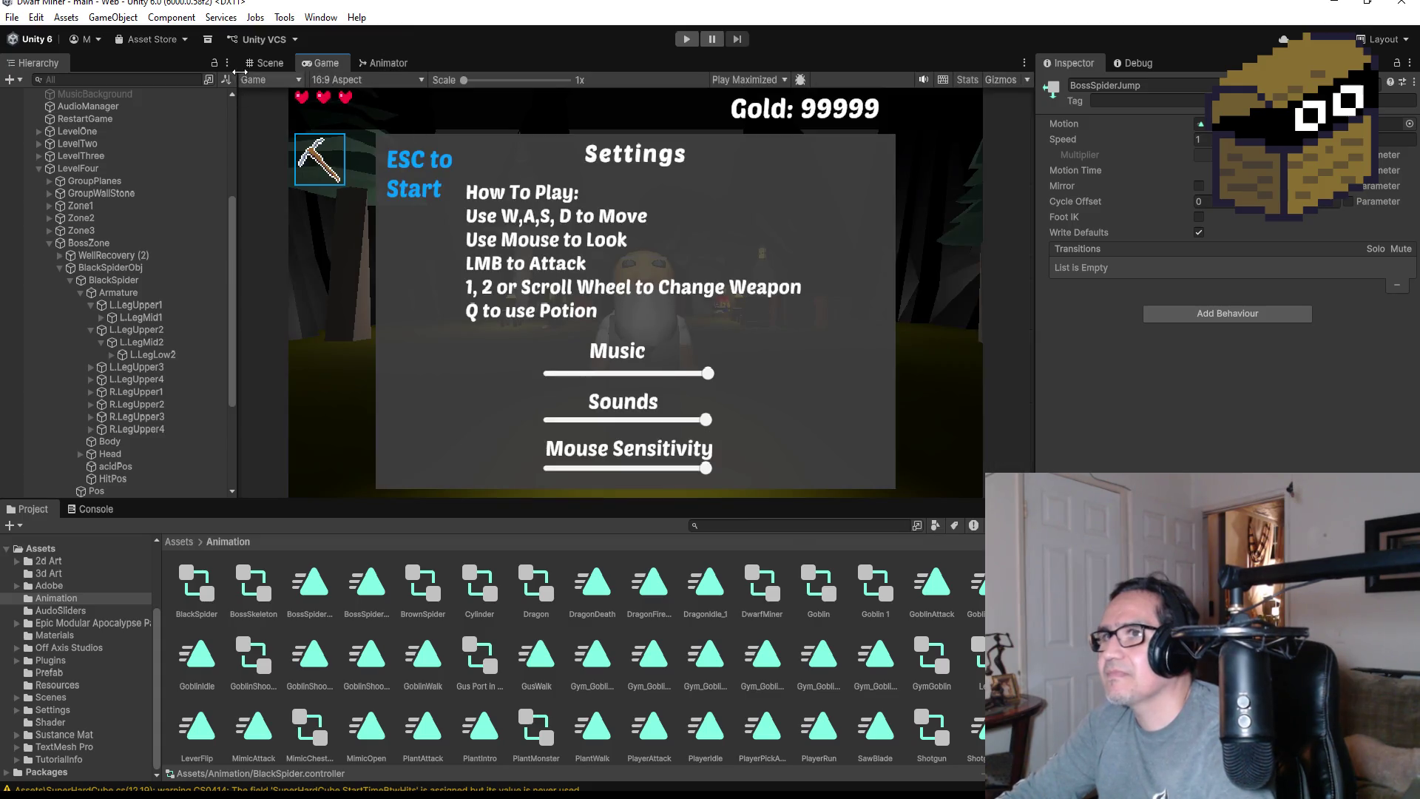
left_click(268, 62)
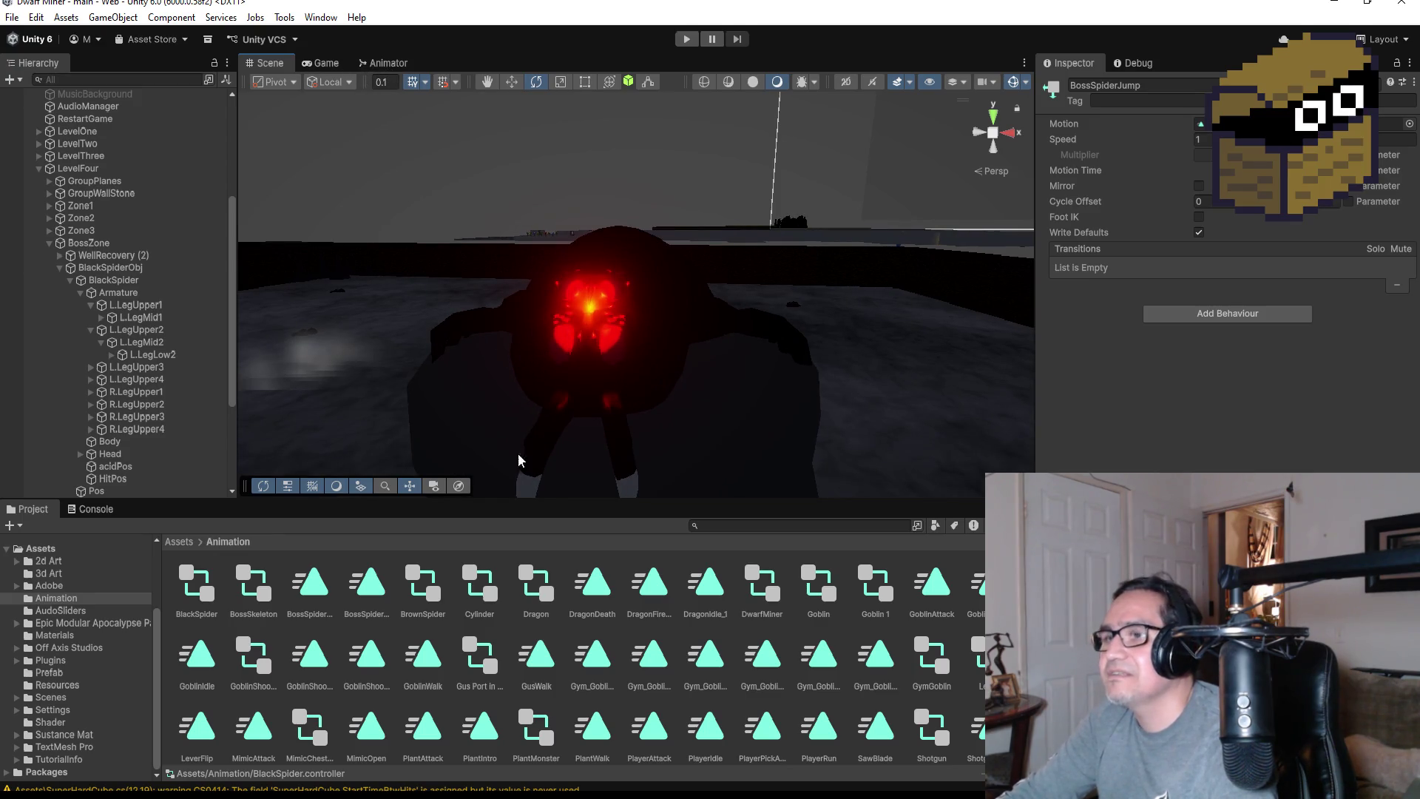
key("alt+Tab")
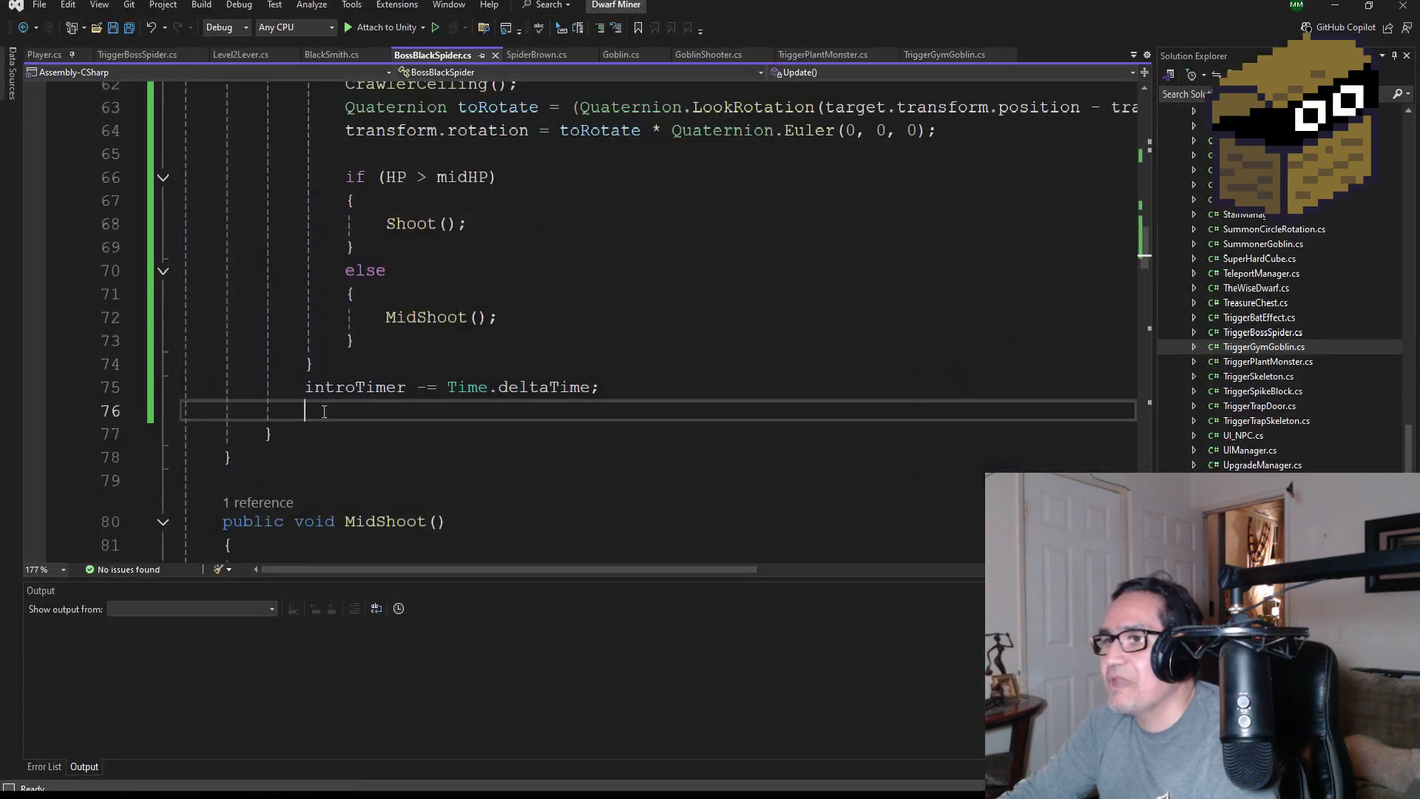
Save all open files and clear the stray 'Ani' letters typed on line 76
left_click(130, 29)
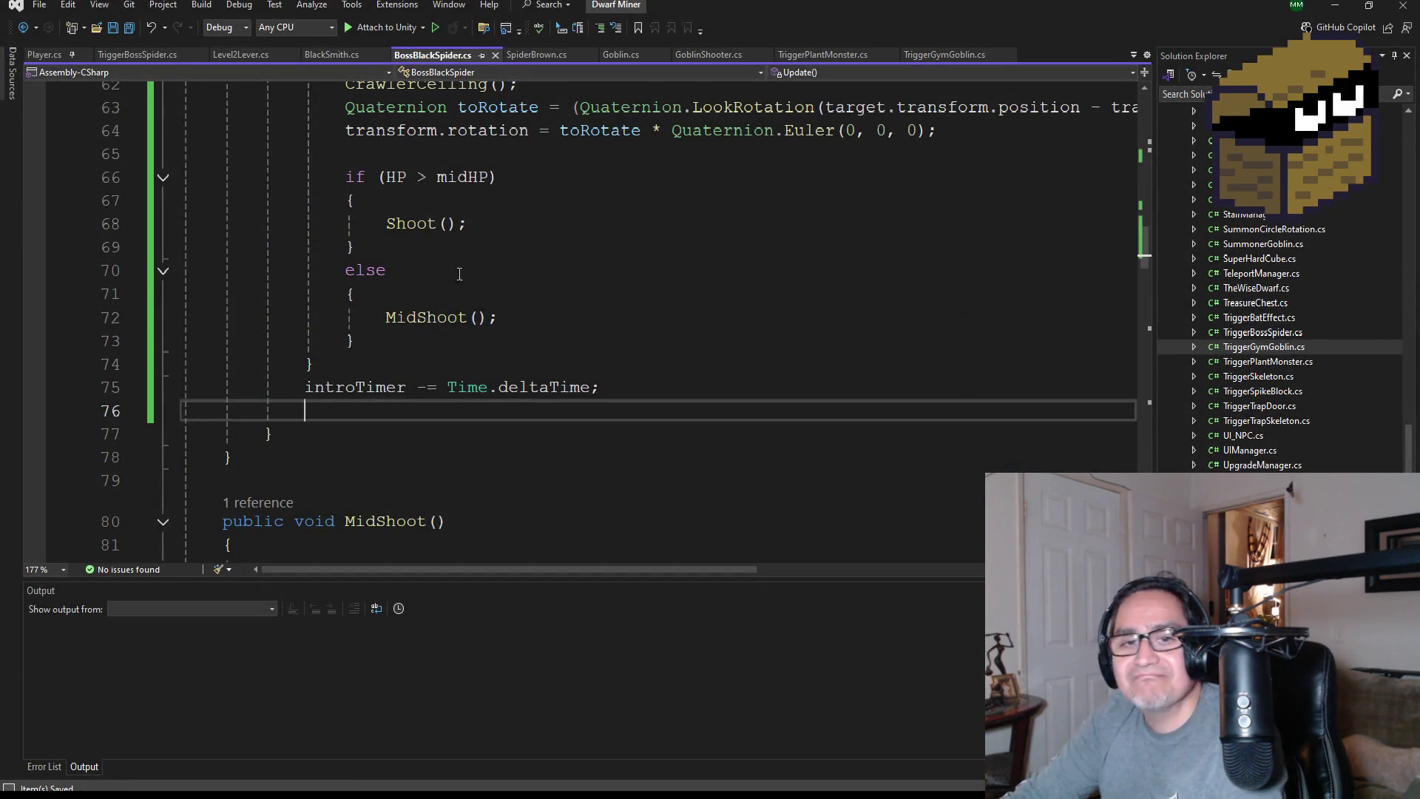
scroll(519, 345, "up", 3)
scroll(494, 374, "down", 2)
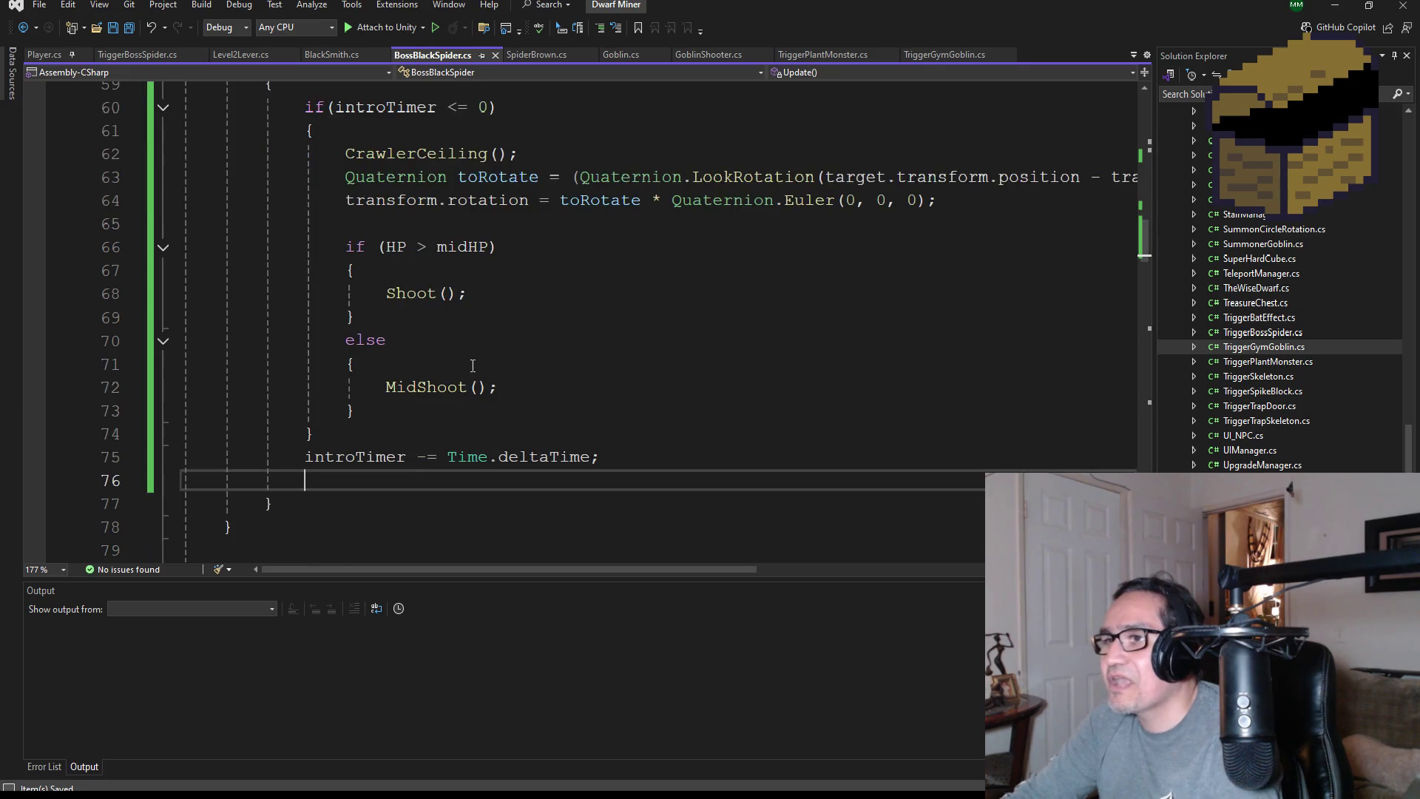
scroll(566, 325, "up", 3)
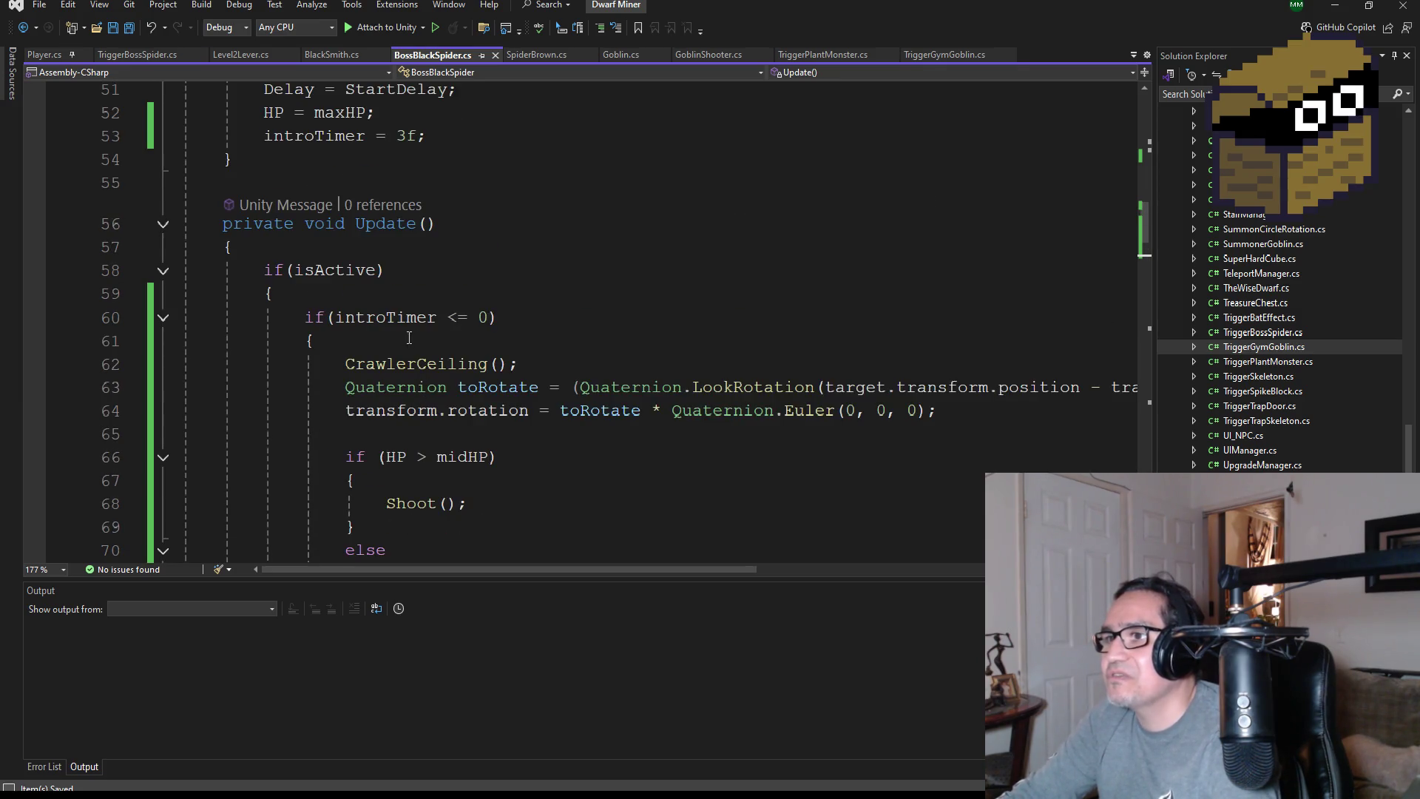
scroll(515, 427, "down", 4)
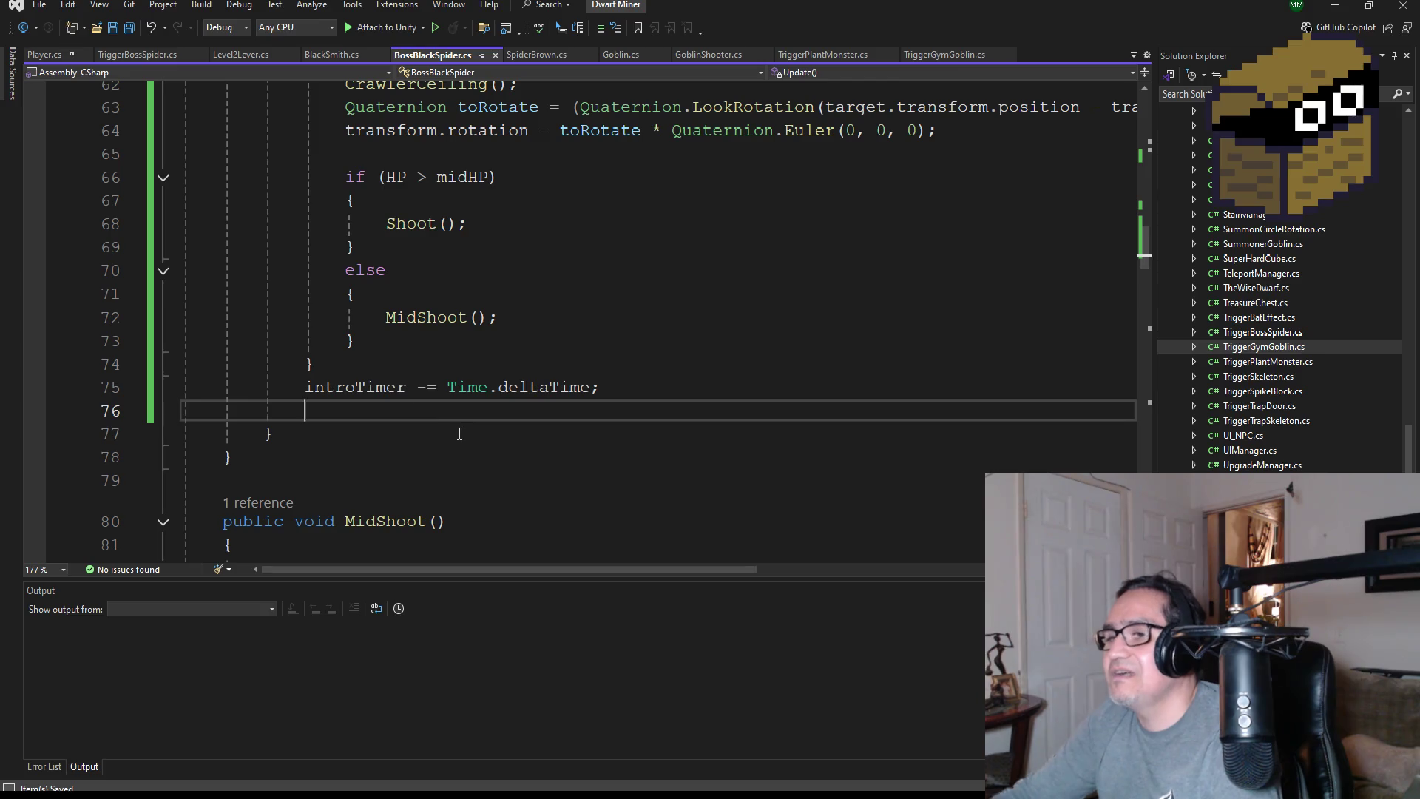
type("Ani")
key("BackSpace")
key("BackSpace")
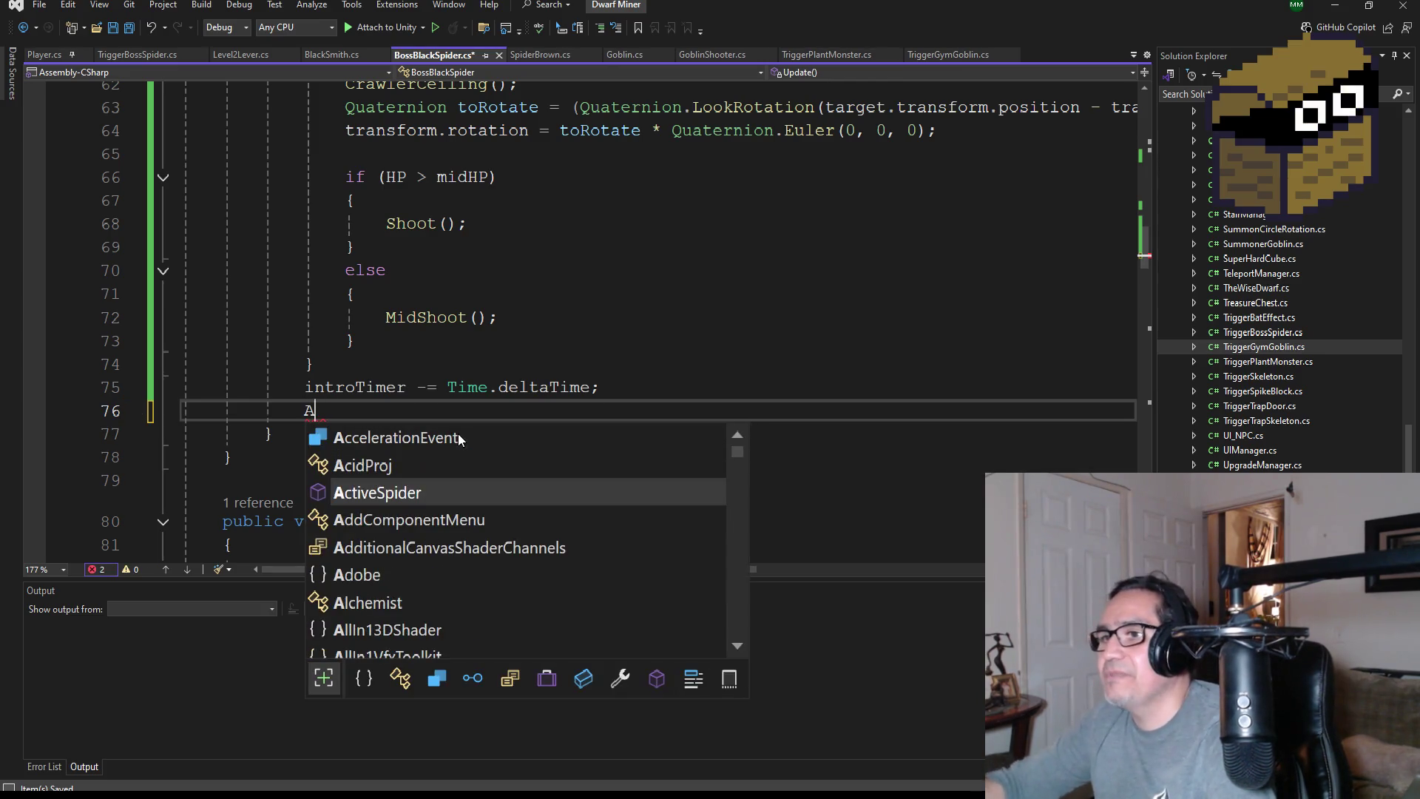
key("BackSpace")
key("Escape")
scroll(492, 328, "up", 4)
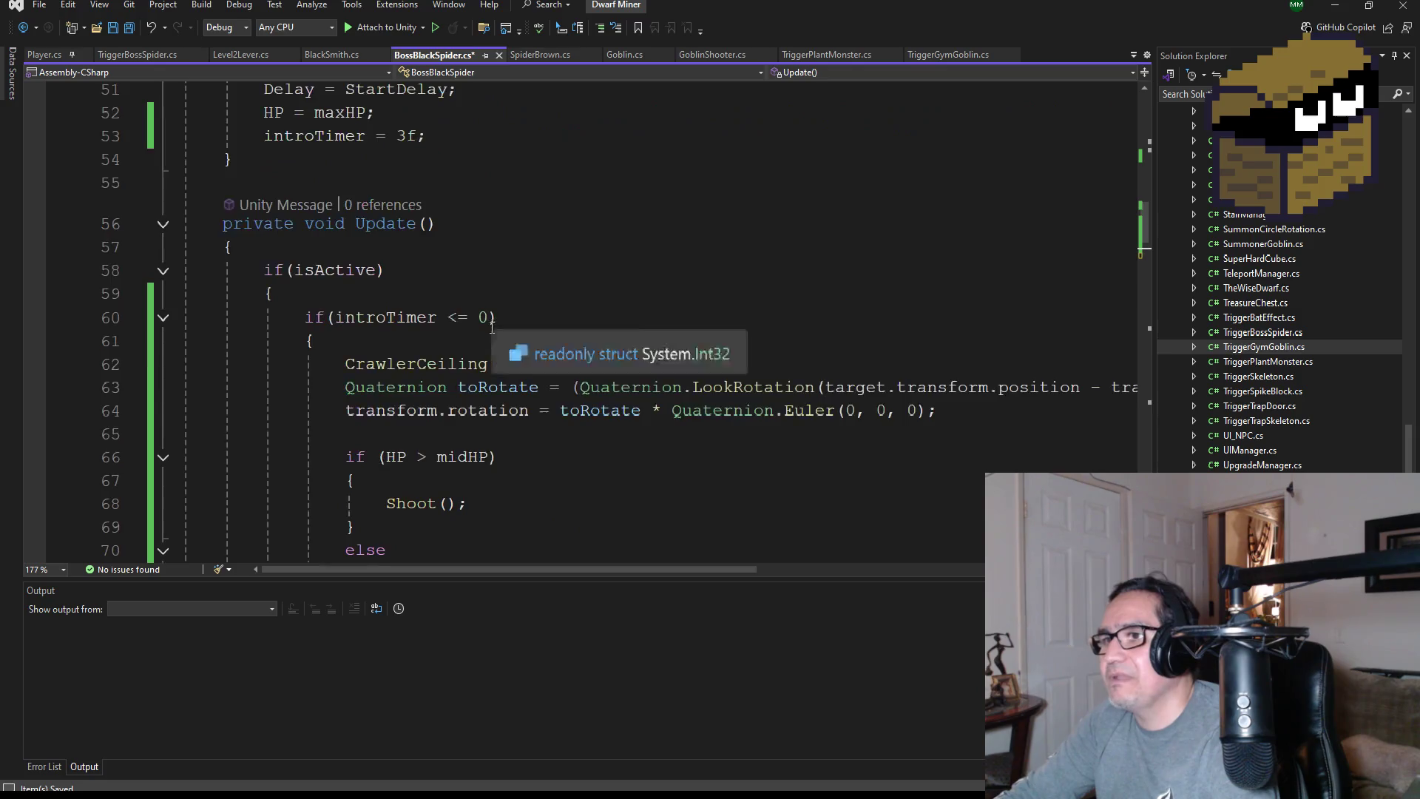
scroll(492, 327, "up", 7)
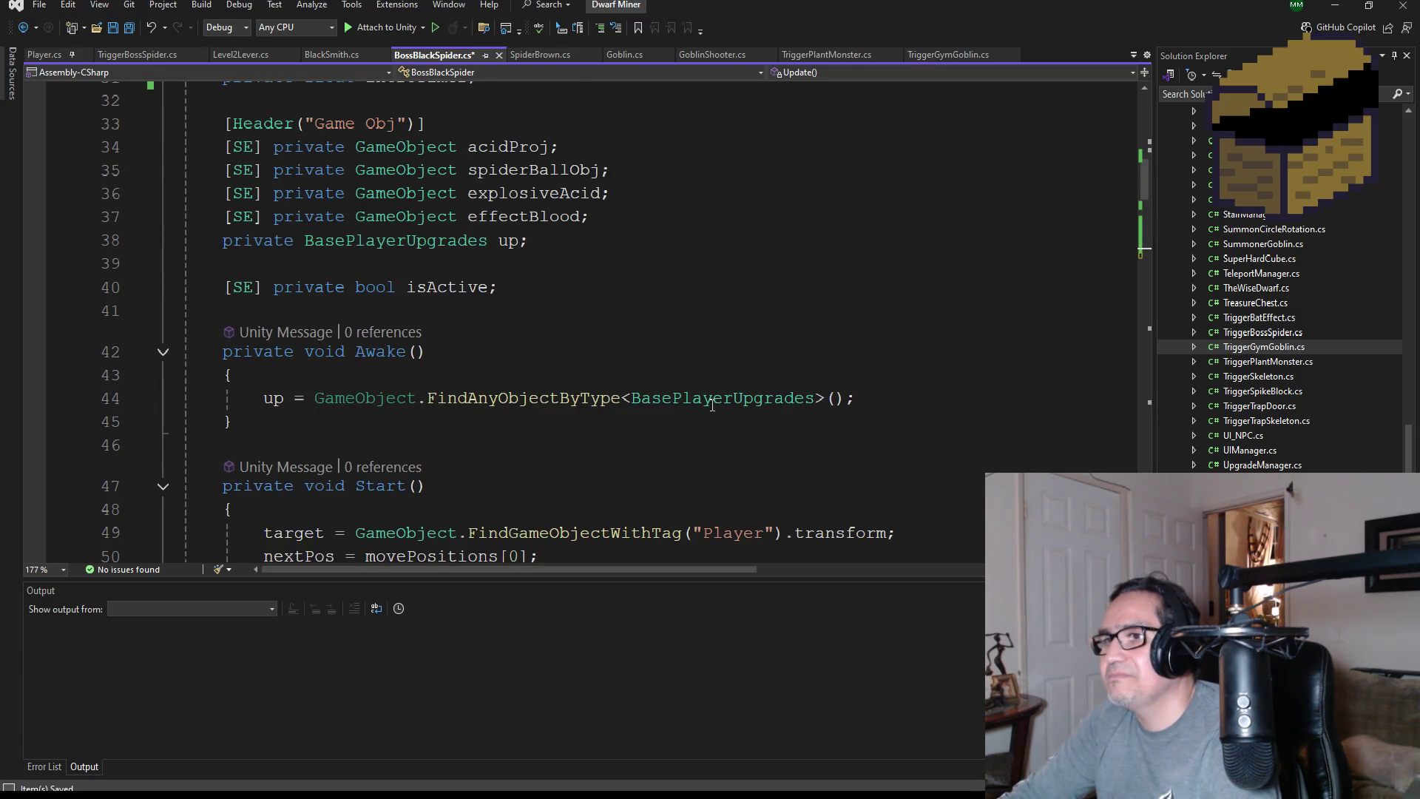
scroll(848, 387, "up", 3)
Add '[SE] private Animator animator;' on a new line below effectBlood and save the script
left_click(629, 429)
key("Return")
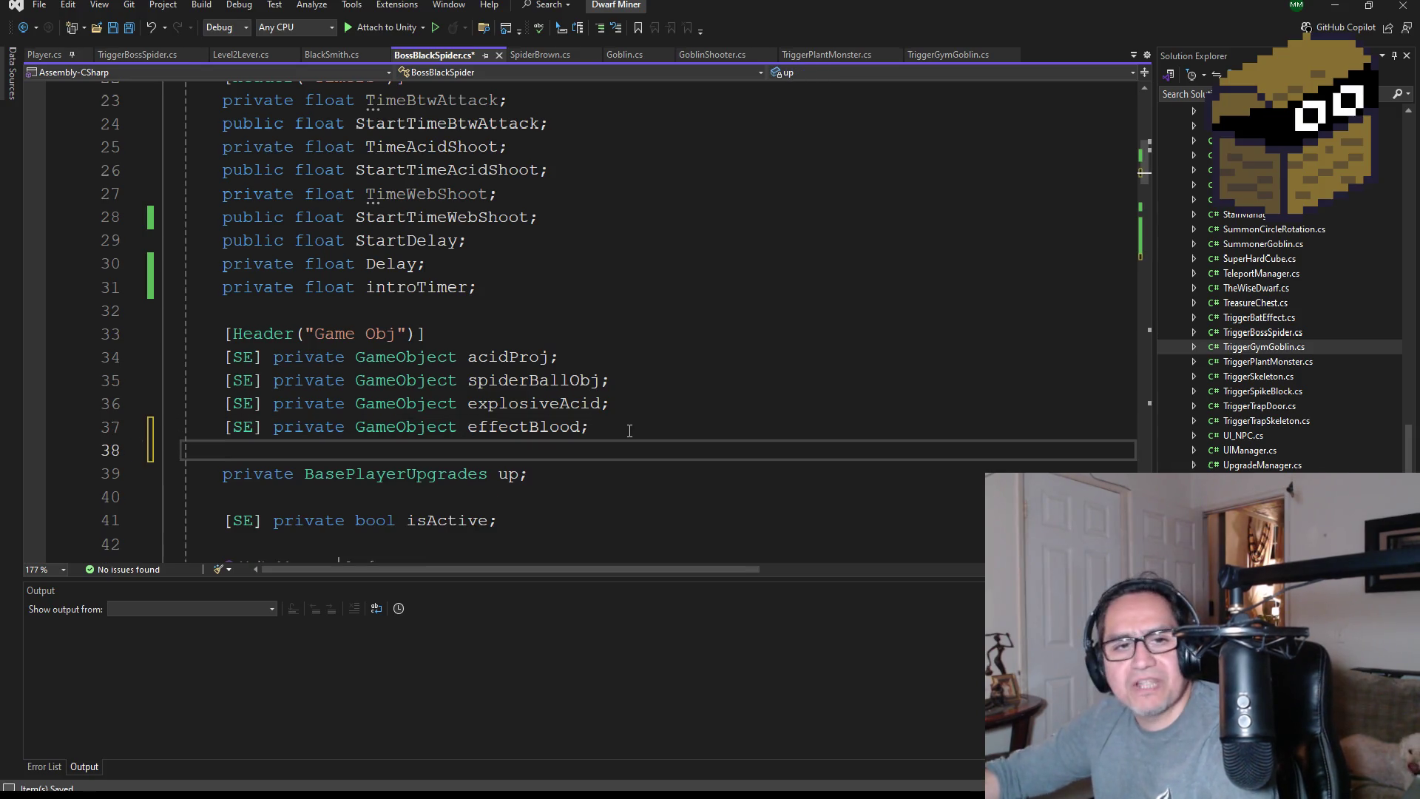
type("[SE] private")
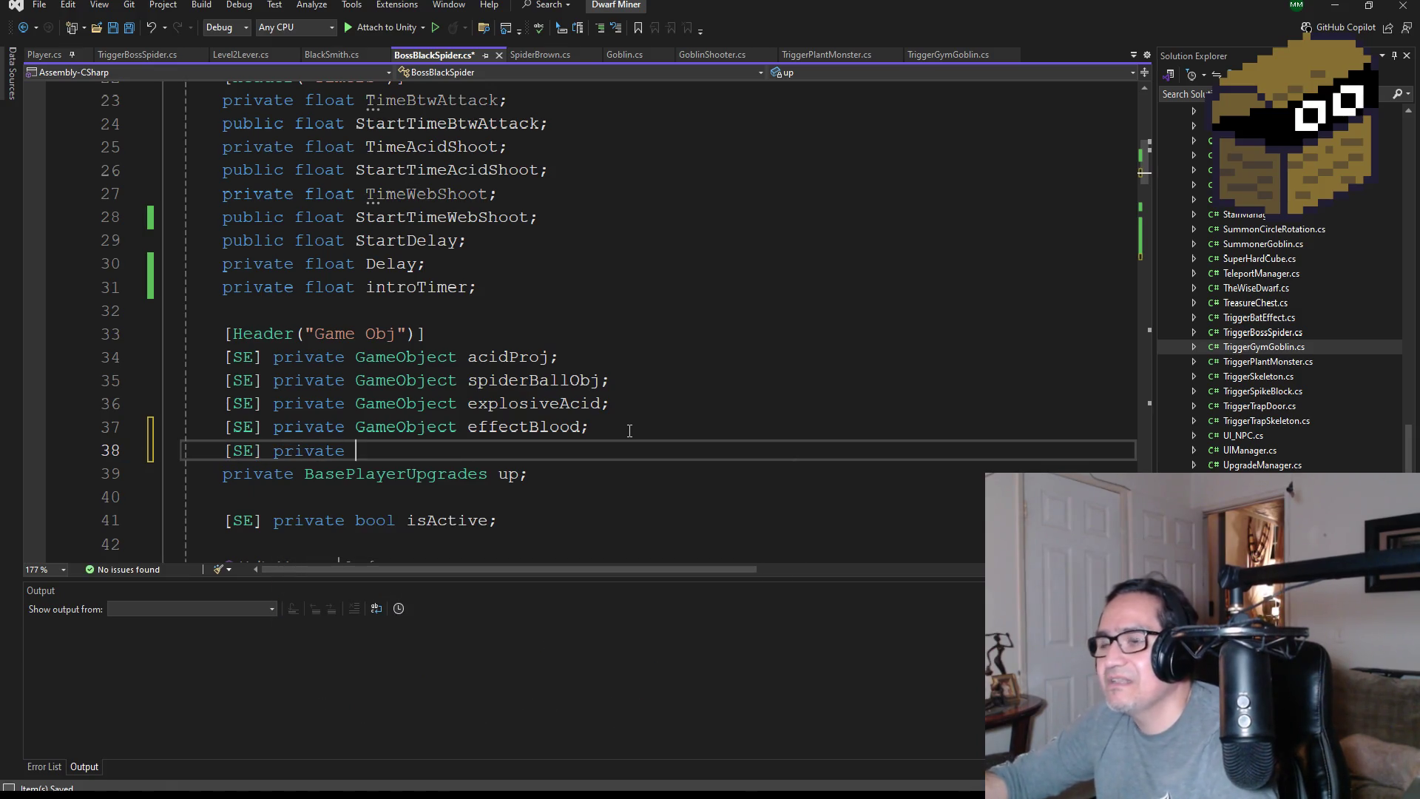
type(" Anam")
key("BackSpace")
key("BackSpace")
key("BackSpace")
type("nima")
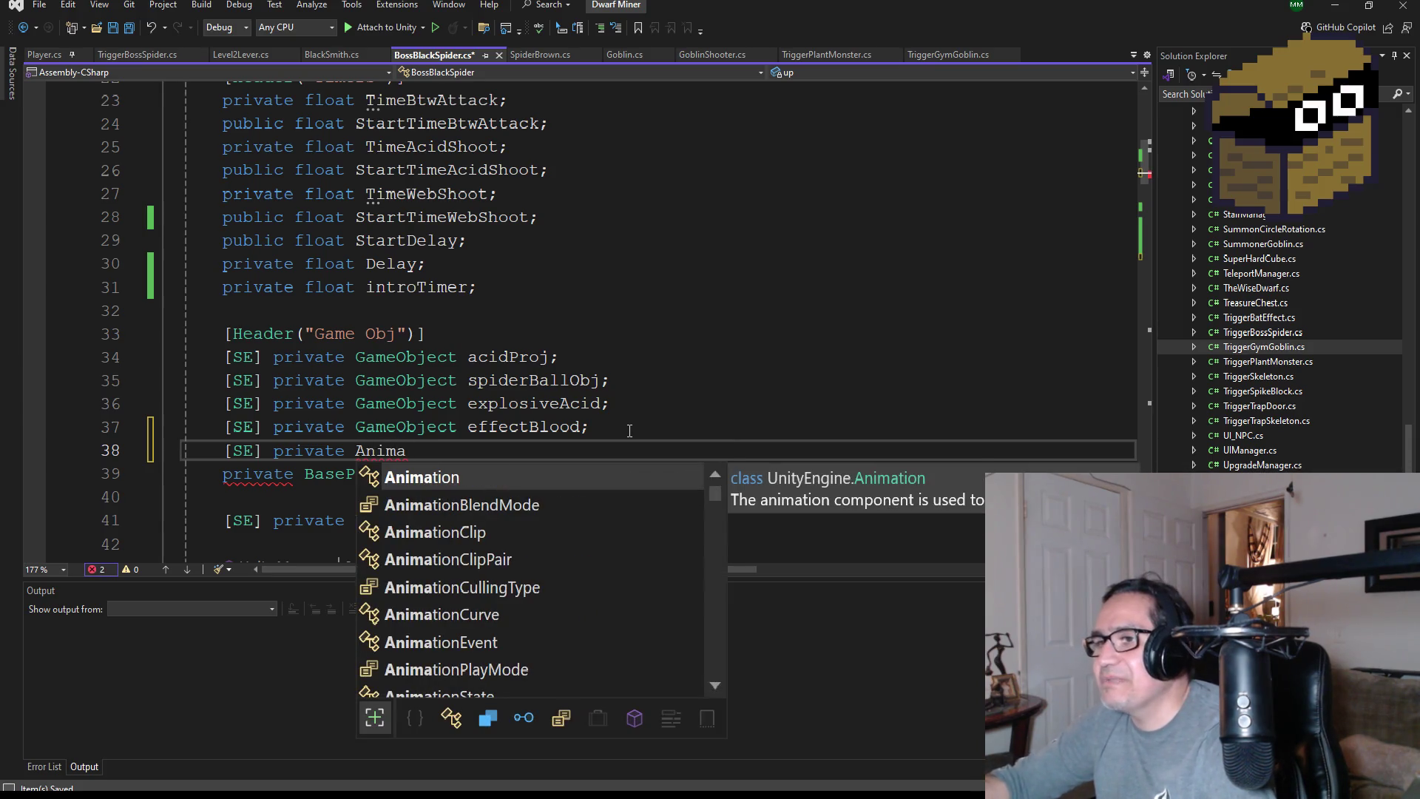
type("tor")
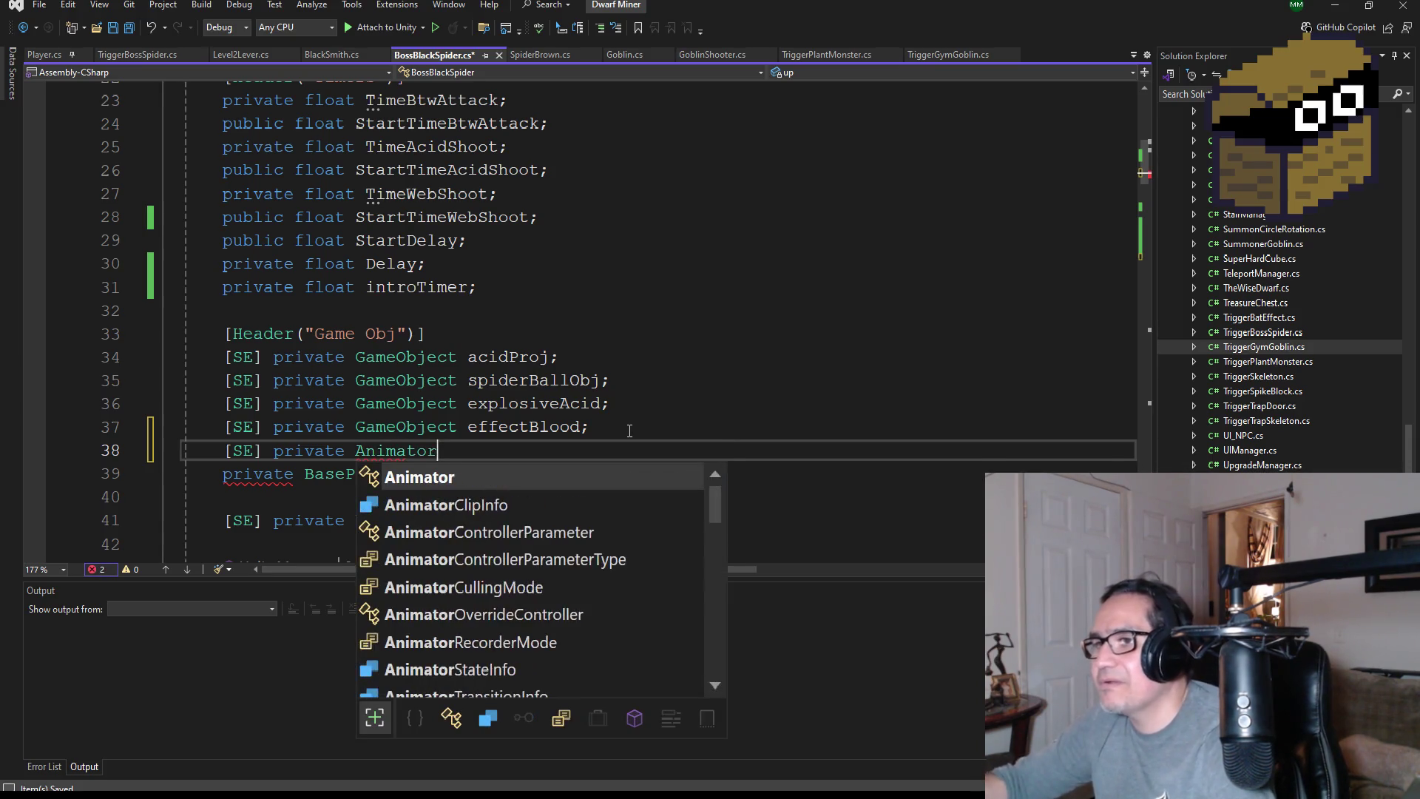
type(" animator;")
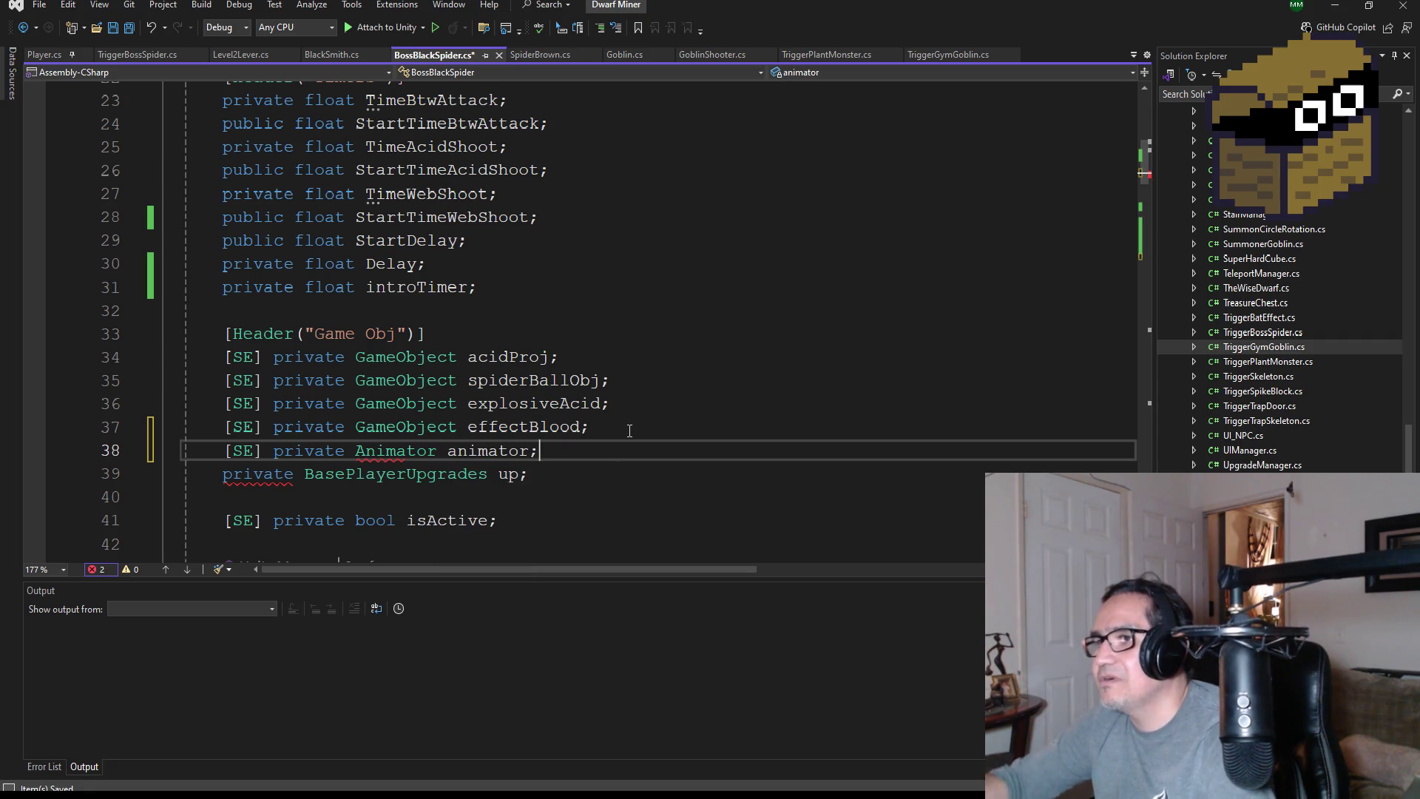
key("ctrl+s")
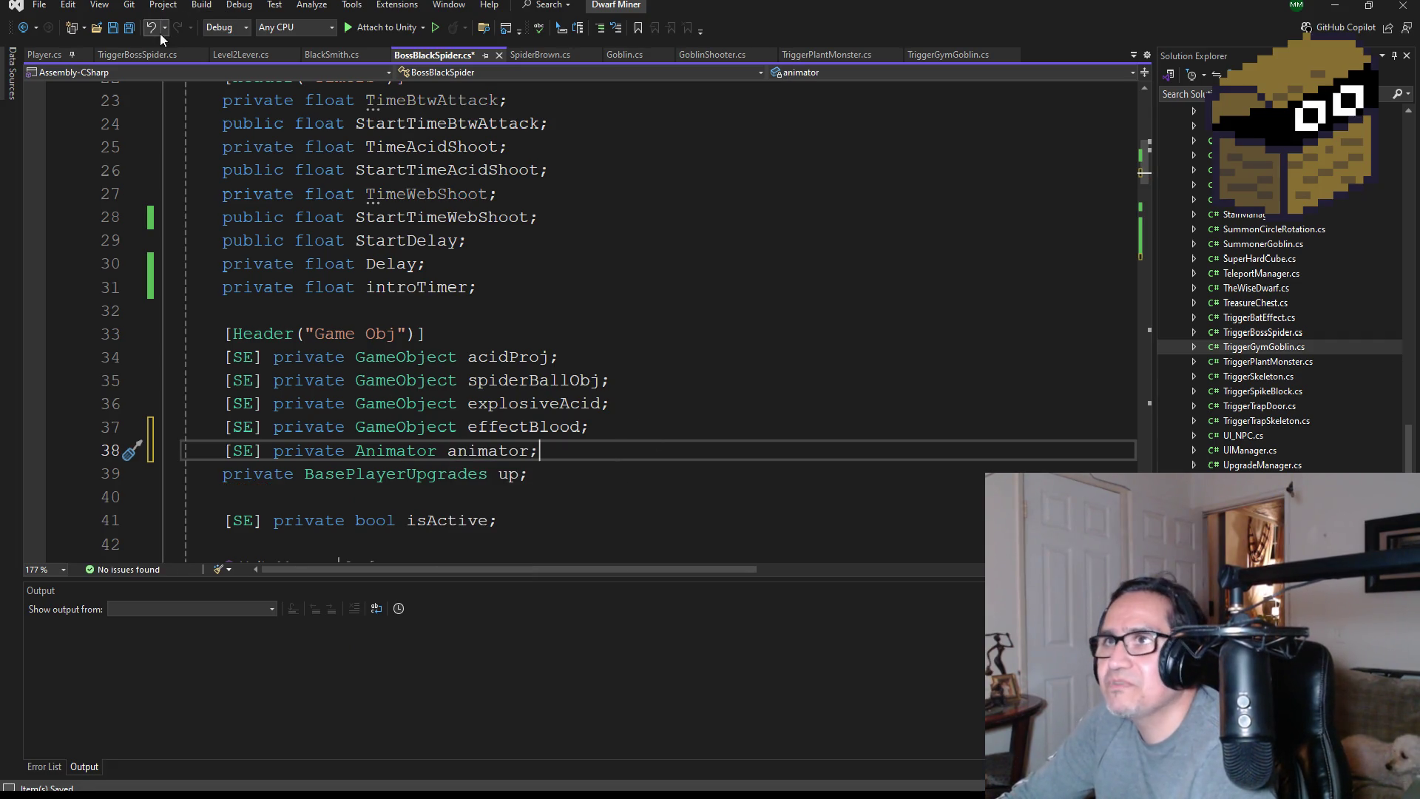
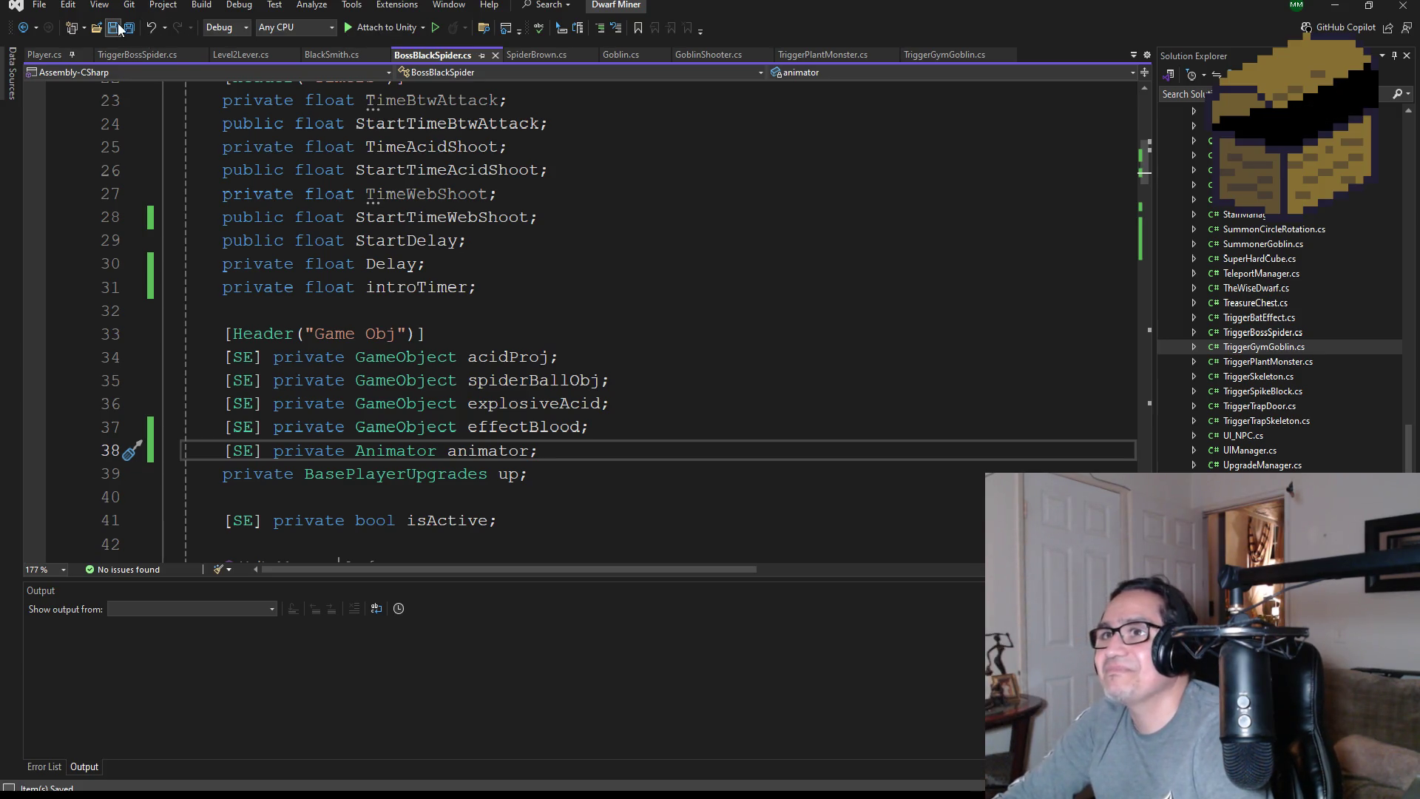
Add an animator.Play() call after the intro timer countdown in BossBlackSpider.cs and save
scroll(629, 413, "up", 2)
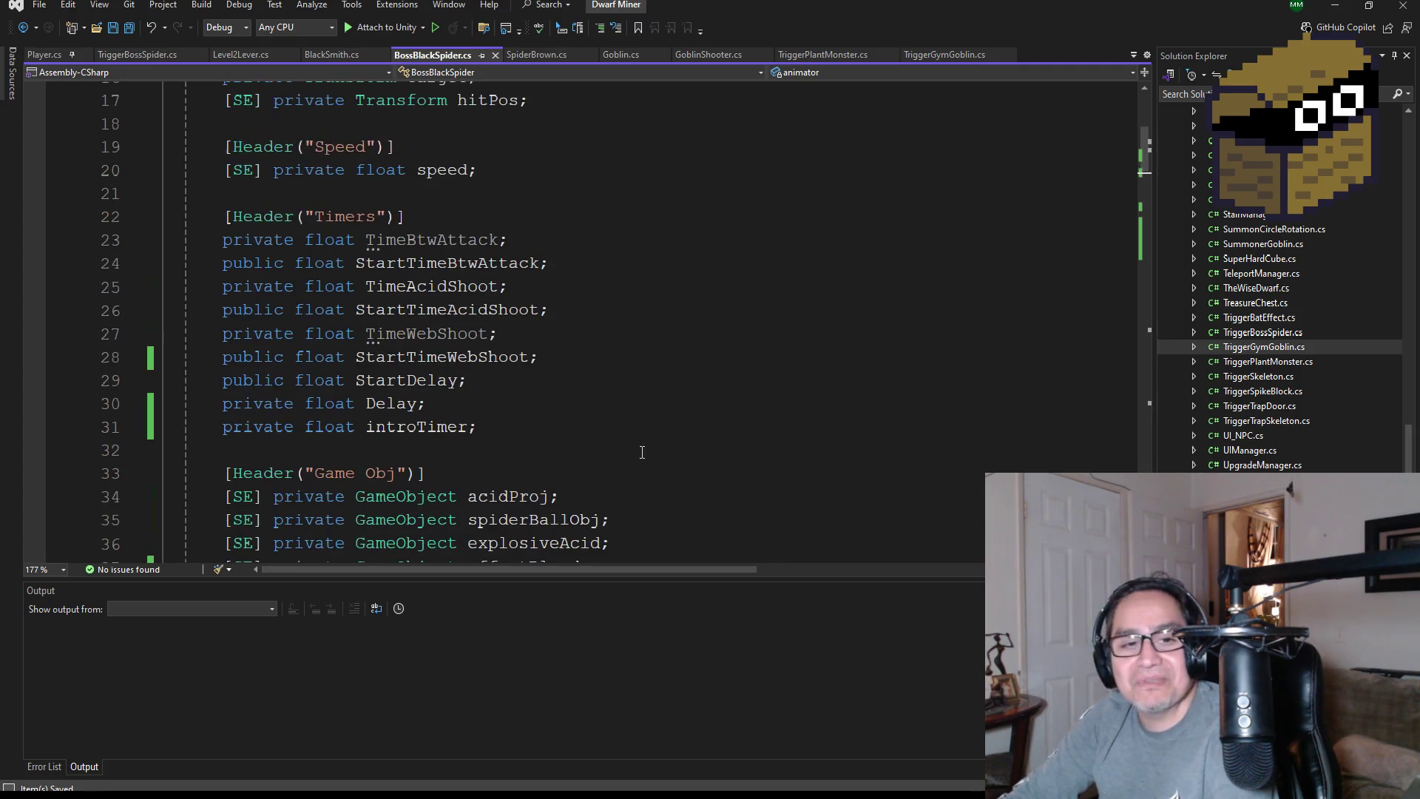
scroll(568, 423, "down", 4)
scroll(588, 393, "up", 3)
scroll(554, 429, "down", 9)
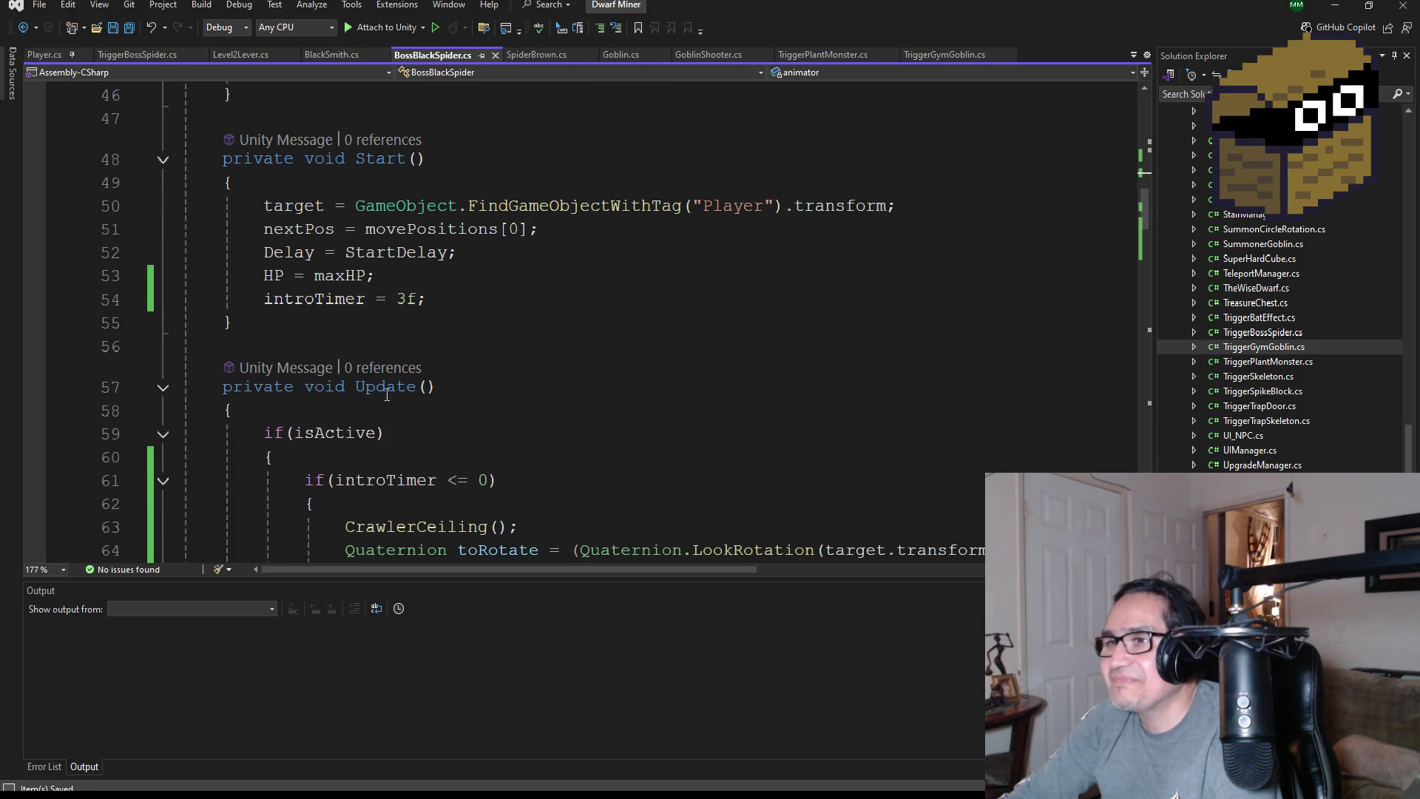
scroll(492, 455, "down", 5)
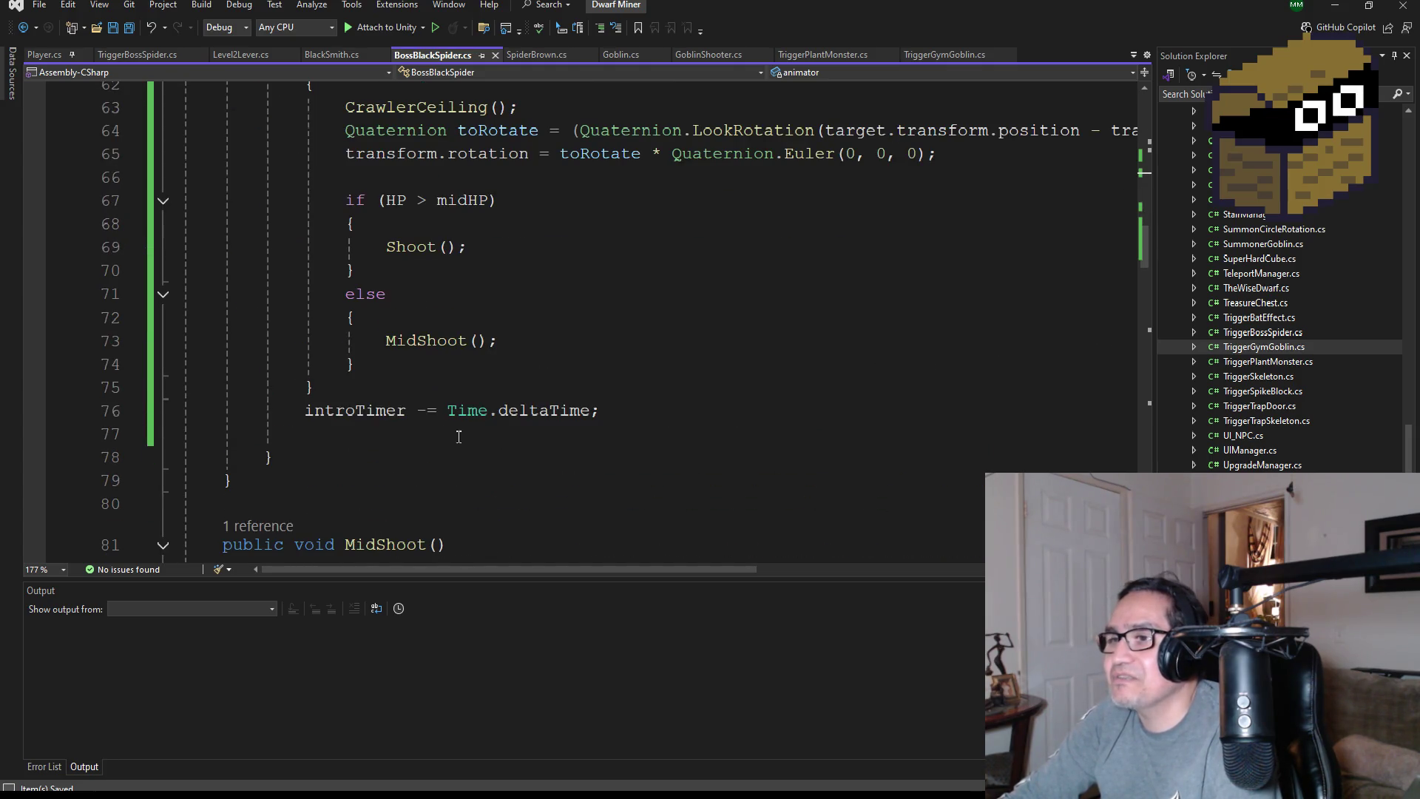
left_click(367, 432)
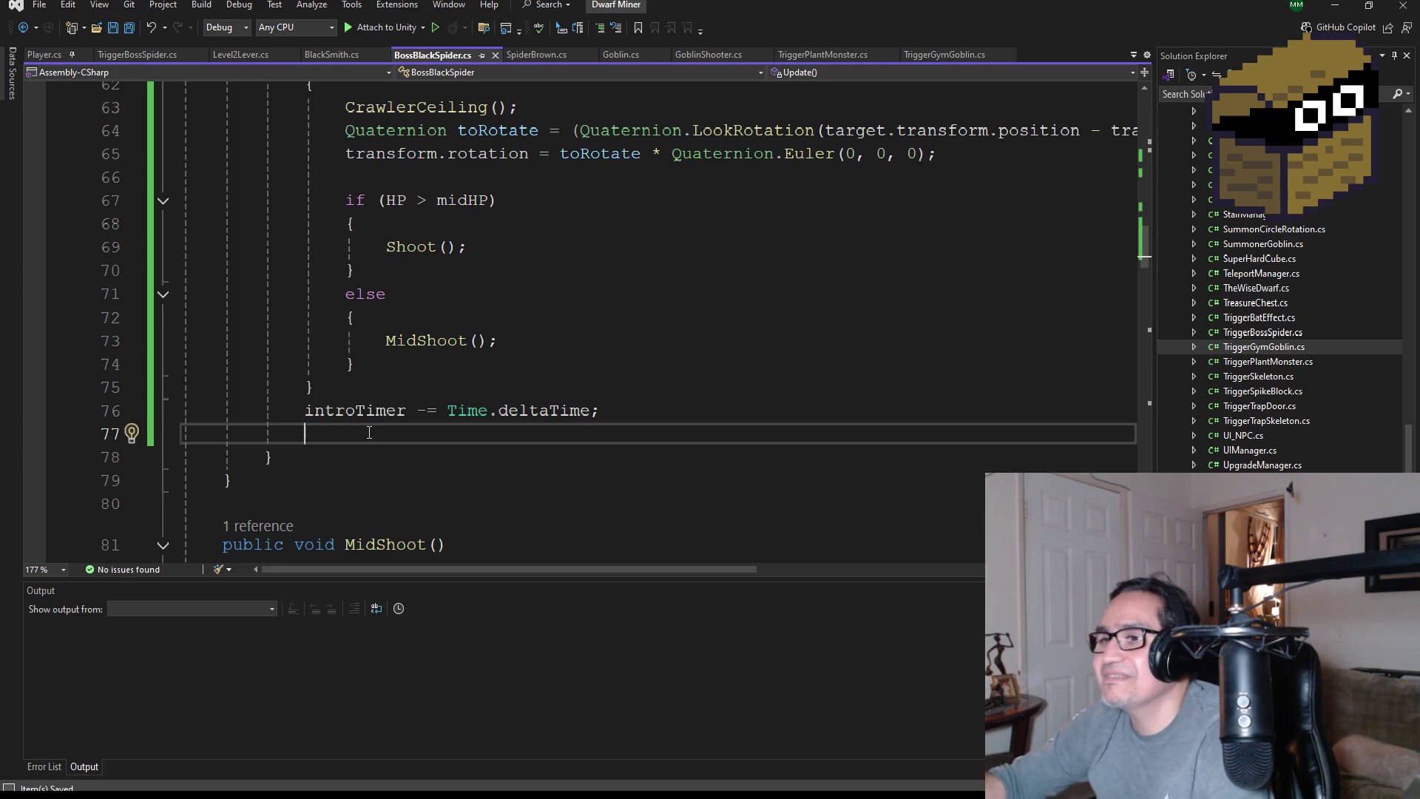
type("ani")
key("Tab")
type(".")
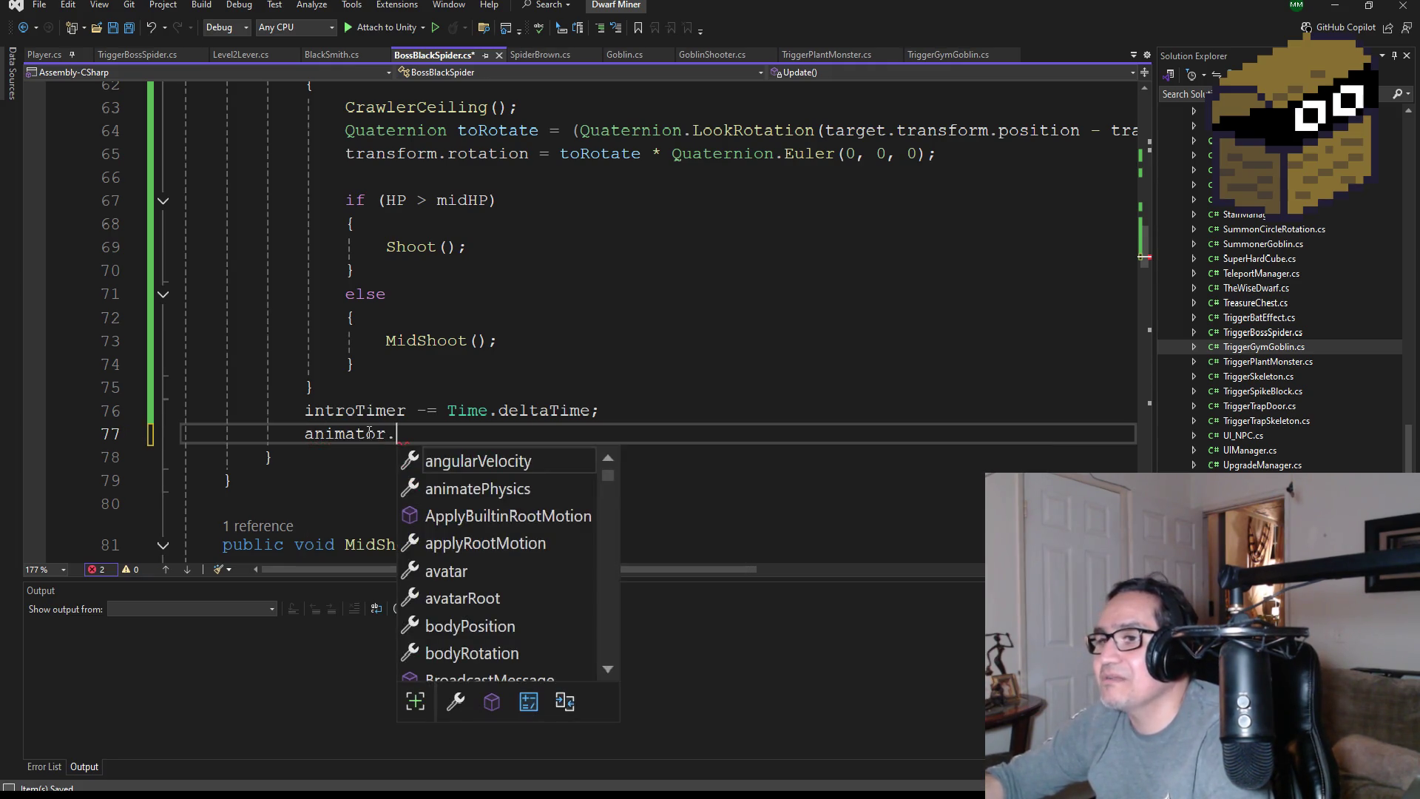
type("Play('")
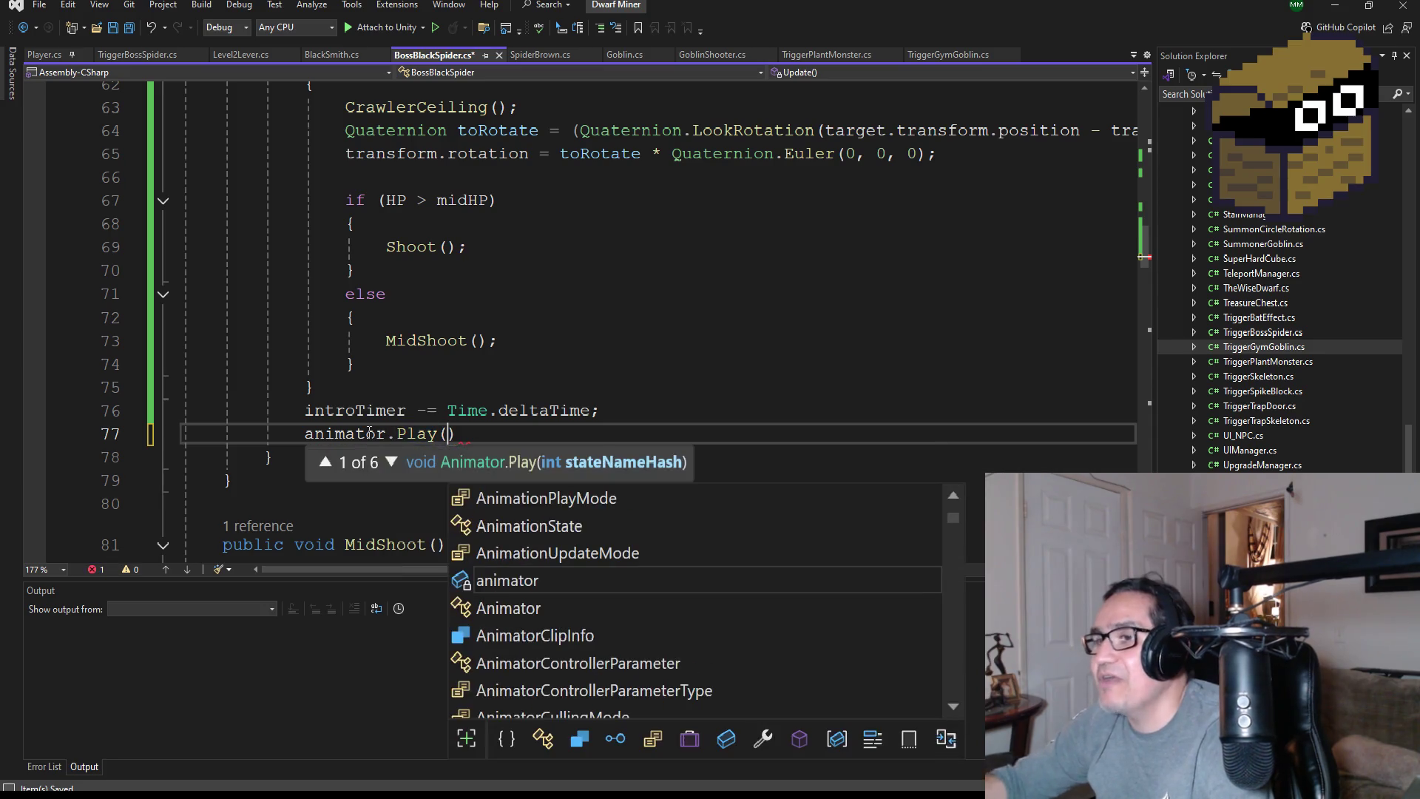
key("BackSpace")
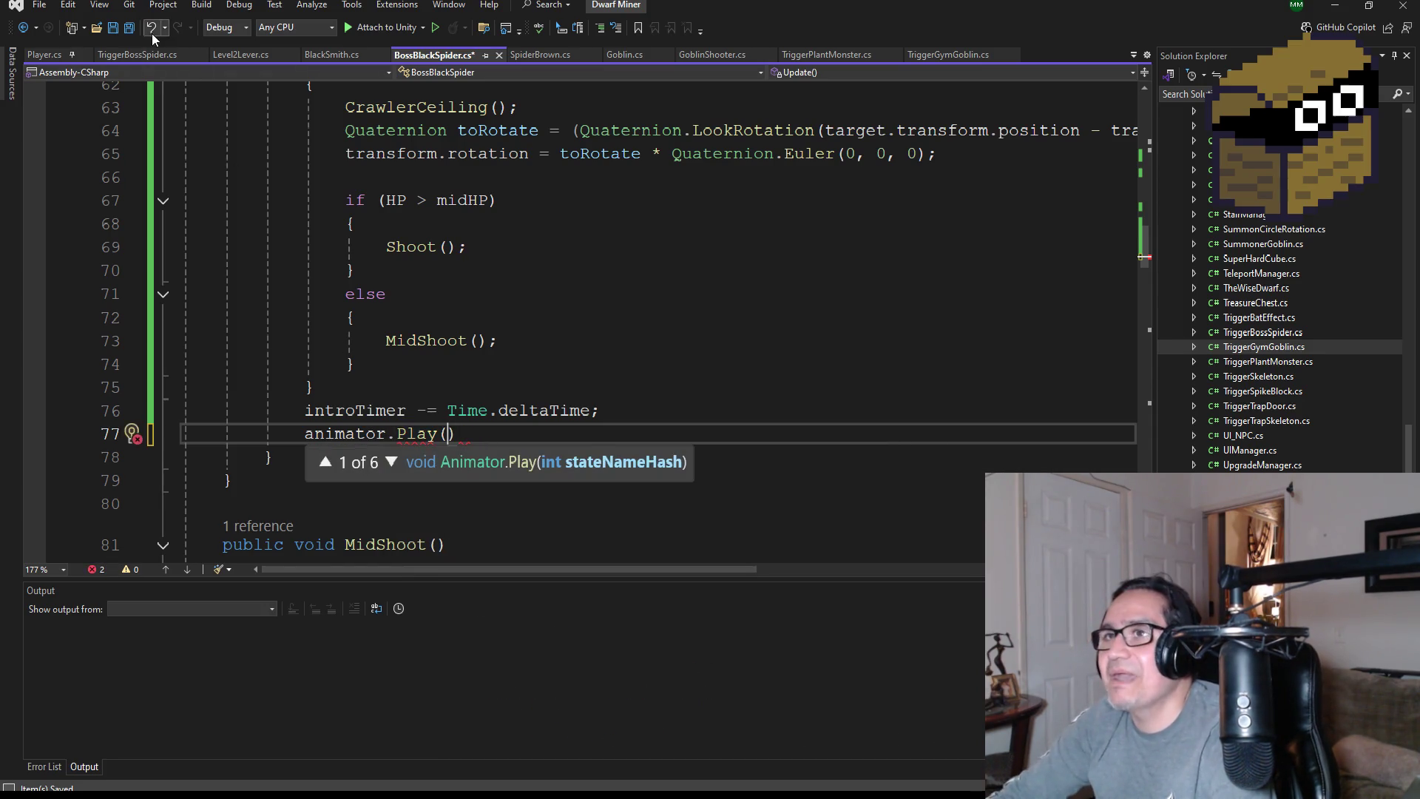
left_click(130, 30)
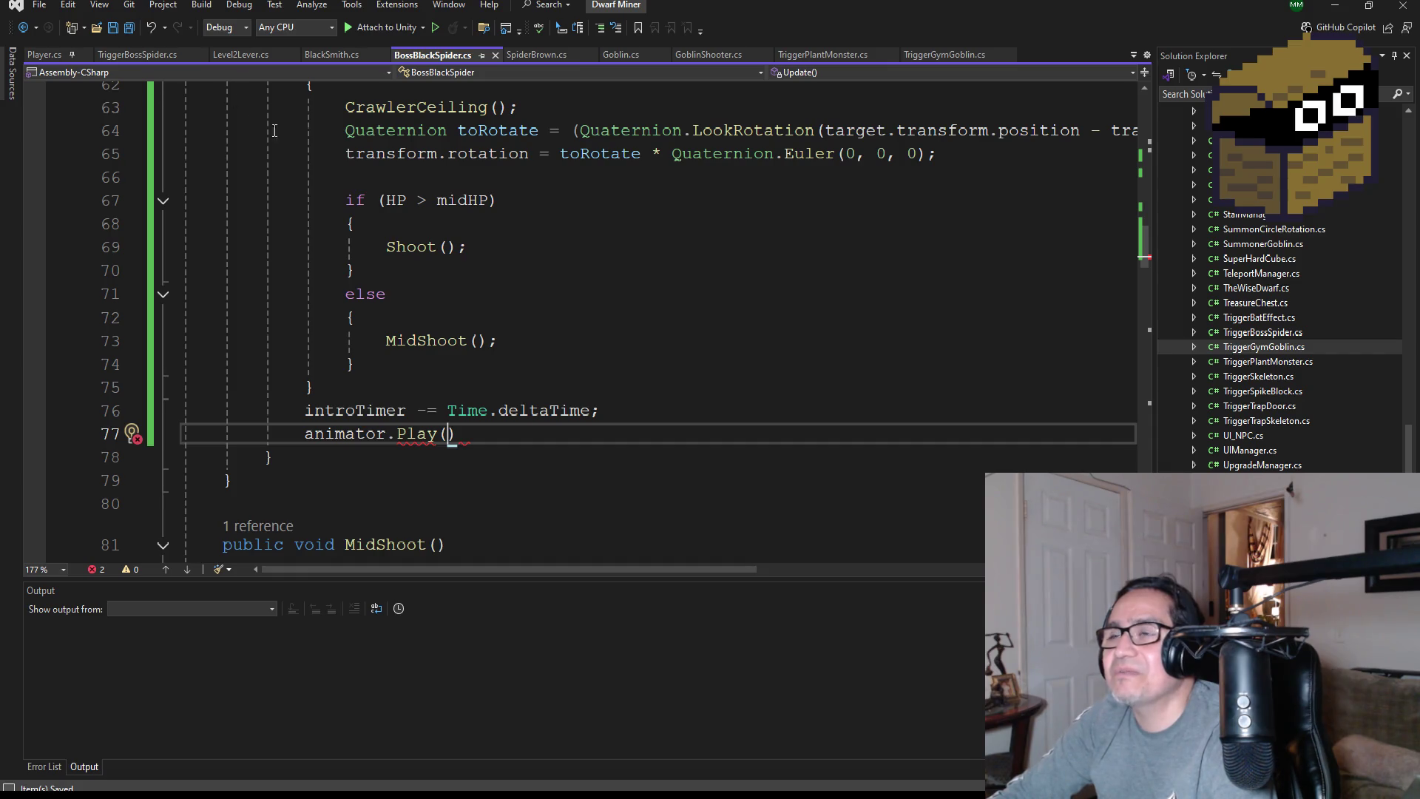
Open BaseString.cs from Solution Explorer
scroll(1266, 371, "up", 15)
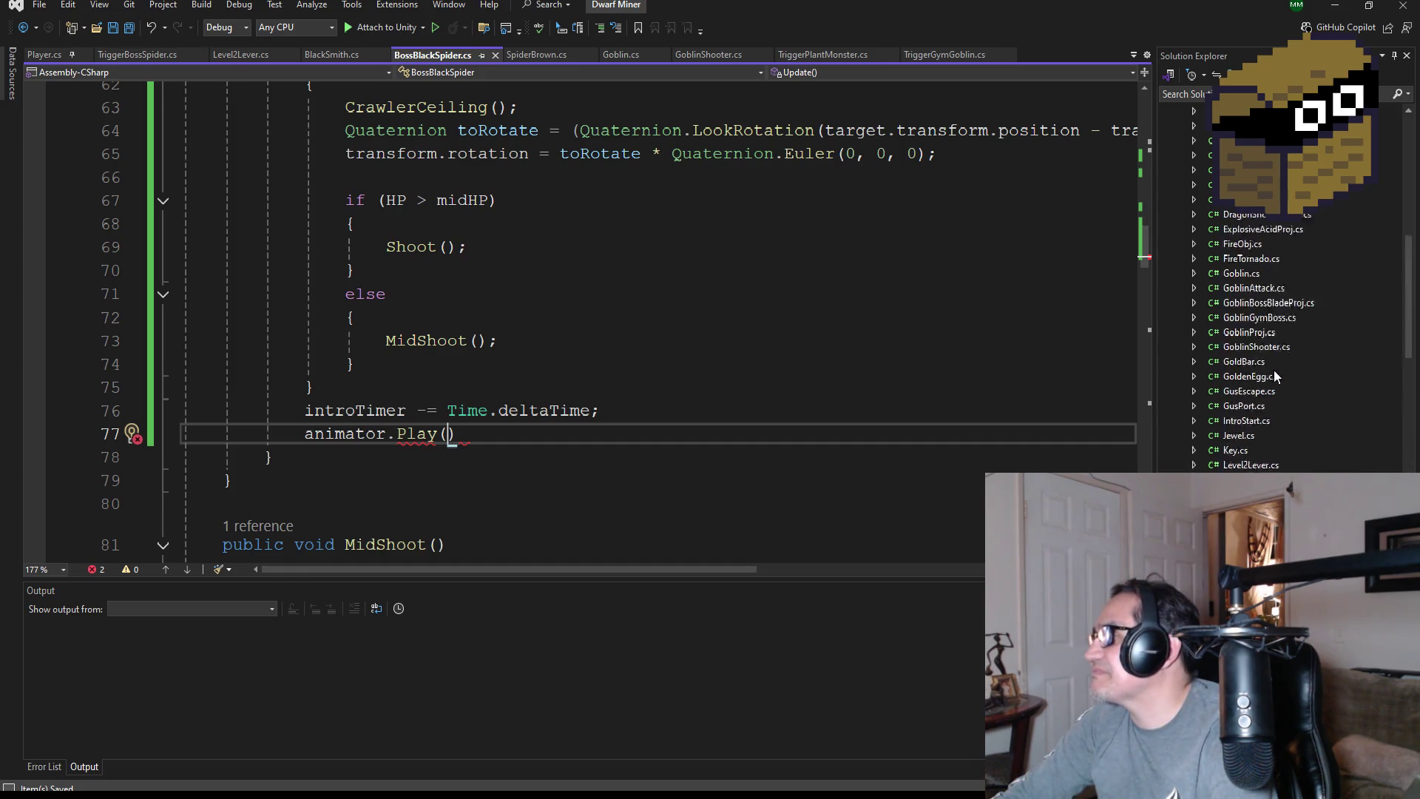
scroll(1273, 371, "up", 10)
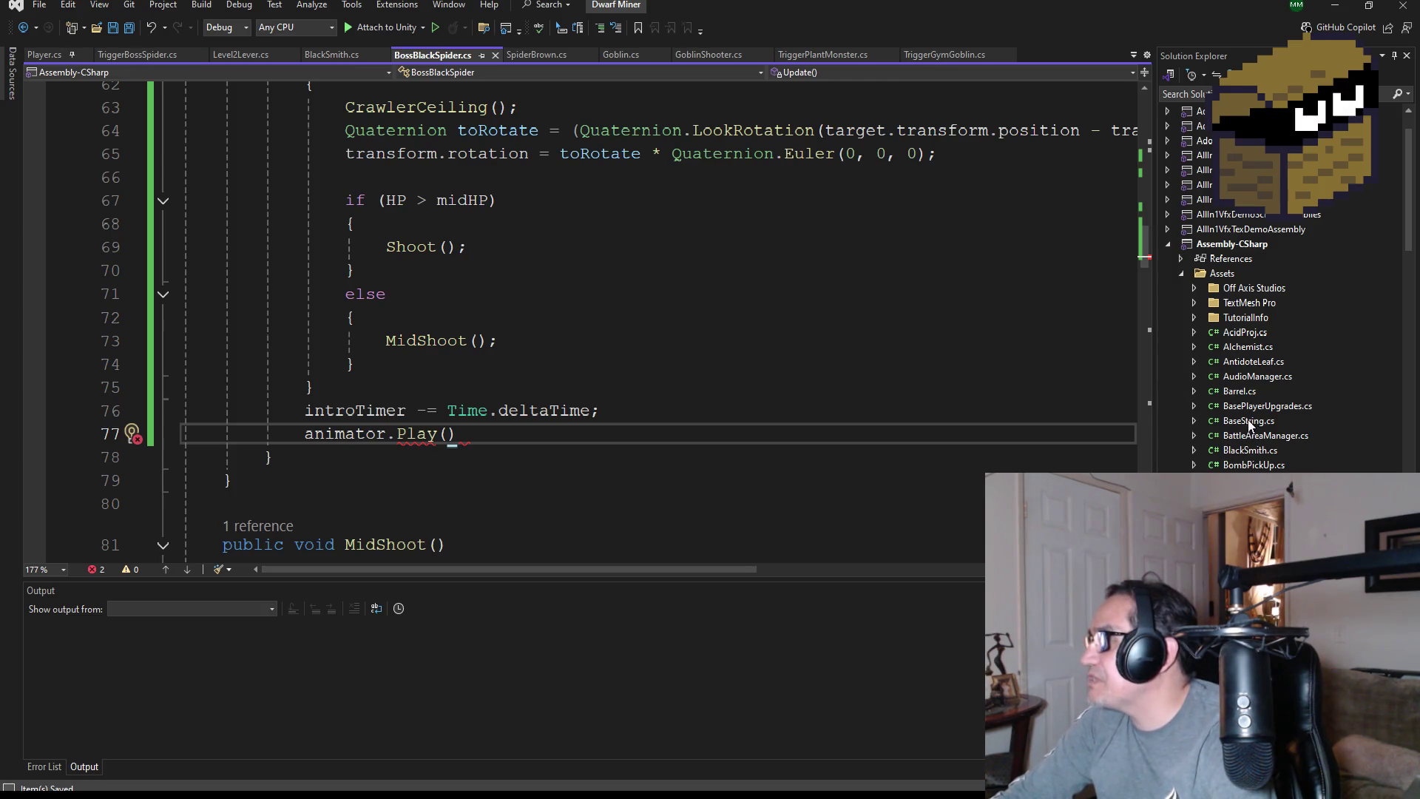
double_click(1246, 419)
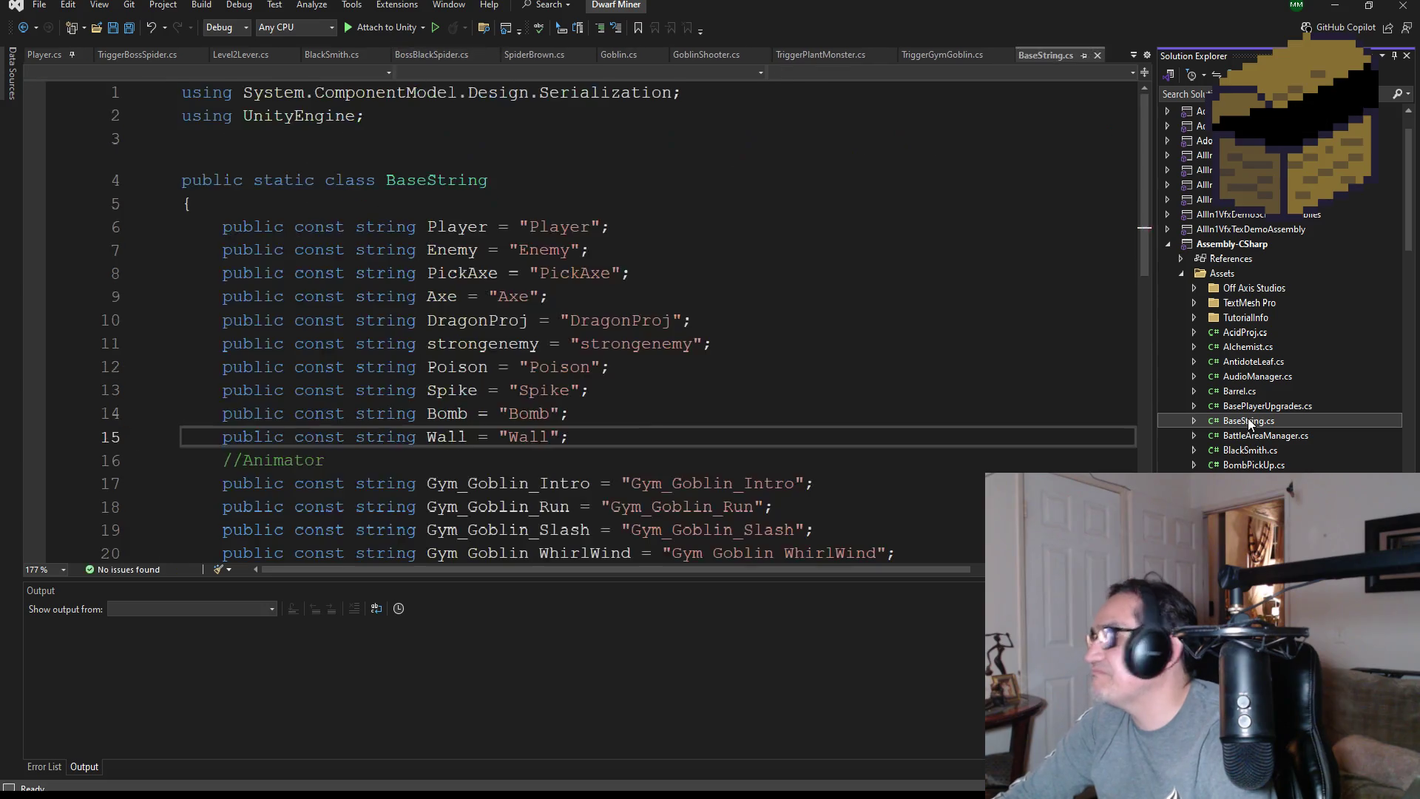
Duplicate the SpiderBrownAttack constant line onto a new line 26
scroll(807, 431, "down", 5)
scroll(807, 430, "up", 2)
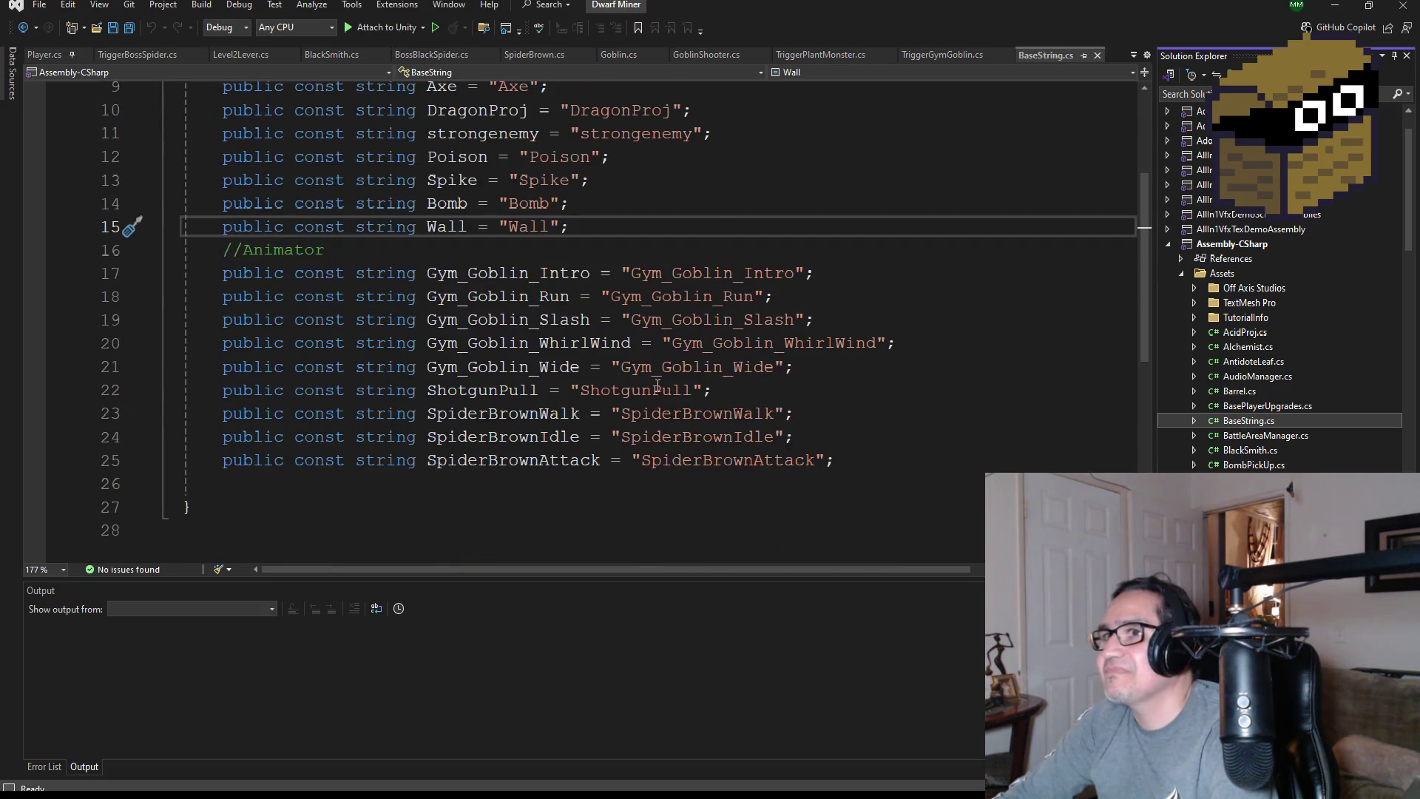
scroll(859, 447, "down", 1)
mouse_move(864, 389)
left_mouse_down()
mouse_move(291, 366)
mouse_move(221, 412)
mouse_move(224, 397)
left_mouse_up()
key("ctrl+c")
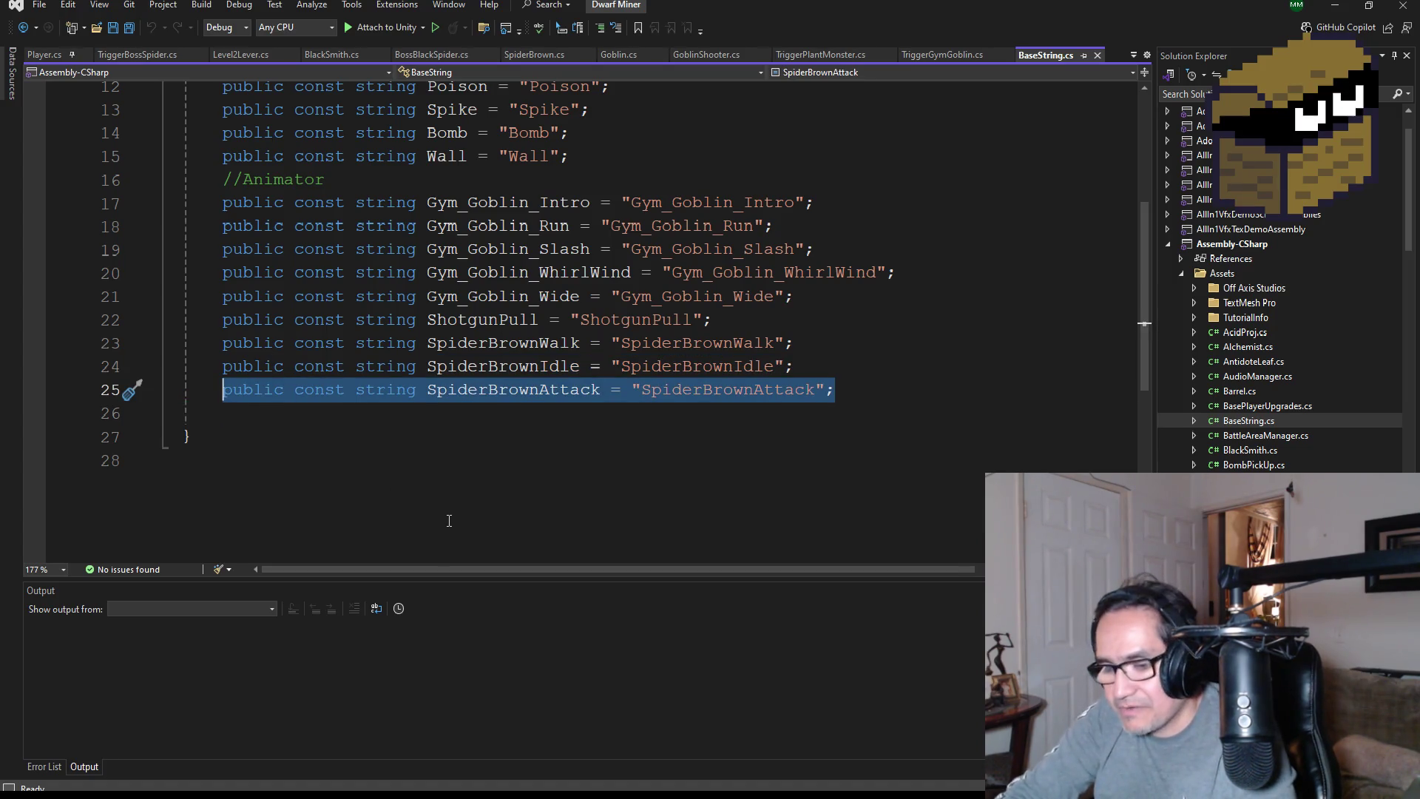
left_click(312, 414)
key("Return")
key("Up")
key("ctrl+v")
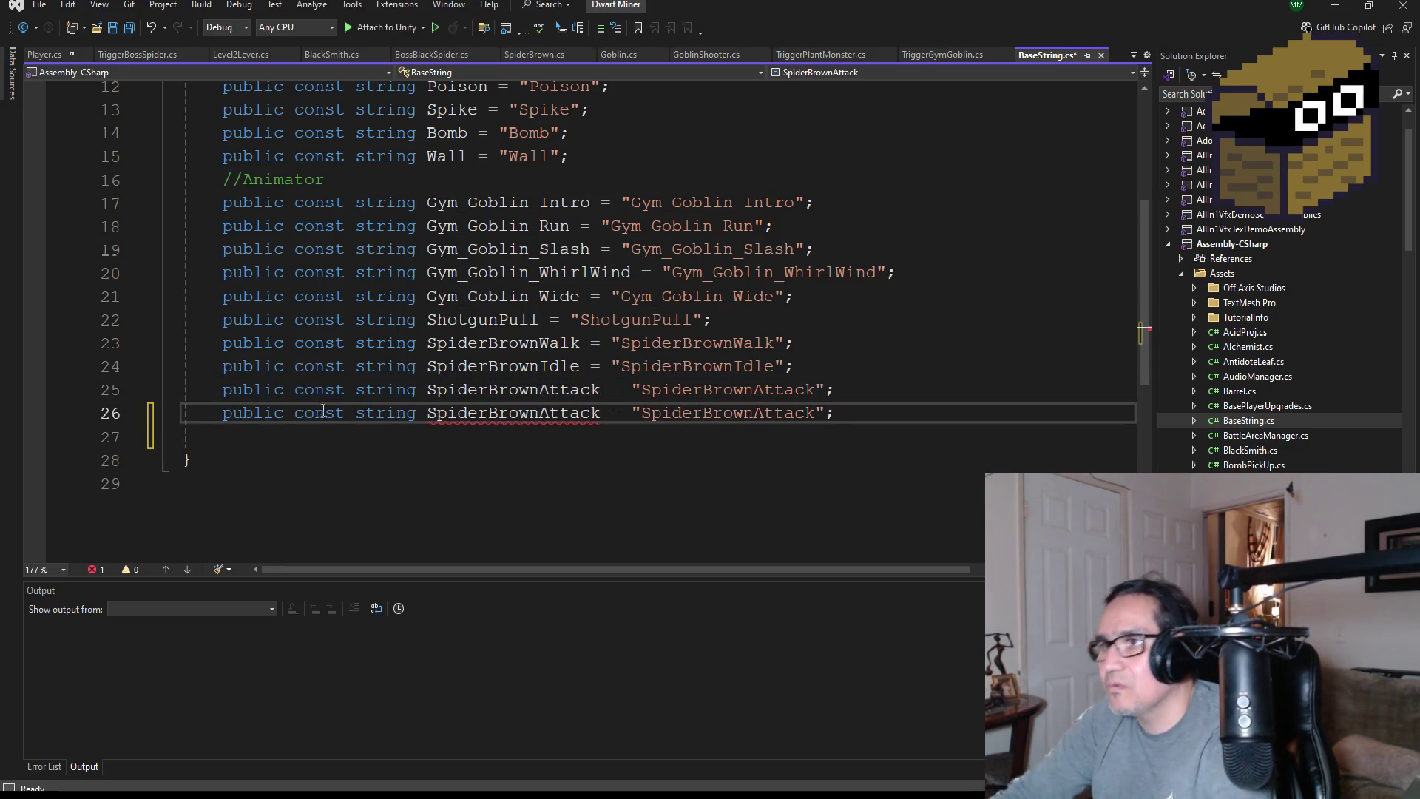
Rename the copied constant to BossSpiderIntro, save BaseString.cs, and switch to Unity
double_click(516, 413)
type("Bos")
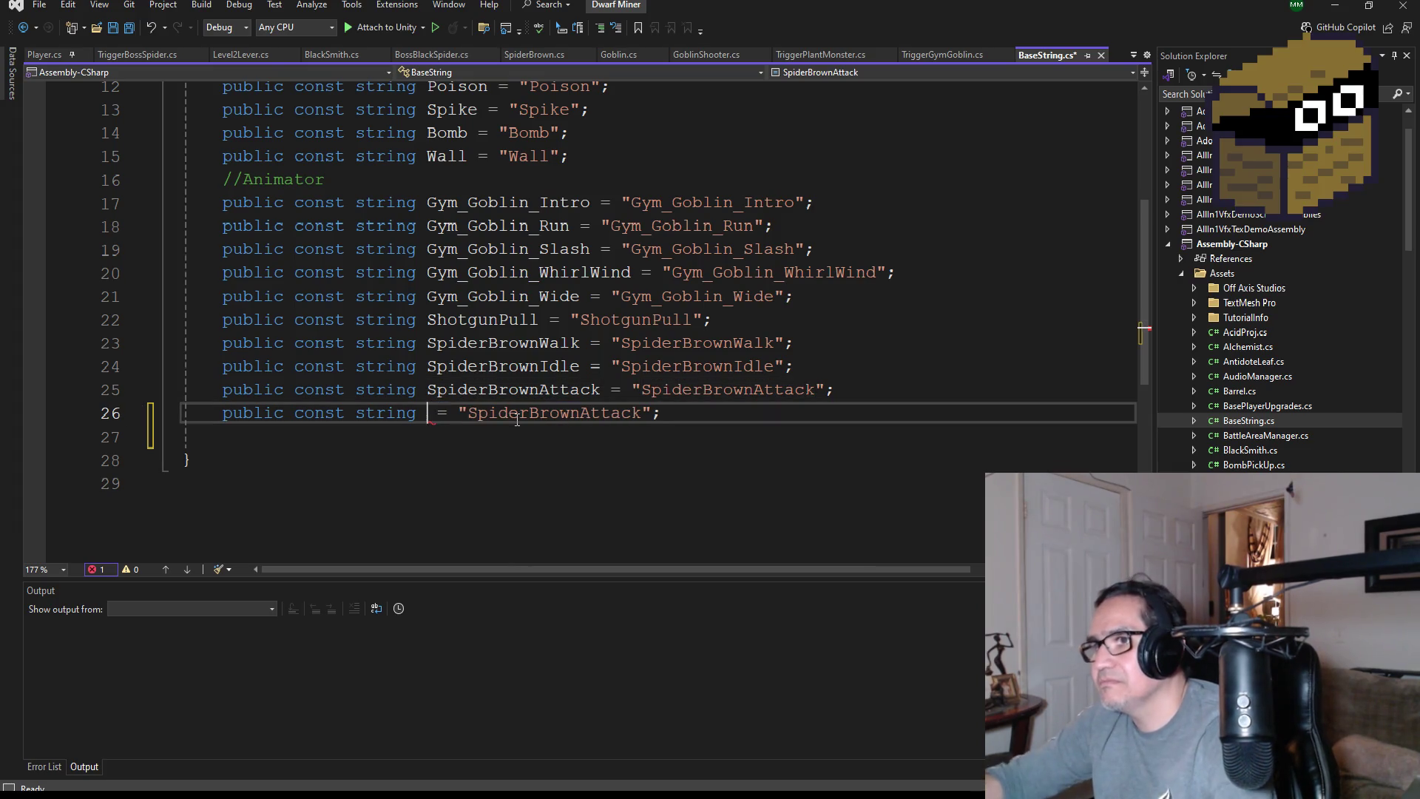
type("sSpider")
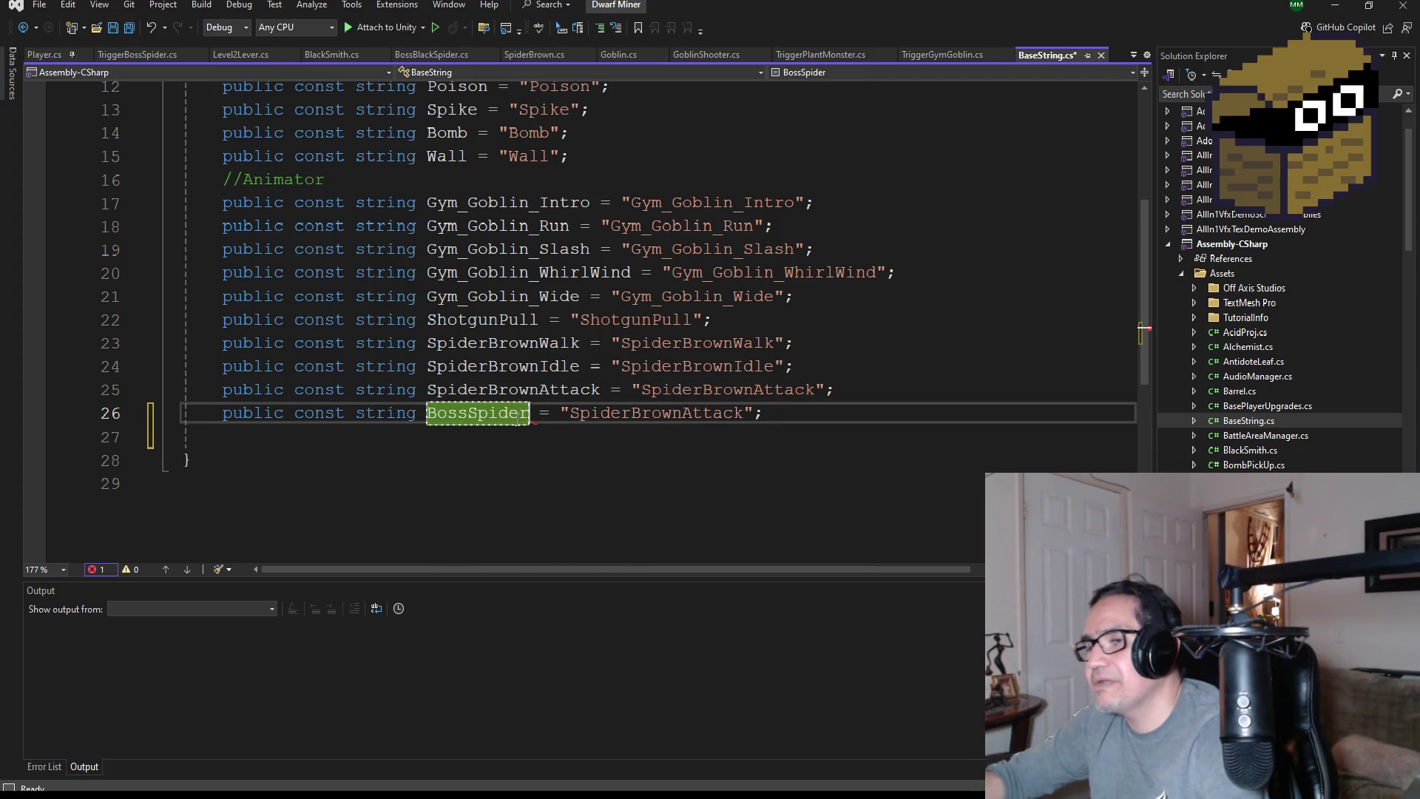
type("Intro")
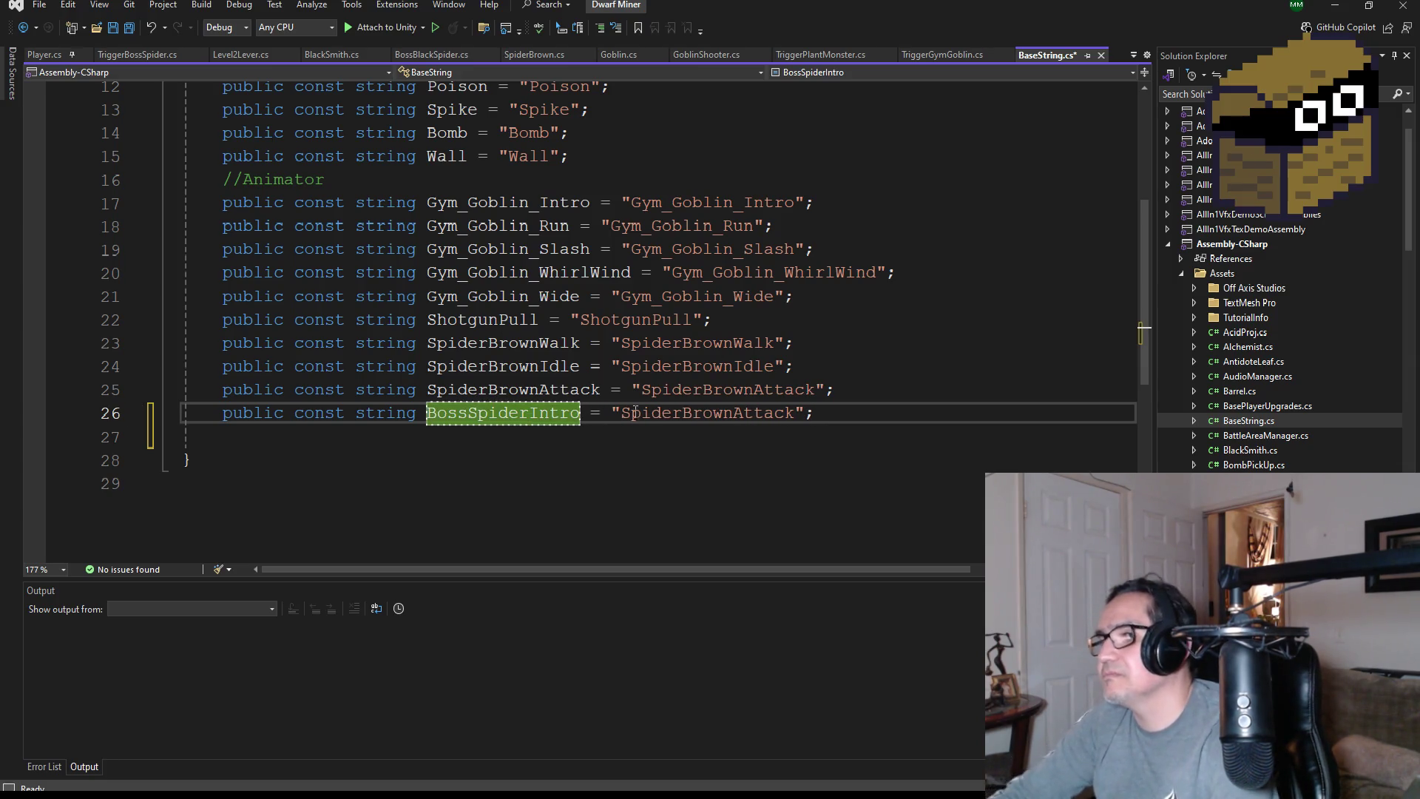
left_click(700, 447)
left_click(682, 413)
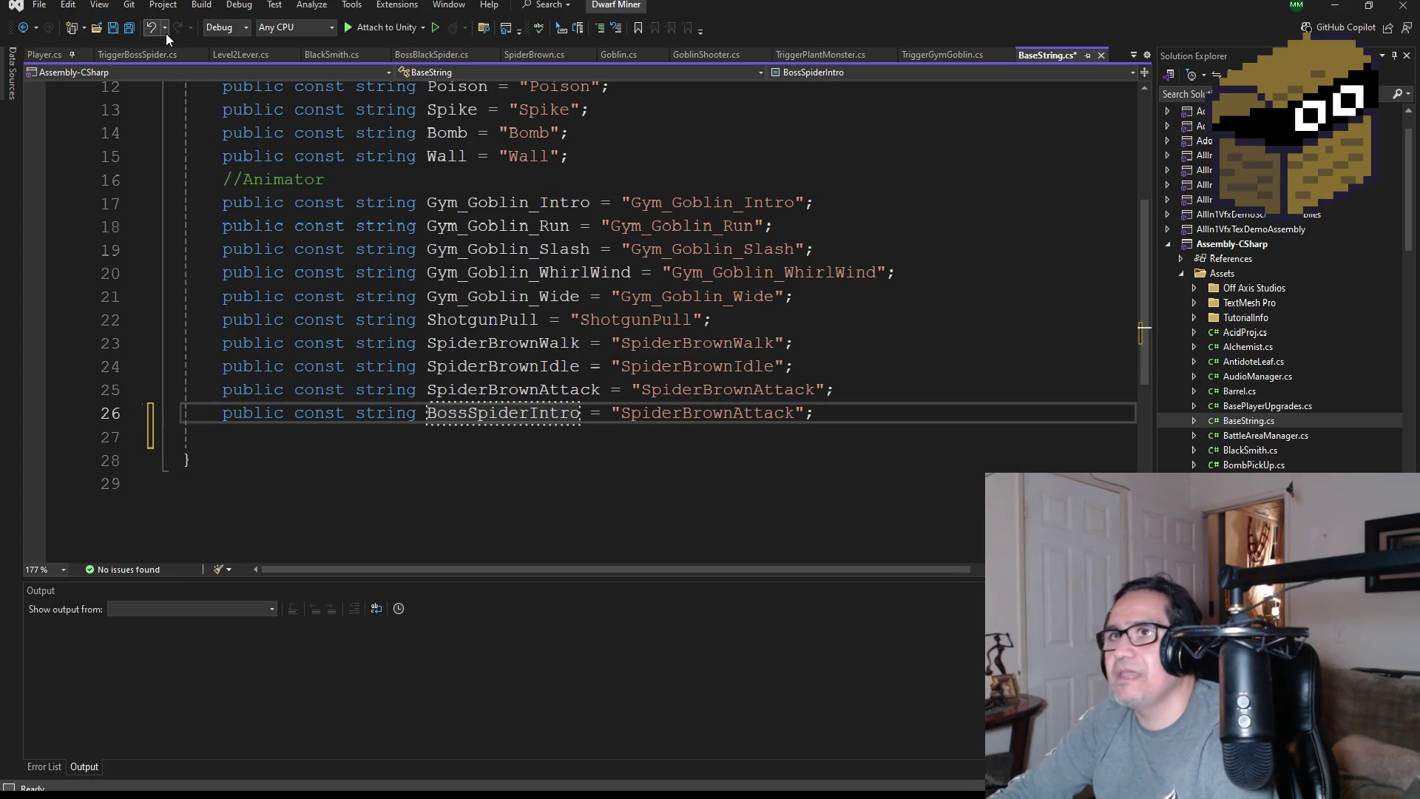
left_click(139, 30)
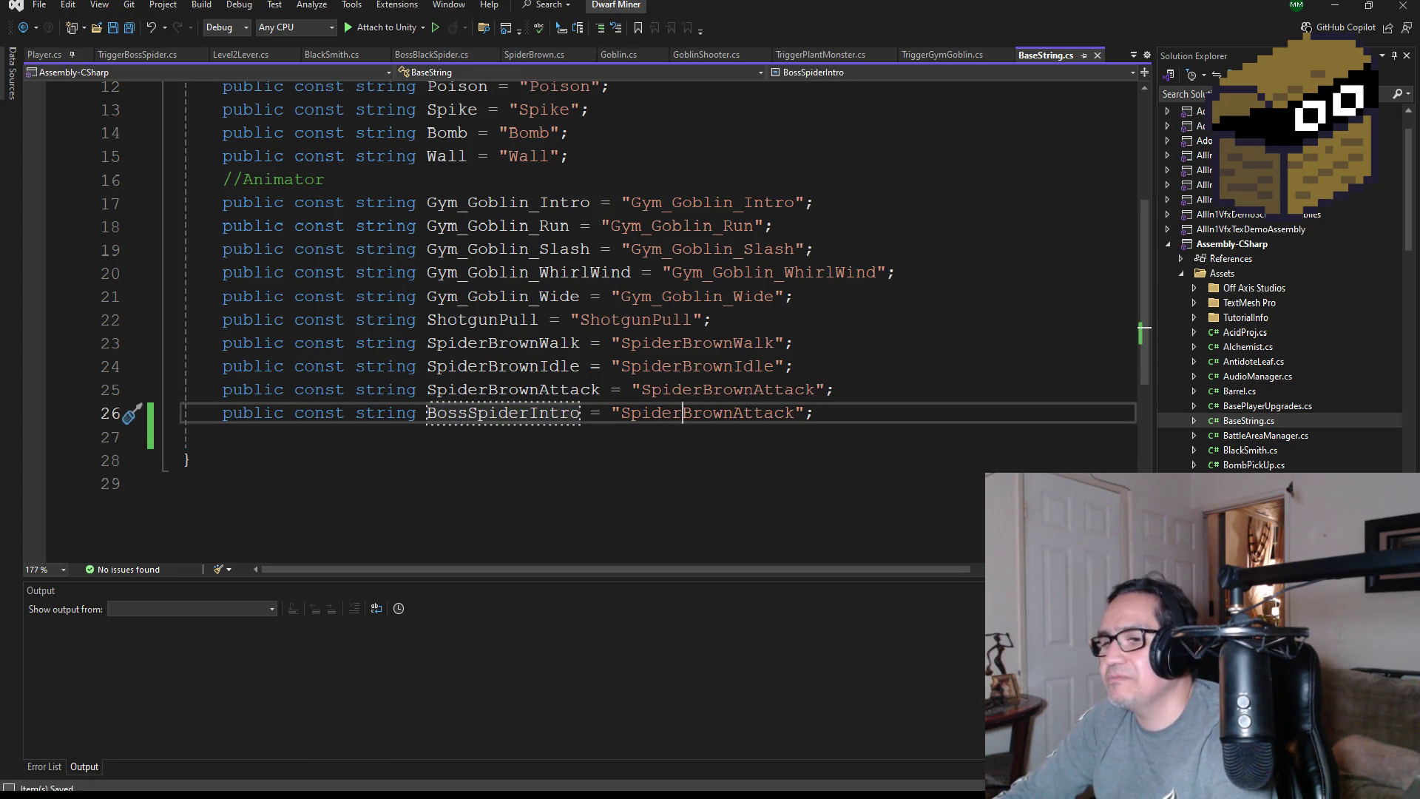
key("alt+Tab")
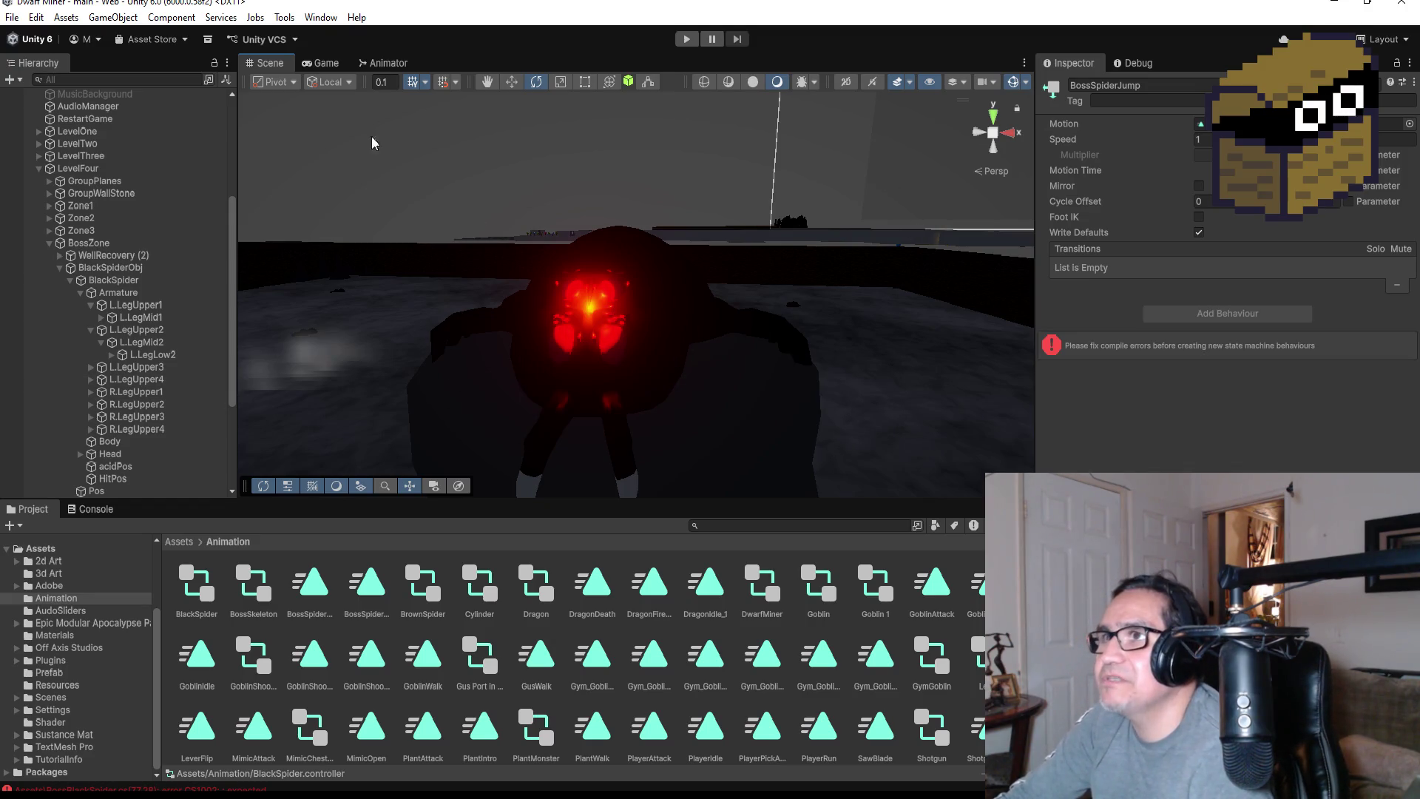
Copy the BossSpiderIntro state name from the boss spider's Animator and return to Visual Studio
left_click(384, 63)
left_click(584, 323)
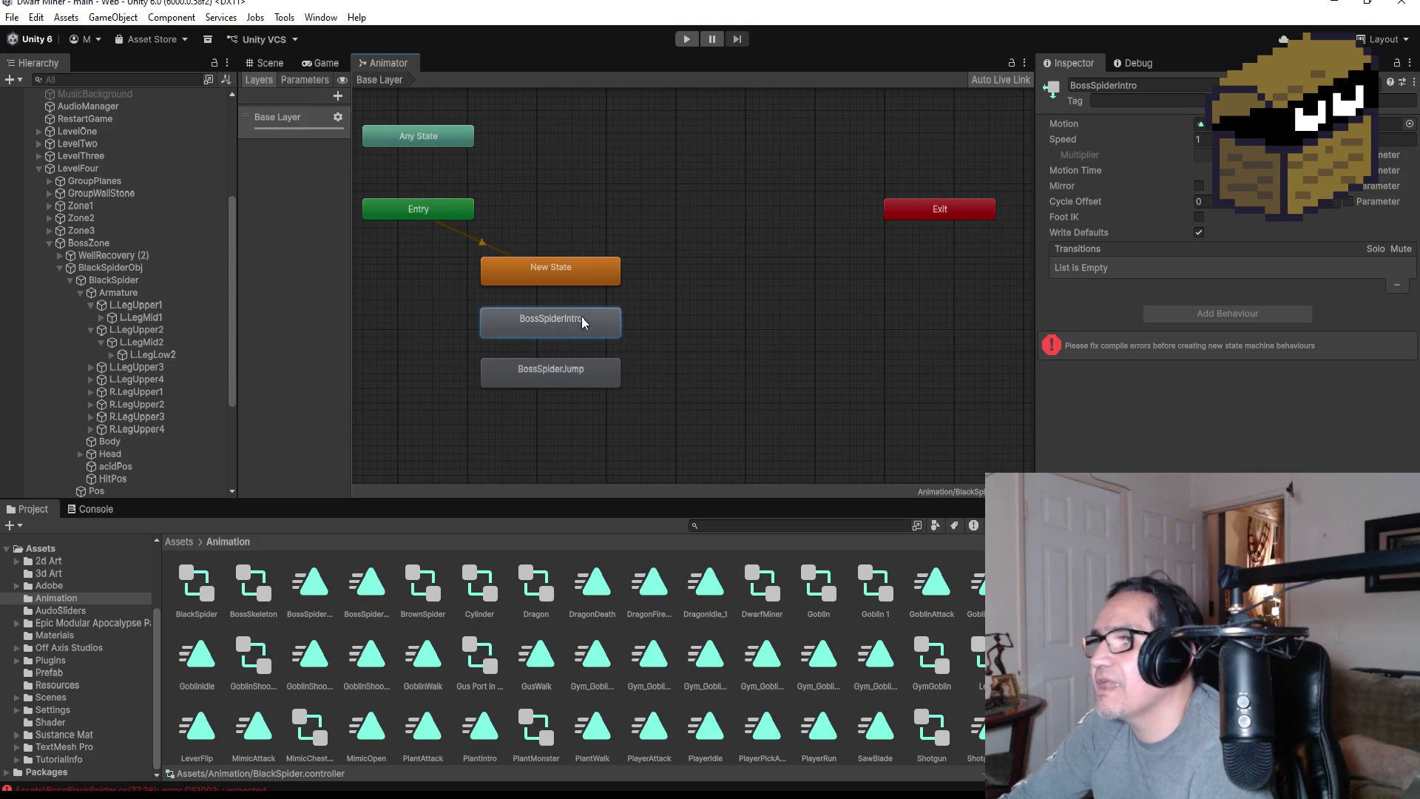
left_click(1105, 85)
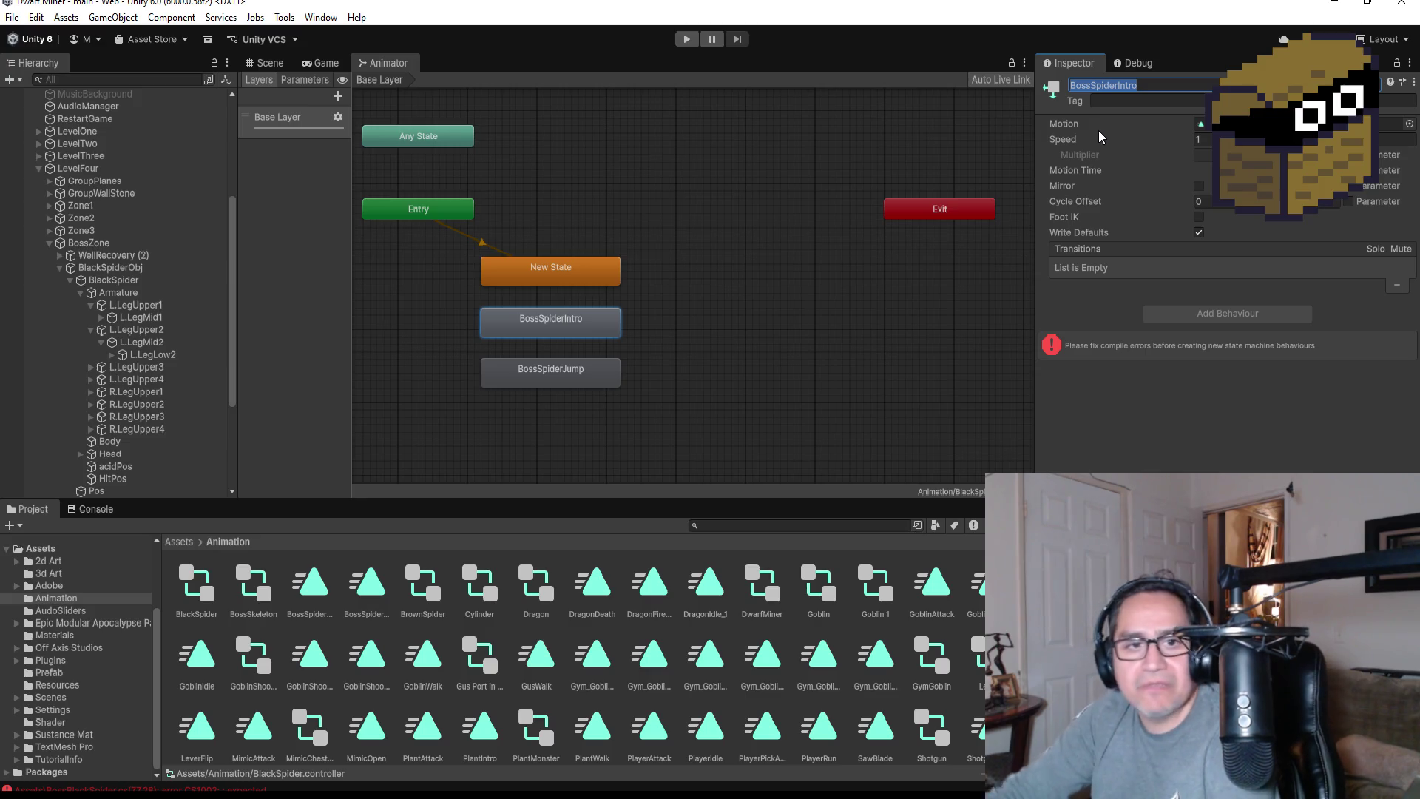
key("alt+Tab")
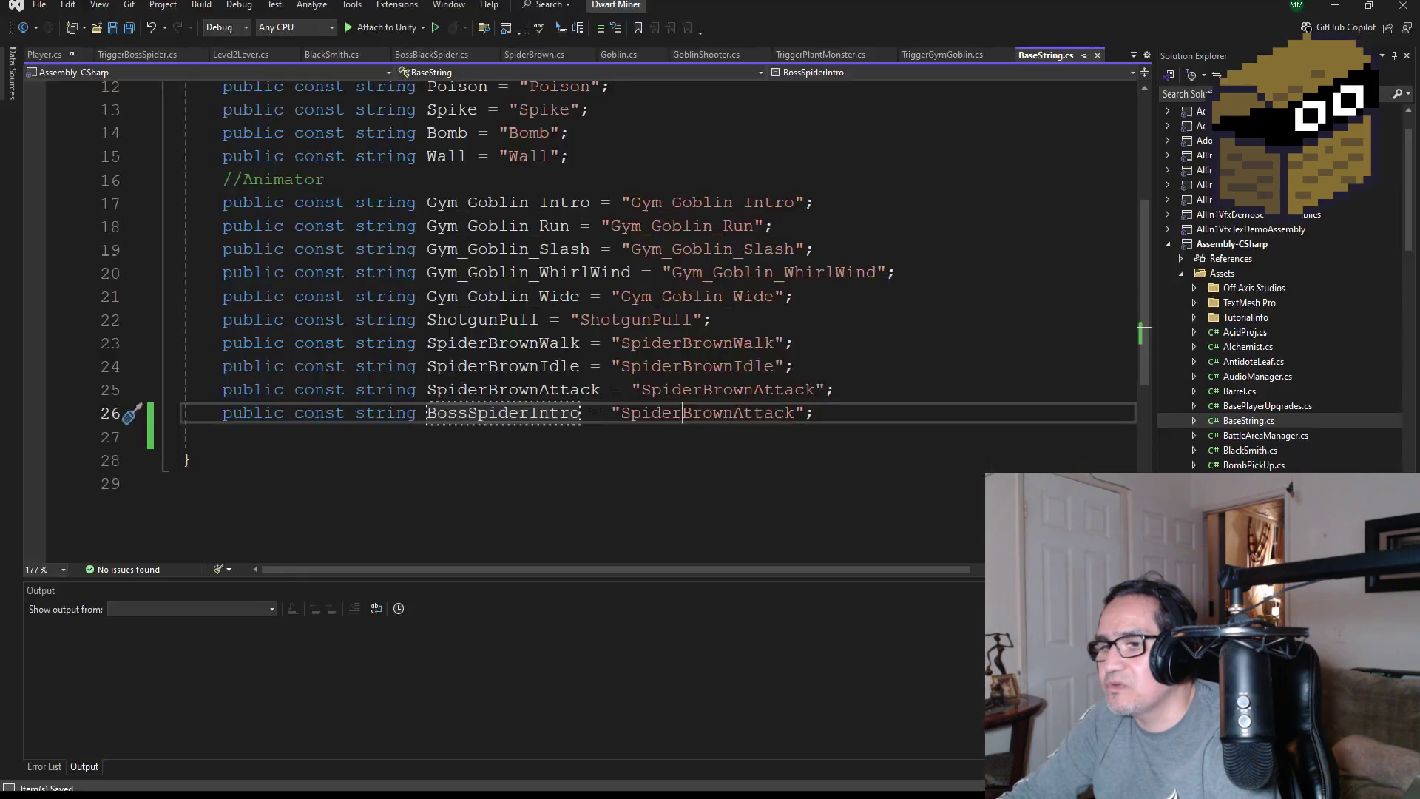
Set the BossSpiderIntro constant's value to "BossSpiderIntro" and add a blank line below it
double_click(710, 422)
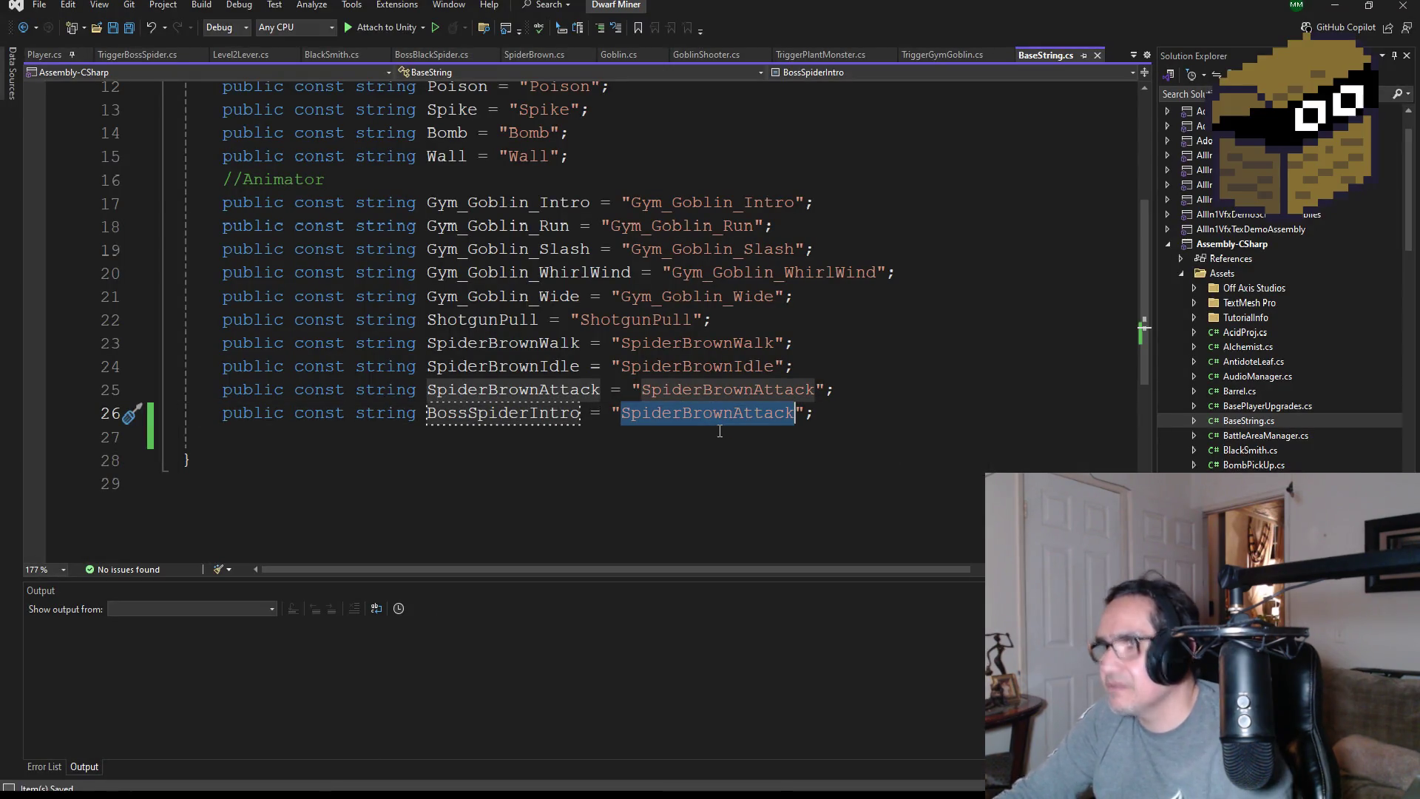
type("BossSpiderIntro")
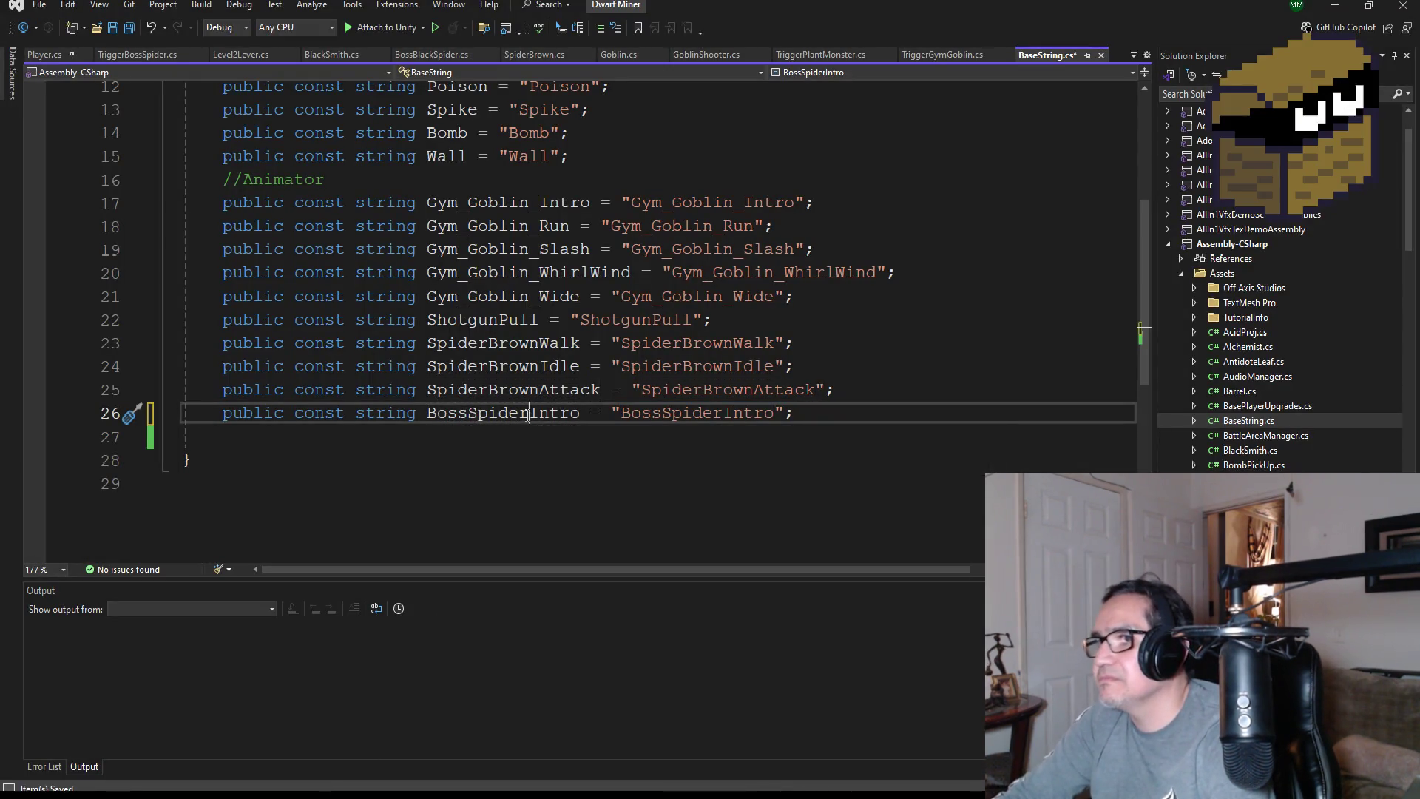
double_click(528, 415)
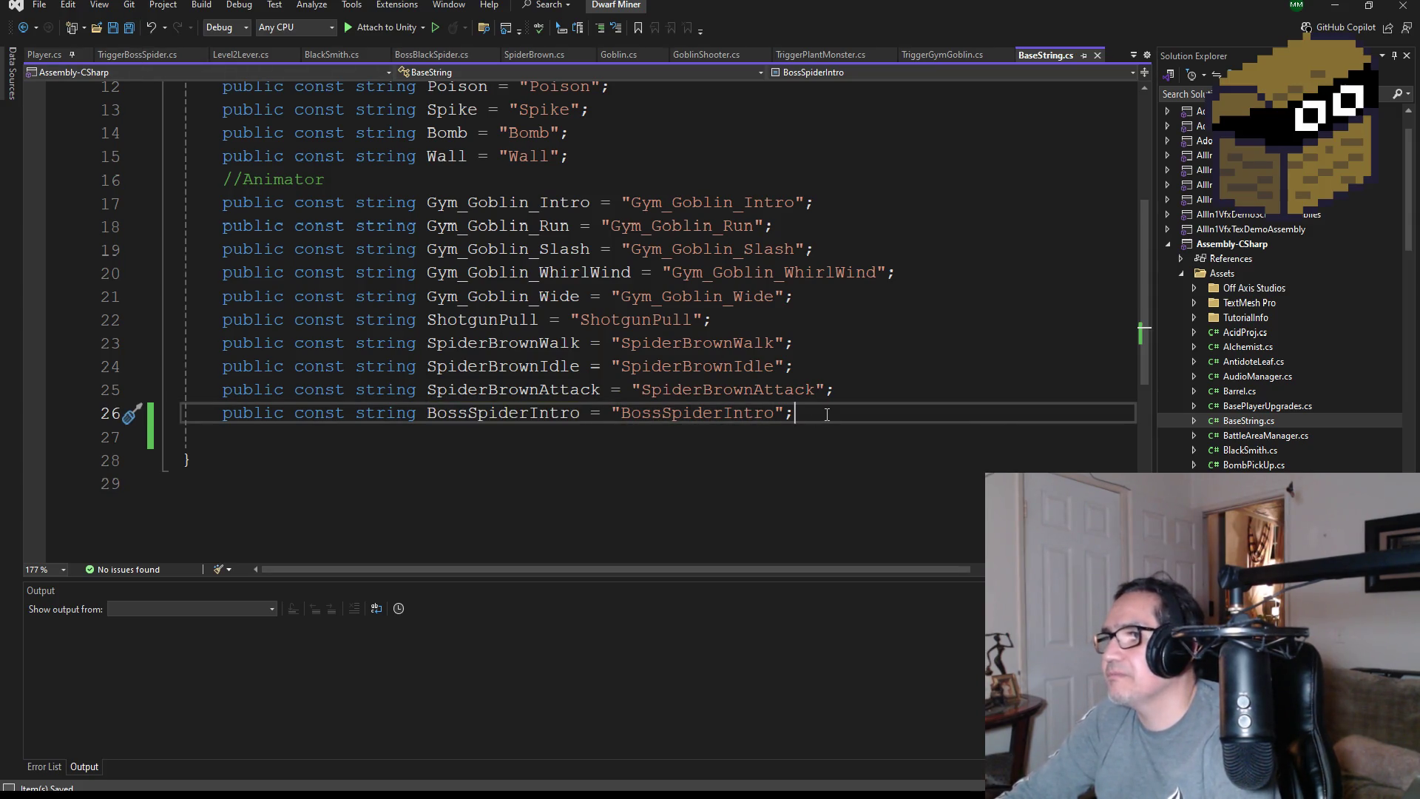
key("Return")
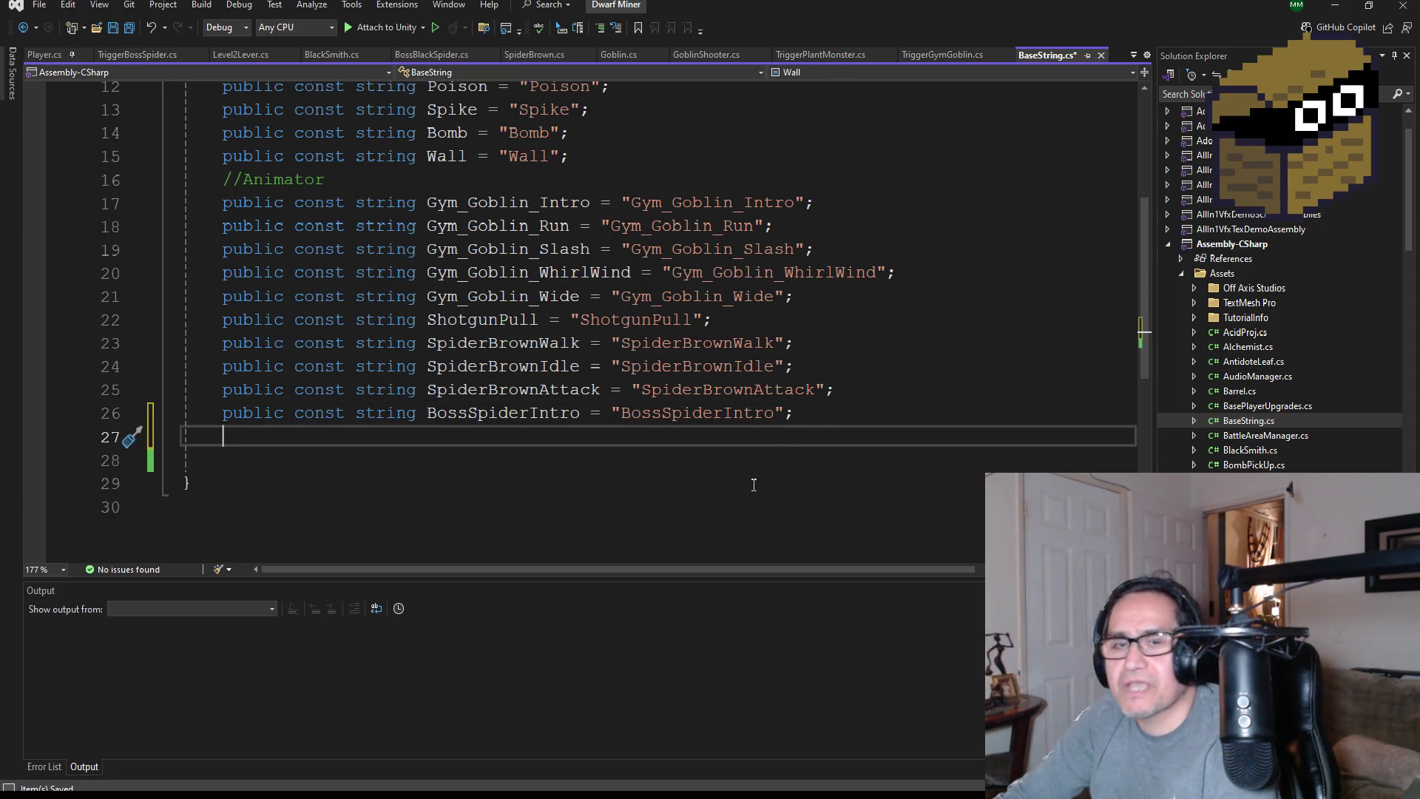
Copy the BossSpiderIntro line onto line 27, then bring Unity to the front
mouse_move(819, 412)
left_mouse_down()
mouse_move(238, 389)
mouse_move(233, 413)
left_mouse_up()
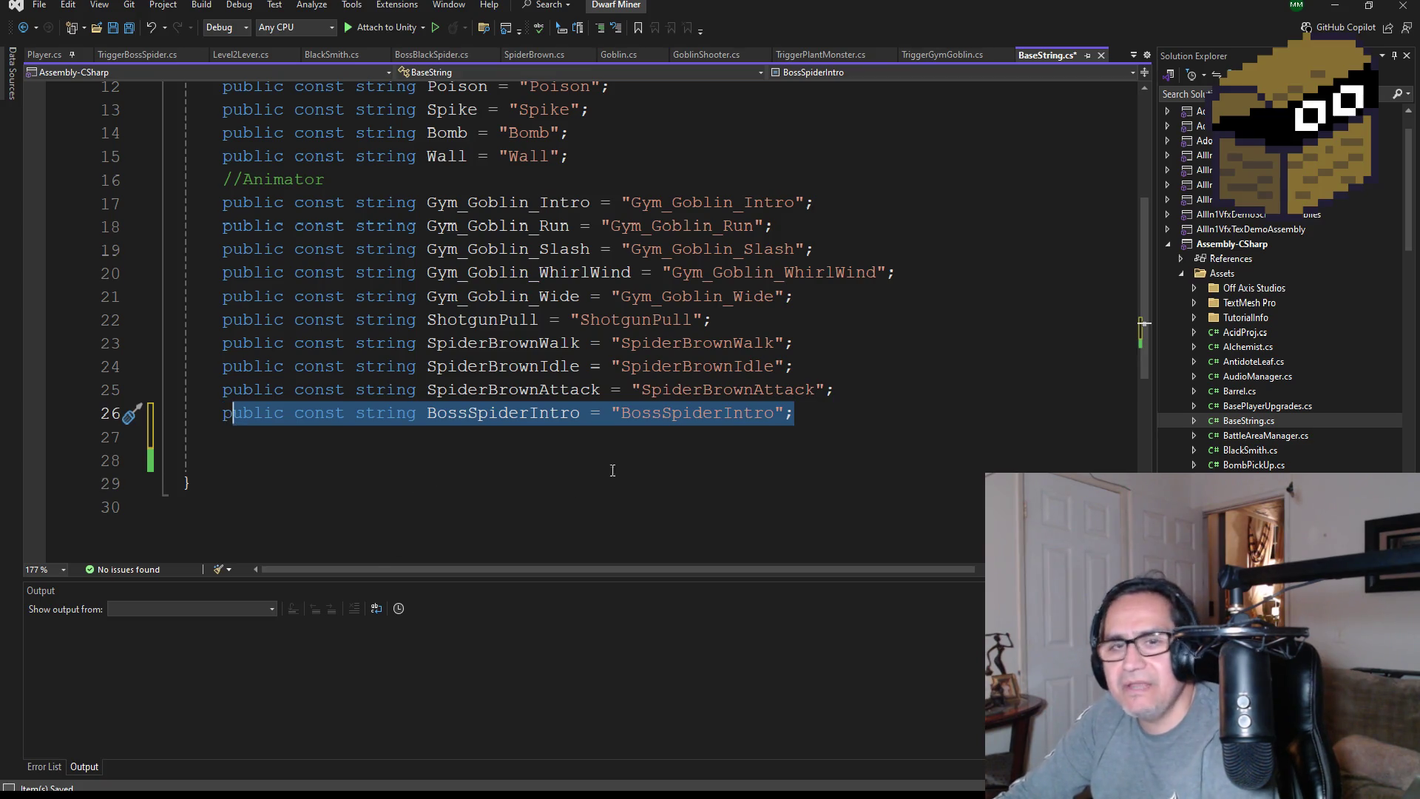
left_click_drag(817, 413, 217, 415)
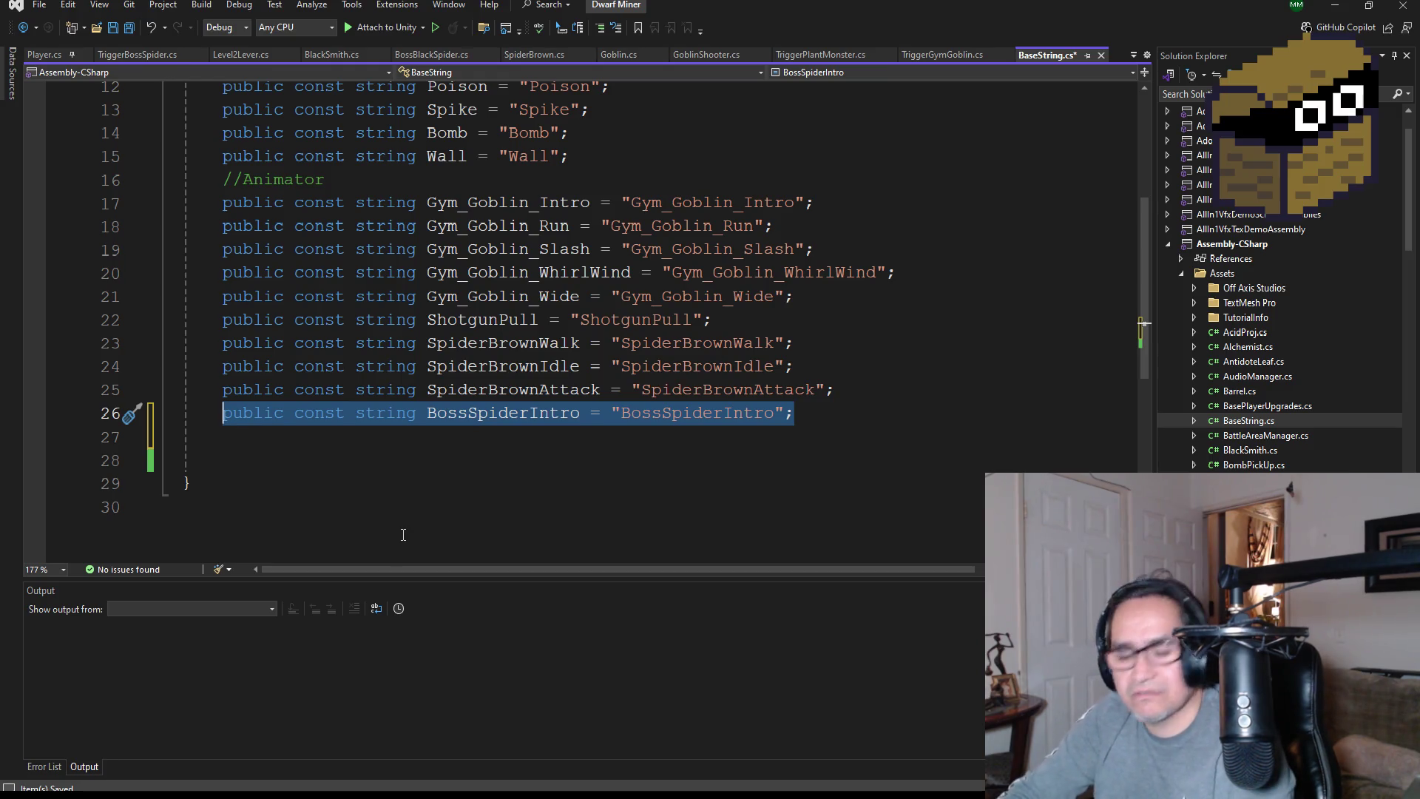
key("ctrl+c")
left_click(267, 438)
key("ctrl+v")
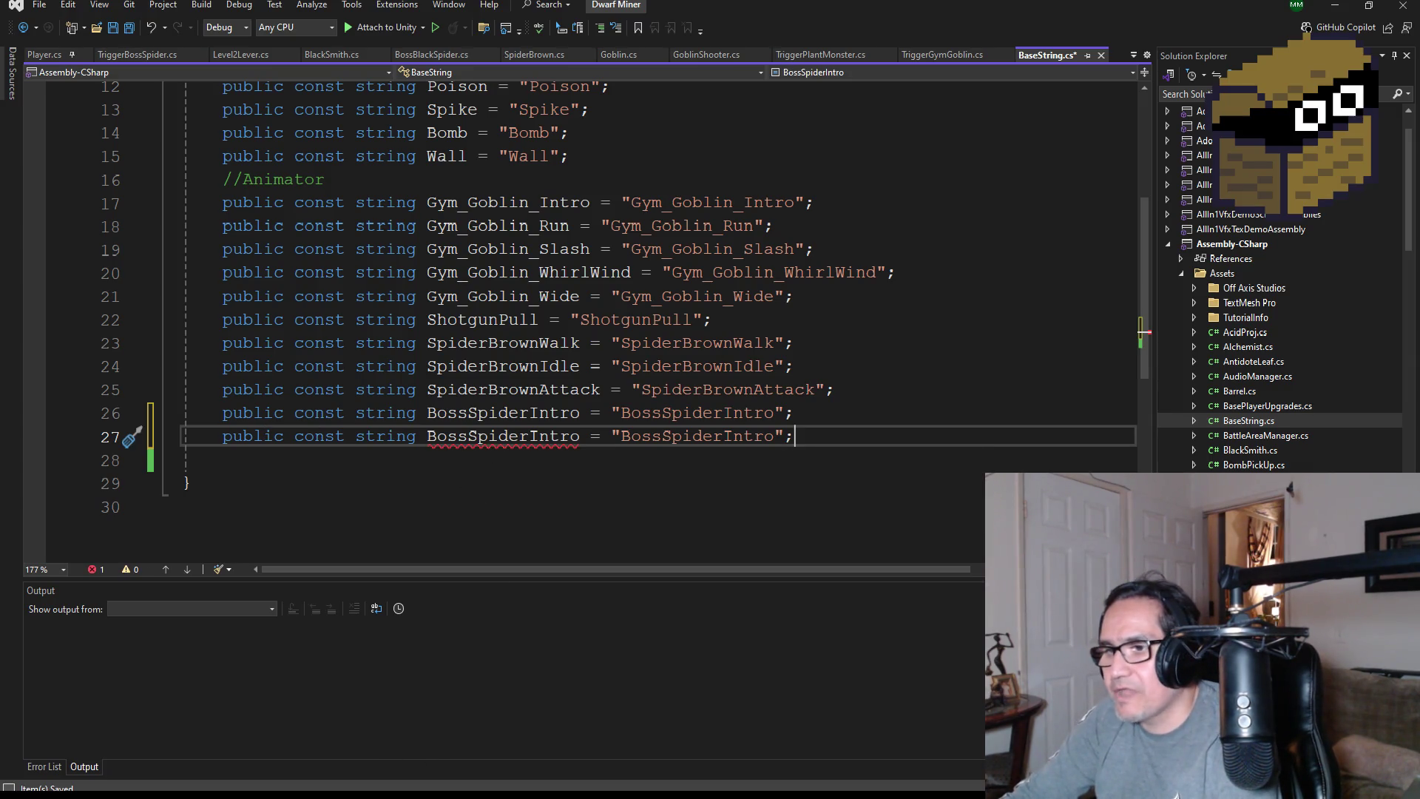
mouse_move(418, 797)
left_click(416, 743)
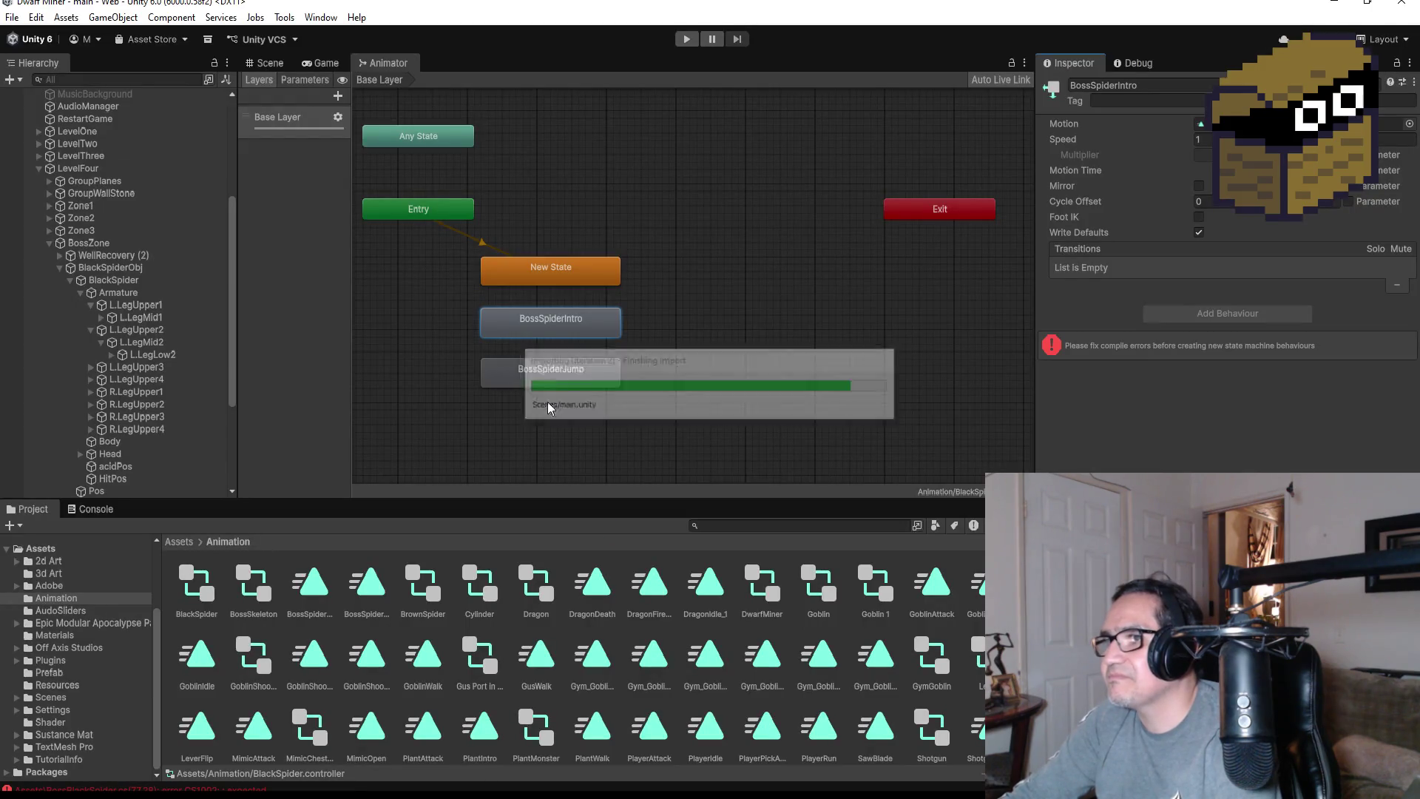
Check the exact name of the BossSpiderJump animator state, then return to line 27 in Visual Studio
left_click(587, 370)
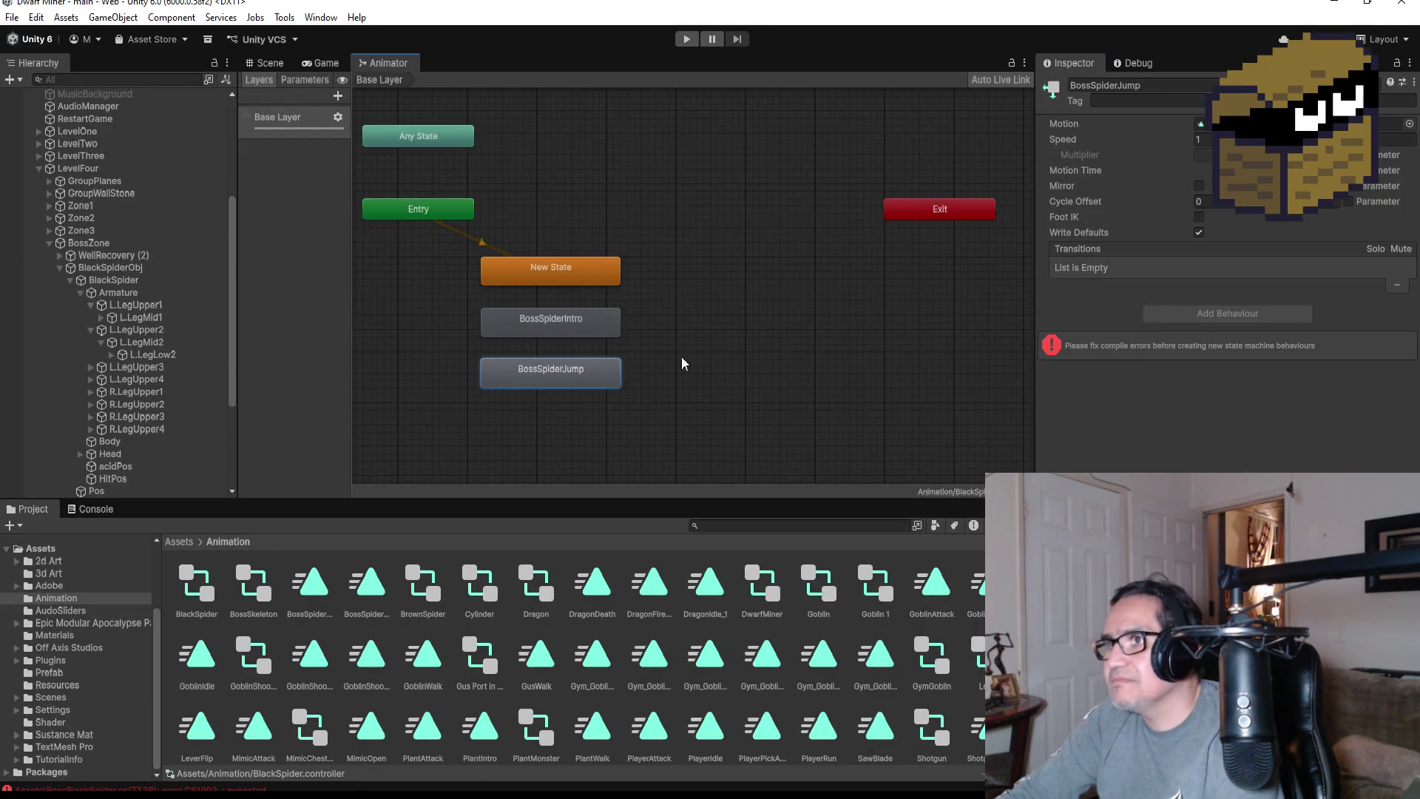
left_click(1102, 84)
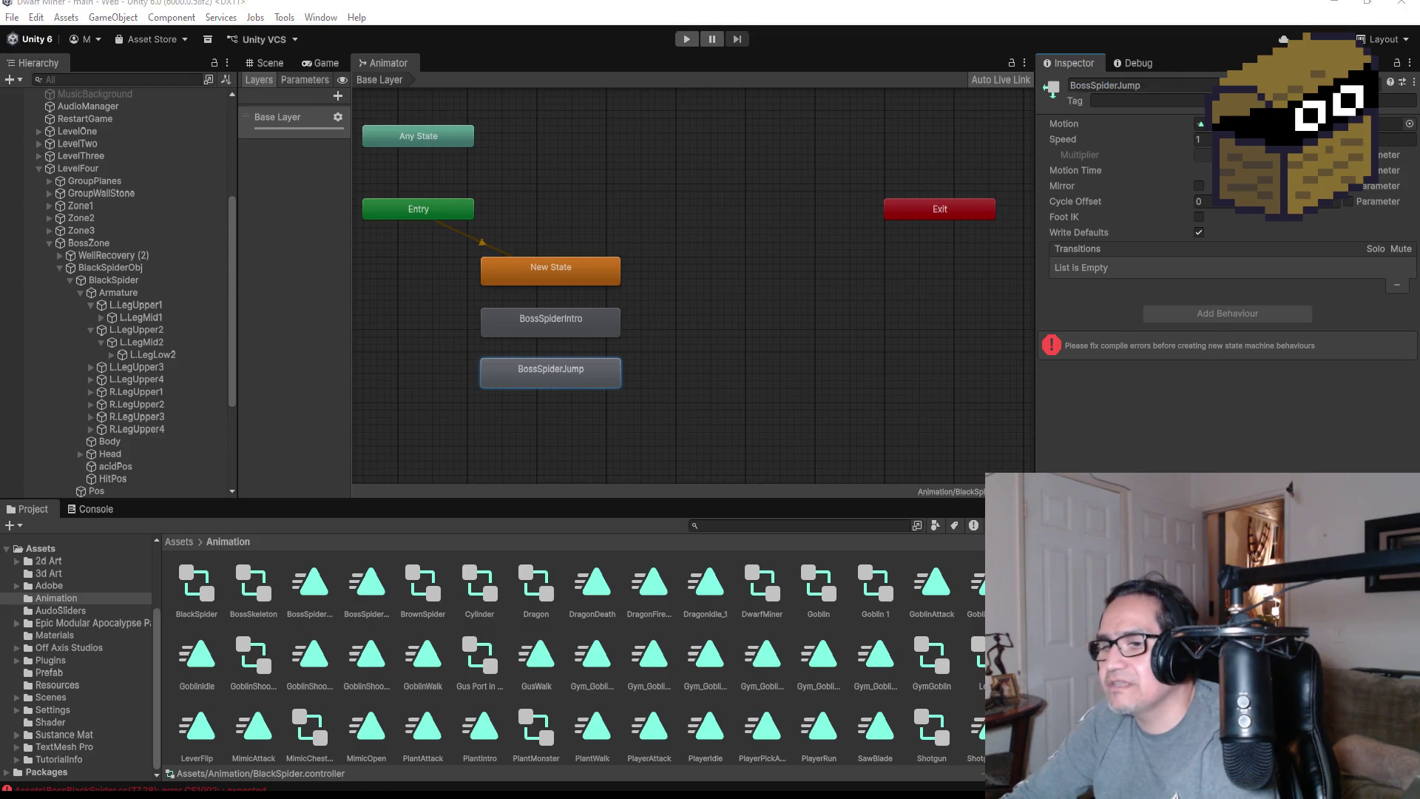
key("alt+Tab")
left_click(479, 436)
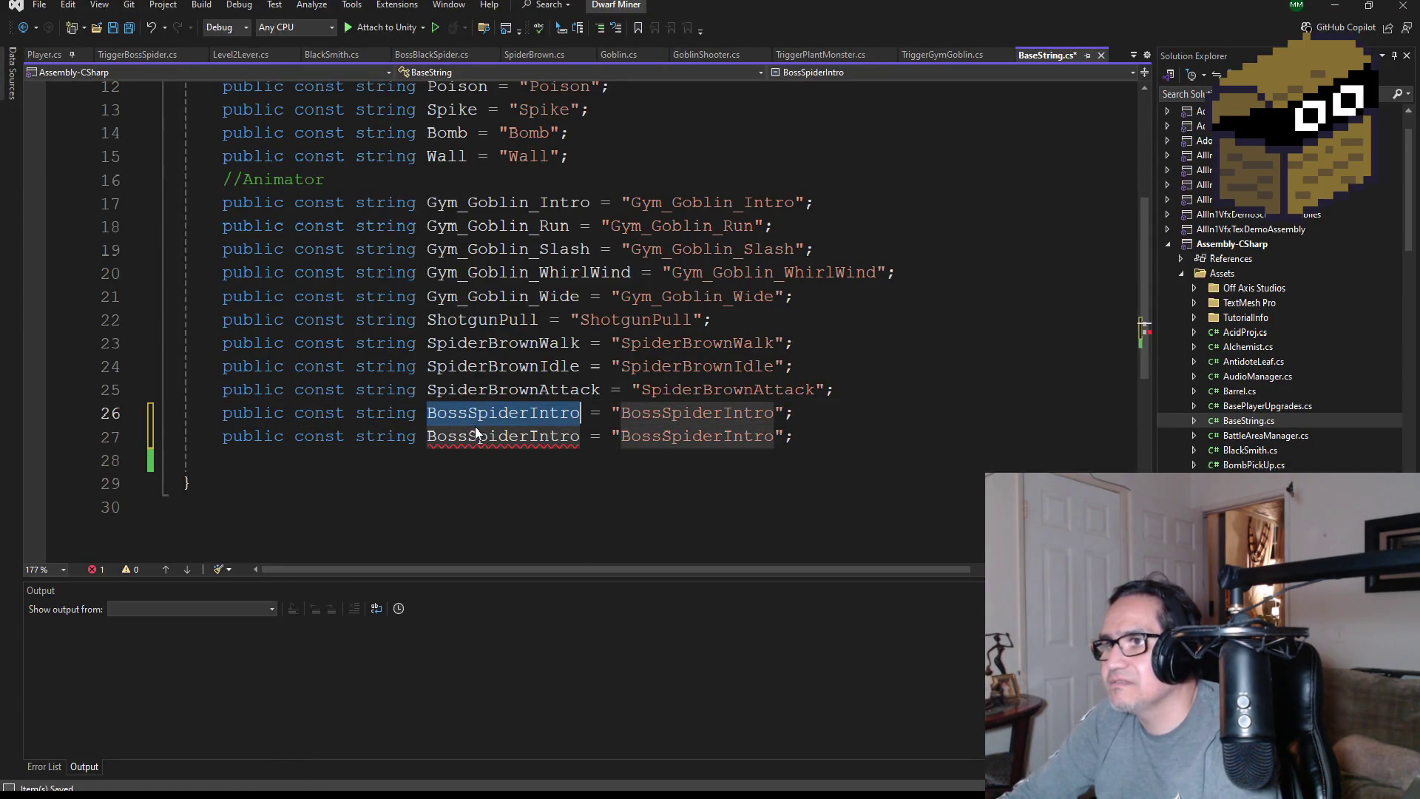
Rename line 27's constant and its string value to BossSpiderJump and save BaseString.cs
double_click(482, 438)
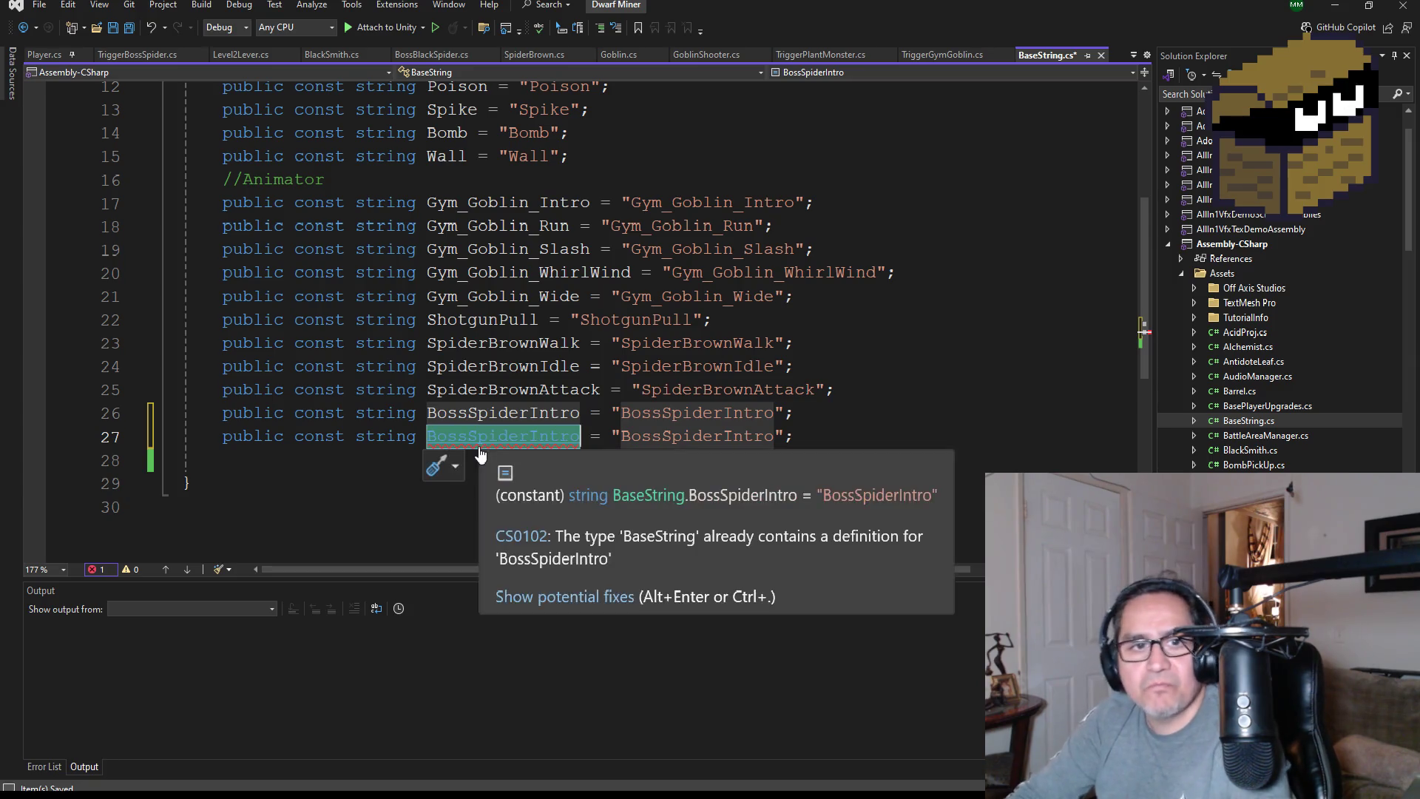
type("BossSpiderJump")
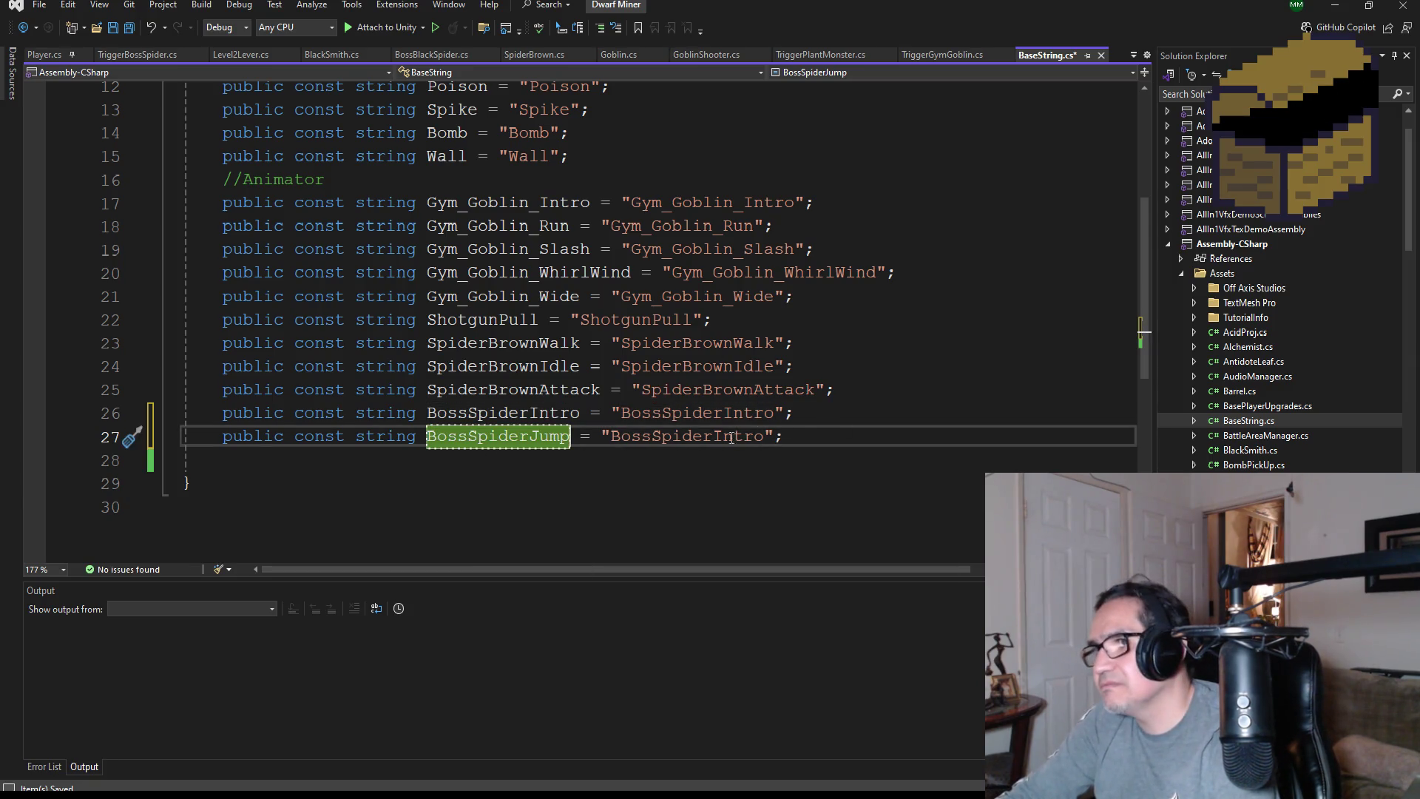
double_click(701, 440)
type("BossSpiderJump")
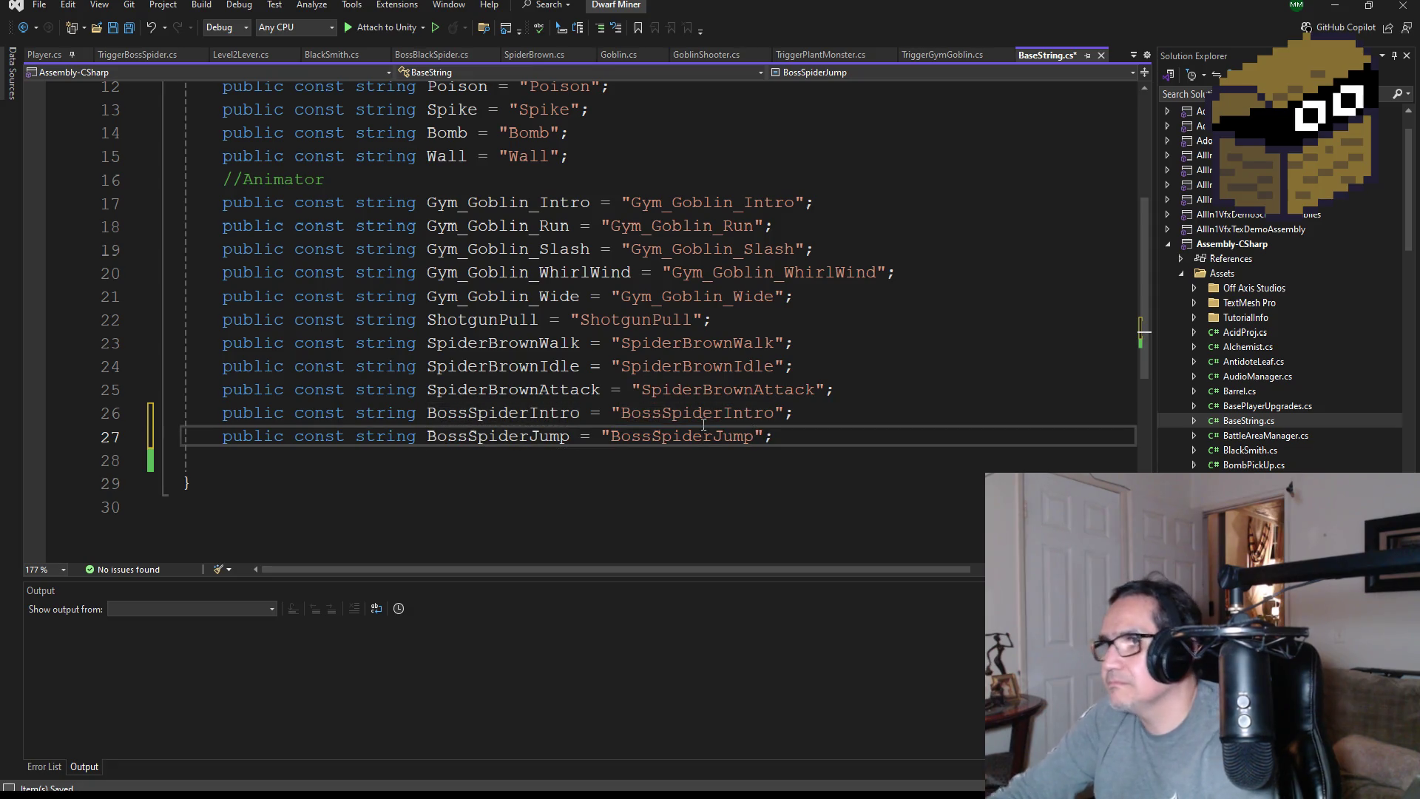
key("ctrl+s")
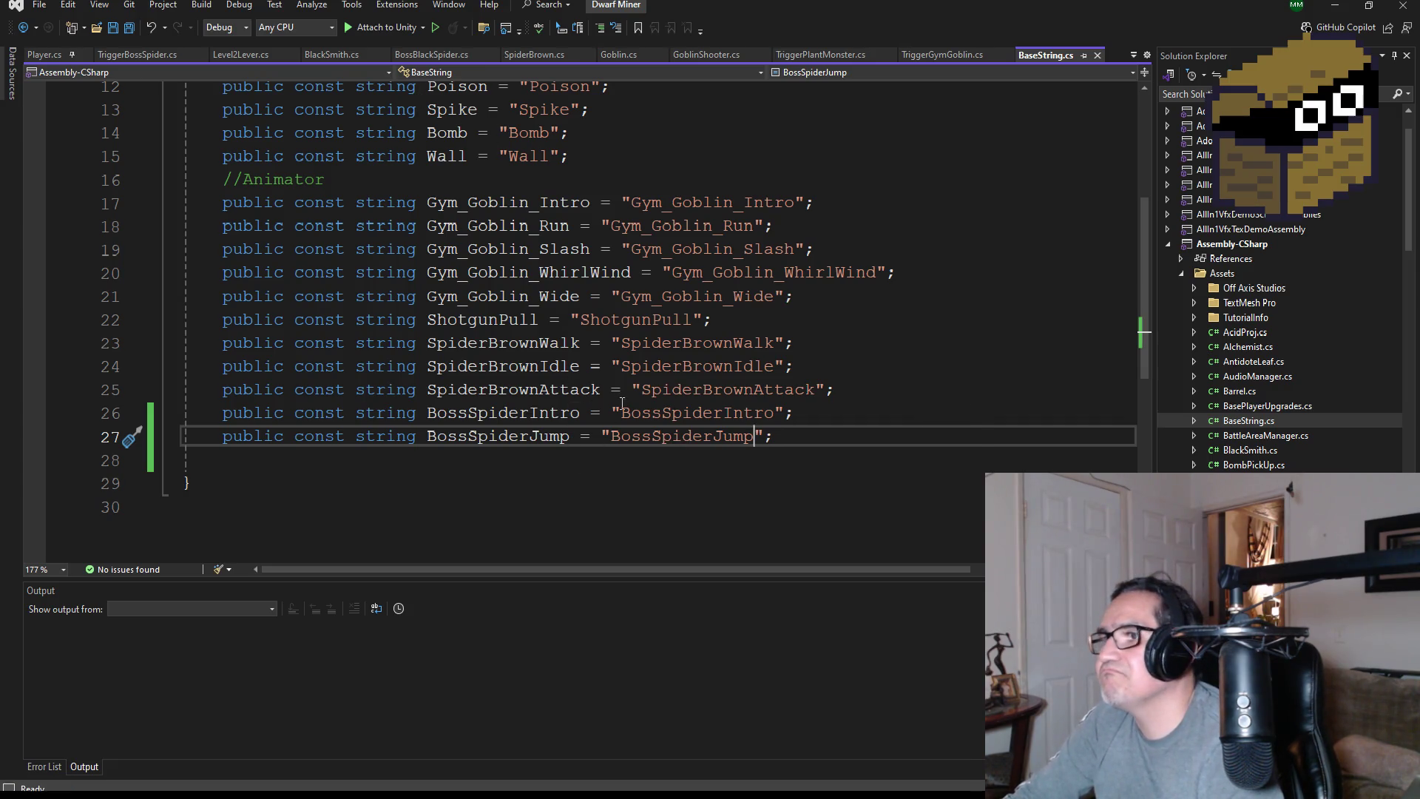
Complete line 77 as animator.Play(BaseString.BossSpiderIntro); and save BossBlackSpider.cs
left_click(437, 56)
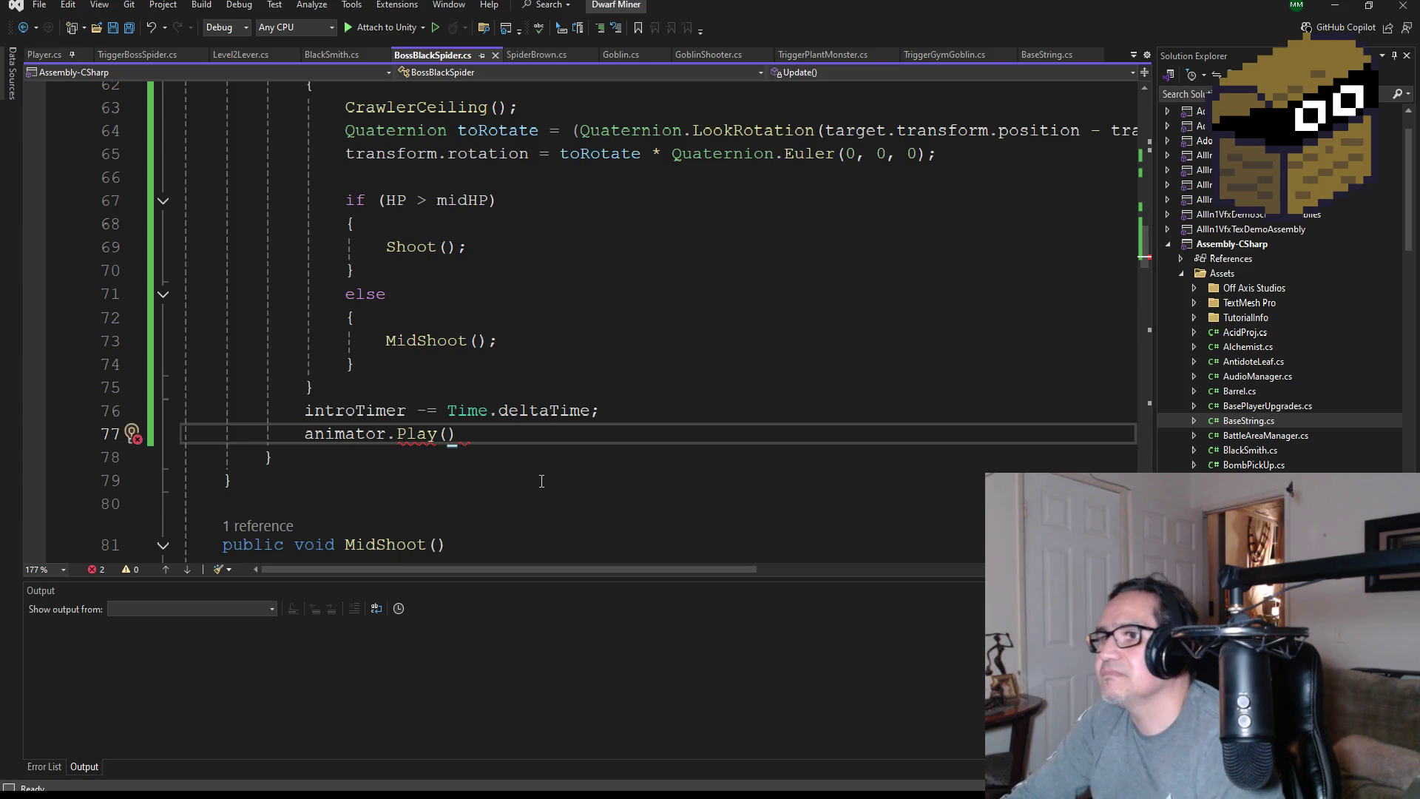
type("bas")
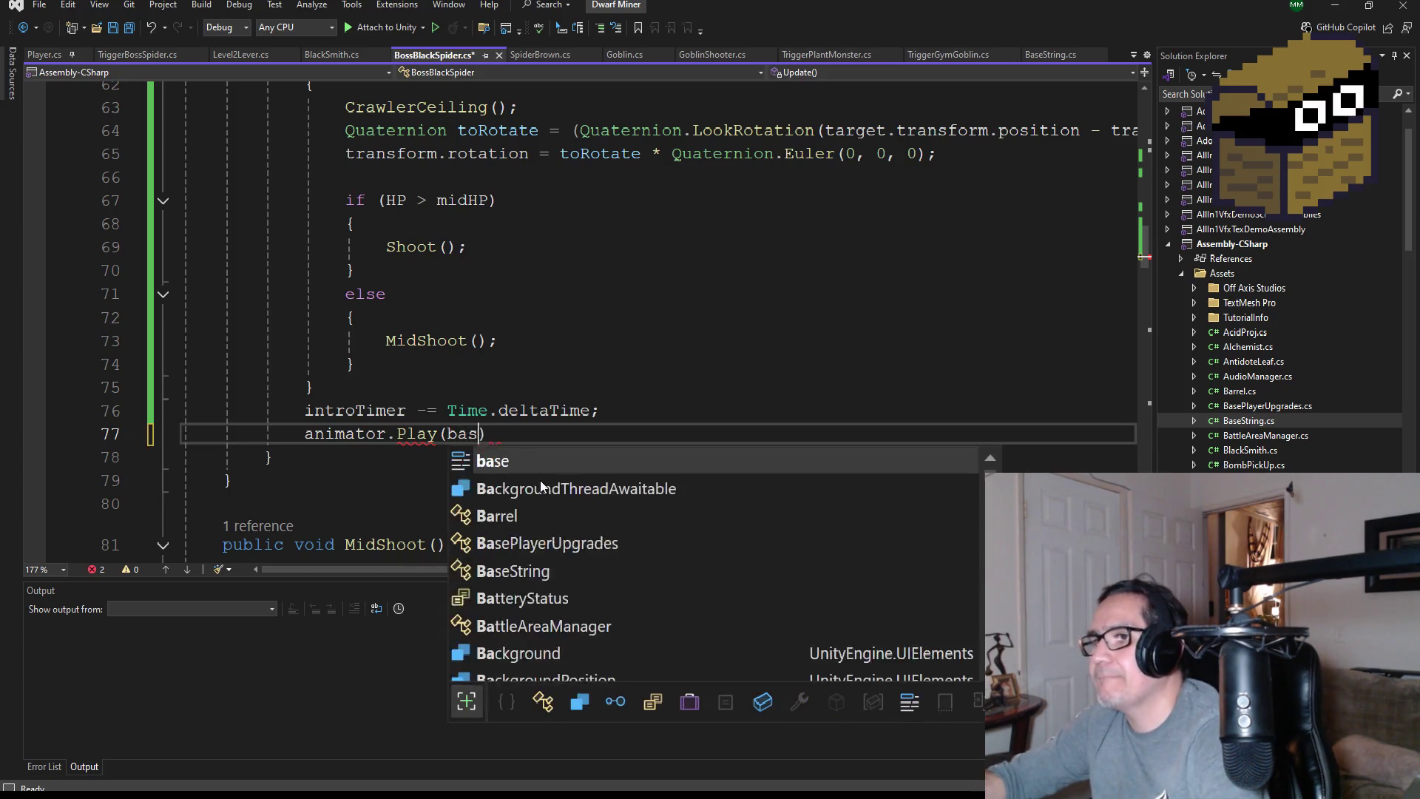
type("e")
key("Down")
key("Down")
key("Tab")
type(".Bos")
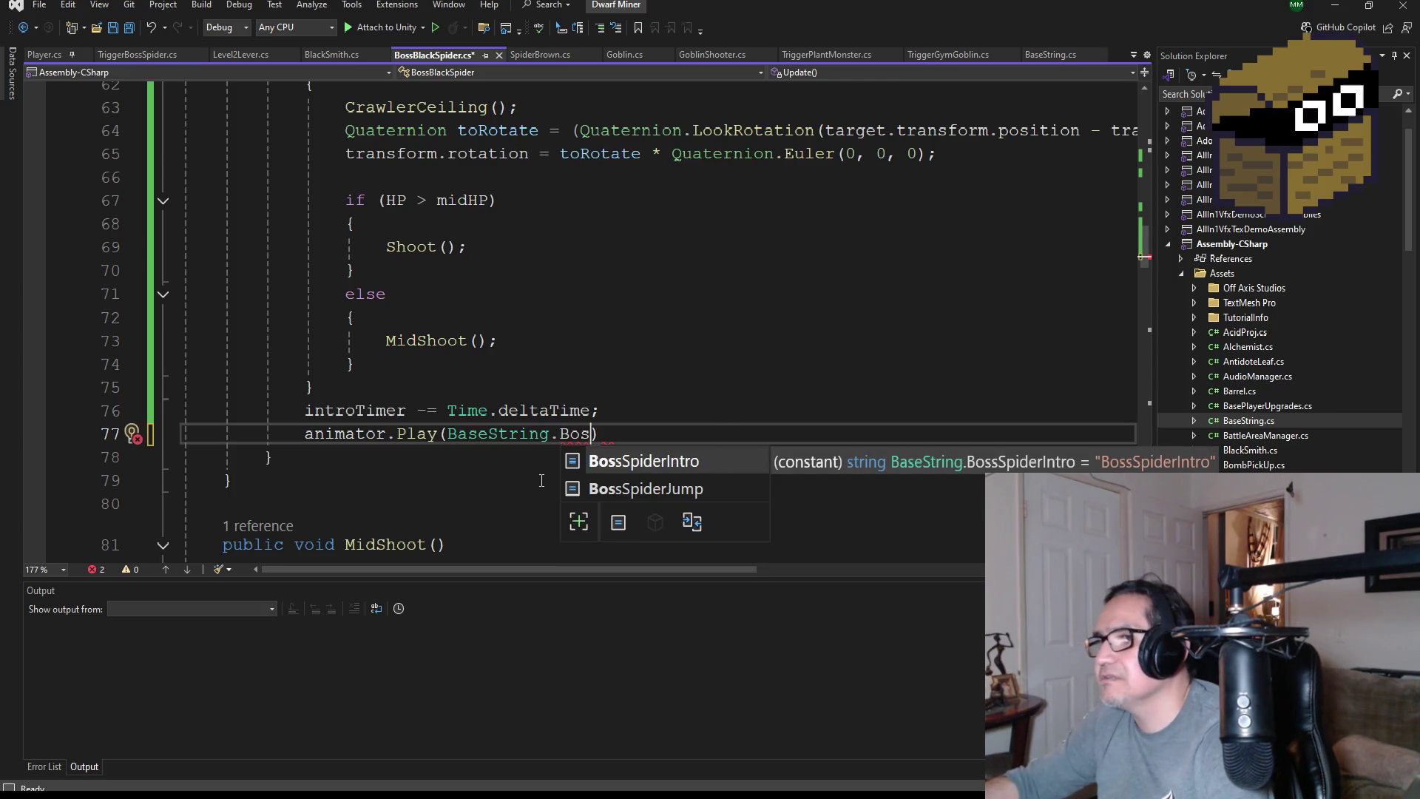
key("Tab")
type(";")
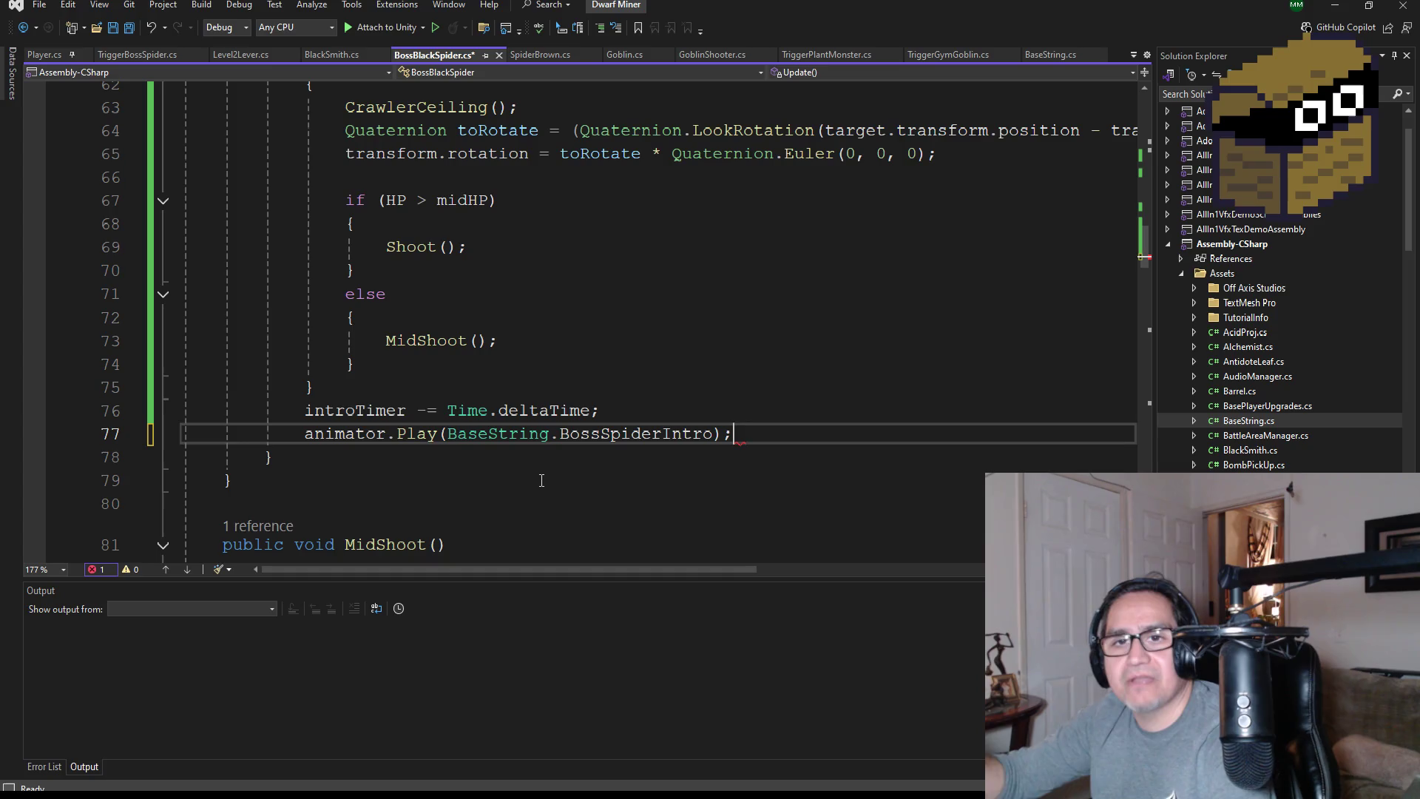
left_click(127, 30)
Paste the Play call onto line 66, change it to BossSpiderJump, save, and return to Unity
mouse_move(756, 434)
left_mouse_down()
mouse_move(747, 452)
mouse_move(304, 433)
left_mouse_up()
key("ctrl+c")
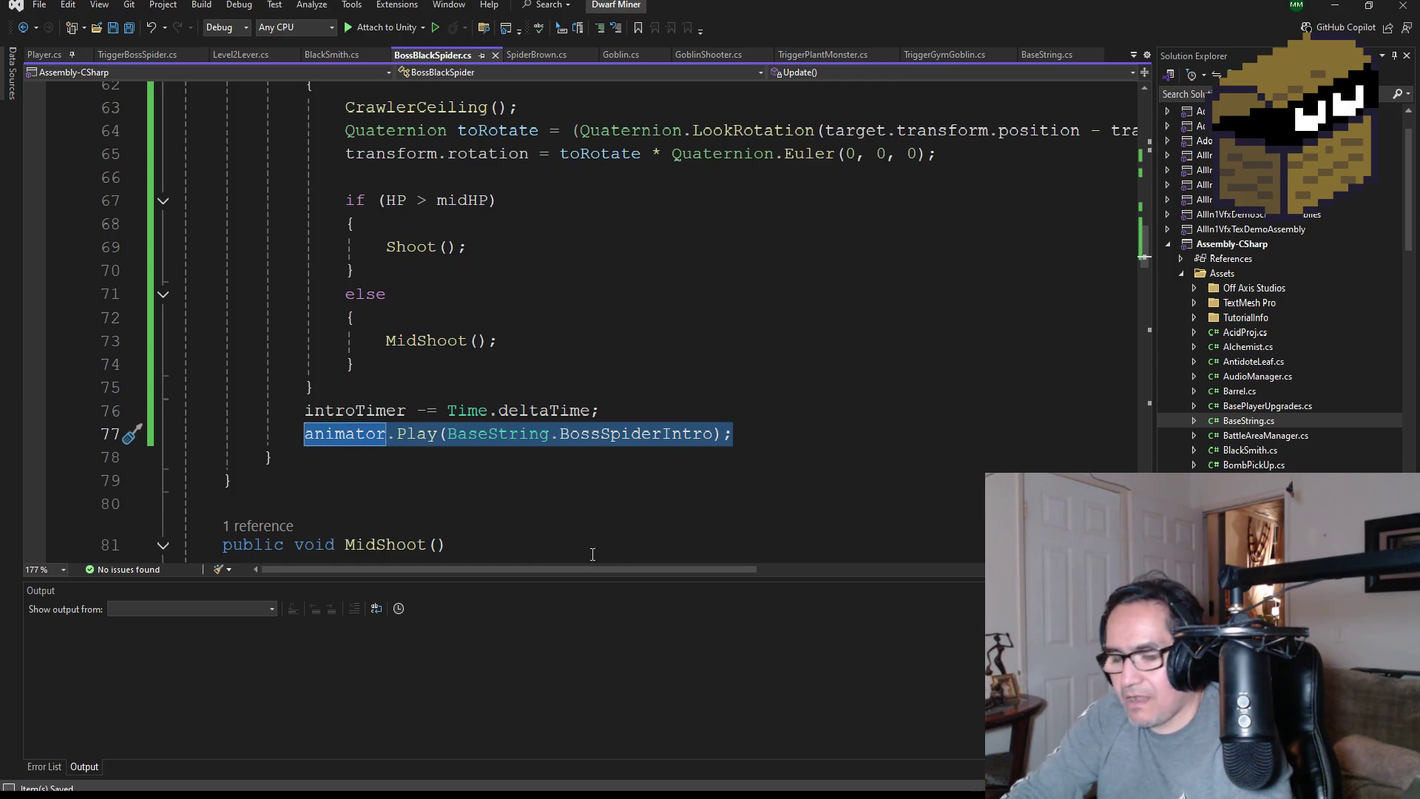
scroll(687, 429, "up", 3)
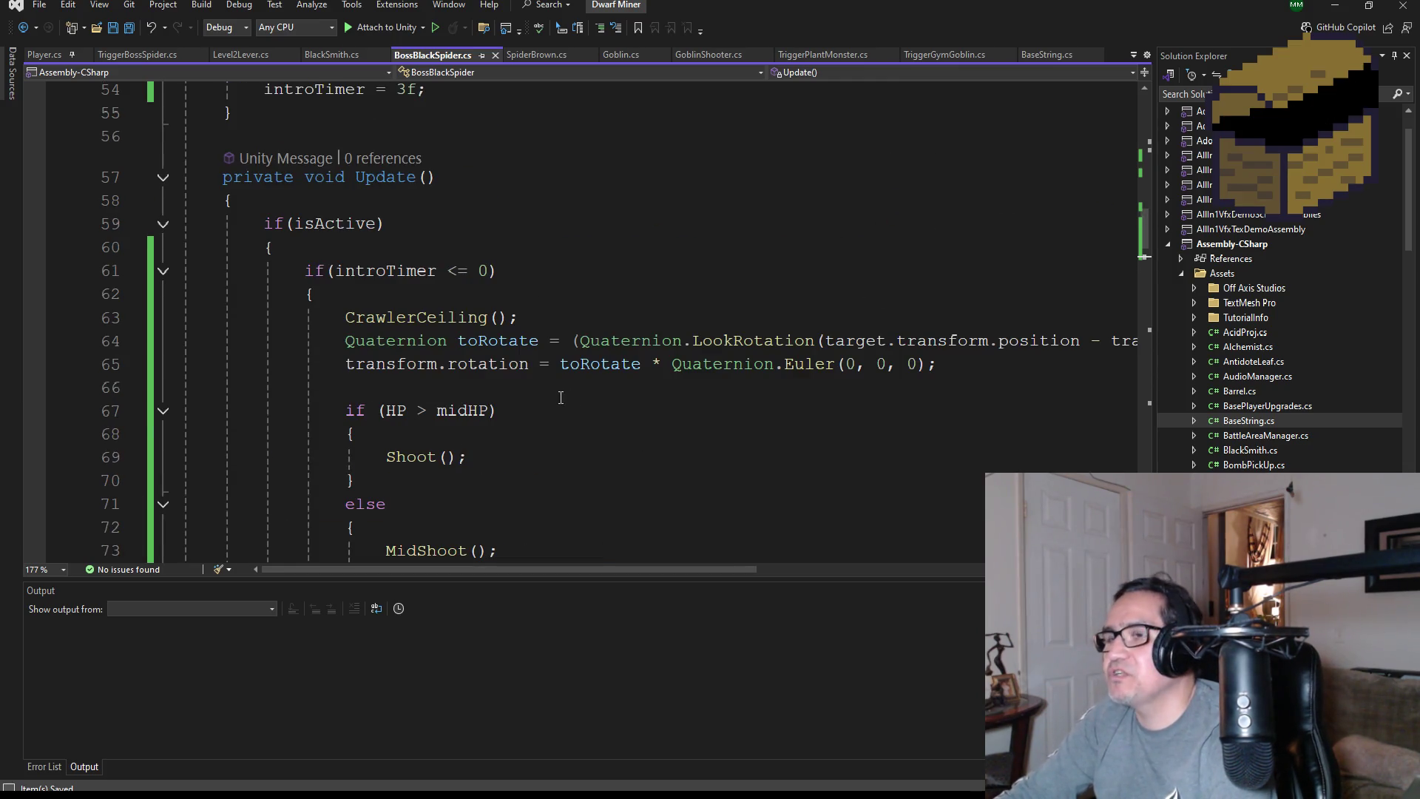
left_click(495, 396)
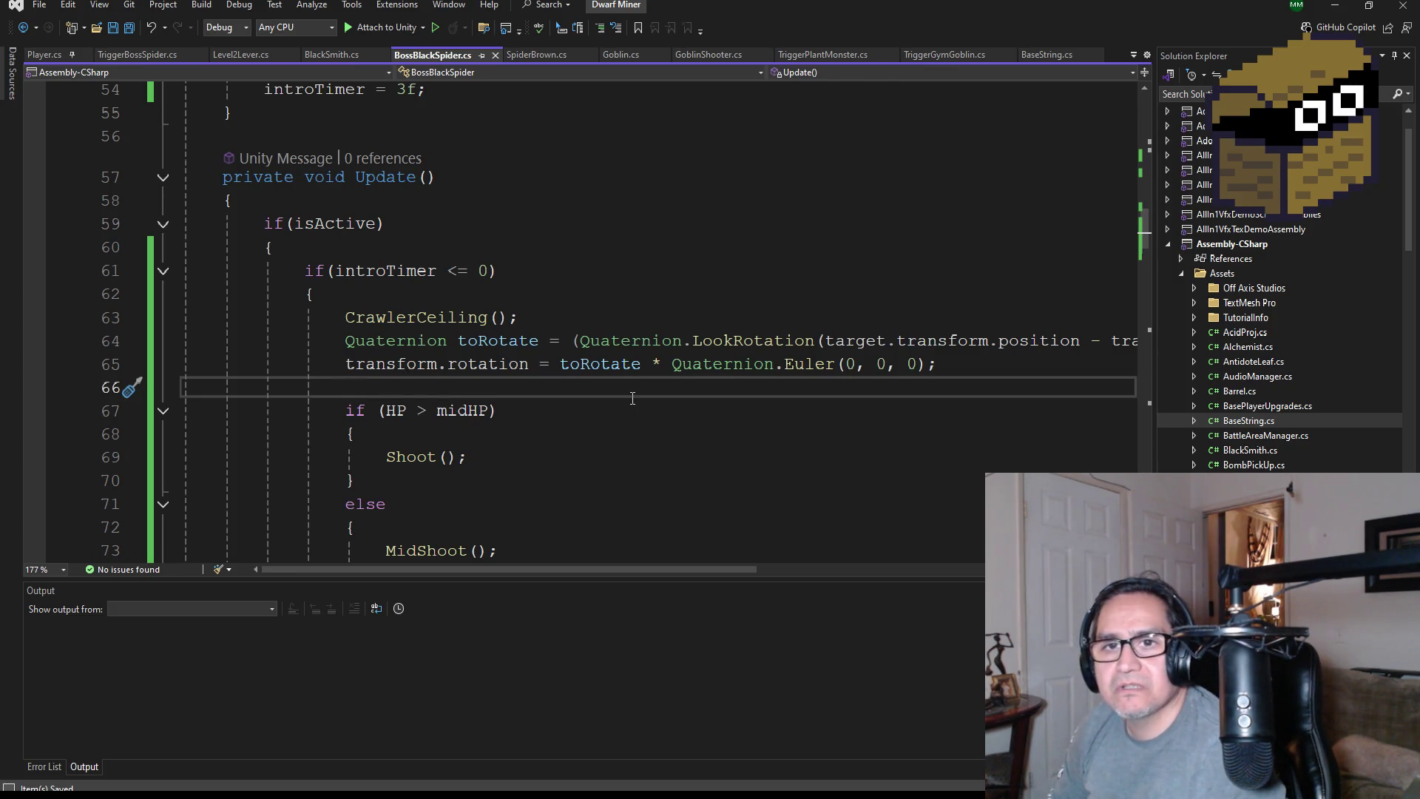
key("ctrl+v")
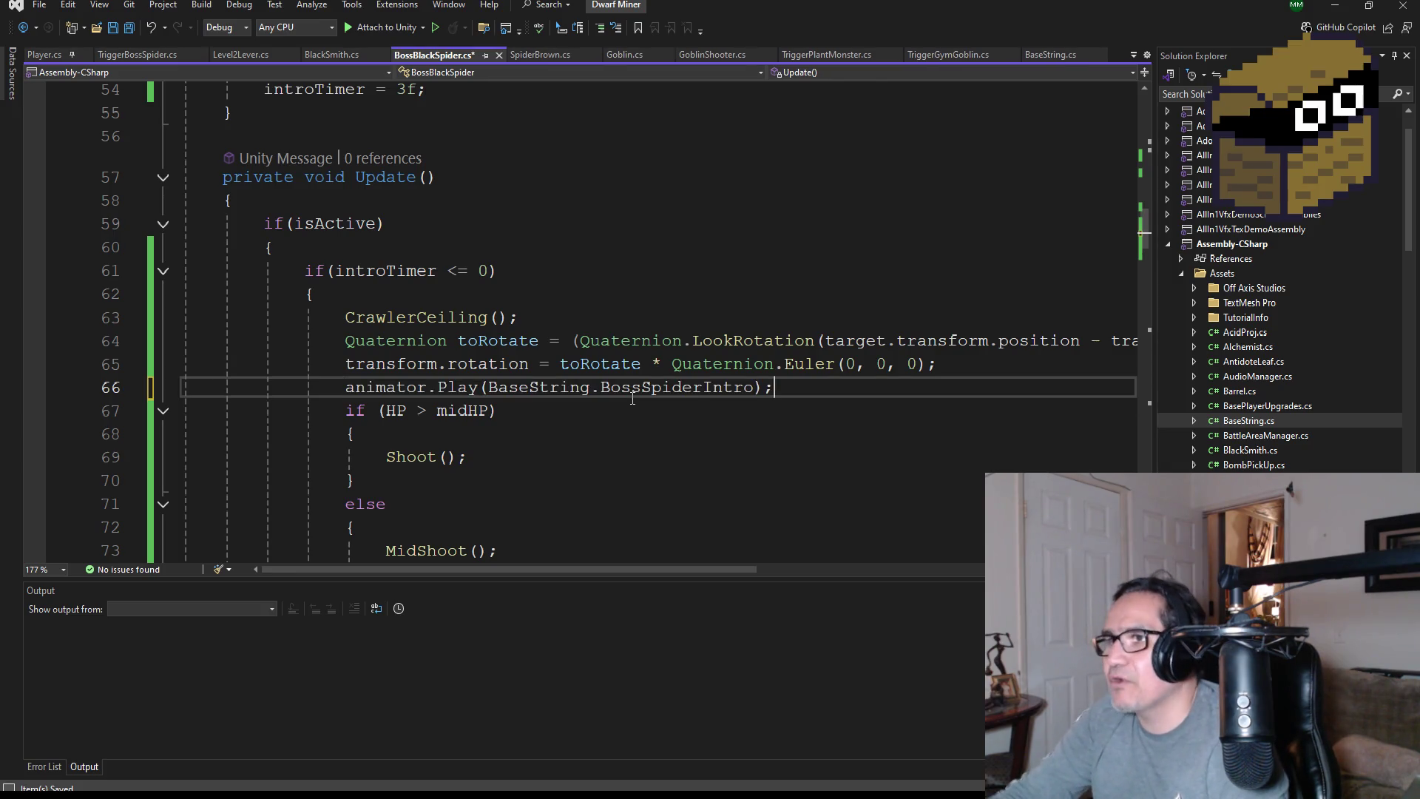
double_click(650, 387)
key("BackSpace")
type("Bo")
key("Down")
key("Down")
key("Tab")
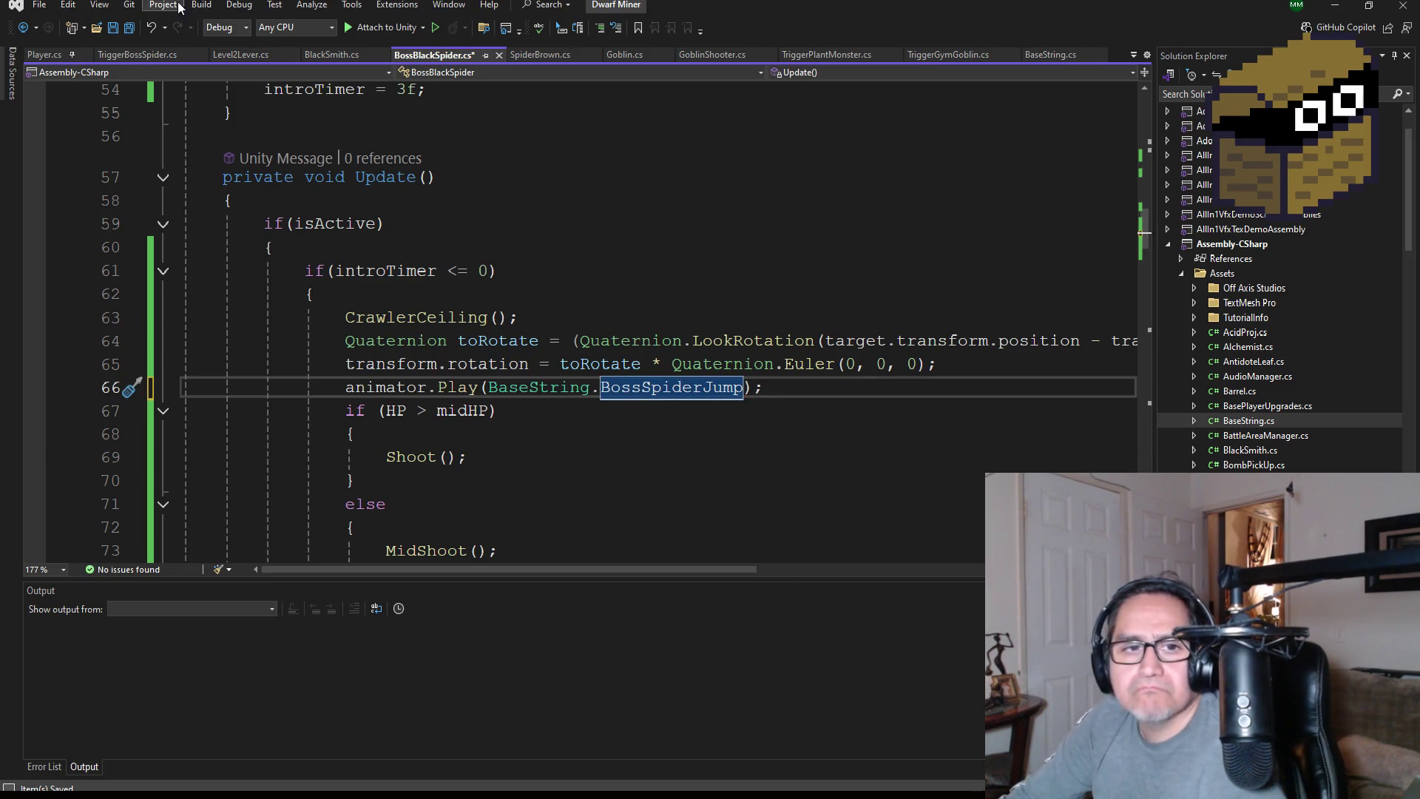
left_click(128, 27)
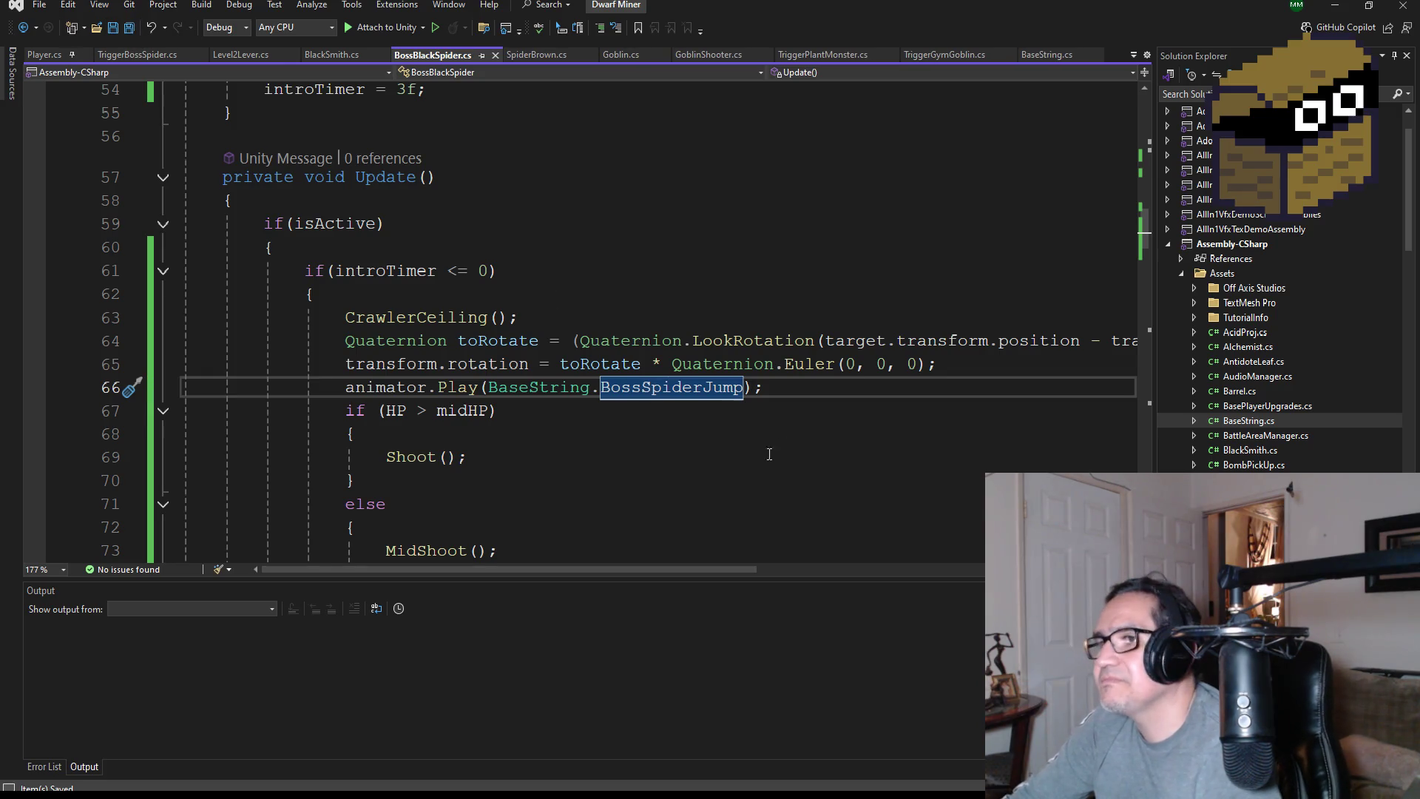
scroll(770, 454, "down", 3)
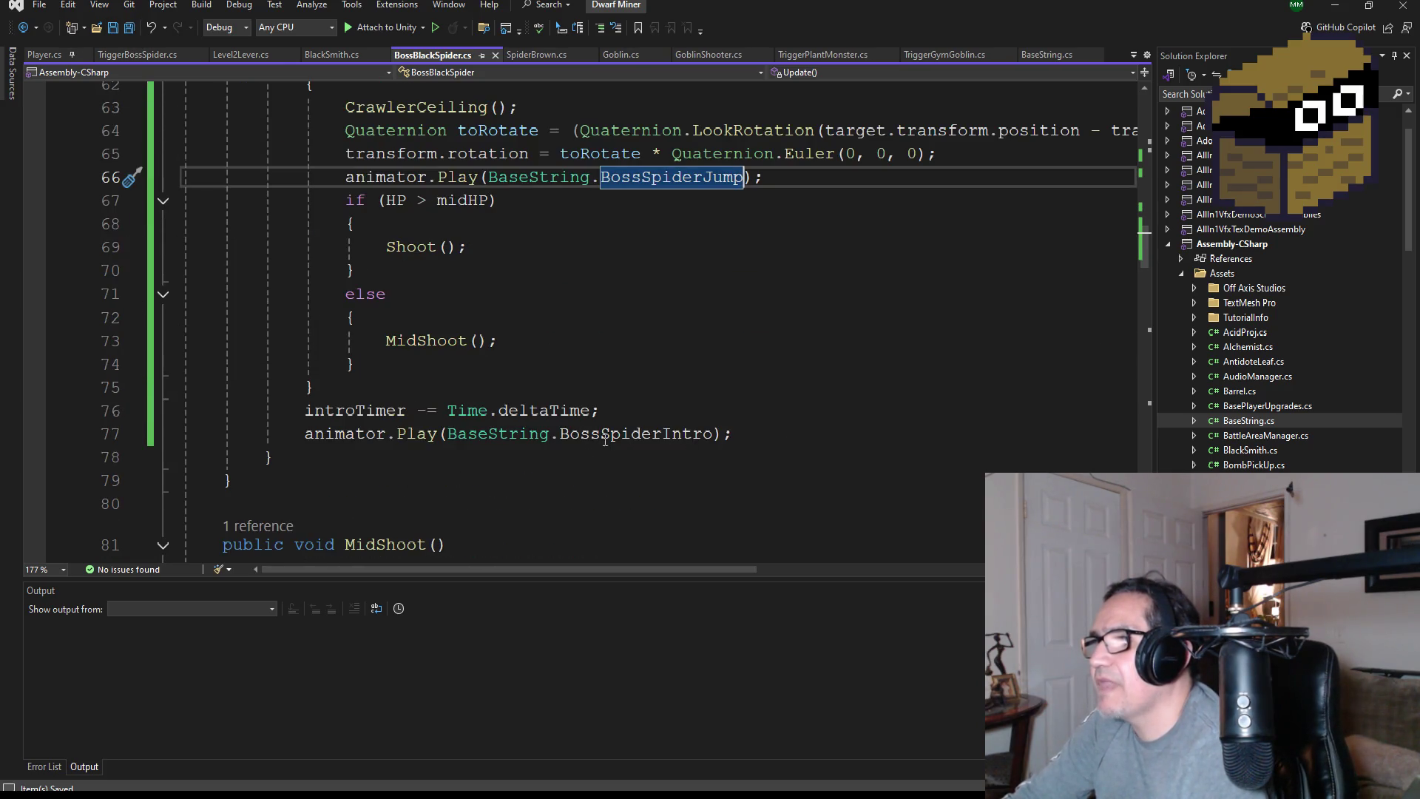
mouse_move(604, 444)
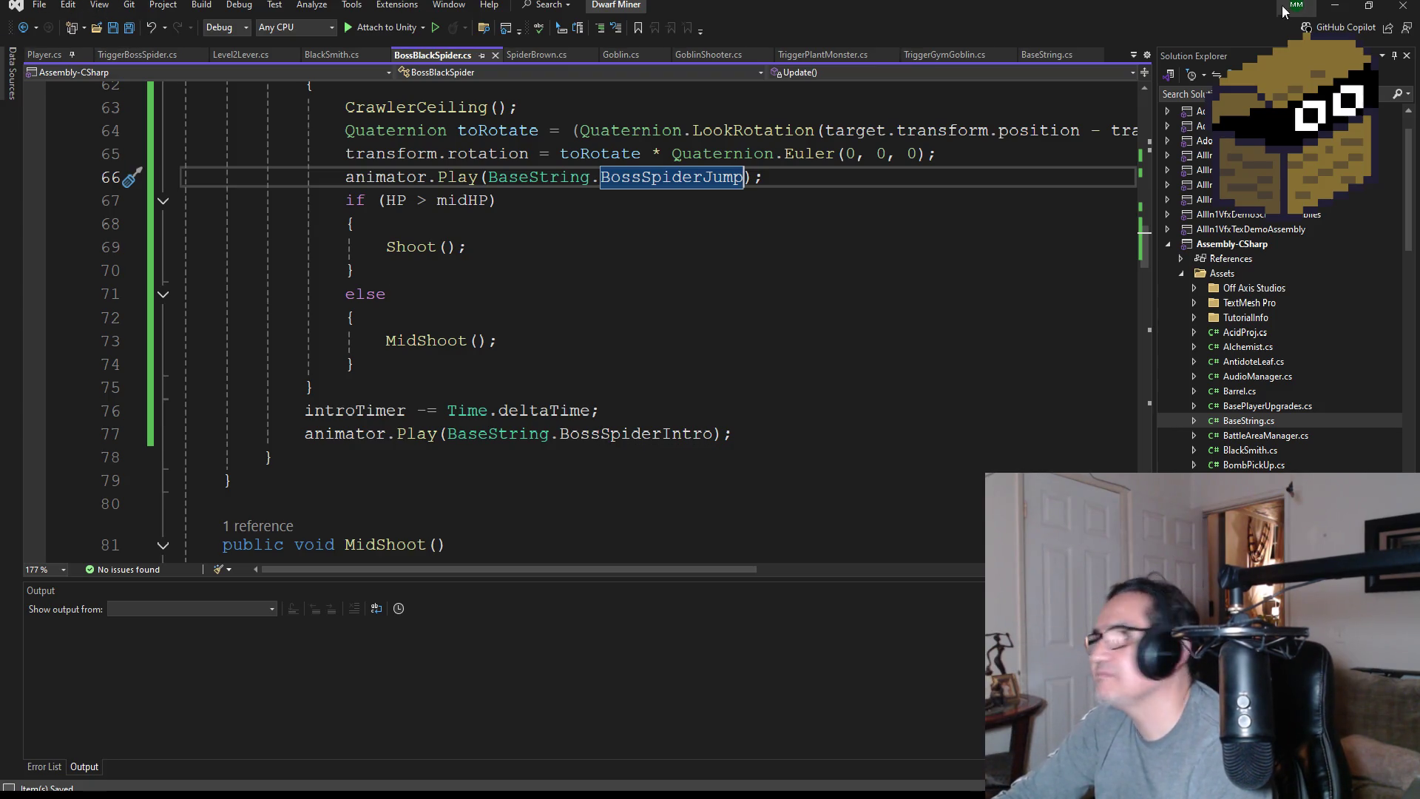
left_click(1335, 5)
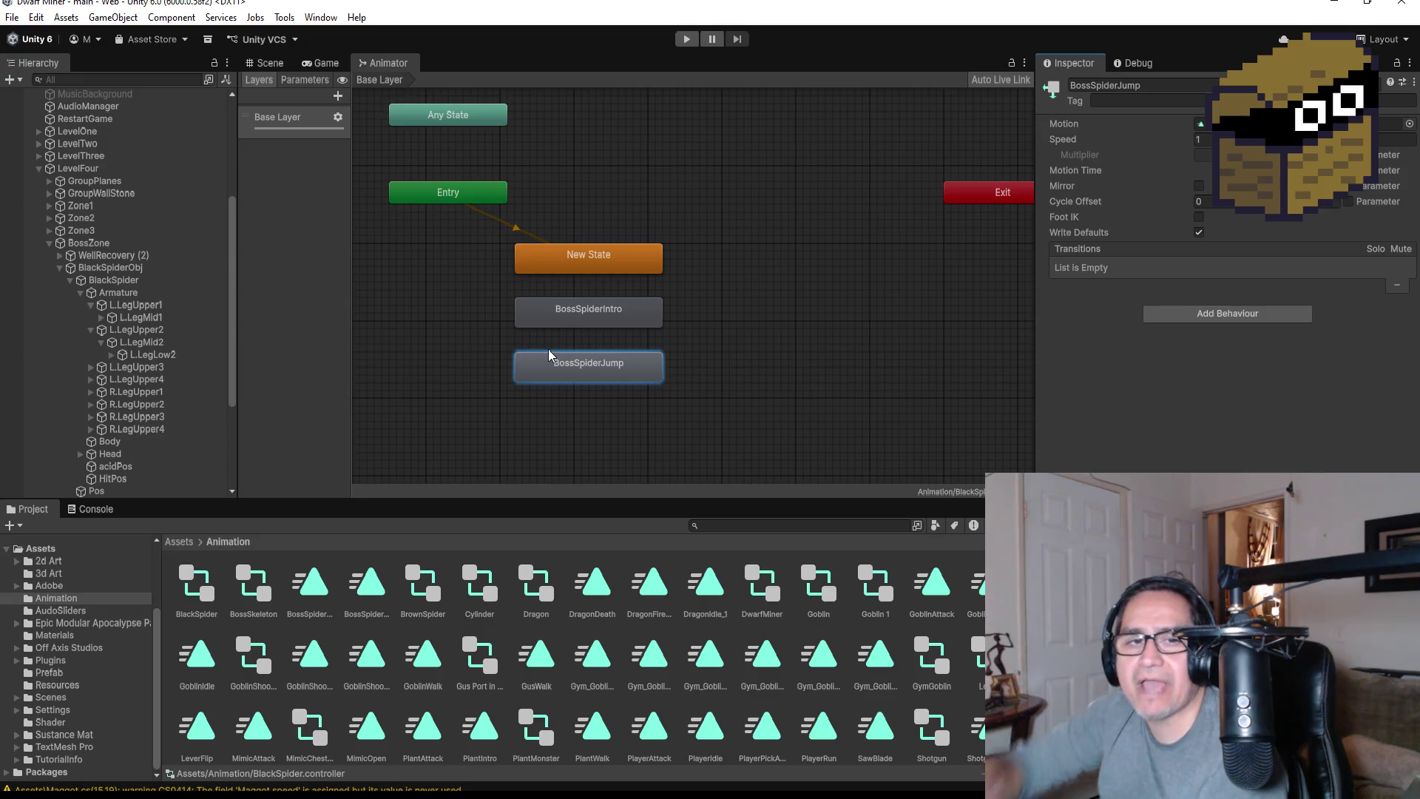
Show the Scene view, select and collapse BlackSpider, and bring up its Boss Black Spider script
left_click(290, 64)
left_click(265, 65)
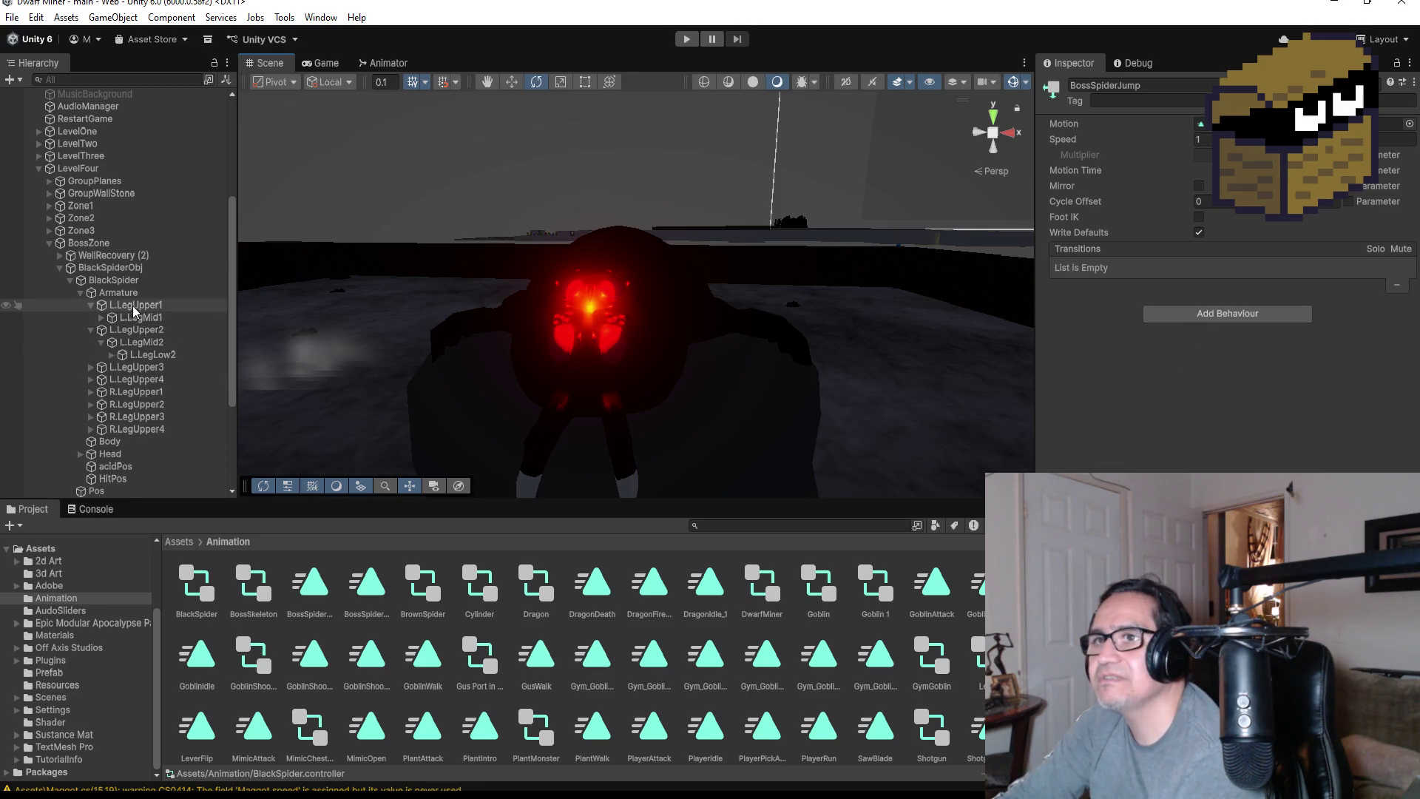
left_click(62, 281)
key("Left")
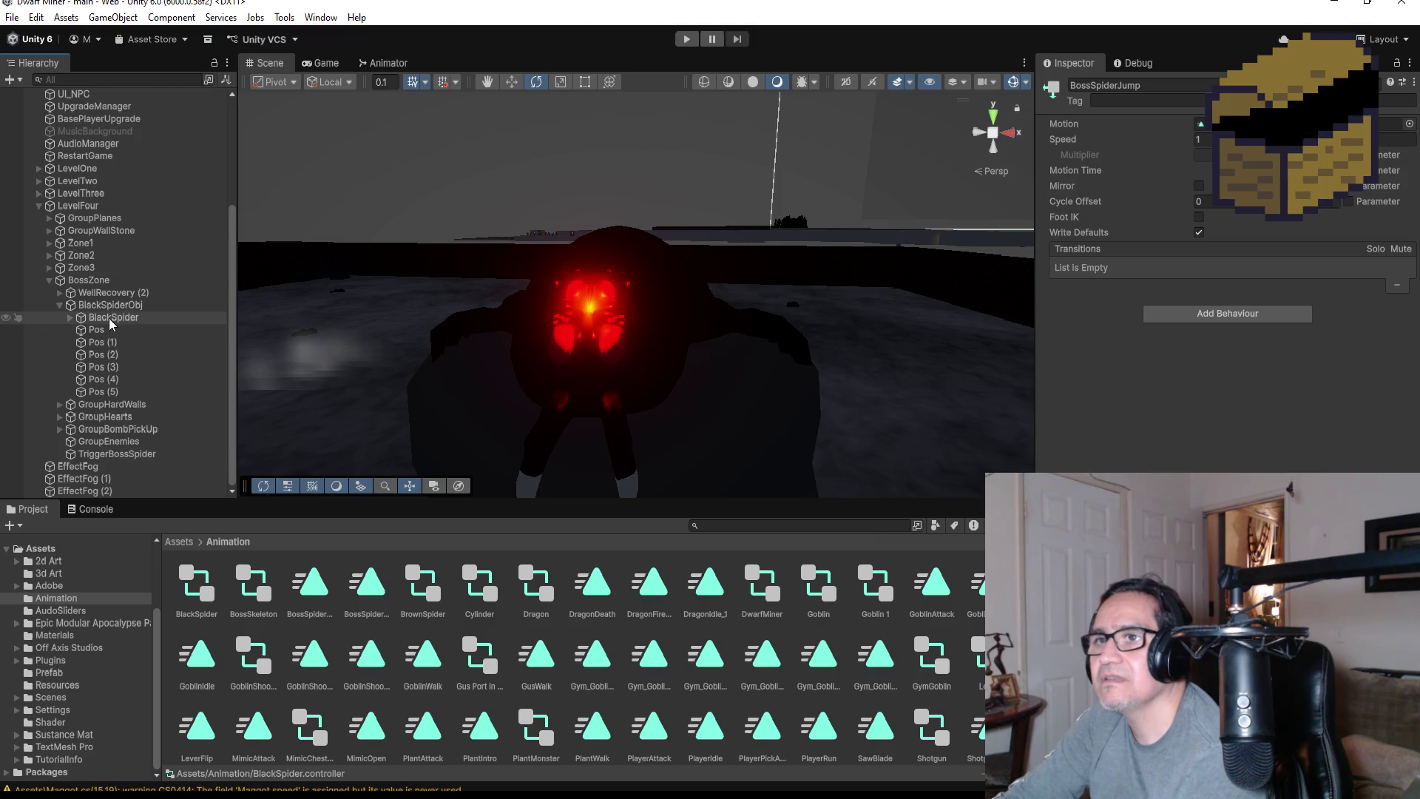
scroll(1228, 333, "down", 10)
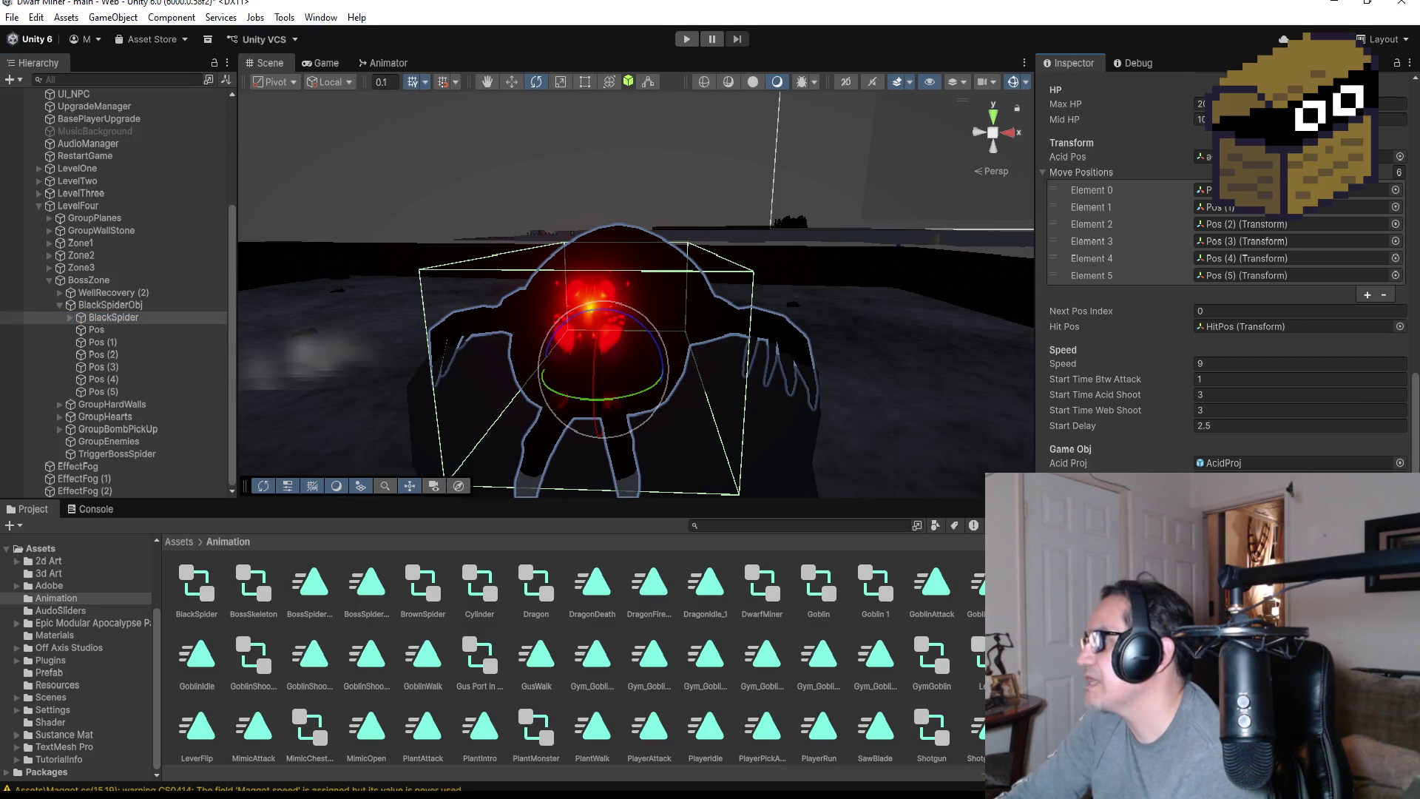
right_click(1236, 326)
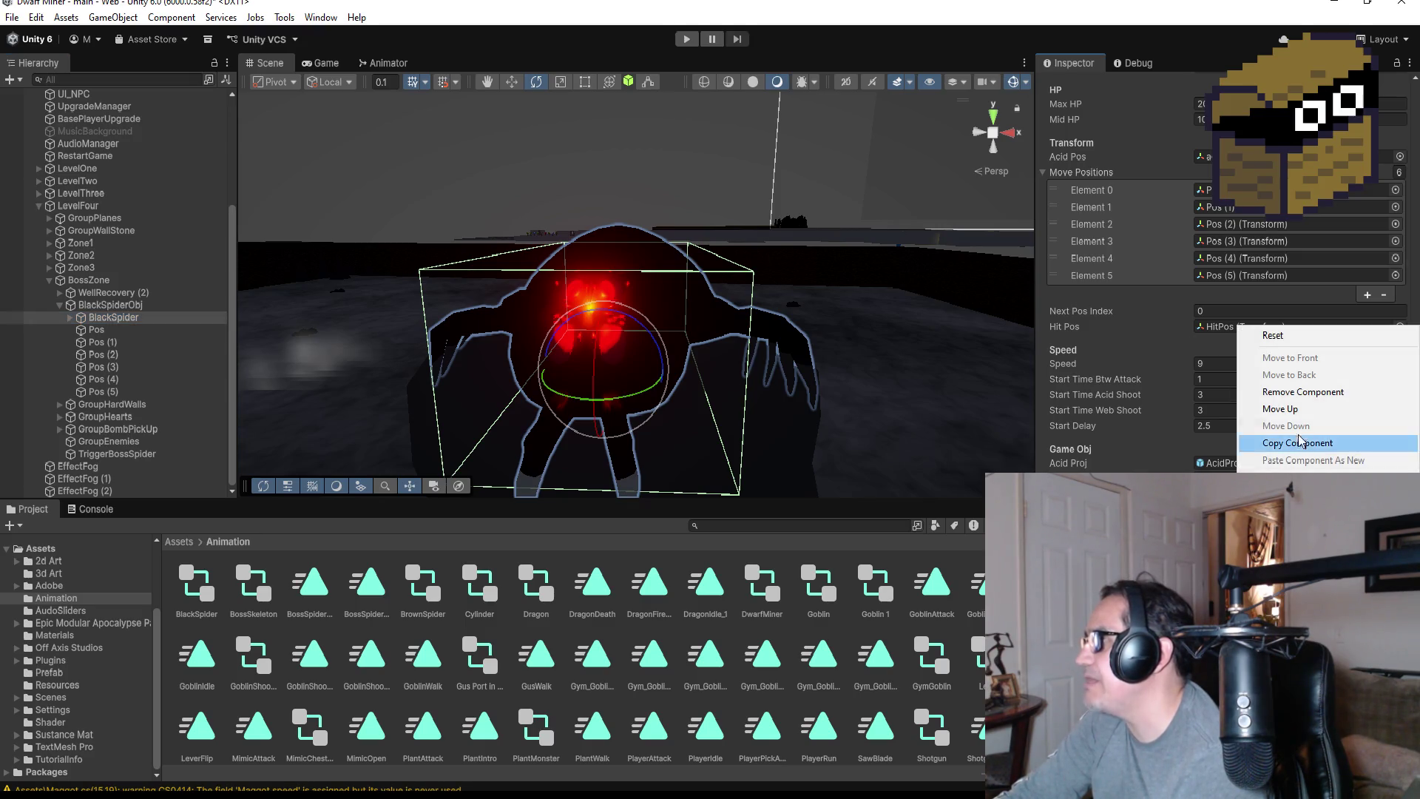
Move the Boss Black Spider script up below the Animator, check Pos (2), then enter Play mode
left_click(1280, 409)
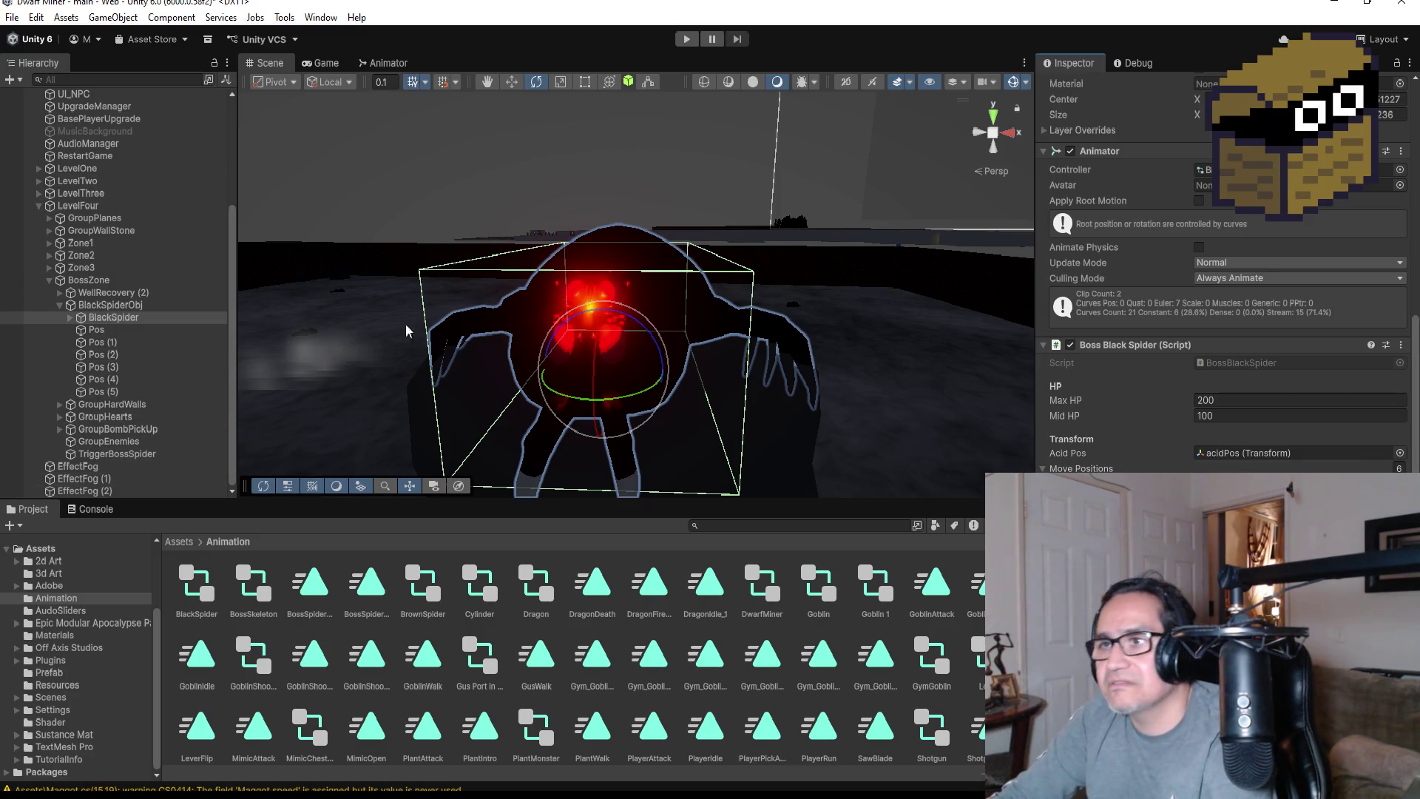
left_click(103, 355)
left_click(113, 318)
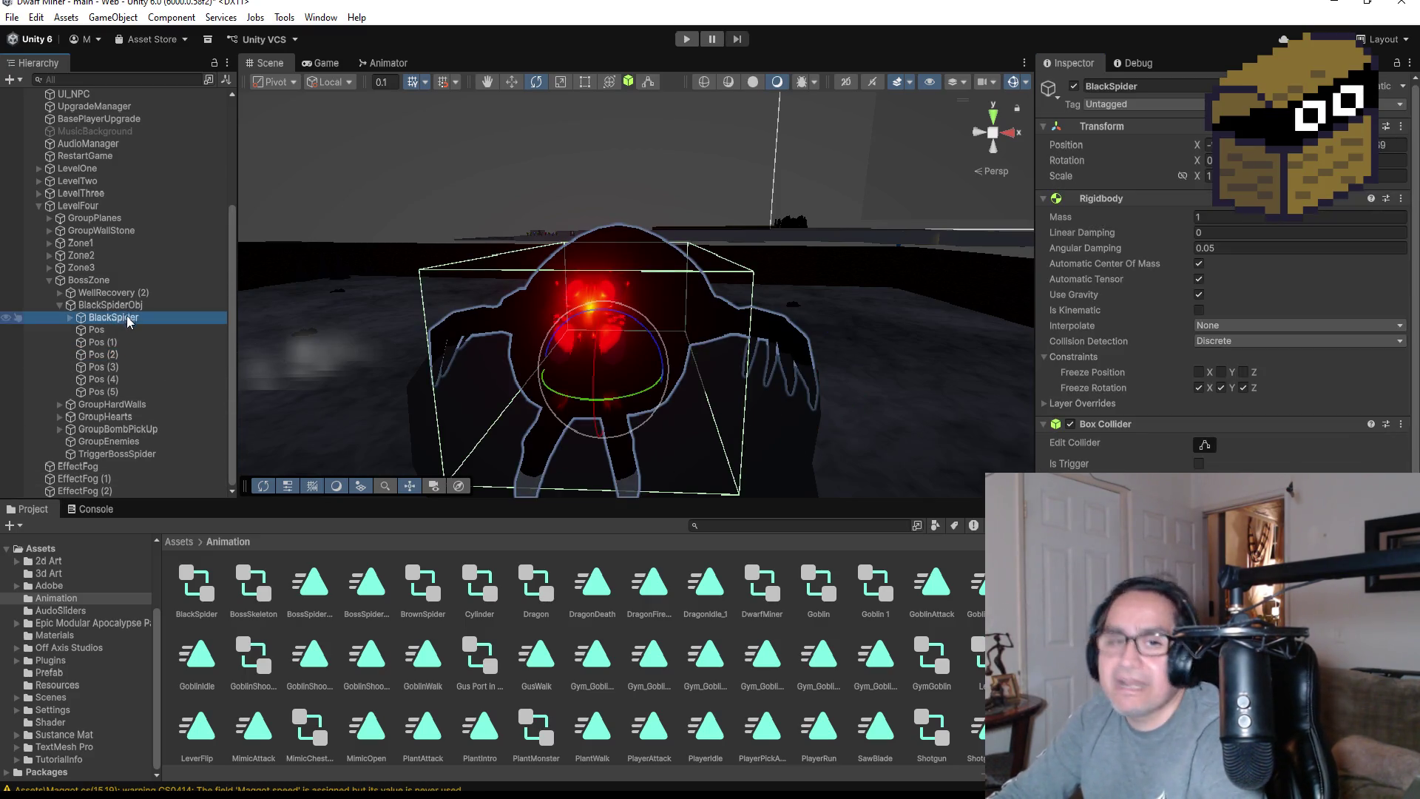
scroll(899, 420, "down", 4)
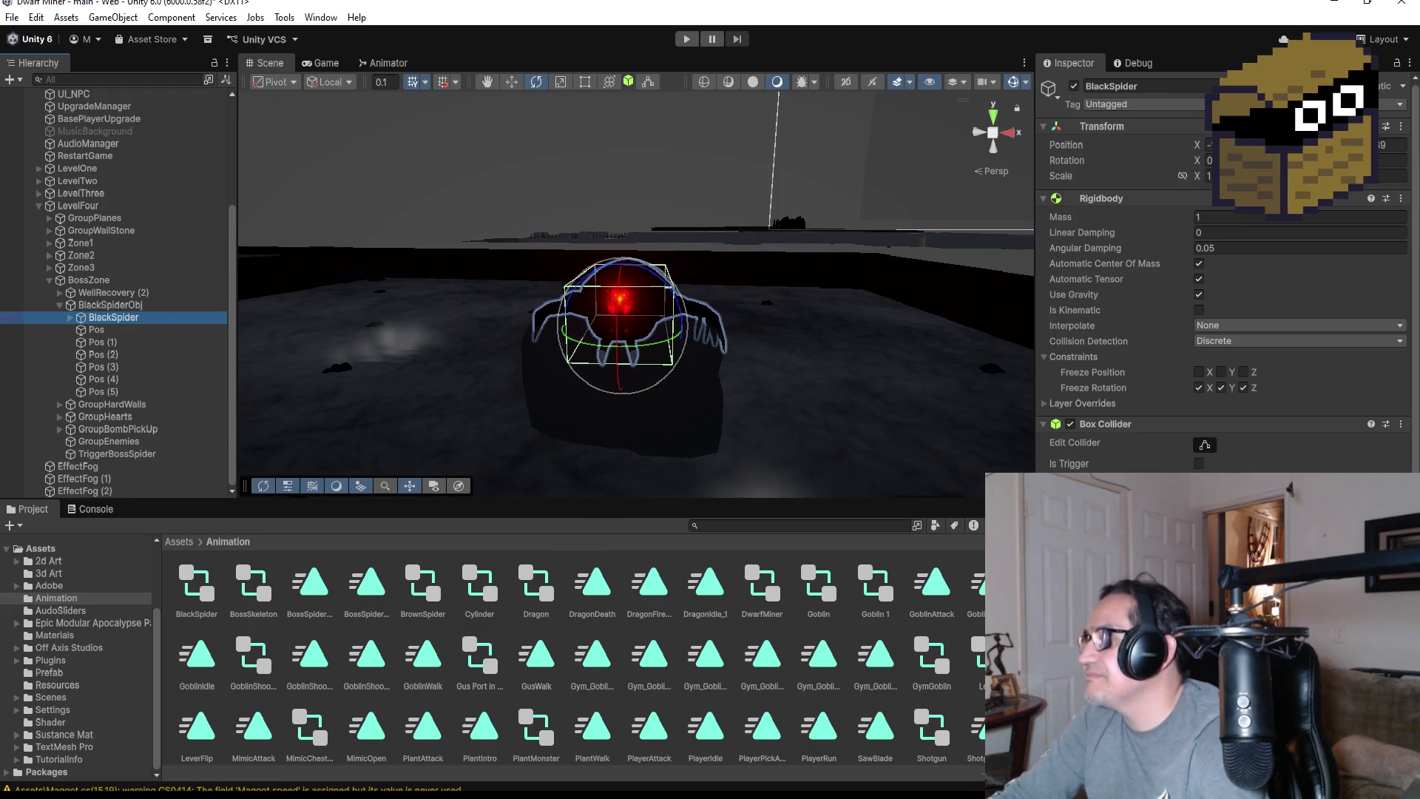
scroll(1221, 310, "down", 10)
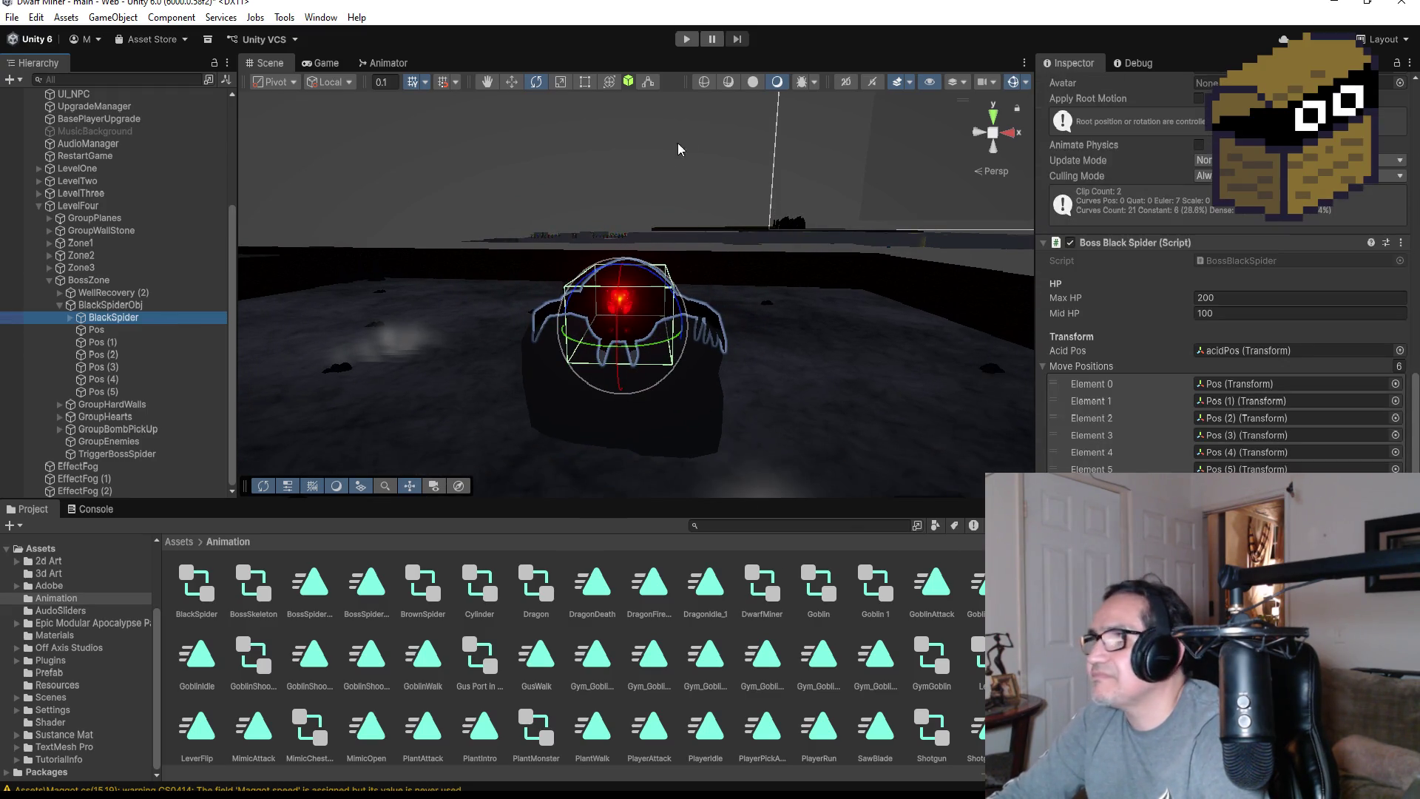
left_click(686, 40)
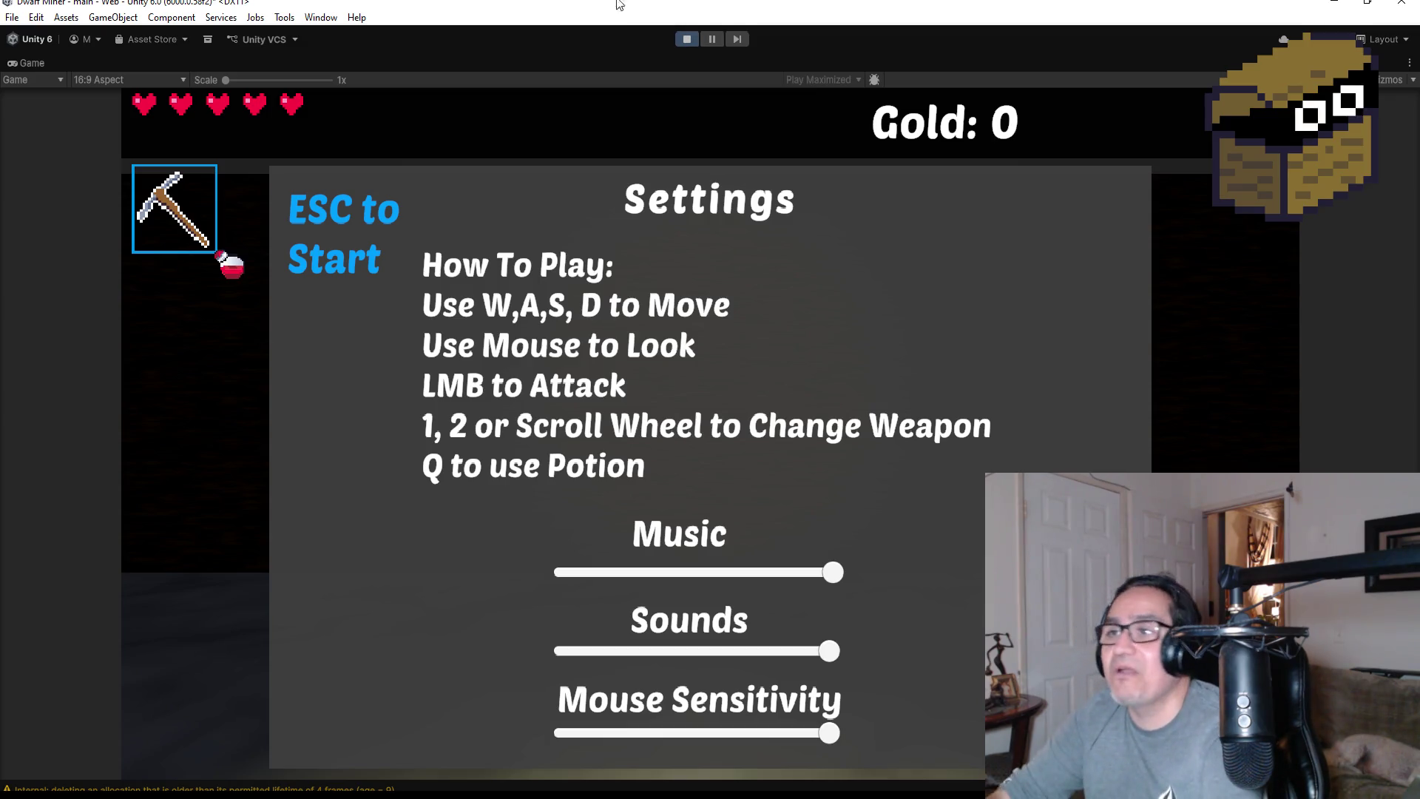
Equip the dagger and walk through the webbed corridor to attack the boss spider
key("Escape")
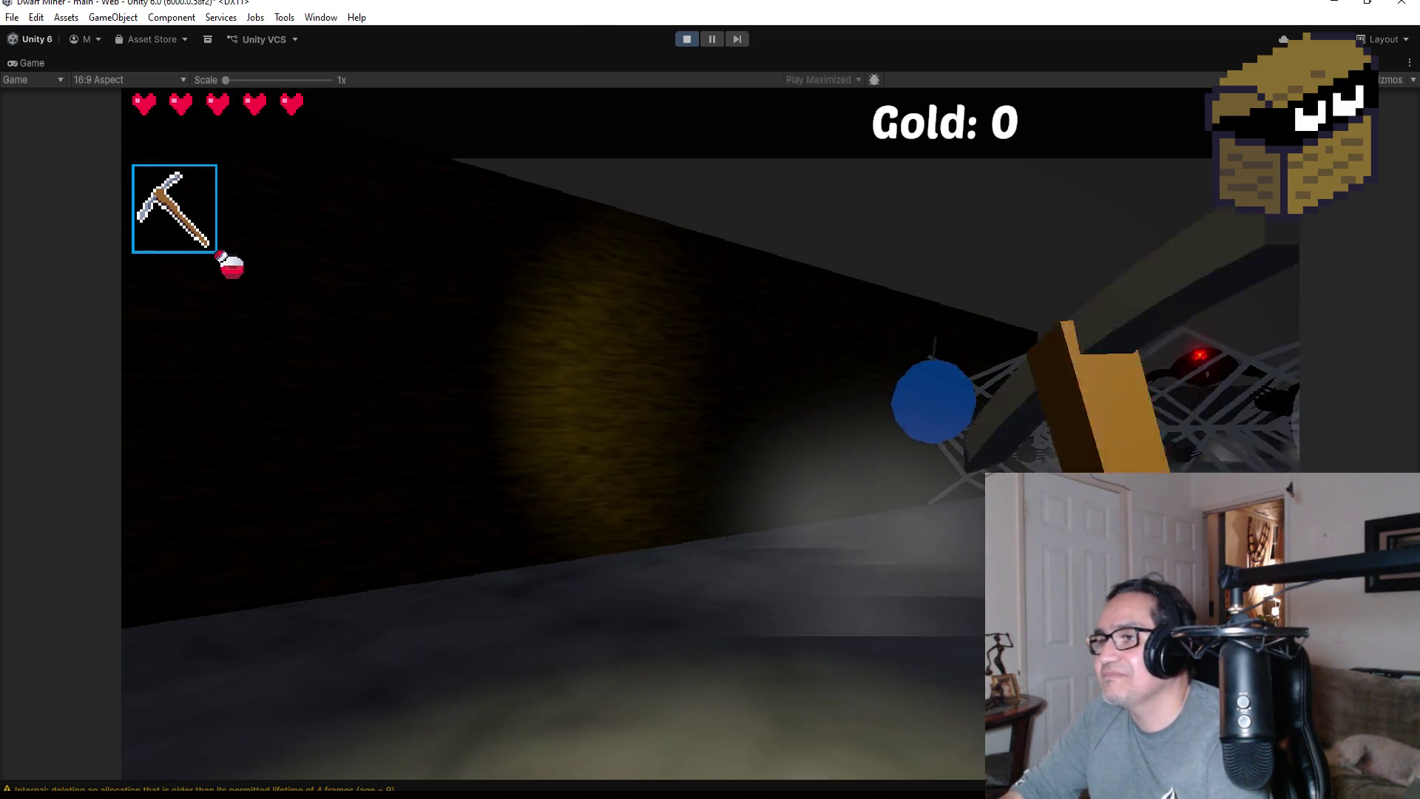
key("2")
key("w")
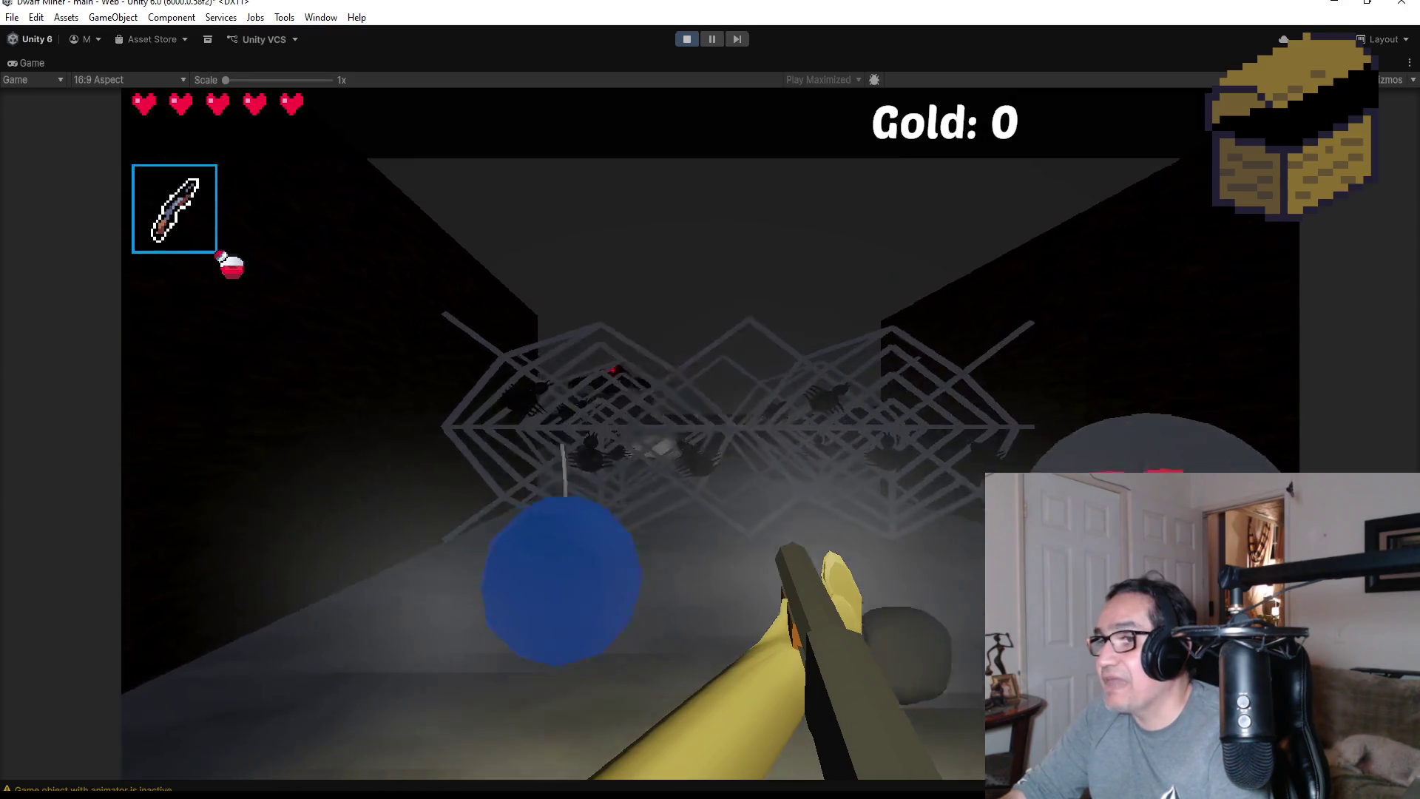
key("s")
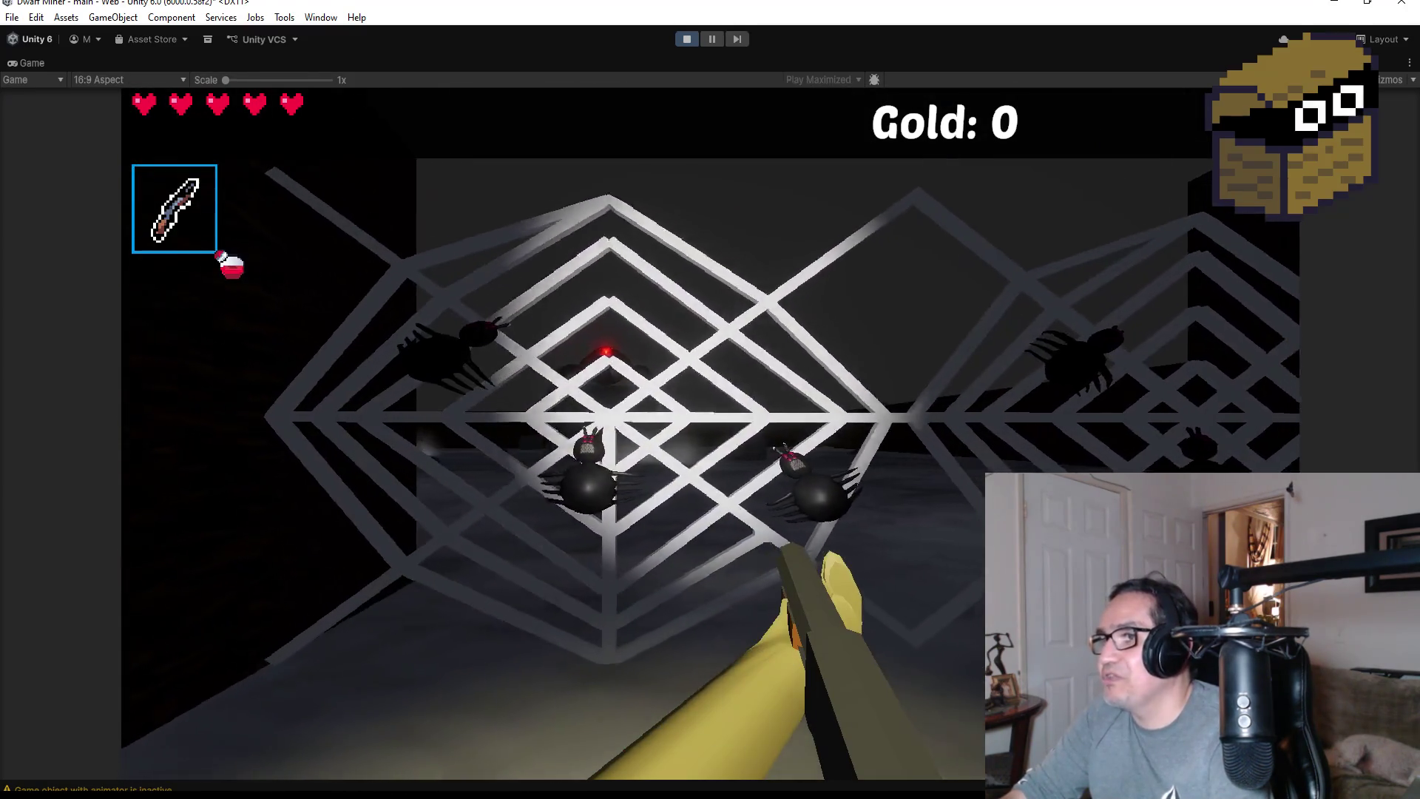
key("w")
key("w")
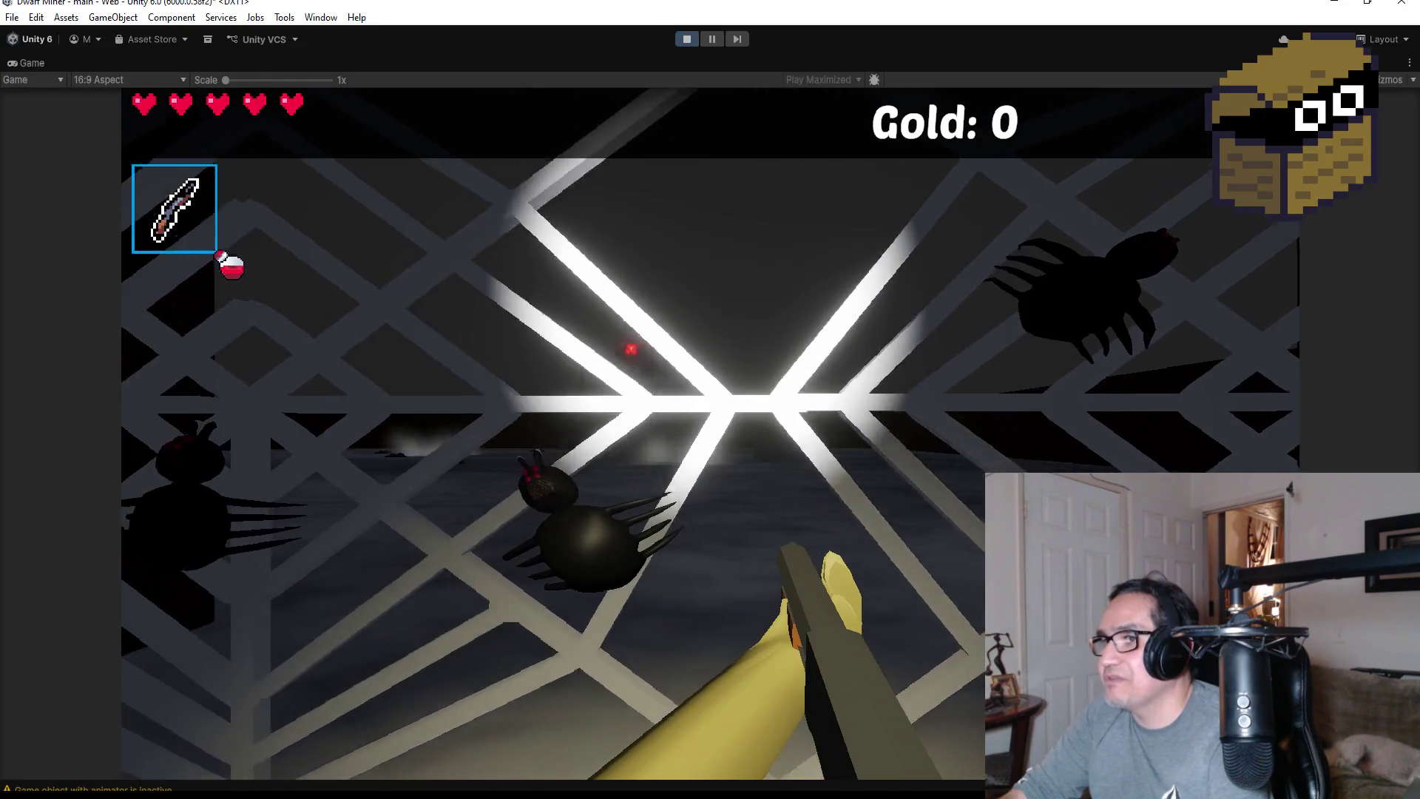
key("w")
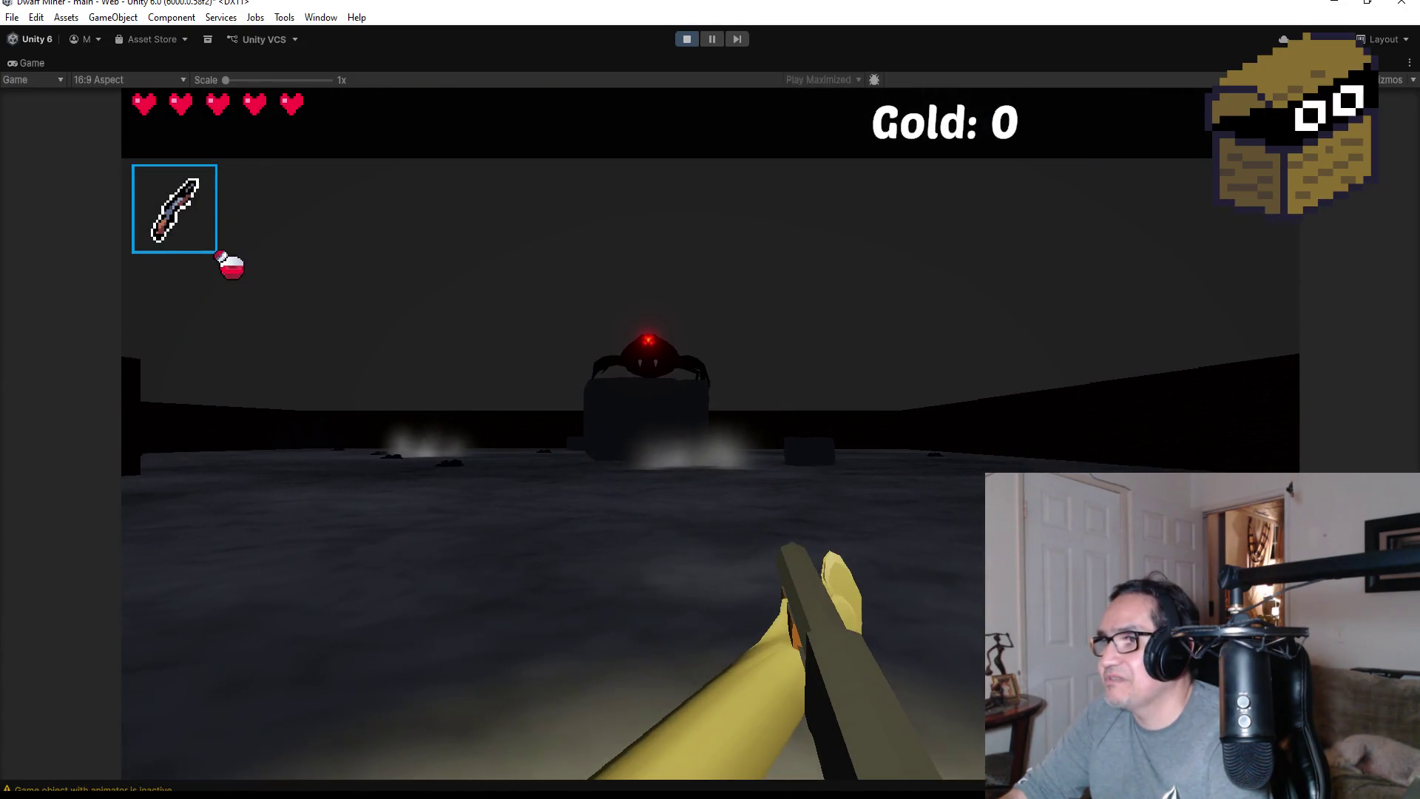
key("w")
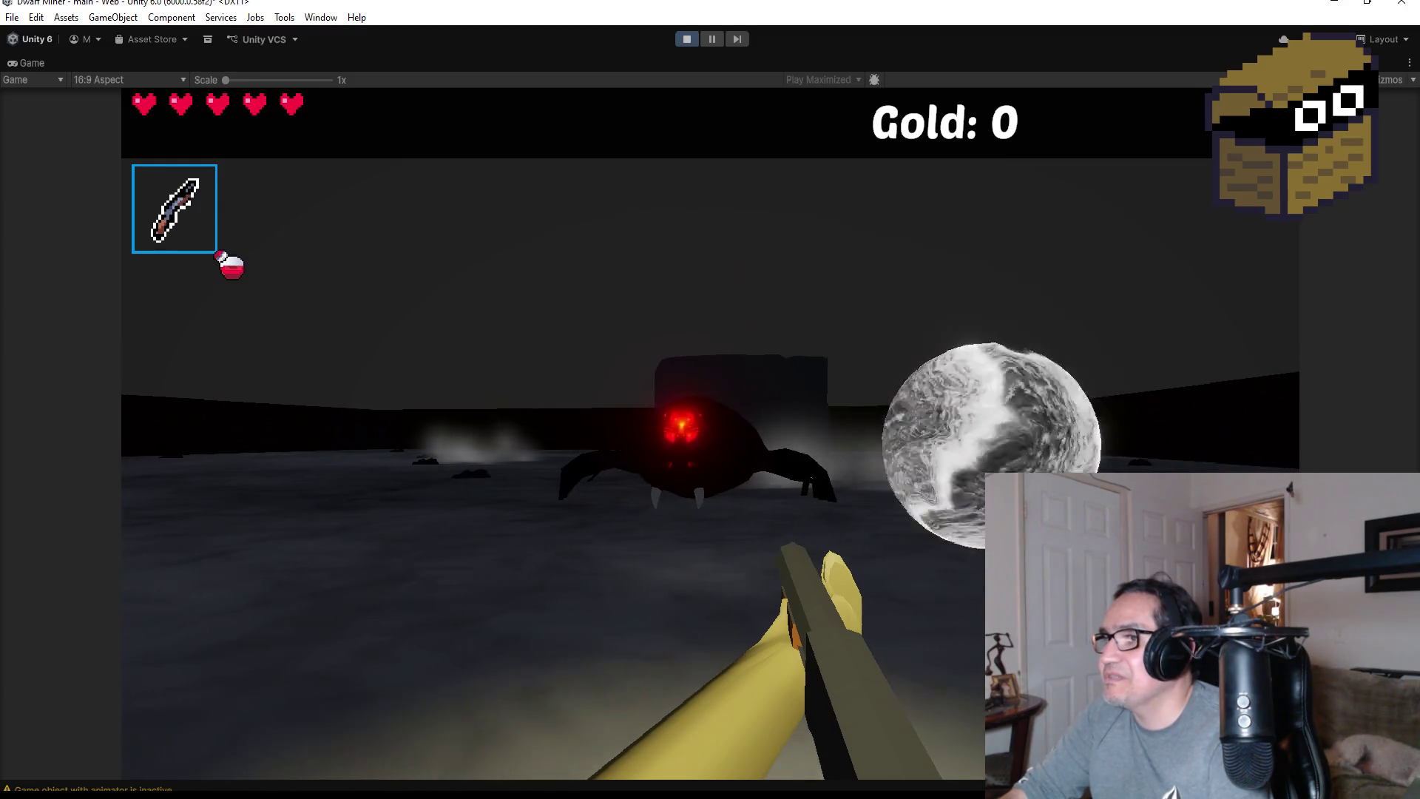
left_click(710, 434)
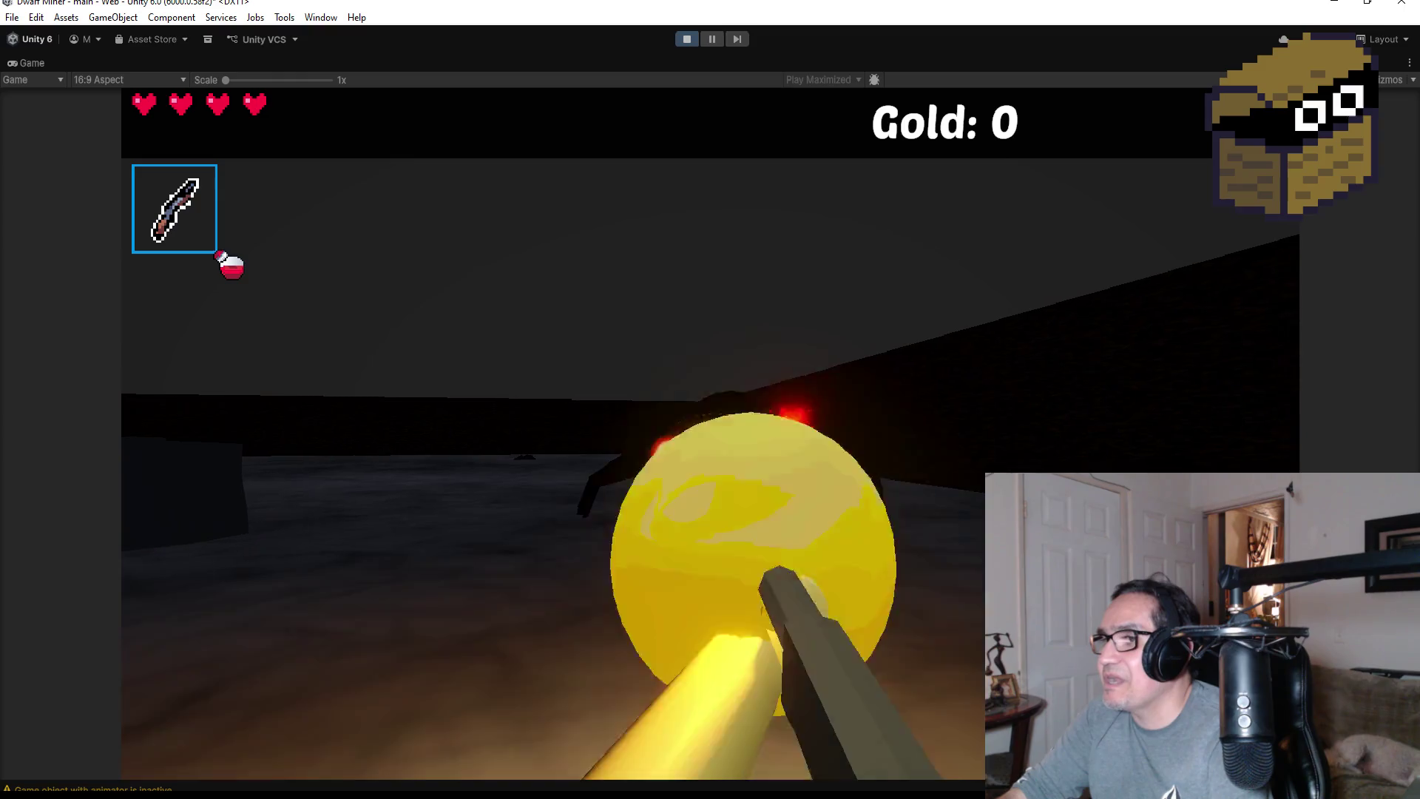
Stop Play mode and return to the BossBlackSpider script in Visual Studio
key("Escape")
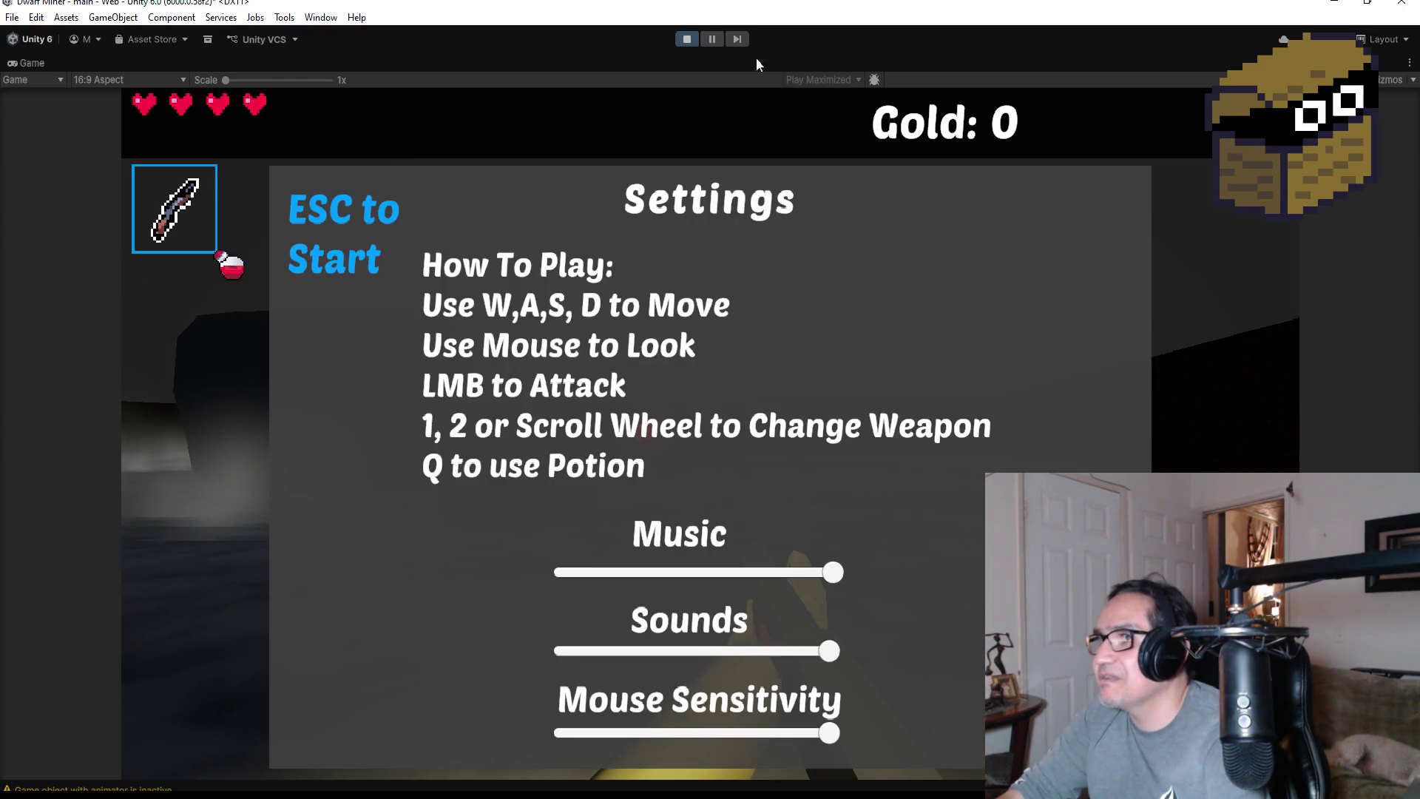
left_click(684, 43)
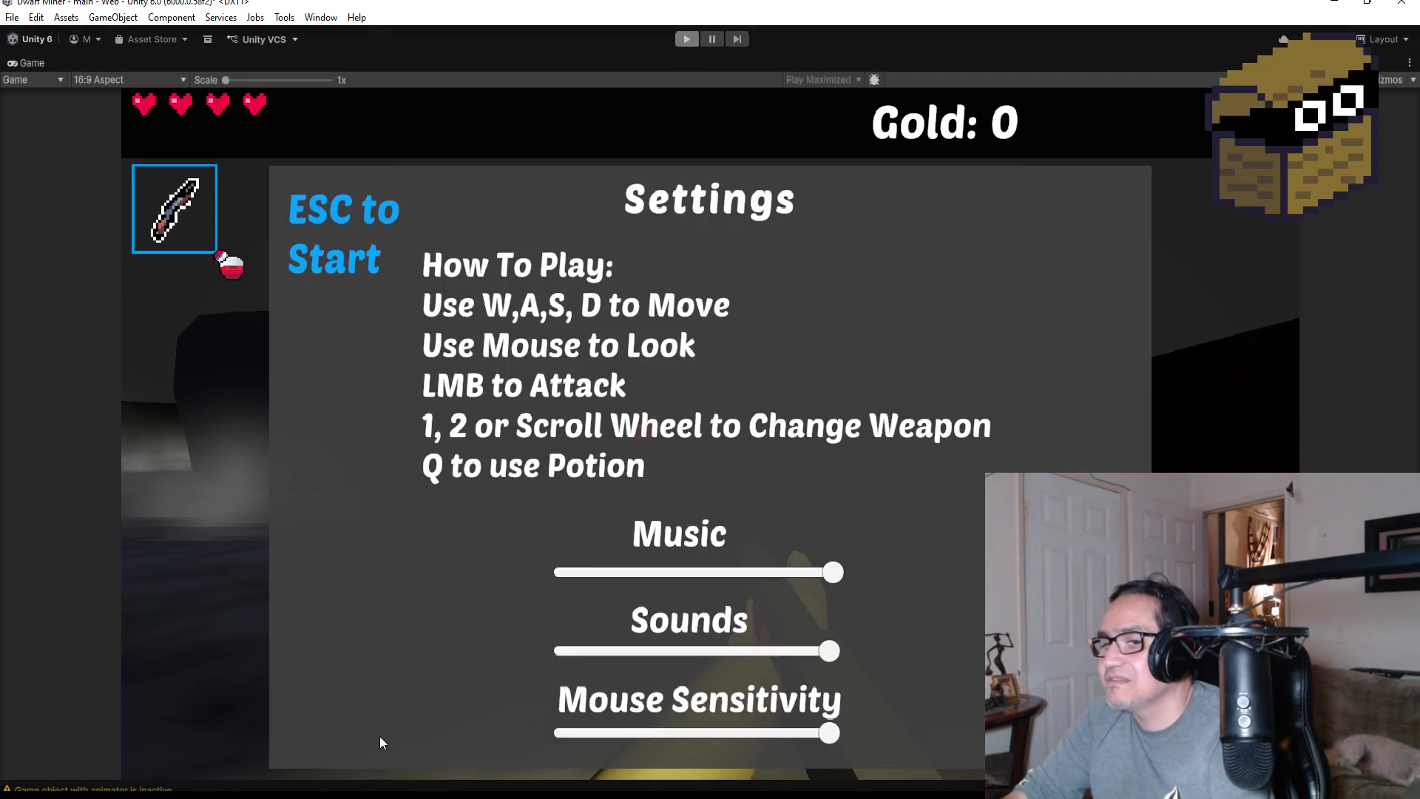
key("alt+Tab")
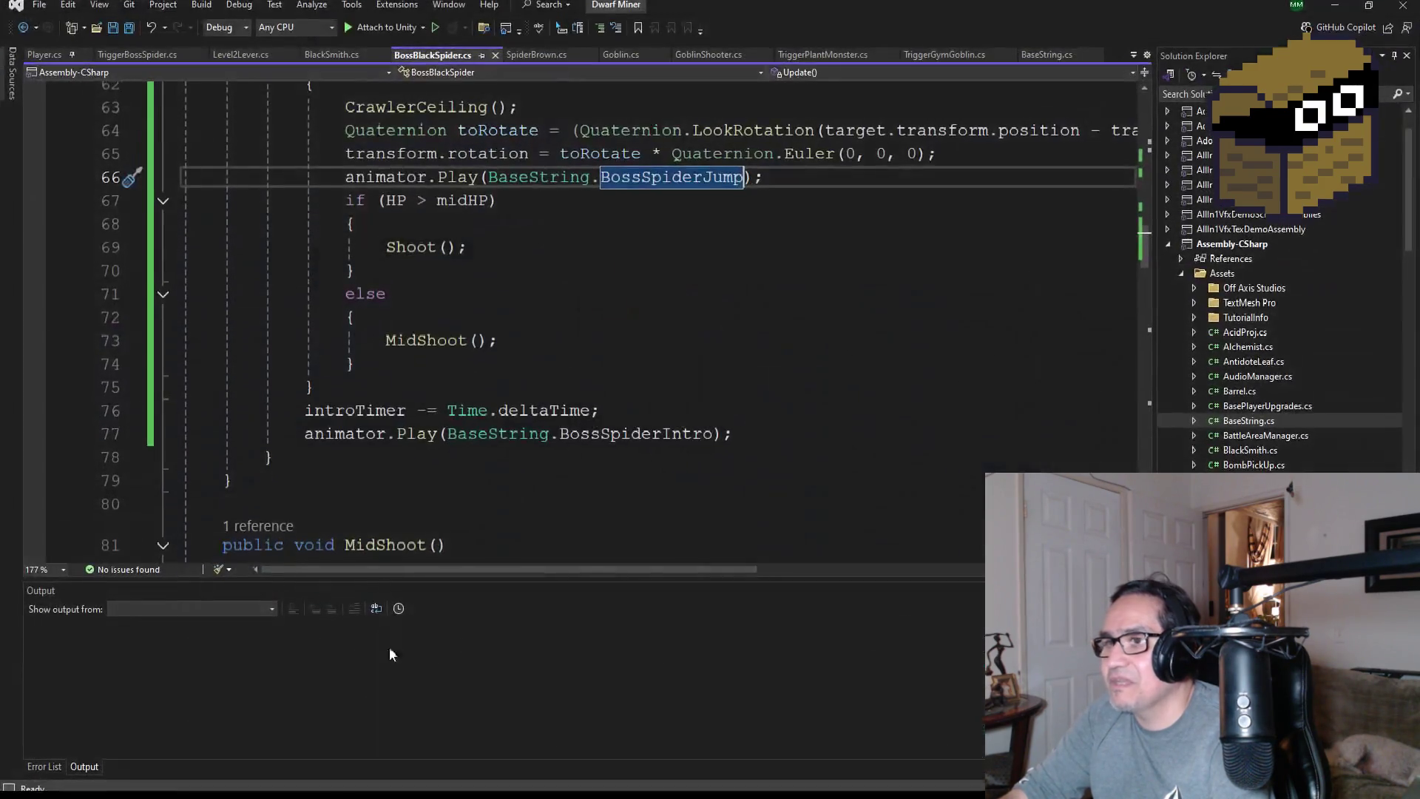
Scroll through BossBlackSpider's Update() code, checking the intro animation line 77
scroll(548, 400, "up", 3)
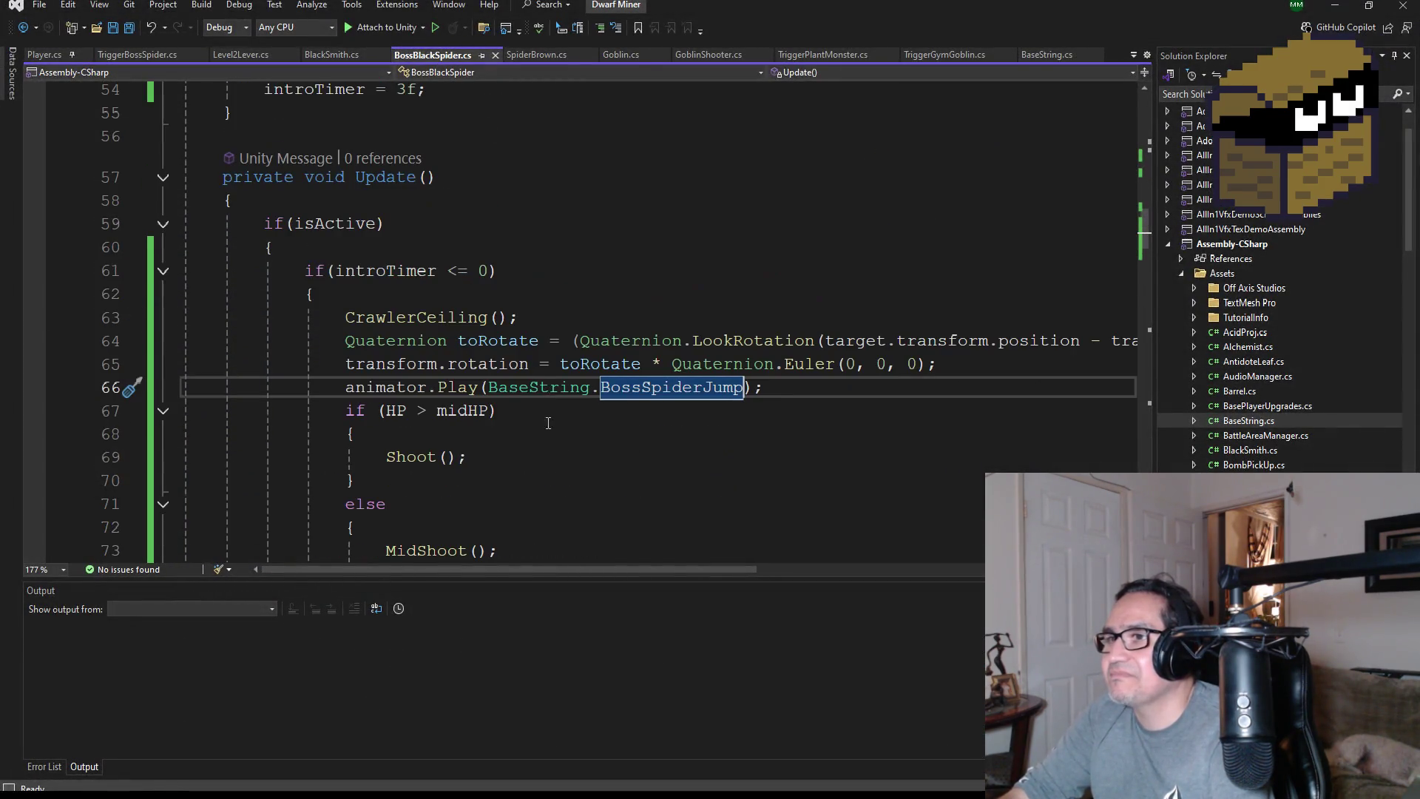
scroll(564, 451, "down", 2)
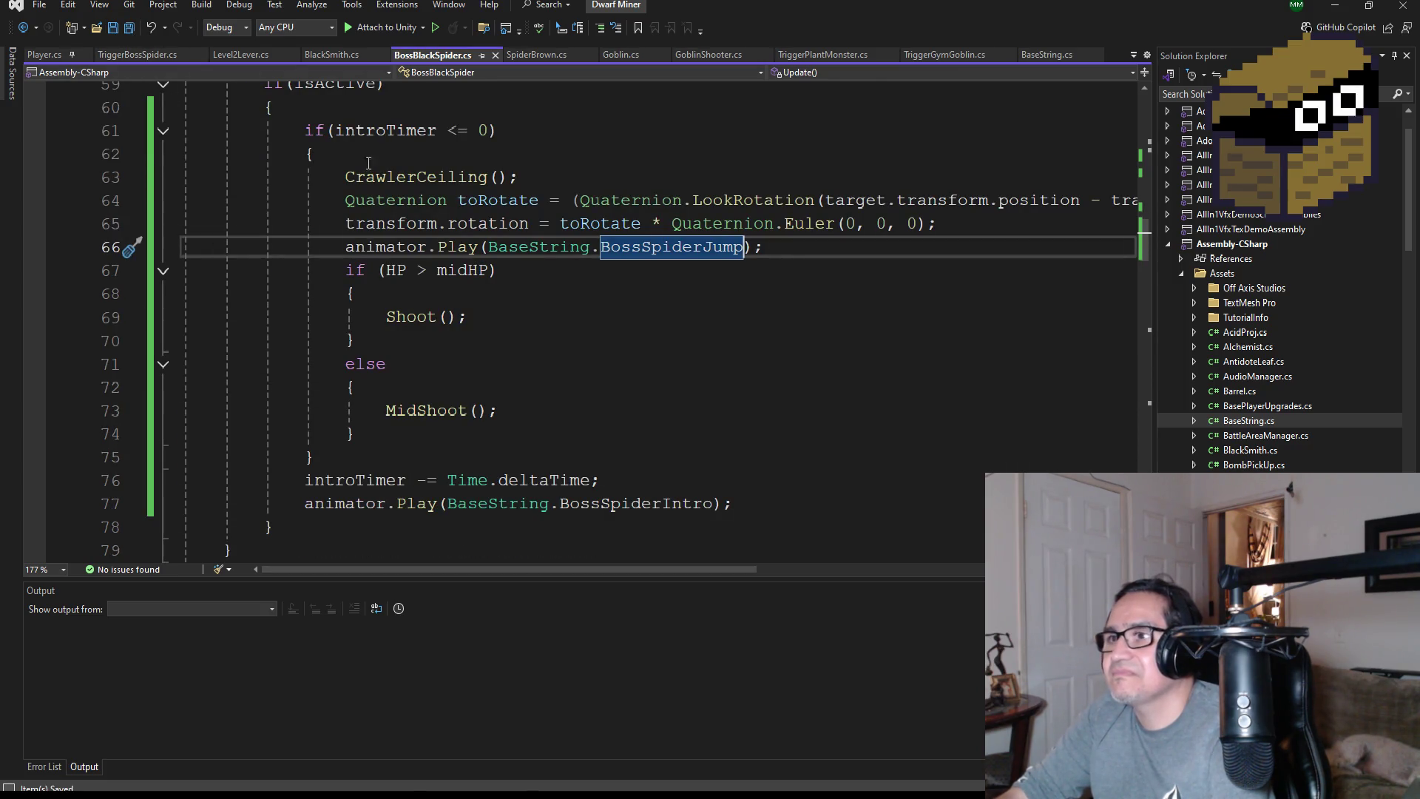
scroll(555, 459, "down", 1)
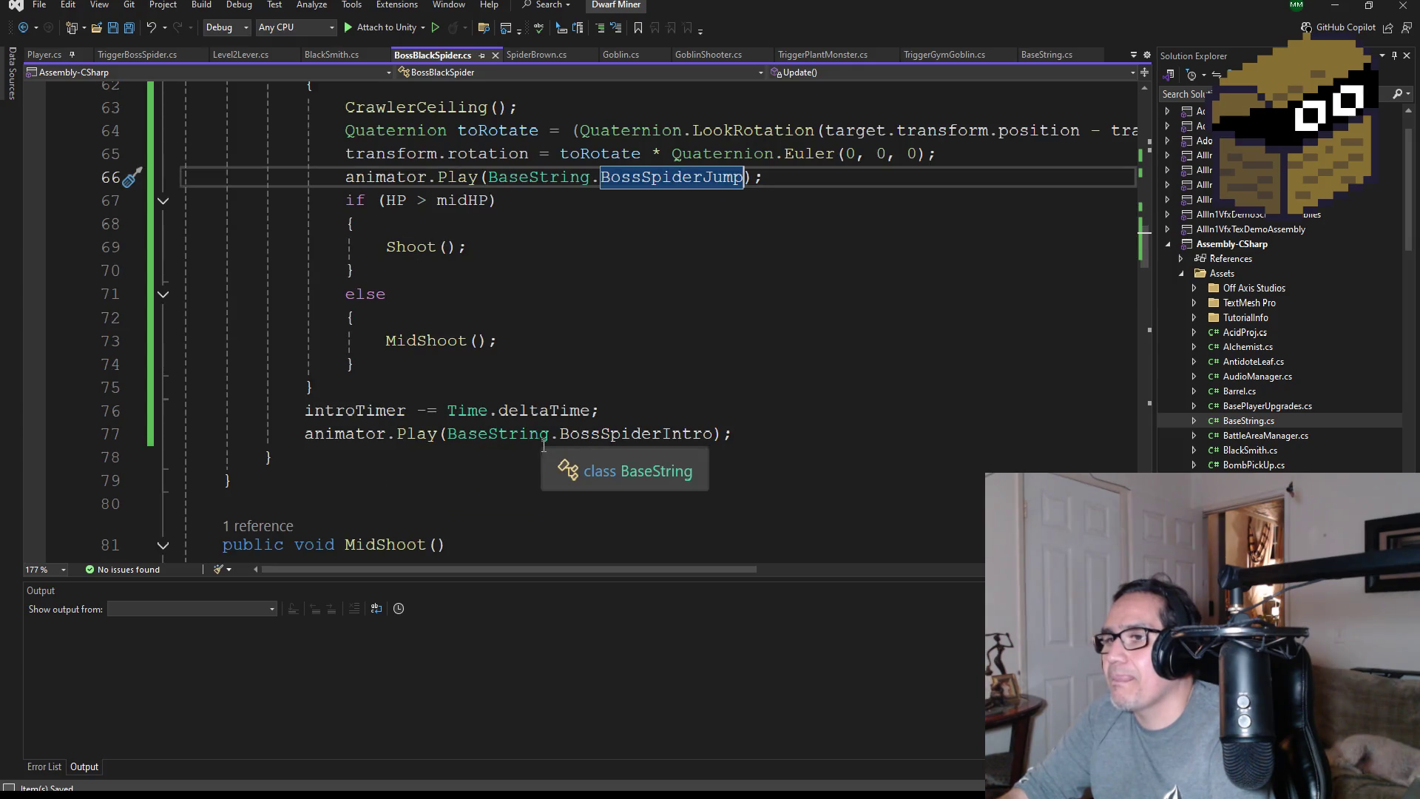
left_click(768, 432)
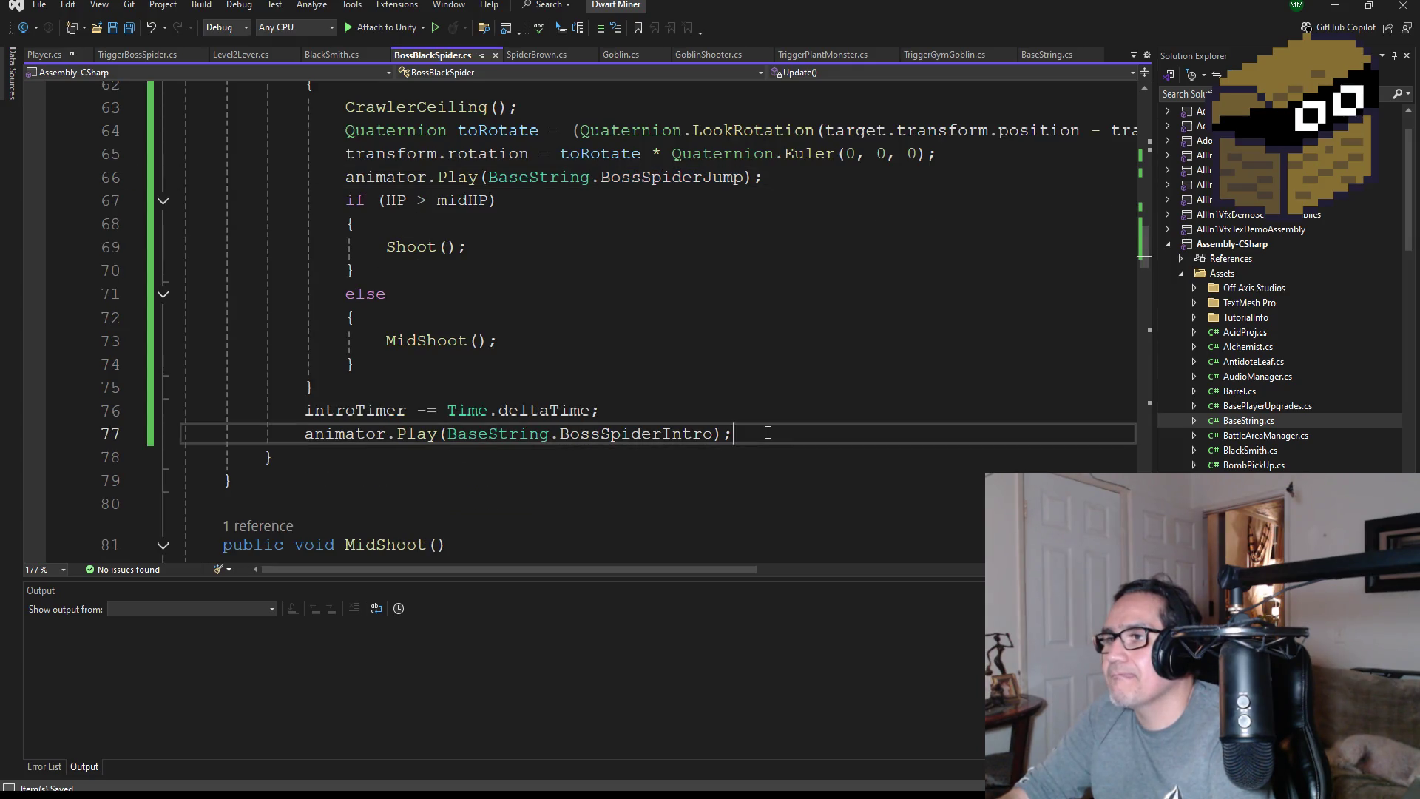
scroll(493, 407, "up", 1)
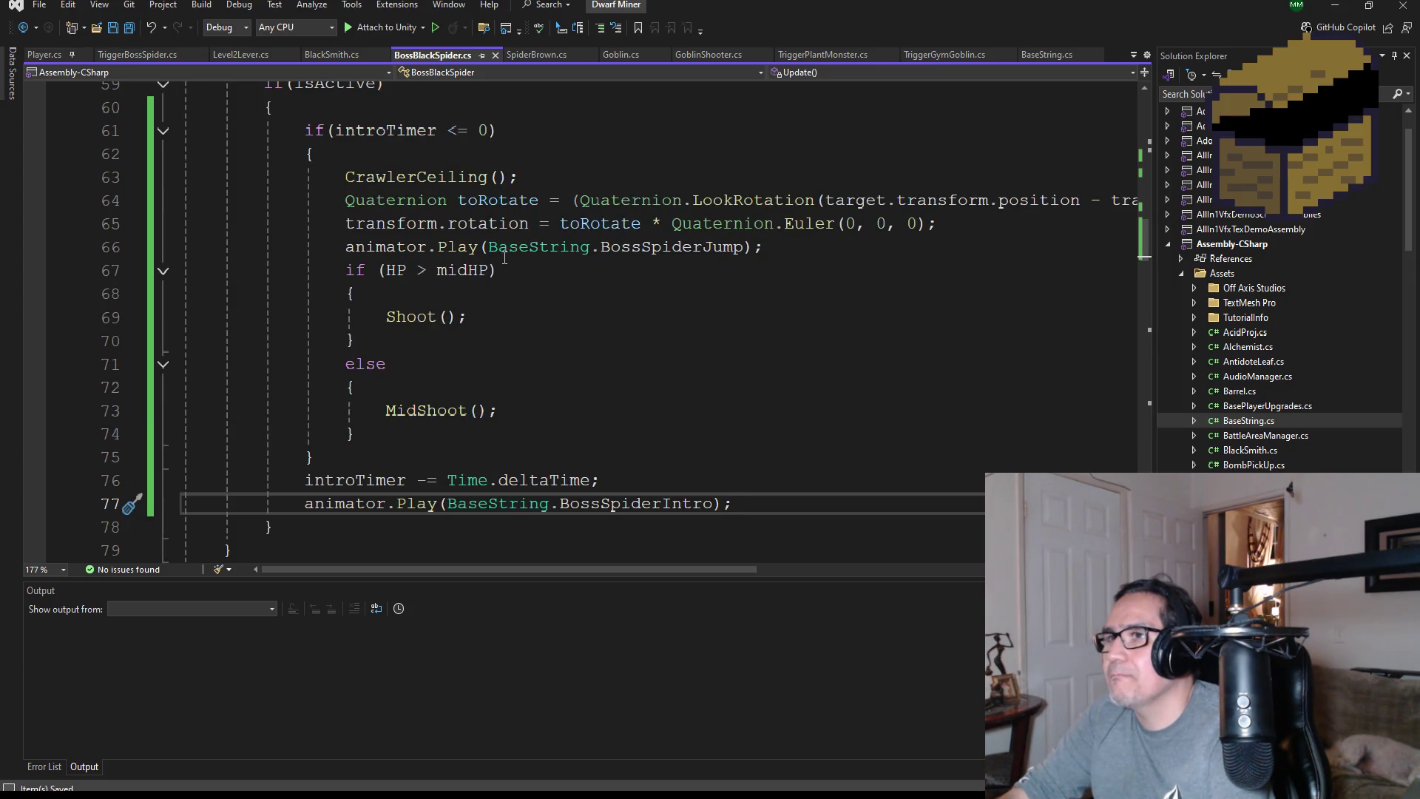
scroll(992, 244, "up", 1)
Select the rotation code on lines 64–65, then return to the Unity editor
mouse_move(973, 305)
left_mouse_down()
mouse_move(180, 246)
mouse_move(180, 271)
left_mouse_up()
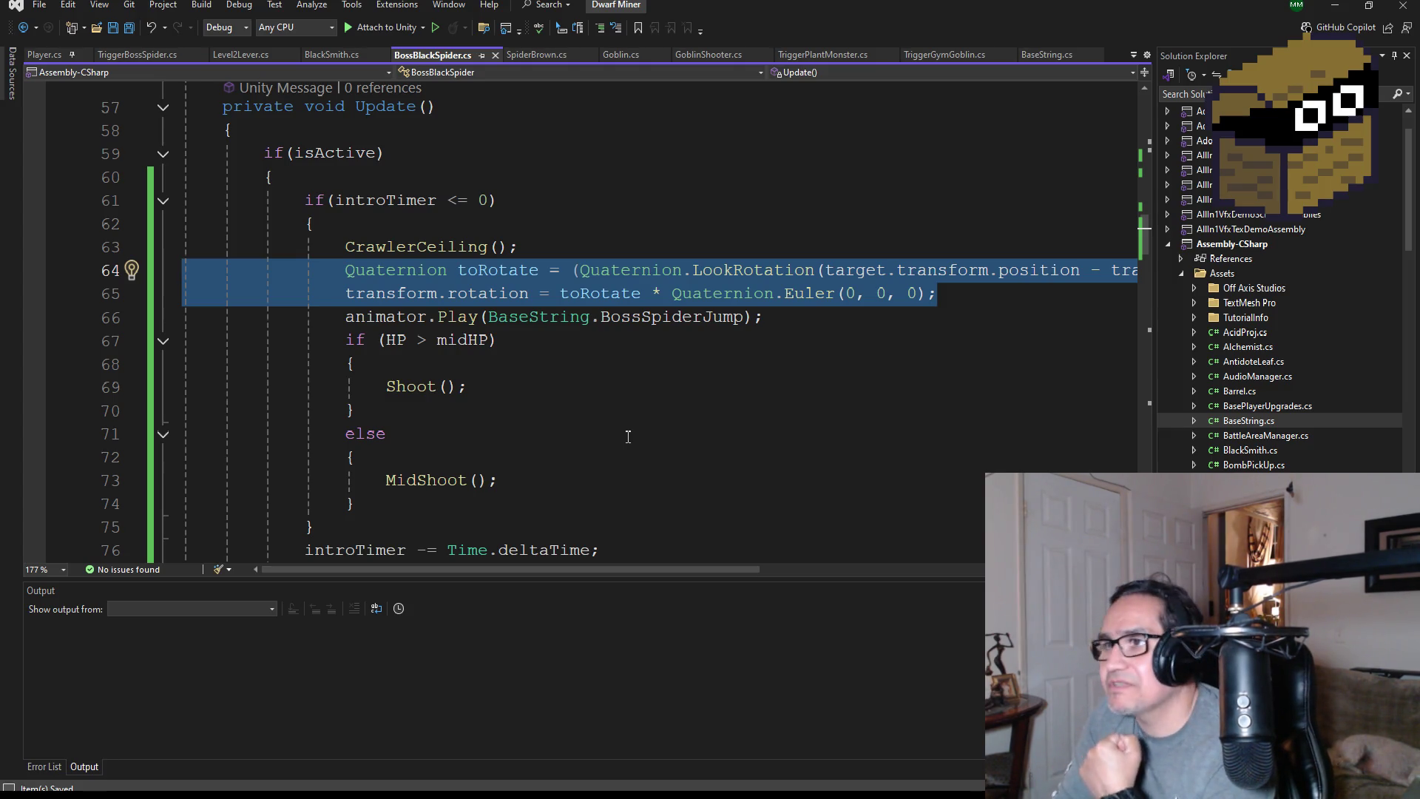
scroll(528, 360, "down", 3)
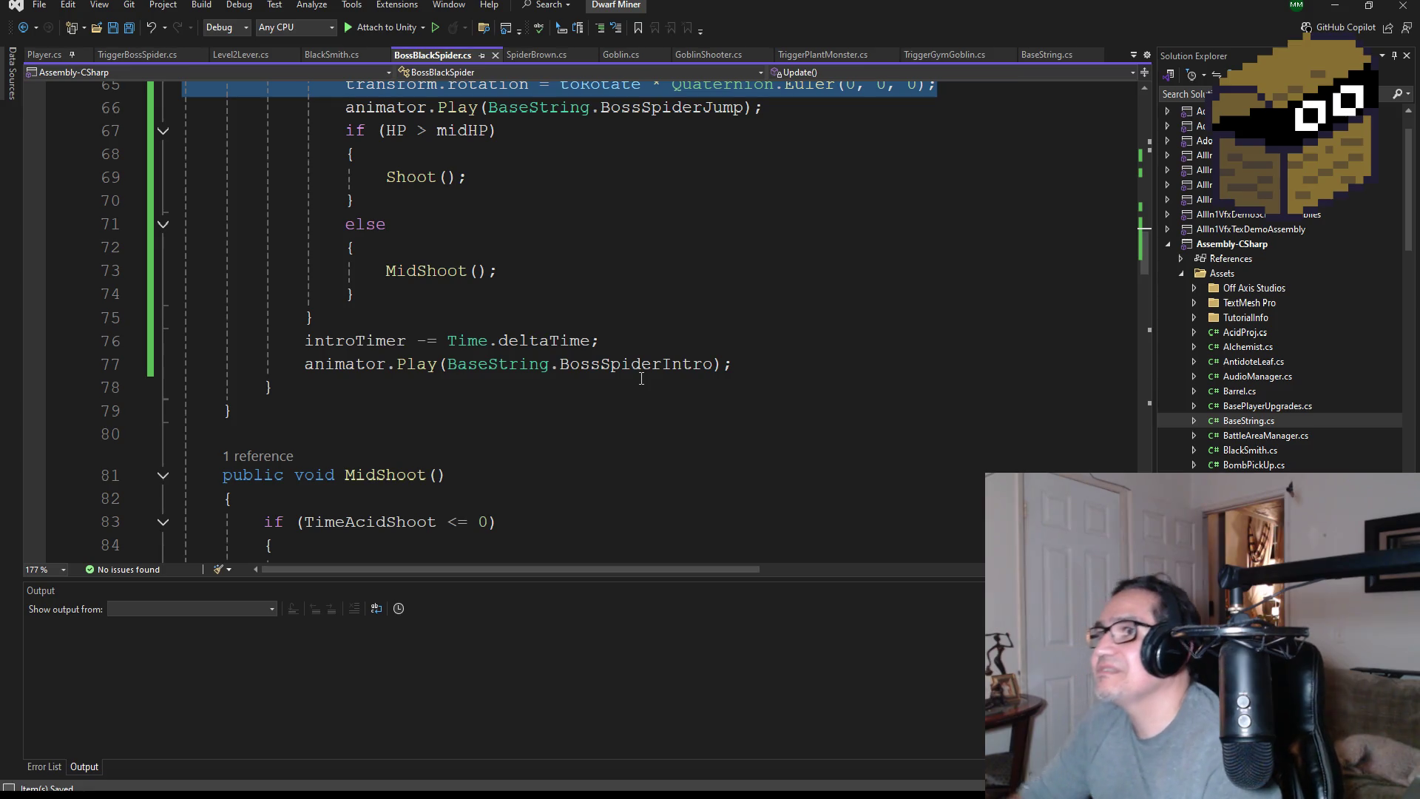
scroll(480, 418, "up", 3)
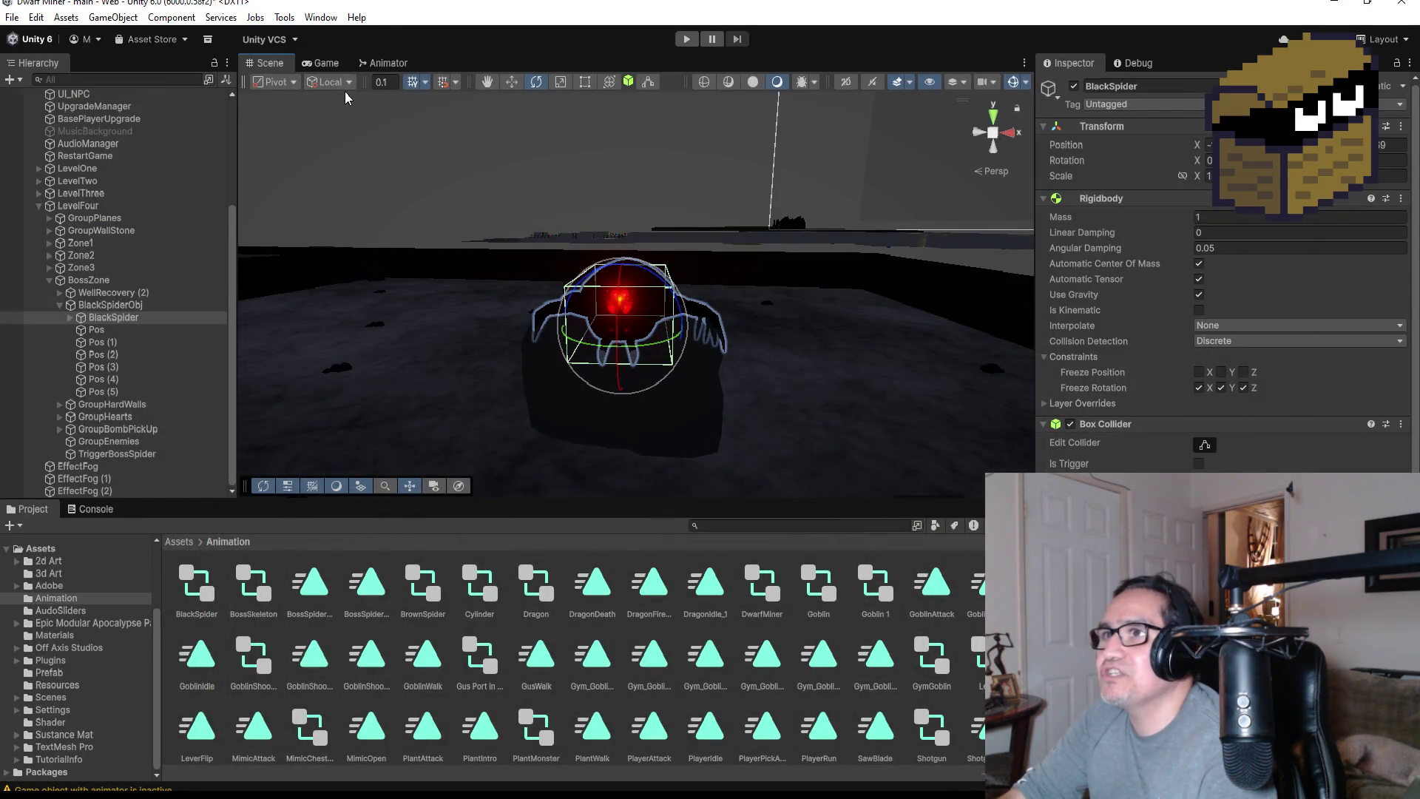
left_click(384, 63)
Open the Animation window and switch to editing the BossSpiderJump clip
left_click(270, 63)
left_click(320, 17)
mouse_move(362, 351)
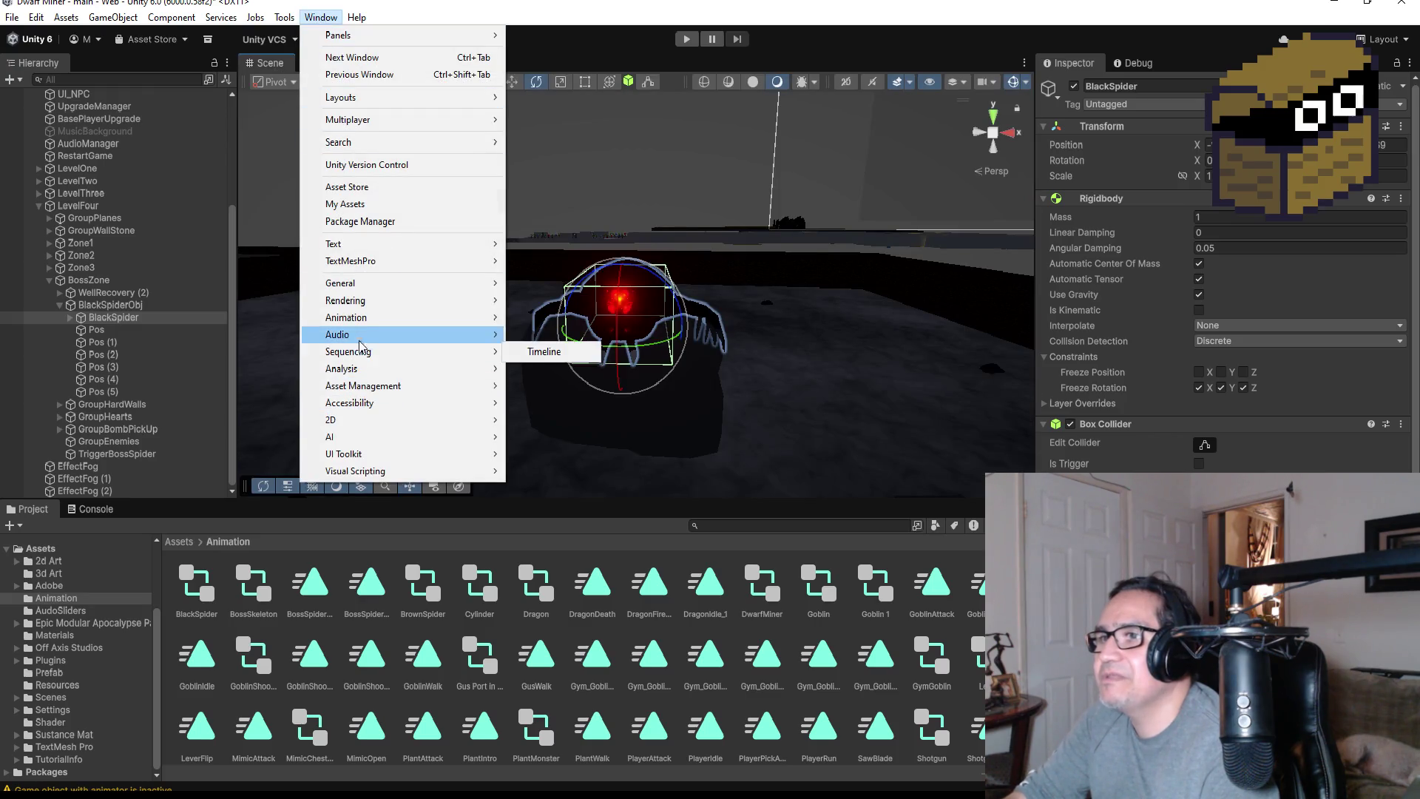
mouse_move(385, 317)
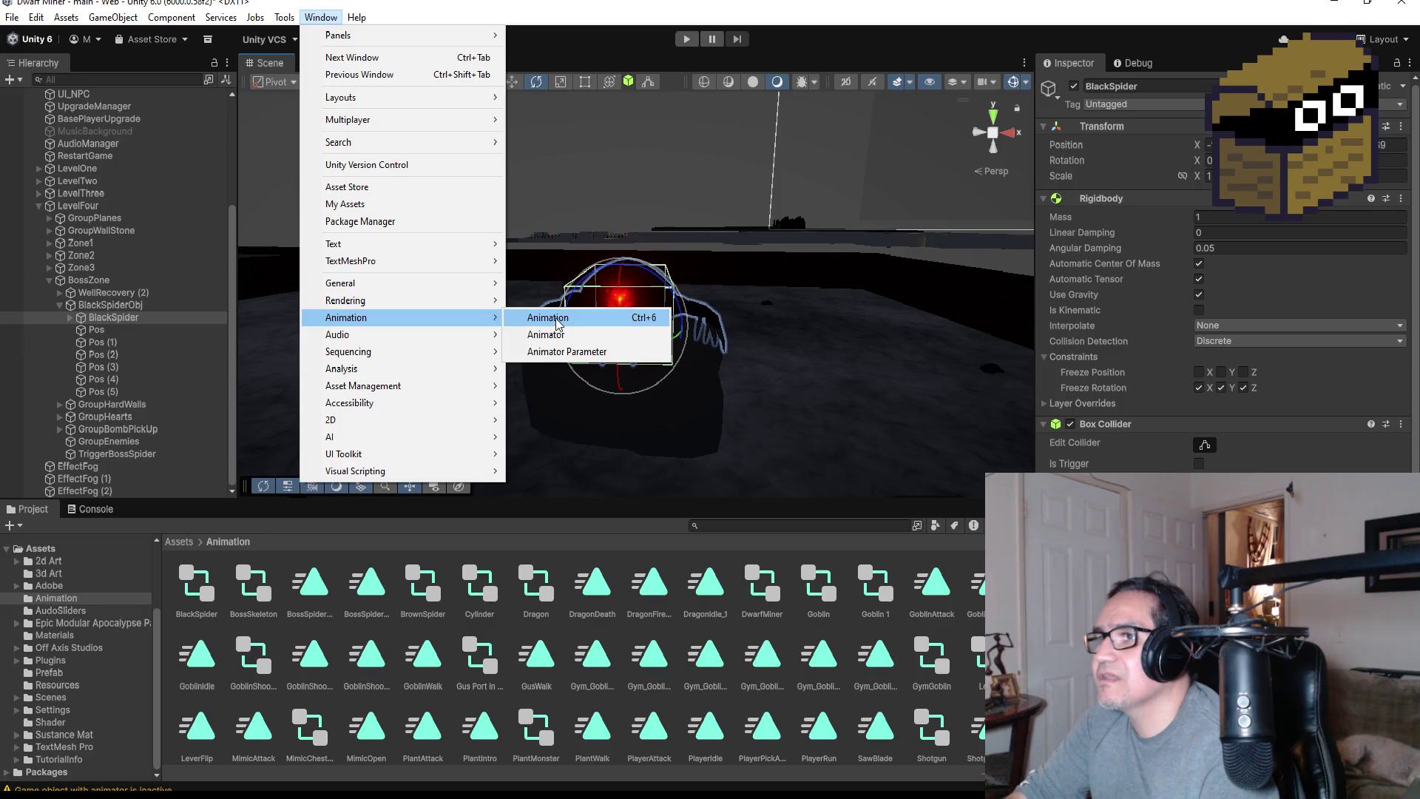
left_click(556, 320)
left_click(313, 526)
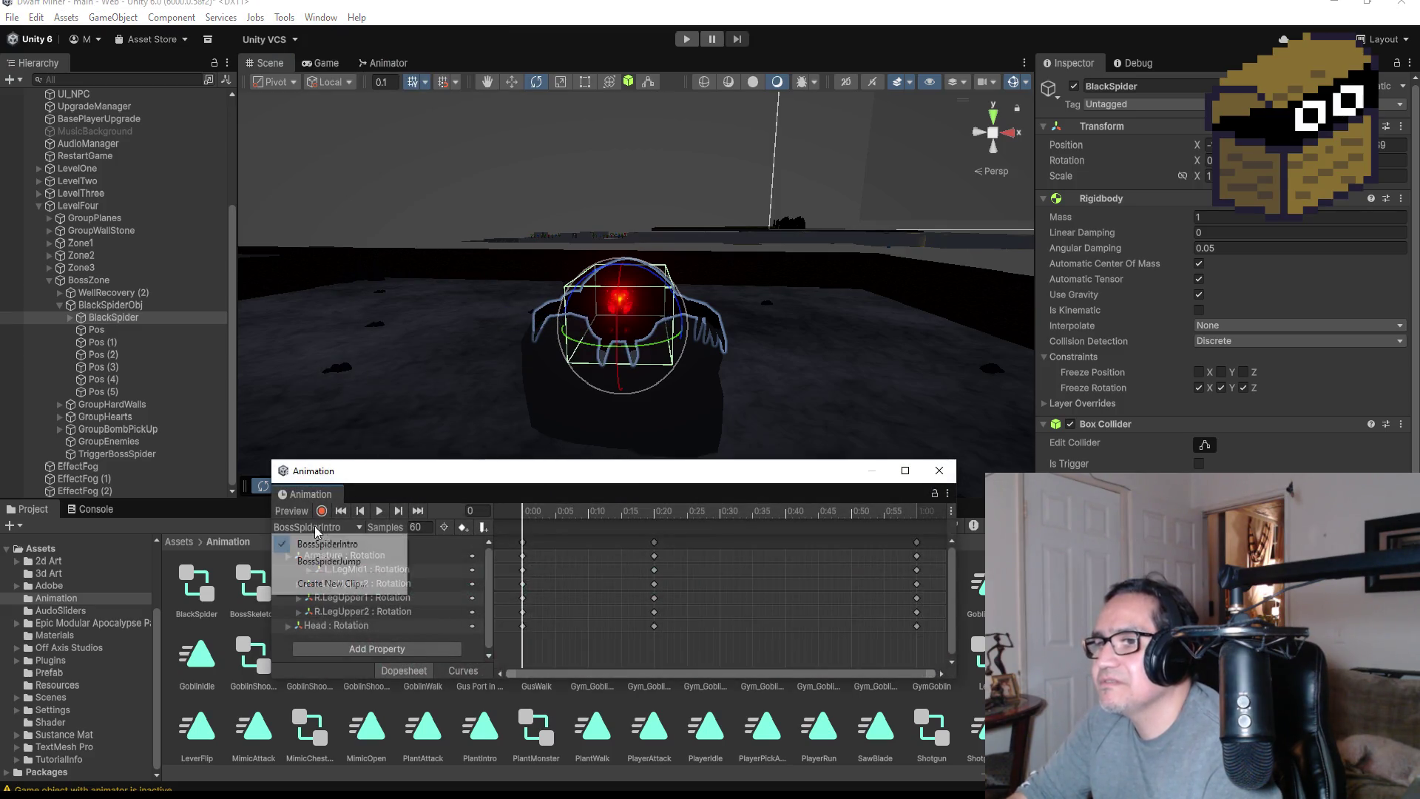
left_click(359, 563)
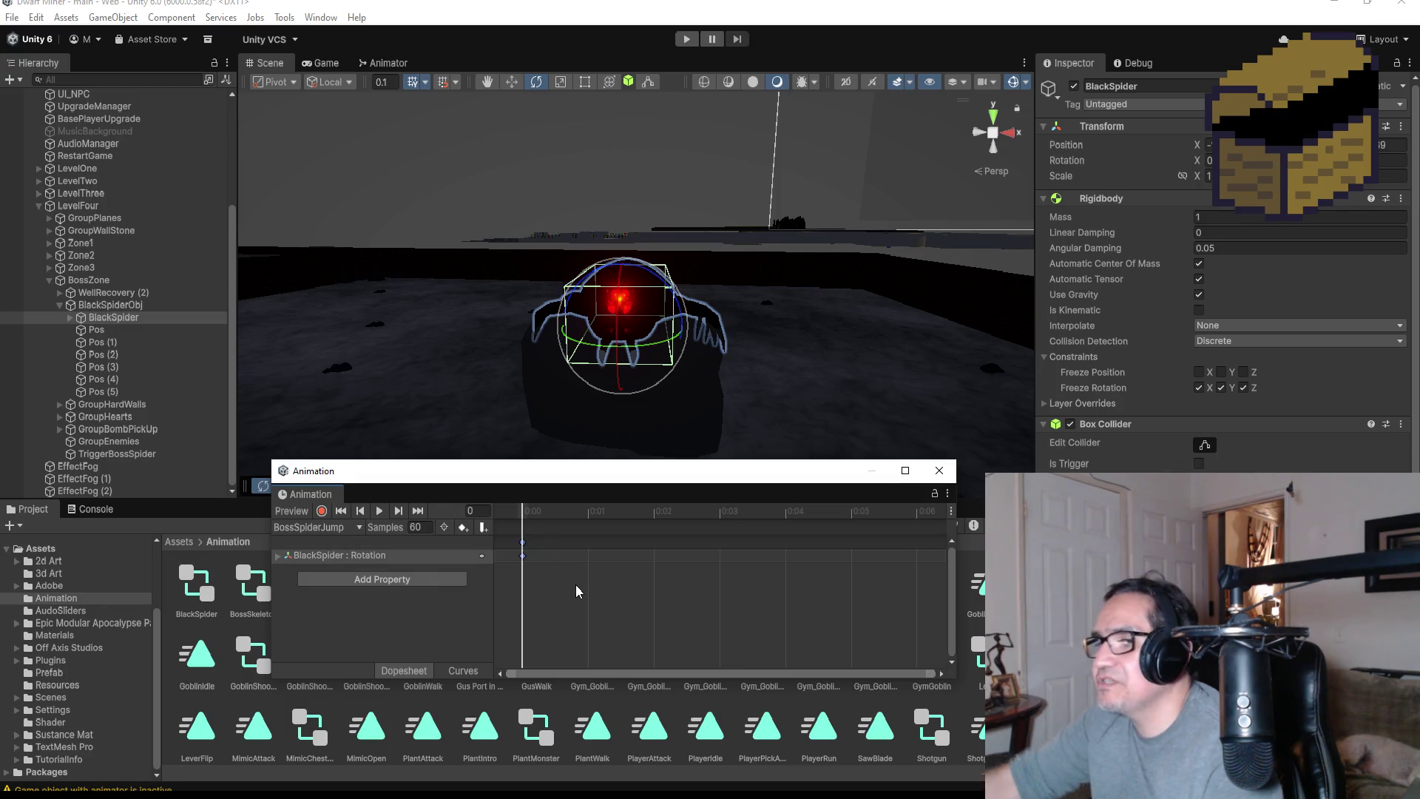
Replace the BlackSpider : Rotation track with an Armature Transform Rotation track
key("Delete")
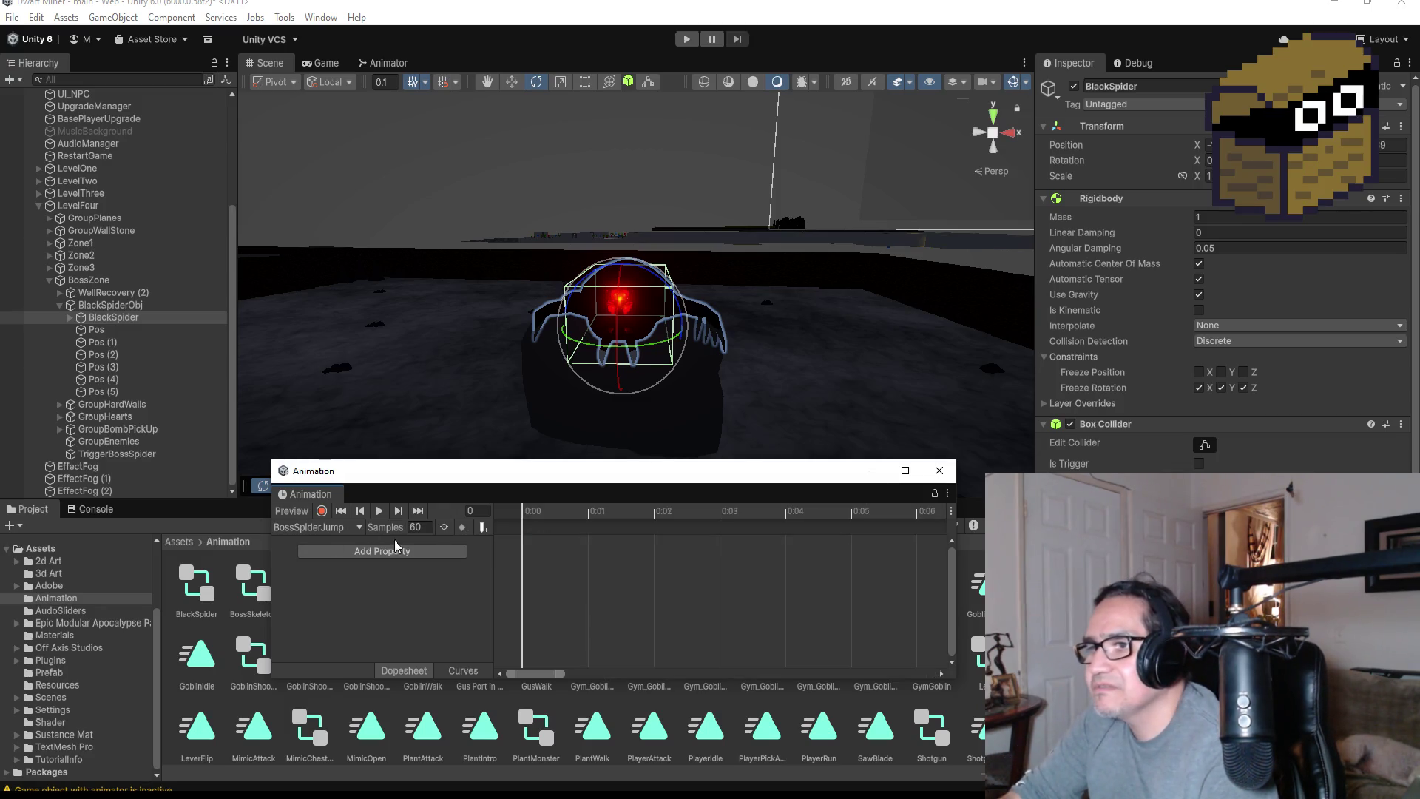
left_click(408, 551)
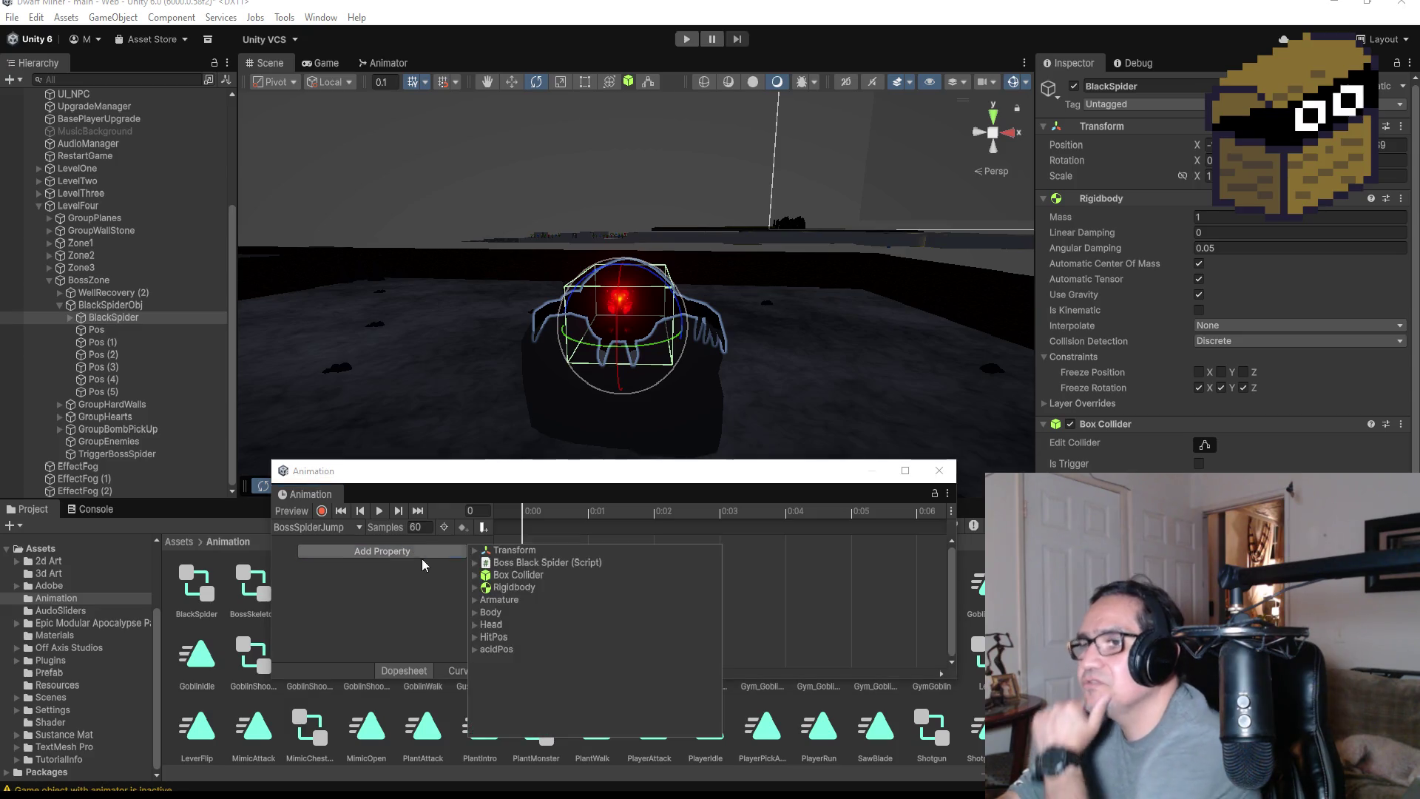
left_click(477, 550)
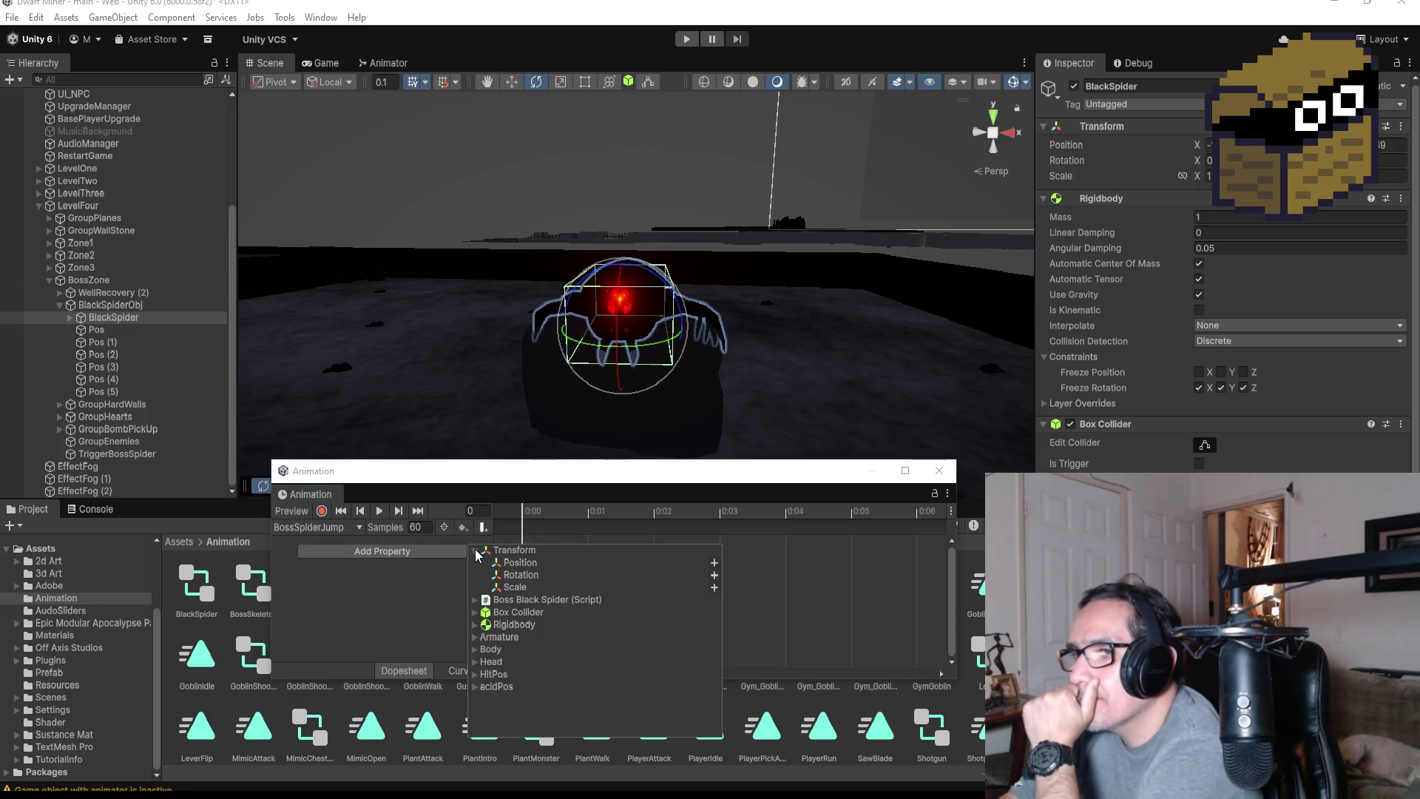
left_click(476, 551)
left_click(475, 600)
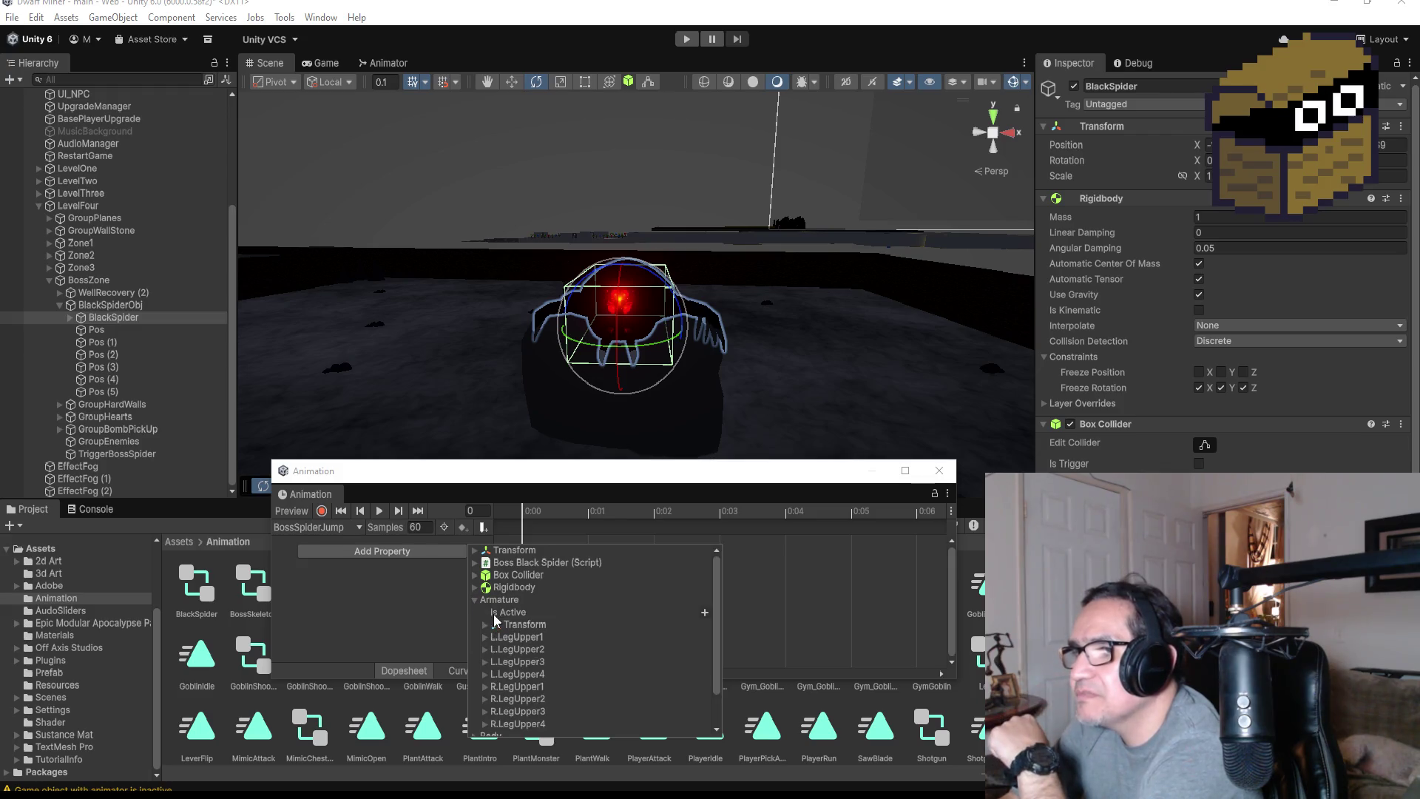
left_click(485, 626)
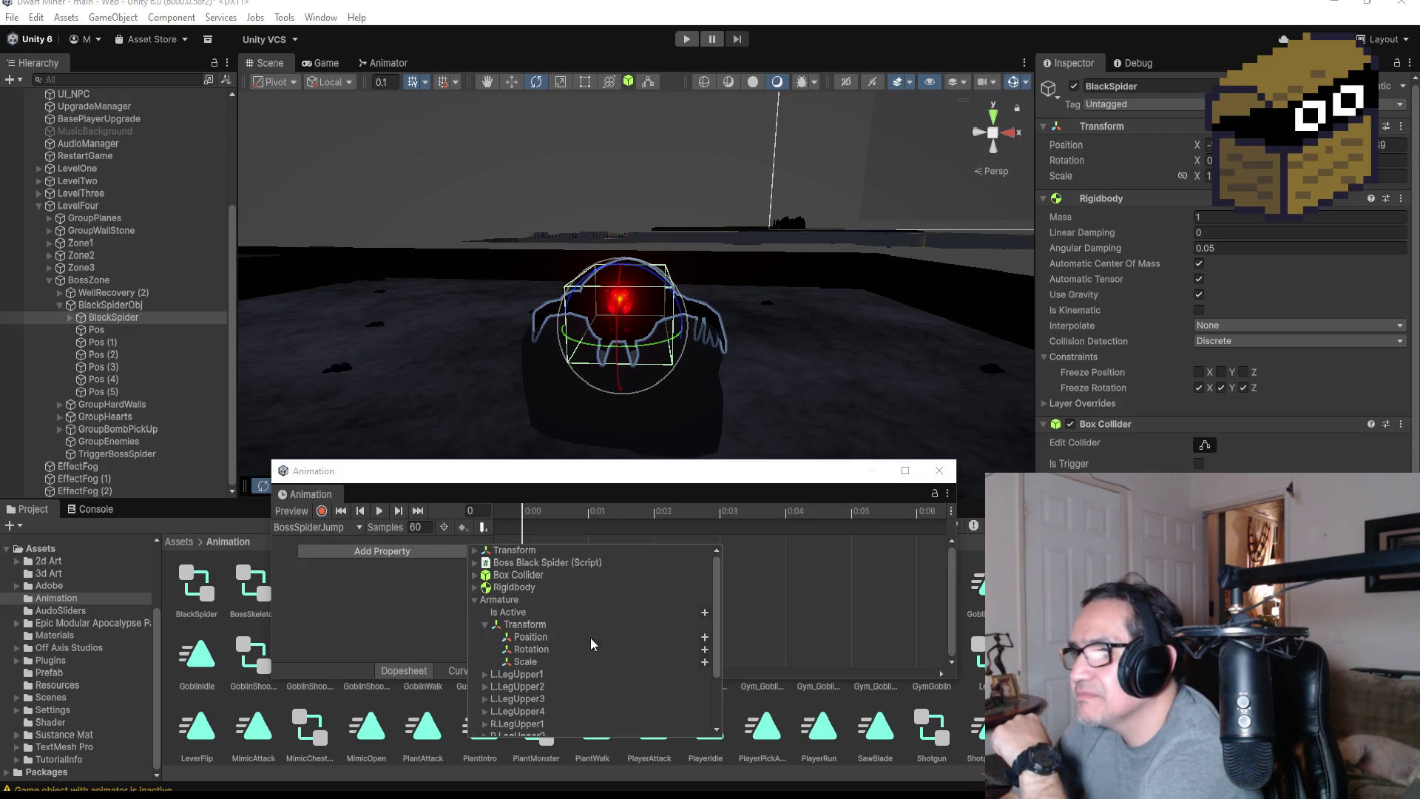
left_click(705, 650)
Select the Armature rotation keyframes at the 1:00 mark
scroll(891, 567, "down", 3)
scroll(888, 569, "down", 5)
scroll(836, 568, "down", 3)
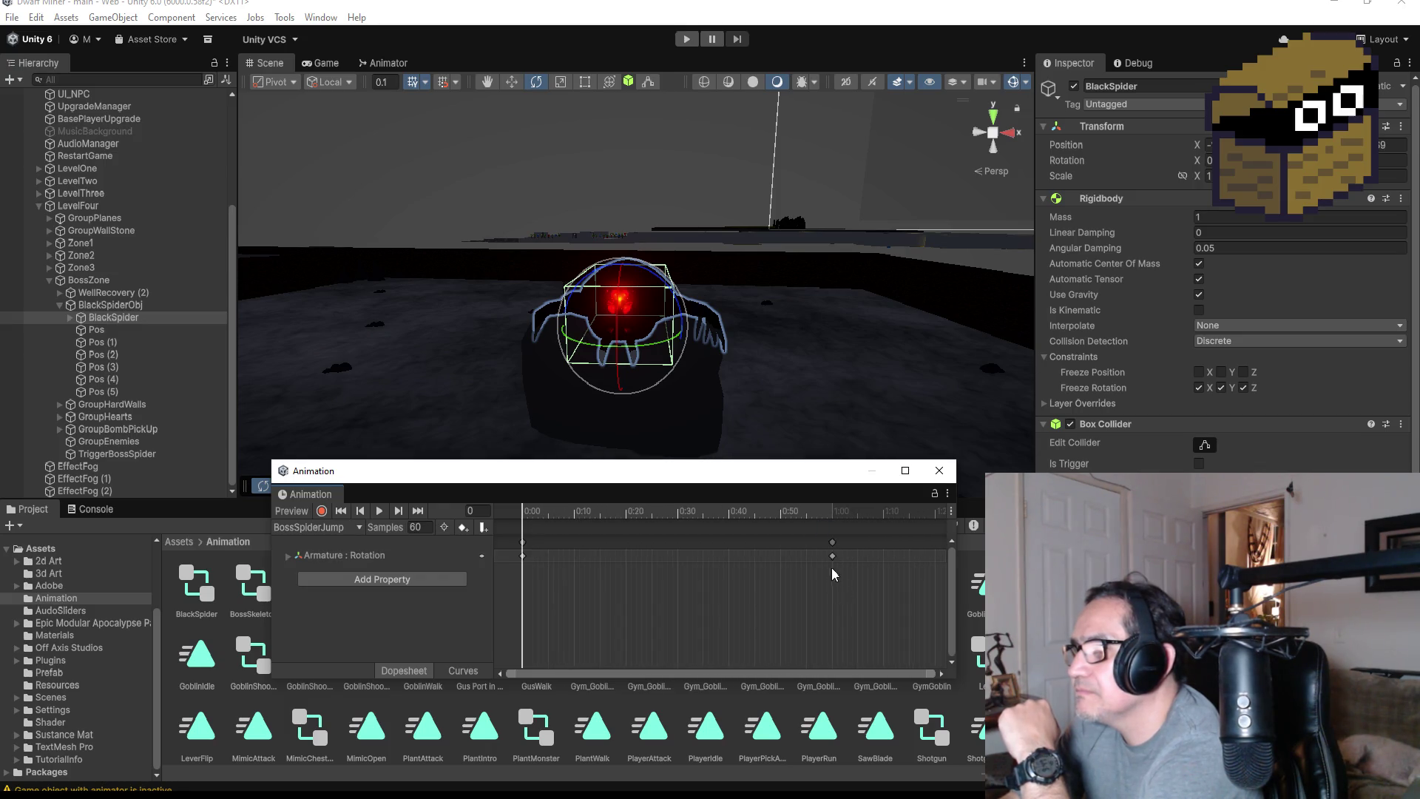
left_click(832, 555)
Delete the 1:00 keyframes, close the Animation window, save the scene, and start Play mode
key("Delete")
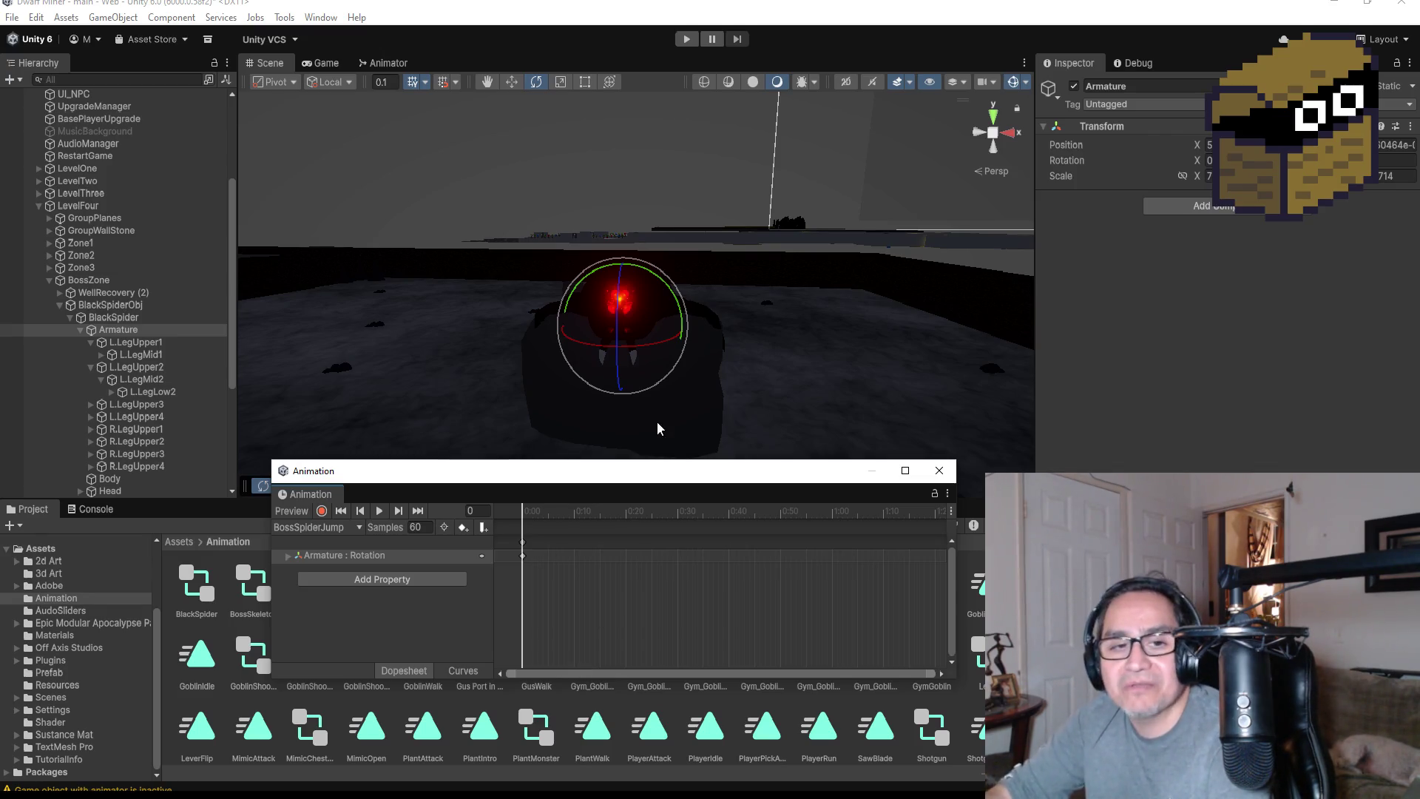
left_click(940, 471)
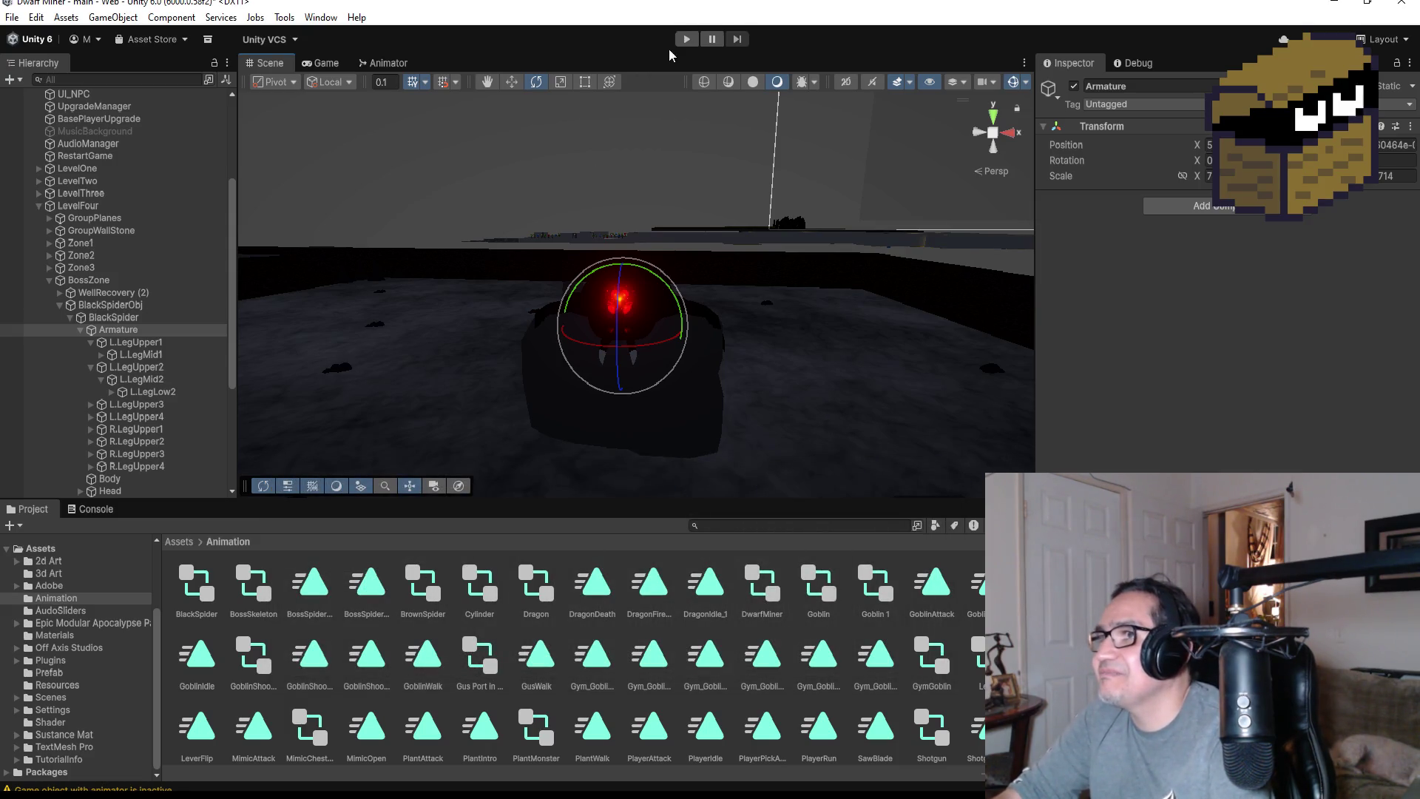
left_click(11, 18)
left_click(30, 94)
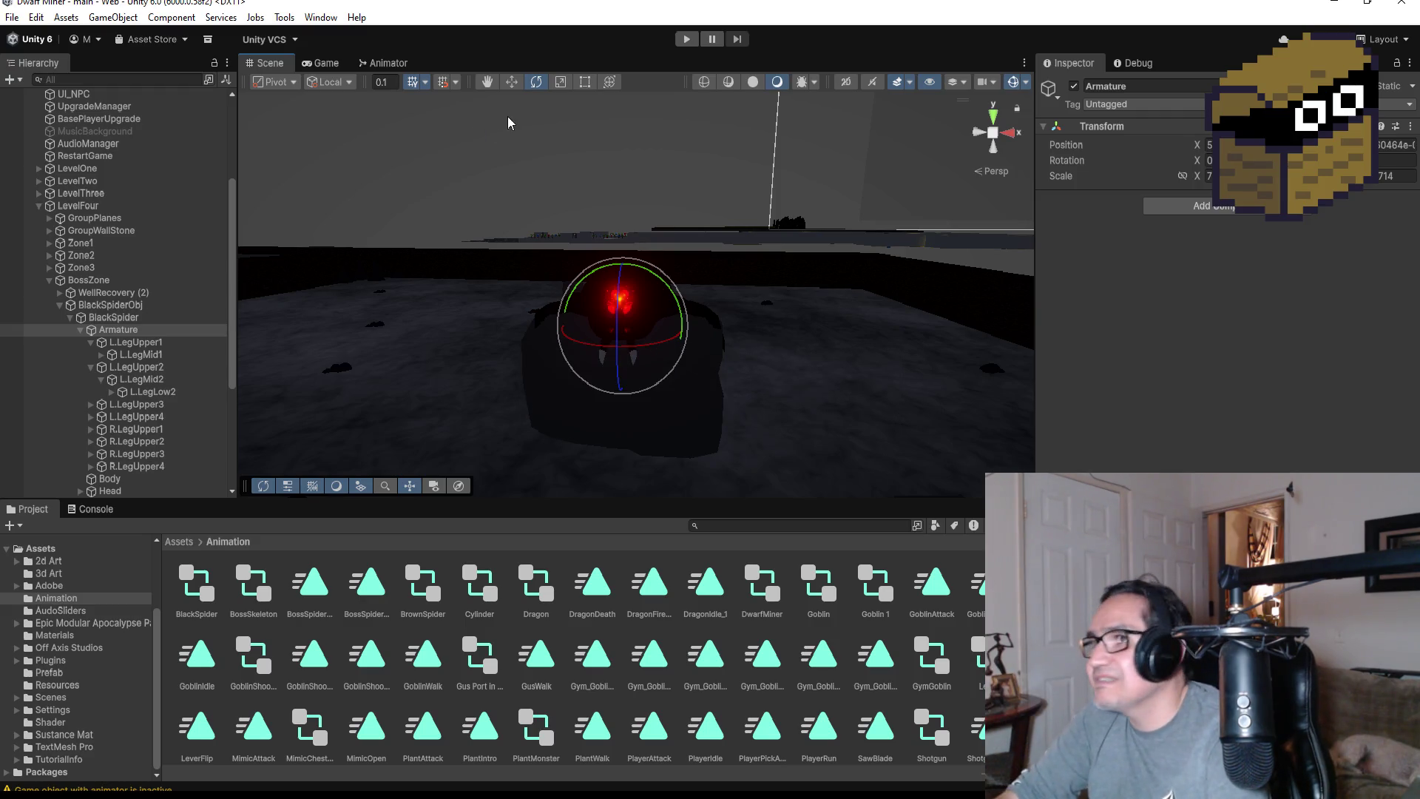
left_click(681, 39)
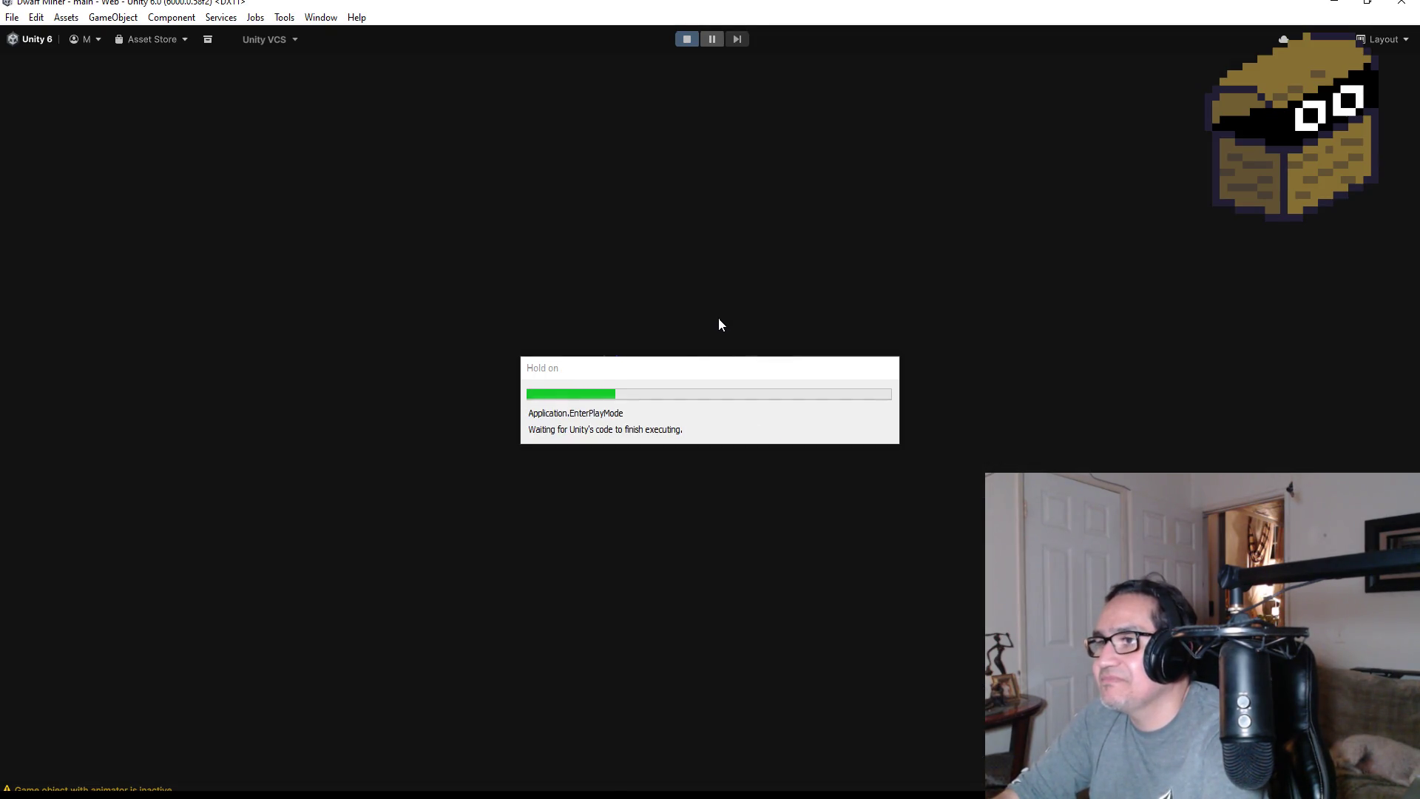
Start the game, switch to weapon 2, walk through the web and strafe around the boss
key("Escape")
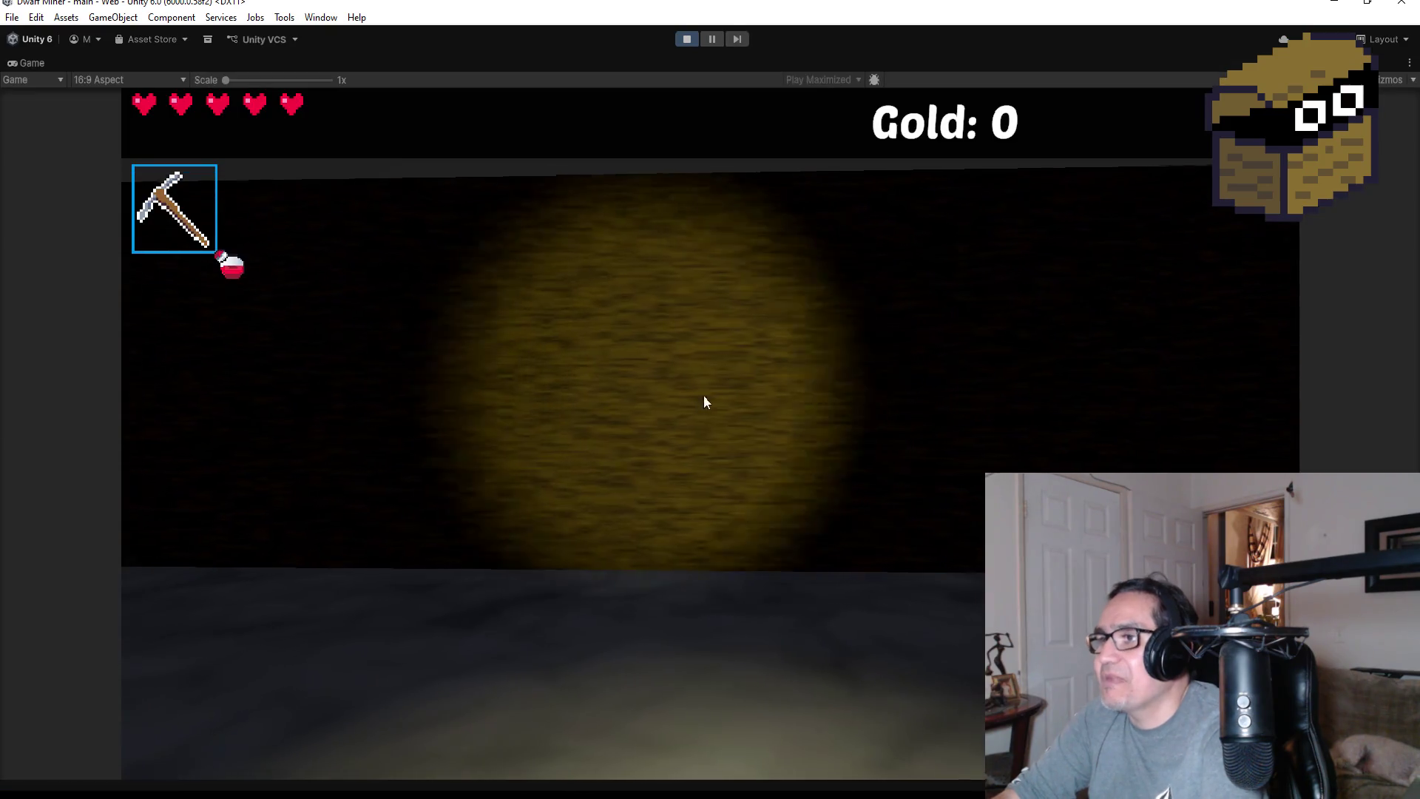
key("2")
key("w")
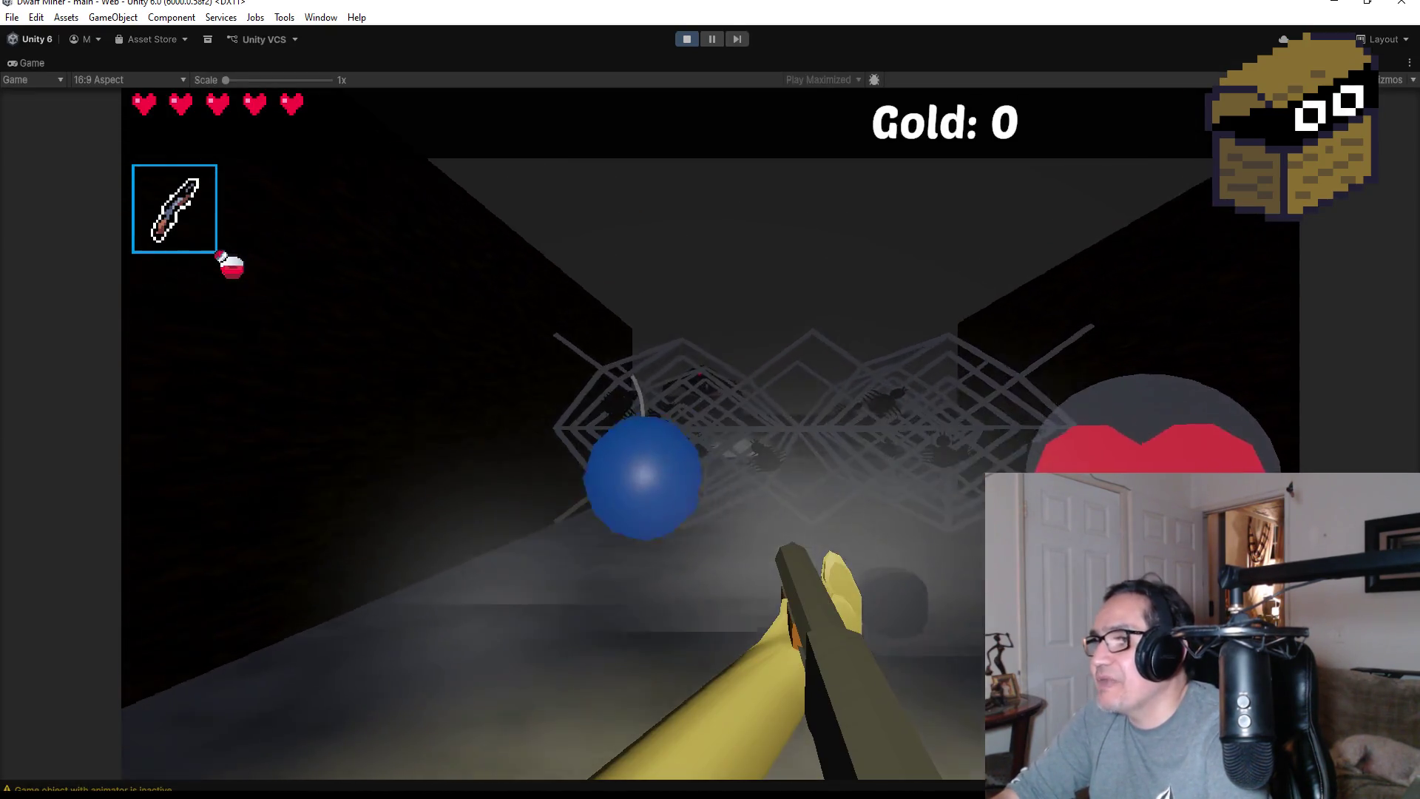
key("w")
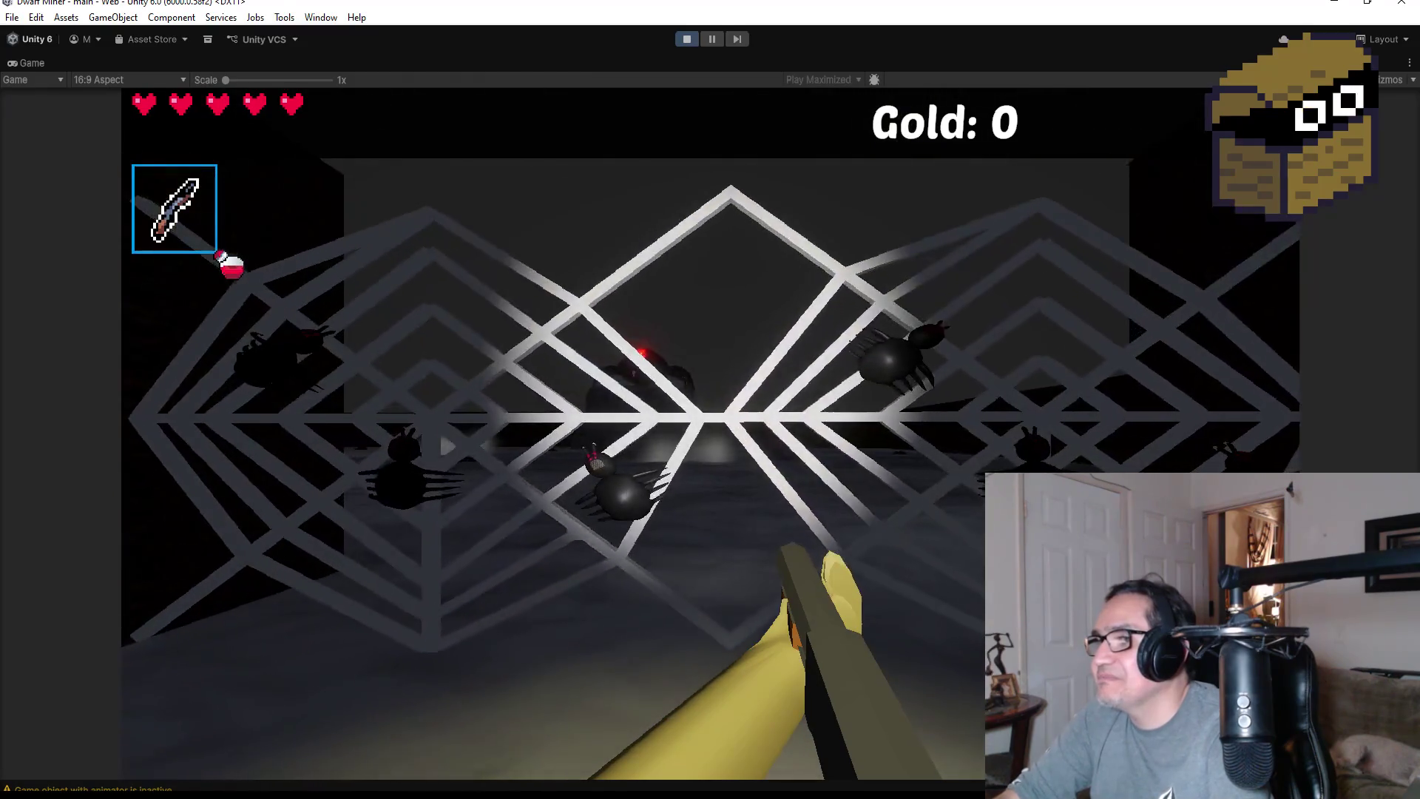
key("w")
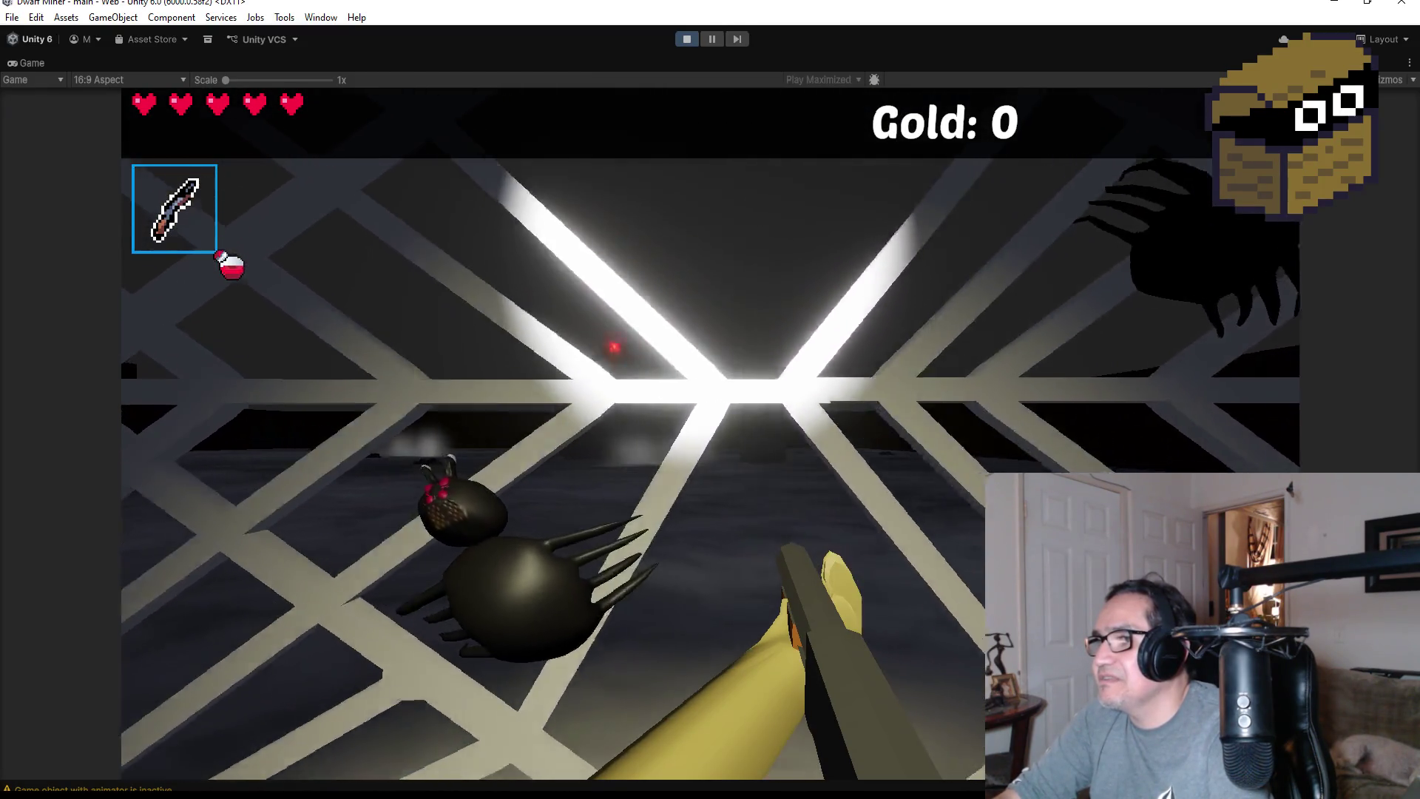
key("a")
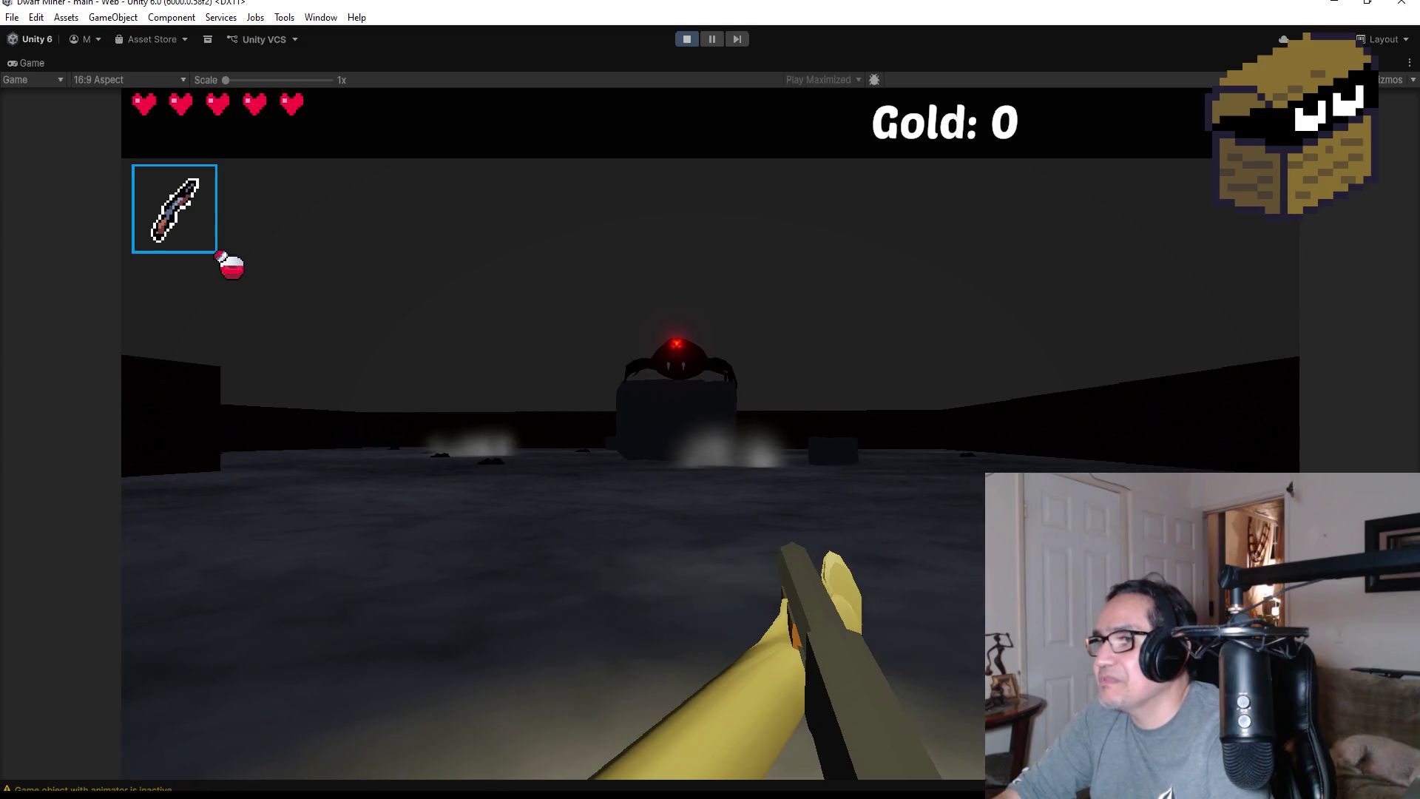
key("d")
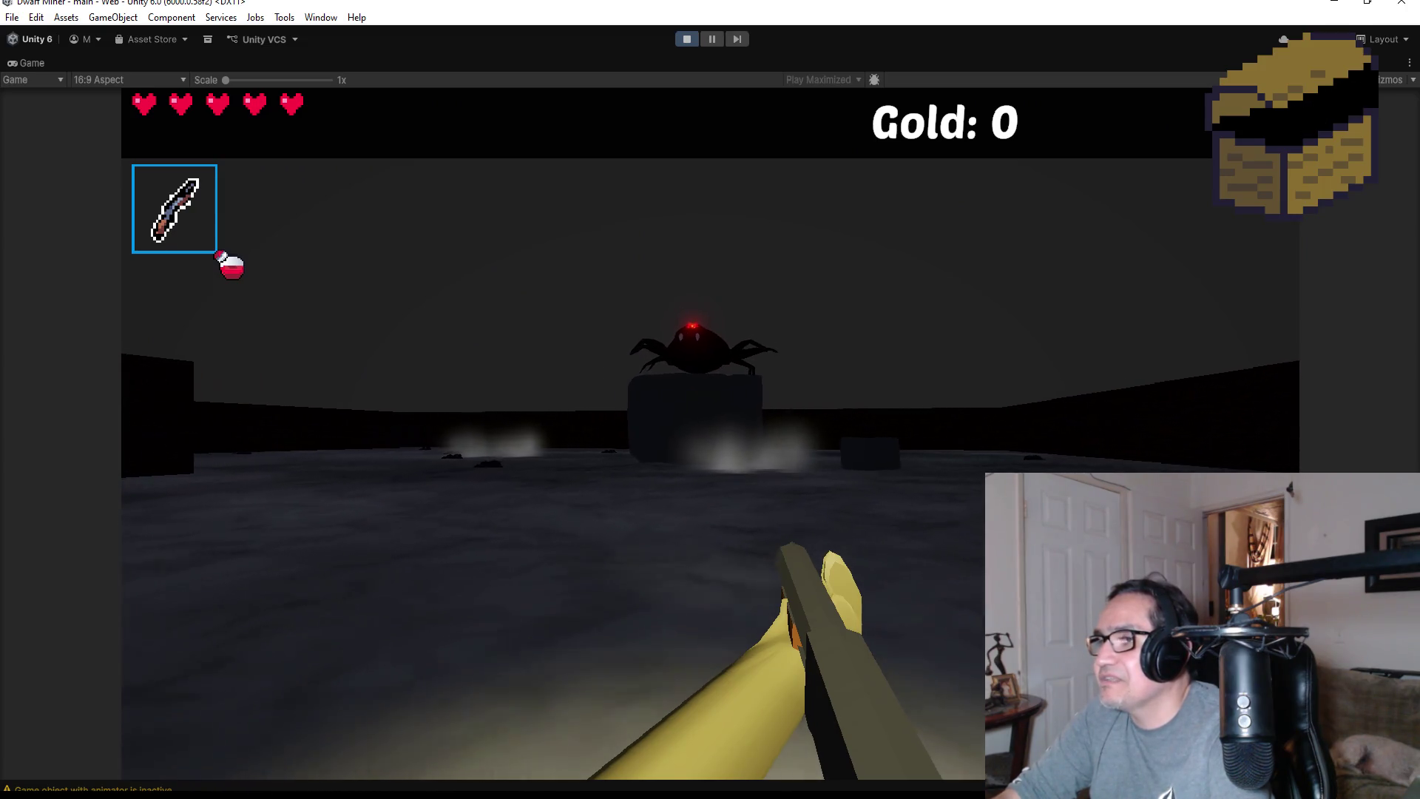
key("a")
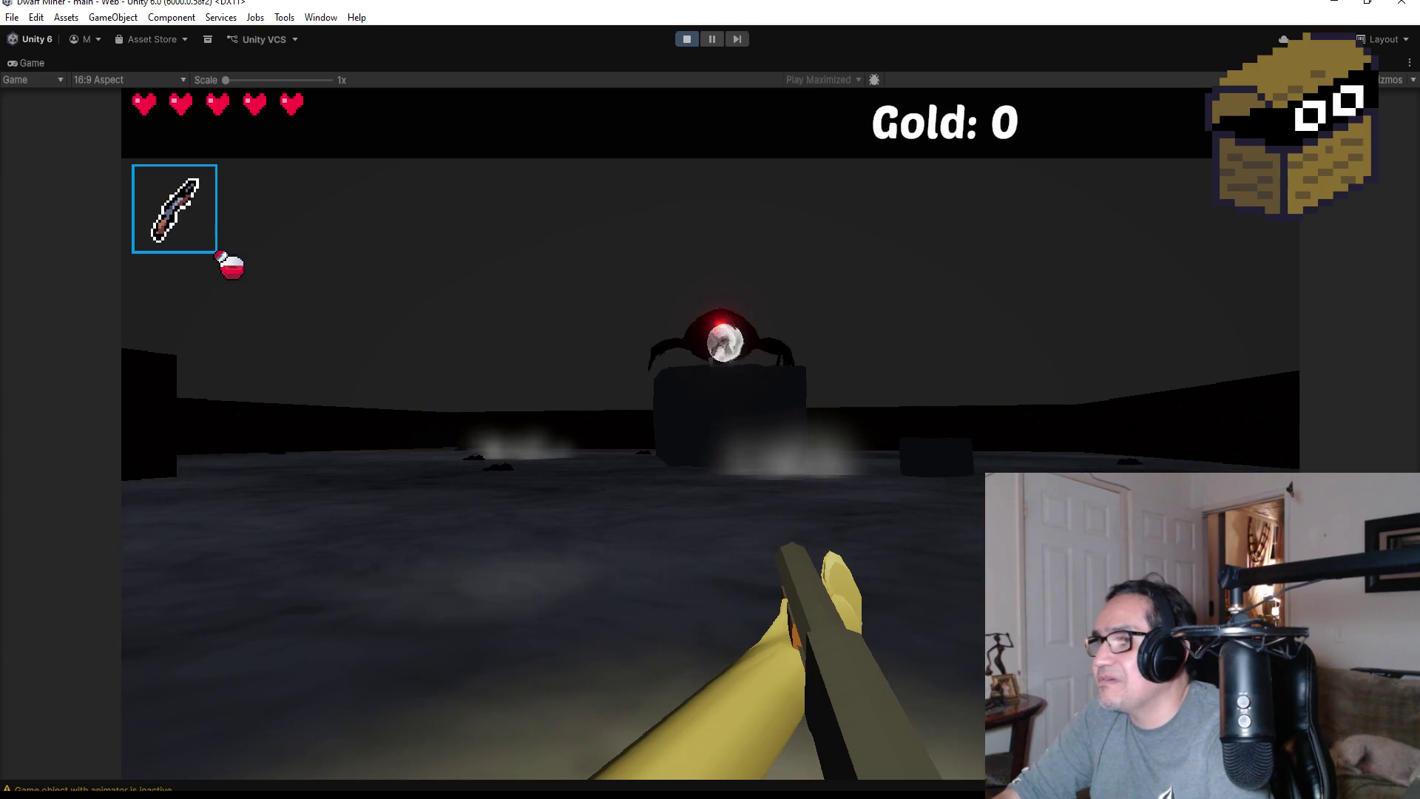
Smash the spider's thrown orbs and attack the boss spider repeatedly
left_click(710, 435)
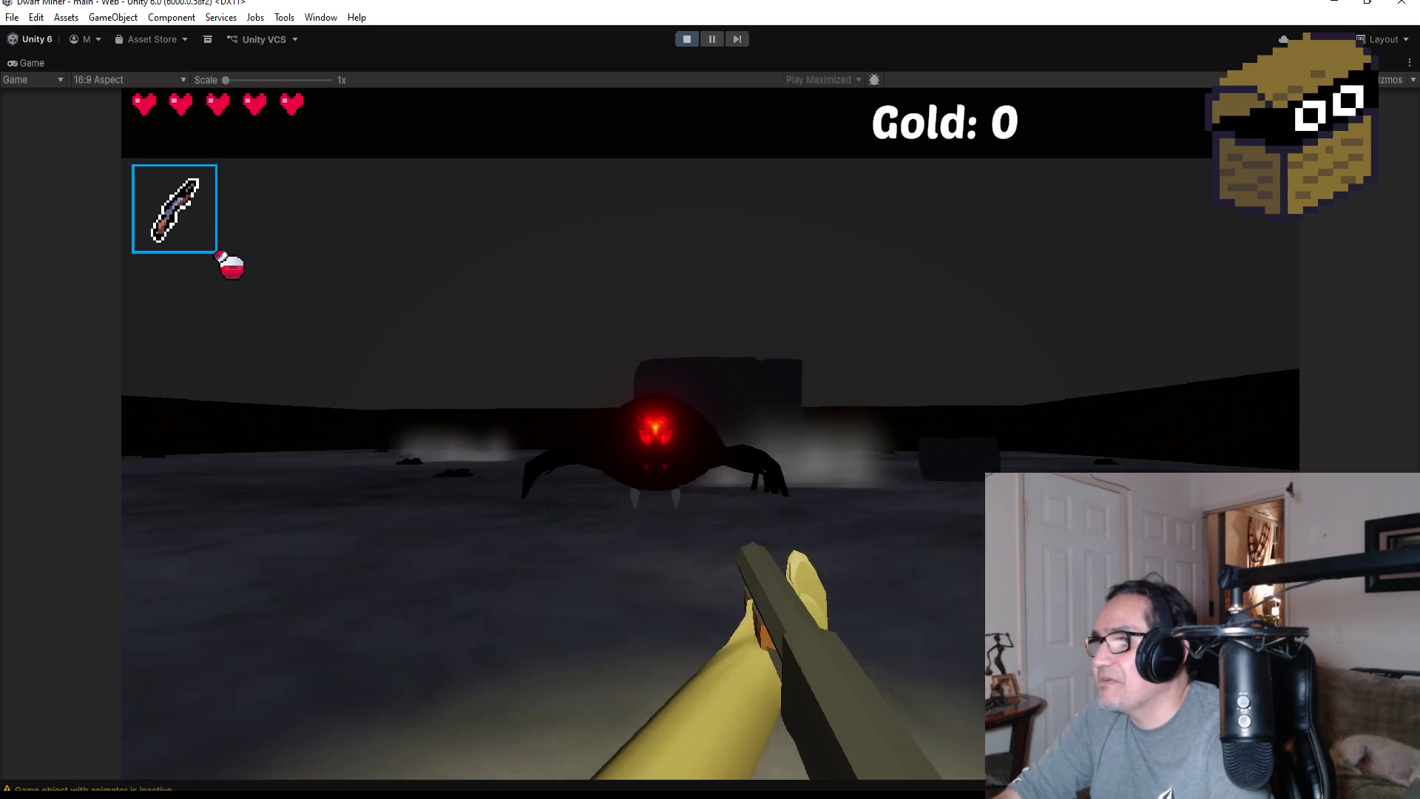
left_click(710, 434)
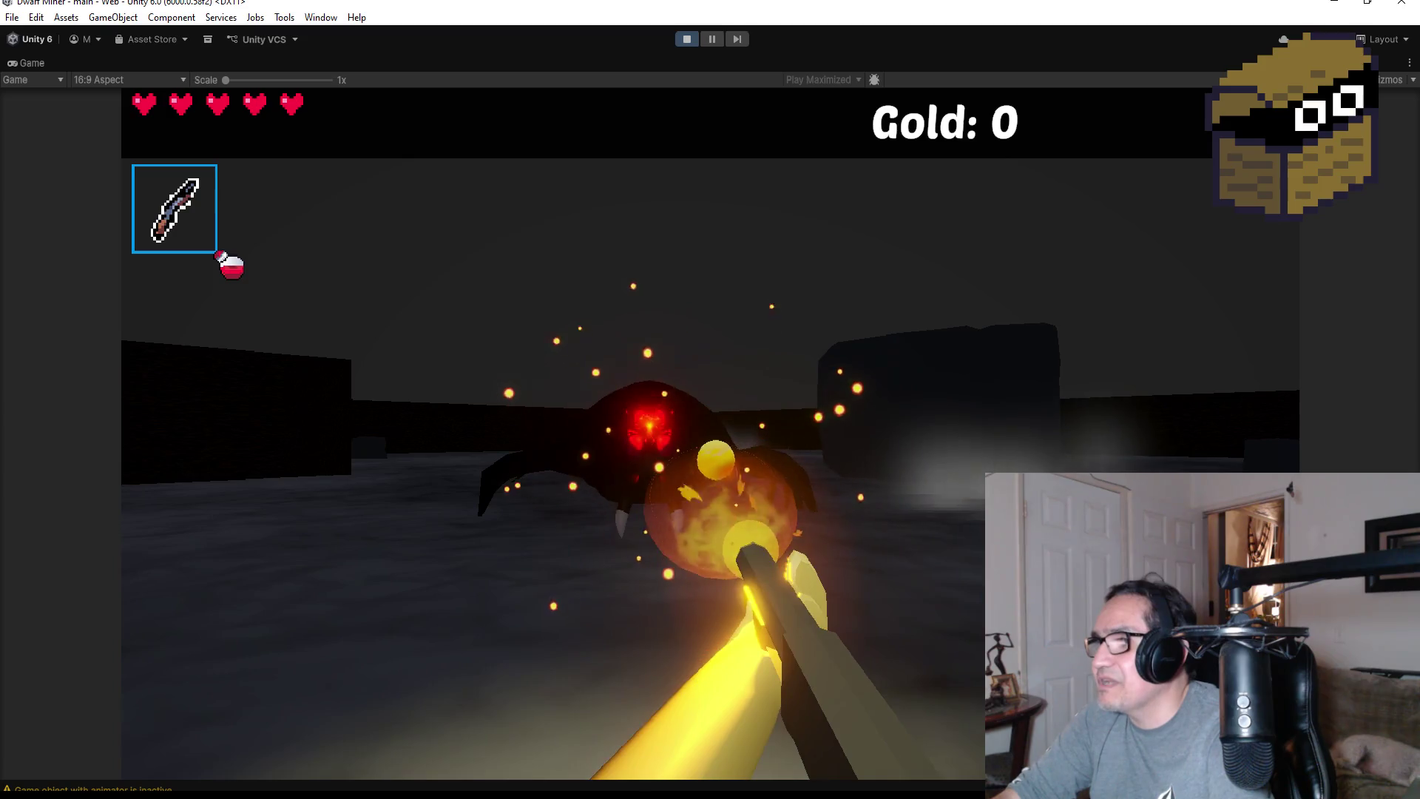
left_click(710, 435)
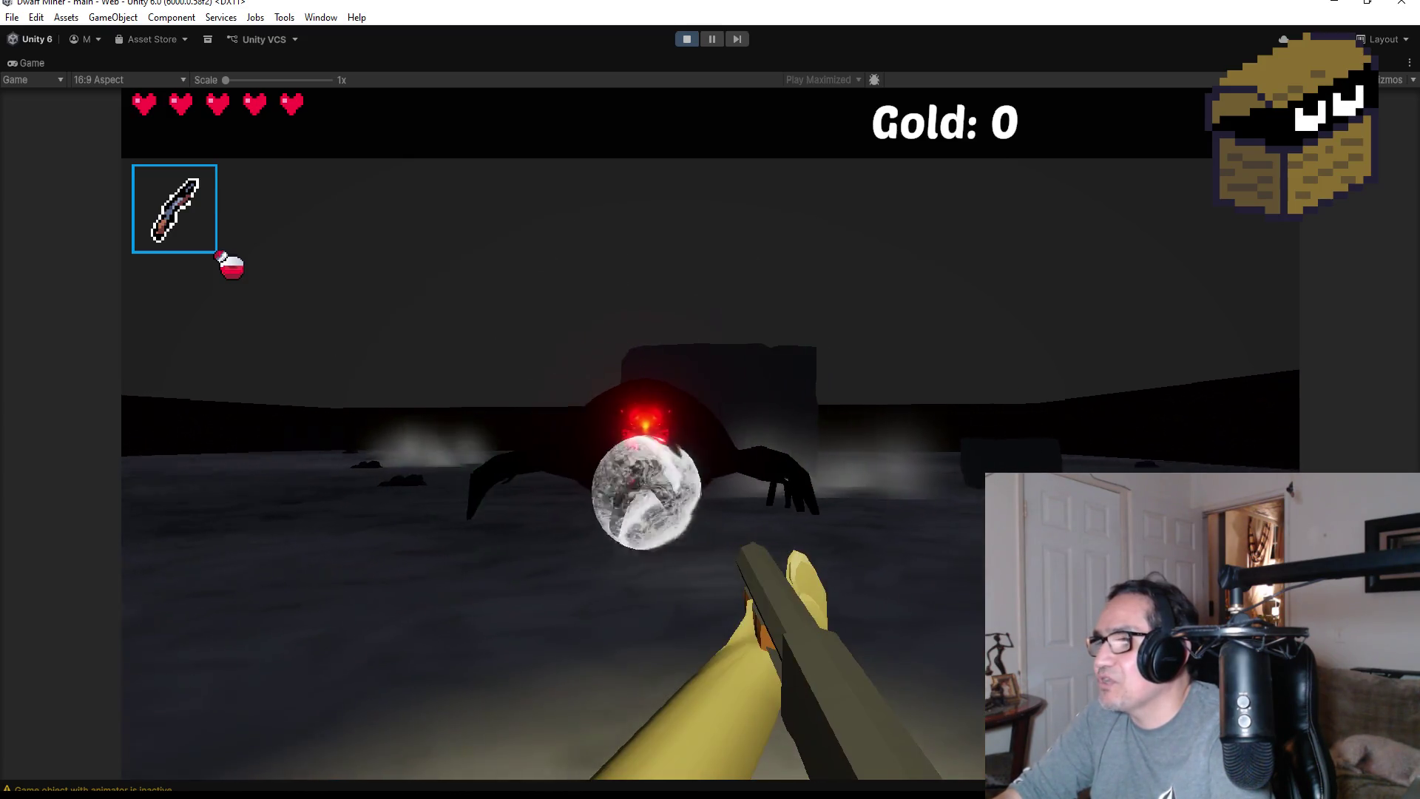
left_click(710, 435)
left_click(711, 435)
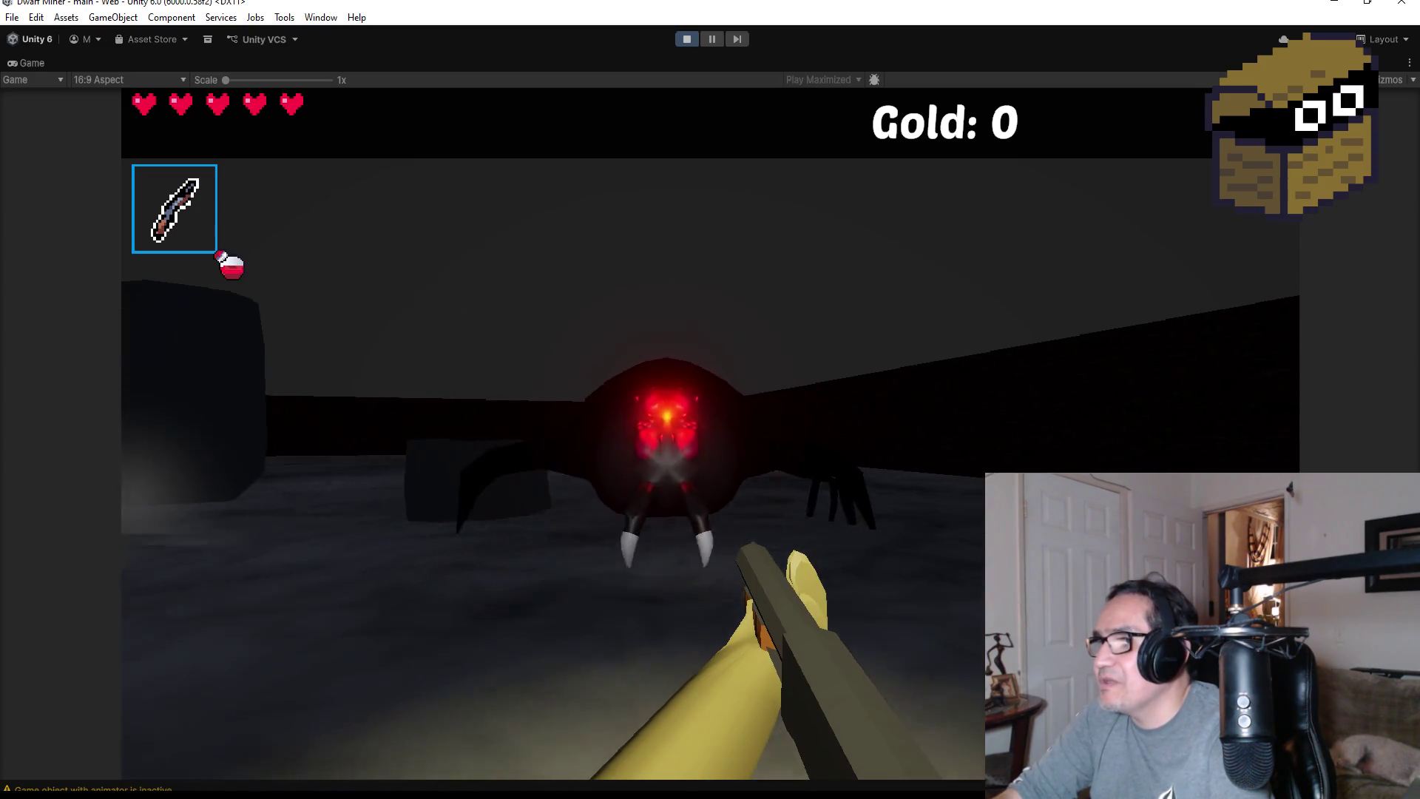
left_click(710, 435)
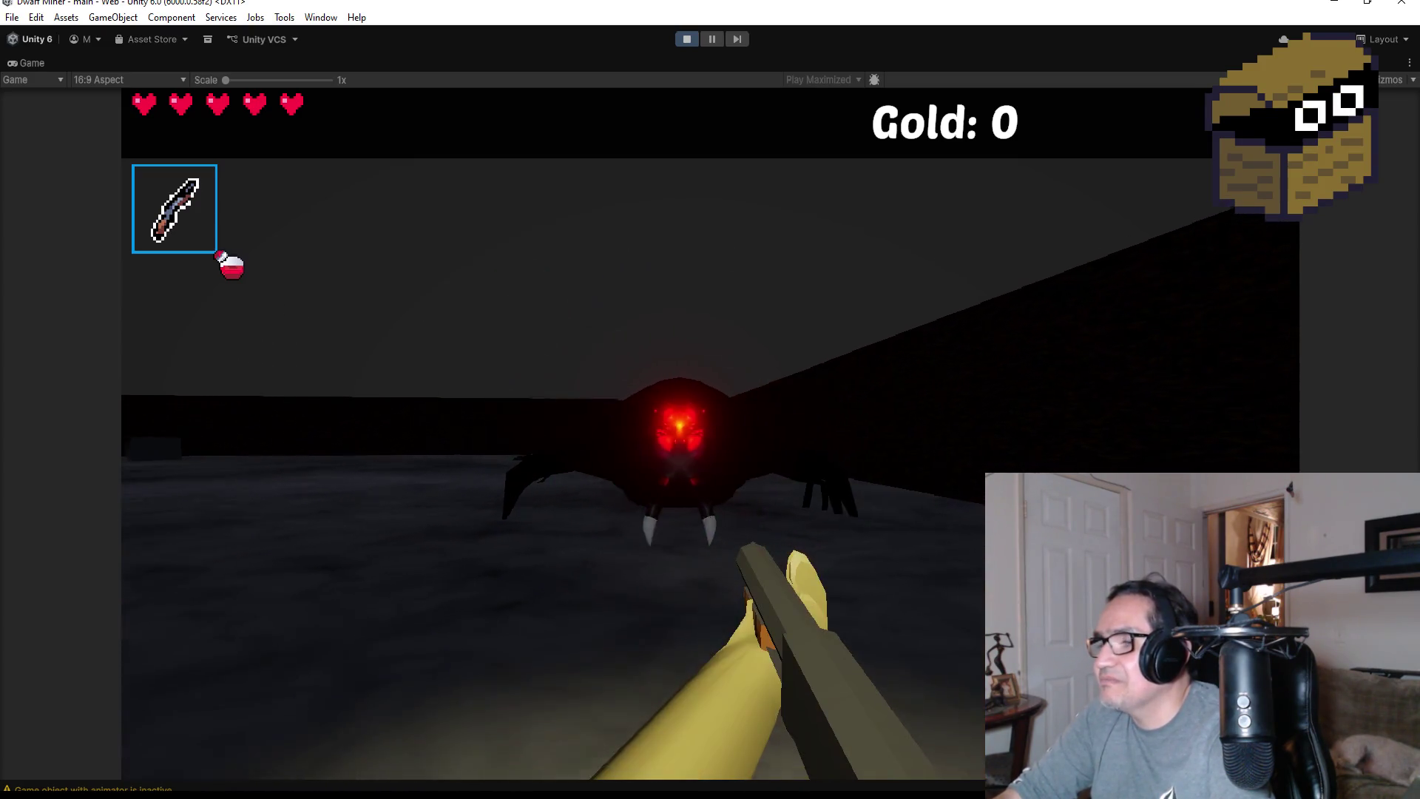
left_click(710, 435)
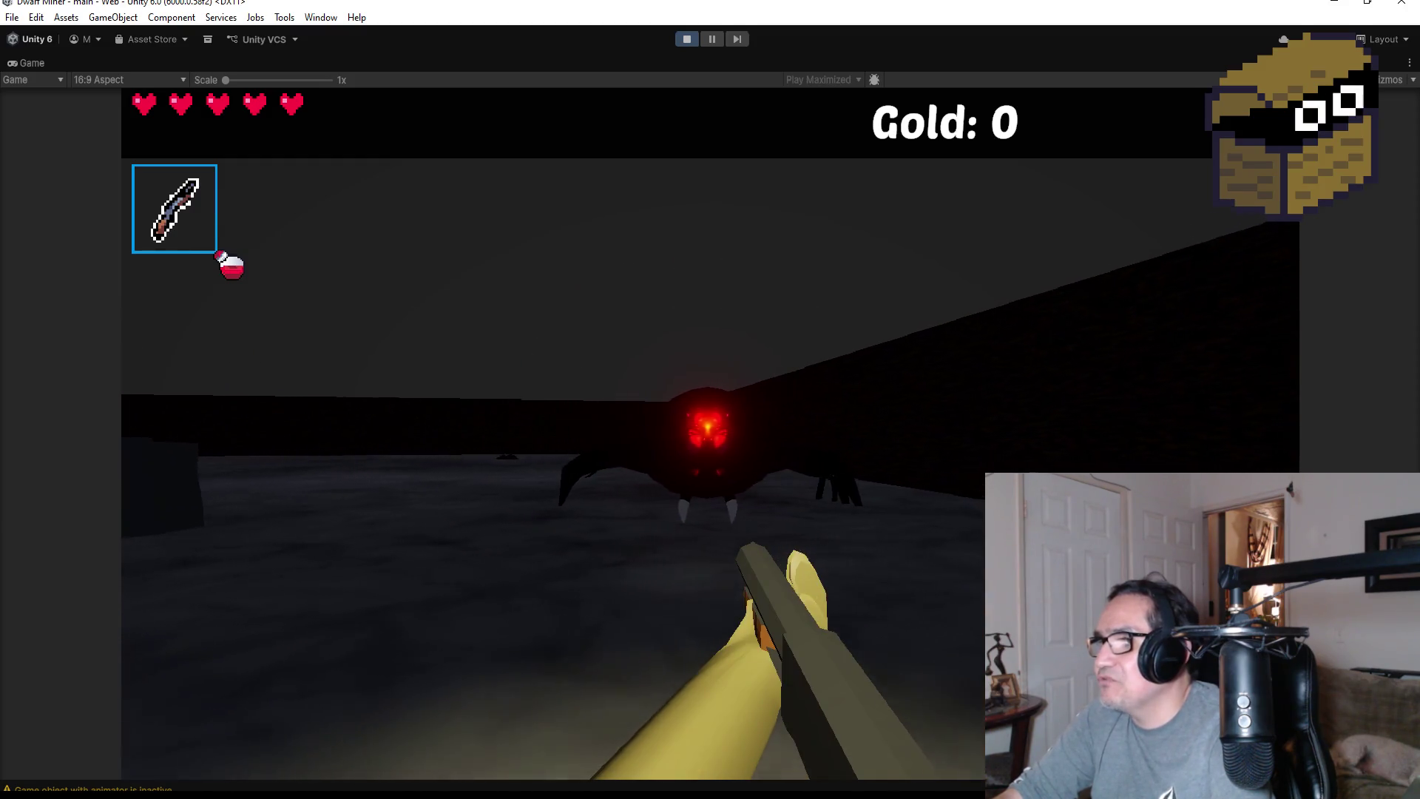
left_click(710, 434)
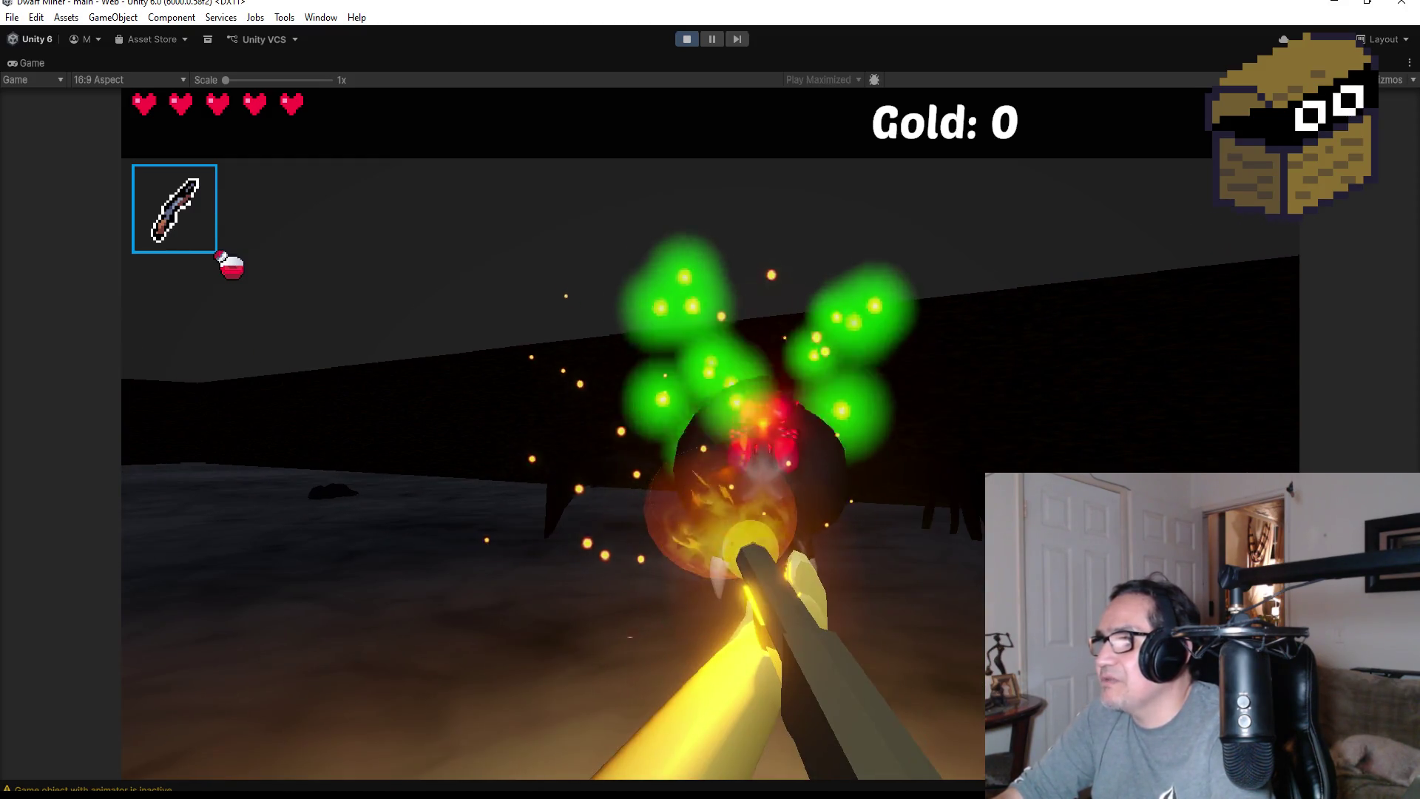
left_click(710, 435)
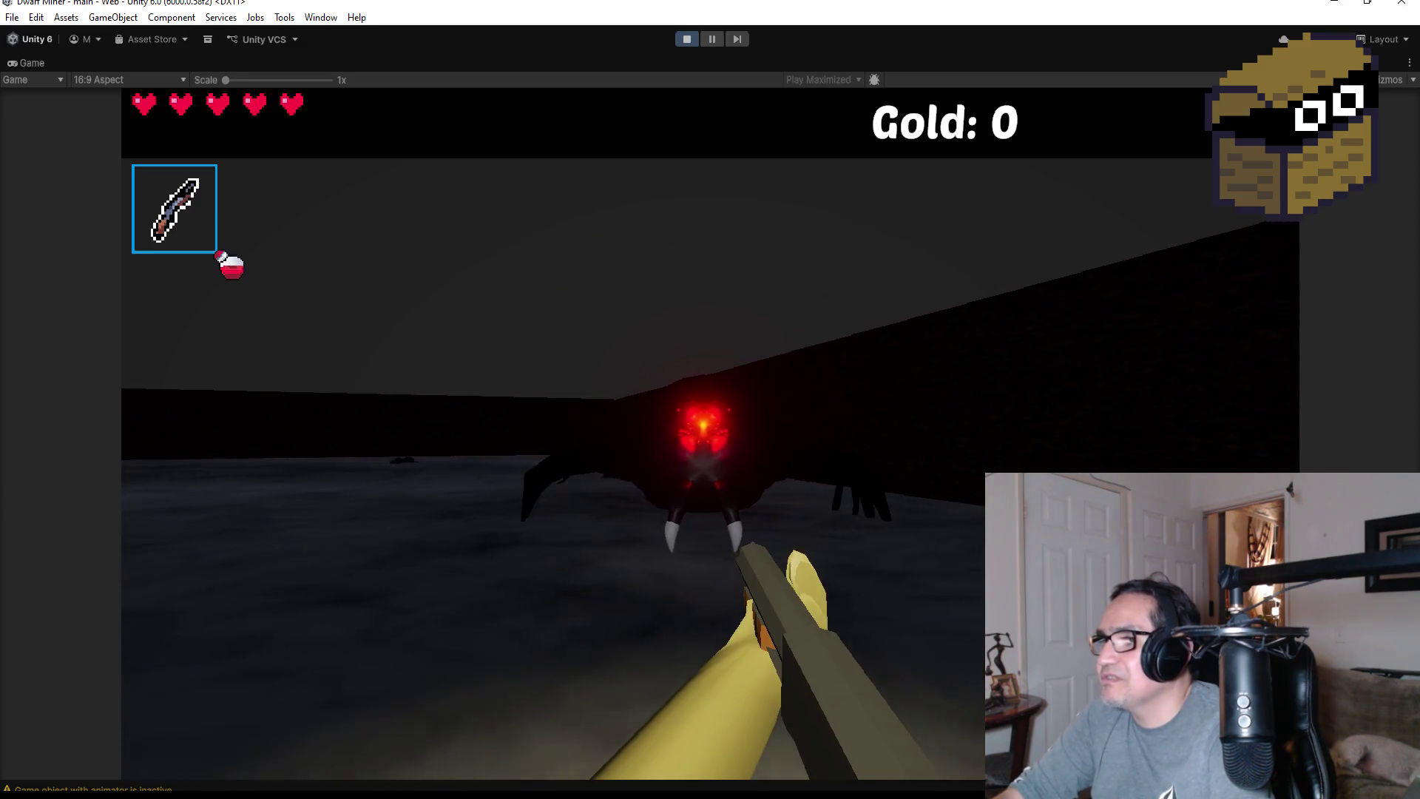
left_click(710, 435)
left_click(710, 435)
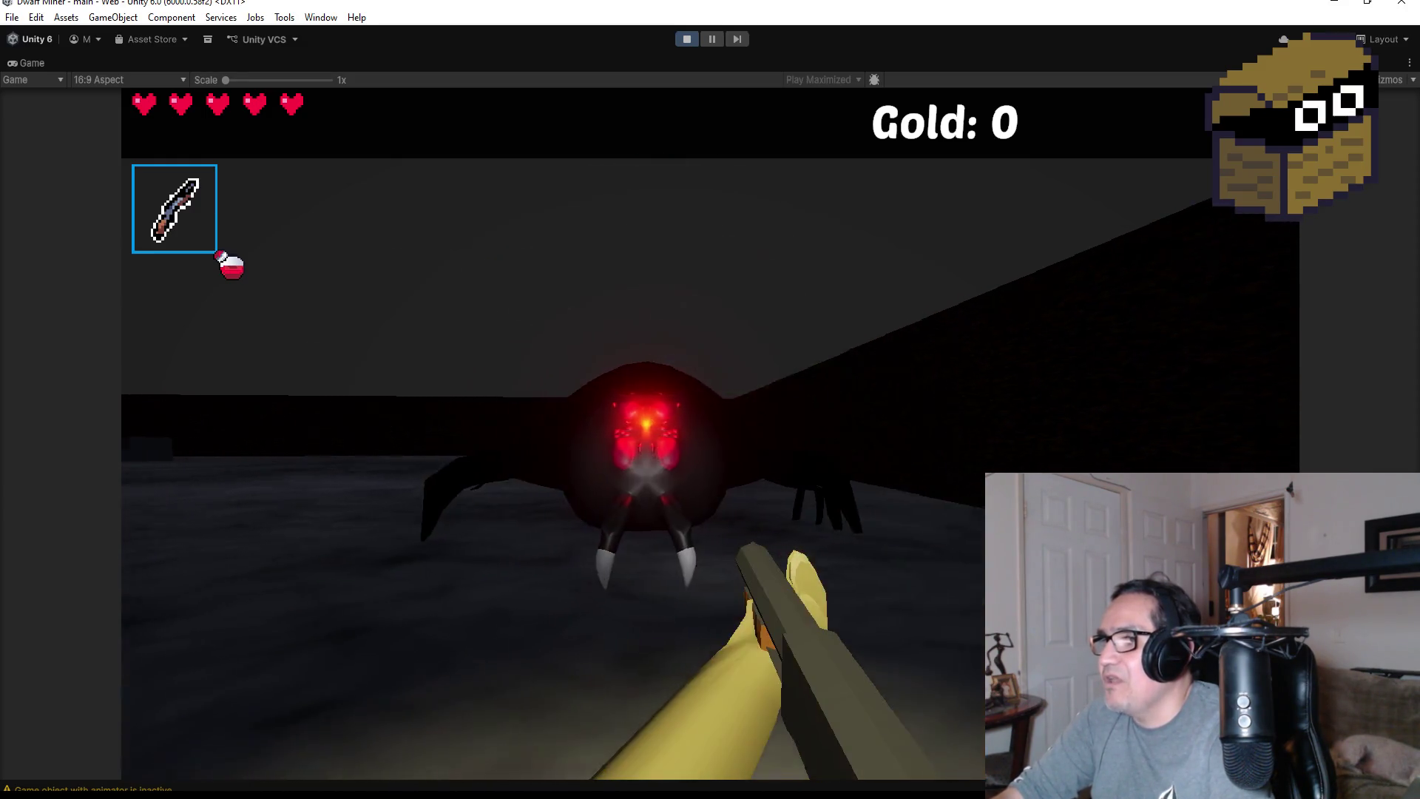
left_click(710, 435)
Back away while attacking the spider twice more, then pause and exit Play mode
key("s")
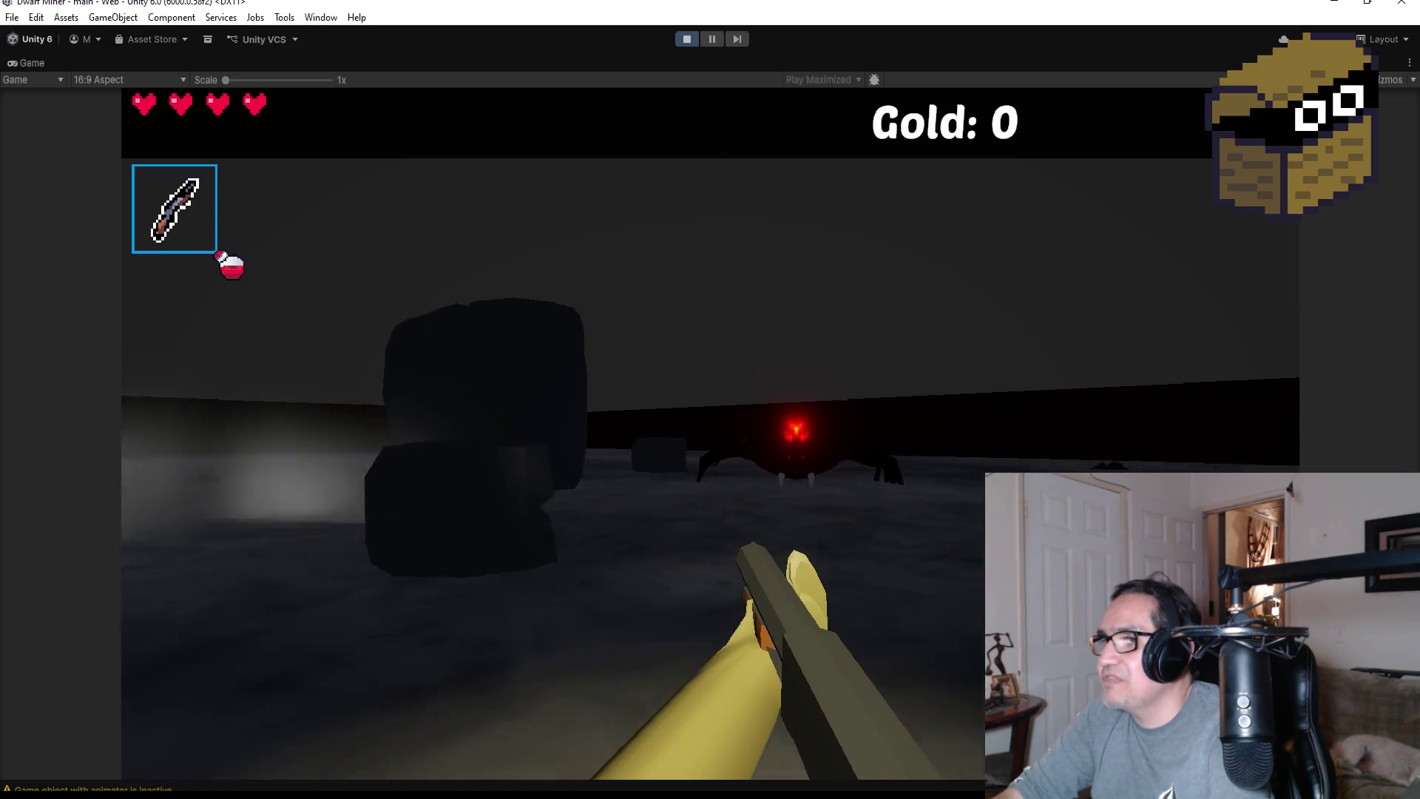
left_click(710, 435)
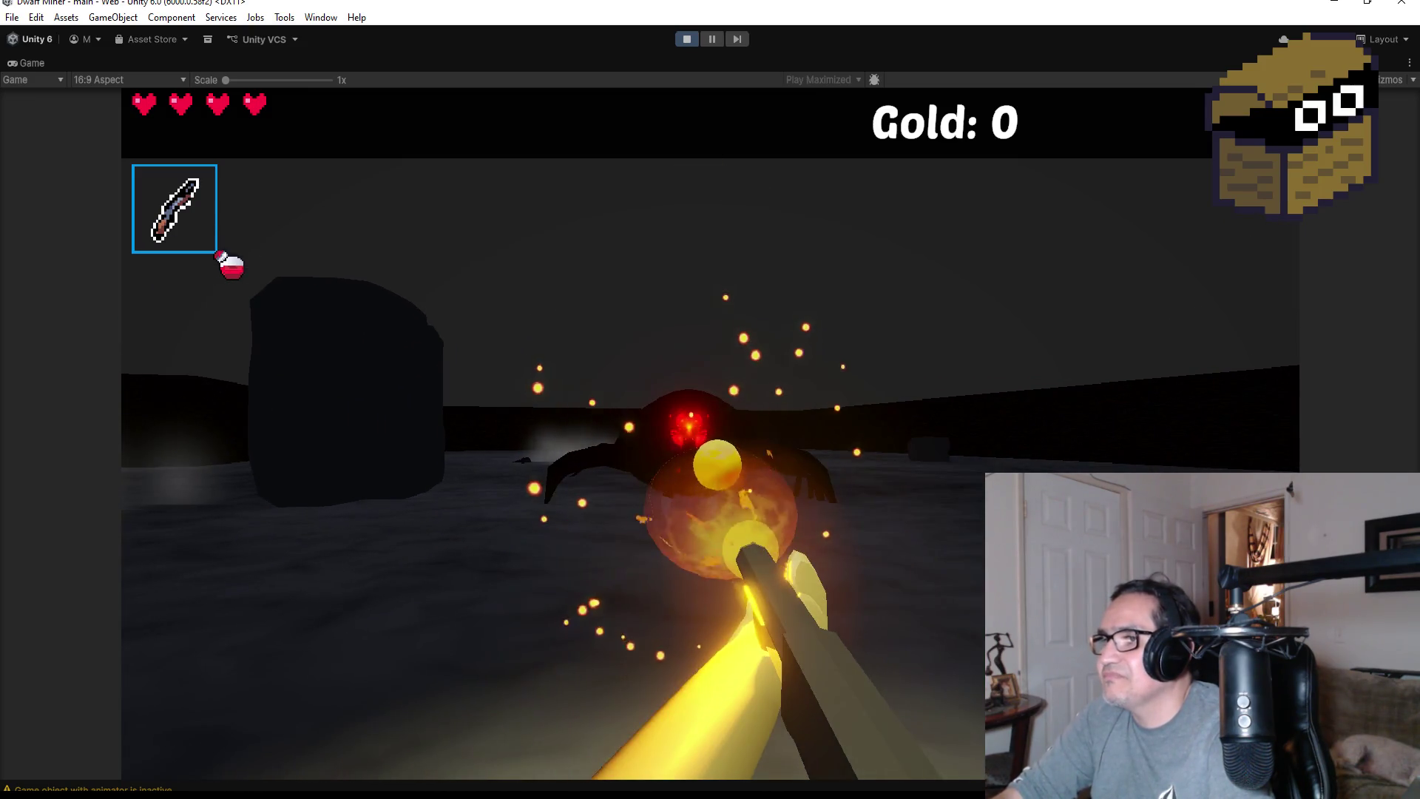
left_click(710, 435)
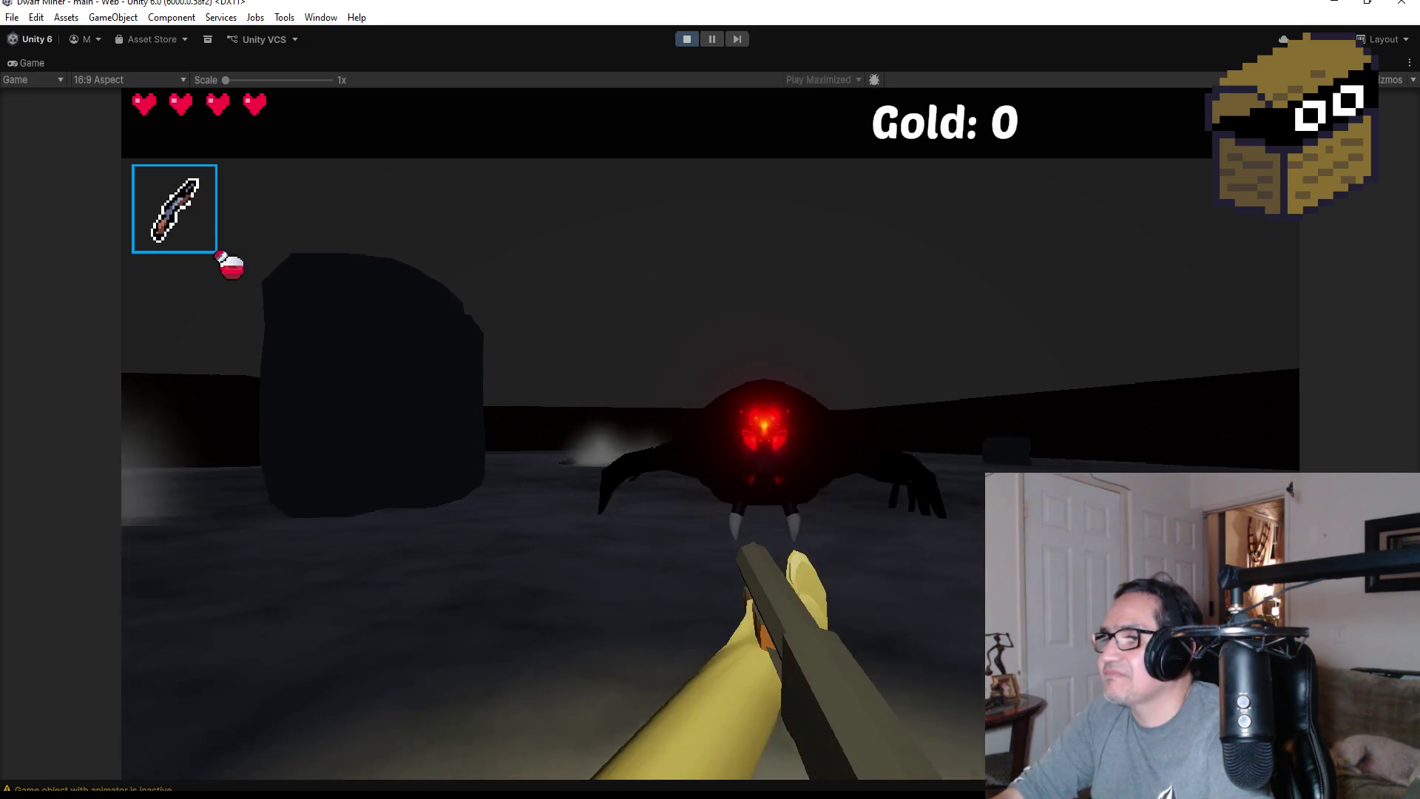
key("s")
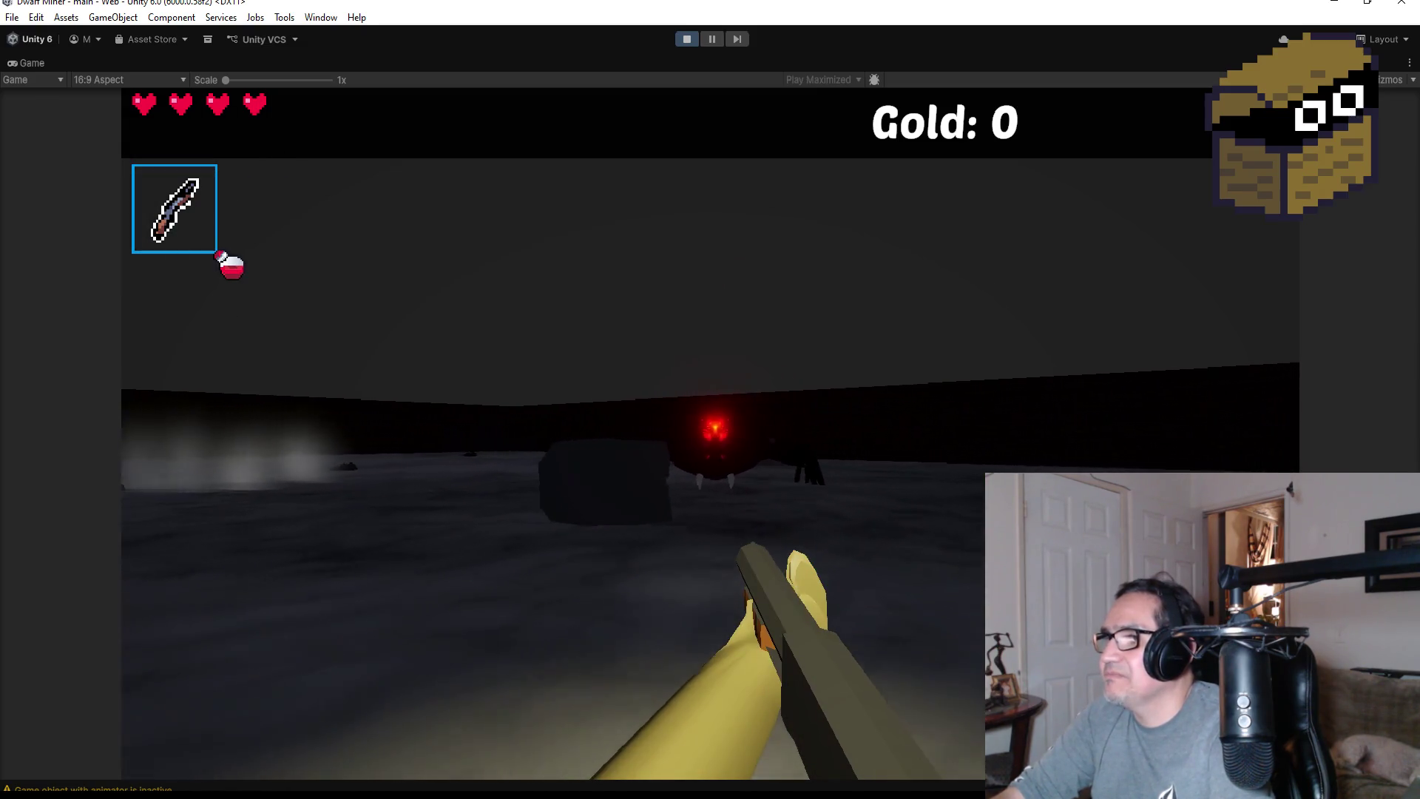
key("Escape")
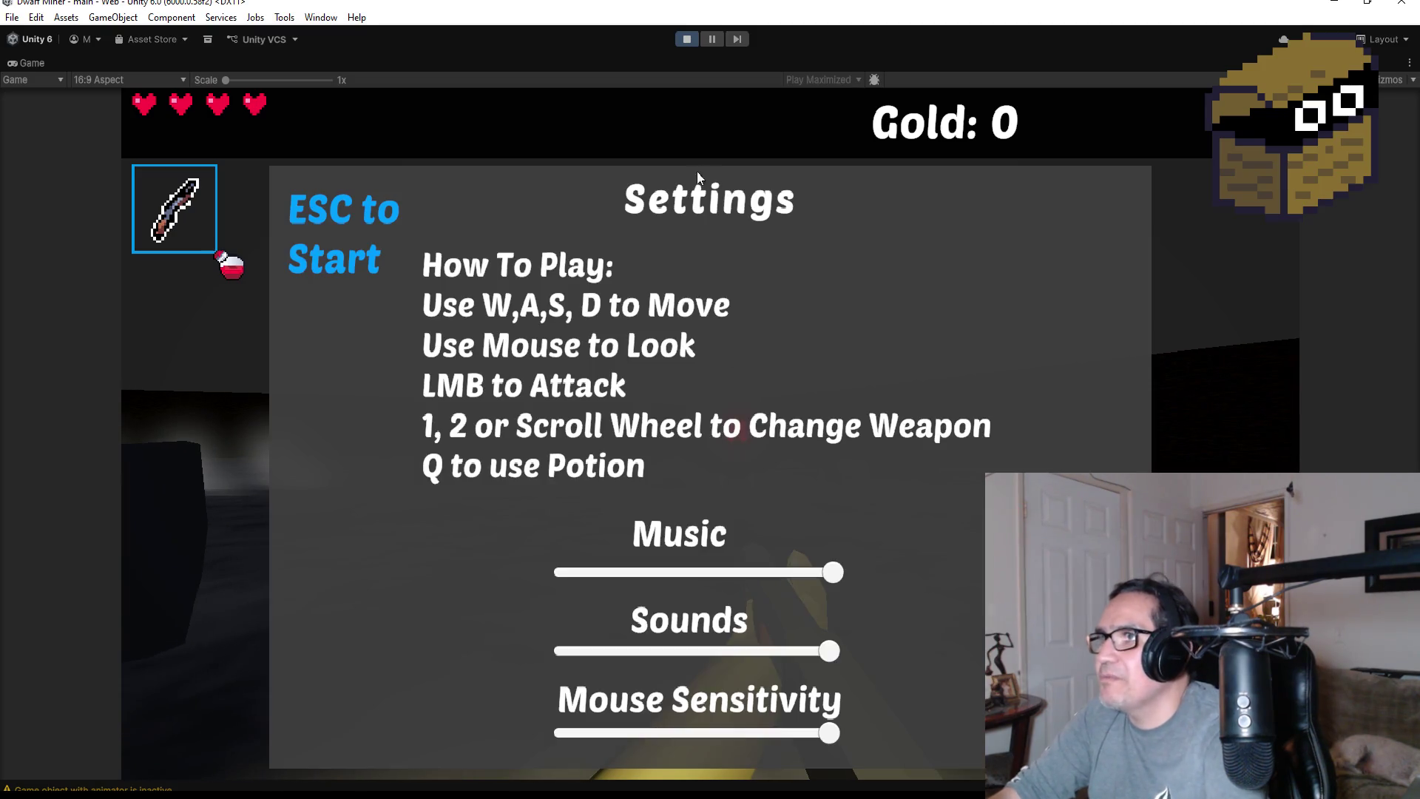
left_click(687, 43)
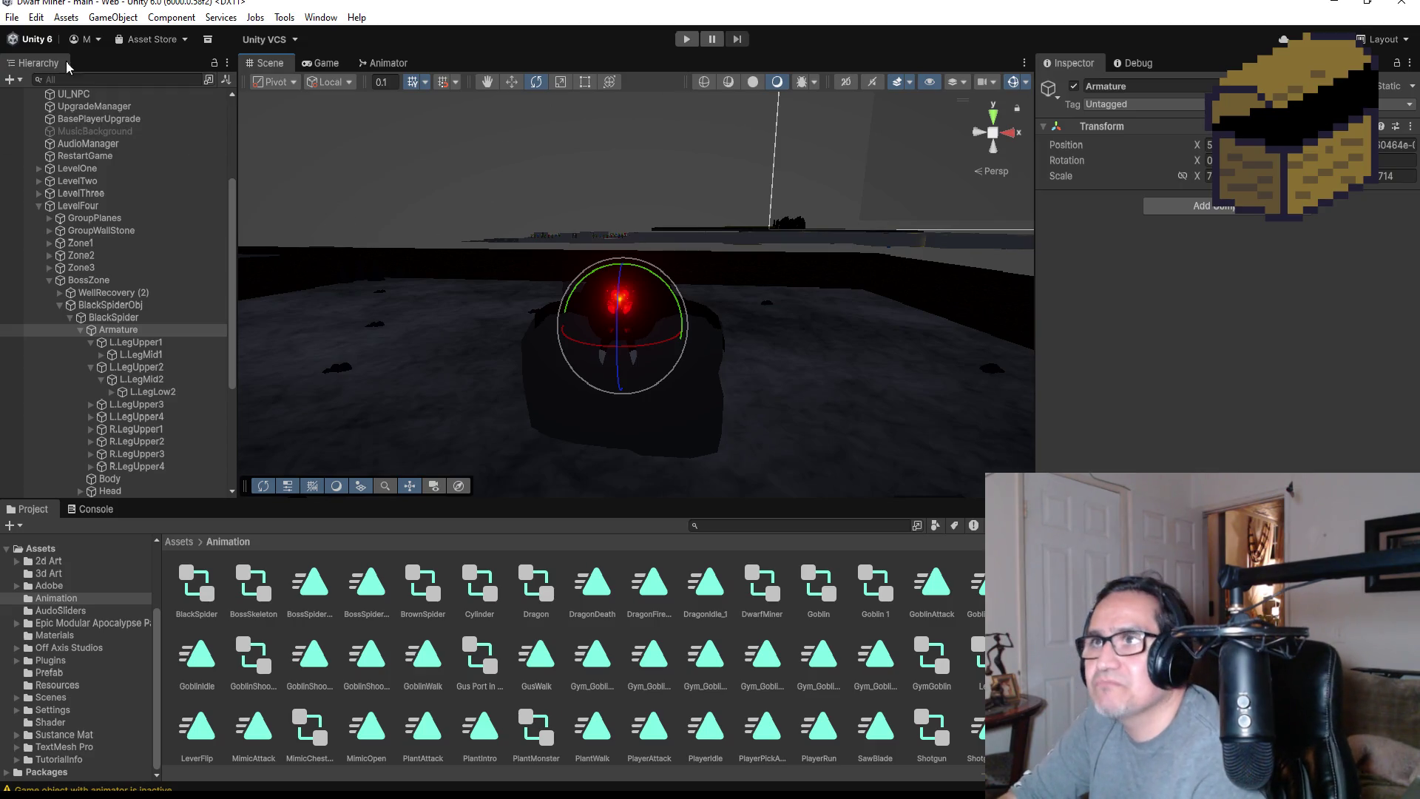
left_click(21, 24)
left_click(38, 92)
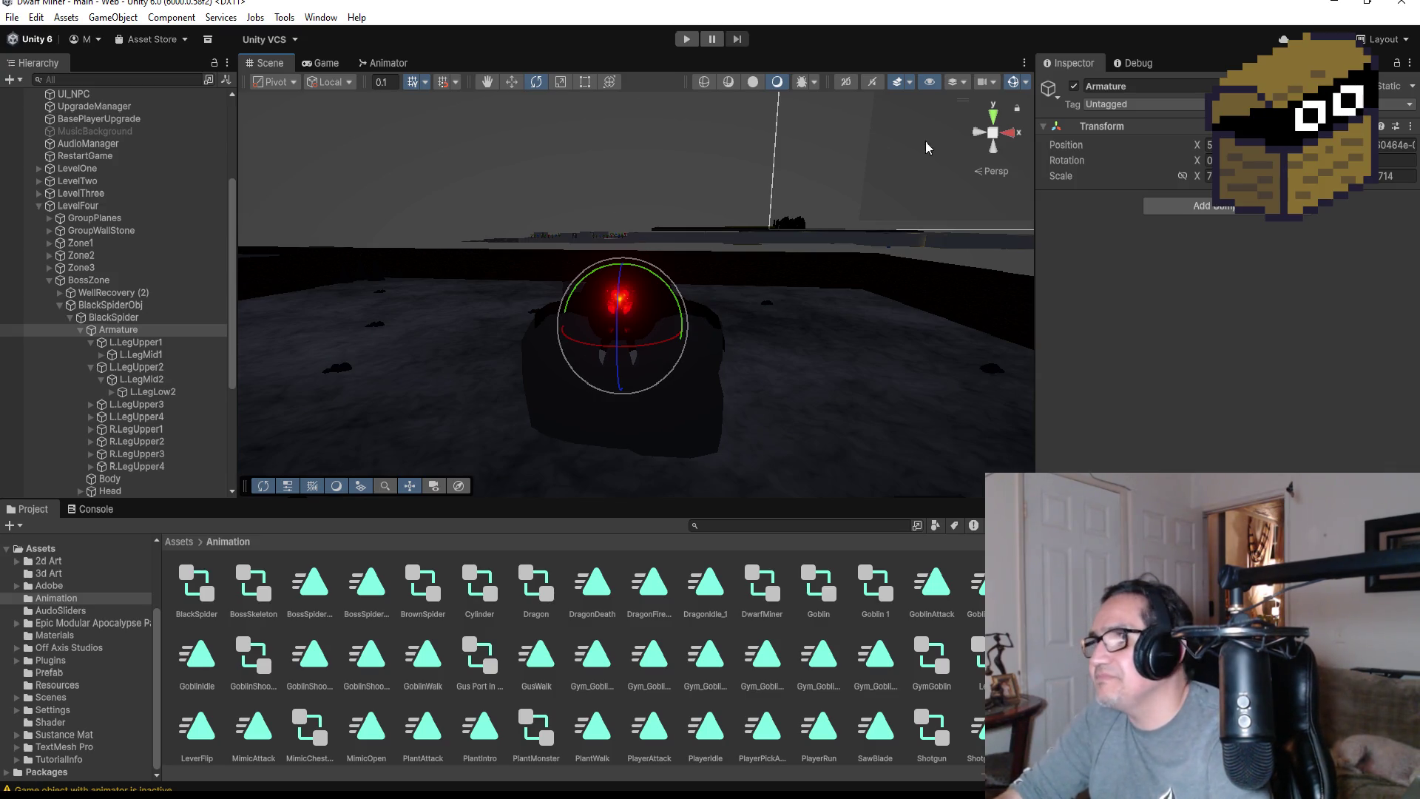
left_click(992, 119)
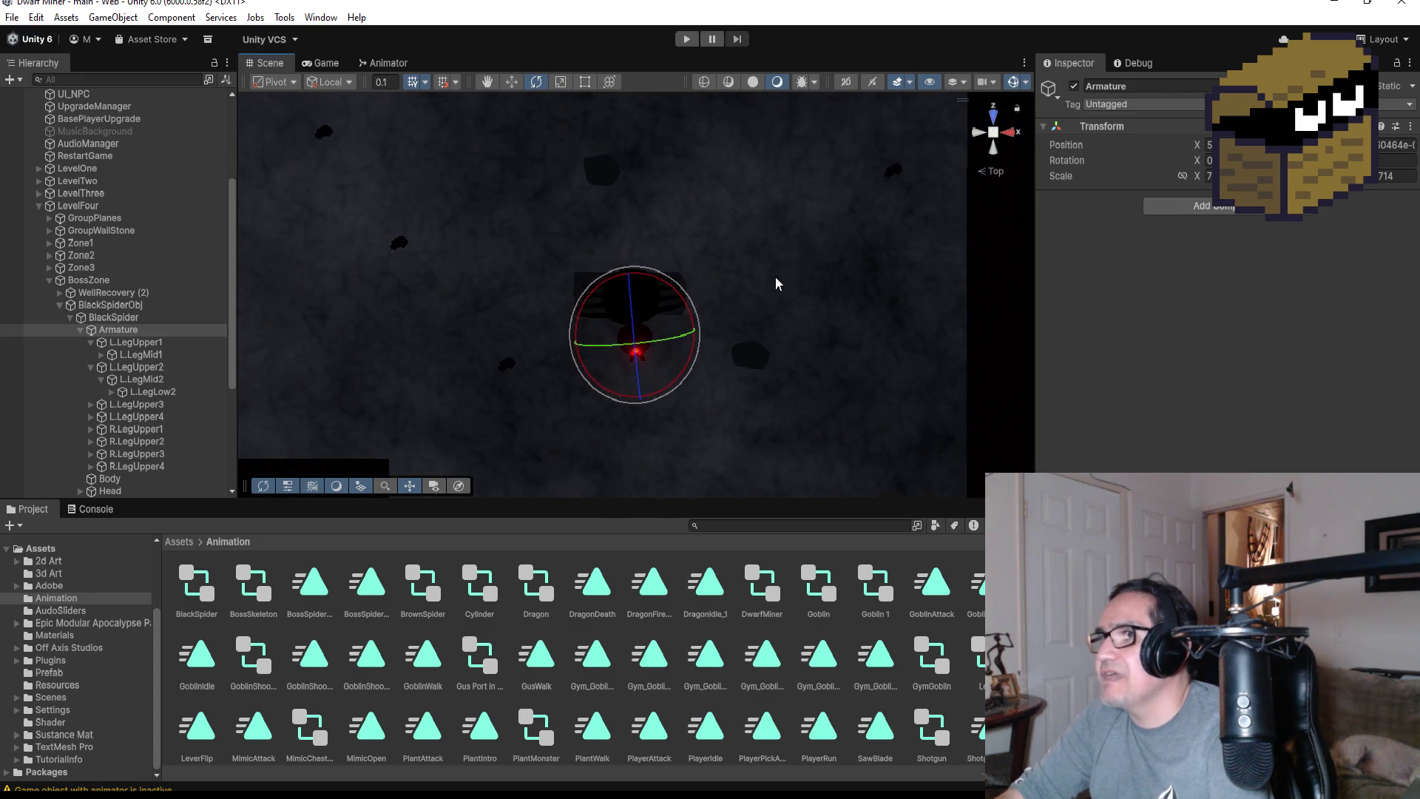
scroll(669, 267, "down", 5)
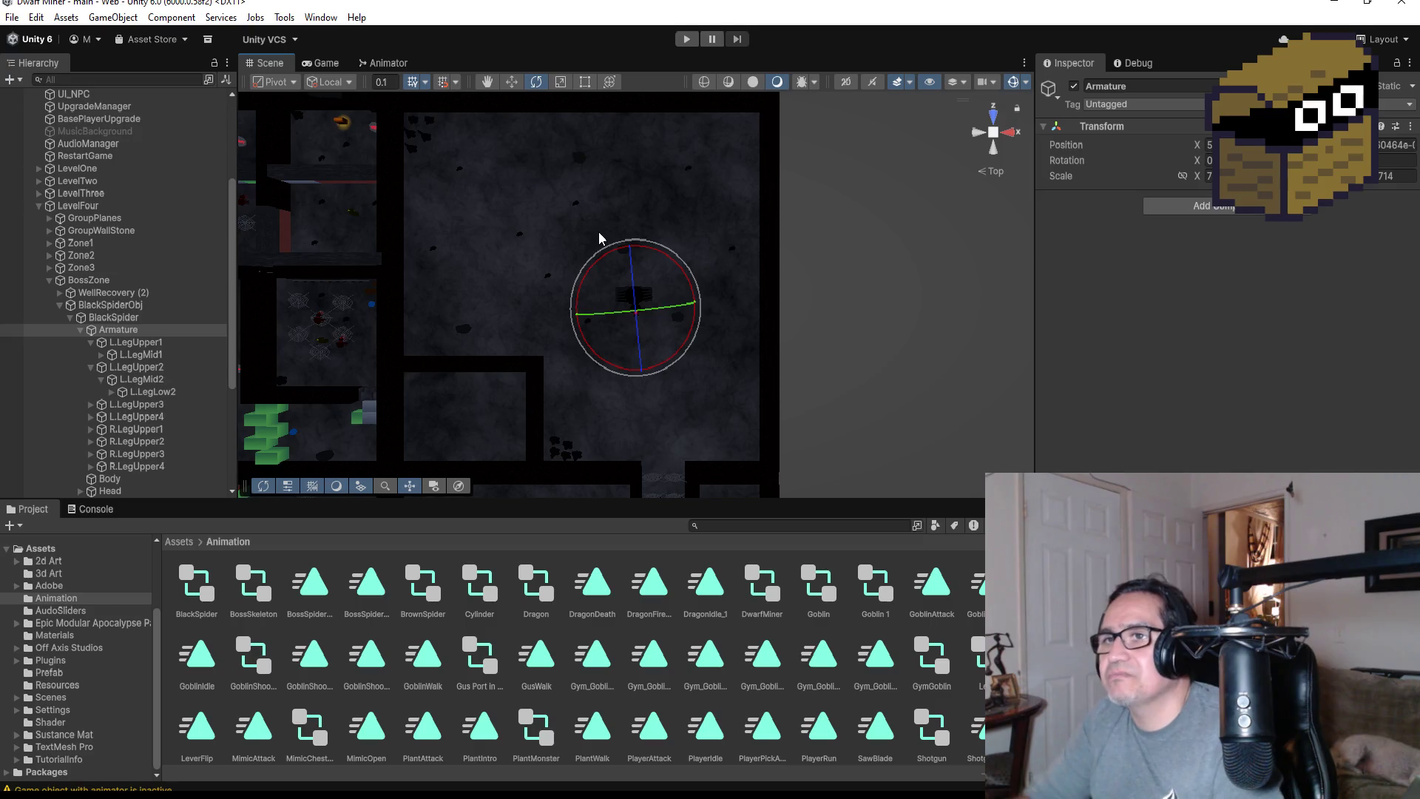
left_click(60, 305)
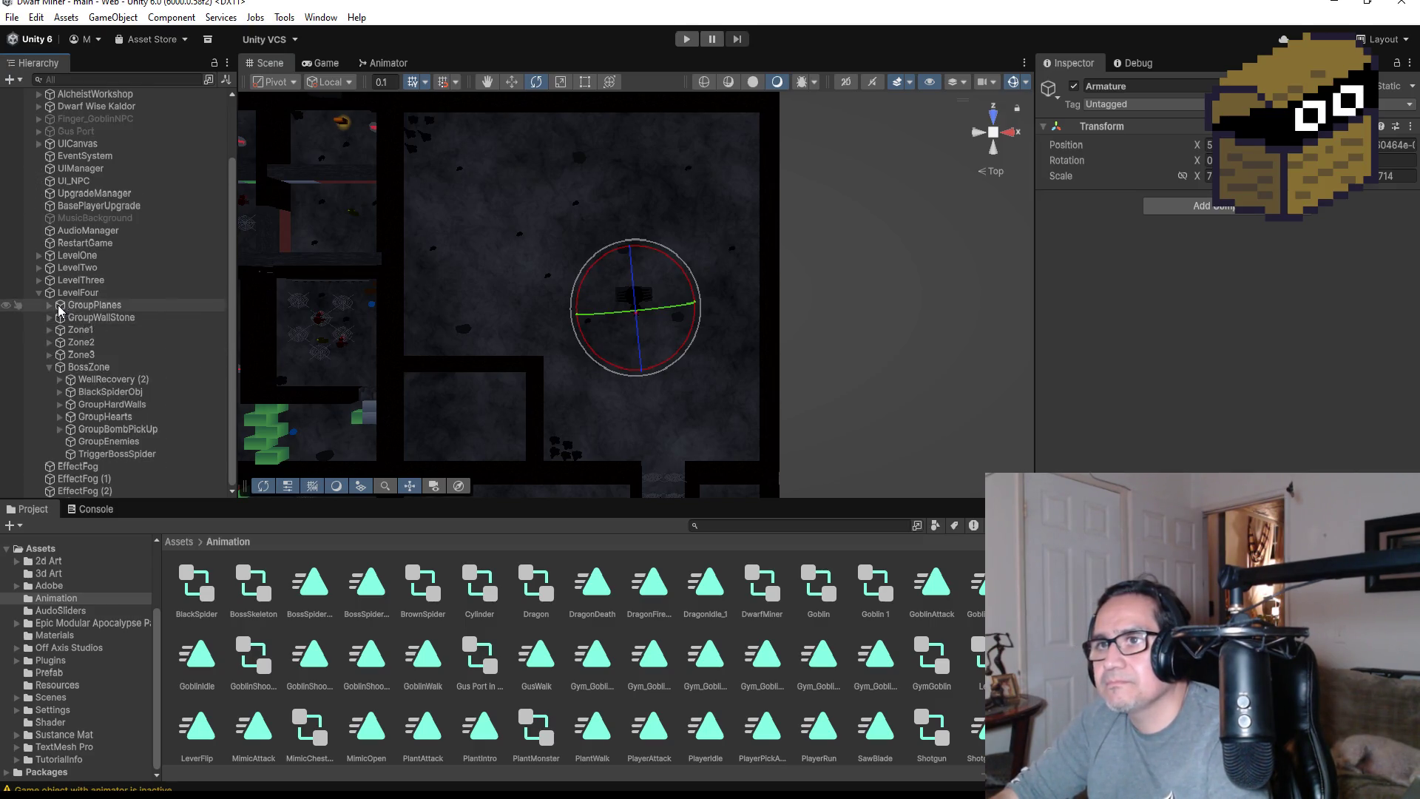
left_click(49, 368)
scroll(680, 362, "down", 3)
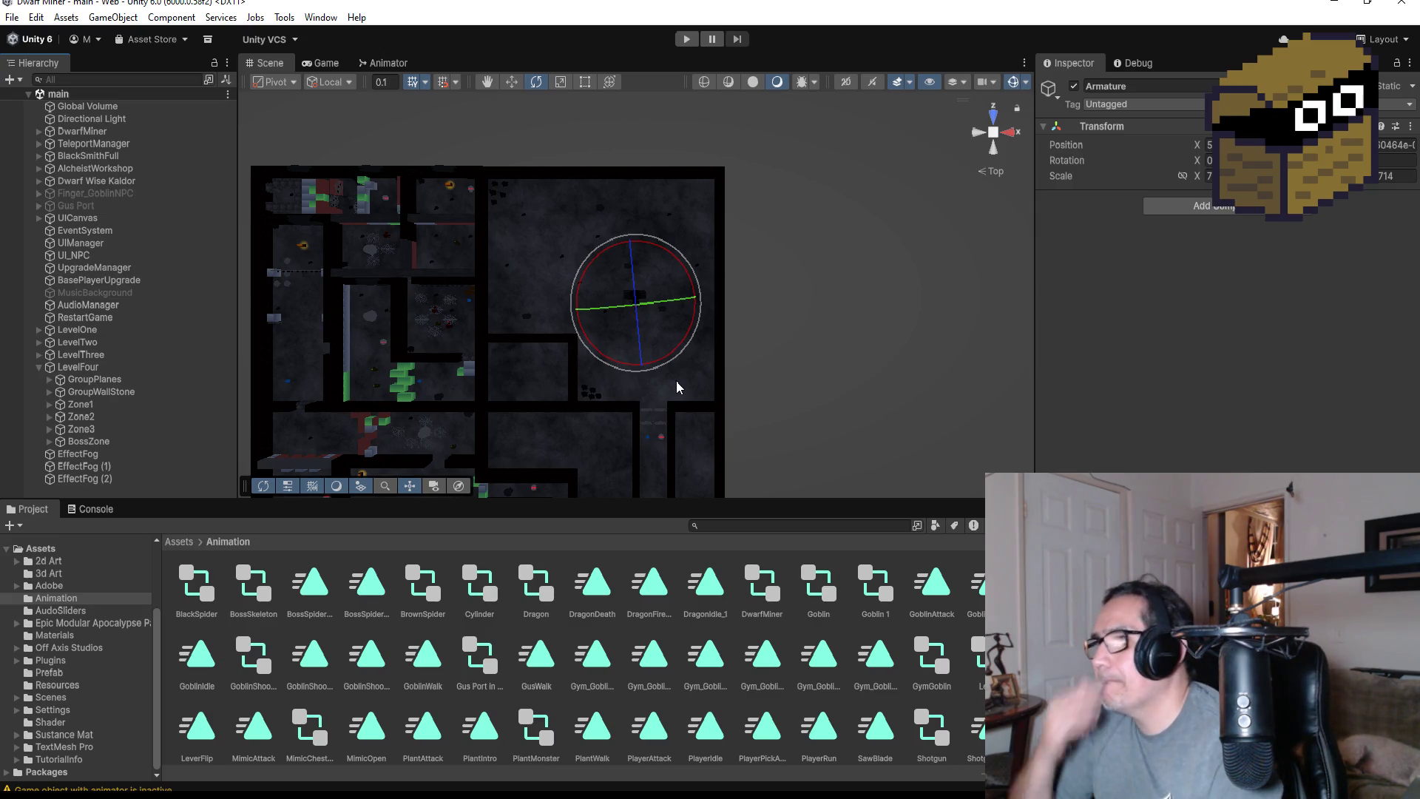
left_click(633, 412)
key("f")
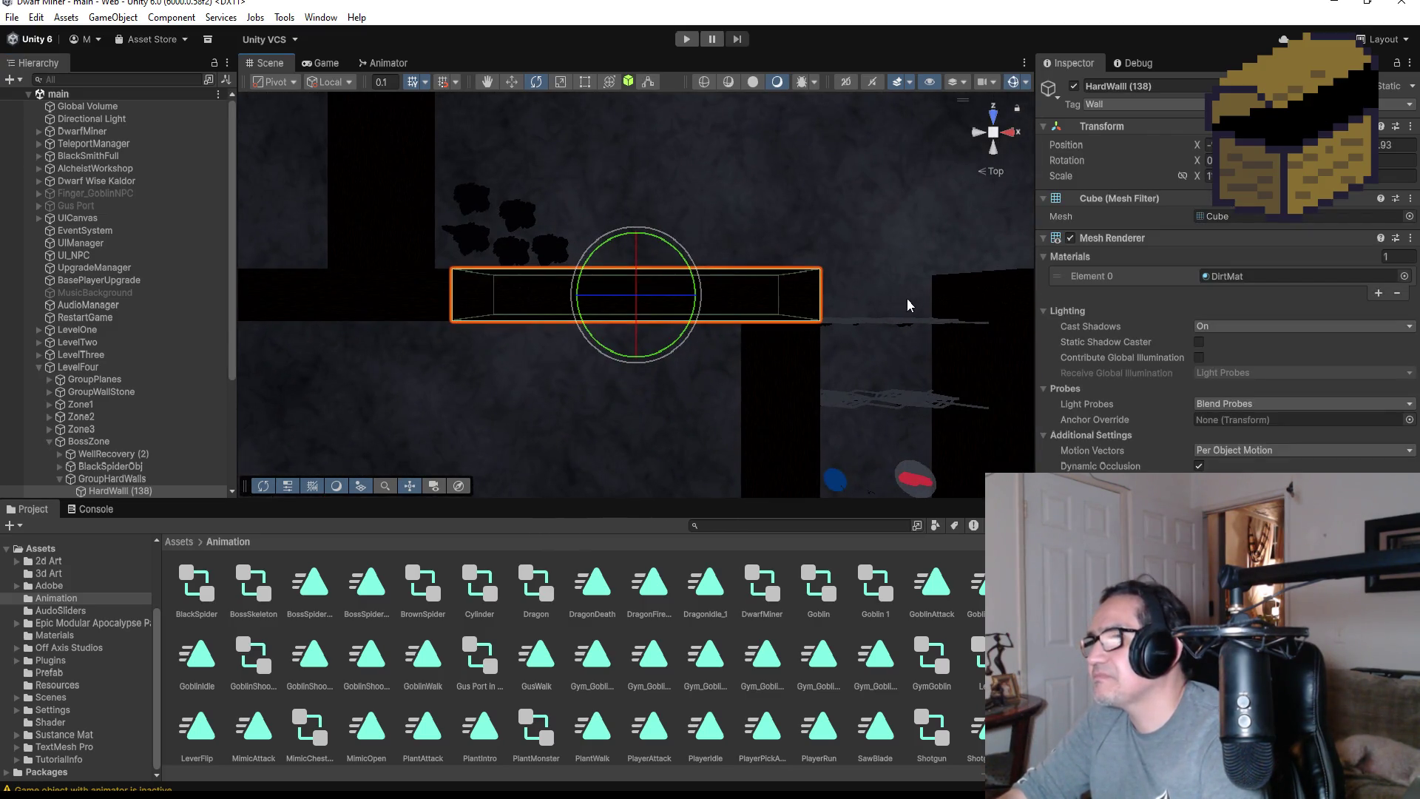
scroll(873, 311, "down", 4)
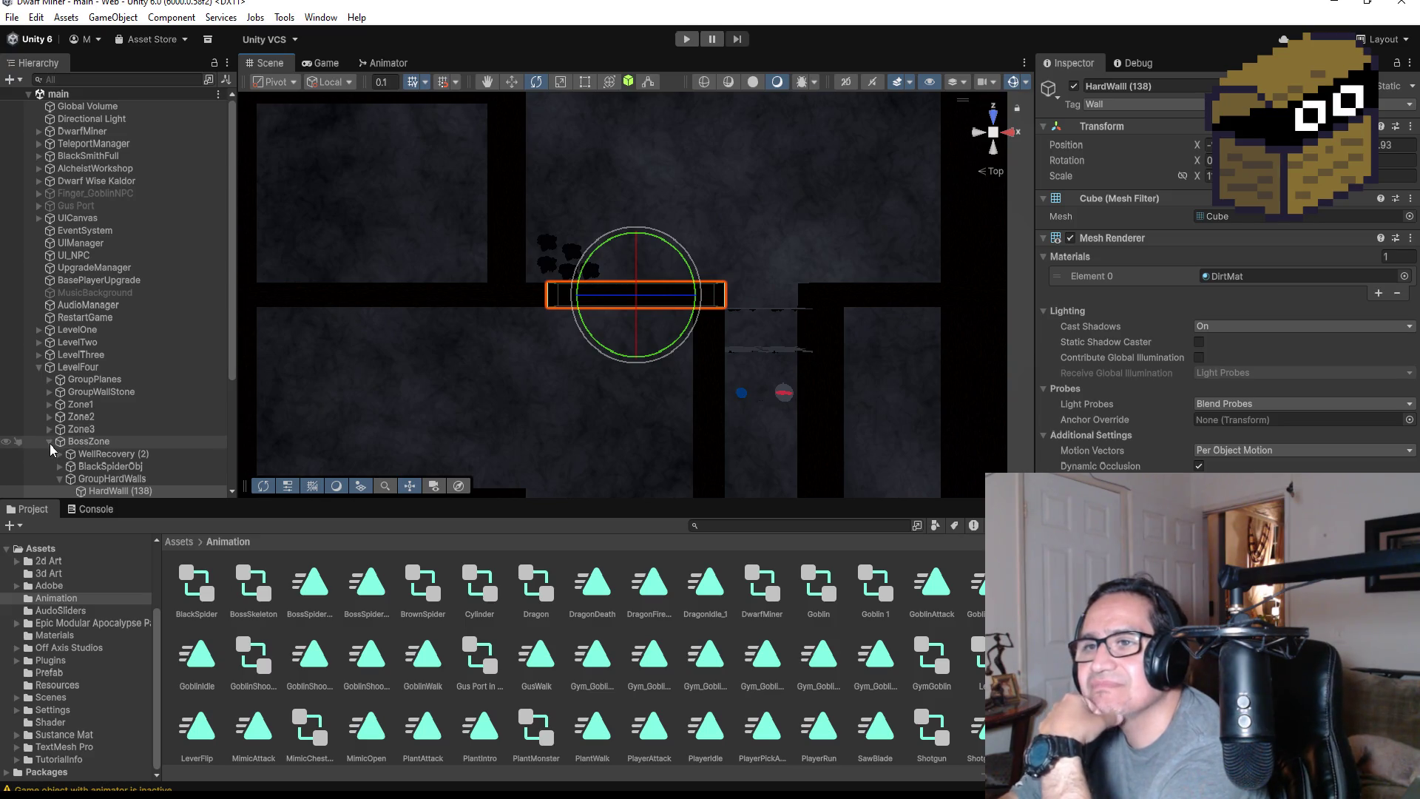
Expand LevelThree in the Hierarchy and inspect its ChallengeArea and Loop1 objects
left_click(49, 442)
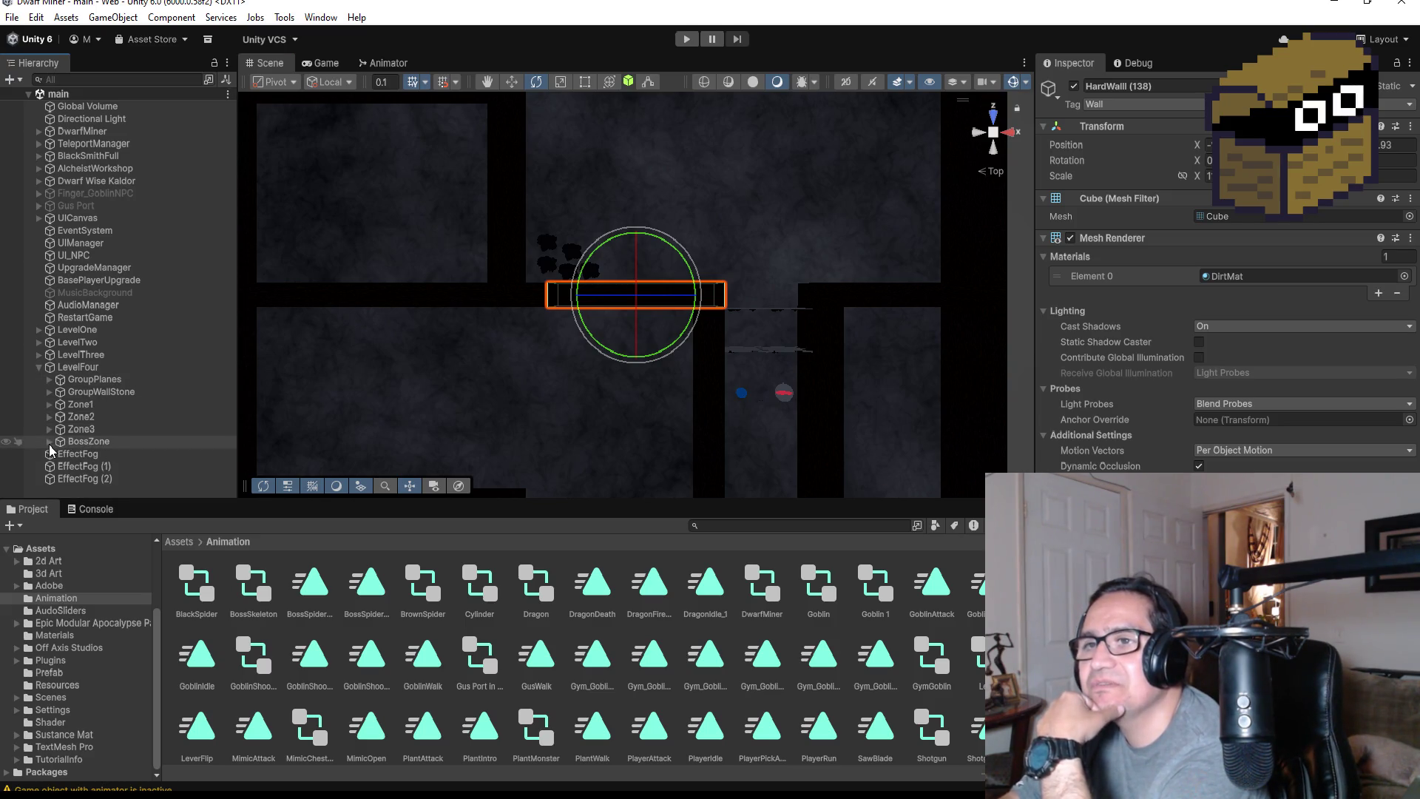
left_click(49, 441)
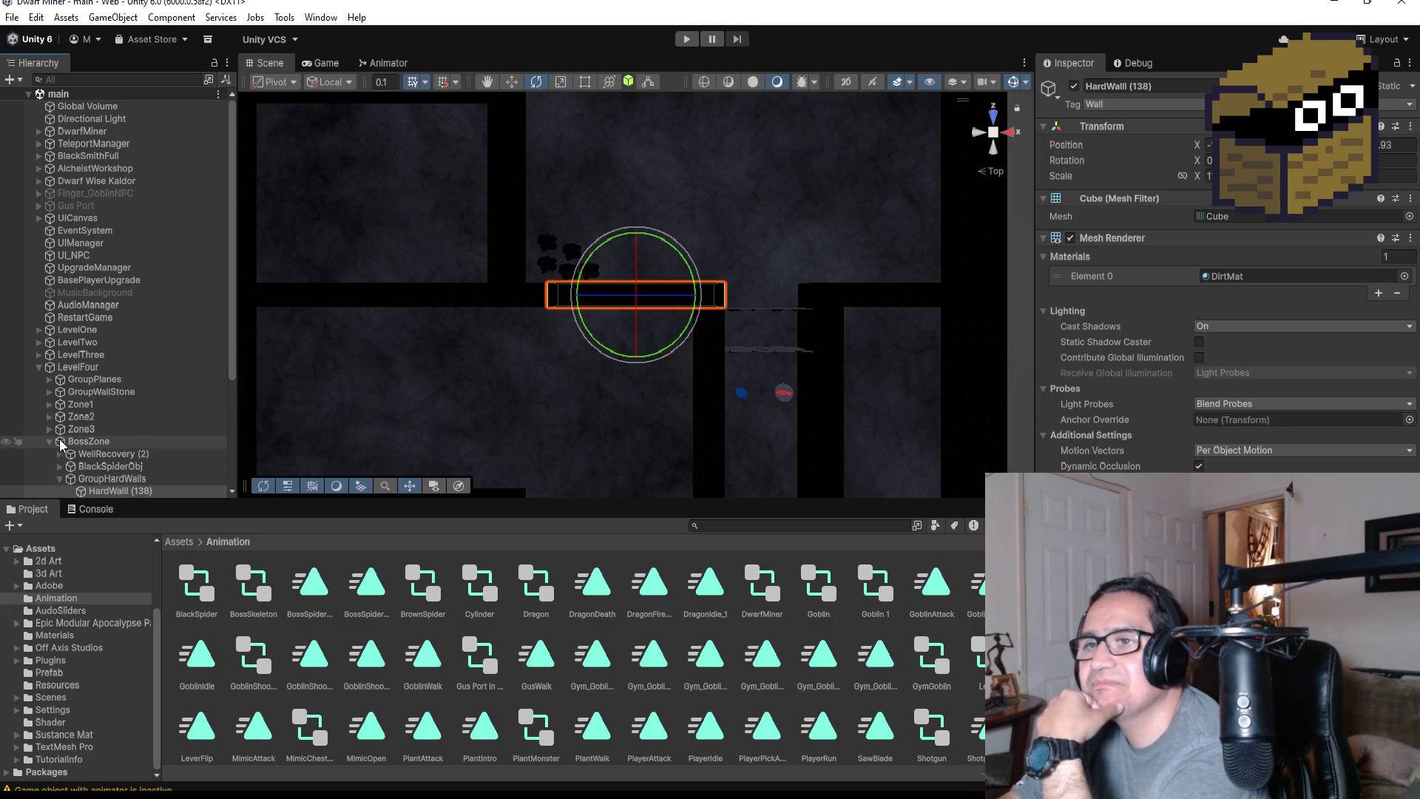
left_click(40, 356)
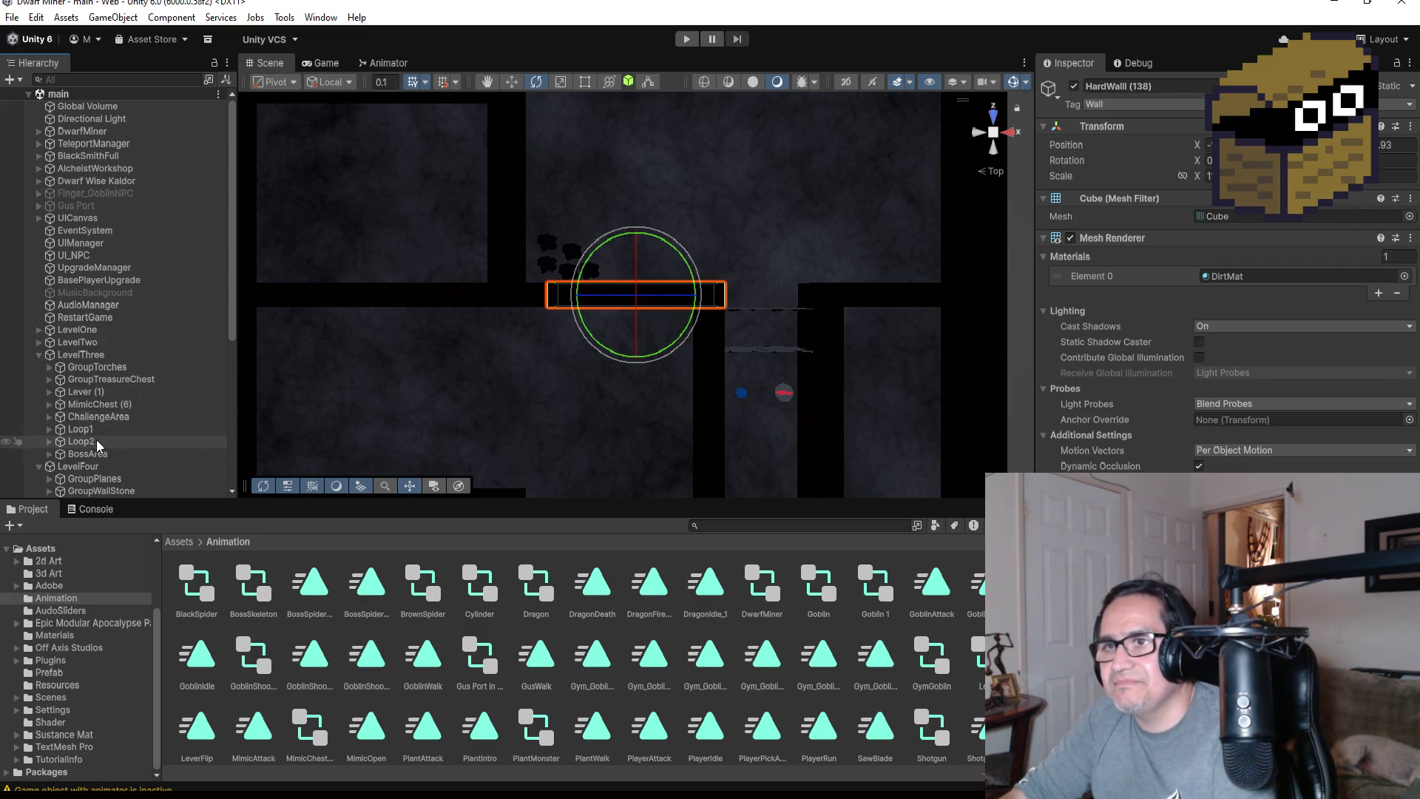
left_click(83, 419)
left_click(49, 418)
left_click(48, 418)
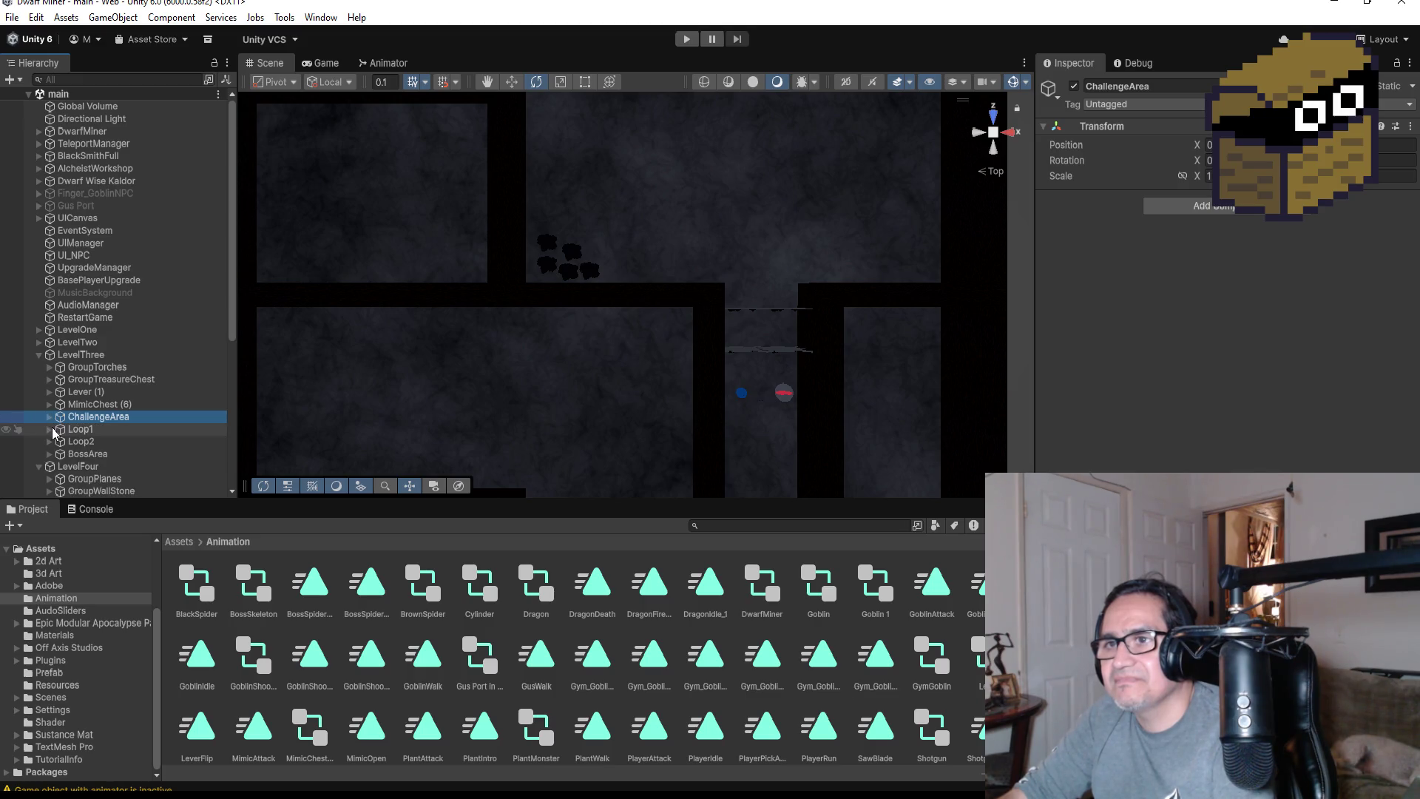
left_click(46, 432)
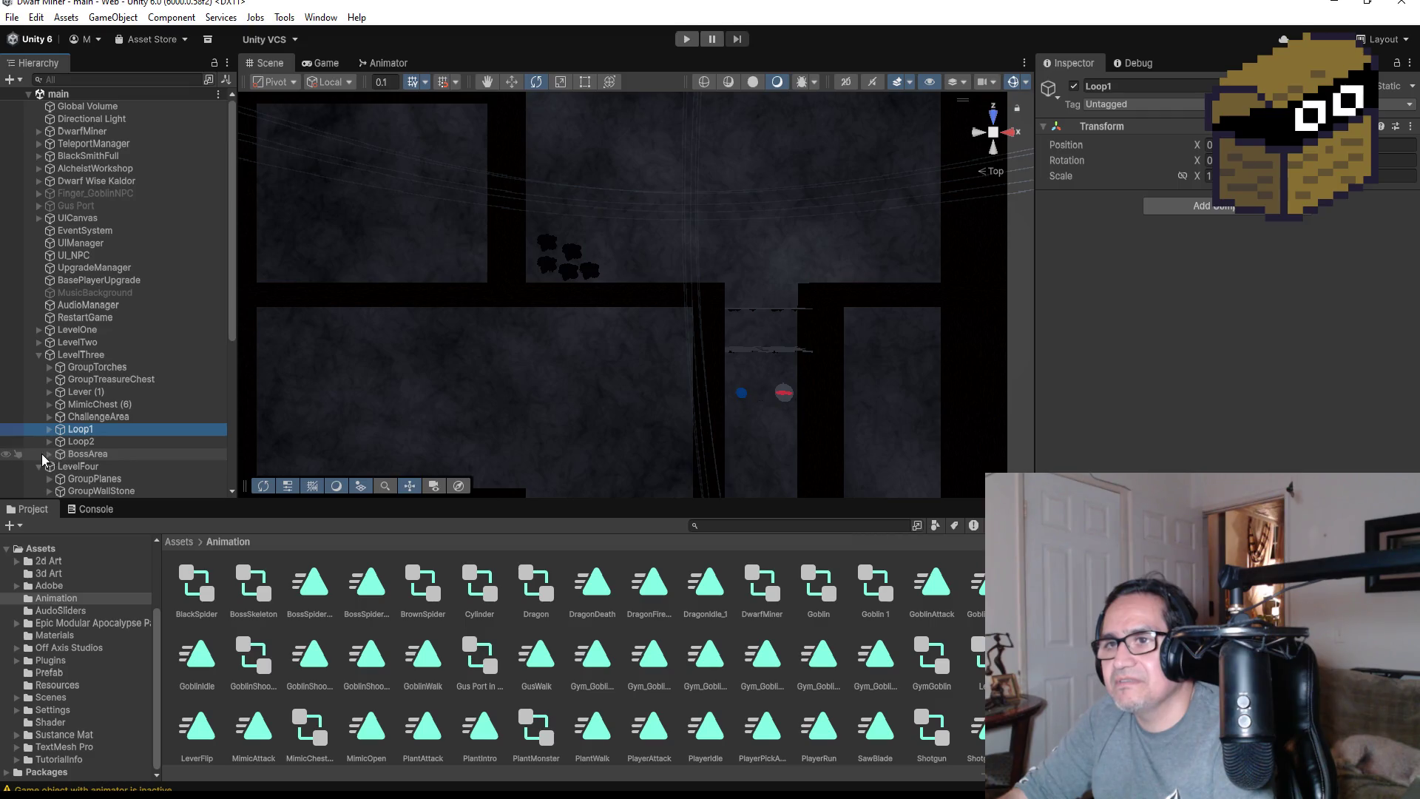
Frame the Level Three boss arena via GroupCheerGoblin and select the HardWall (114) wall
scroll(120, 454, "down", 3)
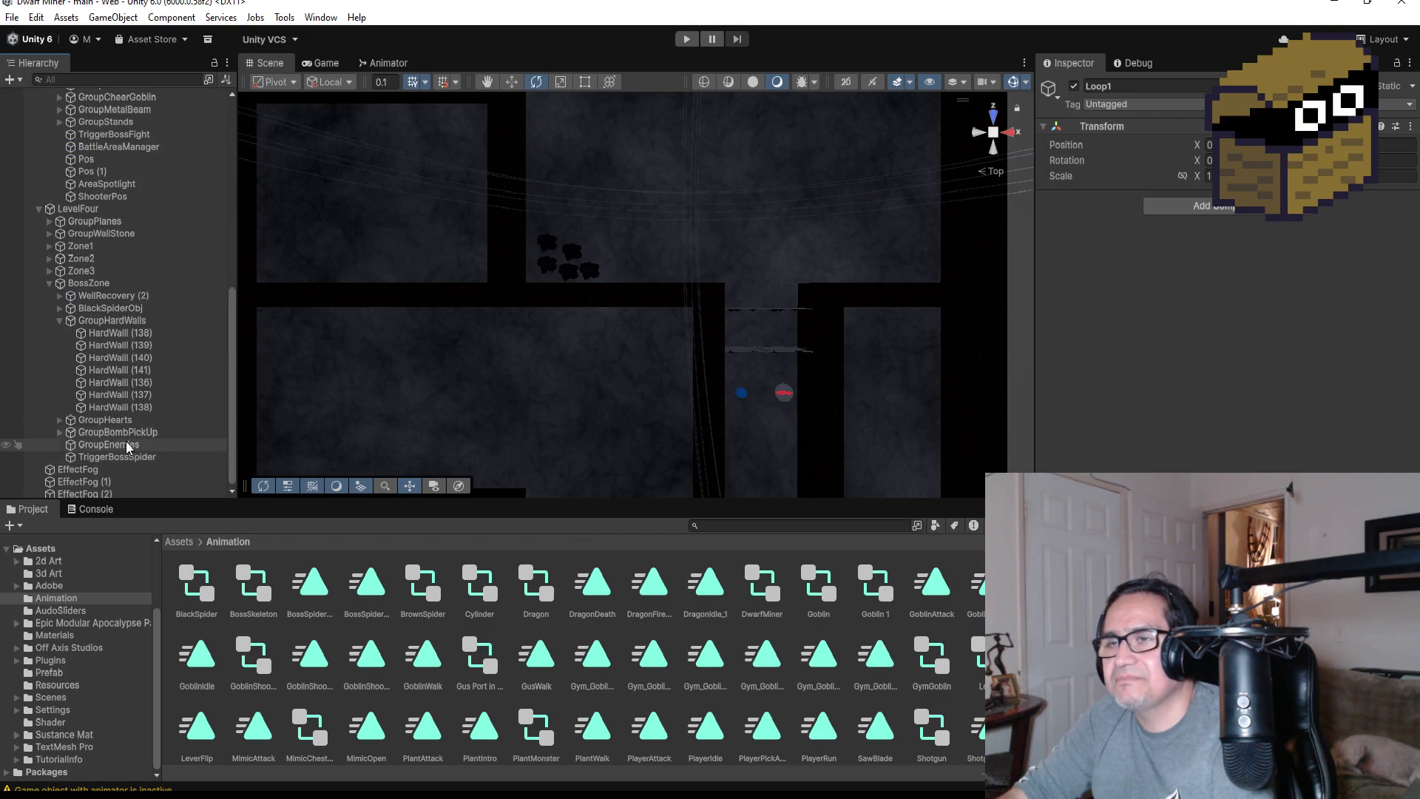
scroll(130, 448, "down", 2)
scroll(109, 331, "up", 3)
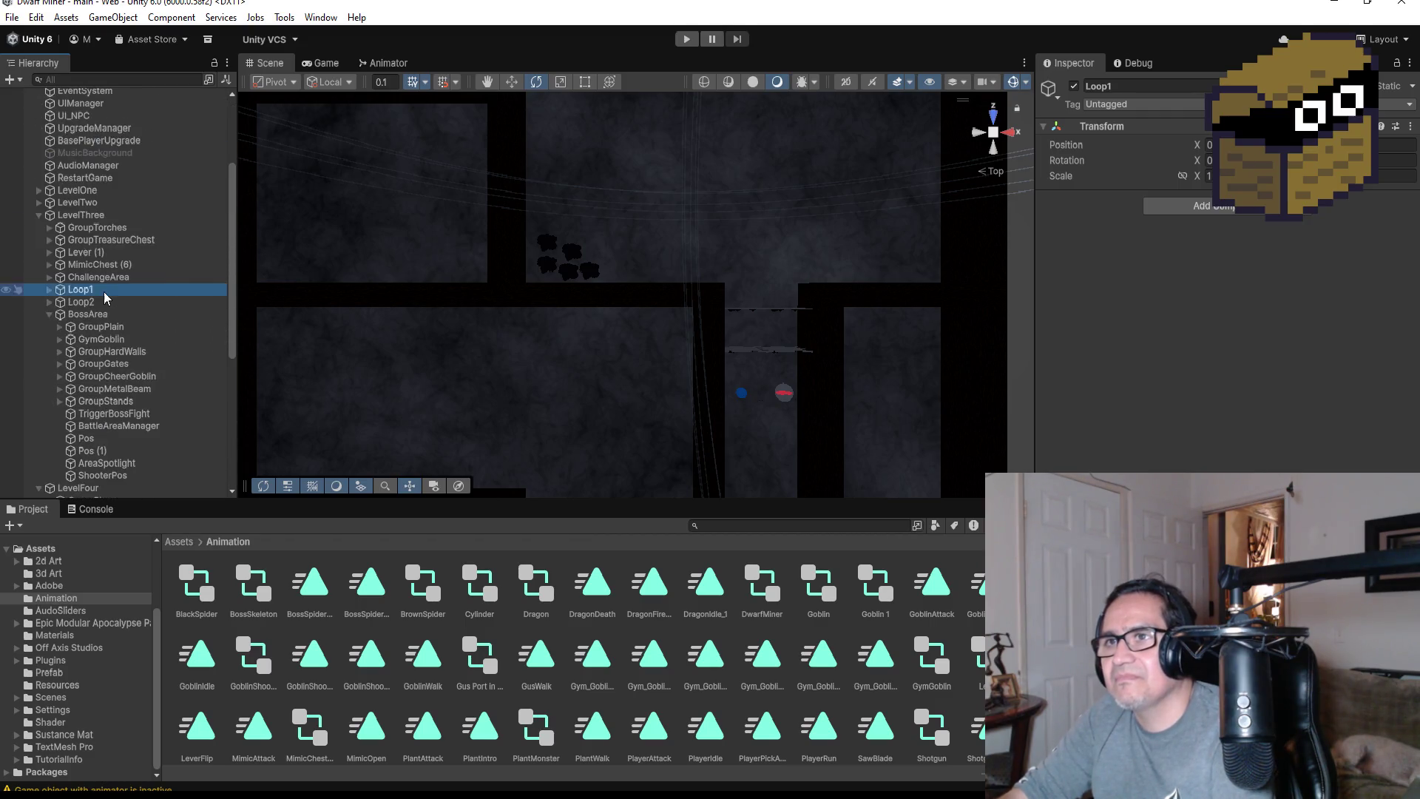
double_click(103, 378)
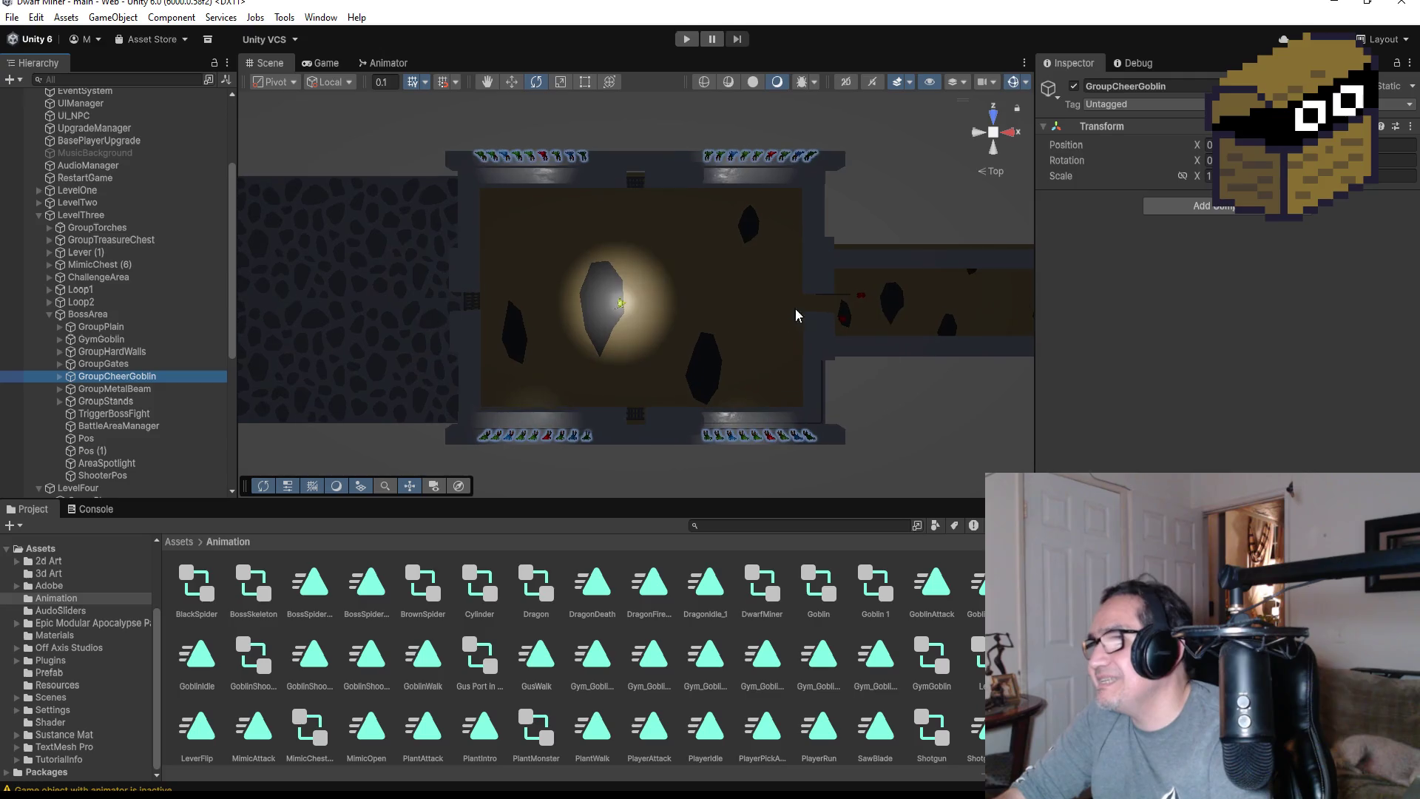
left_click(834, 292)
Zoom to the wall, pick the metal gate bars, and select their parent PivotMainGate
key("f")
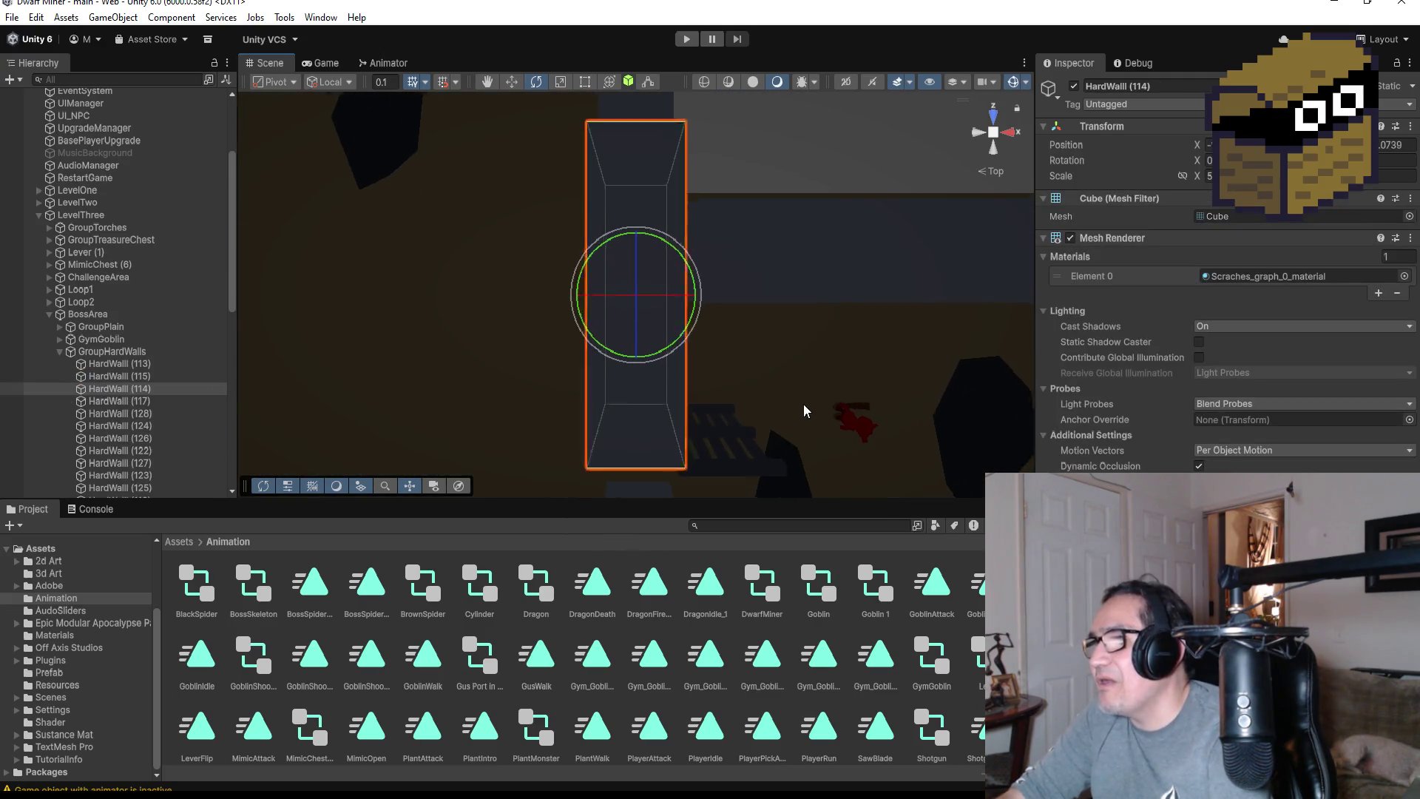
left_click(713, 410)
left_click_drag(801, 450, 743, 260)
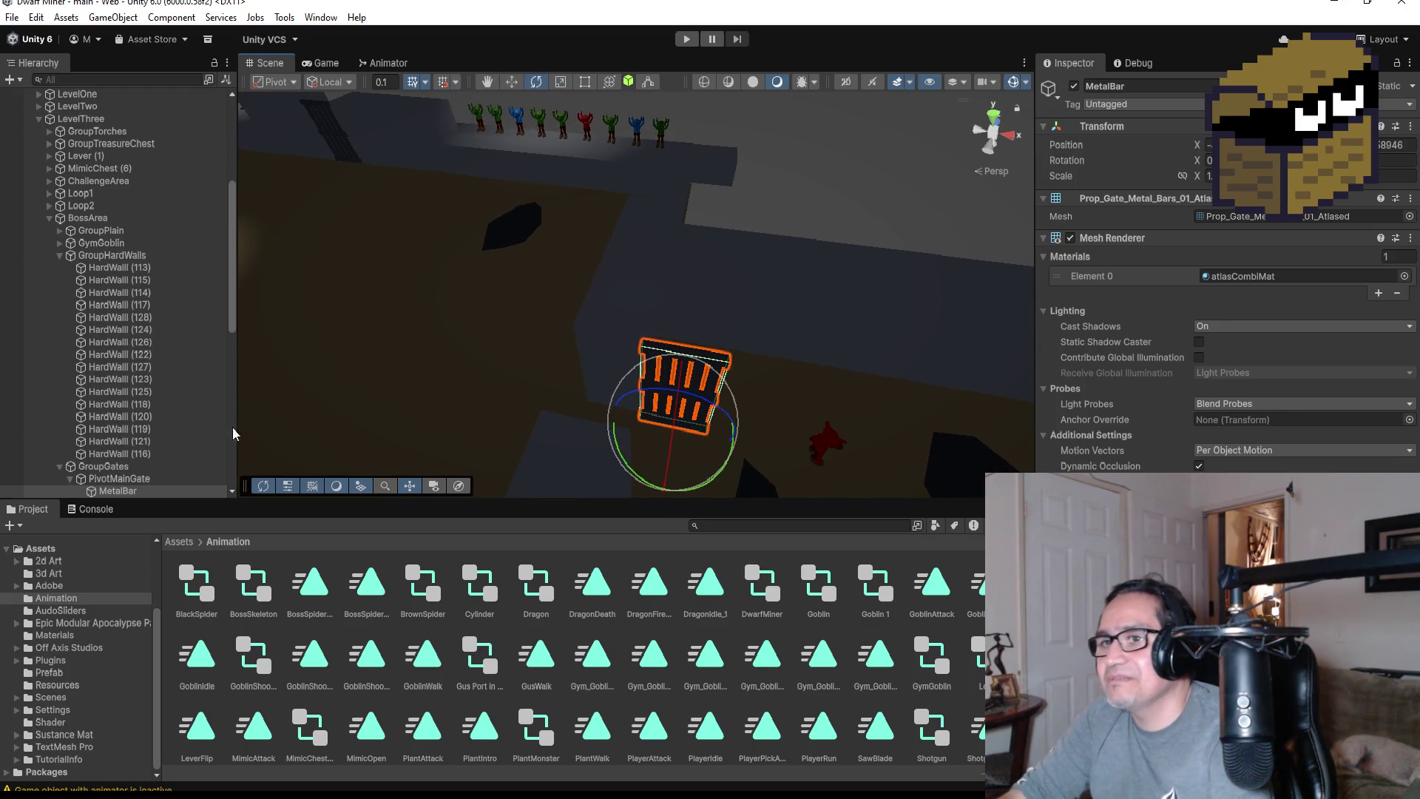
scroll(148, 414, "down", 3)
left_click(71, 386)
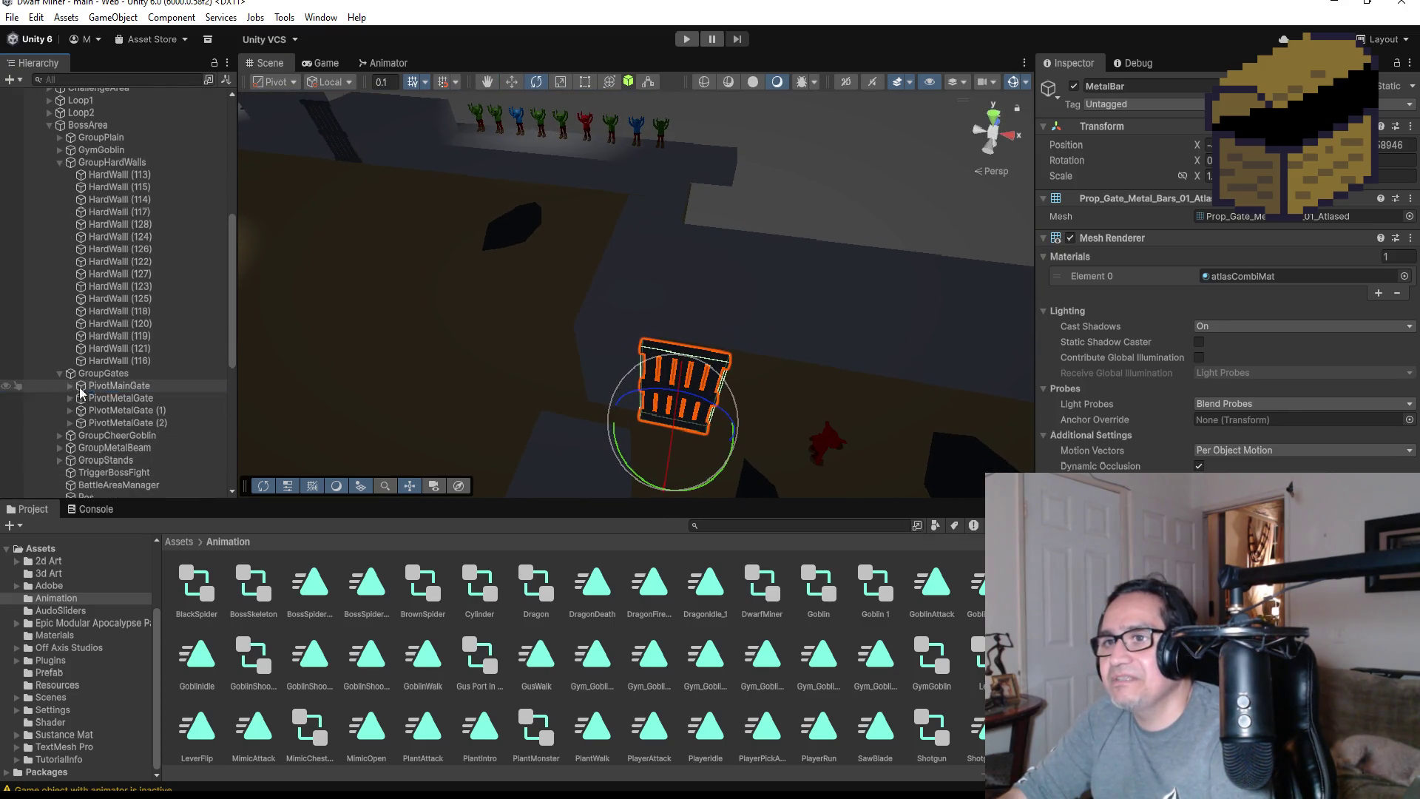
left_click(131, 386)
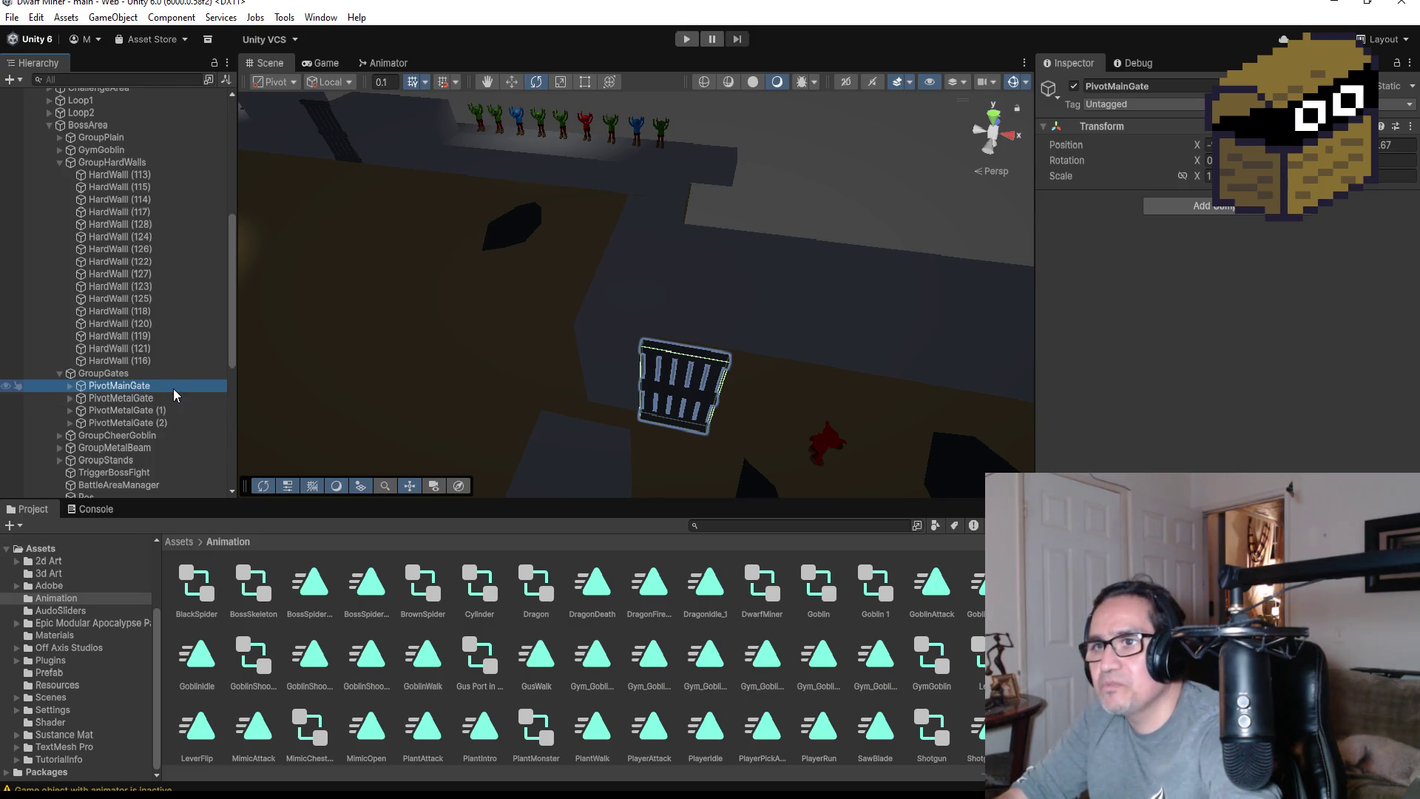
Select the arena's goblin, centre on it, and orbit around it from the side
scroll(400, 312, "down", 5)
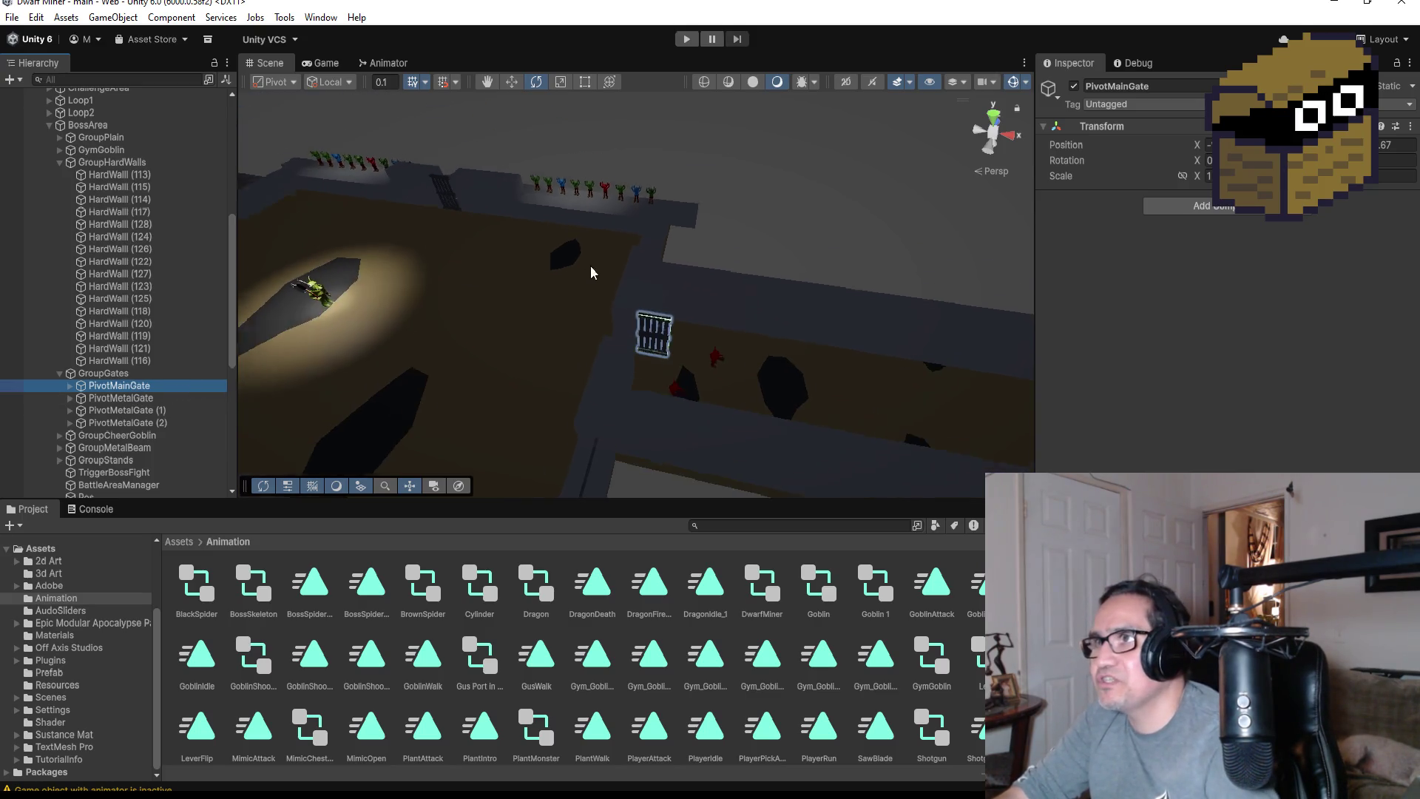
scroll(571, 267, "down", 2)
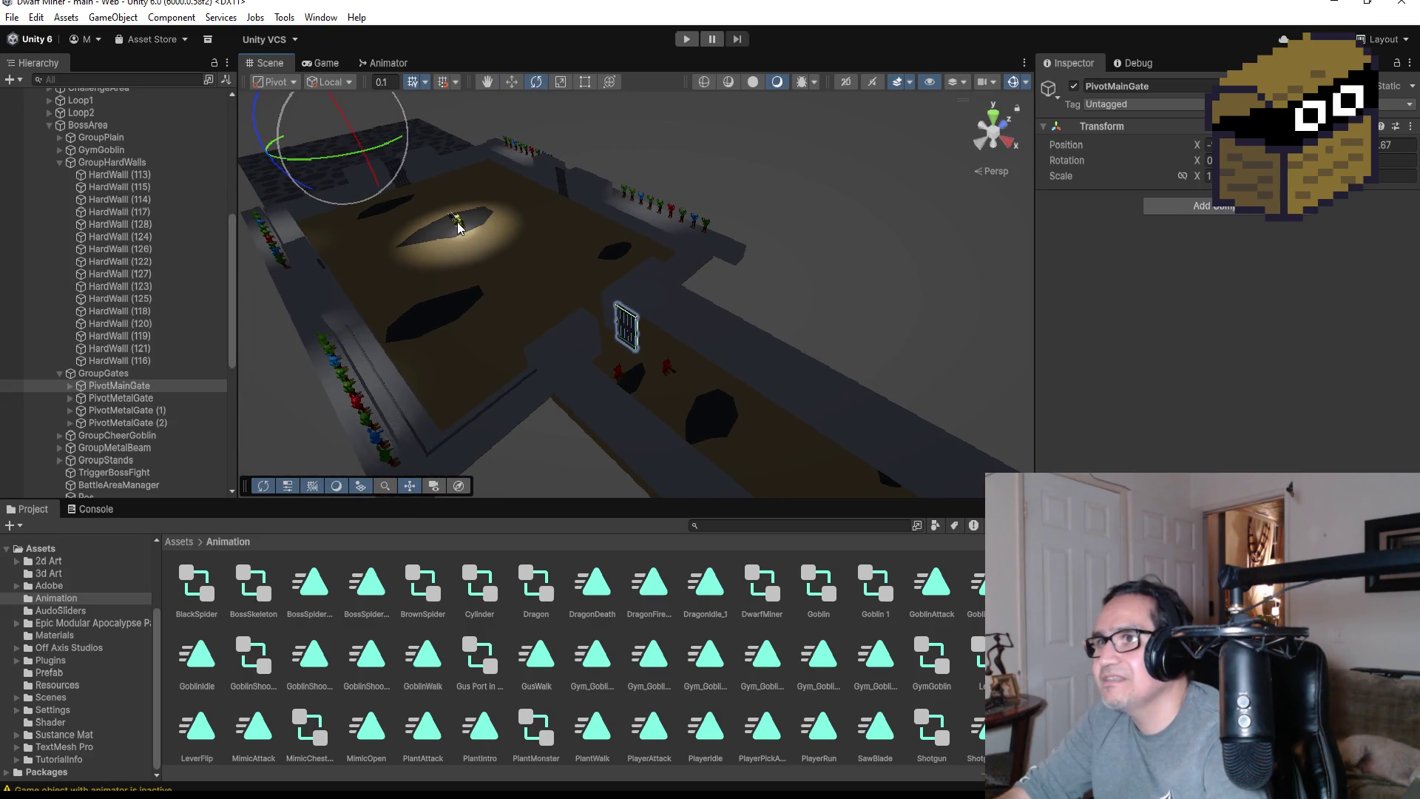
left_click(458, 228)
key("f")
mouse_move(752, 317)
left_mouse_down()
mouse_move(793, 291)
mouse_move(736, 275)
left_mouse_up()
scroll(746, 334, "up", 2)
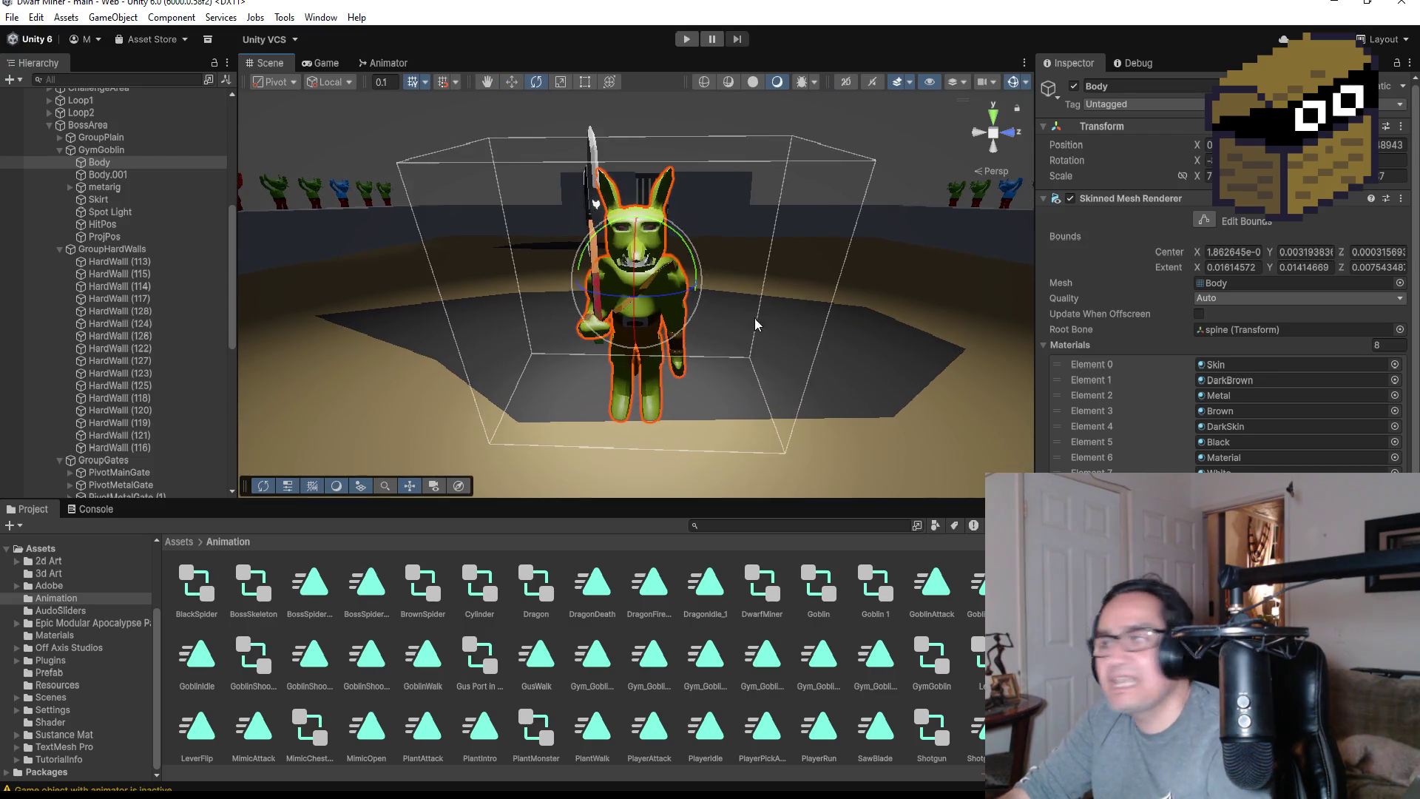
mouse_move(611, 337)
left_mouse_down()
mouse_move(717, 308)
mouse_move(973, 317)
mouse_move(434, 295)
mouse_move(794, 319)
left_mouse_up()
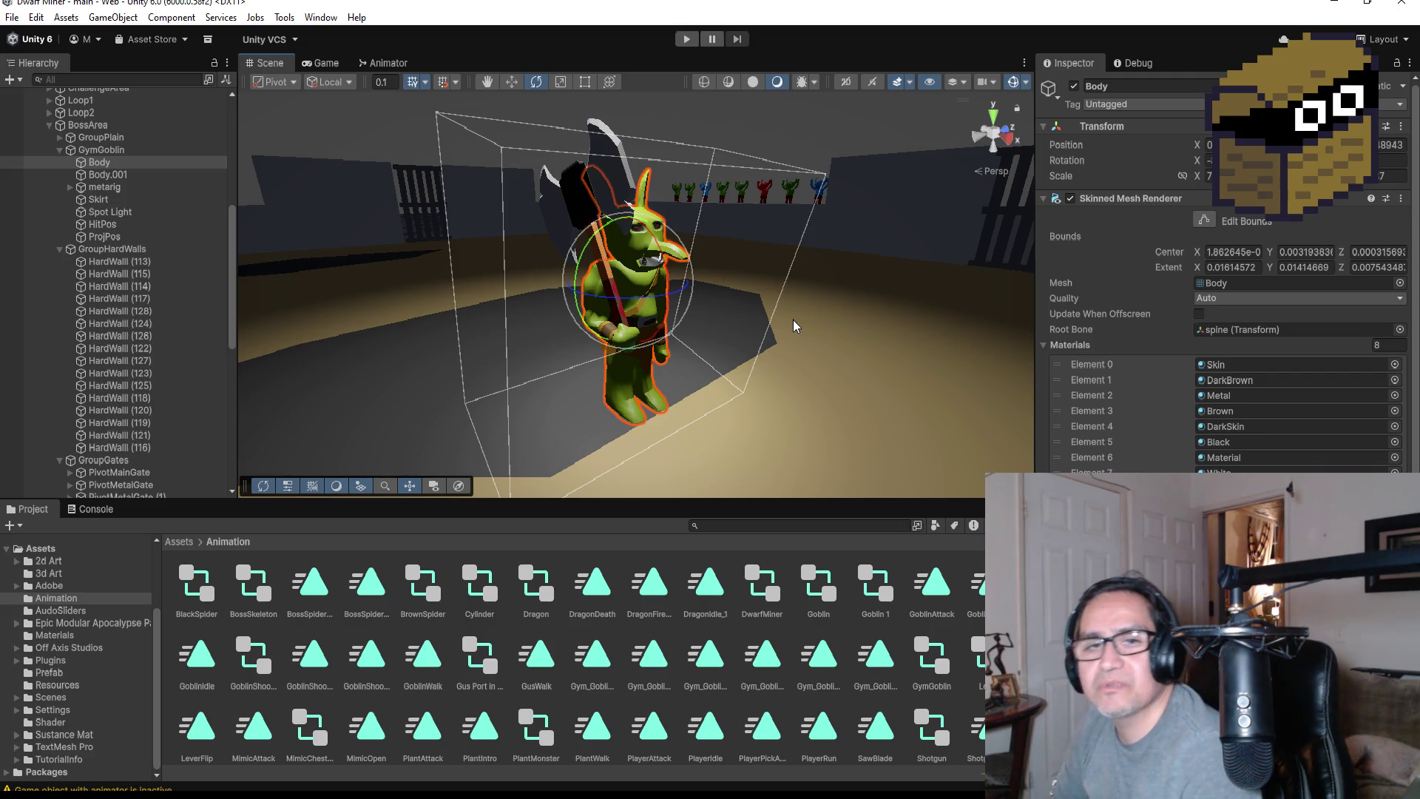
mouse_move(818, 291)
left_mouse_down()
mouse_move(877, 321)
mouse_move(907, 402)
left_mouse_up()
scroll(877, 333, "down", 5)
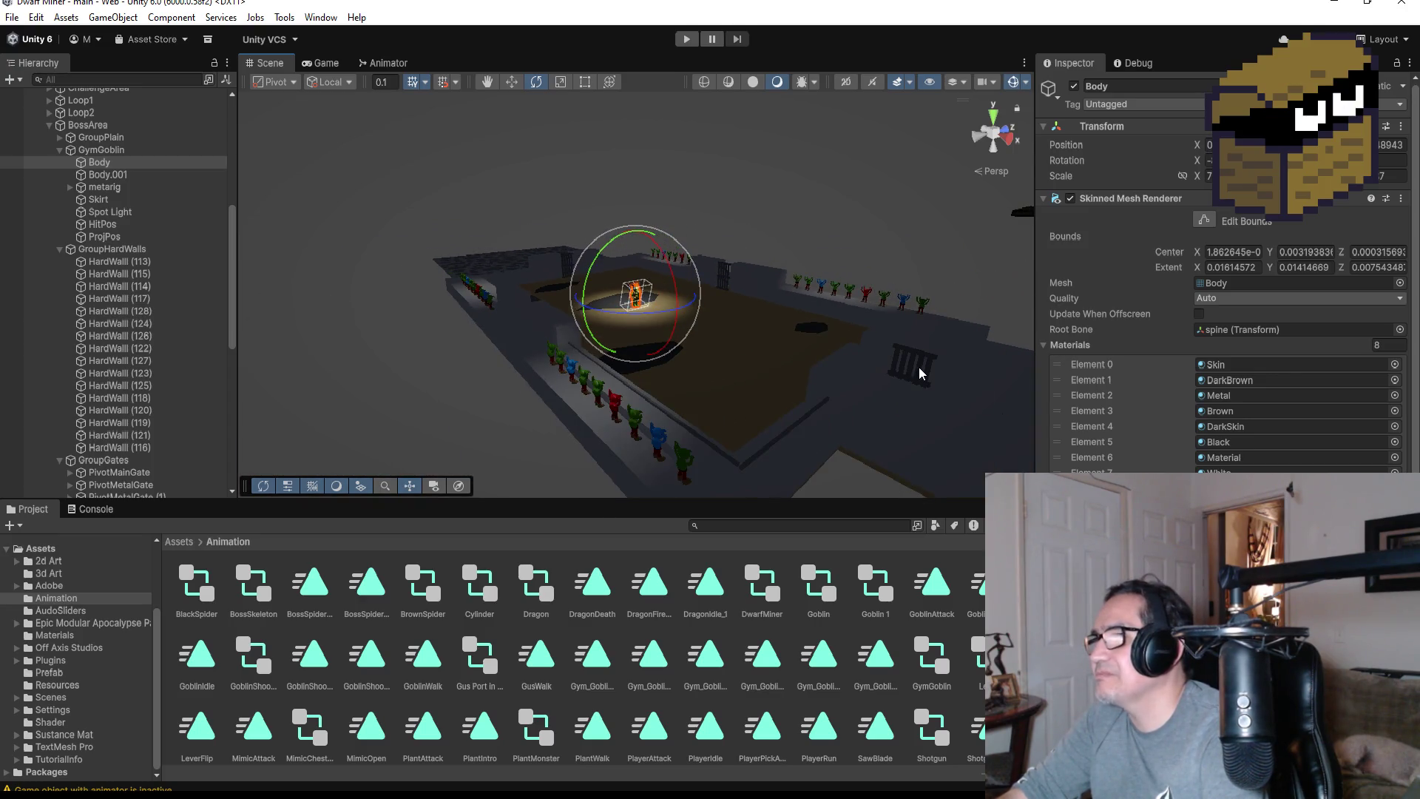
Frame the main gate in top view and select PivotMainGate with its children collapsed
left_click(919, 376)
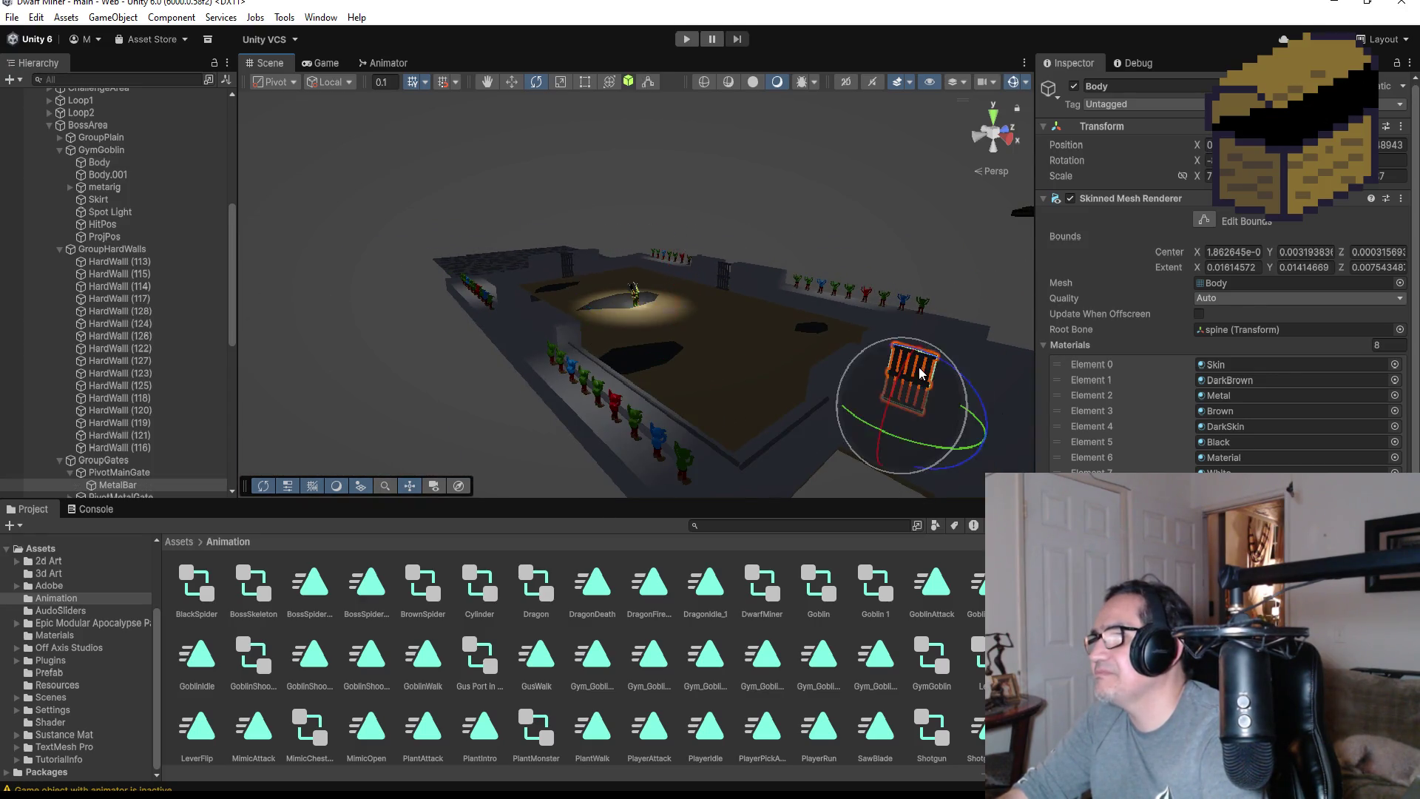
left_click(995, 118)
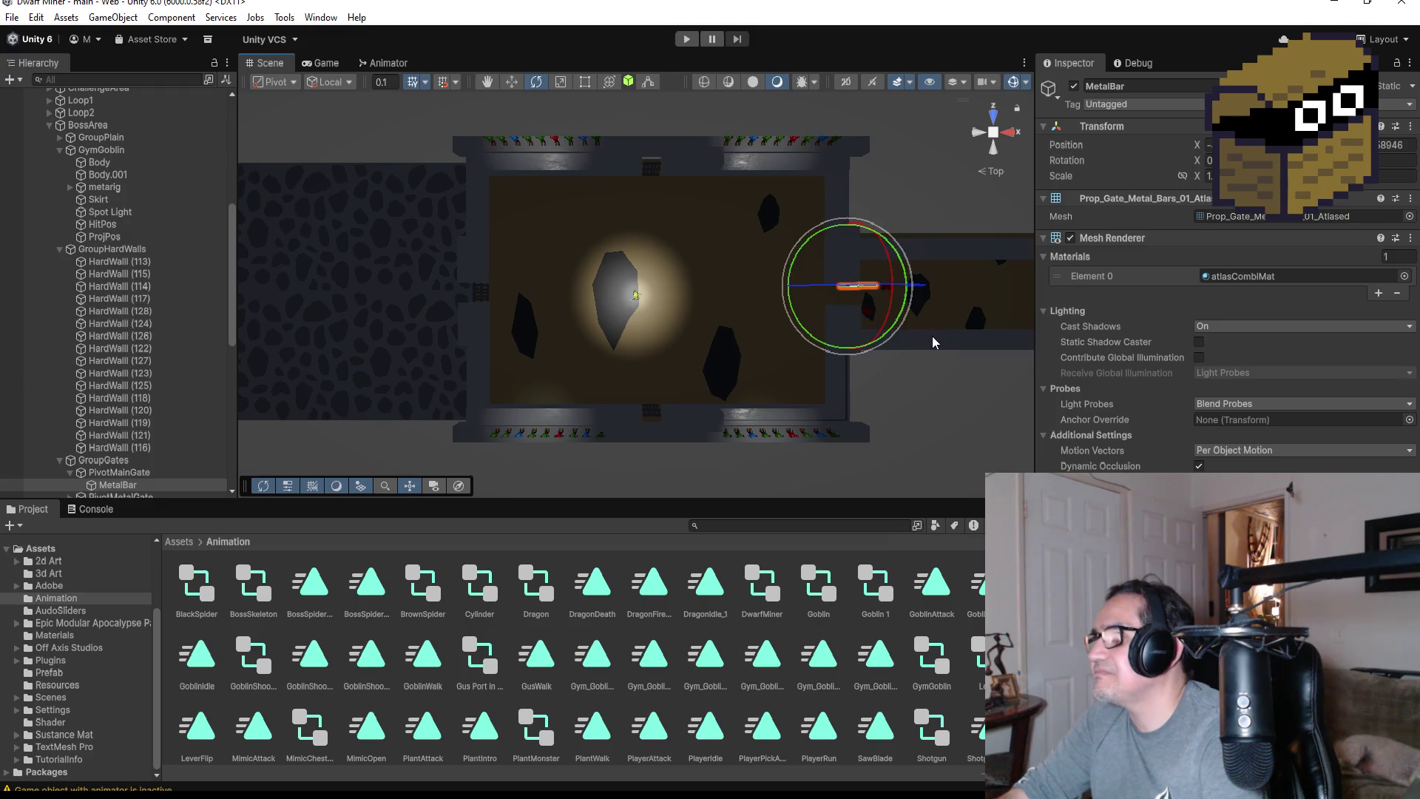
key("f")
scroll(133, 355, "down", 4)
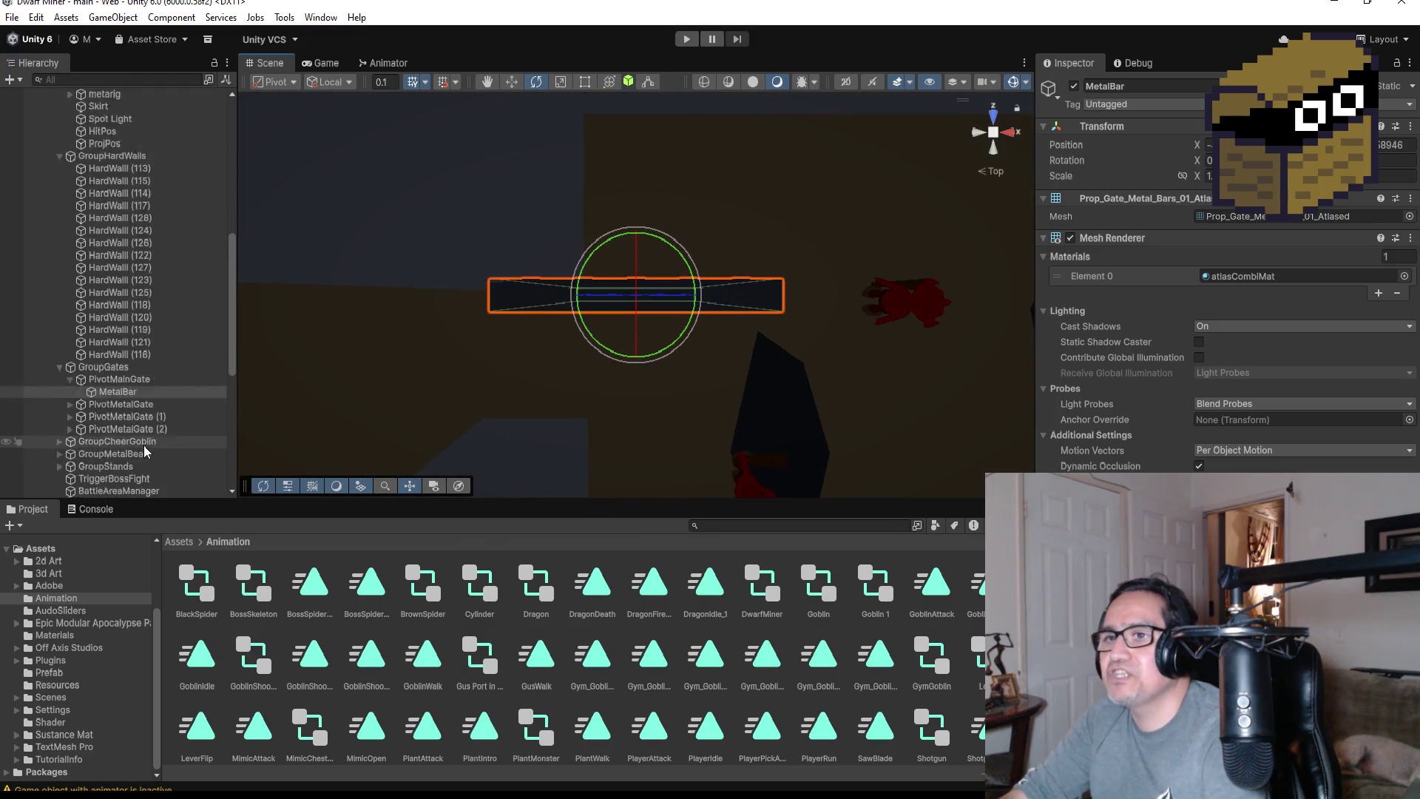
left_click(75, 335)
left_click(72, 334)
left_click(125, 358)
left_click(130, 334)
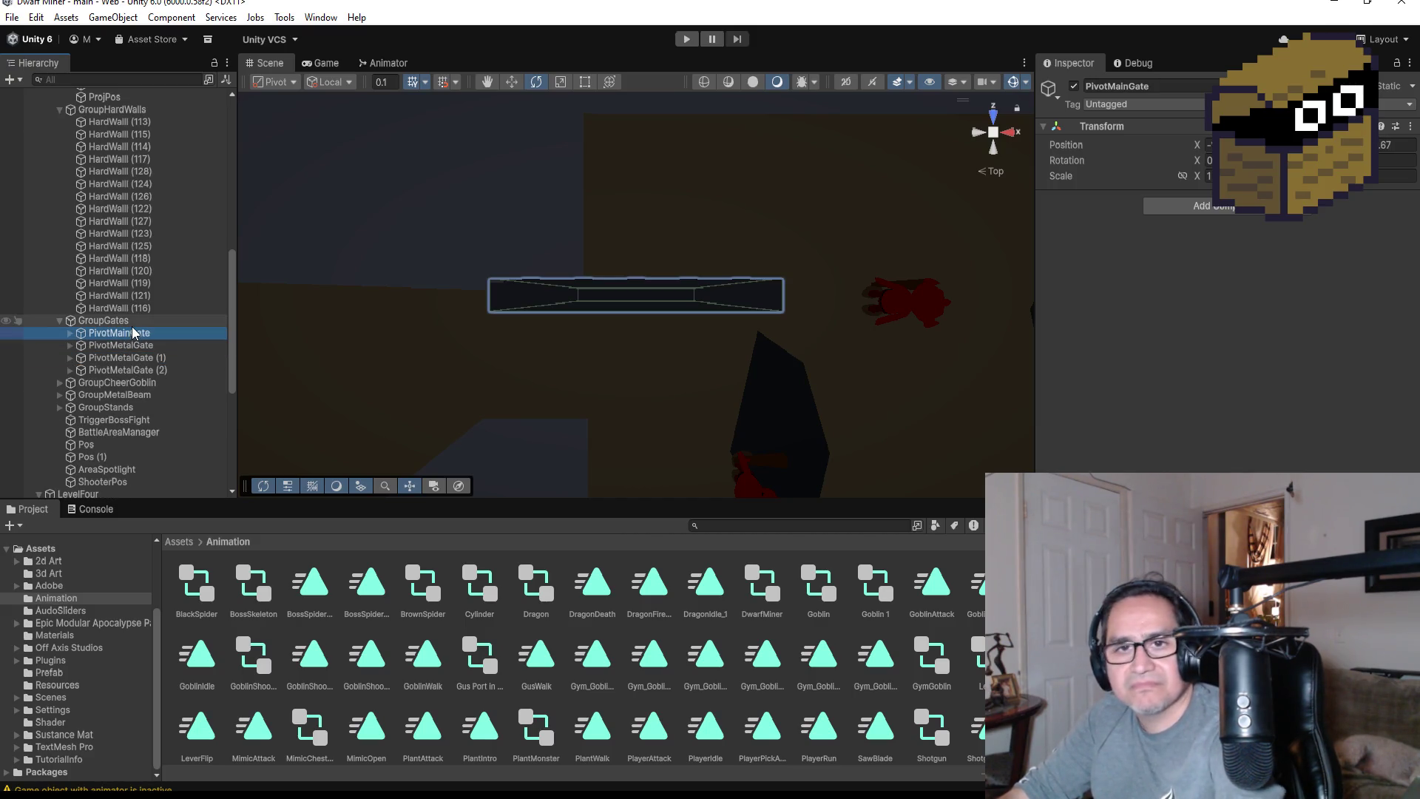
Duplicate PivotMainGate and move PivotMainGate (1) into LevelFour's BossZone above WellRecovery (2)
key("ctrl+d")
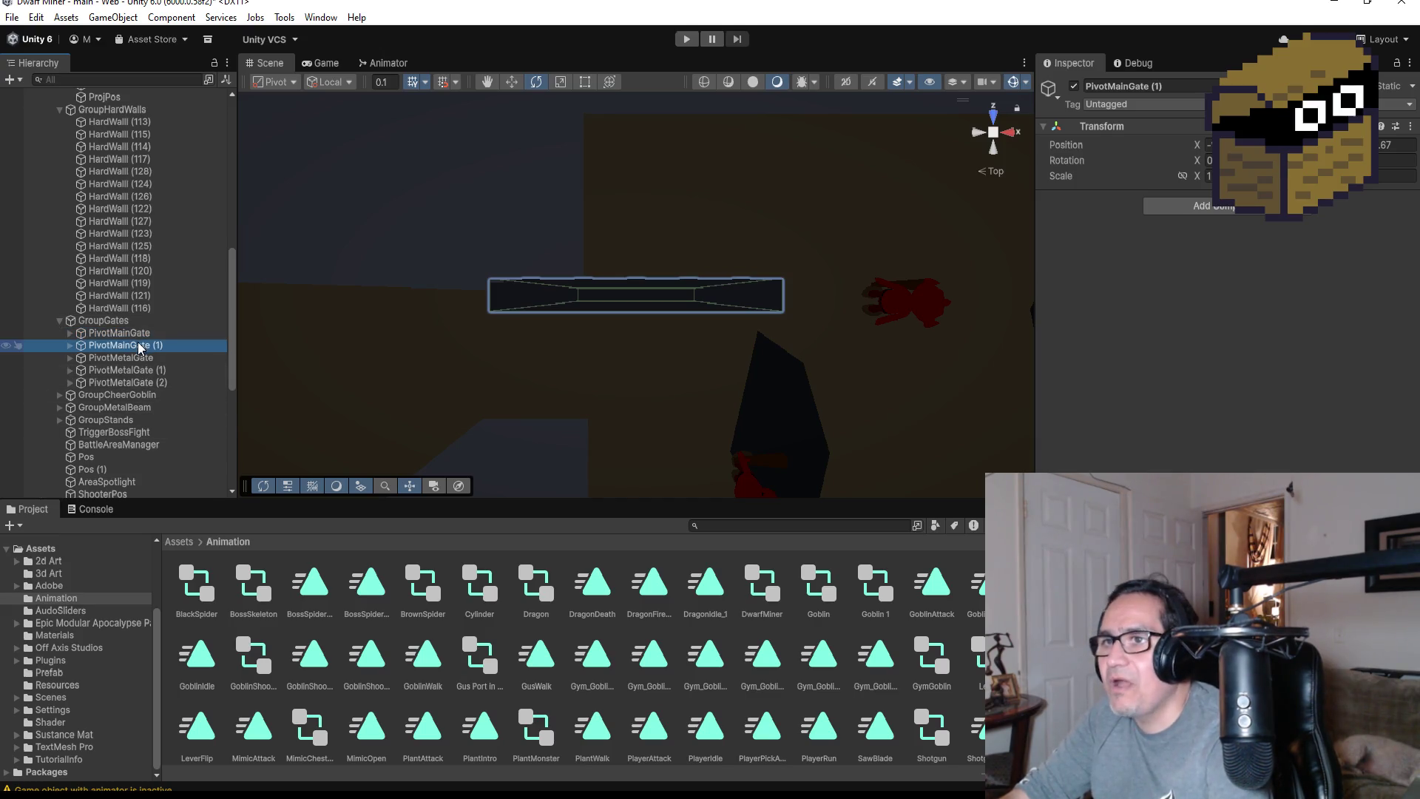
mouse_move(138, 349)
left_mouse_down()
mouse_move(143, 466)
mouse_move(137, 491)
mouse_move(121, 474)
mouse_move(120, 492)
mouse_move(128, 458)
mouse_move(125, 496)
mouse_move(126, 450)
mouse_move(126, 491)
left_mouse_up()
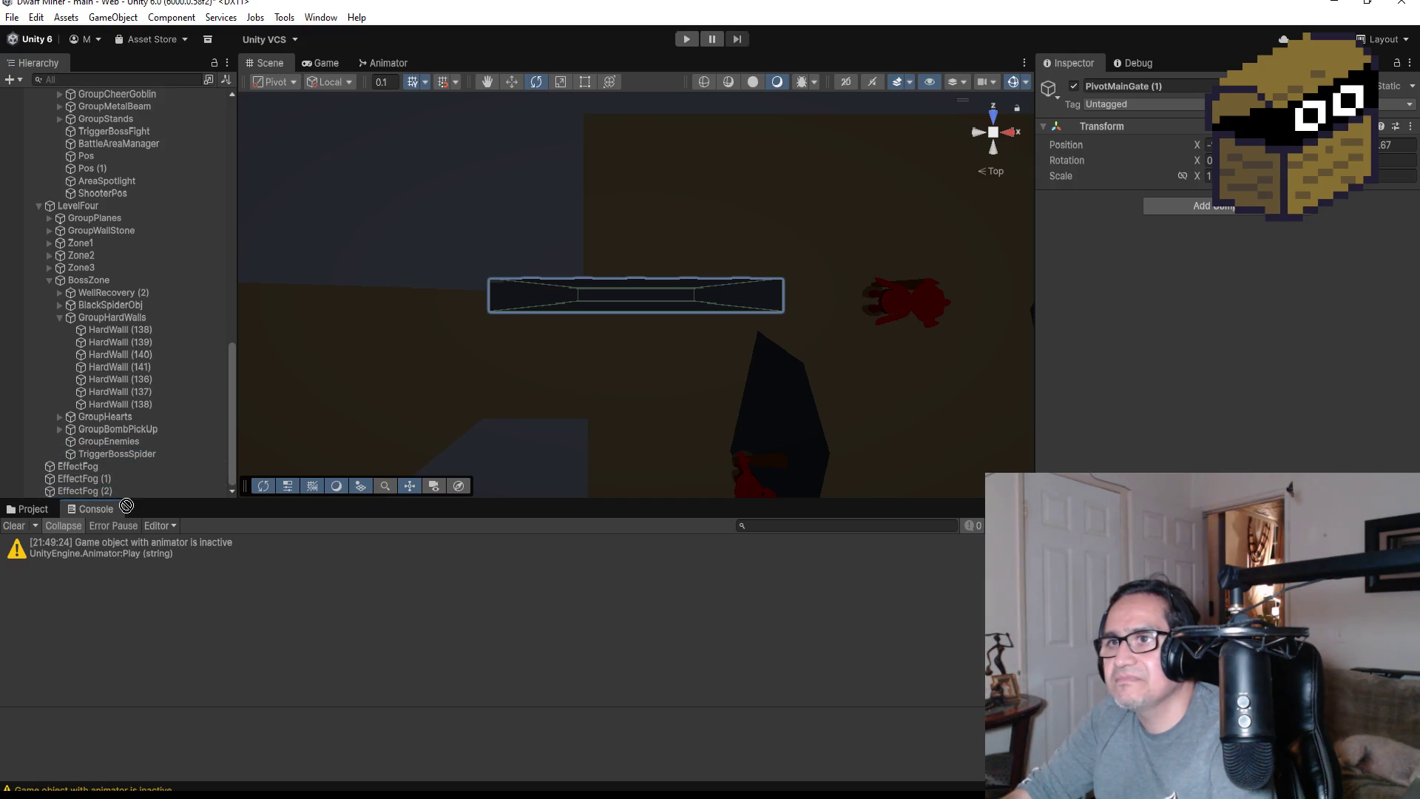
left_click_drag(126, 441, 121, 290)
scroll(593, 267, "down", 5)
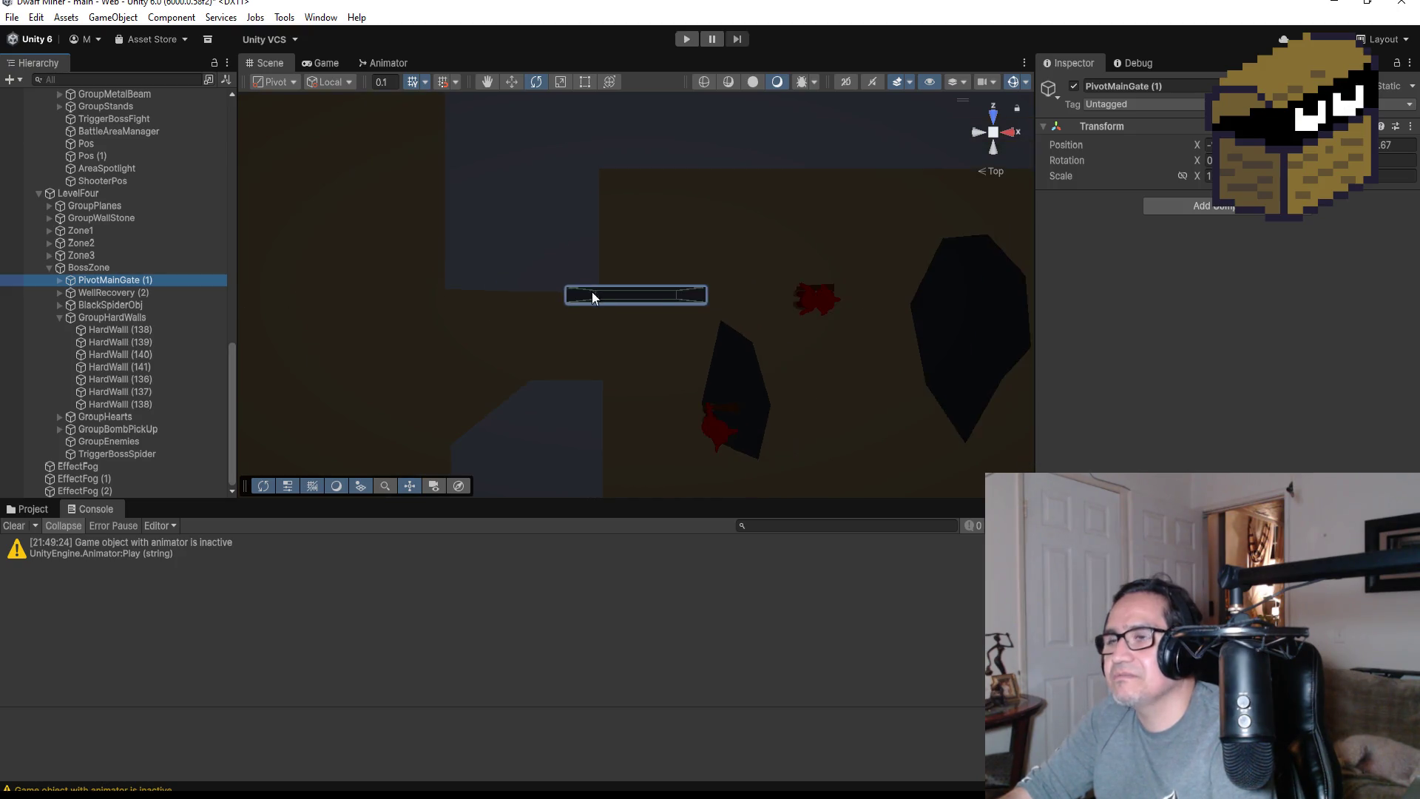
scroll(554, 325, "down", 2)
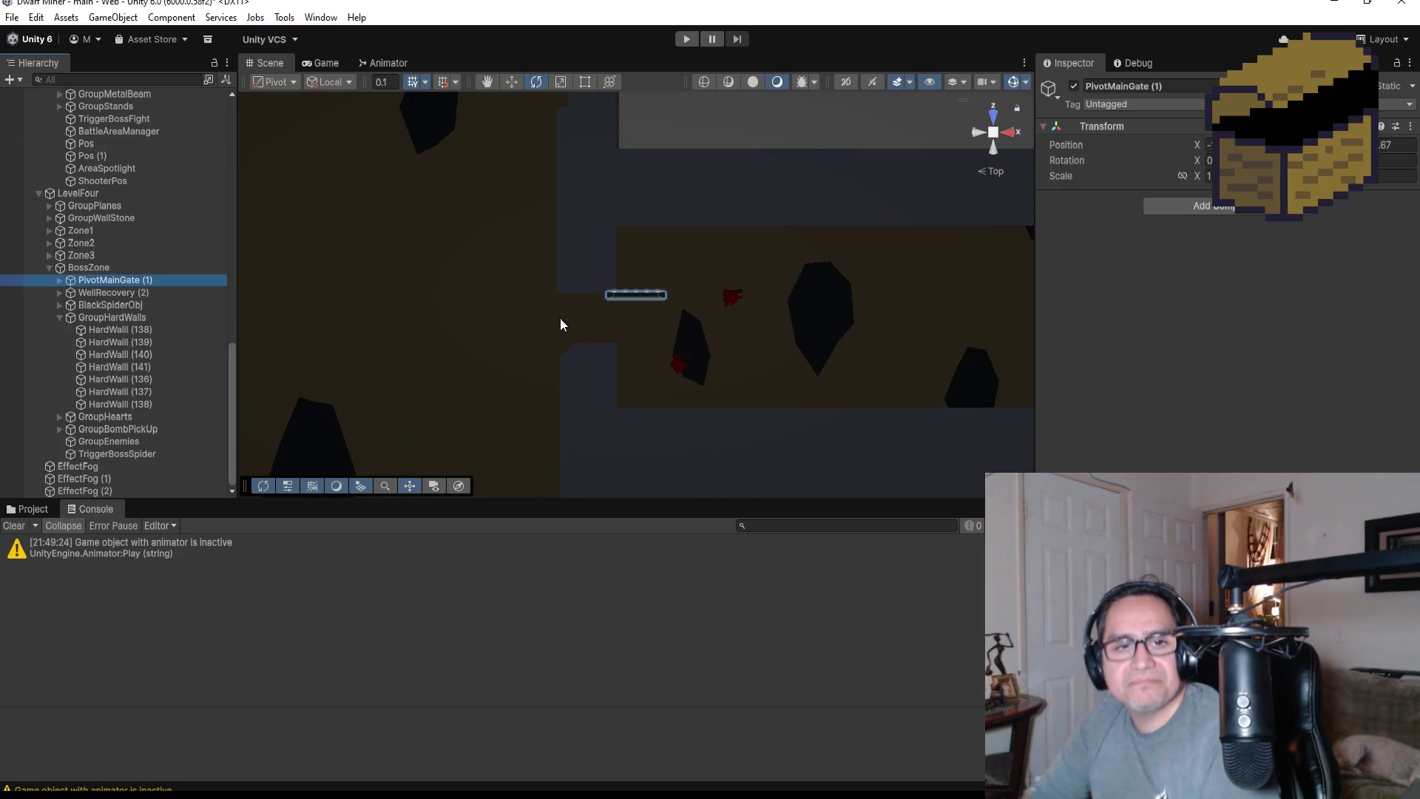